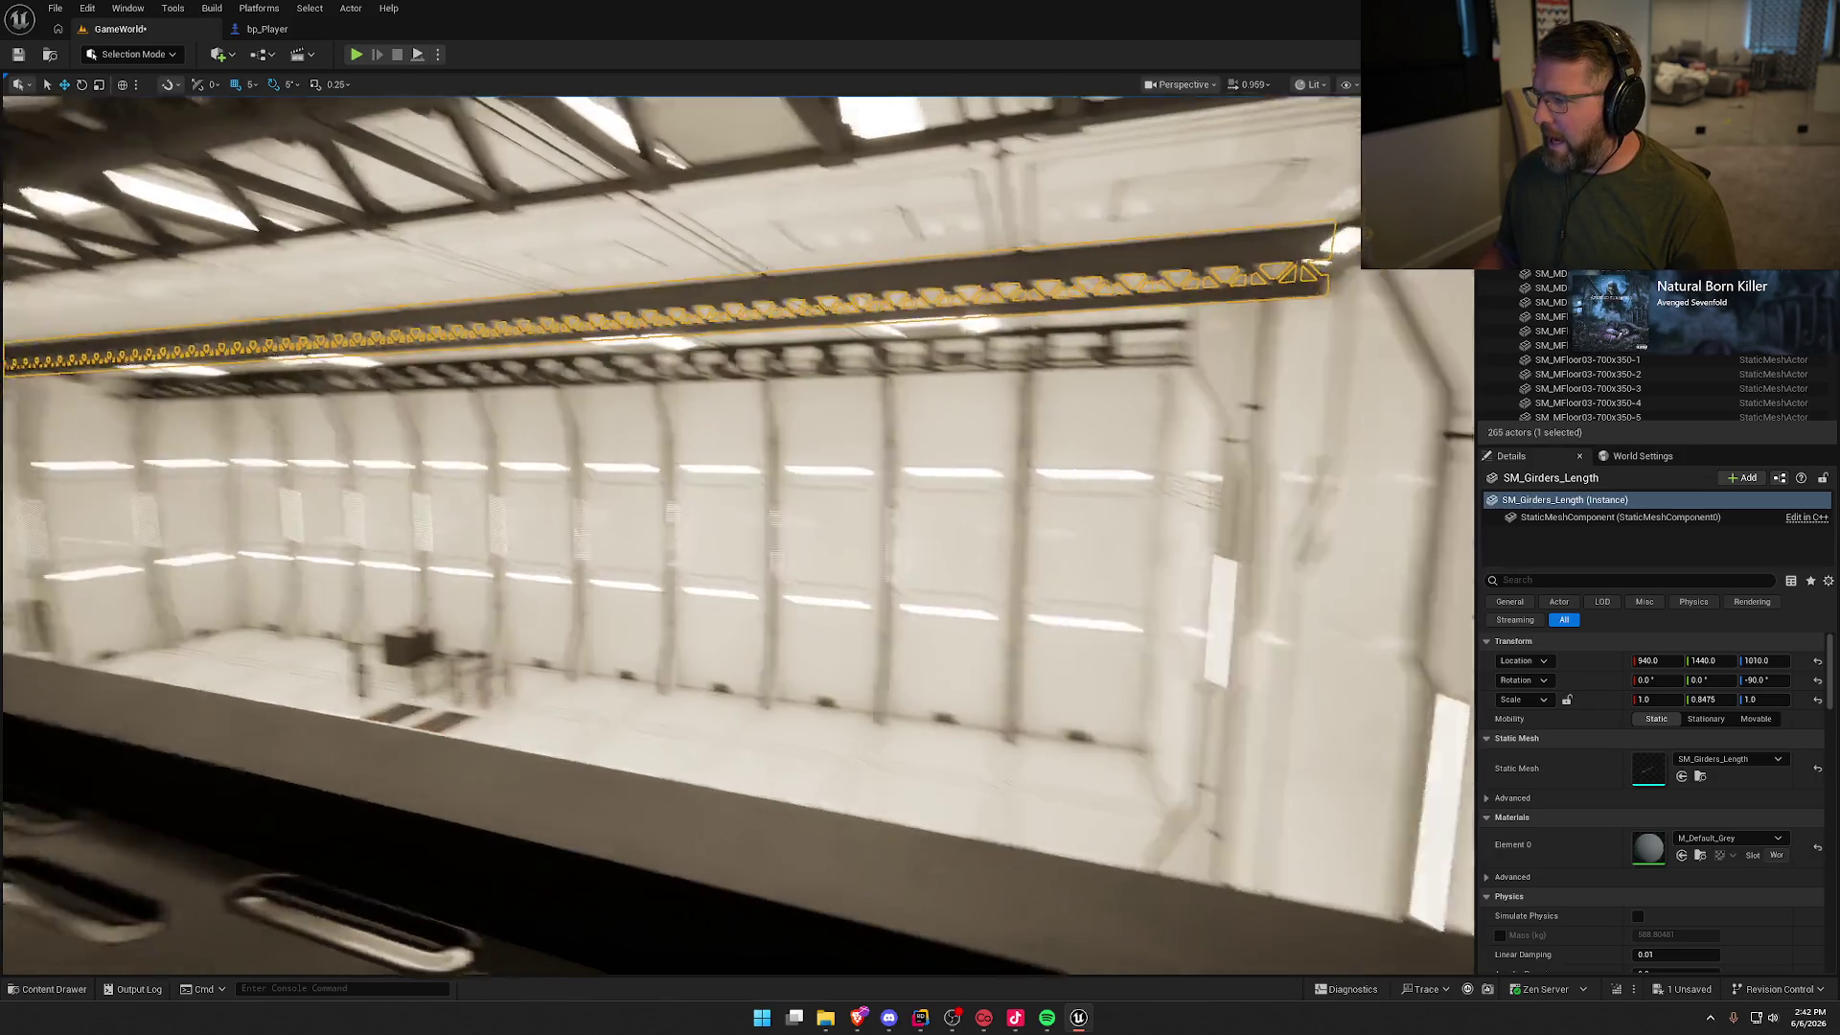
Step: Fly through the hangar corridor and side room, then save the GameWorld level with Ctrl+S
key(Escape)
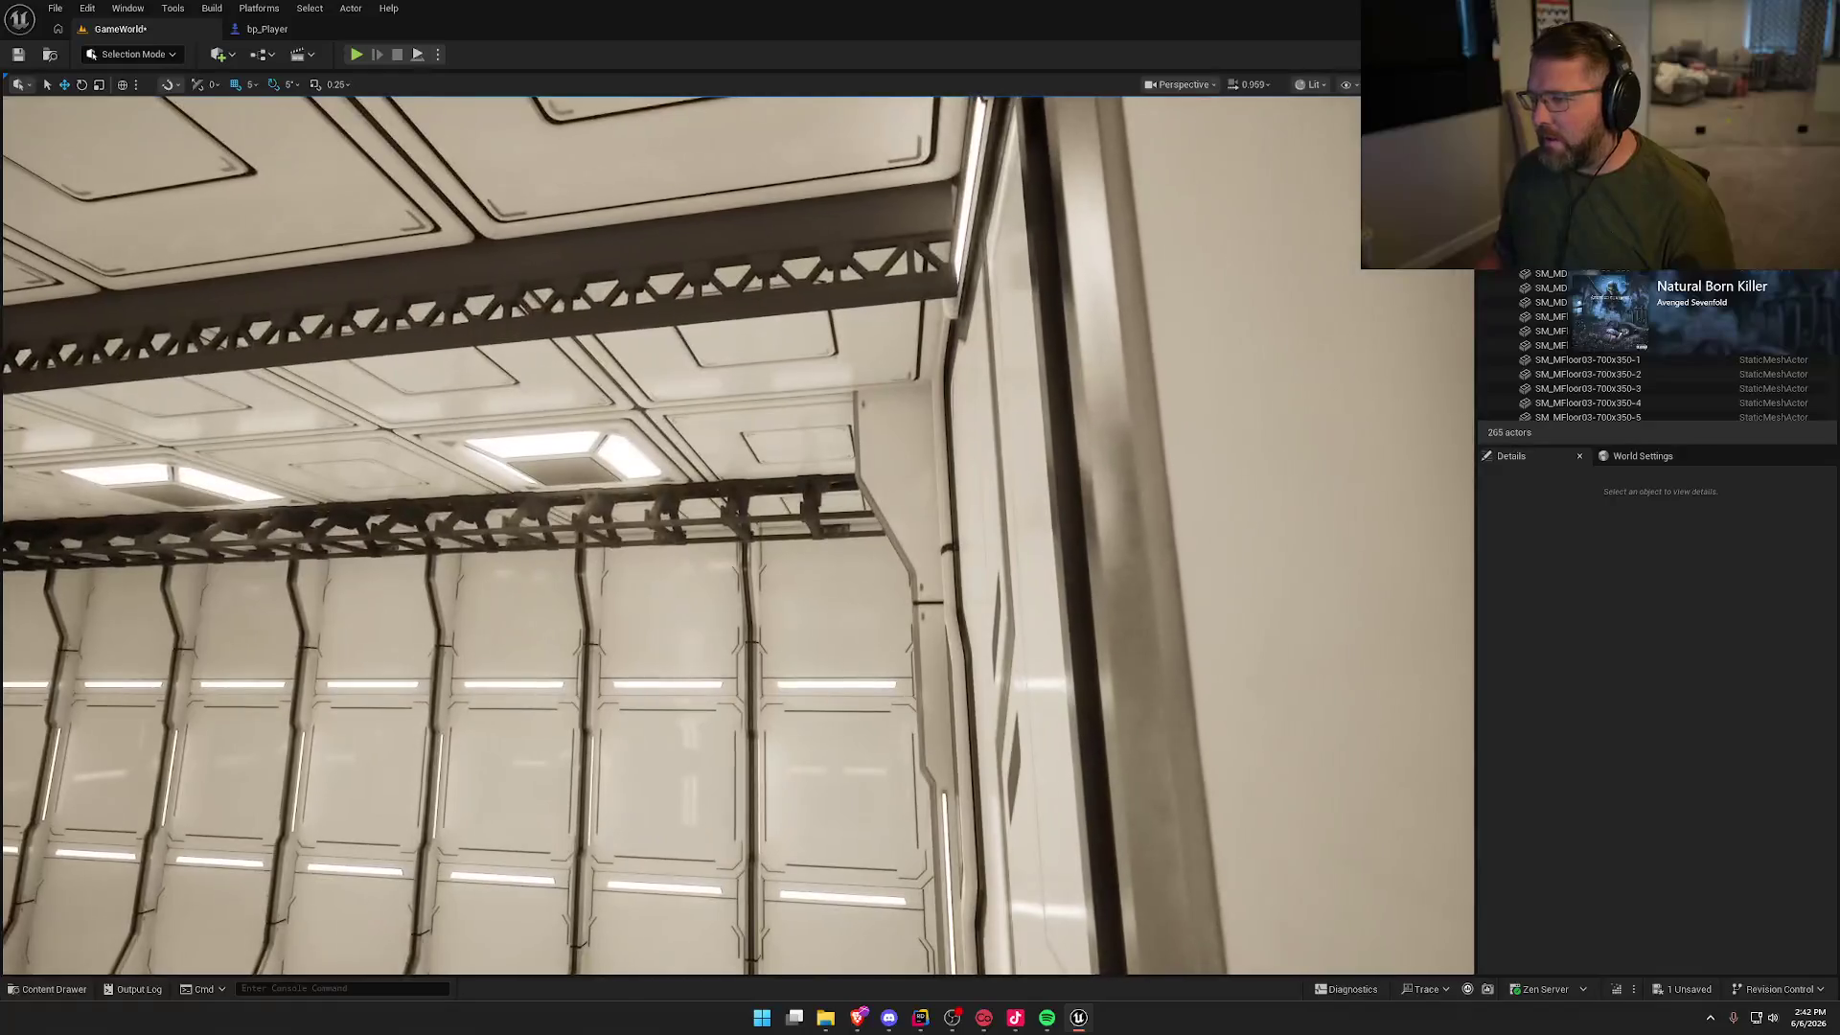
drag(897, 257, 898, 256)
drag(1088, 353, 1088, 353)
drag(805, 339, 805, 338)
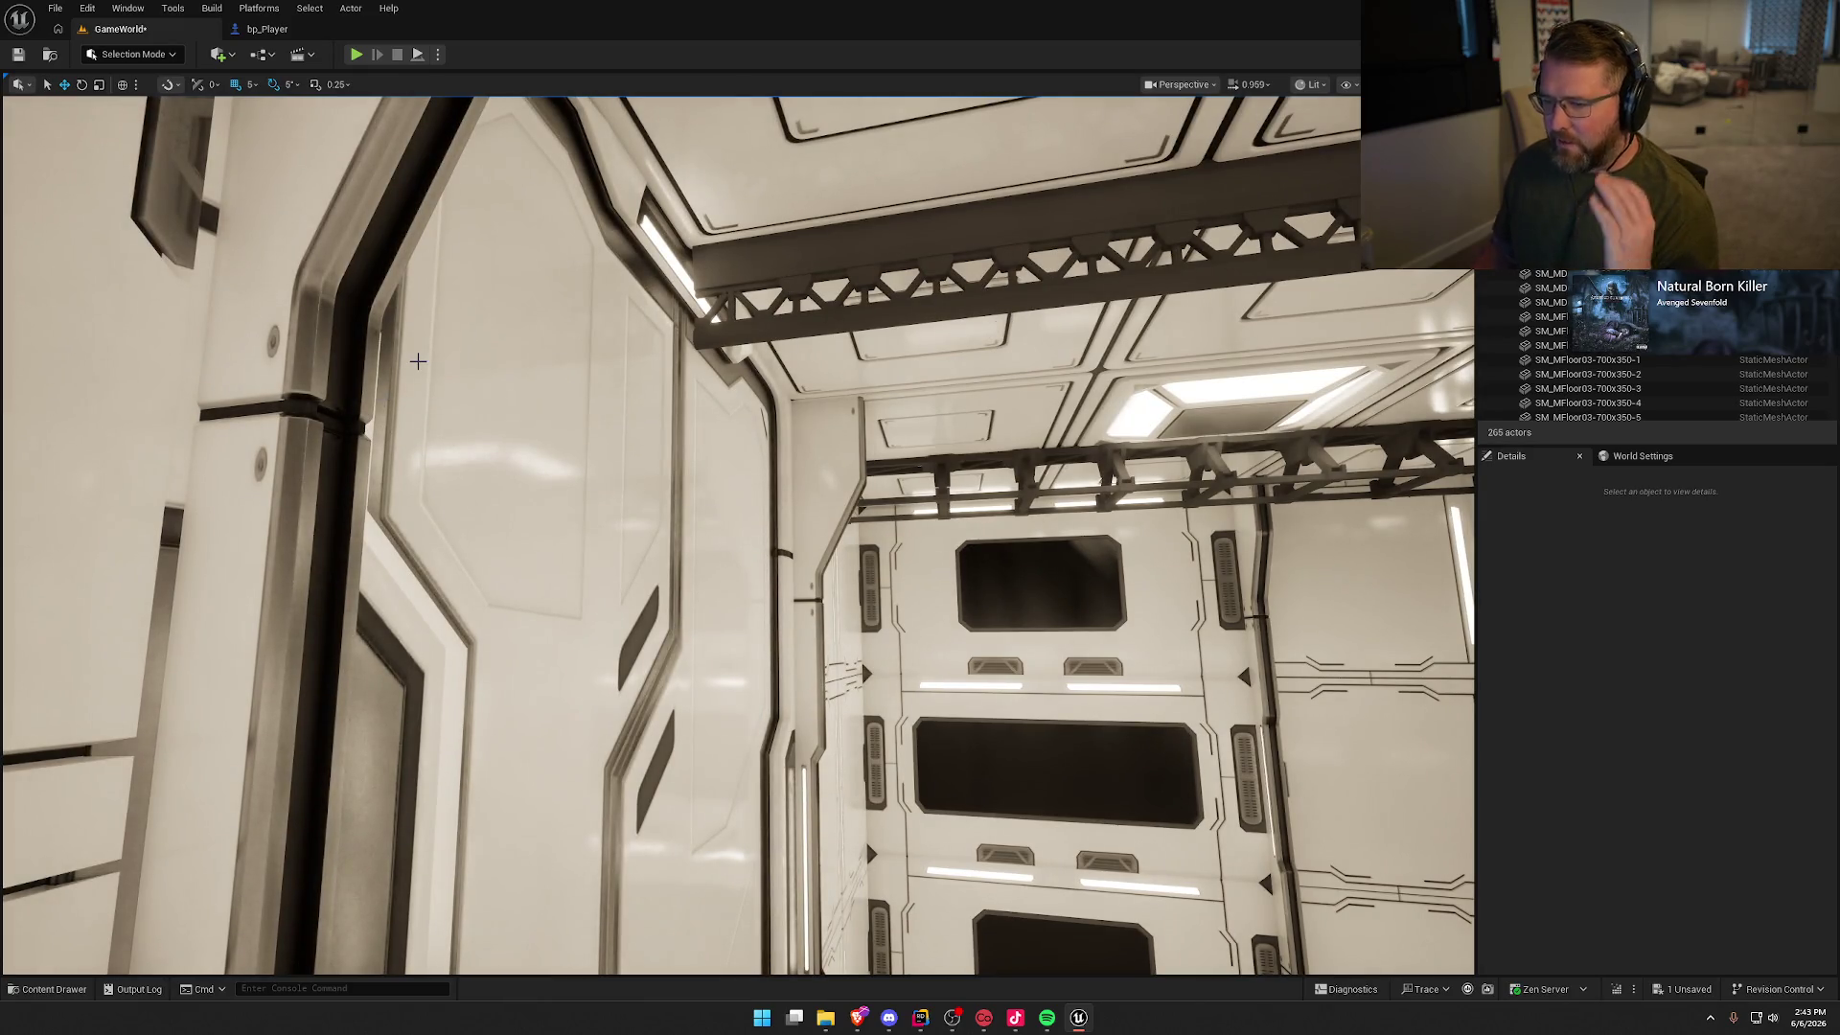
drag(418, 363, 418, 363)
drag(676, 484, 677, 484)
key(ctrl+s)
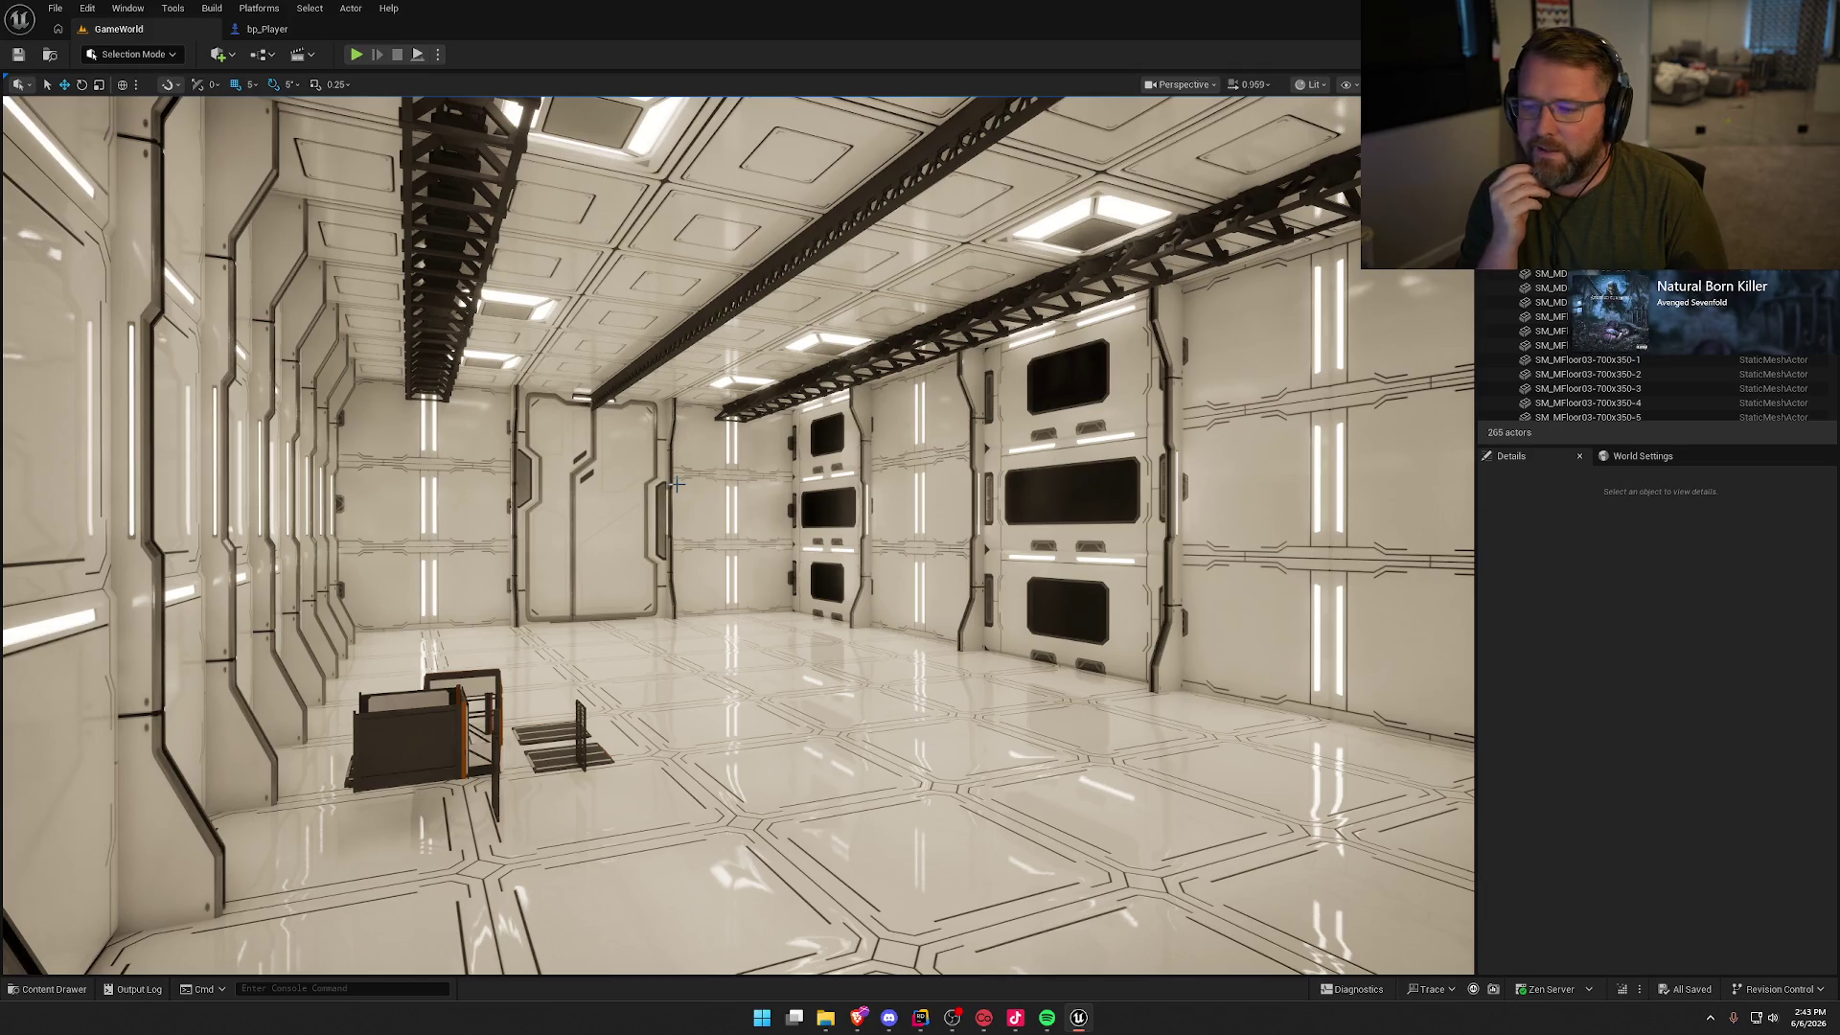
mouse_move(677, 484)
mouse_down()
mouse_move(747, 474)
mouse_move(795, 431)
mouse_move(847, 284)
mouse_move(779, 582)
mouse_up()
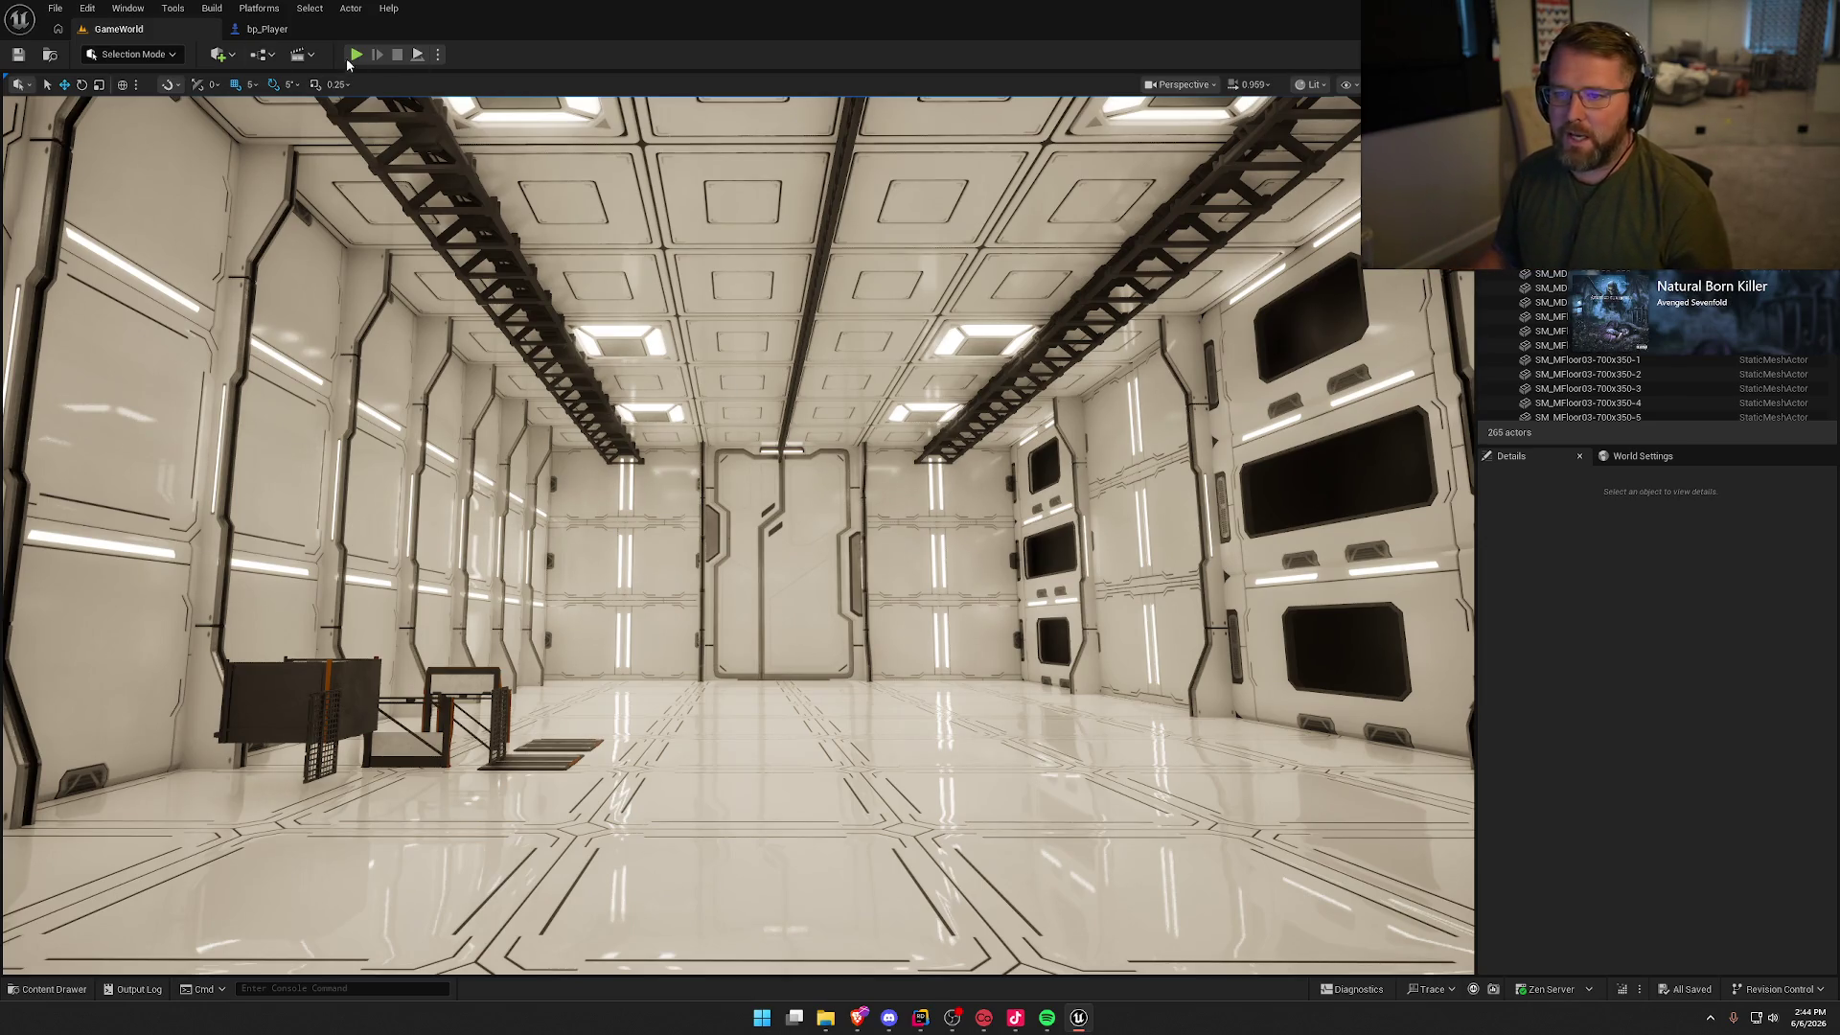
key(alt+p)
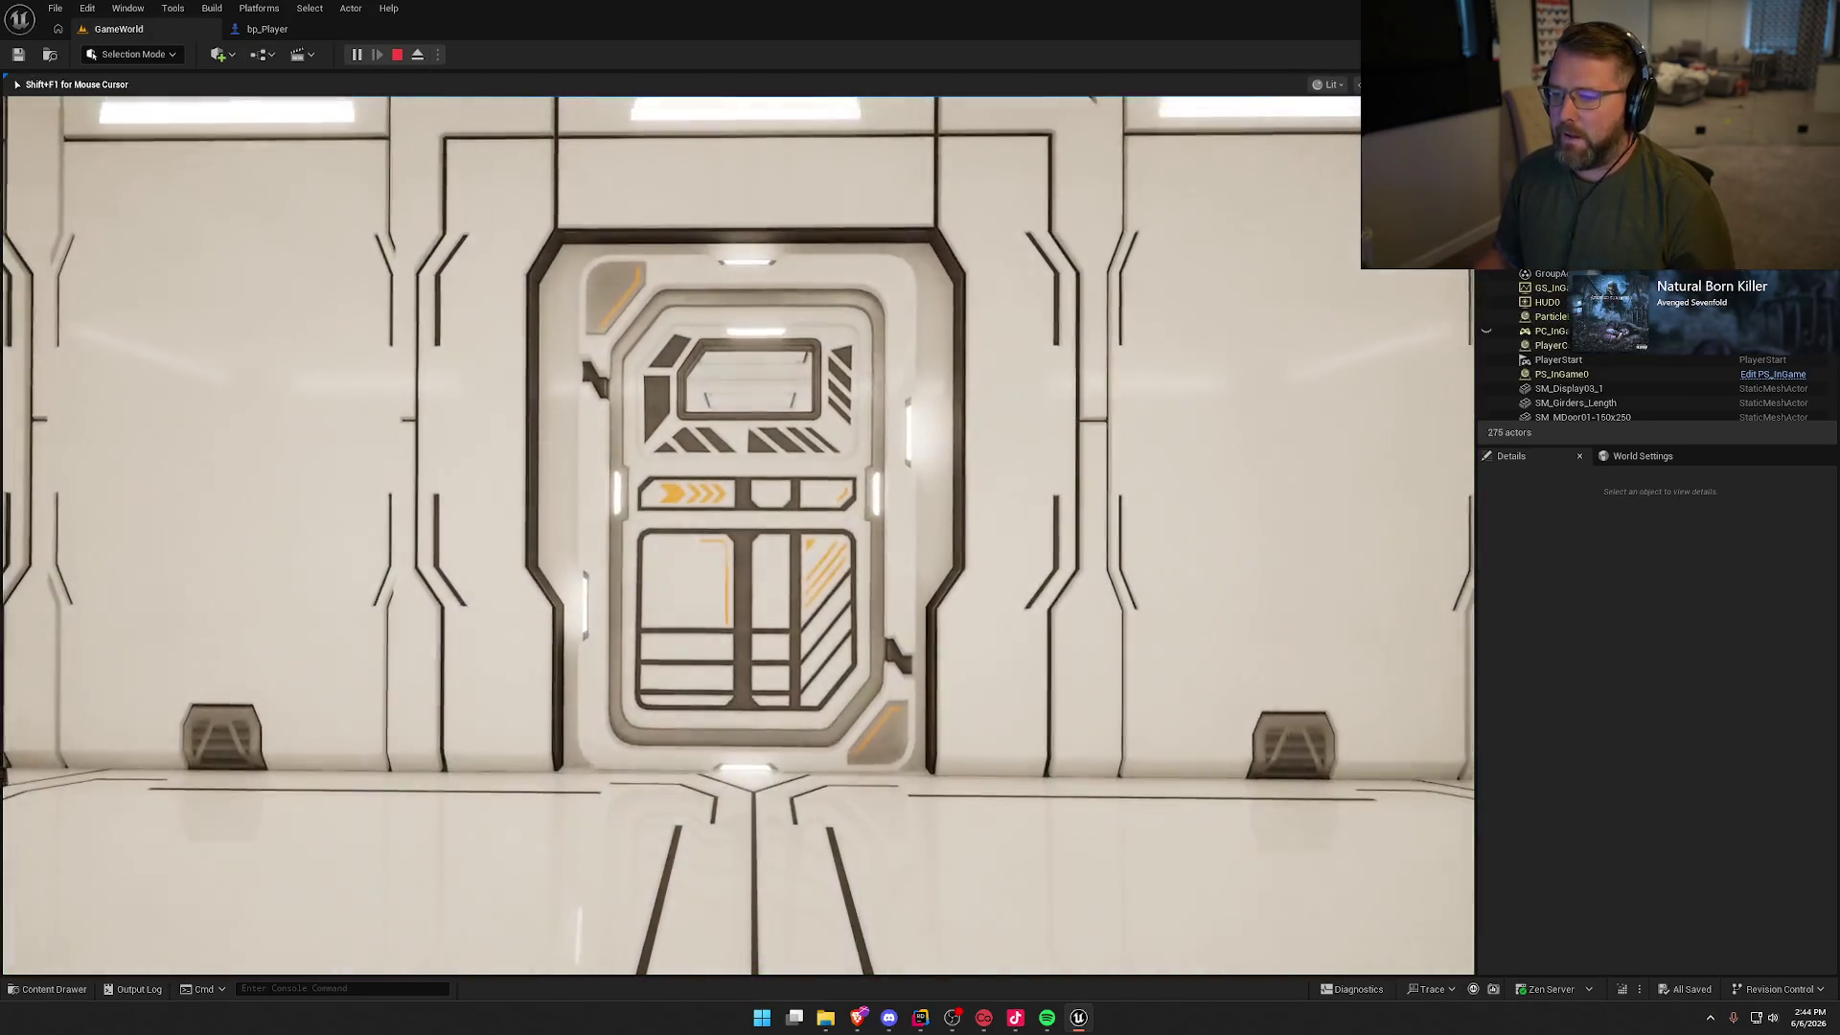
key(w)
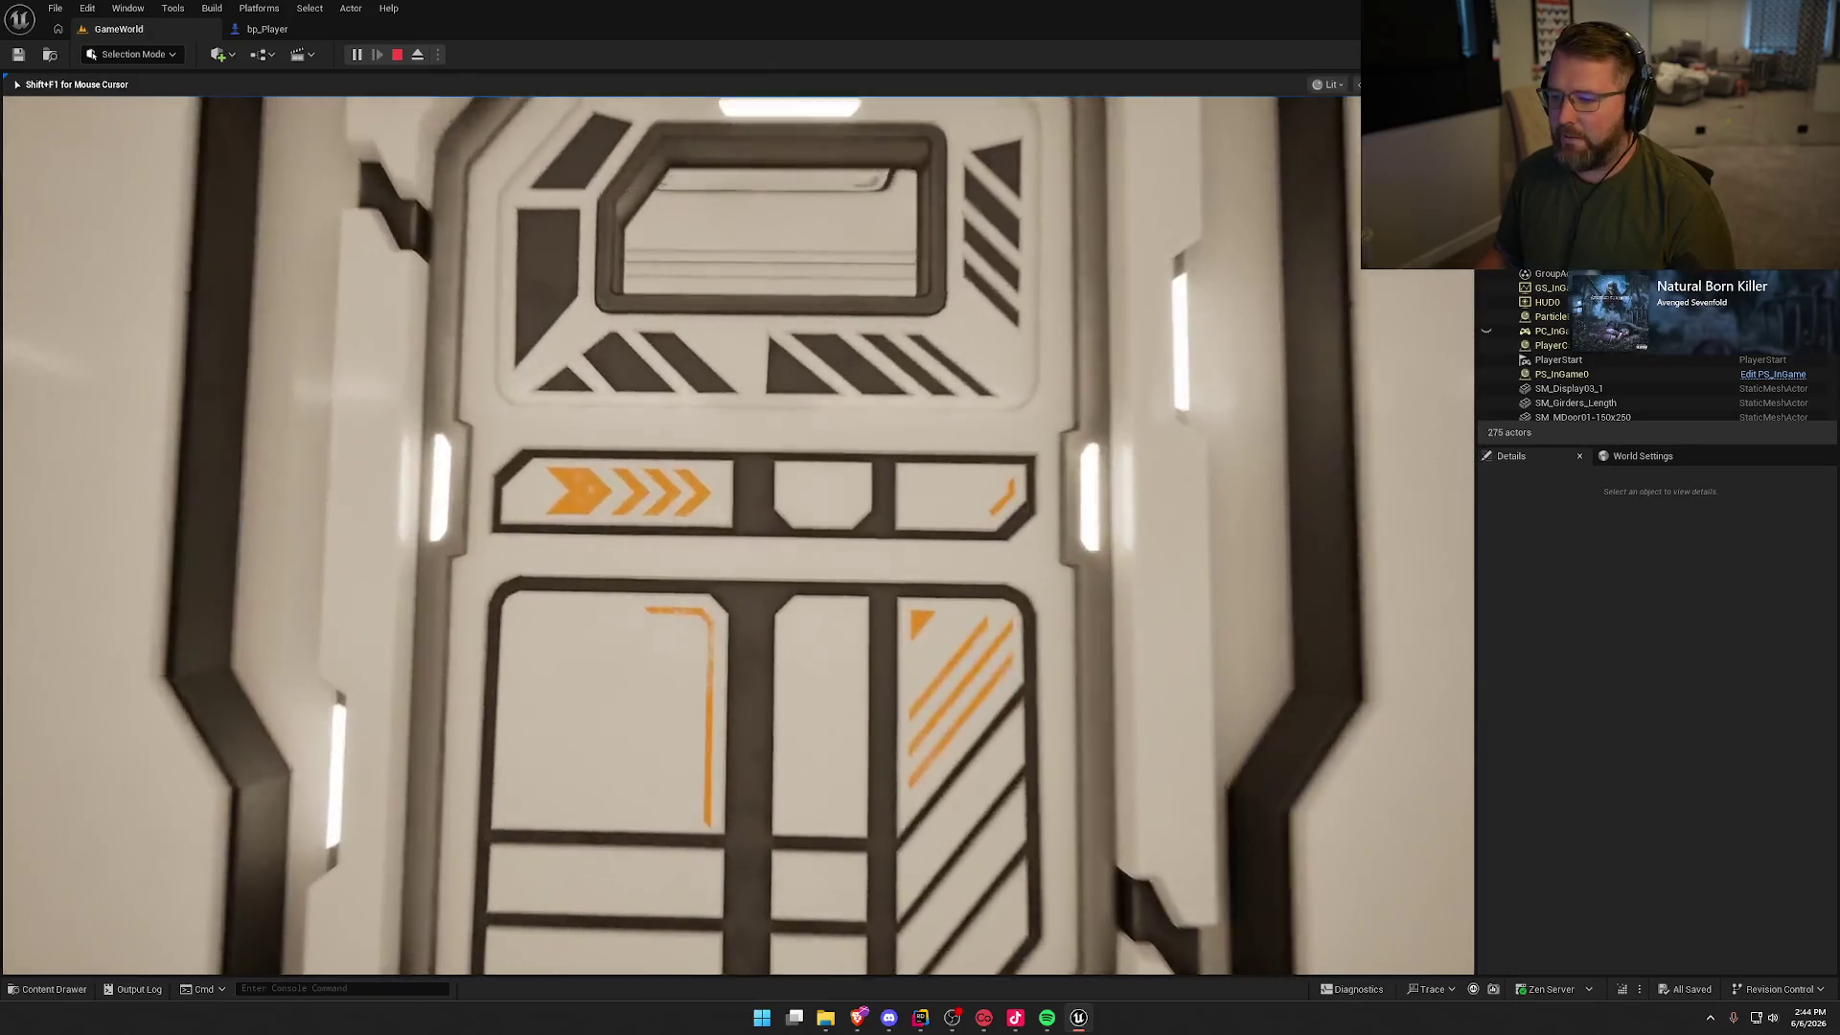
key(w)
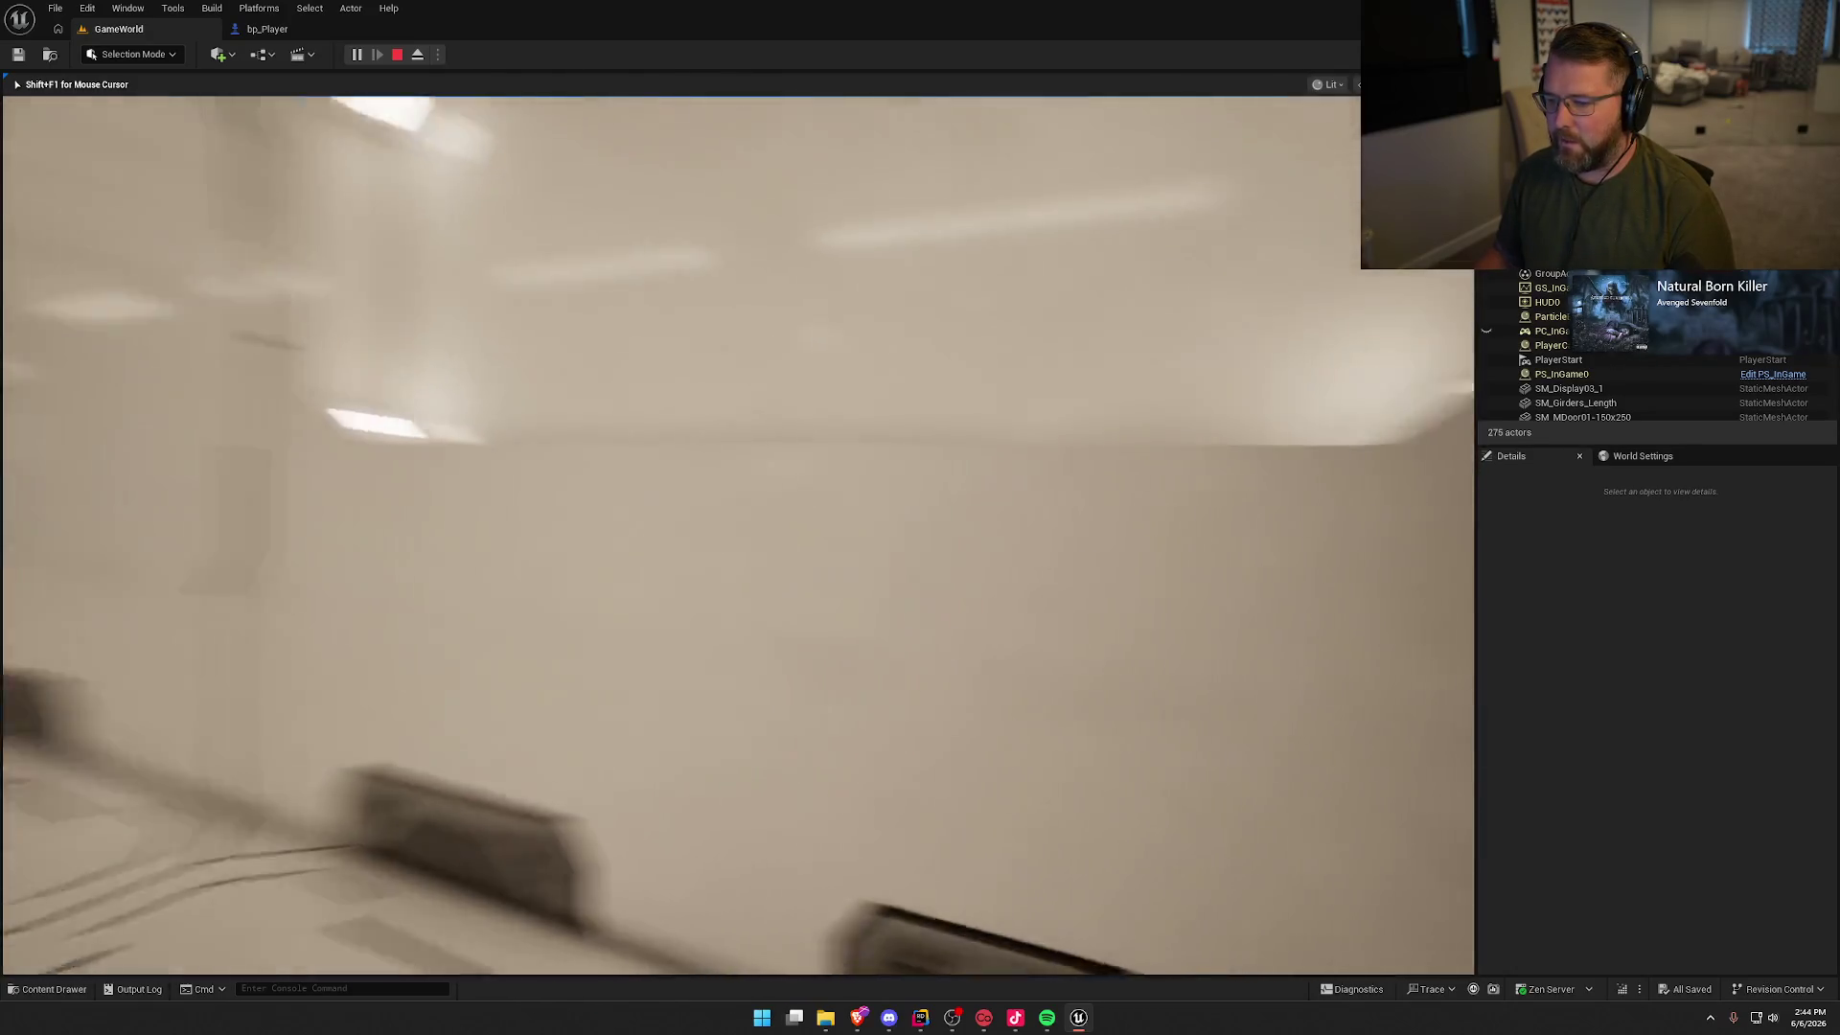
key(w)
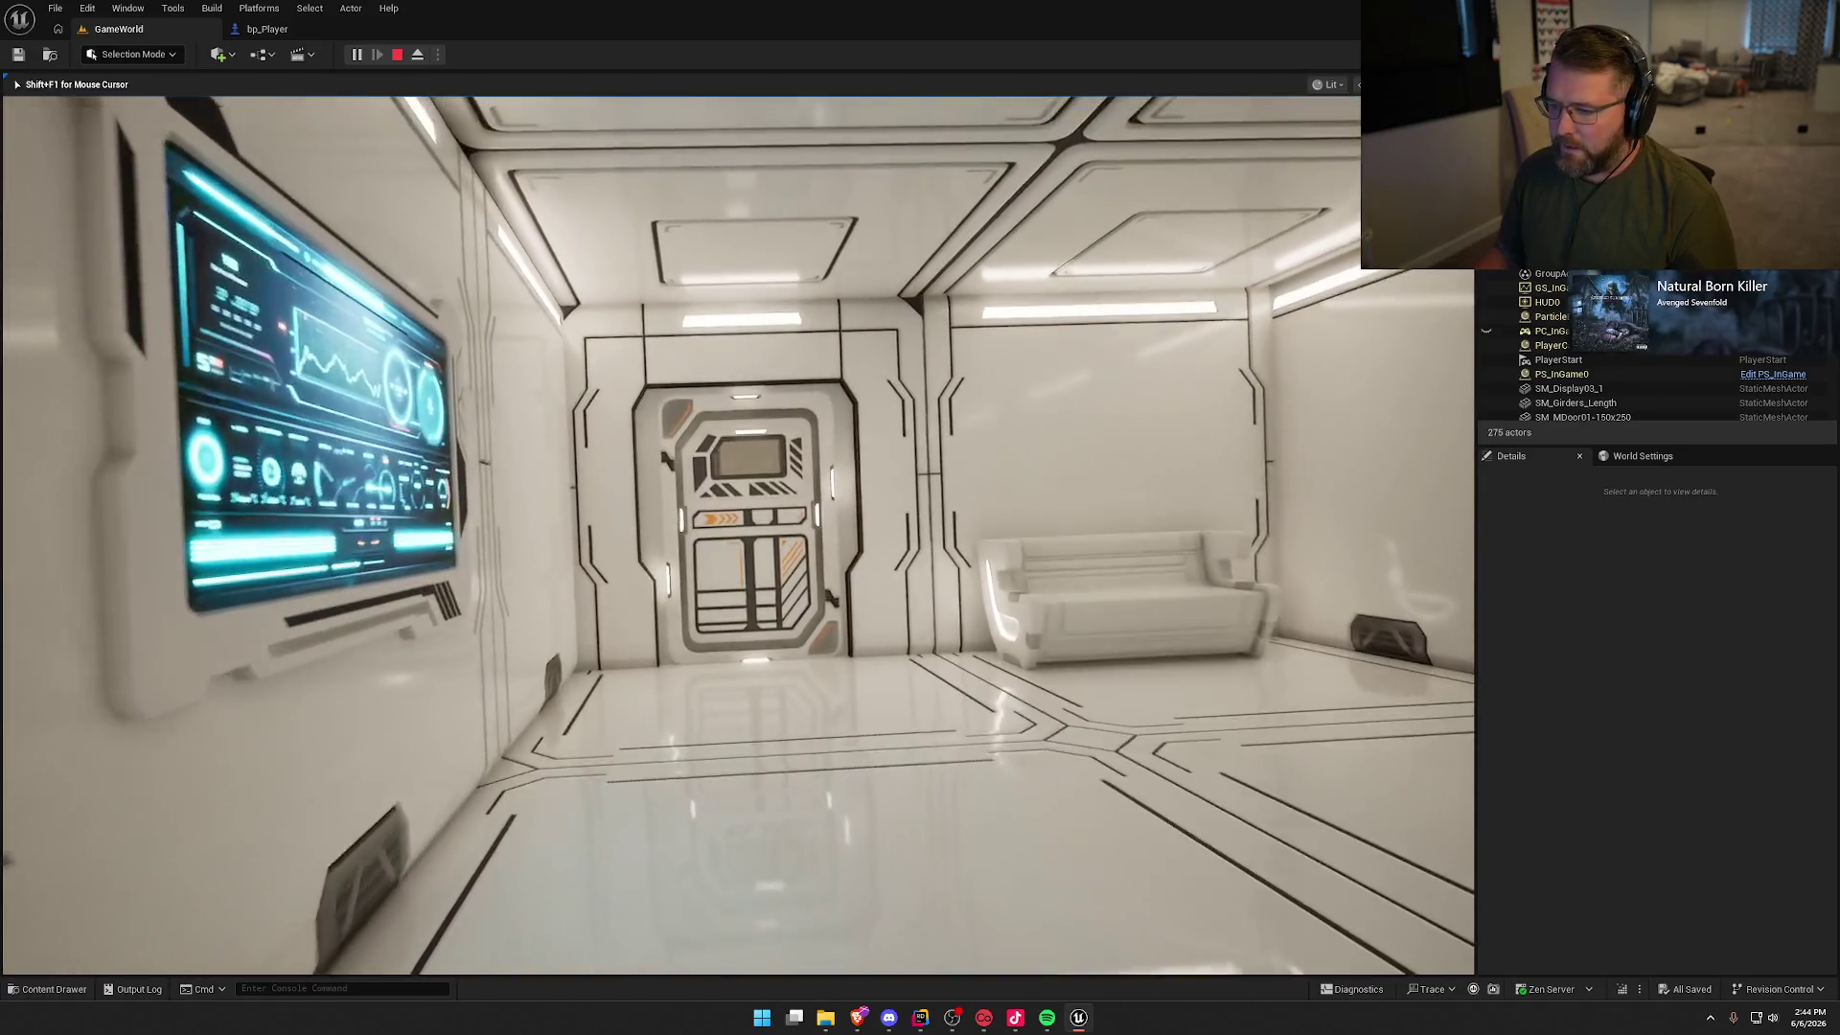
key(w)
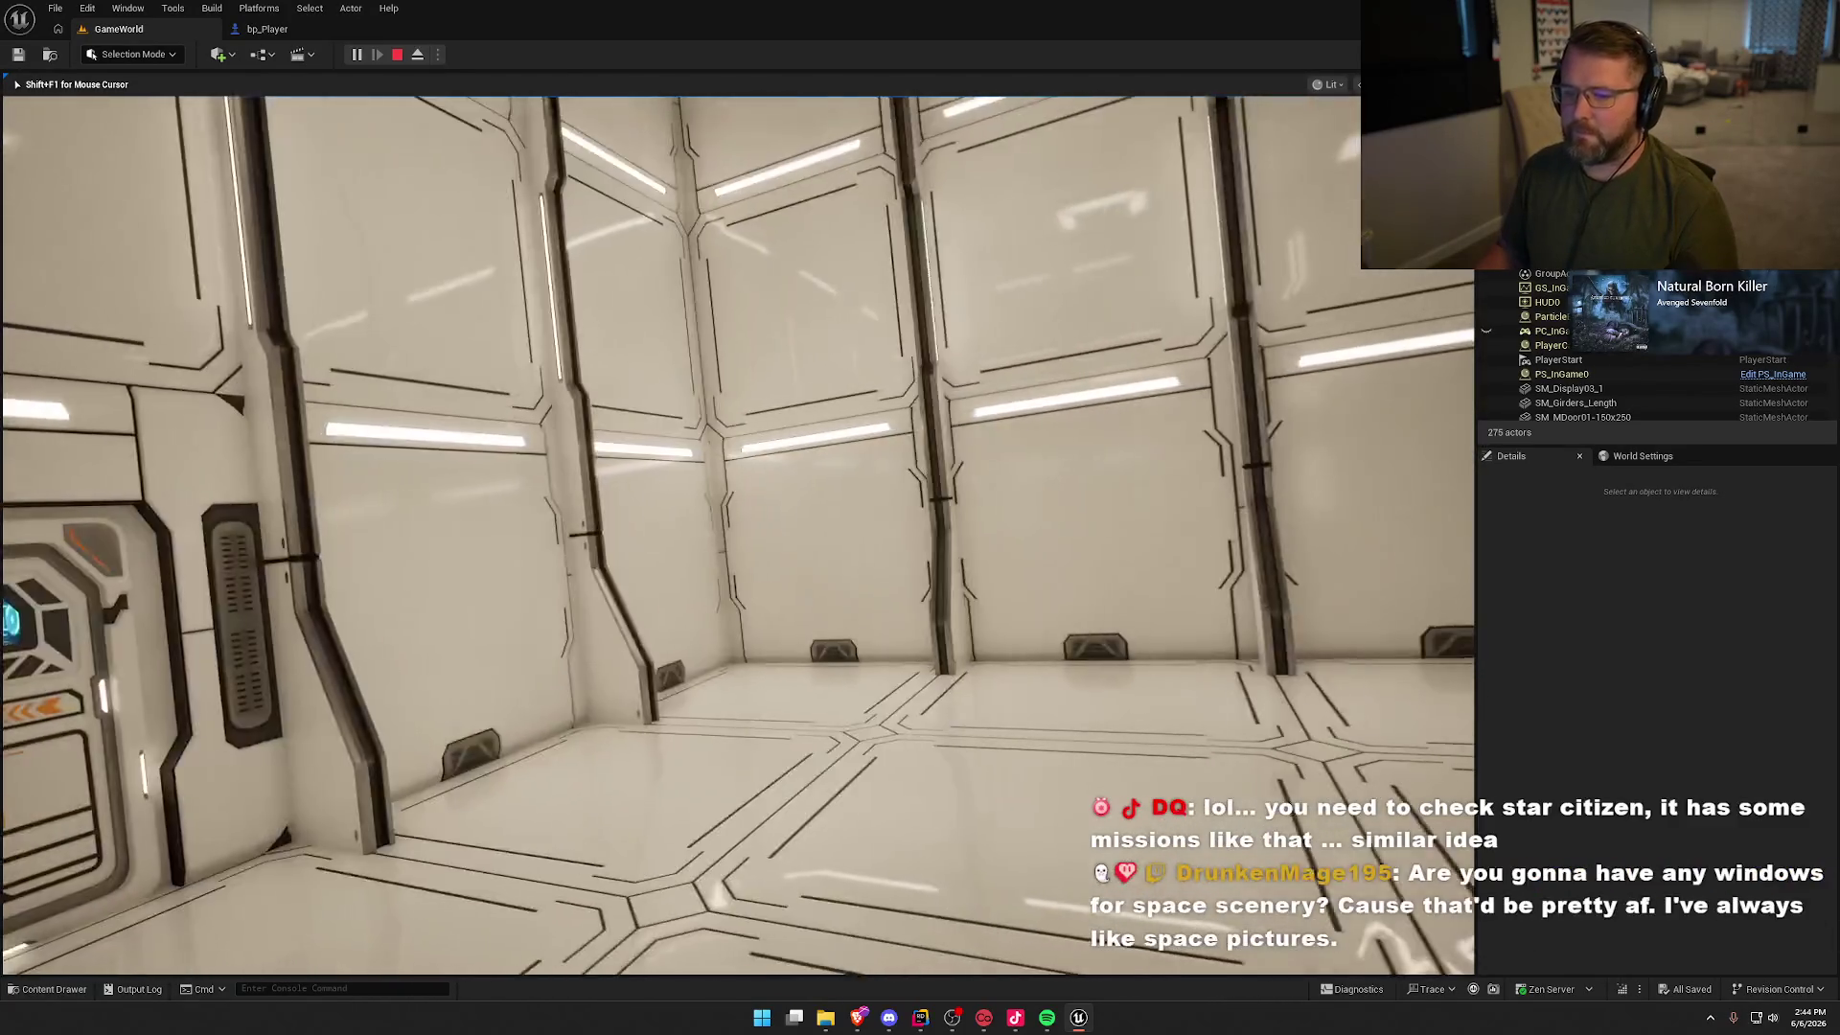
key(Escape)
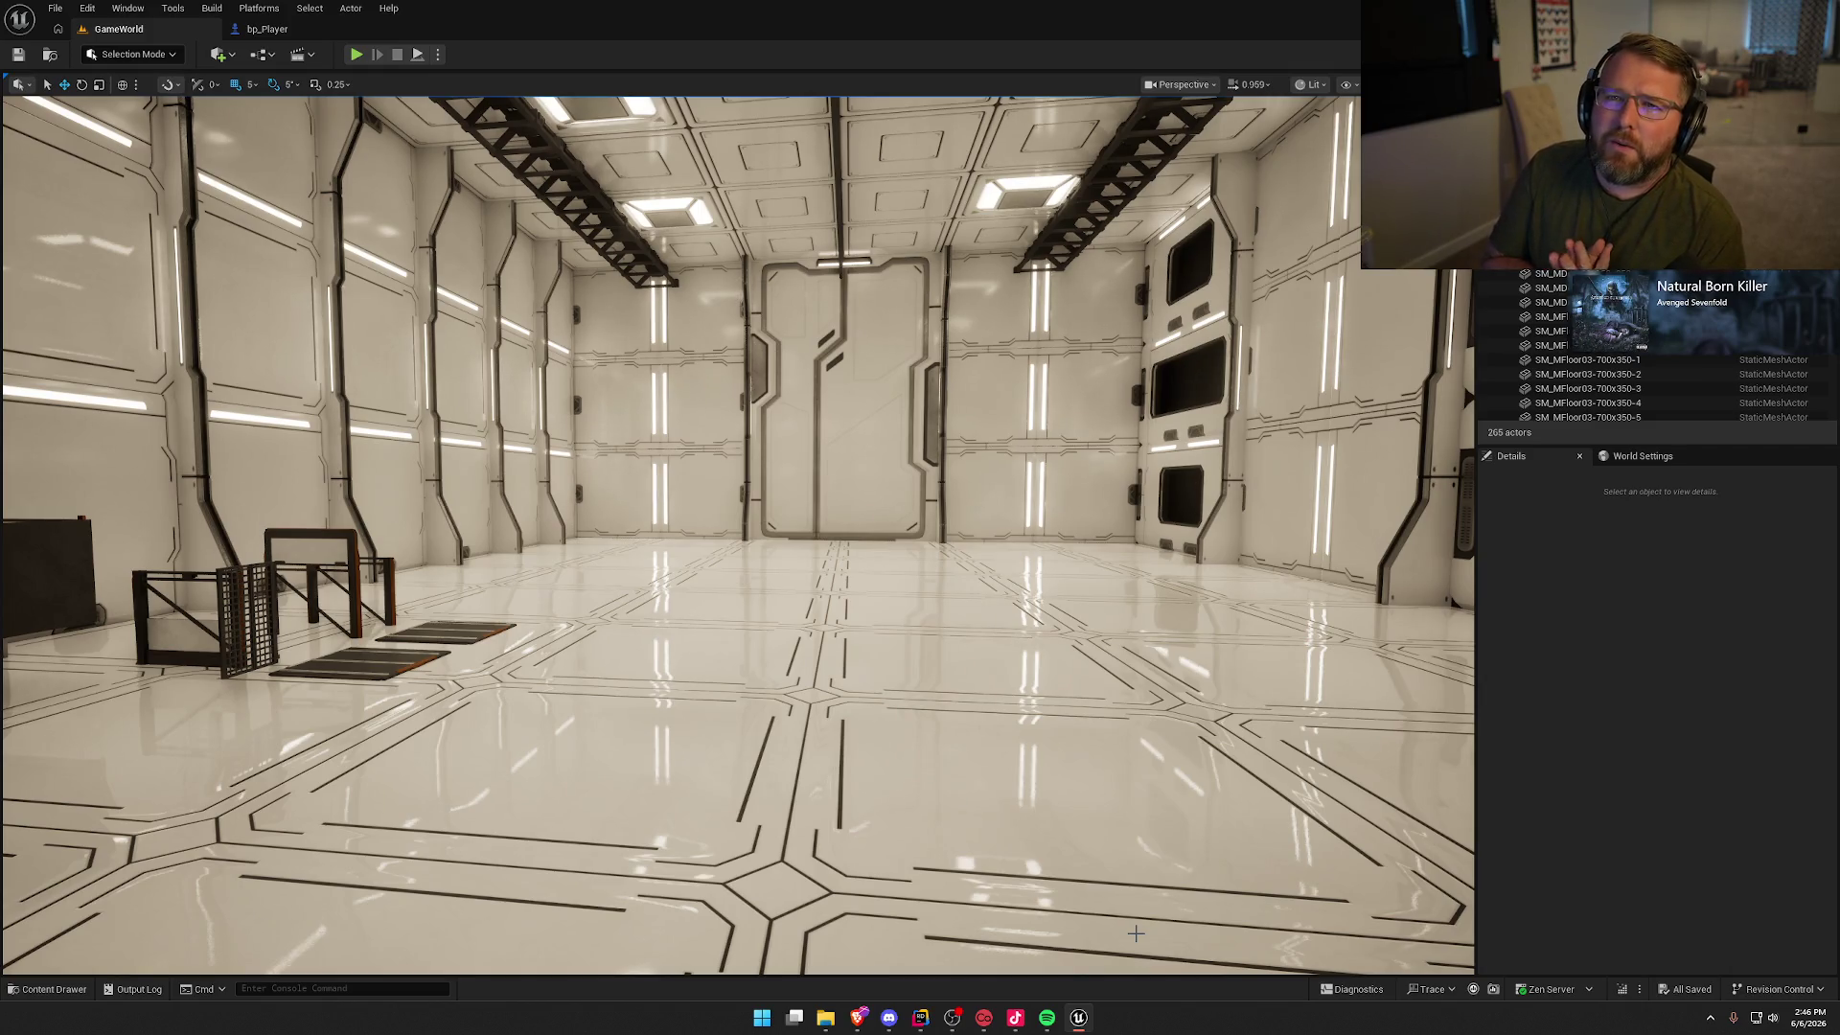
Step: Select a wall pilaster and locate its mesh in SciFiWorld > Modules > Meshes with Ctrl+B
mouse_move(1018, 782)
mouse_down()
mouse_move(1246, 747)
mouse_move(1274, 622)
mouse_move(1208, 603)
mouse_move(1198, 642)
mouse_move(1159, 637)
mouse_move(1207, 632)
mouse_move(1189, 651)
mouse_move(1025, 627)
mouse_up()
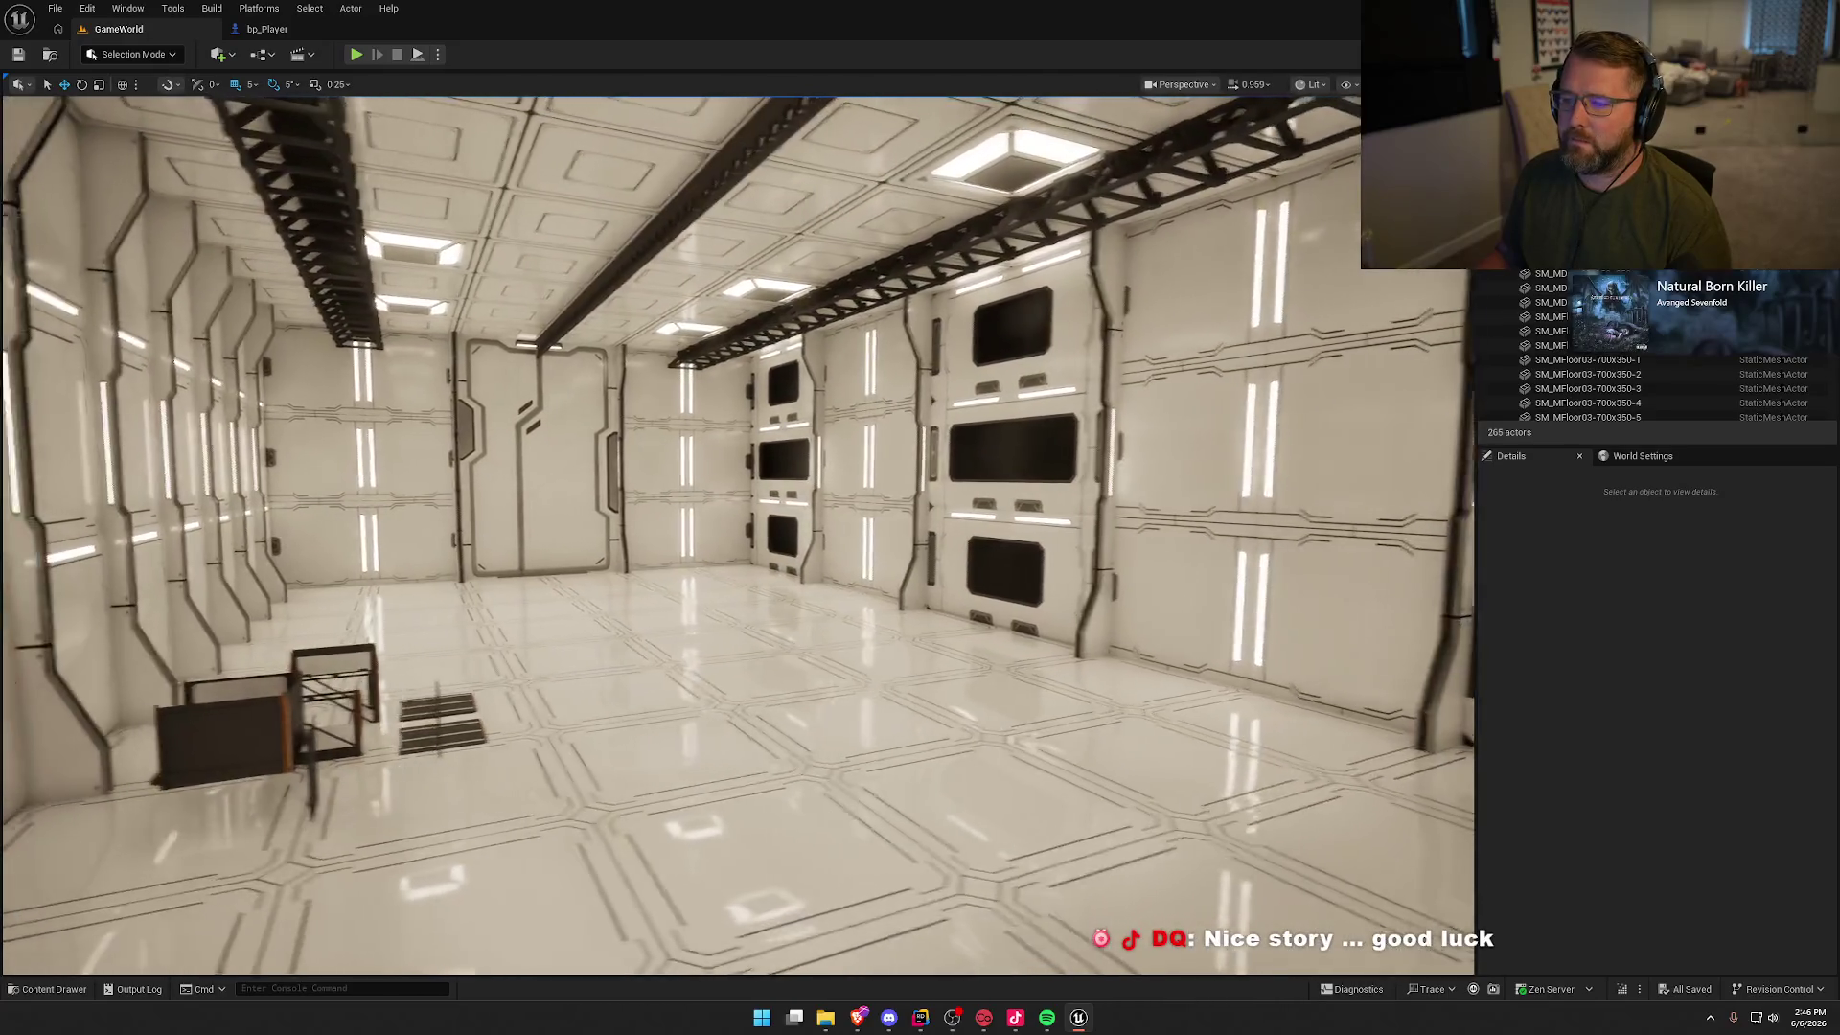
drag(1004, 709, 1004, 709)
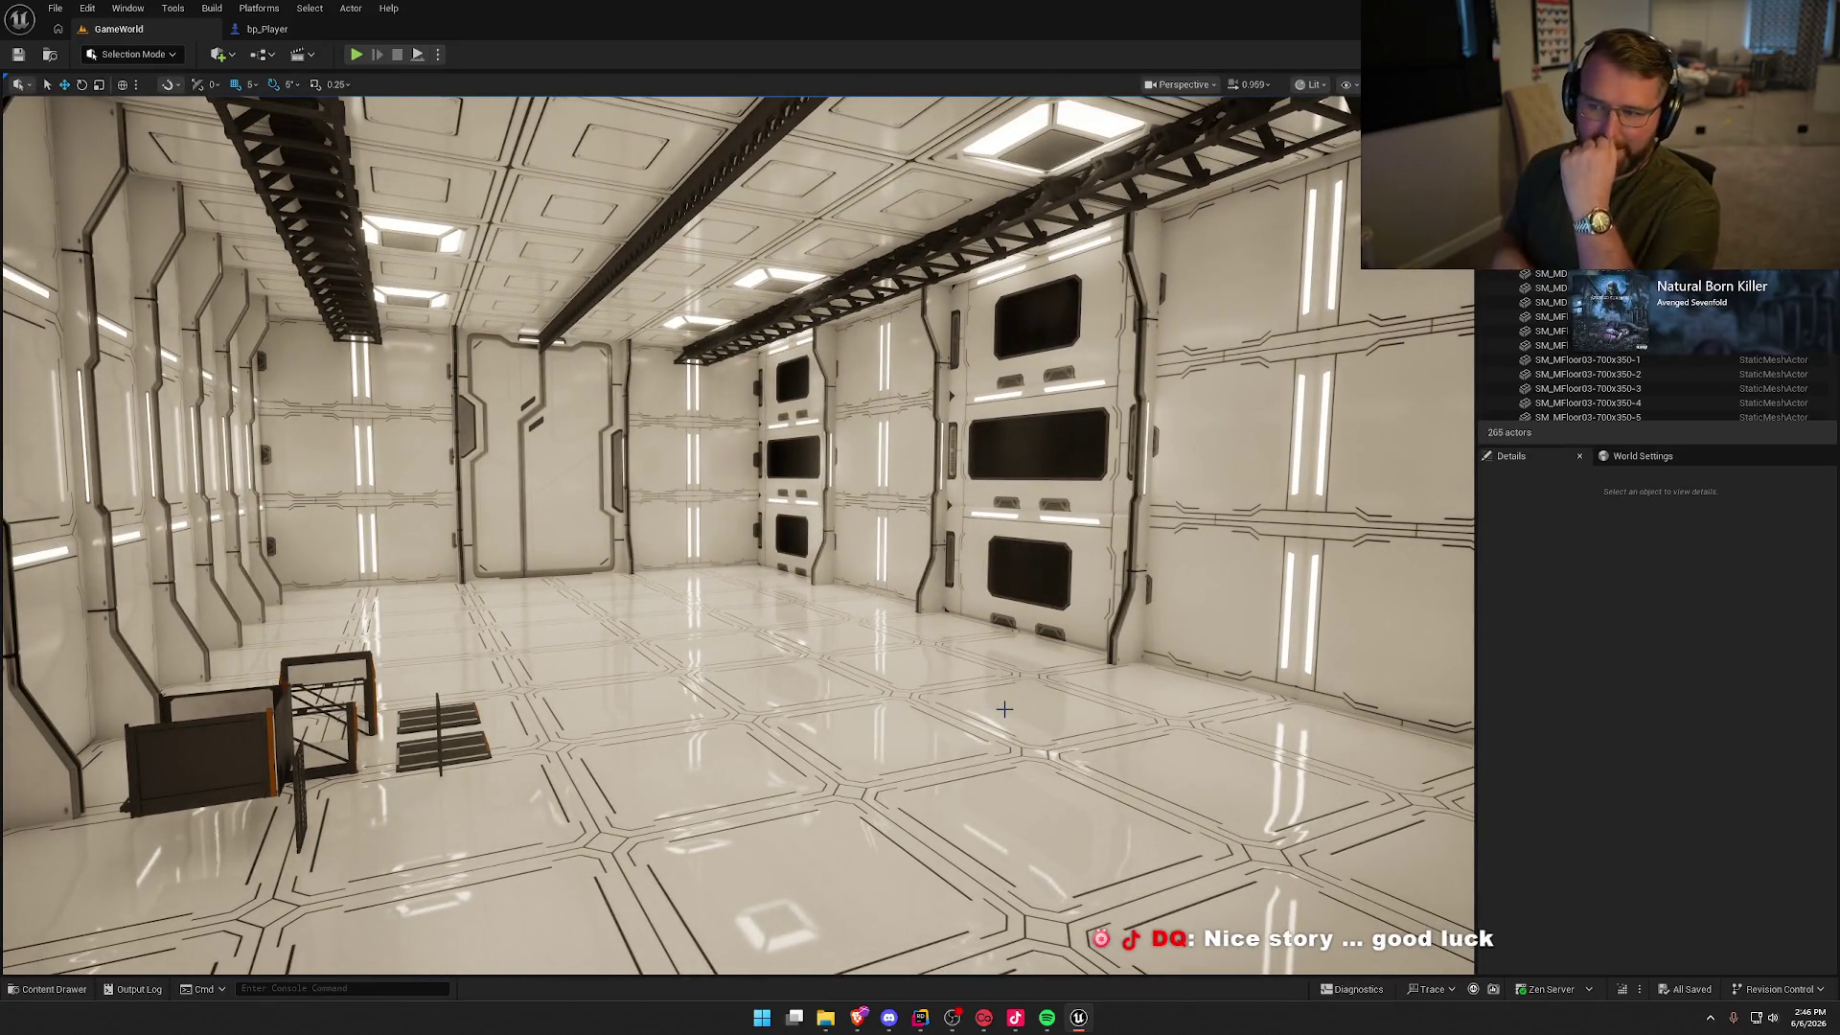
mouse_move(1061, 783)
mouse_down()
mouse_move(1093, 781)
mouse_move(1006, 776)
mouse_move(1037, 727)
mouse_up()
key(ctrl+space)
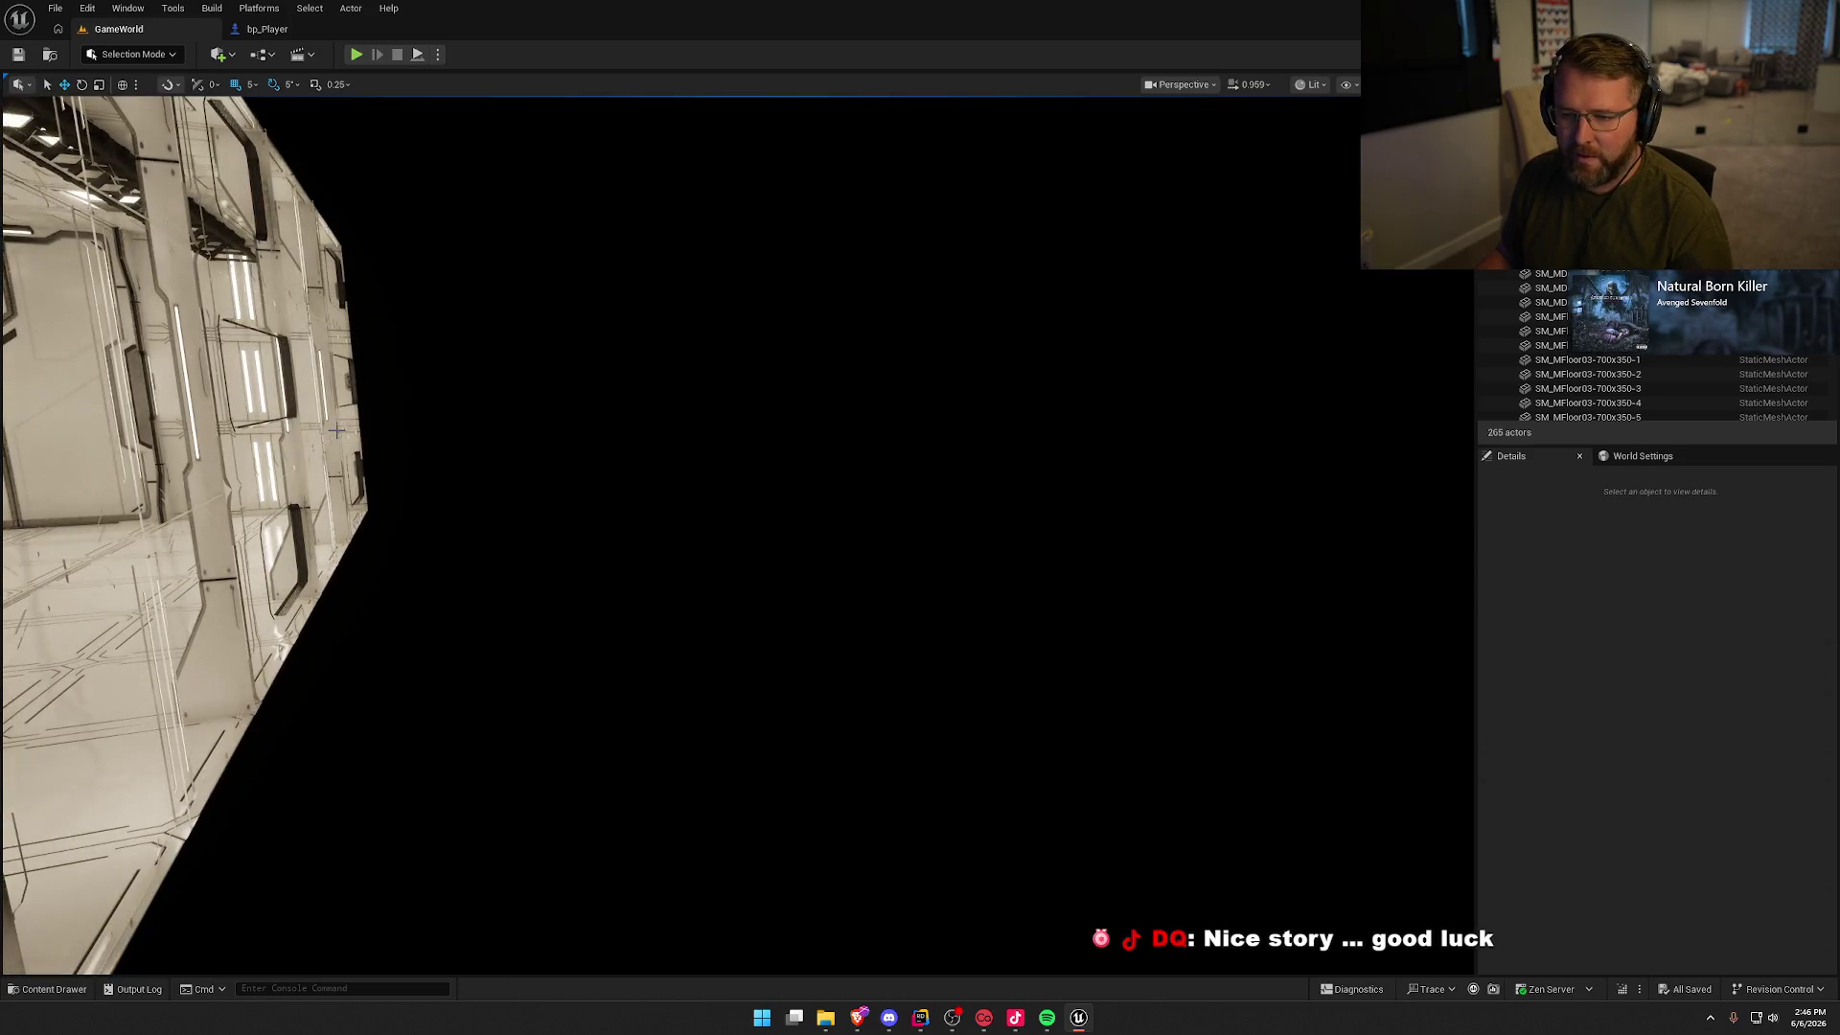
click(306, 364)
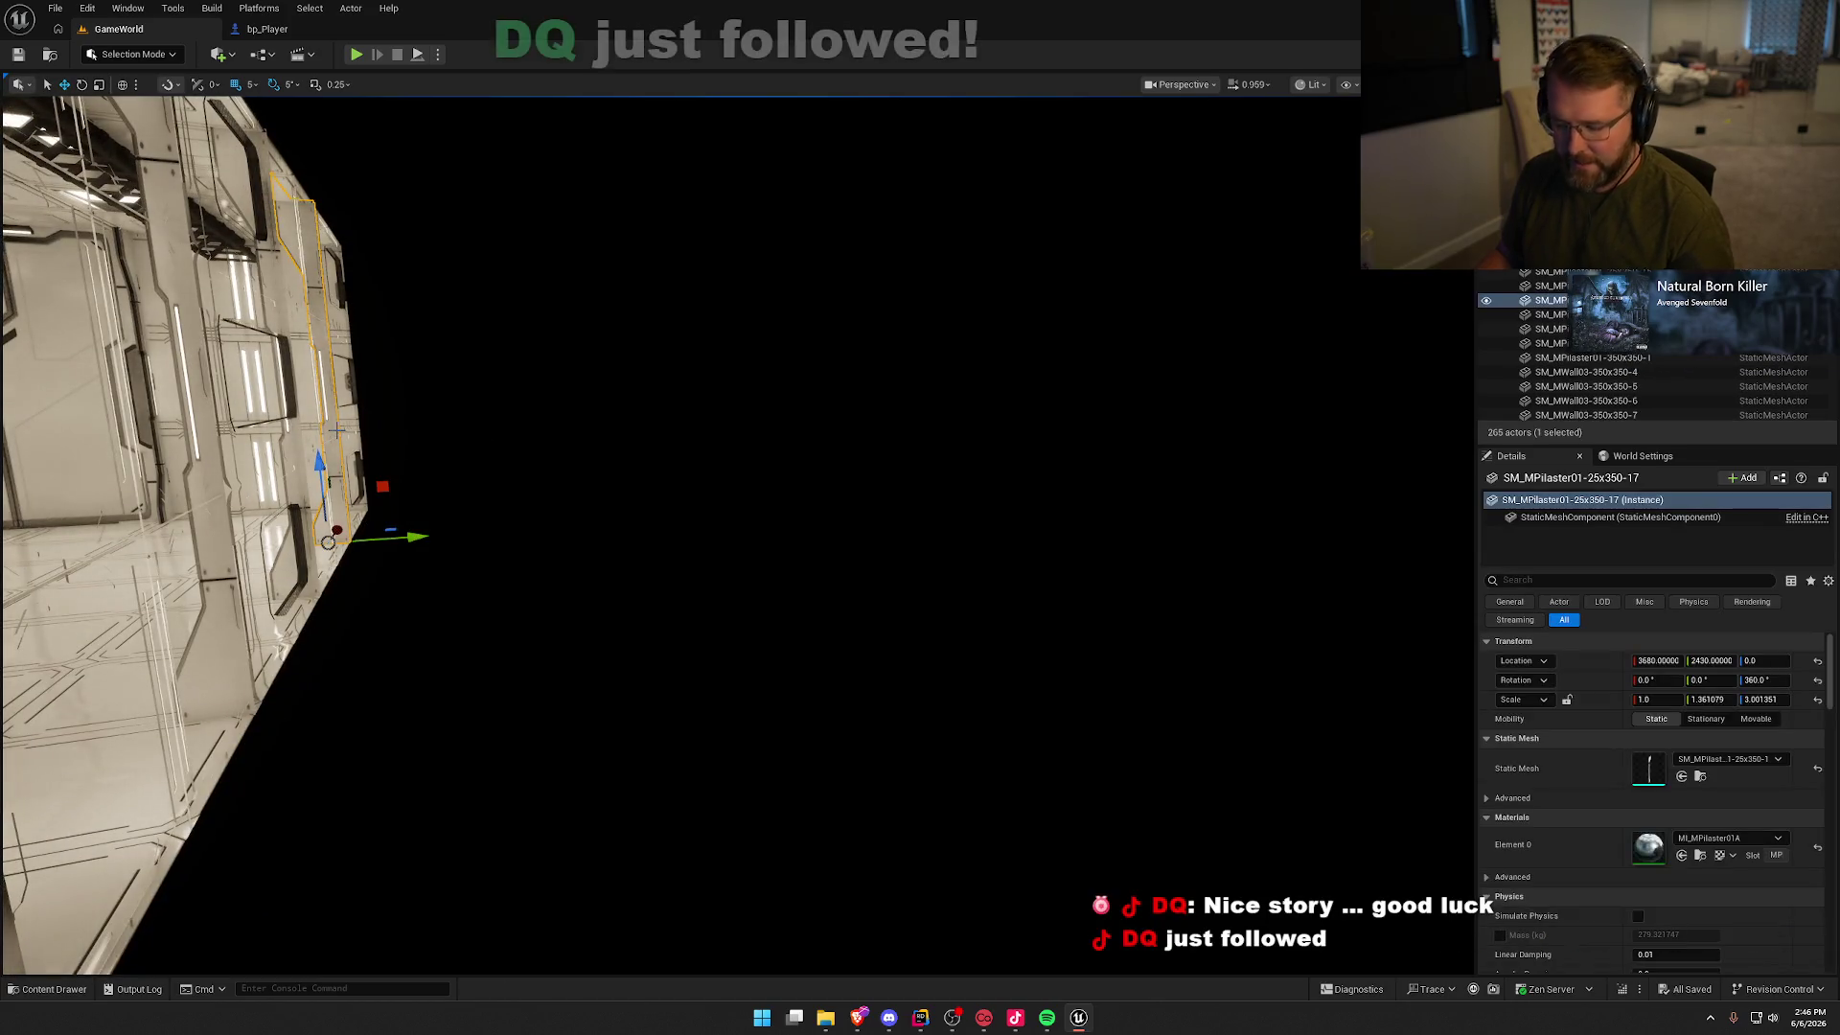
key(ctrl+b)
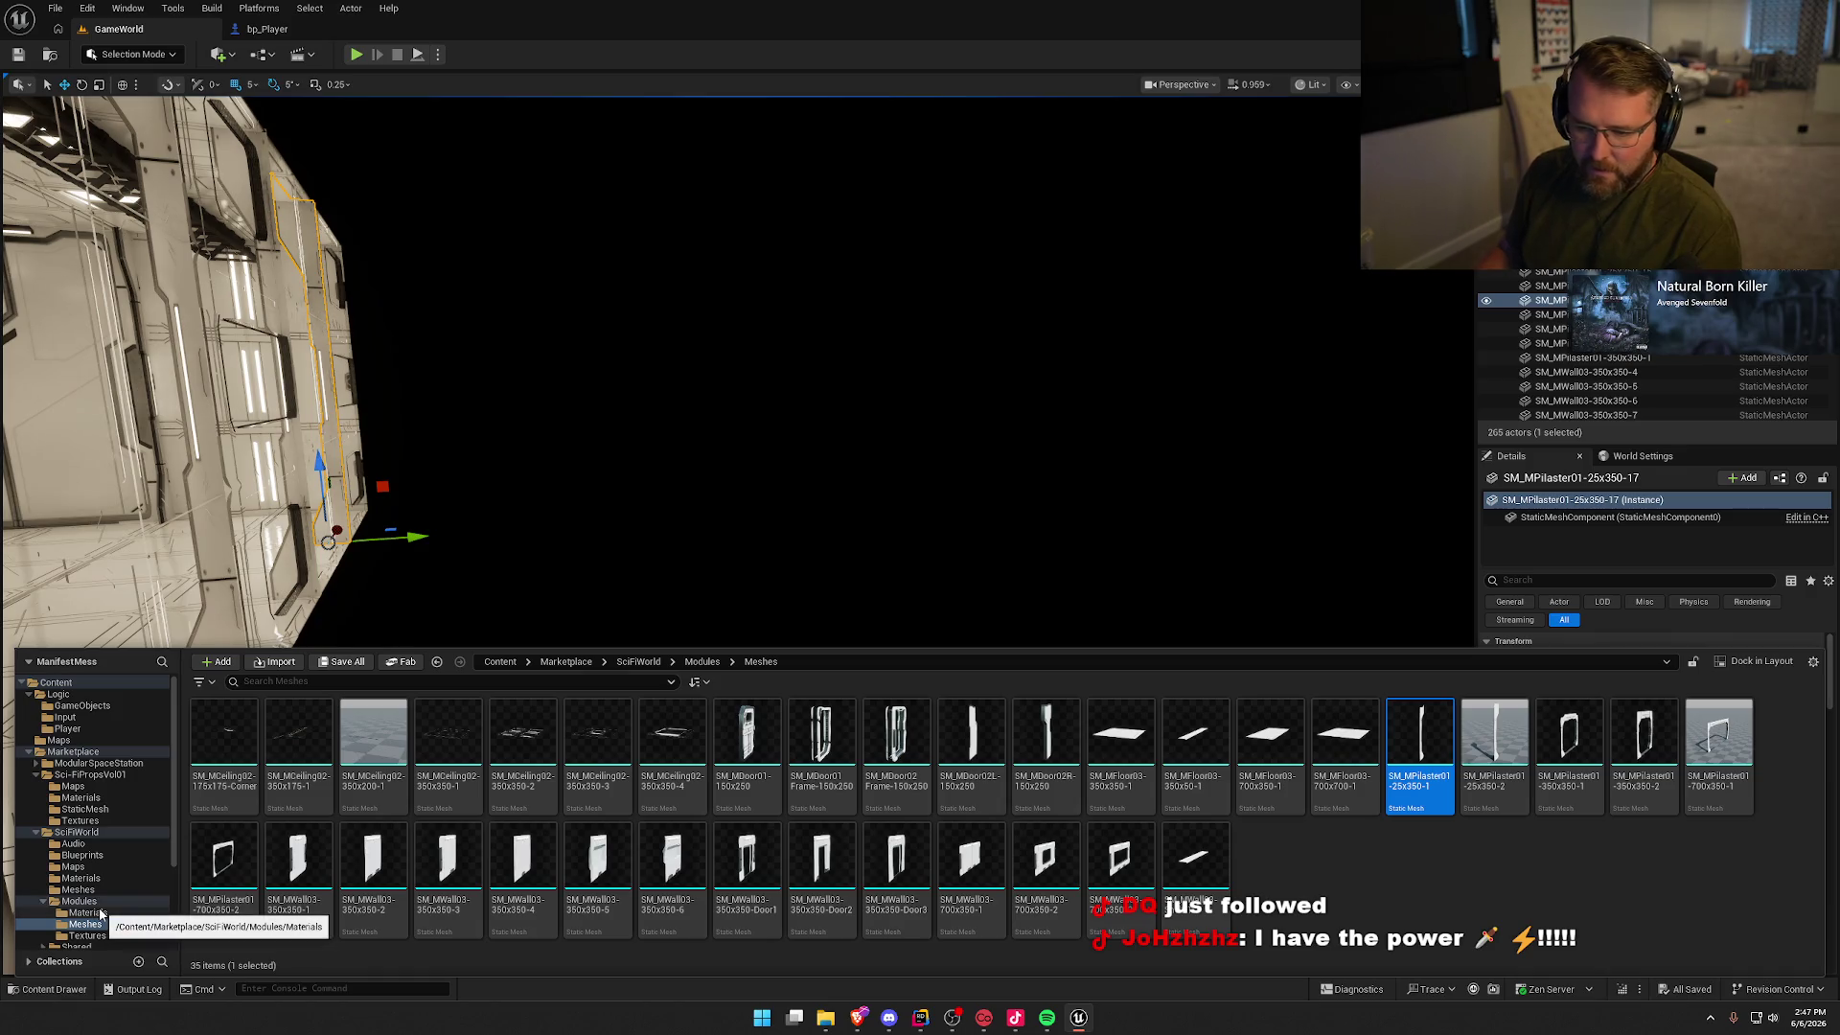
Step: Place BP_SkySphere from SciFiWorld > Blueprints and fly through the rooms to check the windows
click(94, 855)
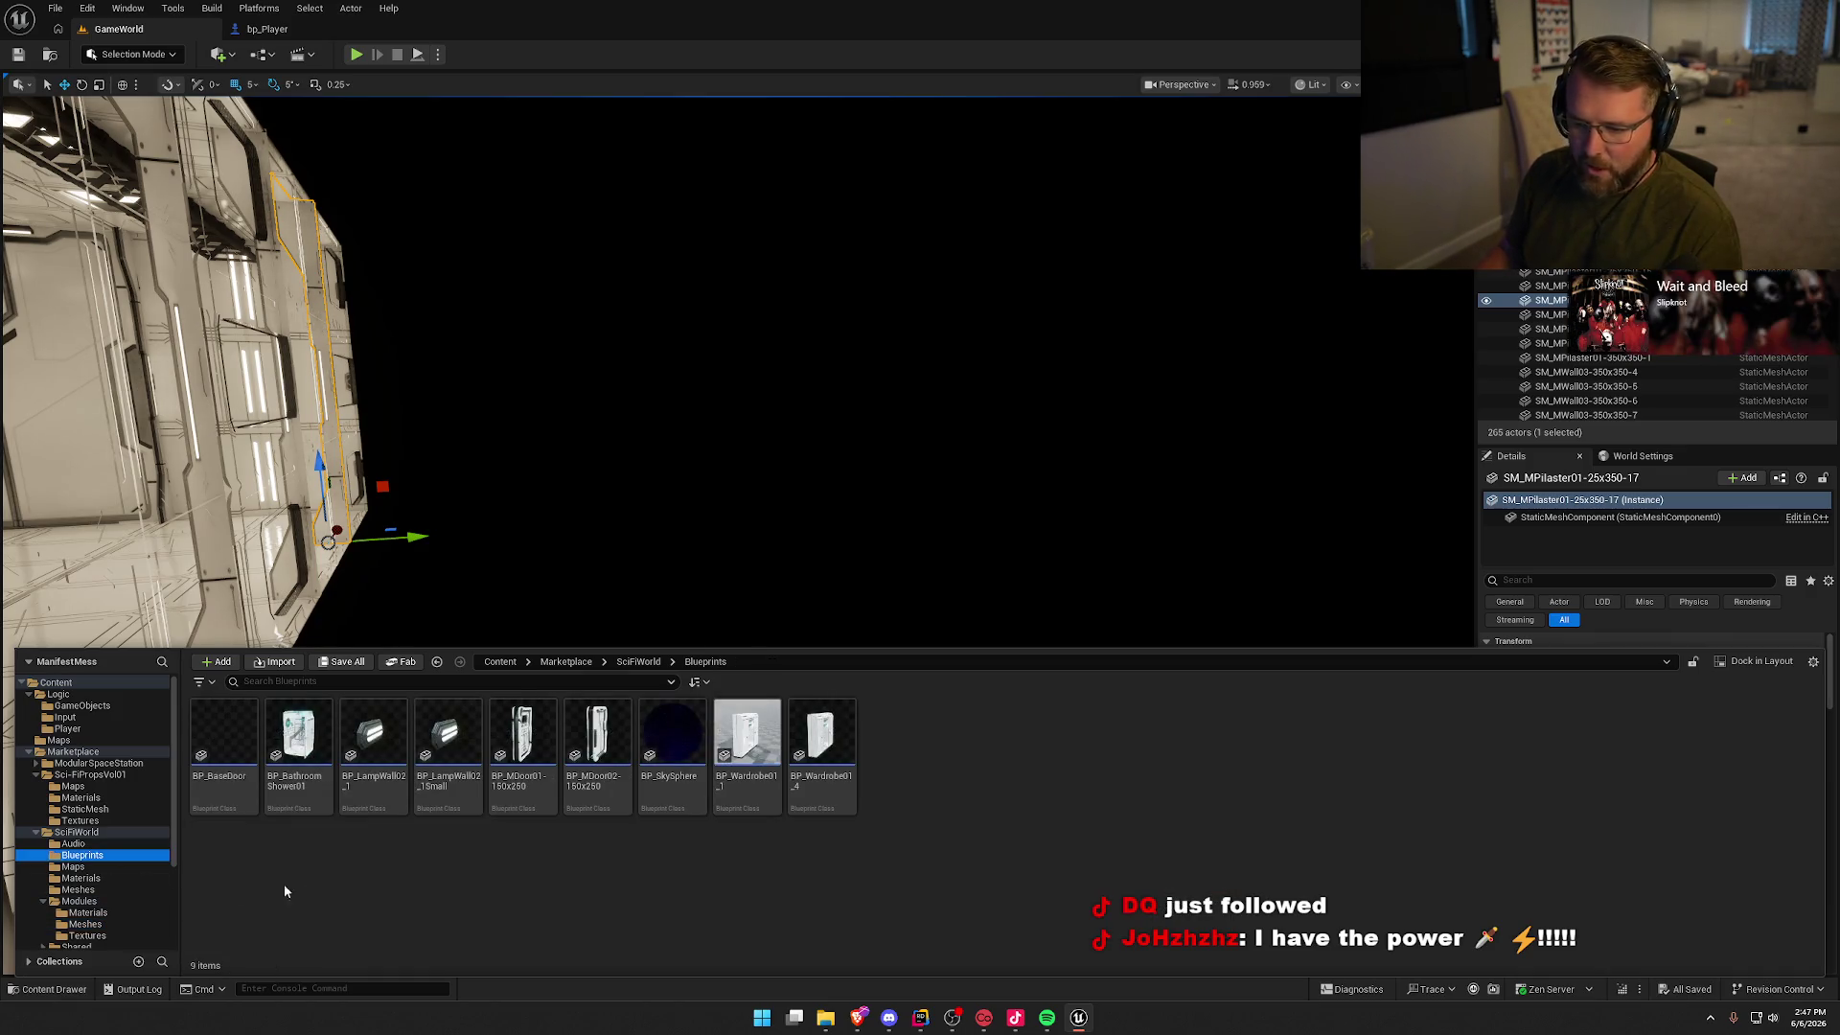
mouse_move(672, 733)
mouse_down()
mouse_move(537, 623)
mouse_move(695, 707)
mouse_move(863, 670)
mouse_move(651, 661)
mouse_up()
drag(854, 696, 854, 696)
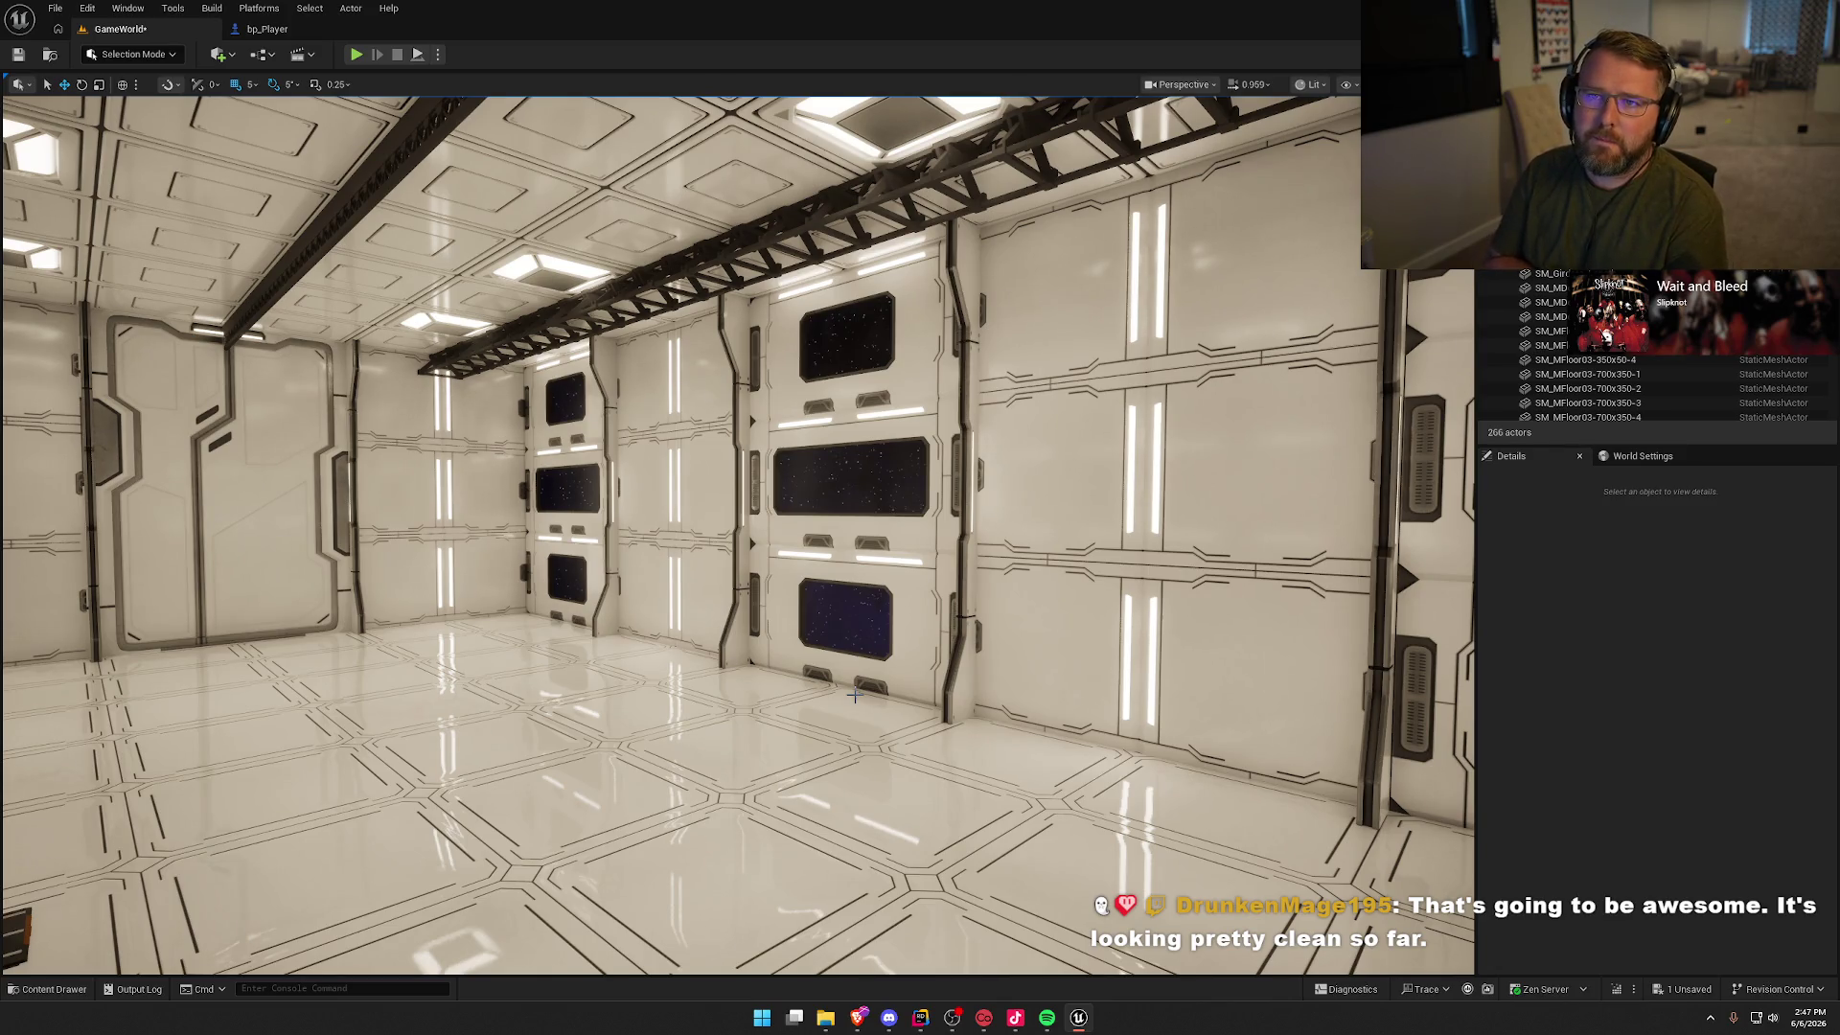
mouse_move(711, 613)
mouse_down()
mouse_move(728, 604)
mouse_move(690, 613)
mouse_move(718, 618)
mouse_move(719, 546)
mouse_move(718, 575)
mouse_move(892, 294)
mouse_up()
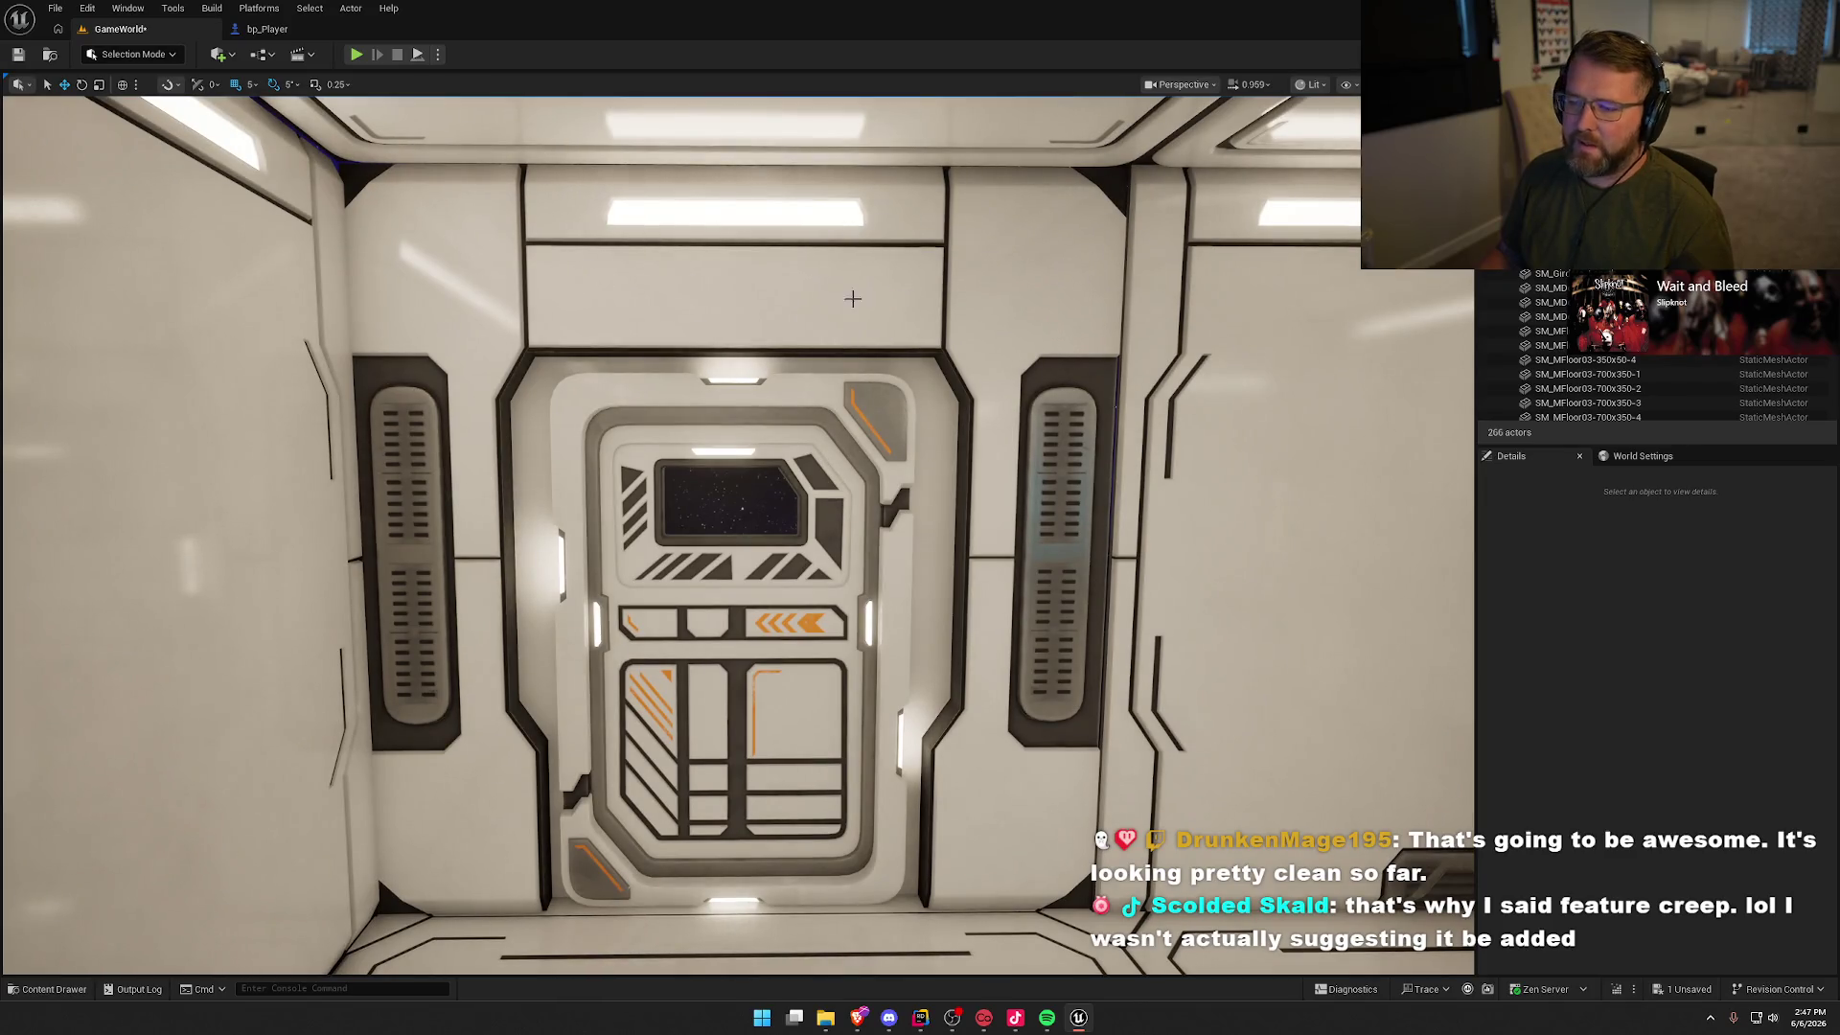
mouse_move(821, 611)
mouse_down()
mouse_move(1255, 618)
mouse_move(1246, 488)
mouse_move(587, 361)
mouse_up()
click(588, 362)
drag(671, 479, 633, 460)
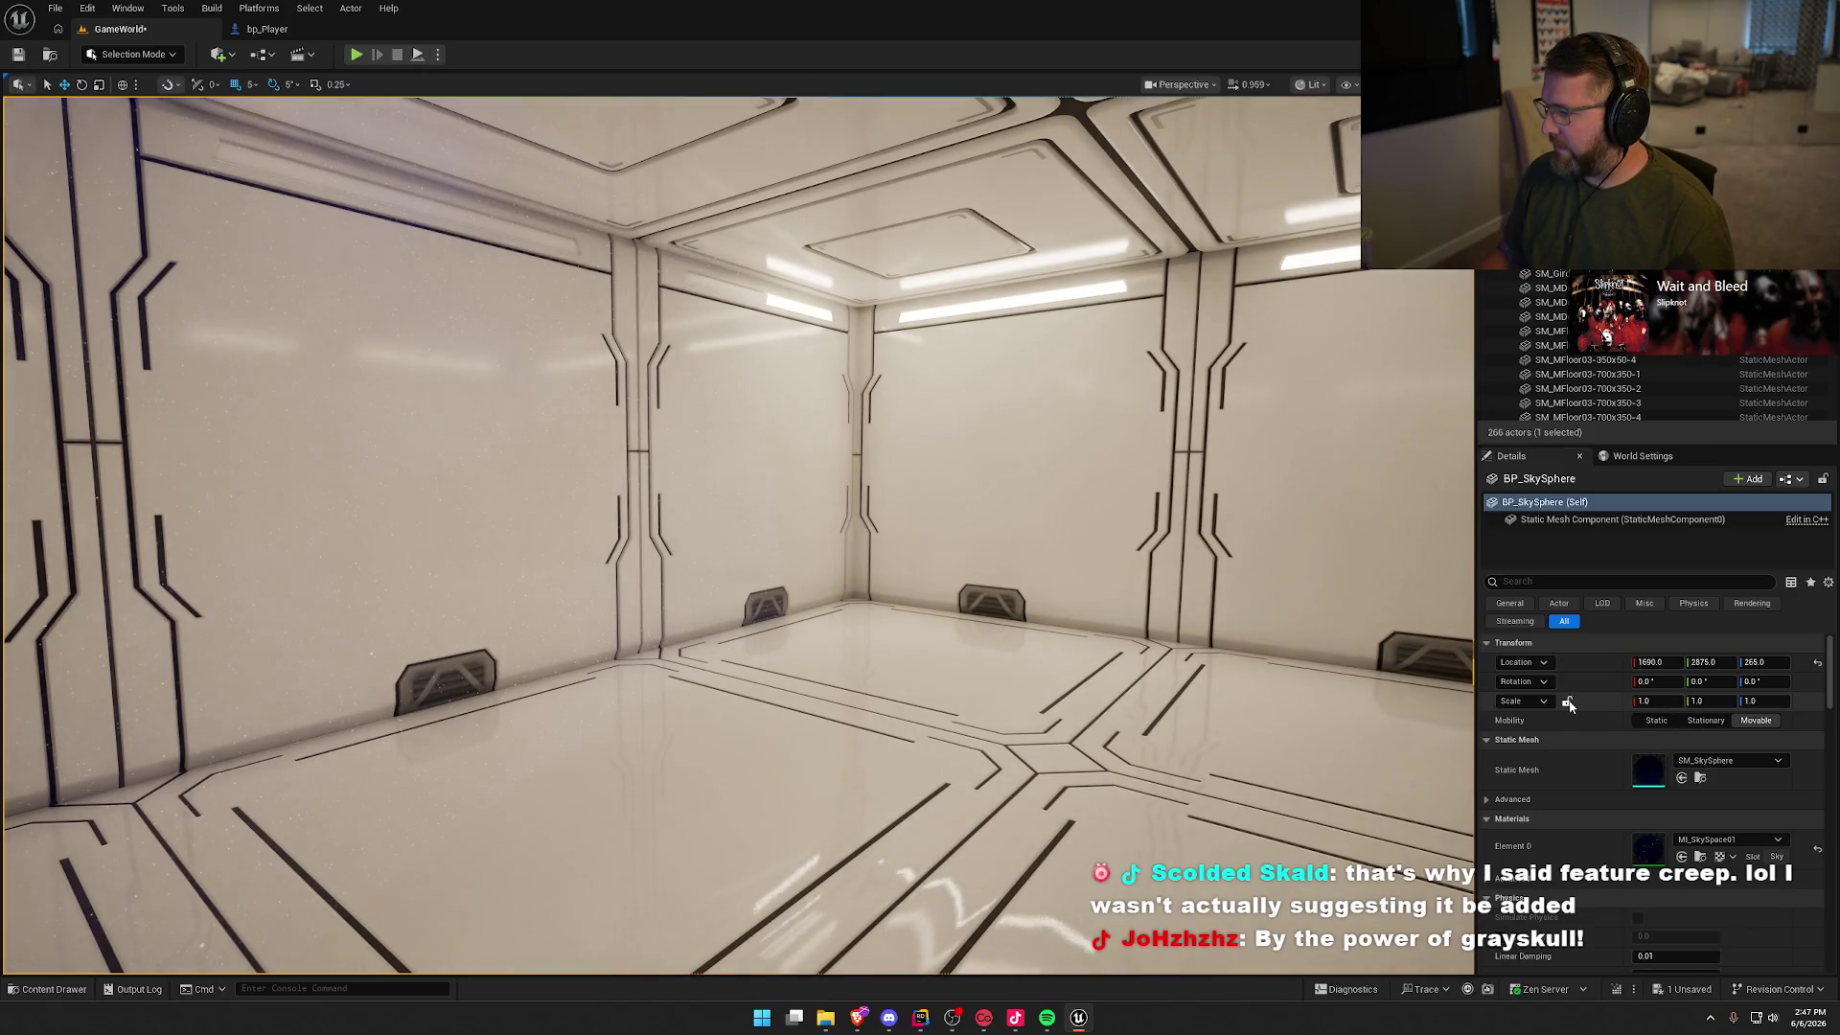
click(1655, 701)
key(Escape)
drag(728, 479, 555, 479)
mouse_move(671, 479)
mouse_down()
mouse_move(689, 479)
mouse_move(613, 479)
mouse_move(671, 479)
mouse_move(613, 479)
mouse_move(632, 287)
mouse_move(479, 287)
mouse_move(584, 287)
mouse_move(585, 230)
mouse_move(594, 287)
mouse_move(613, 239)
mouse_move(613, 307)
mouse_up()
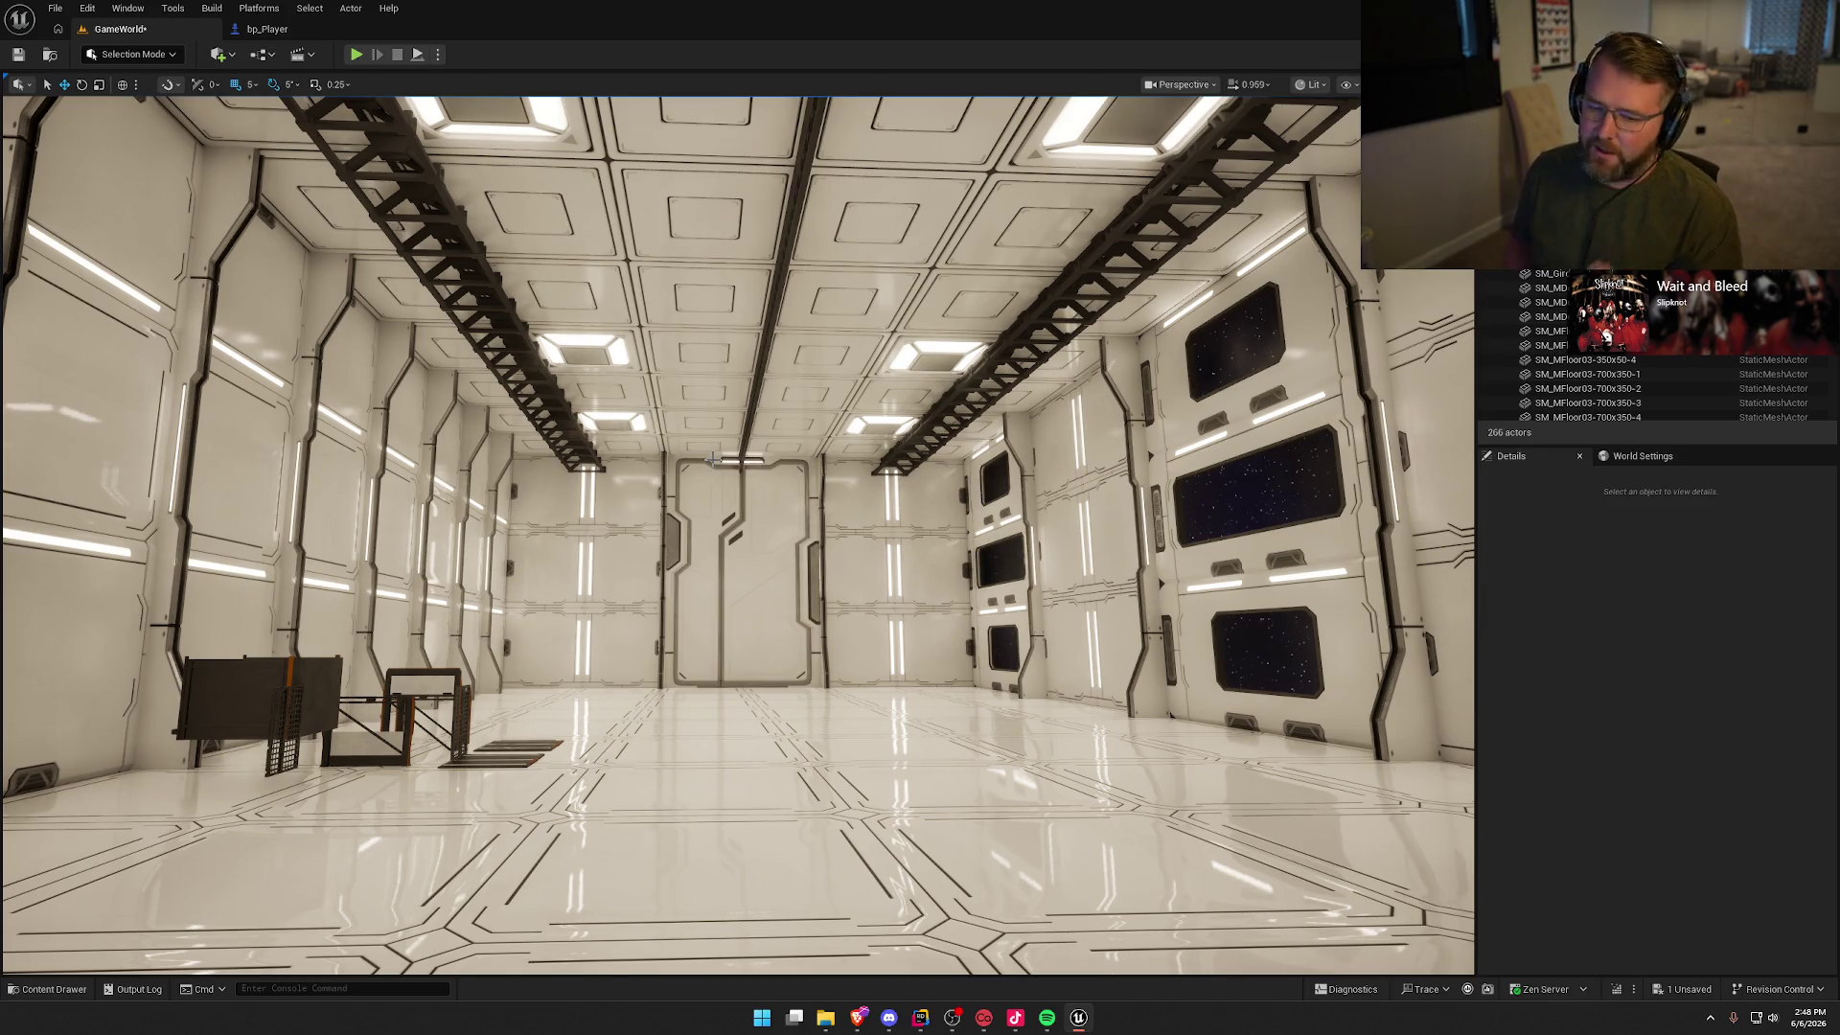
mouse_move(774, 467)
mouse_down()
mouse_move(948, 450)
mouse_move(1016, 384)
mouse_move(920, 393)
mouse_move(1016, 403)
mouse_move(1044, 383)
mouse_move(958, 389)
mouse_move(1102, 378)
mouse_move(939, 393)
mouse_move(776, 469)
mouse_up()
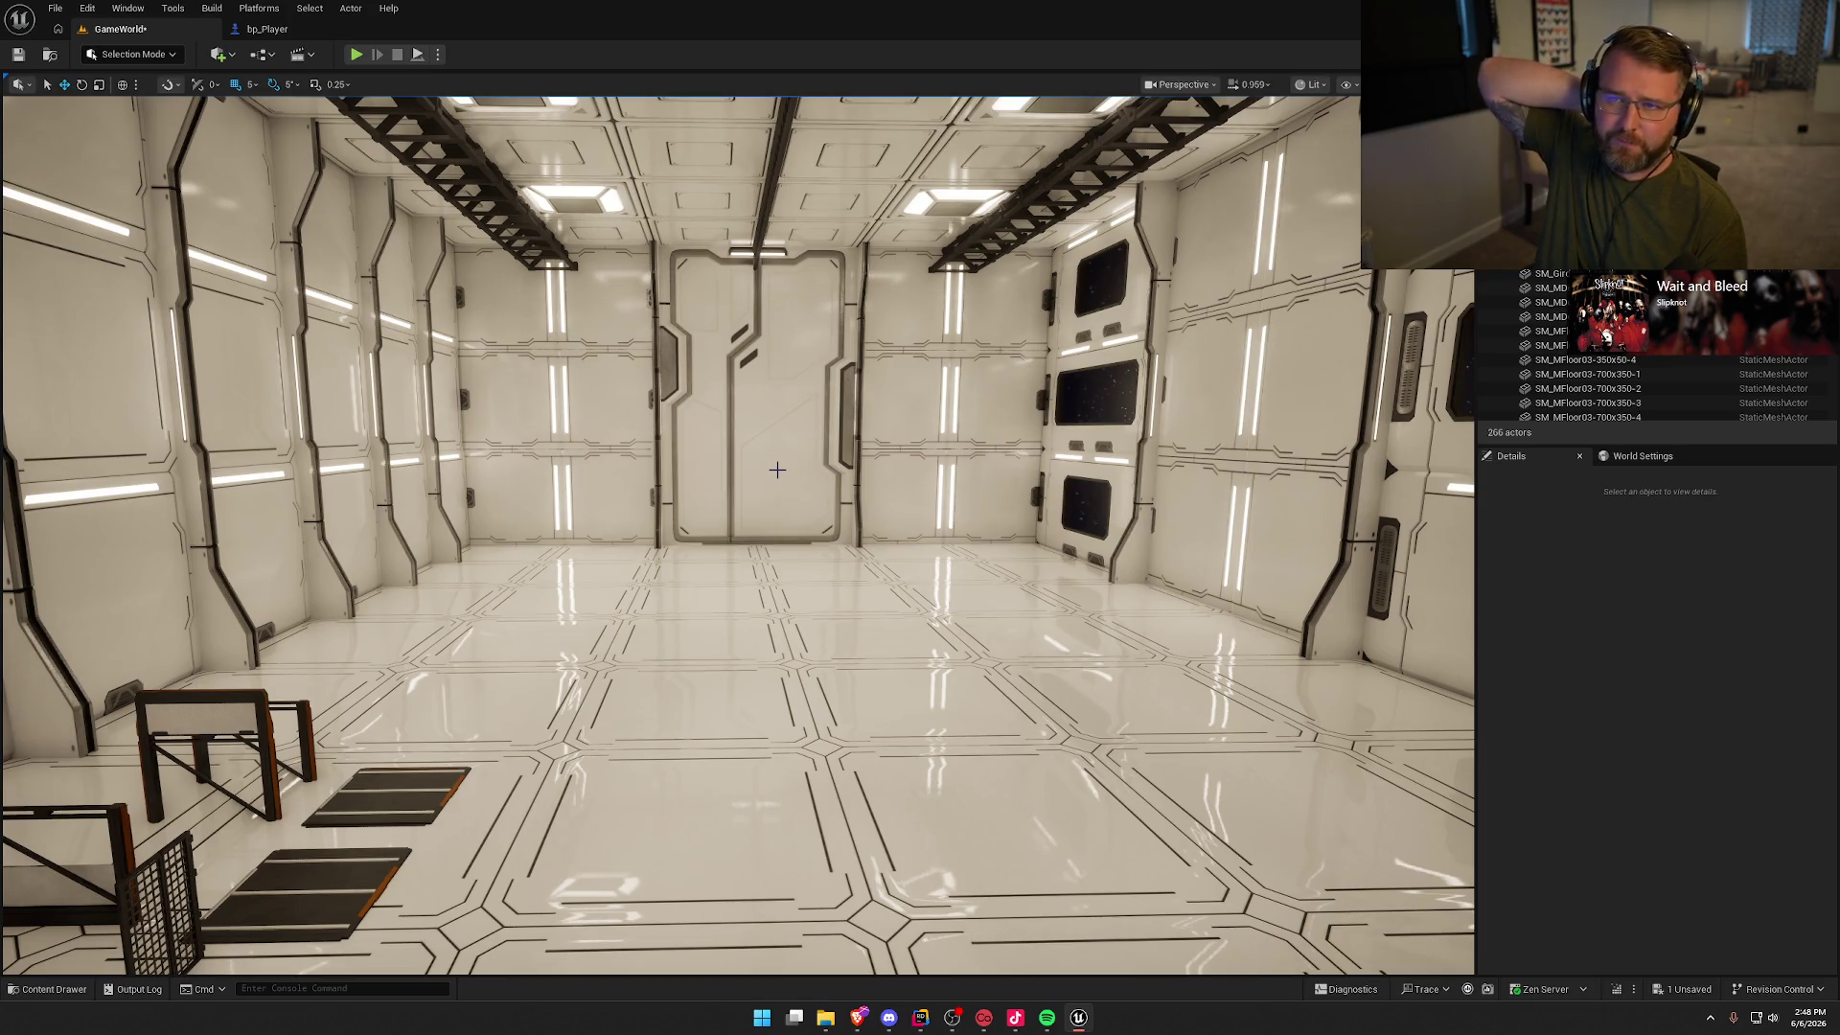
mouse_move(776, 470)
mouse_down()
mouse_move(776, 451)
mouse_move(967, 431)
mouse_move(920, 431)
mouse_up()
Step: Select the four shelf panels and move them left against the wall beside the column
drag(622, 422, 751, 521)
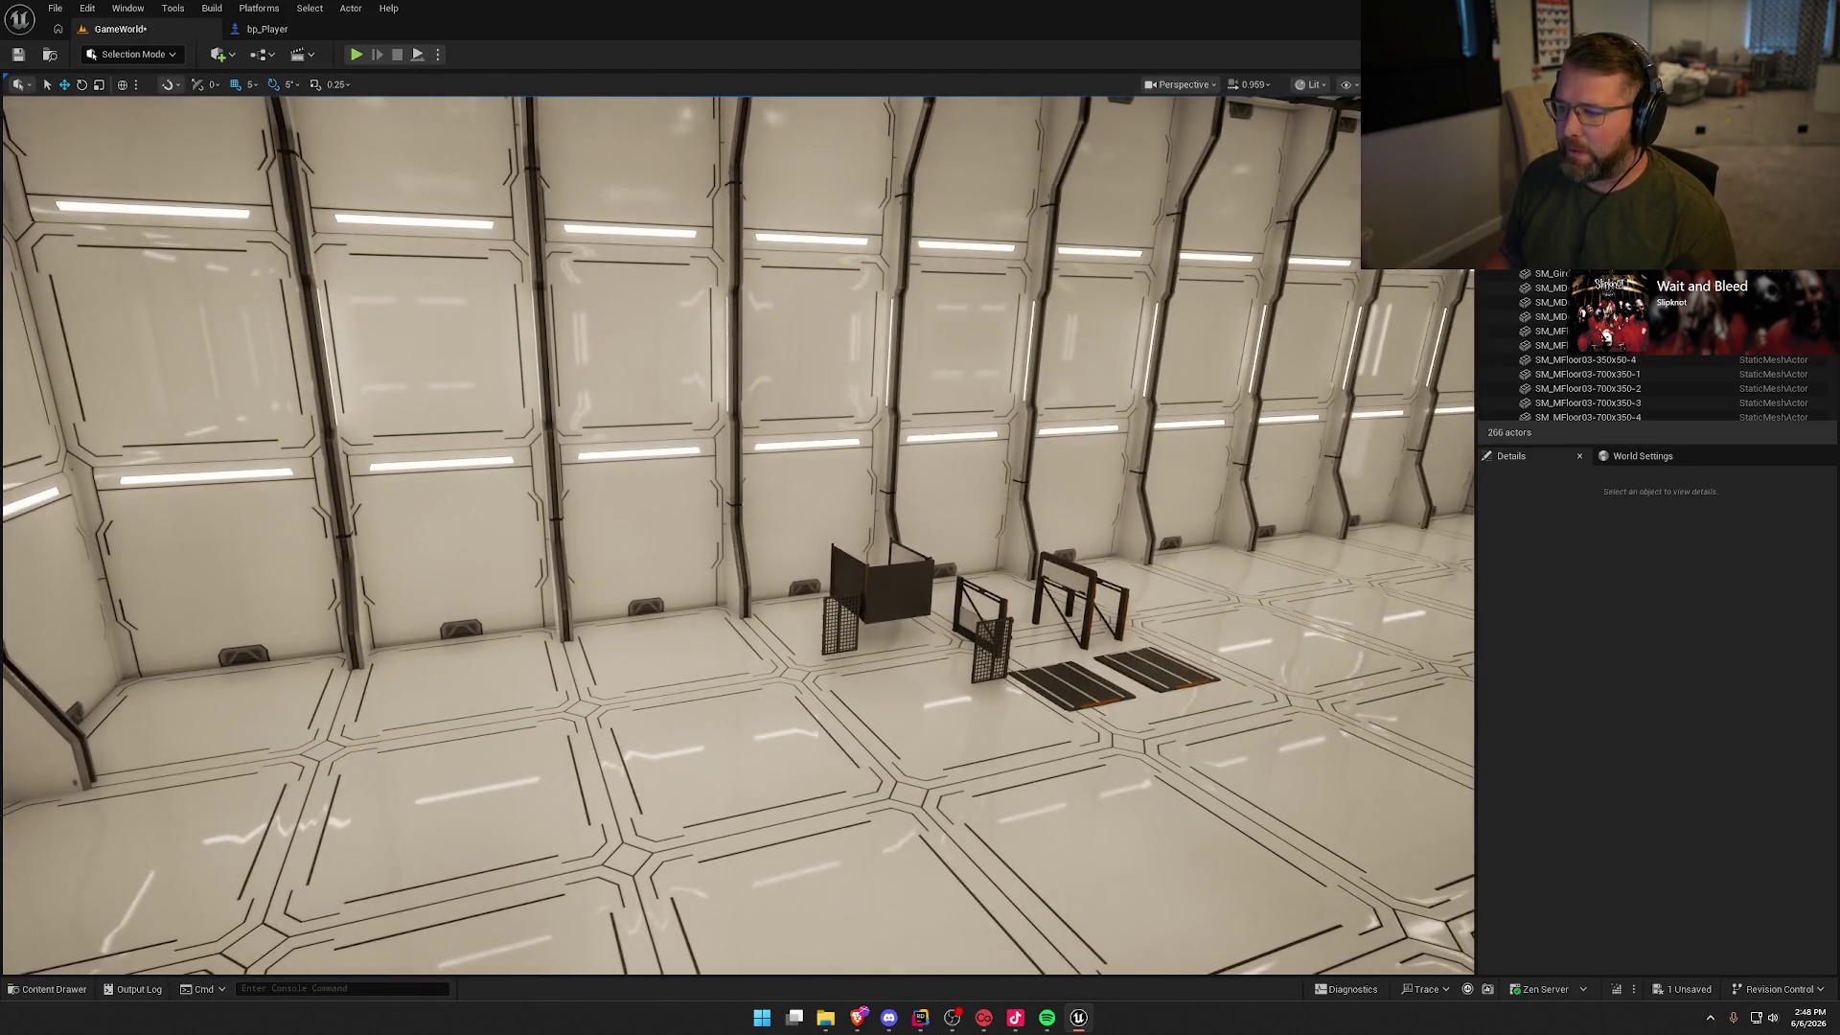
drag(942, 436, 958, 422)
drag(975, 558, 734, 523)
mouse_move(786, 446)
mouse_down()
mouse_move(803, 528)
mouse_move(728, 599)
mouse_move(603, 402)
mouse_move(670, 373)
mouse_move(629, 395)
mouse_up()
click(718, 607)
ctrl+click(603, 594)
ctrl+click(690, 450)
key(w)
mouse_move(804, 556)
mouse_down()
mouse_move(473, 533)
mouse_move(337, 565)
mouse_move(357, 575)
mouse_move(287, 498)
mouse_up()
key(Escape)
Step: Shift the shelf unit 10 cm to the left
mouse_move(624, 462)
mouse_down()
mouse_move(623, 441)
mouse_move(624, 462)
mouse_up()
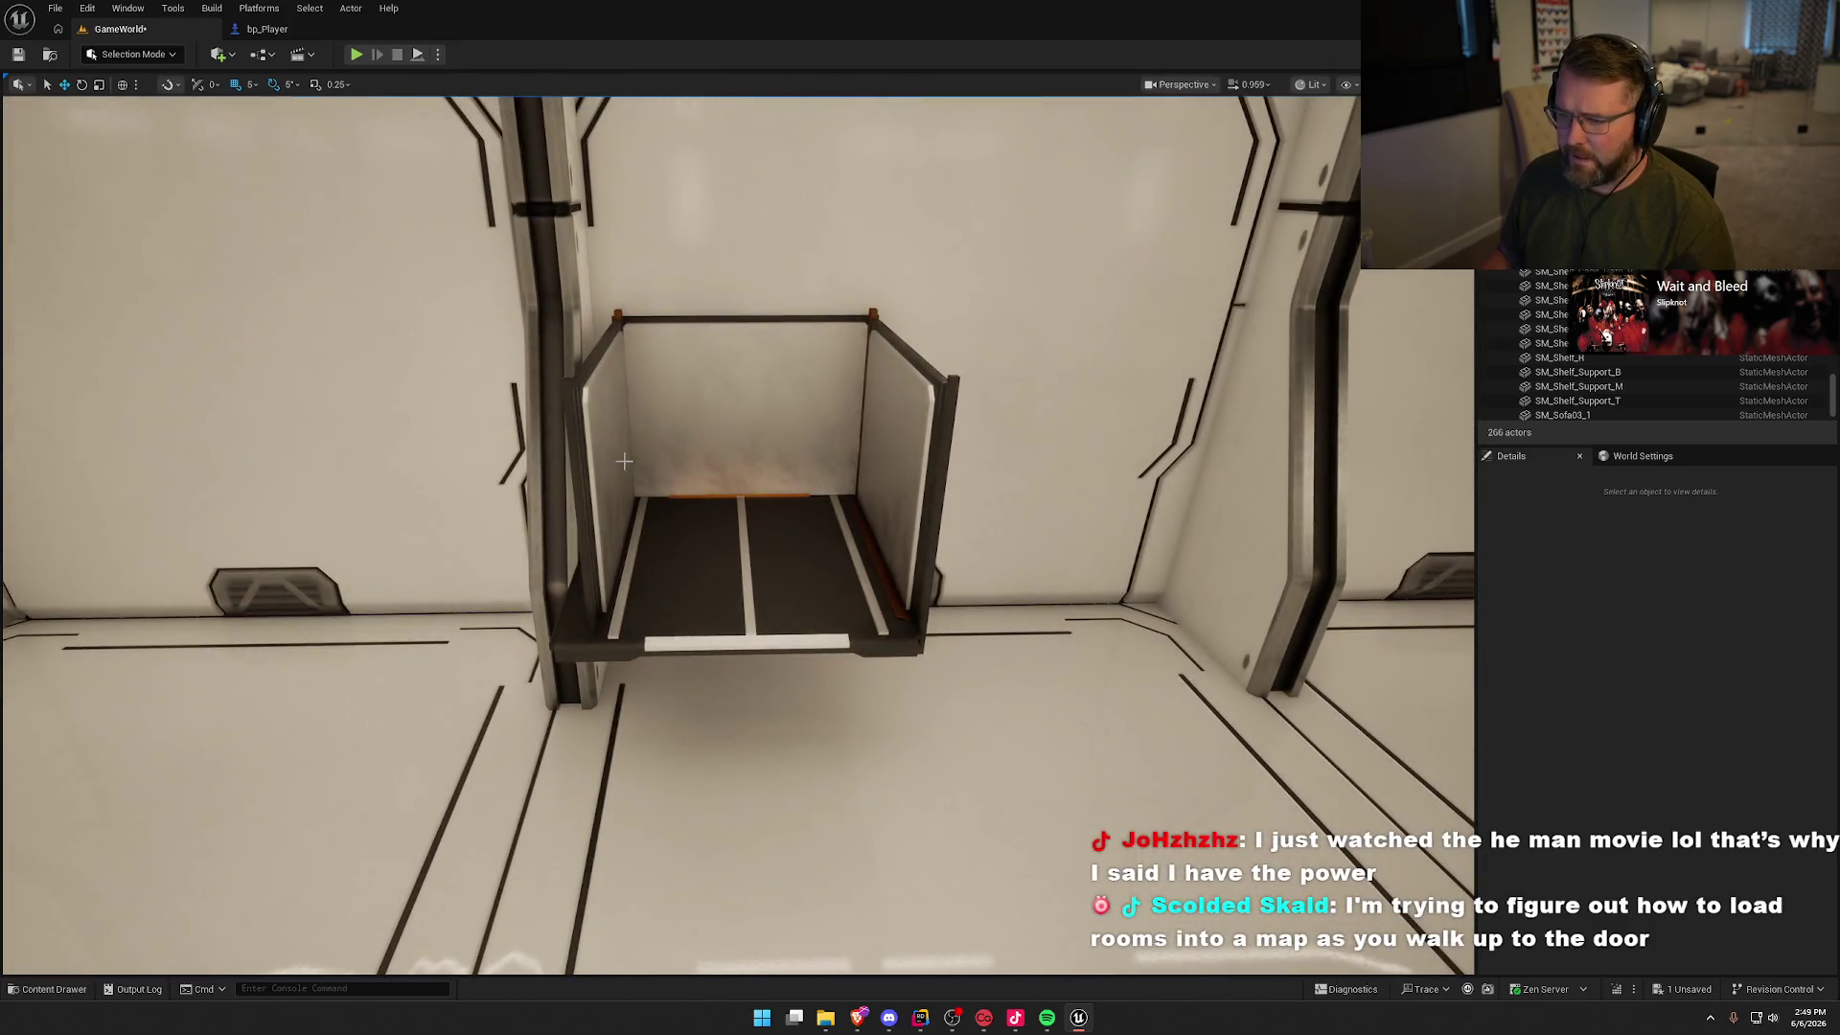
click(594, 438)
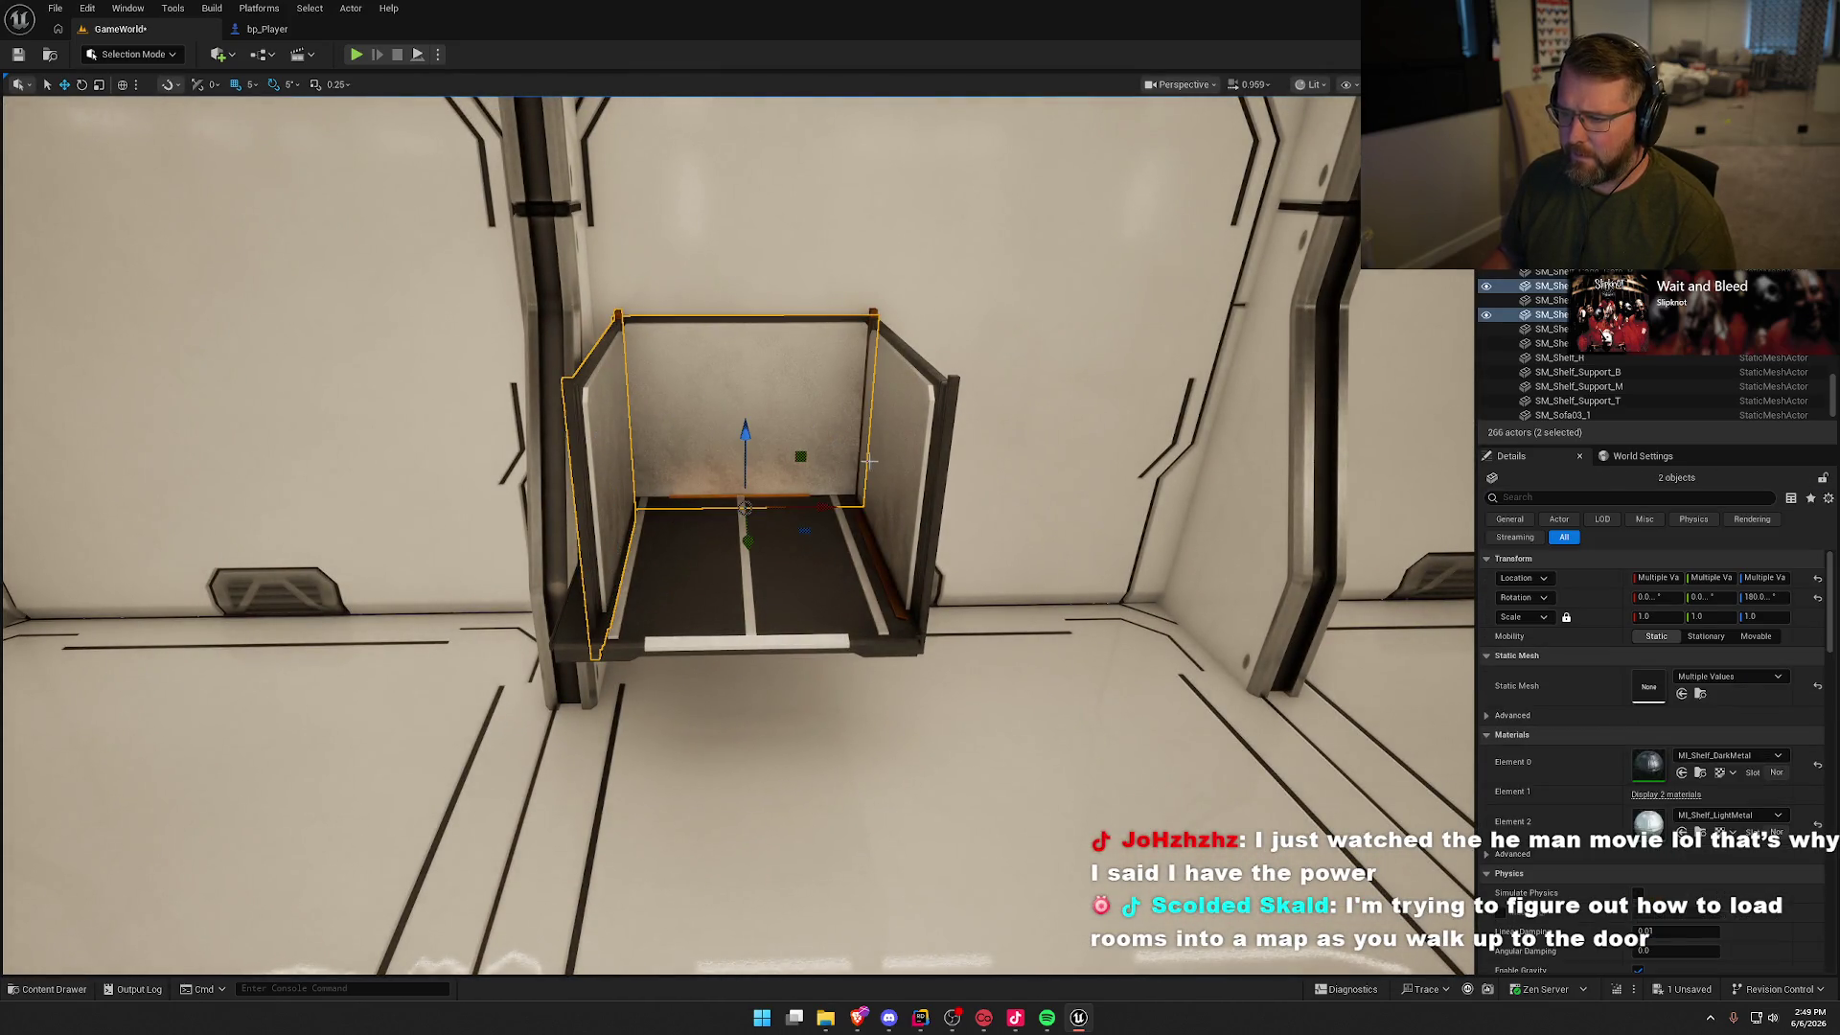
drag(960, 566, 655, 563)
key(Escape)
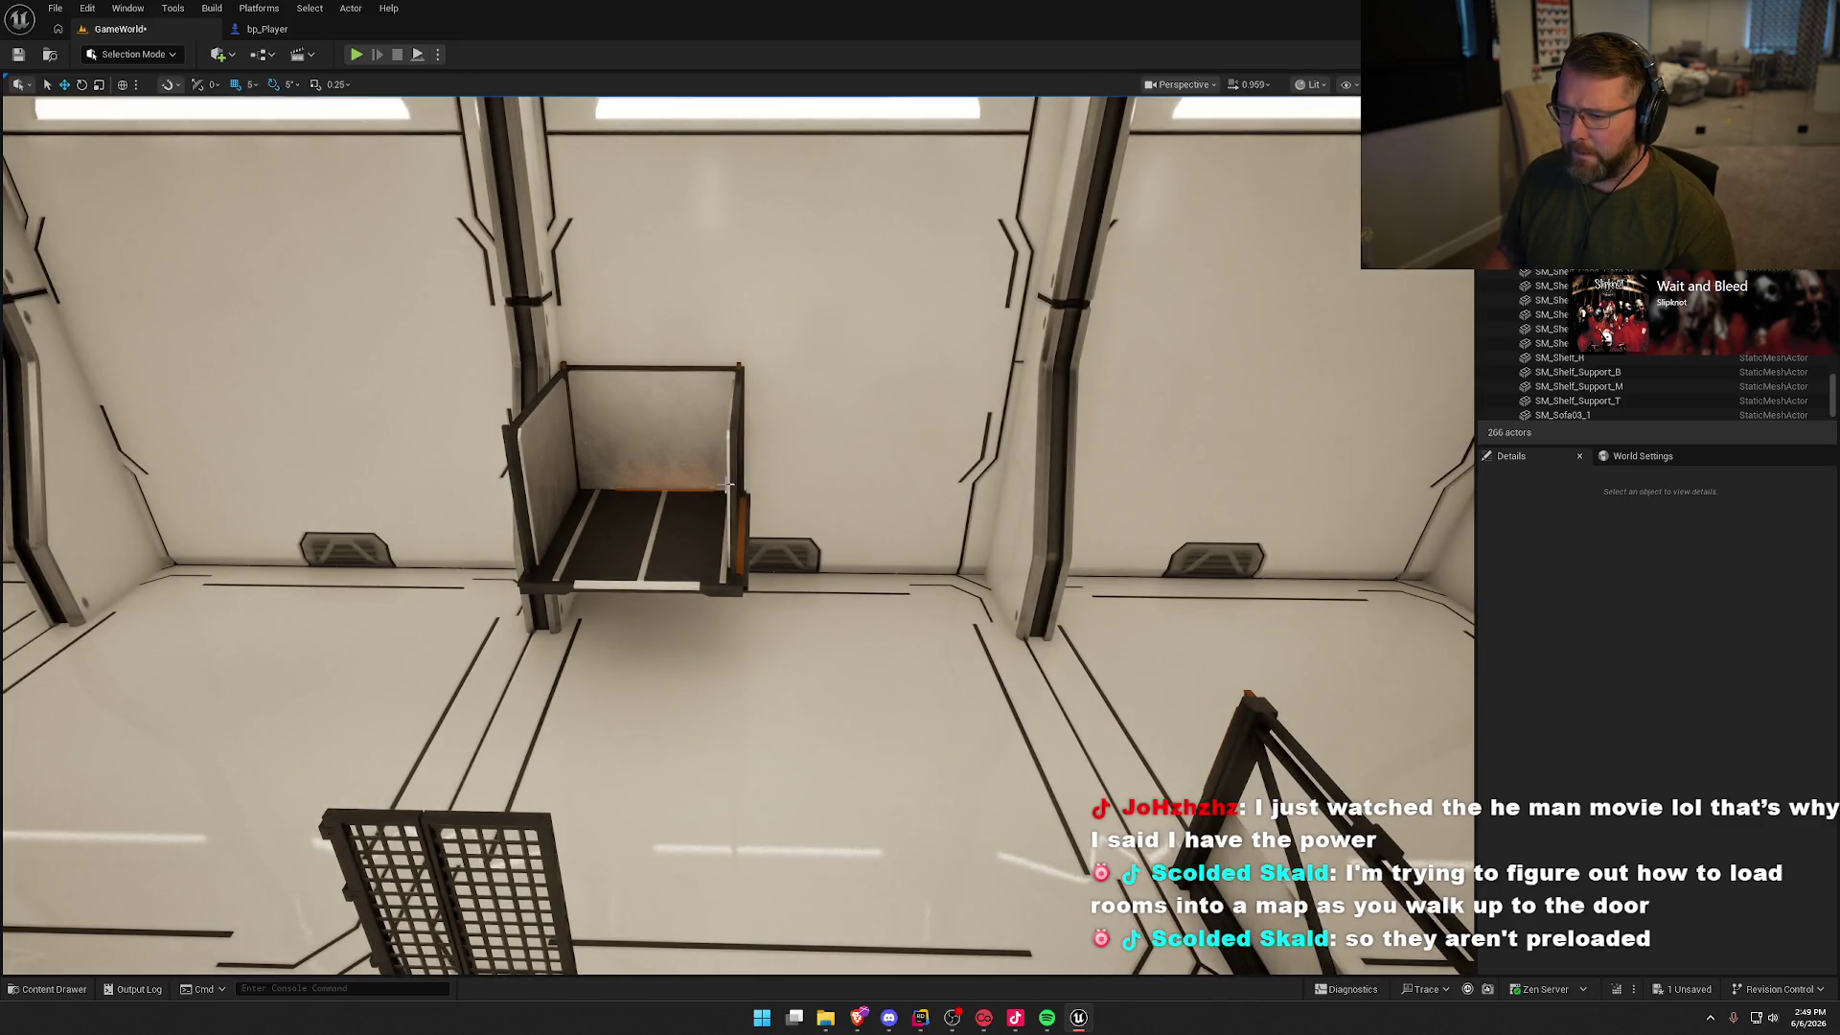
Step: Move the shelf's left cage support from 2150 to 2265
drag(755, 696, 862, 517)
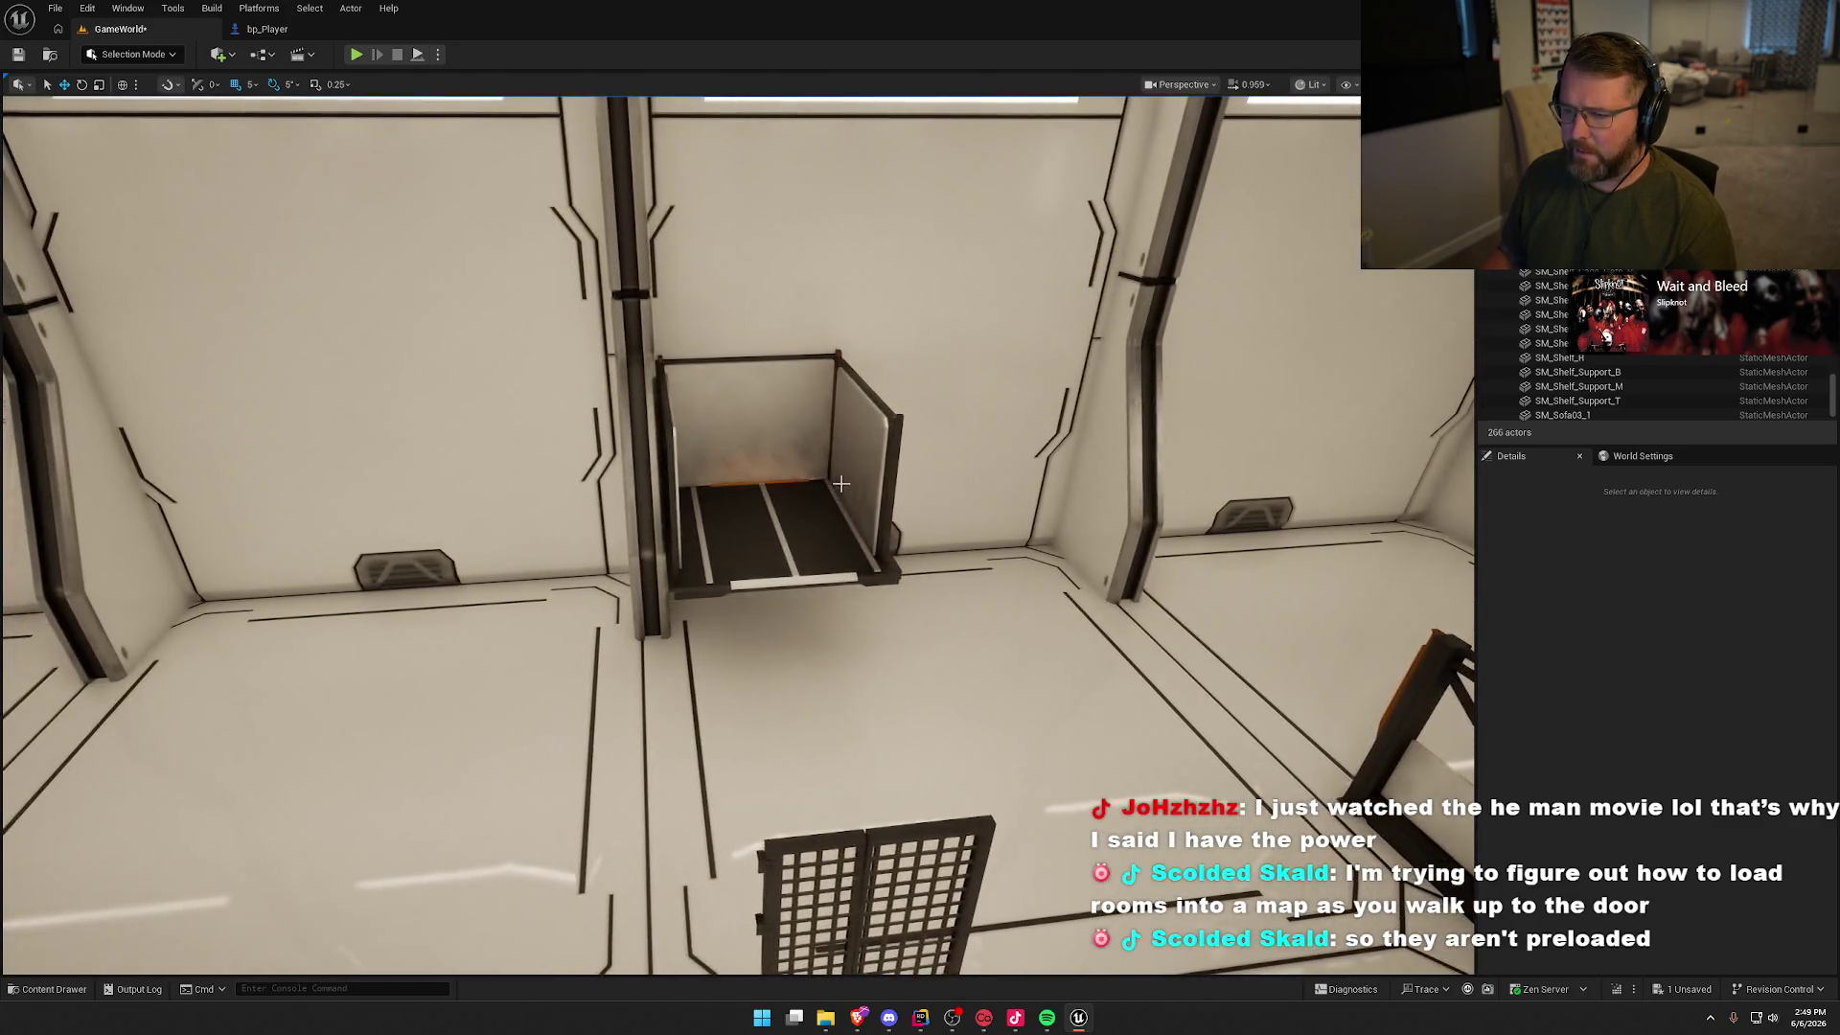
click(874, 503)
mouse_move(1050, 530)
mouse_down()
mouse_move(1159, 518)
mouse_move(1099, 515)
mouse_up()
Step: Duplicate the centre shelf's back panel, then delete the extra copy
click(823, 465)
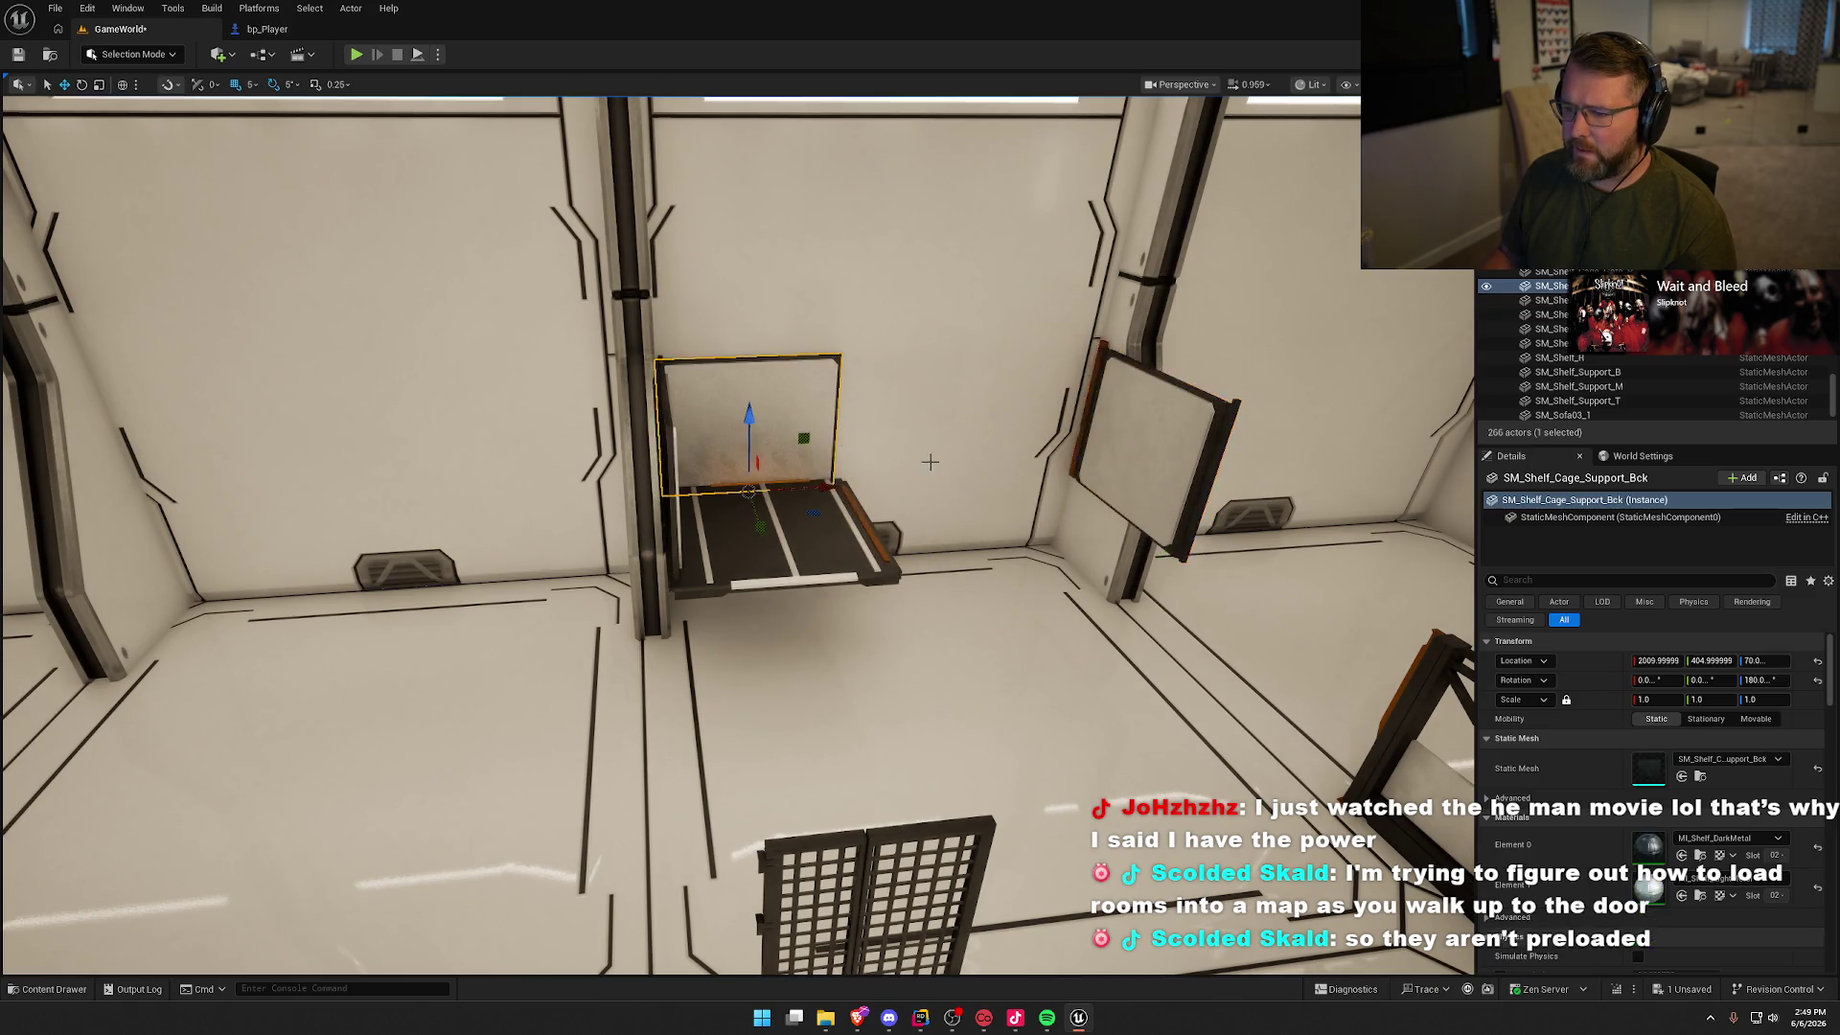
mouse_move(566, 477)
mouse_down()
mouse_move(898, 479)
mouse_move(778, 478)
mouse_move(816, 476)
mouse_up()
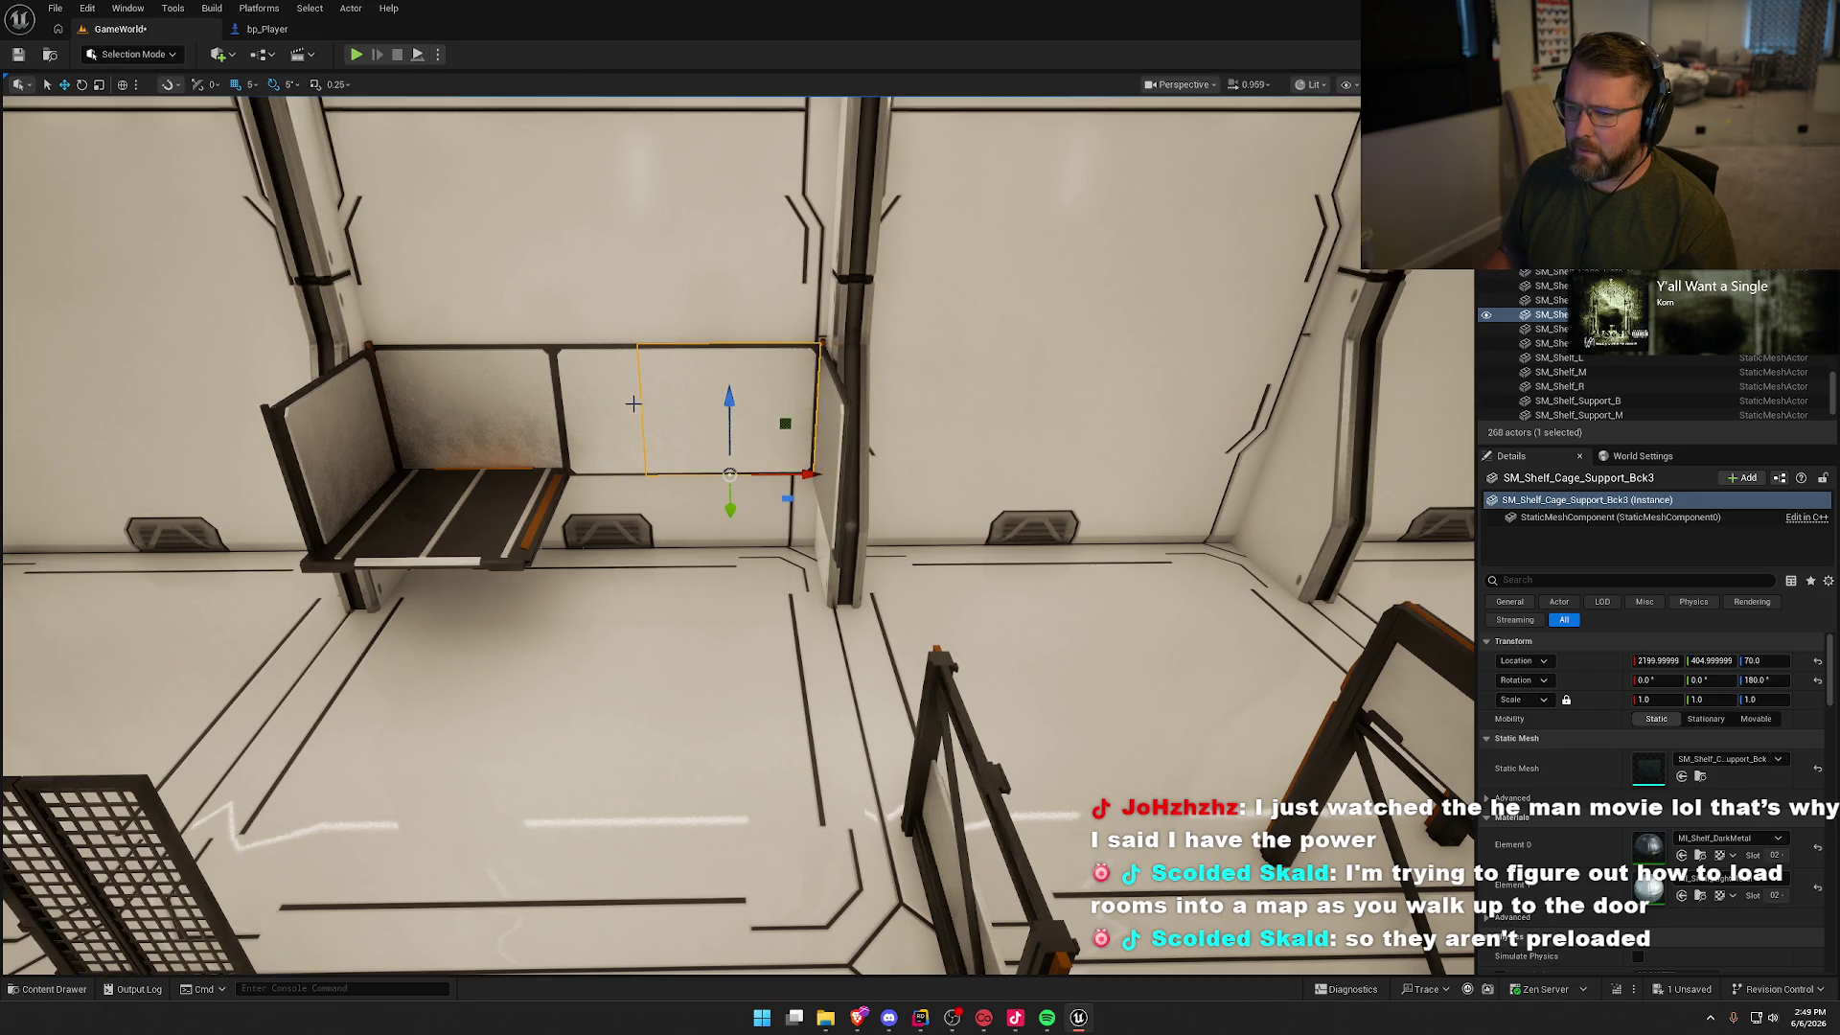
key(Delete)
mouse_move(703, 487)
mouse_down()
mouse_move(703, 575)
mouse_move(627, 667)
mouse_up()
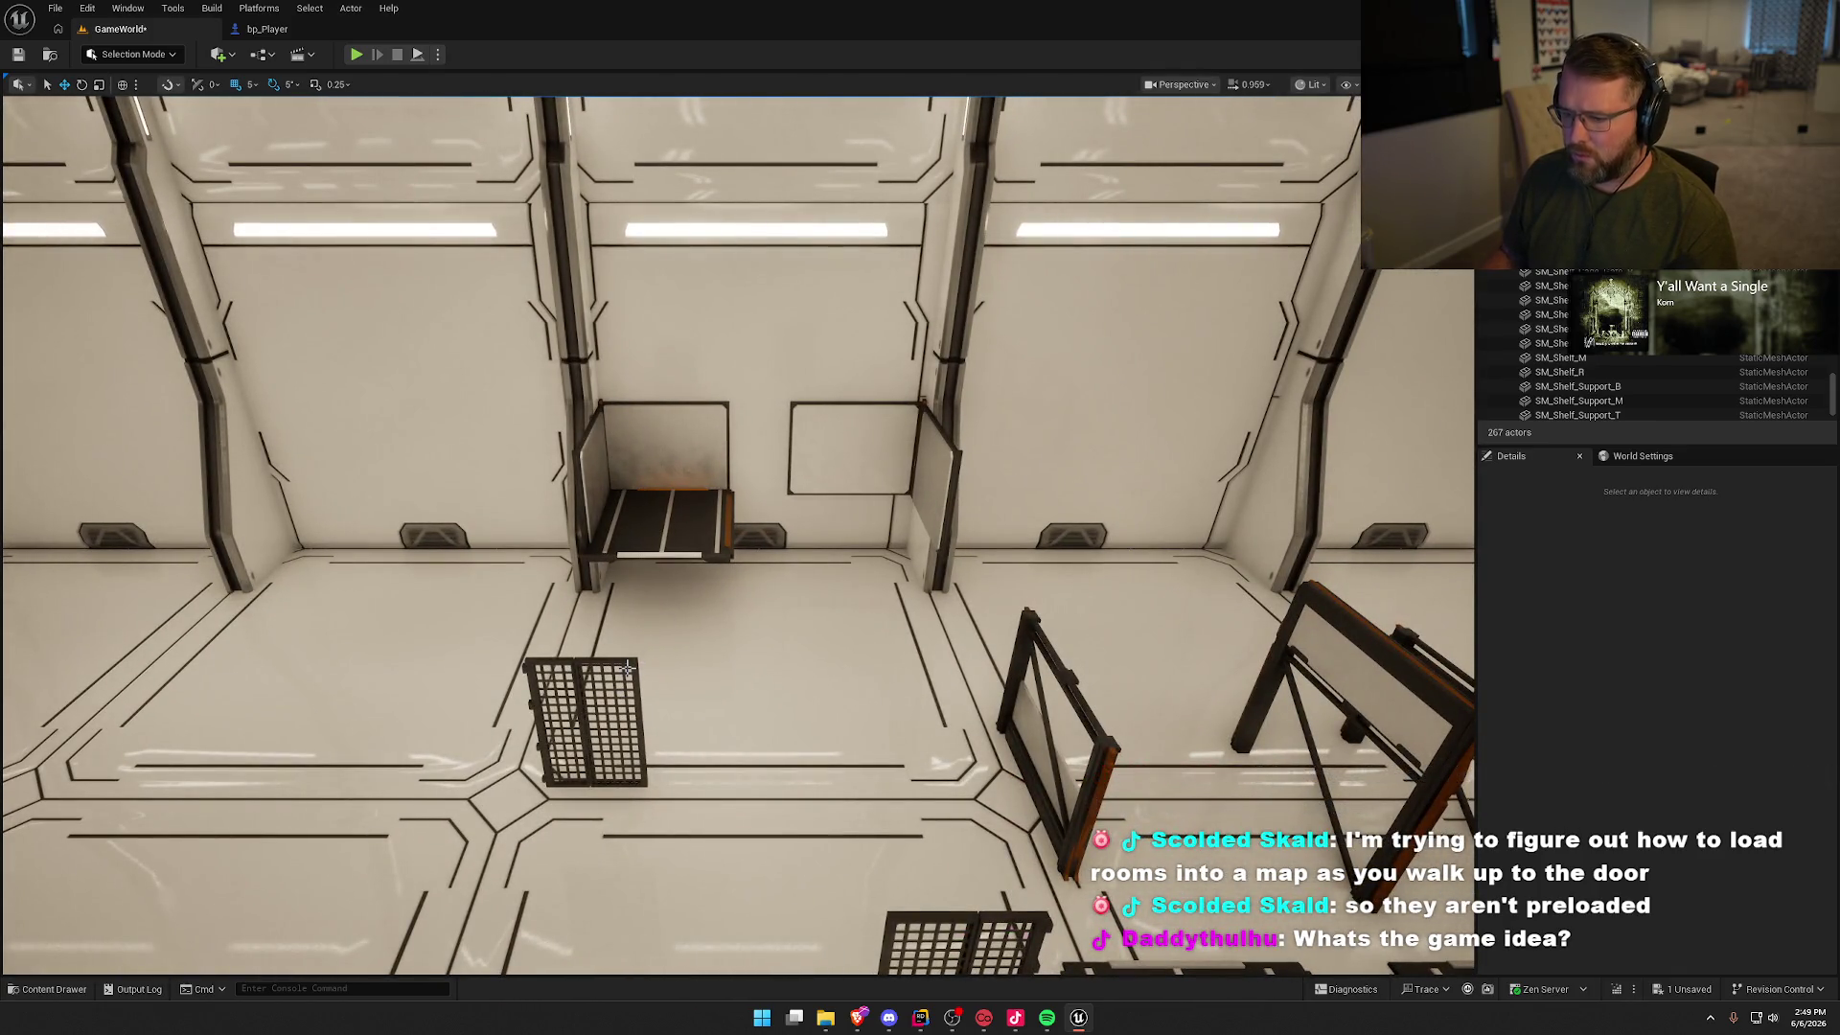
Step: Rotate the floor cage gate upright at the wall shelf and raise it 45 cm
click(628, 668)
key(e)
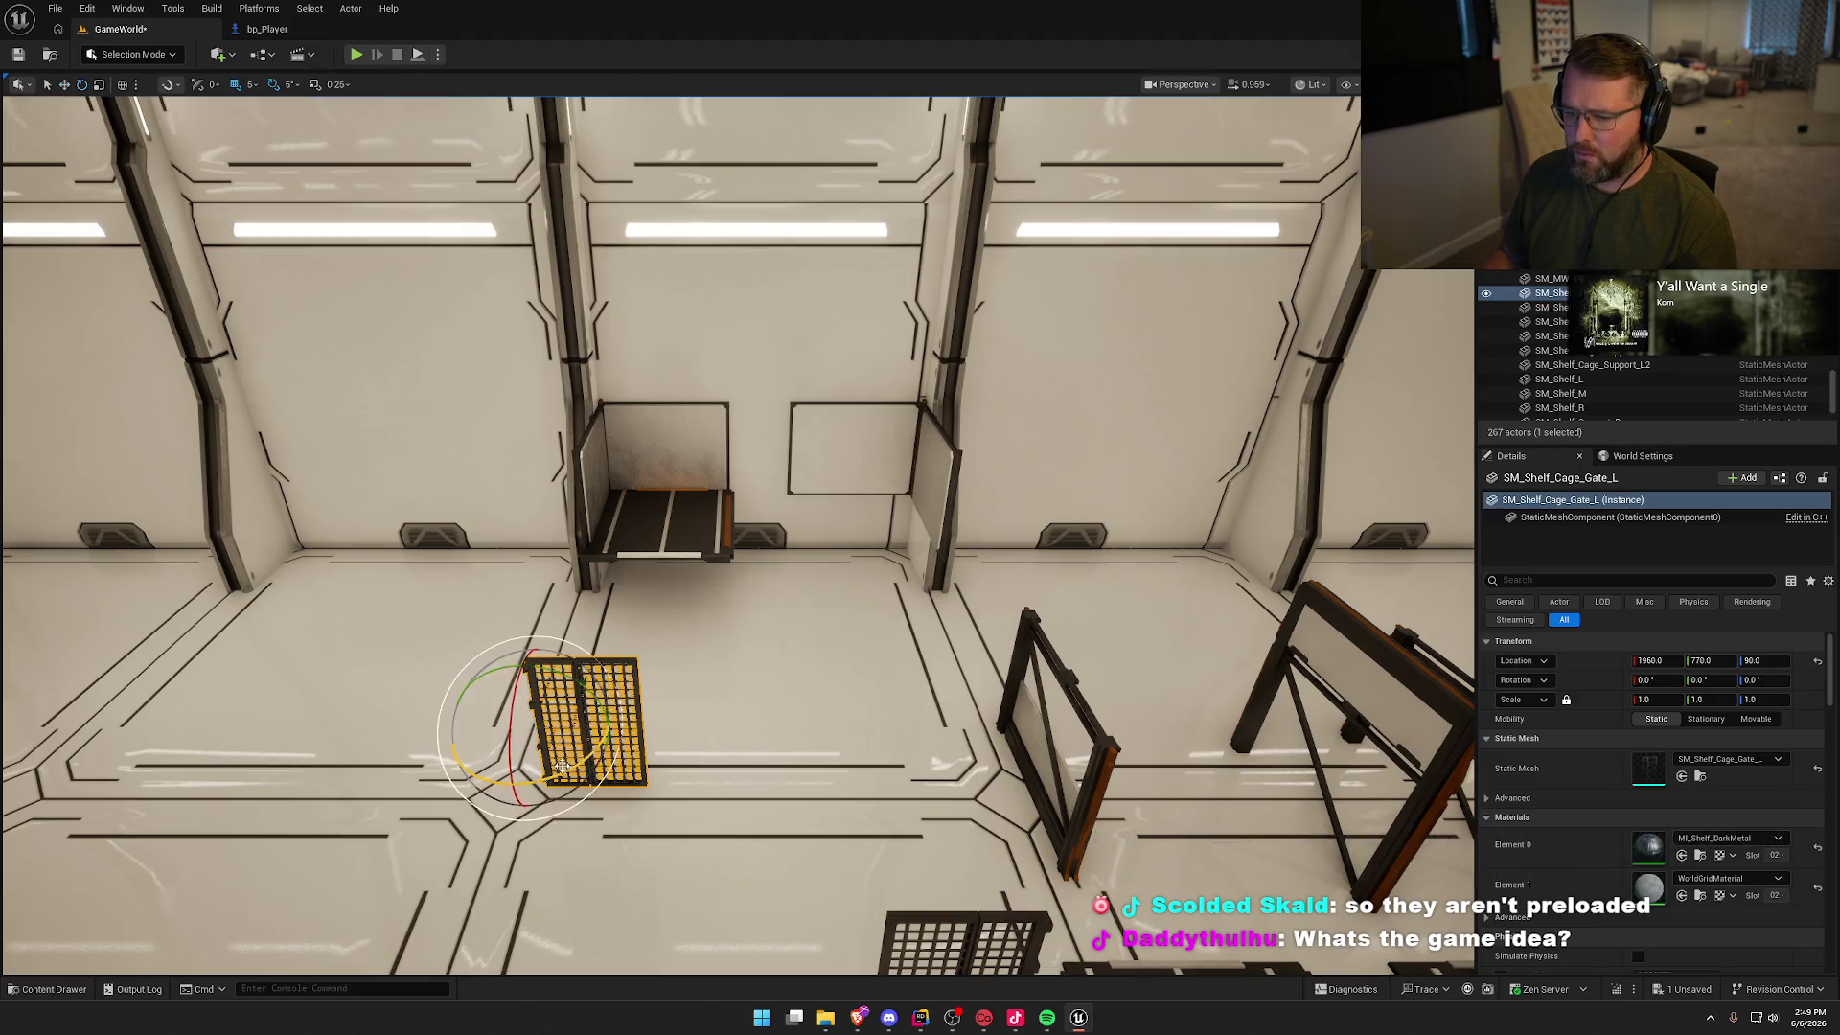
mouse_move(575, 771)
mouse_down()
mouse_move(767, 536)
mouse_move(686, 565)
mouse_up()
key(e)
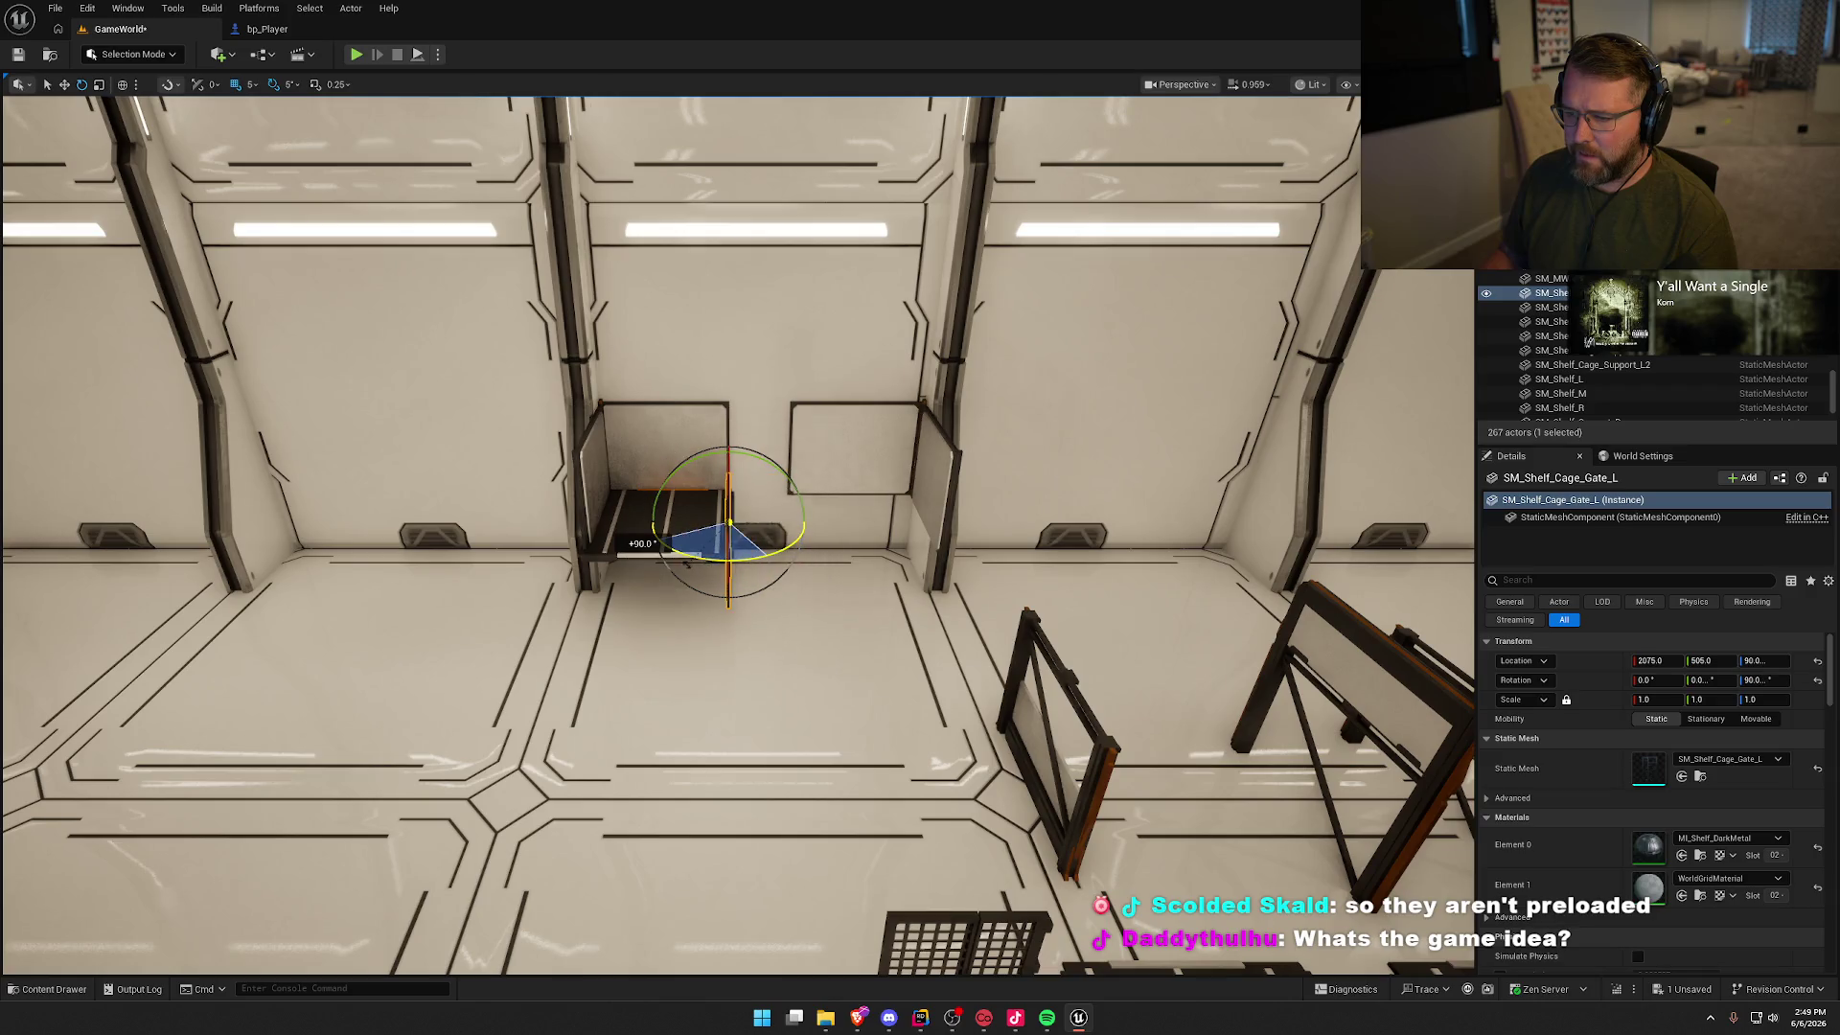
key(w)
scroll(686, 563, down, 3)
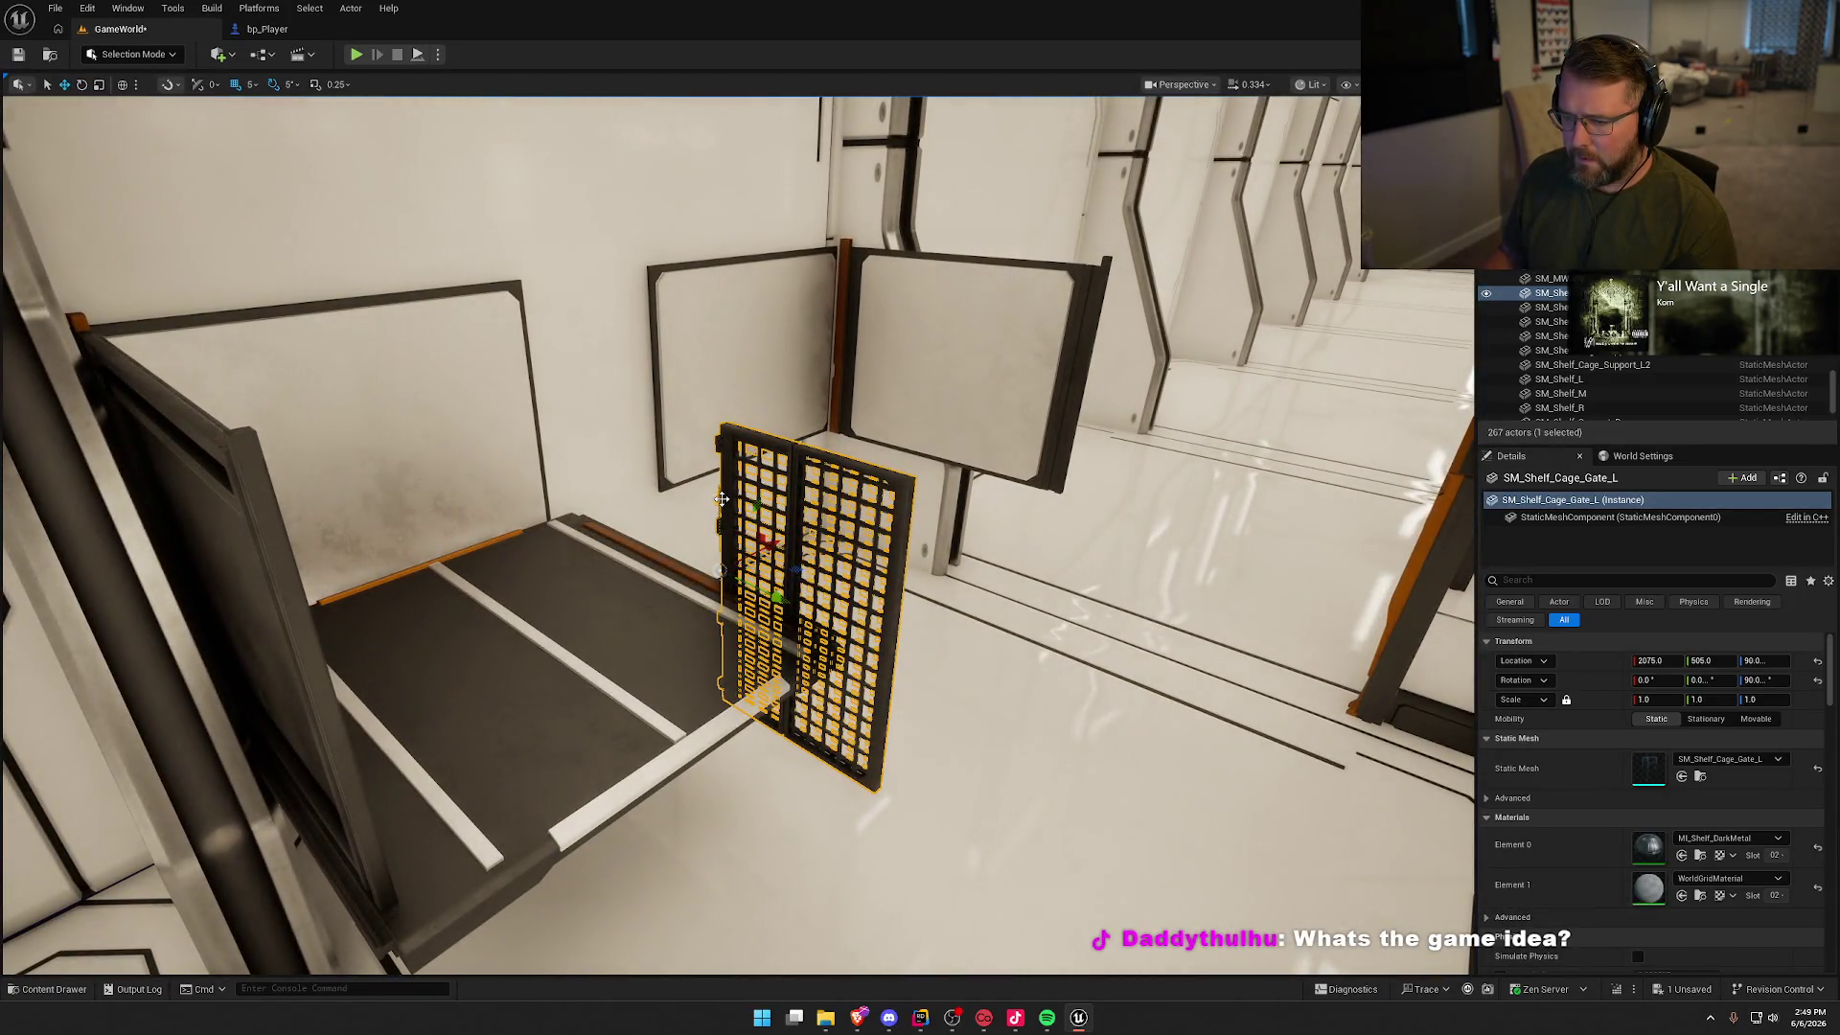
mouse_move(721, 498)
mouse_down()
mouse_move(716, 438)
mouse_move(589, 386)
mouse_up()
Step: Select the wall shelf together with the cage gate and slide both 10 cm
key(w)
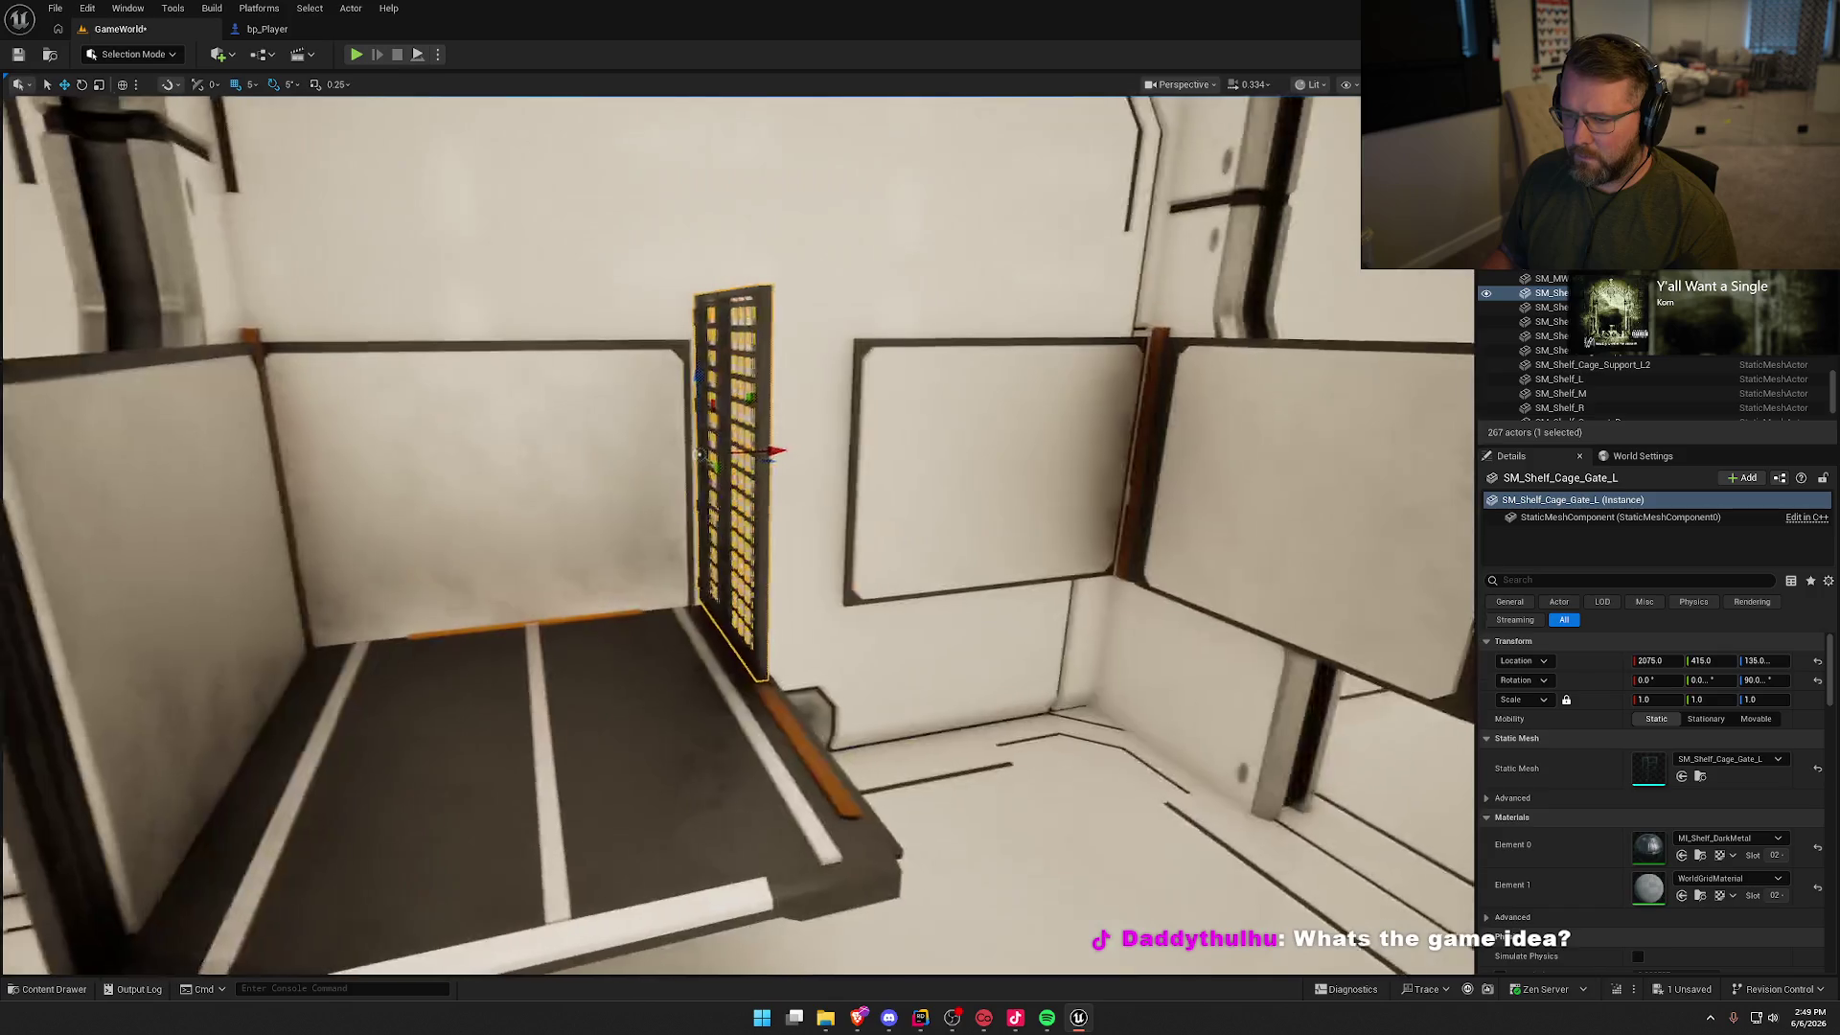
key(s)
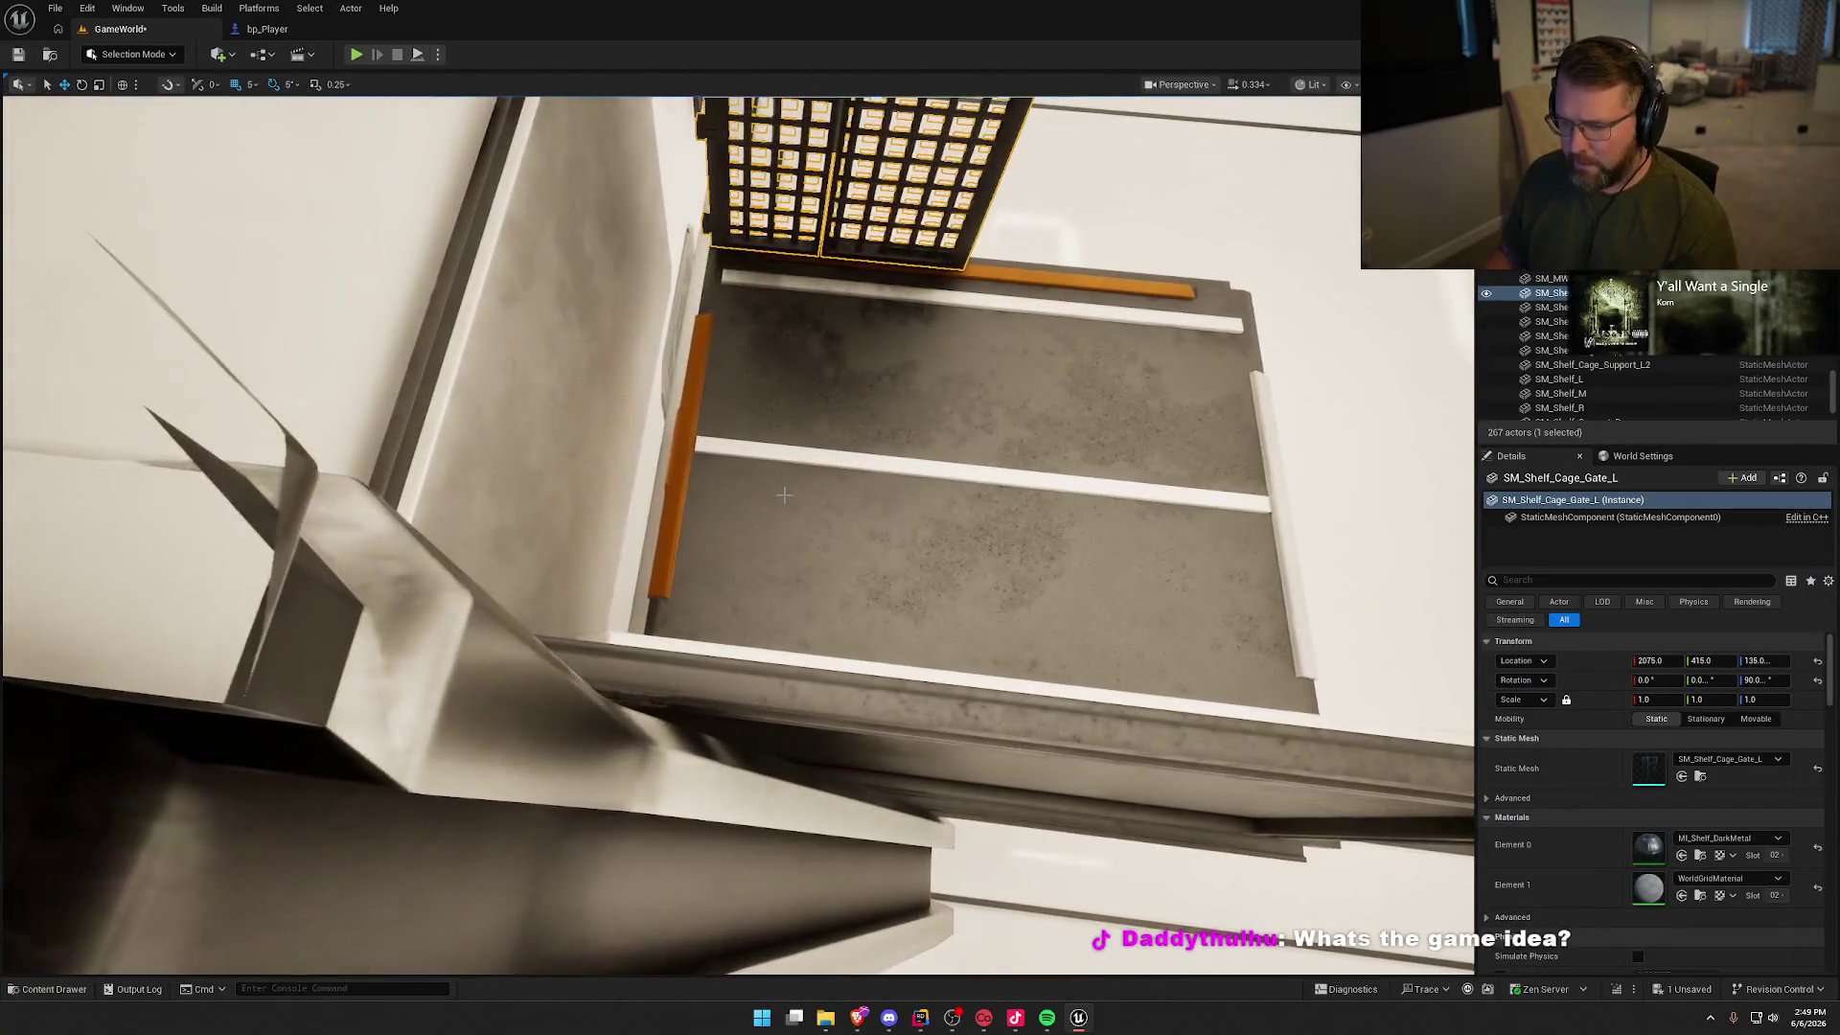
click(812, 473)
key(a)
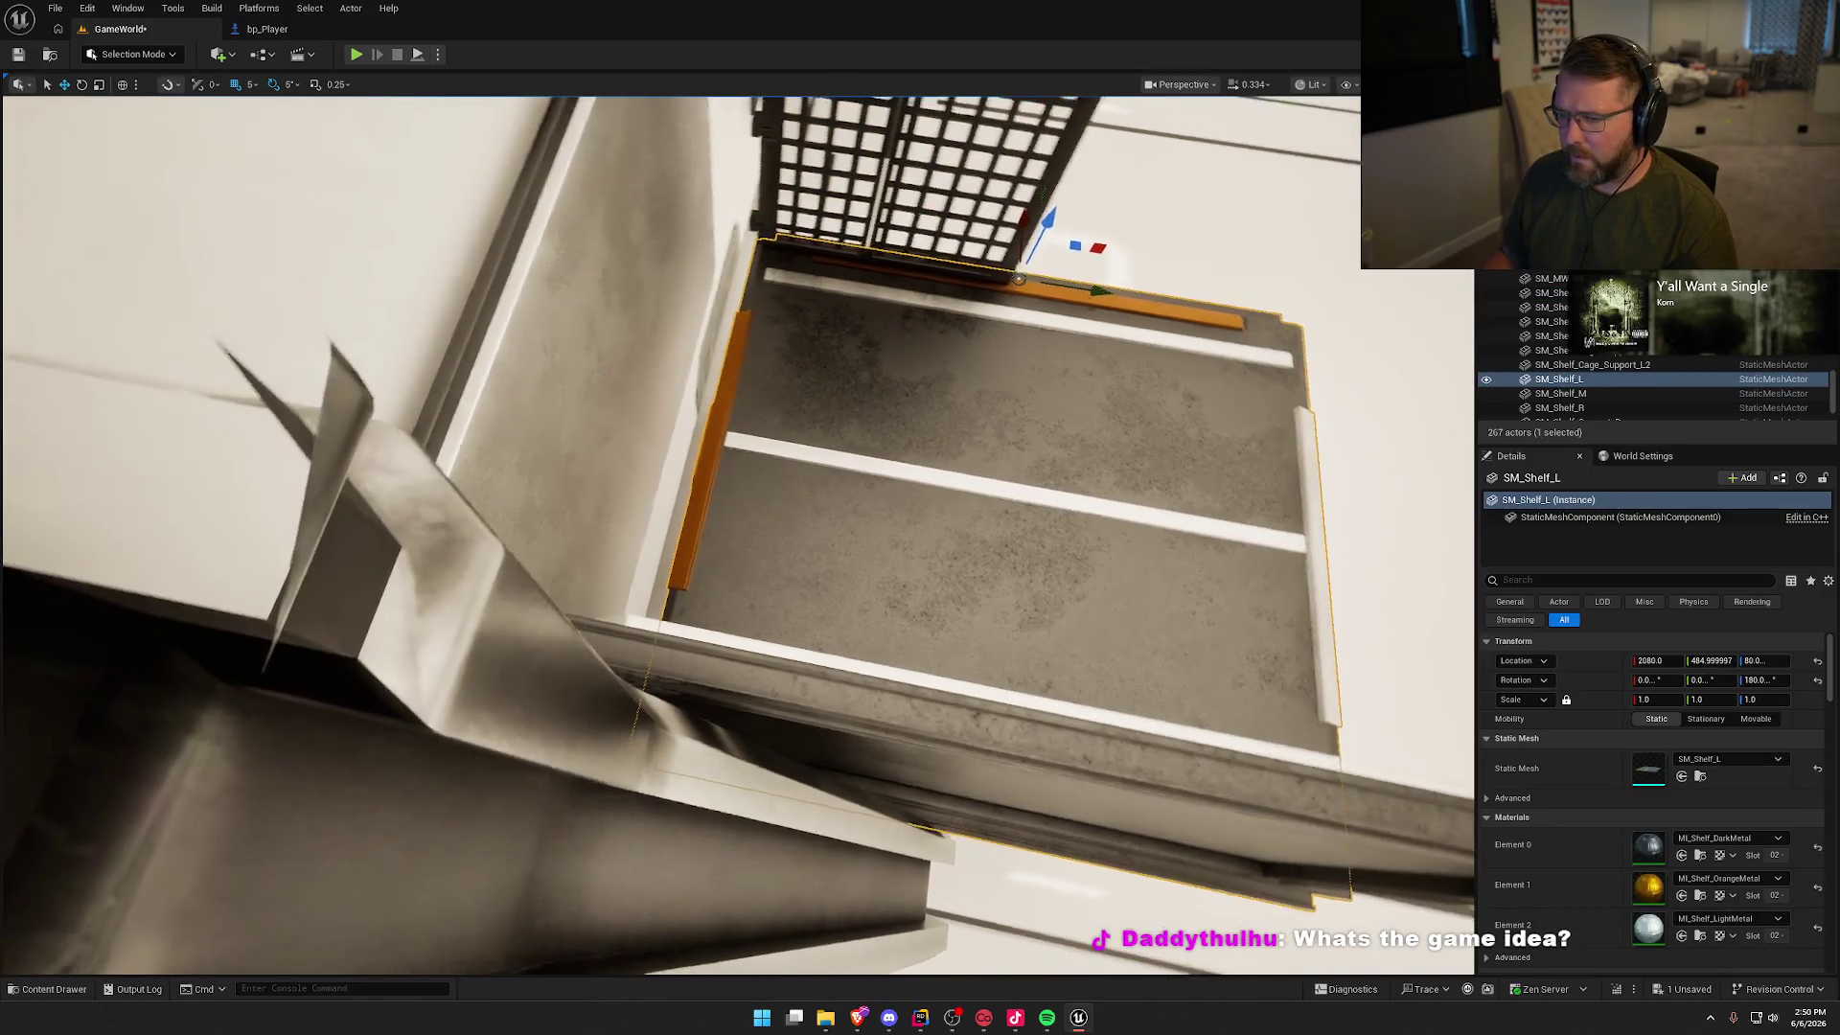
ctrl+click(1038, 227)
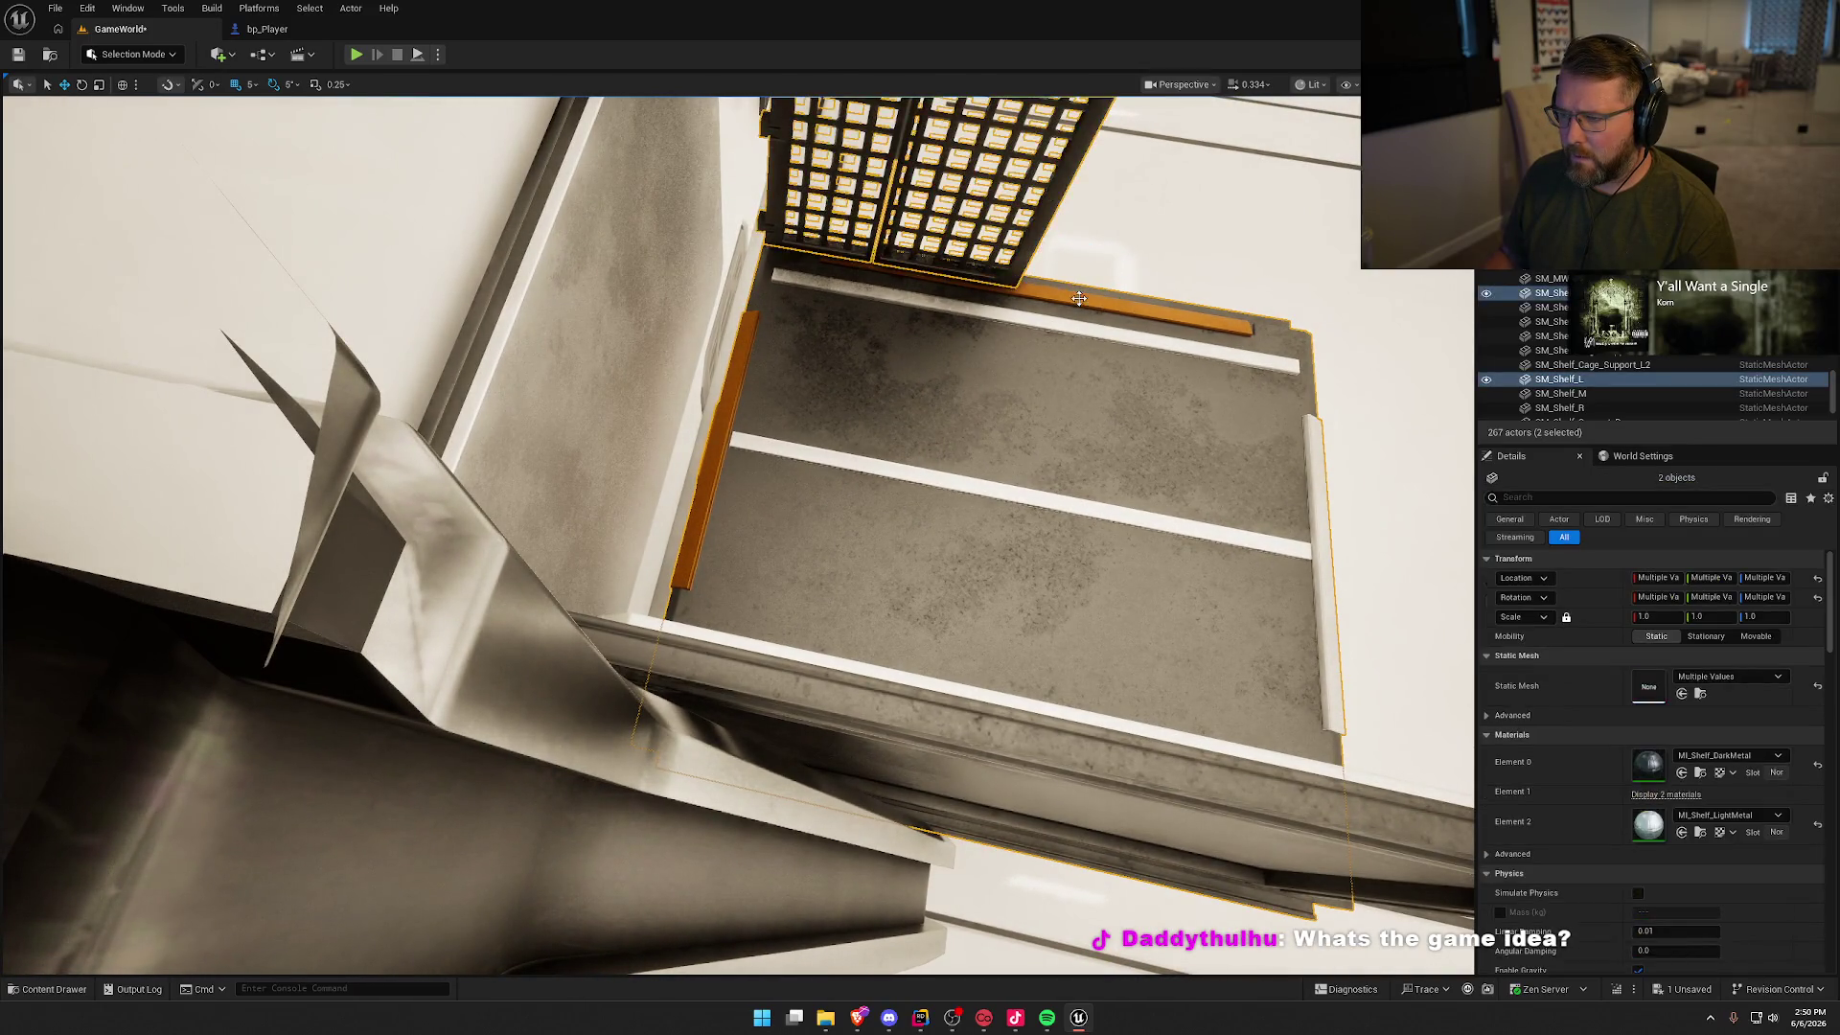
key(f)
drag(732, 351, 686, 351)
key(Escape)
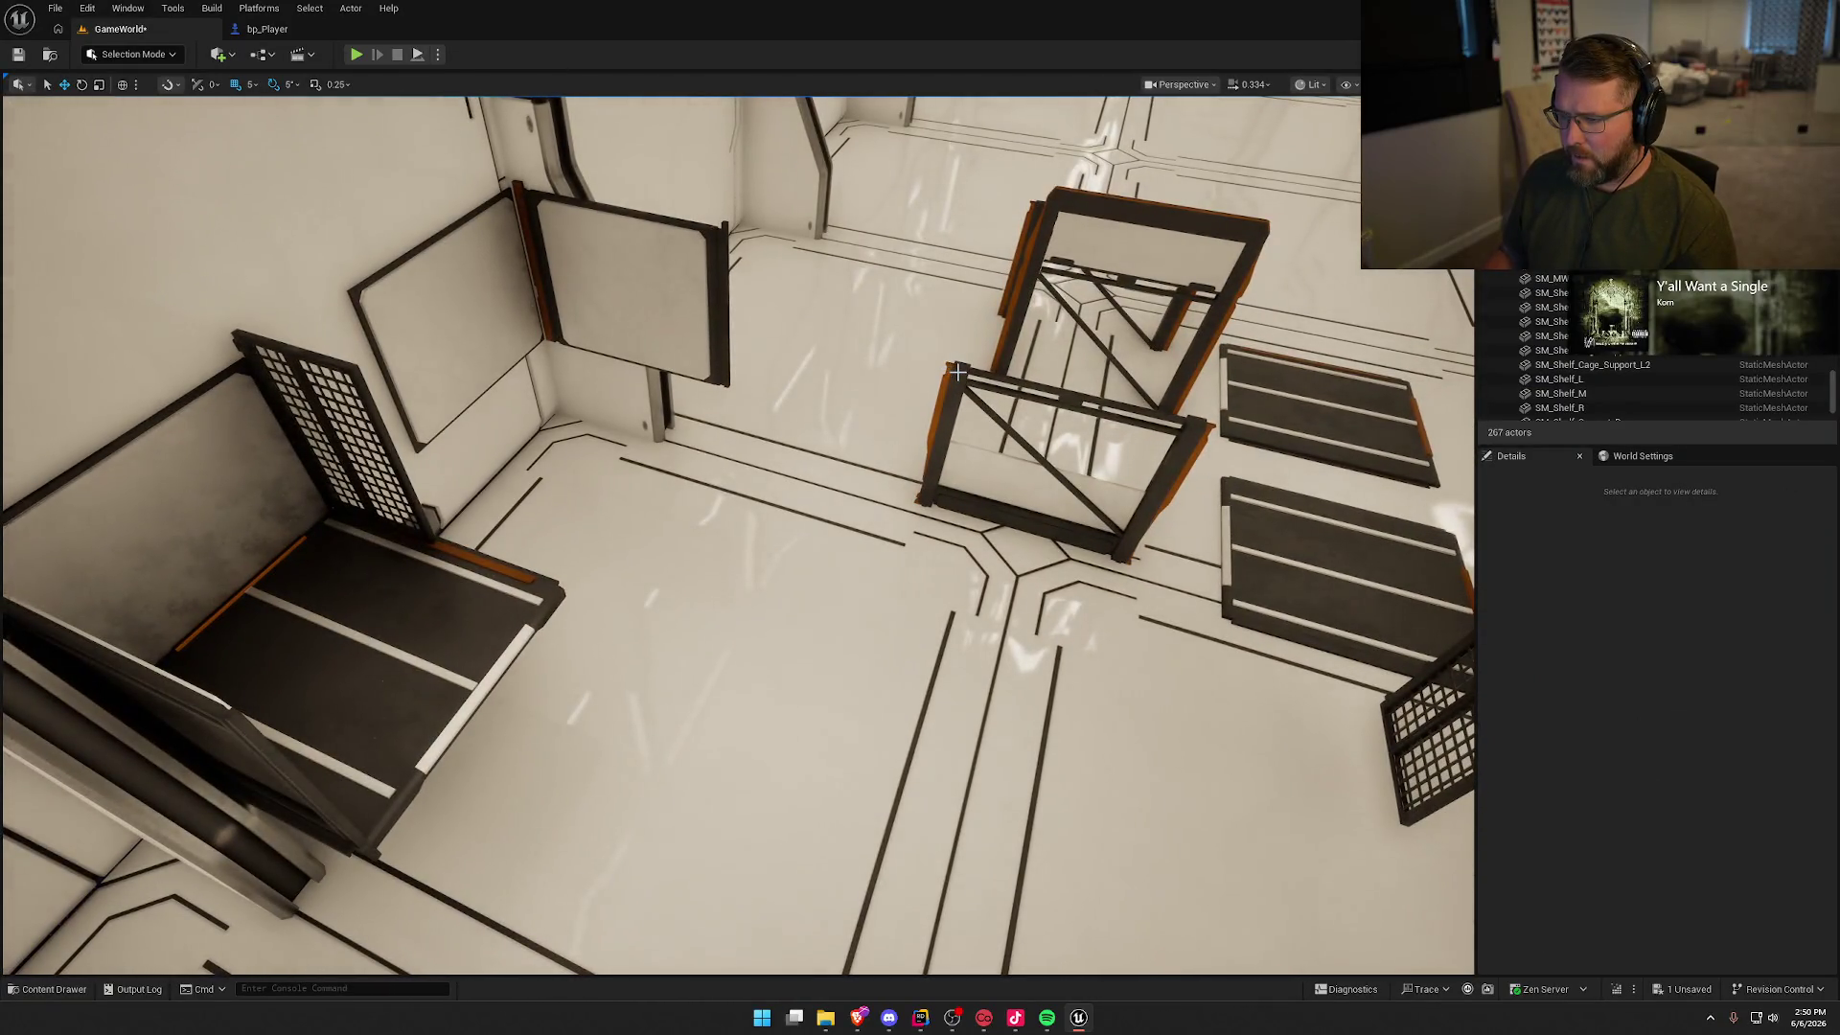
Step: Move SM_Shelf_Support_B under the wall shelf and nudge it 5 cm sideways and up
click(957, 372)
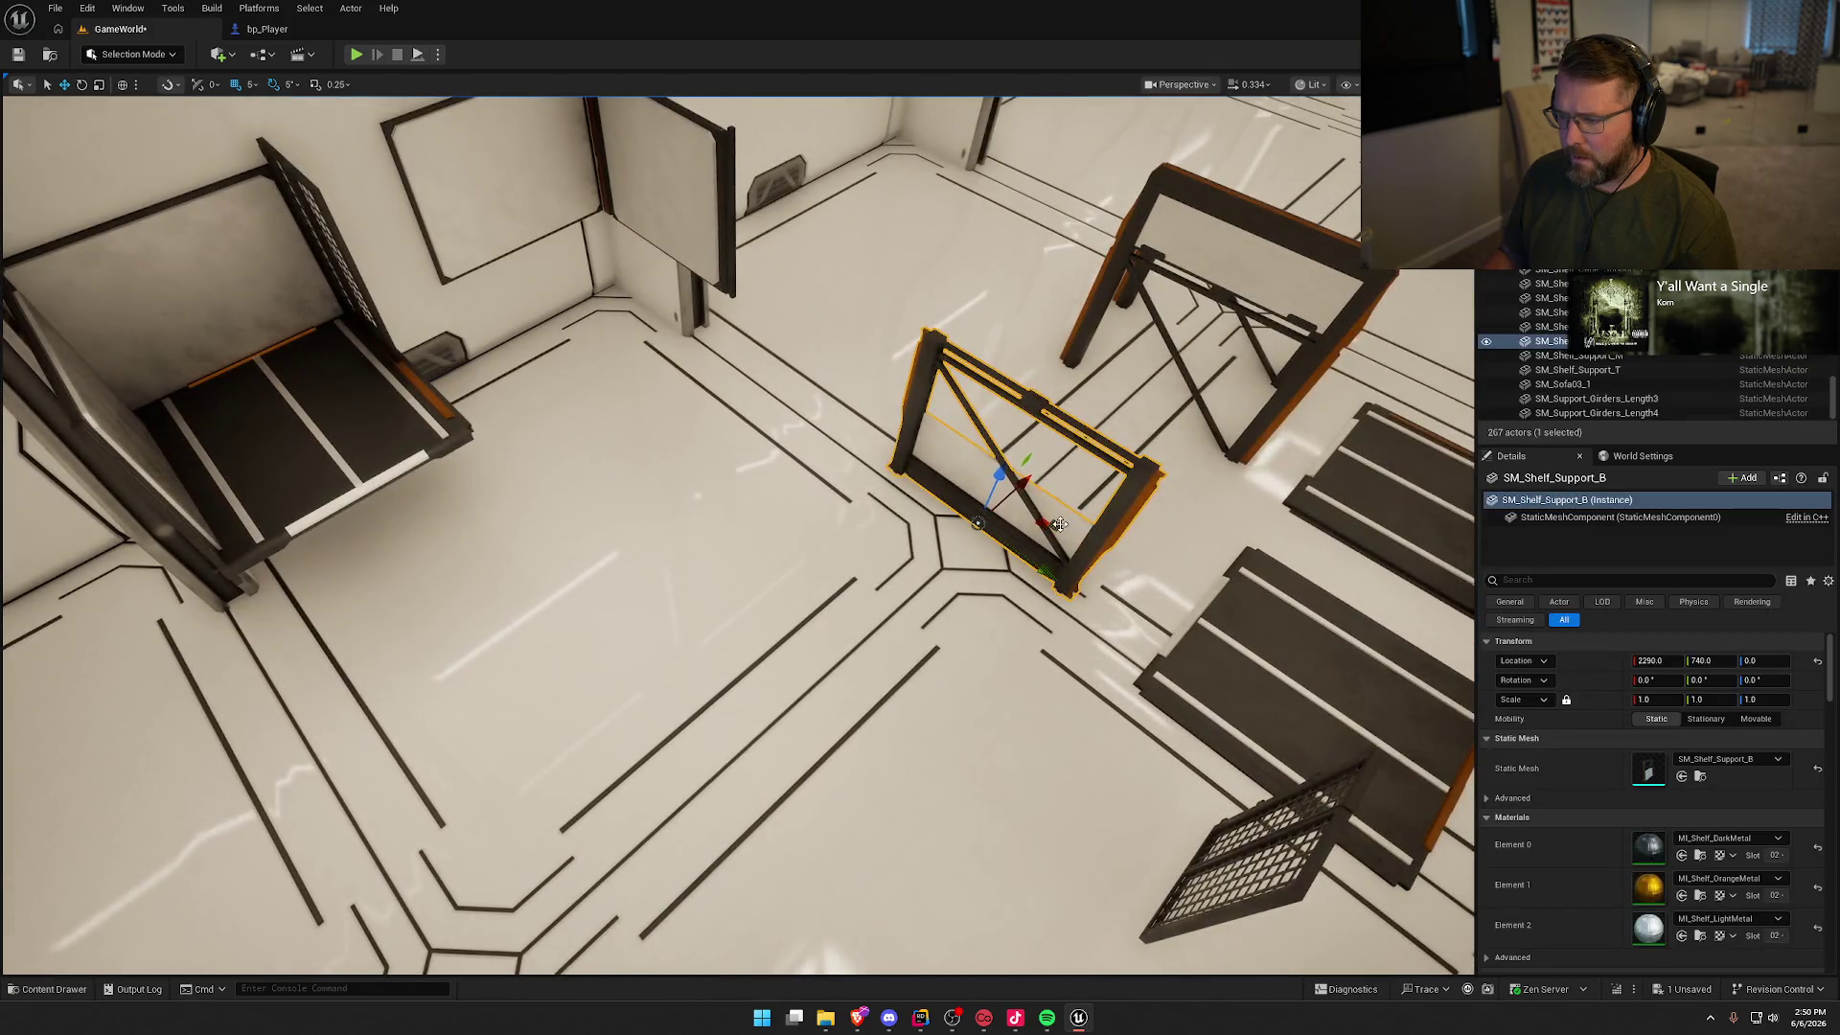
drag(647, 461, 575, 436)
key(f)
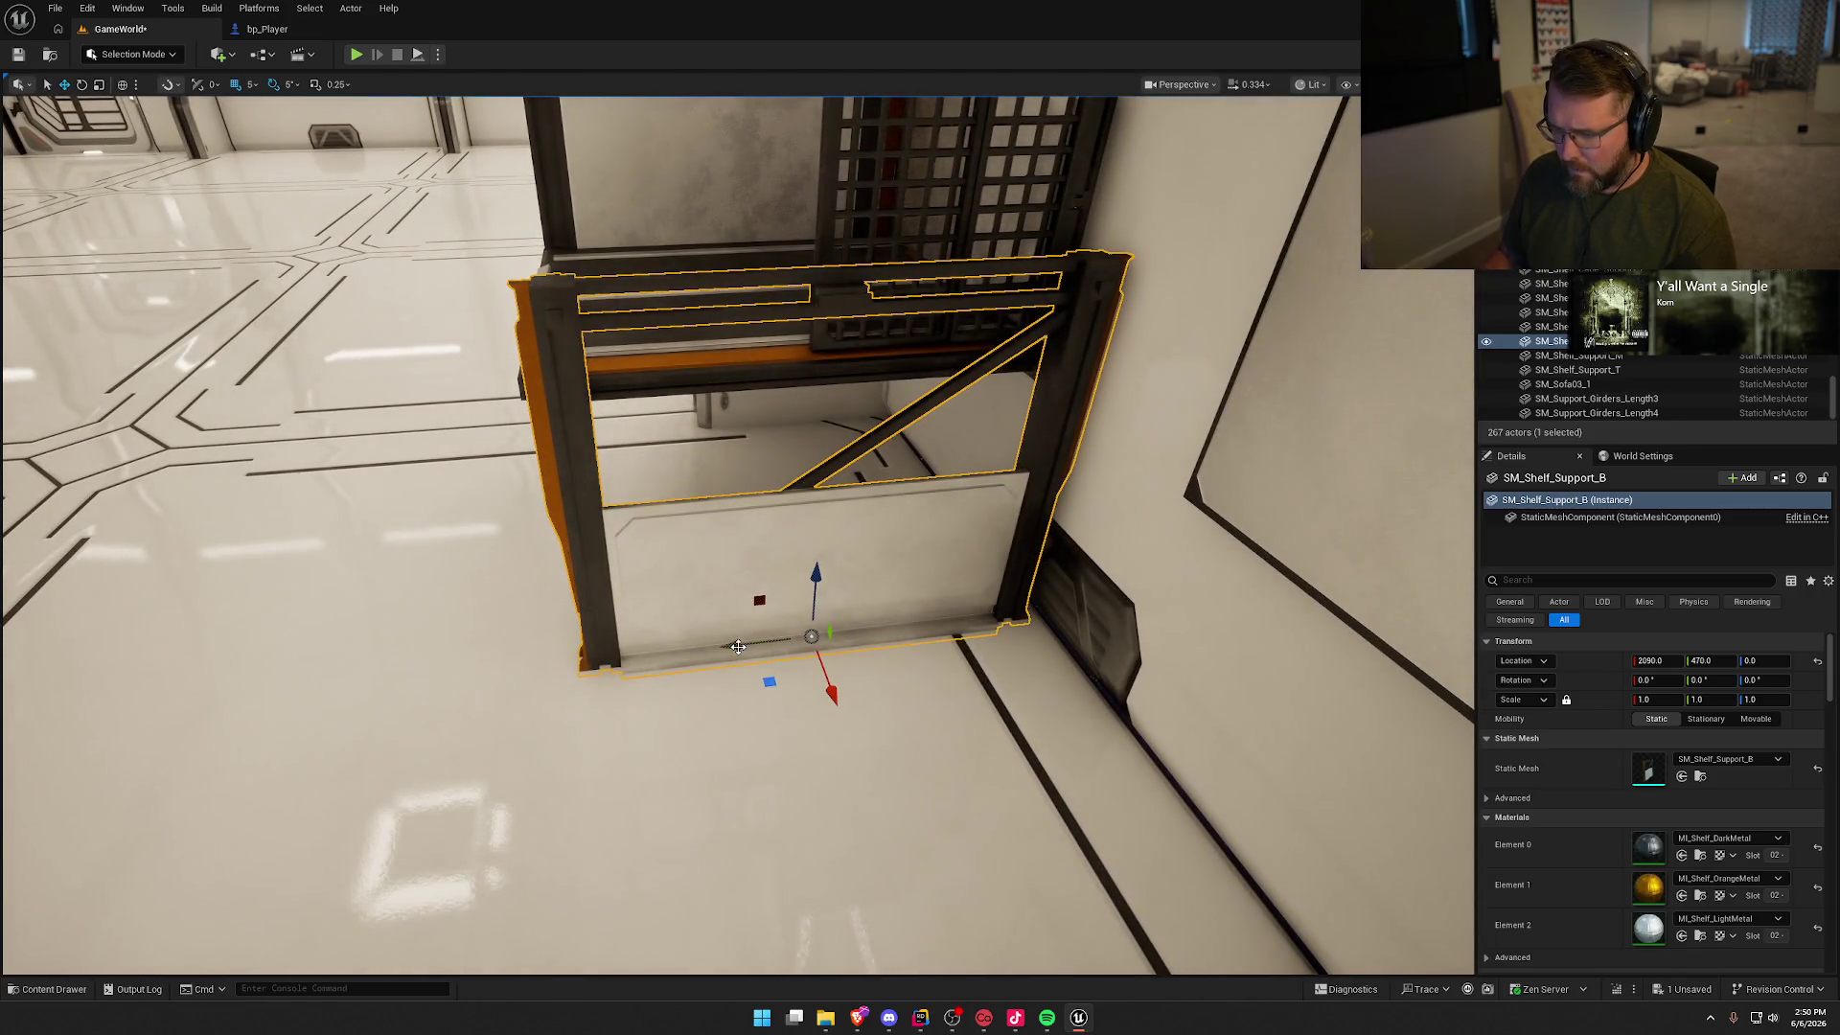
mouse_move(738, 646)
mouse_down()
mouse_move(715, 646)
mouse_move(731, 643)
mouse_up()
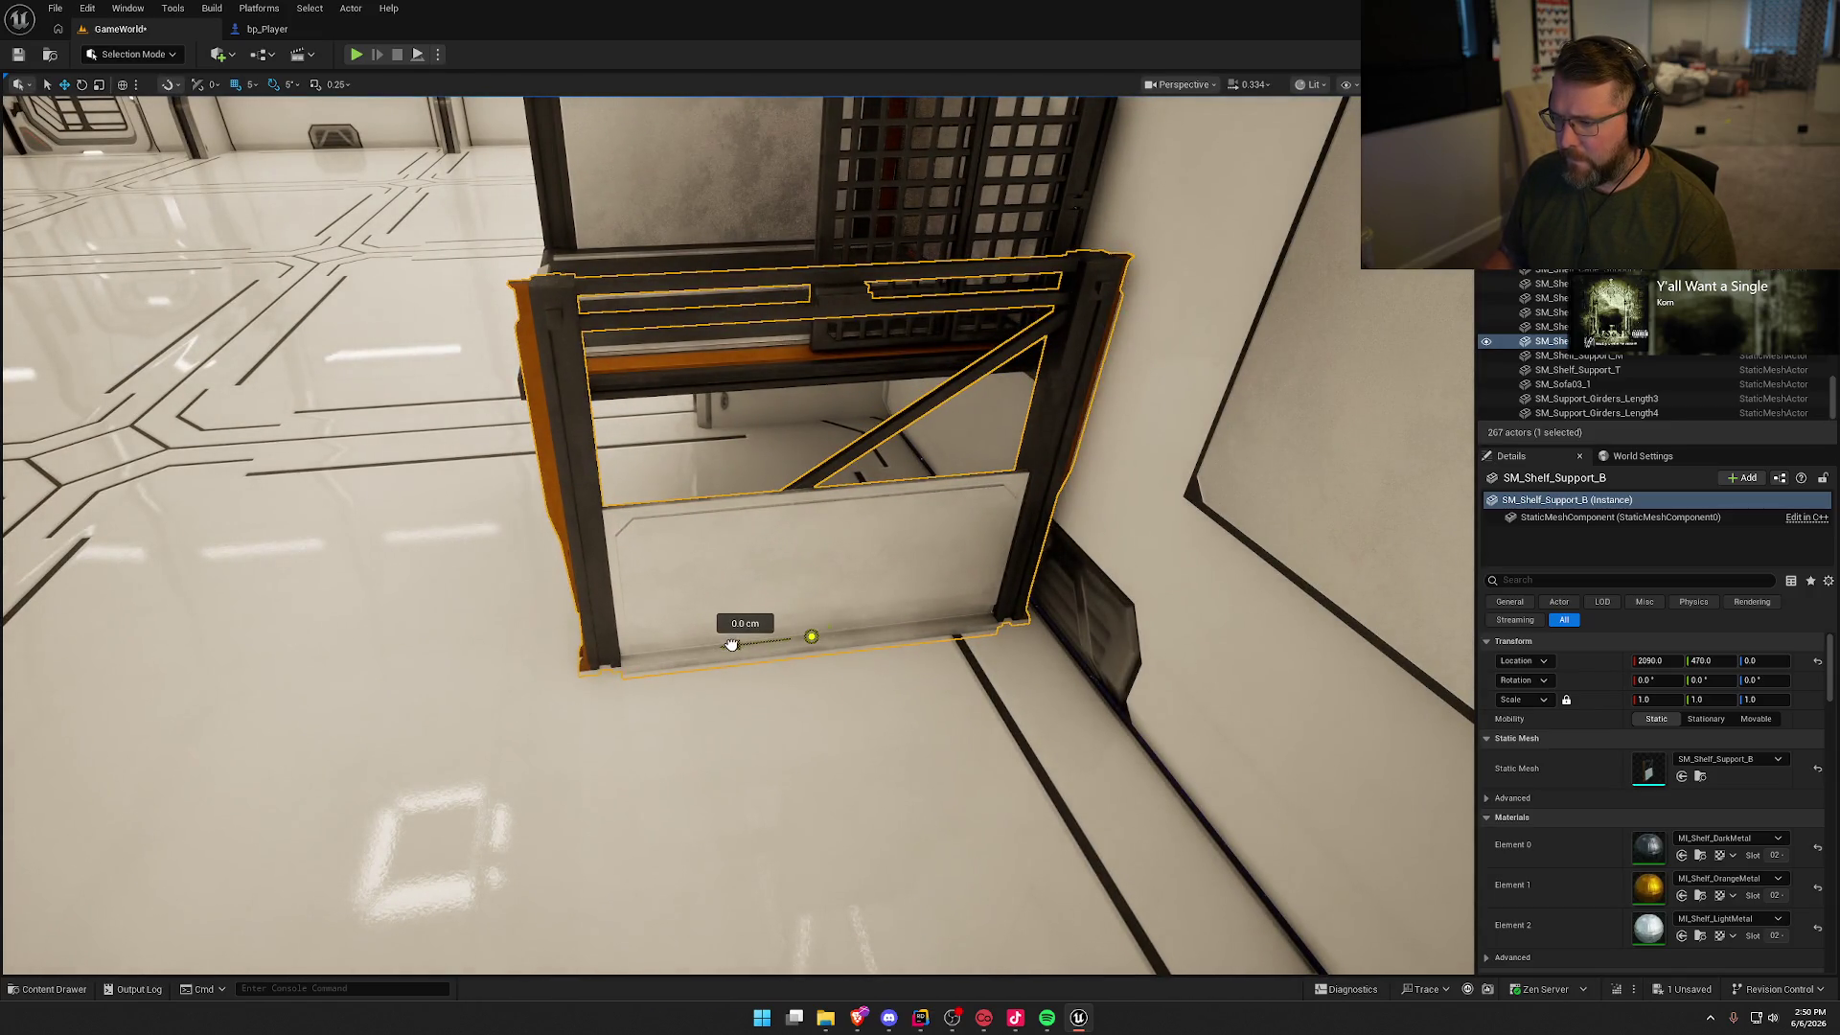
mouse_move(813, 584)
mouse_down()
mouse_move(821, 564)
mouse_move(949, 722)
mouse_move(910, 527)
mouse_up()
Step: Delete the cage gate sitting on the shelf
click(746, 397)
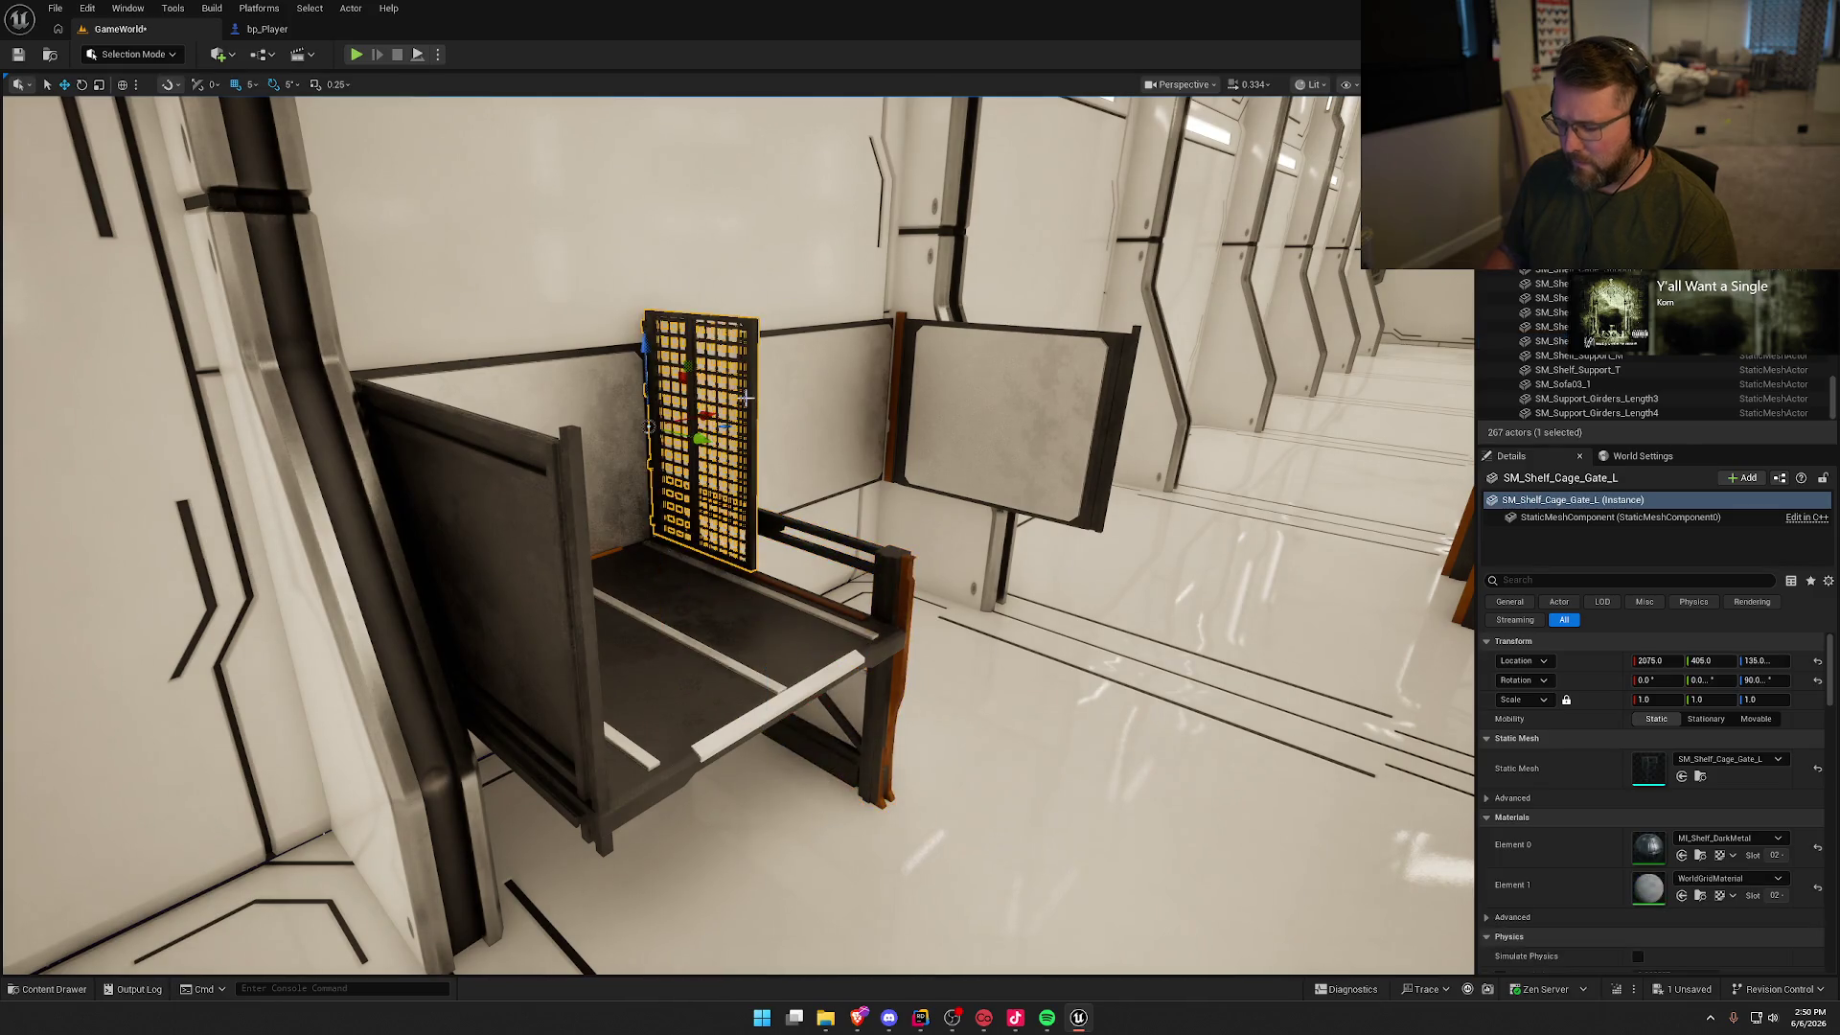
key(Delete)
click(881, 577)
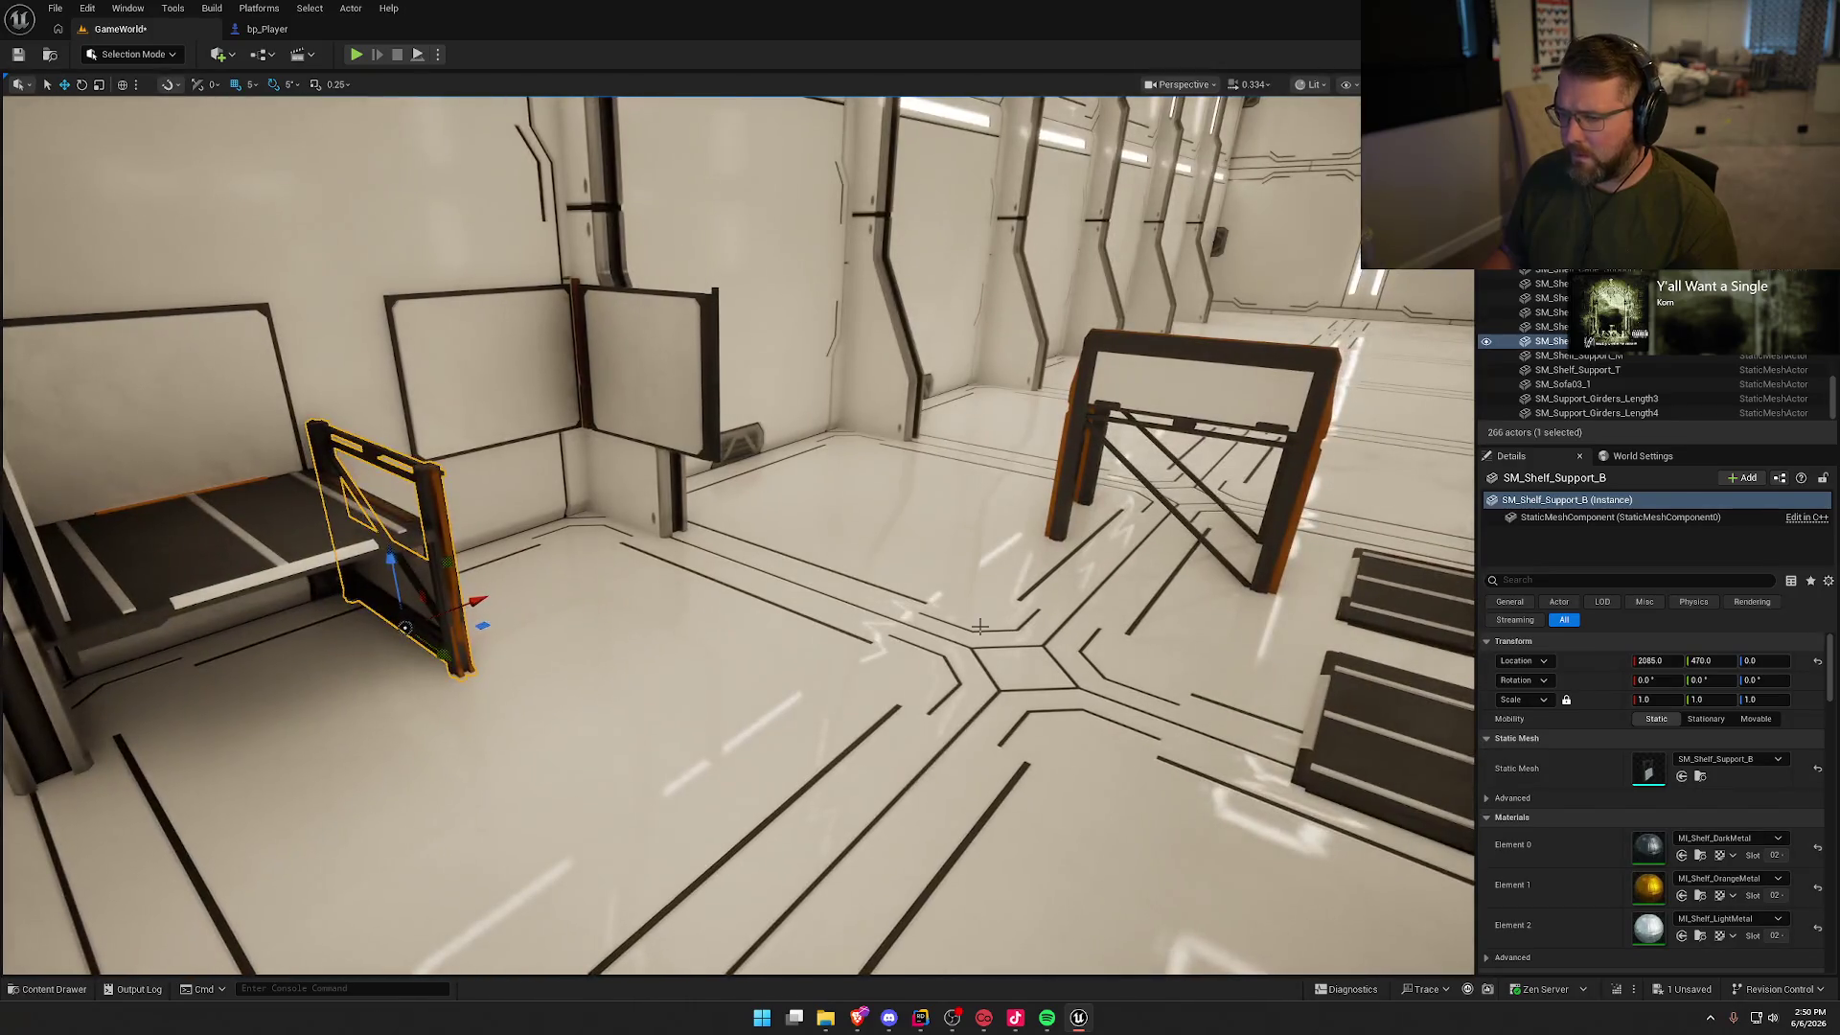
Step: Delete SM_Shelf_Support_B and move SM_Shelf_Support_T under the wall shelf
key(Delete)
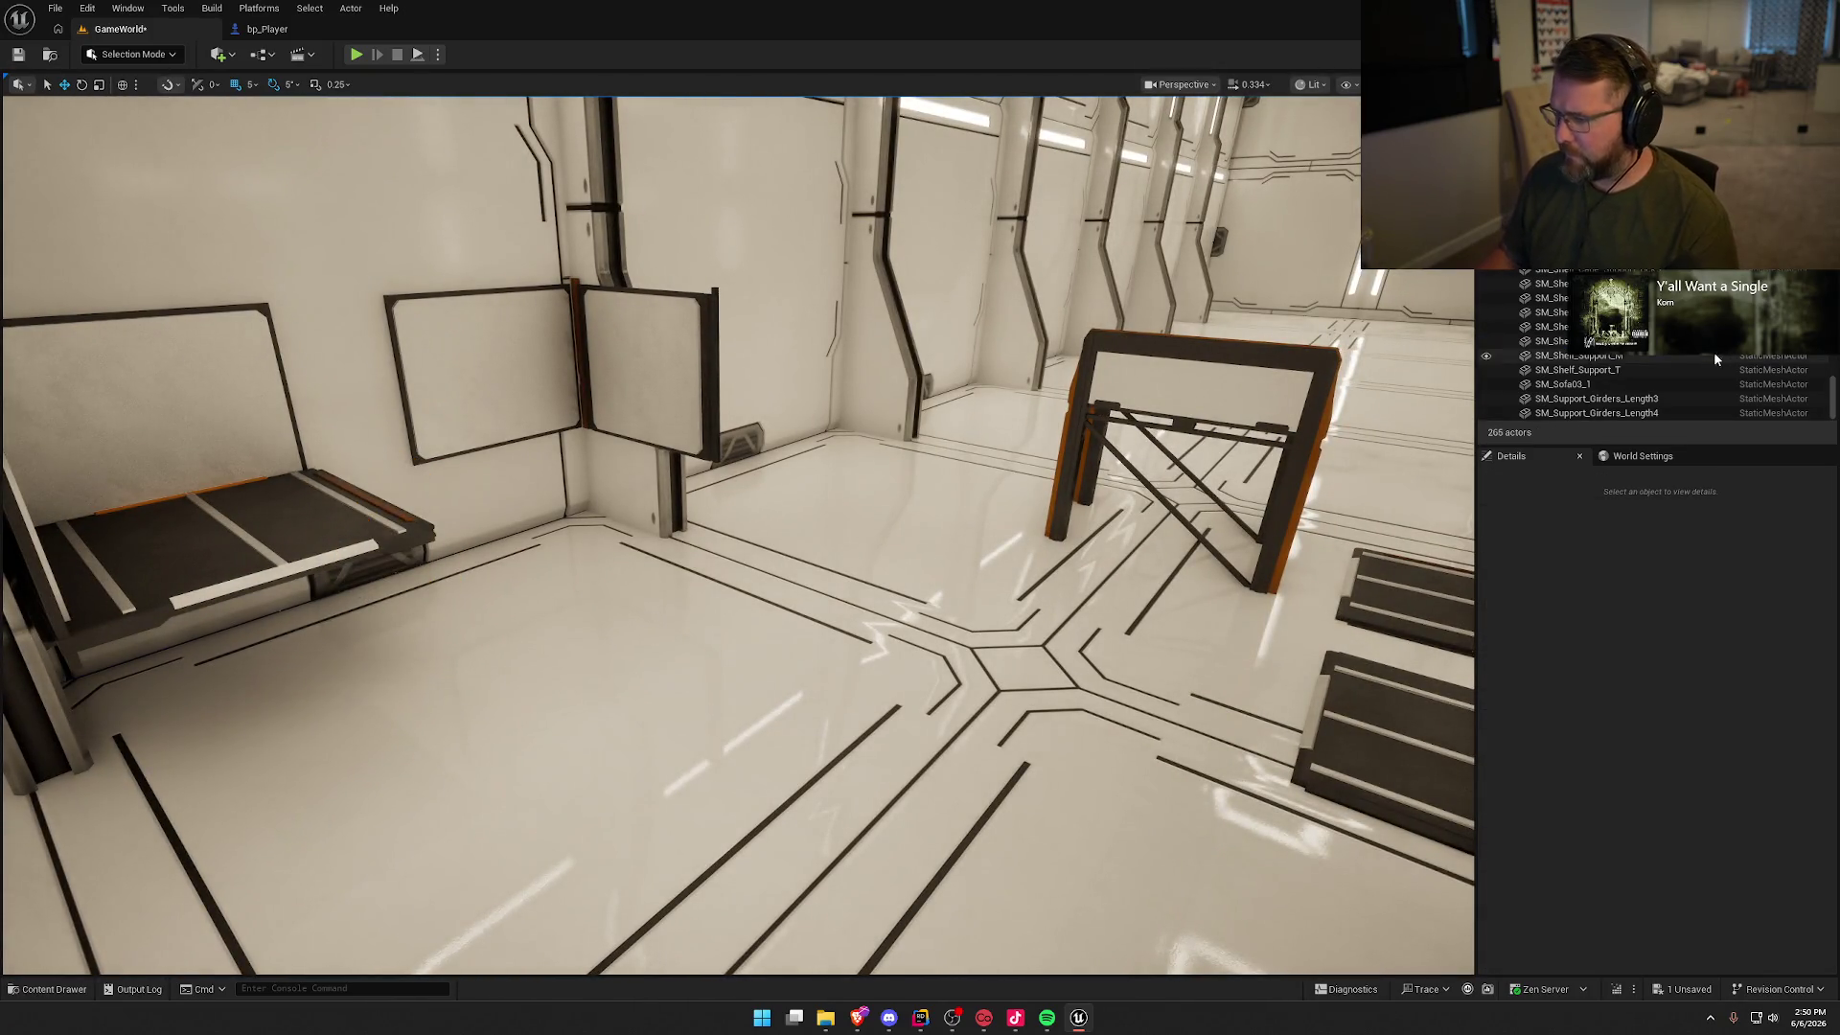
click(1281, 383)
key(f)
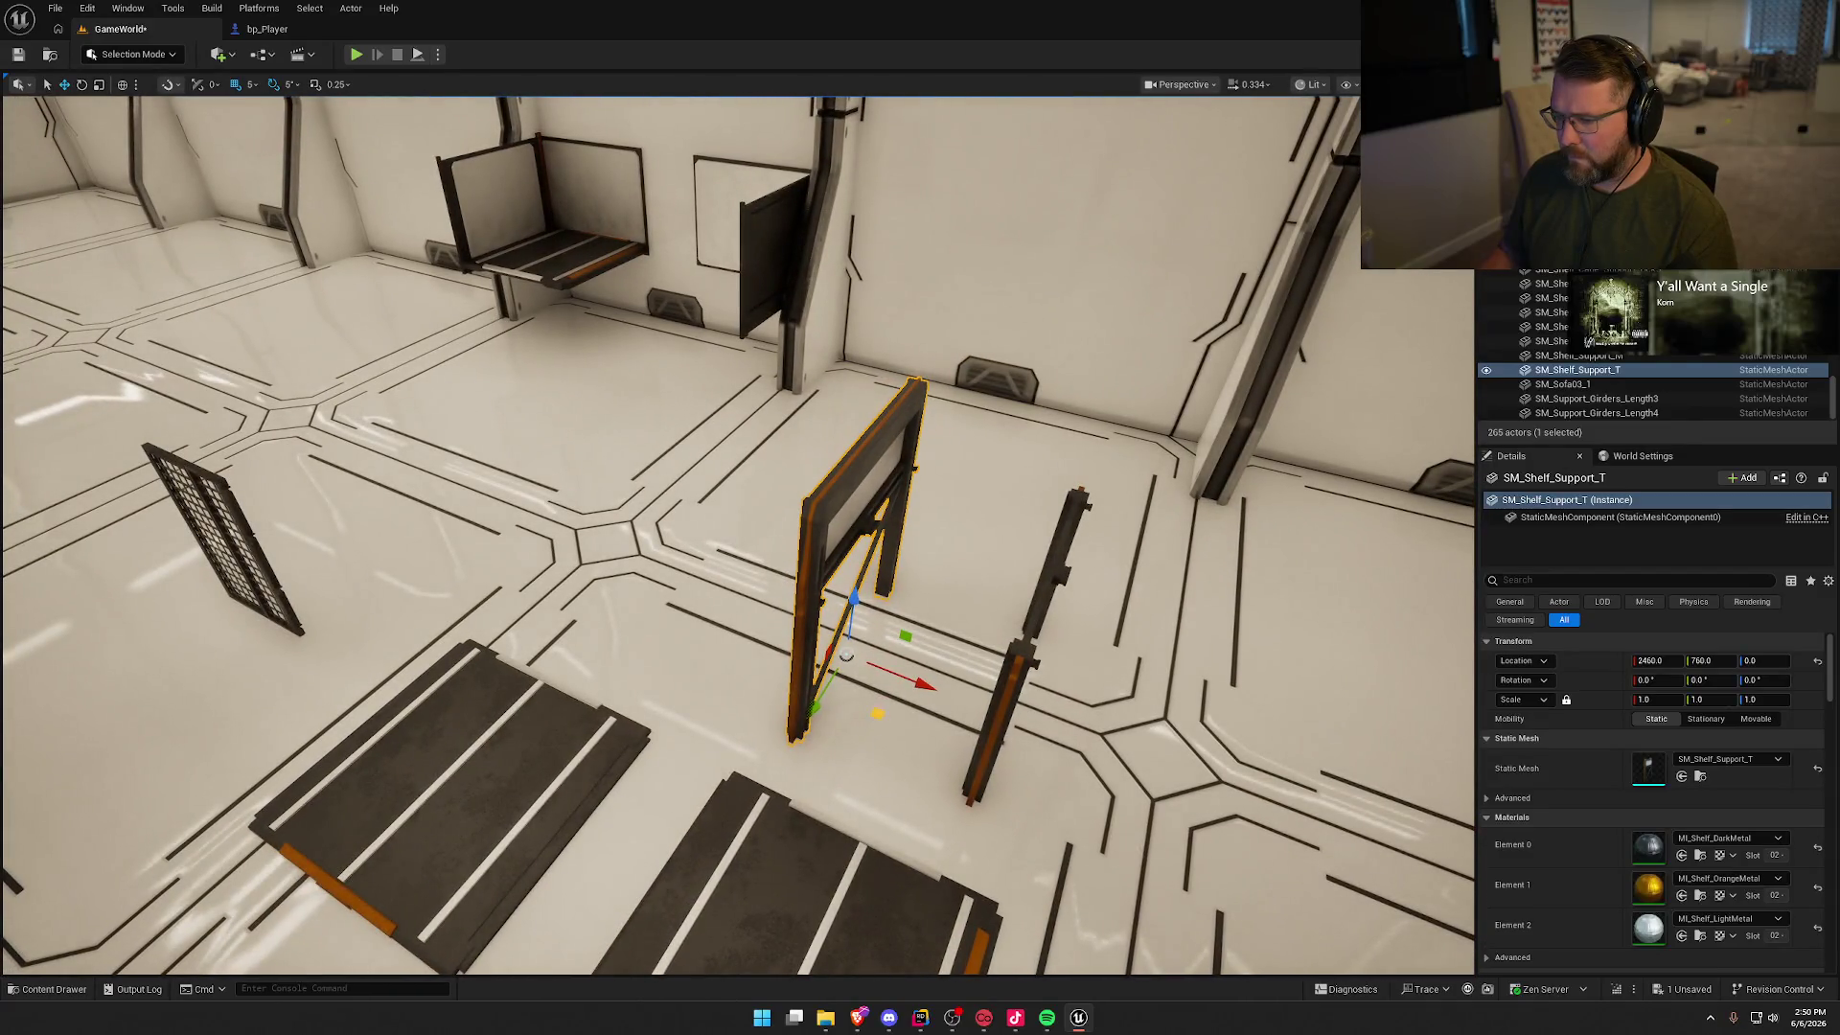
mouse_move(847, 655)
mouse_down()
mouse_move(847, 555)
mouse_move(875, 719)
mouse_up()
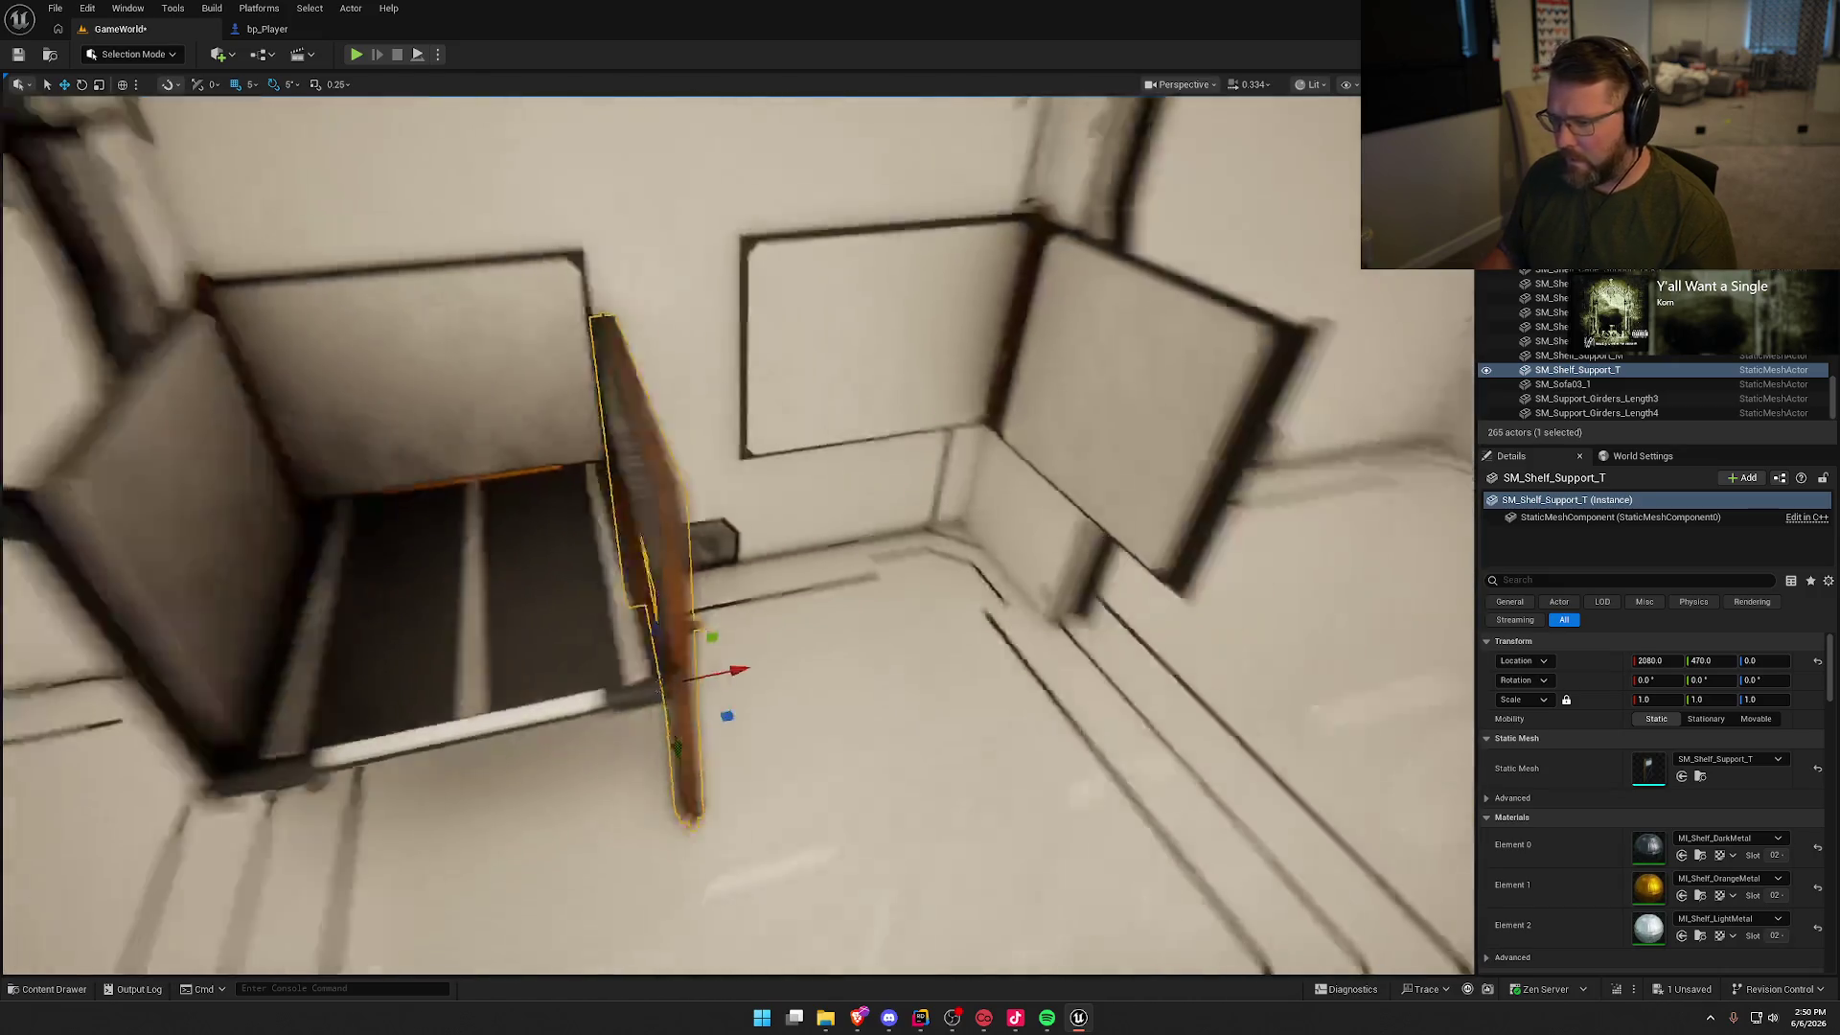
key(Escape)
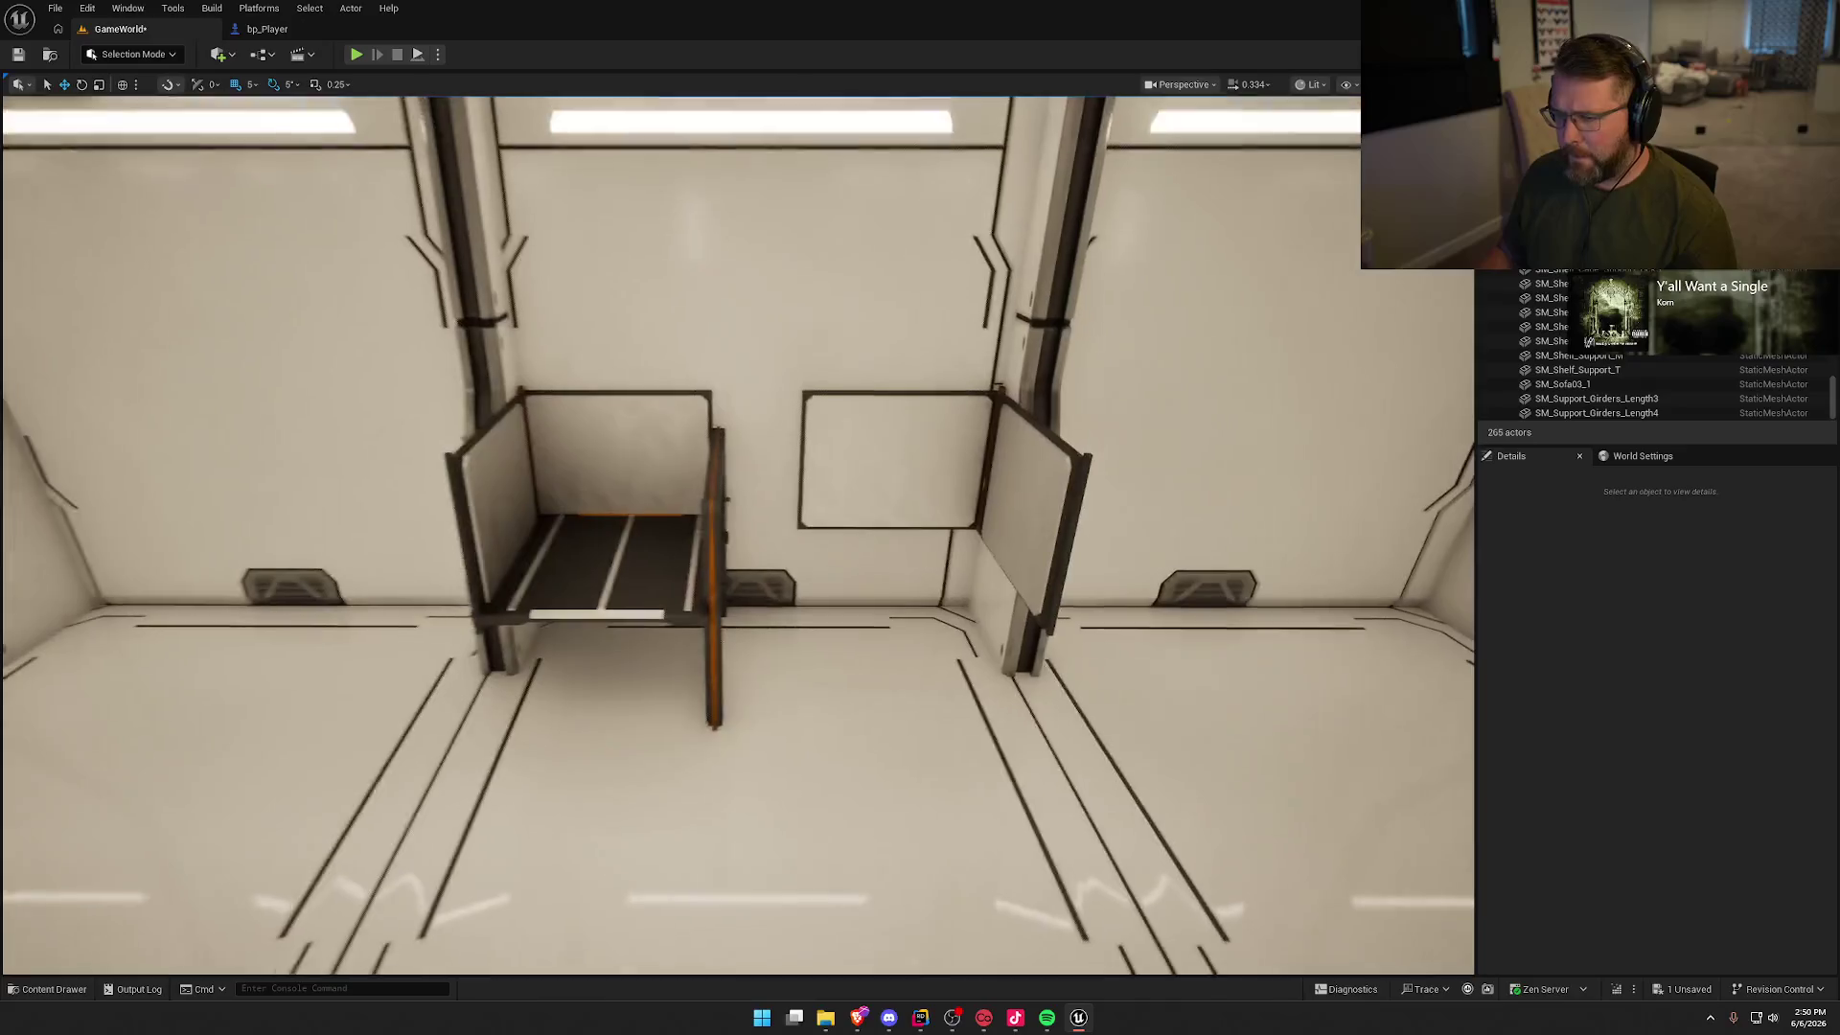
Step: Alt-drag a copy of the support 55 cm right and a copy of SM_Shelf_L beside it
click(731, 492)
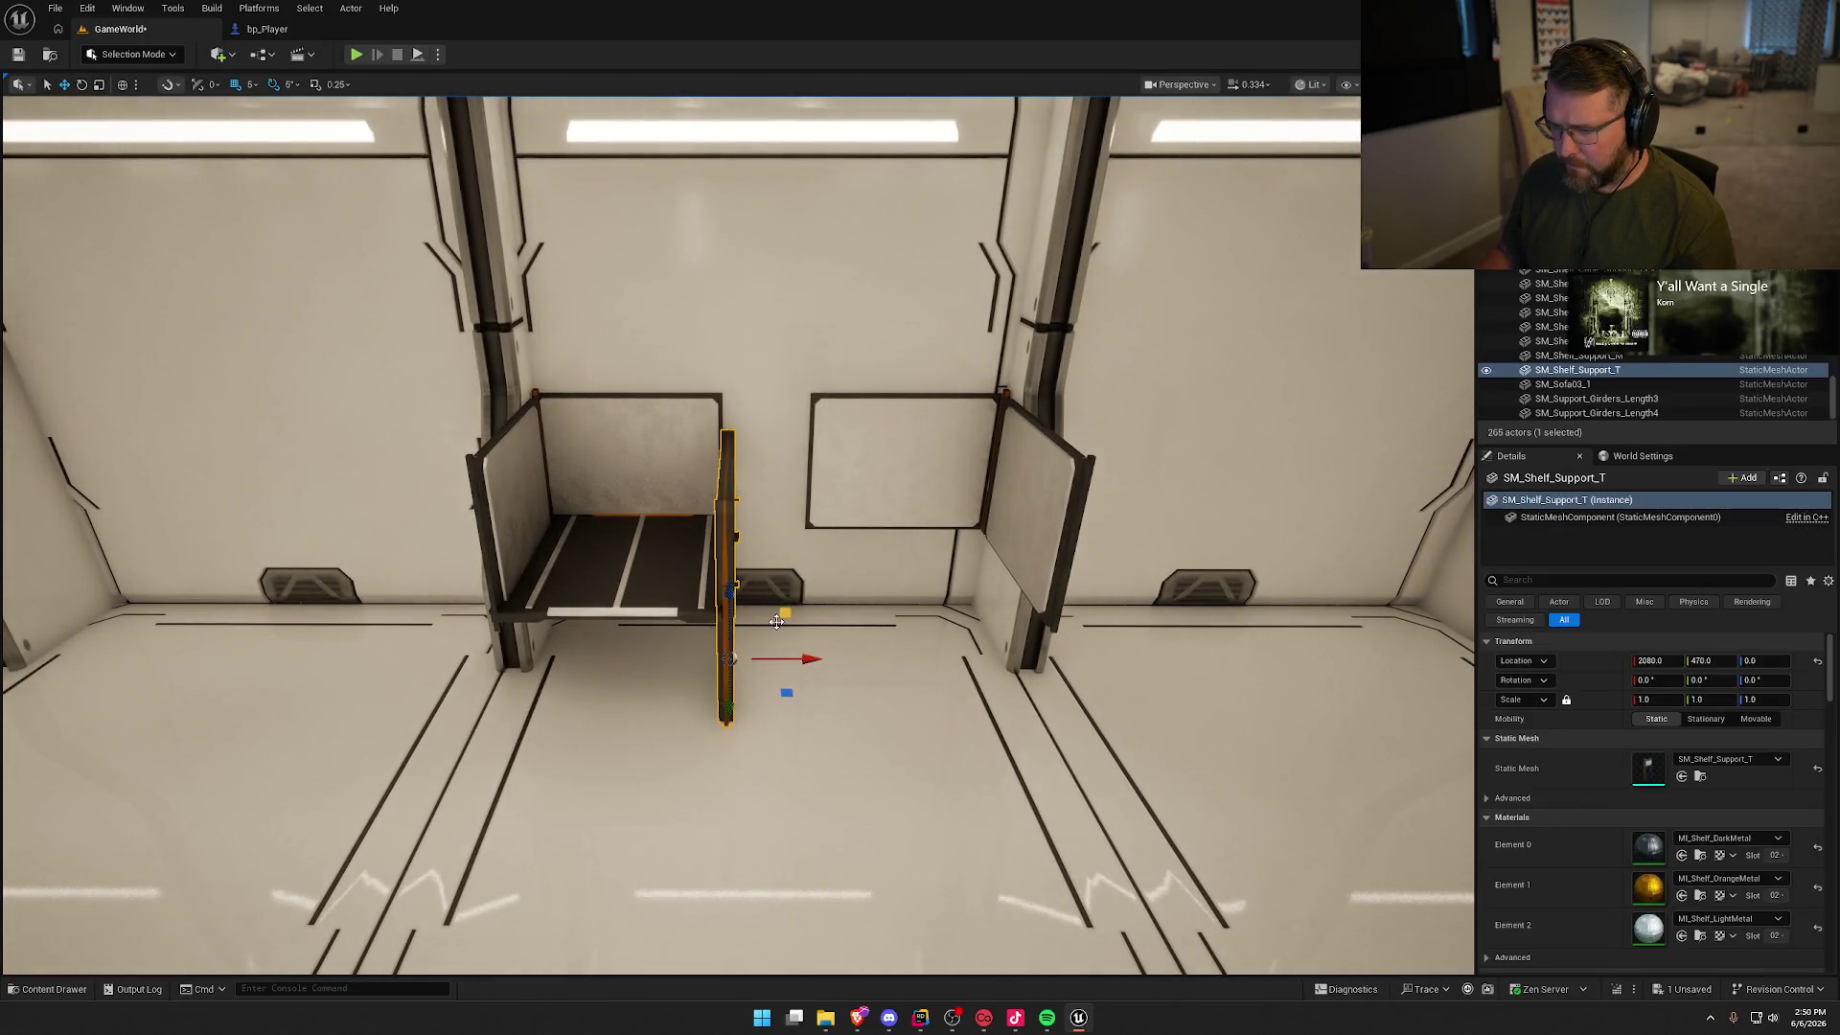
drag(805, 658, 886, 656)
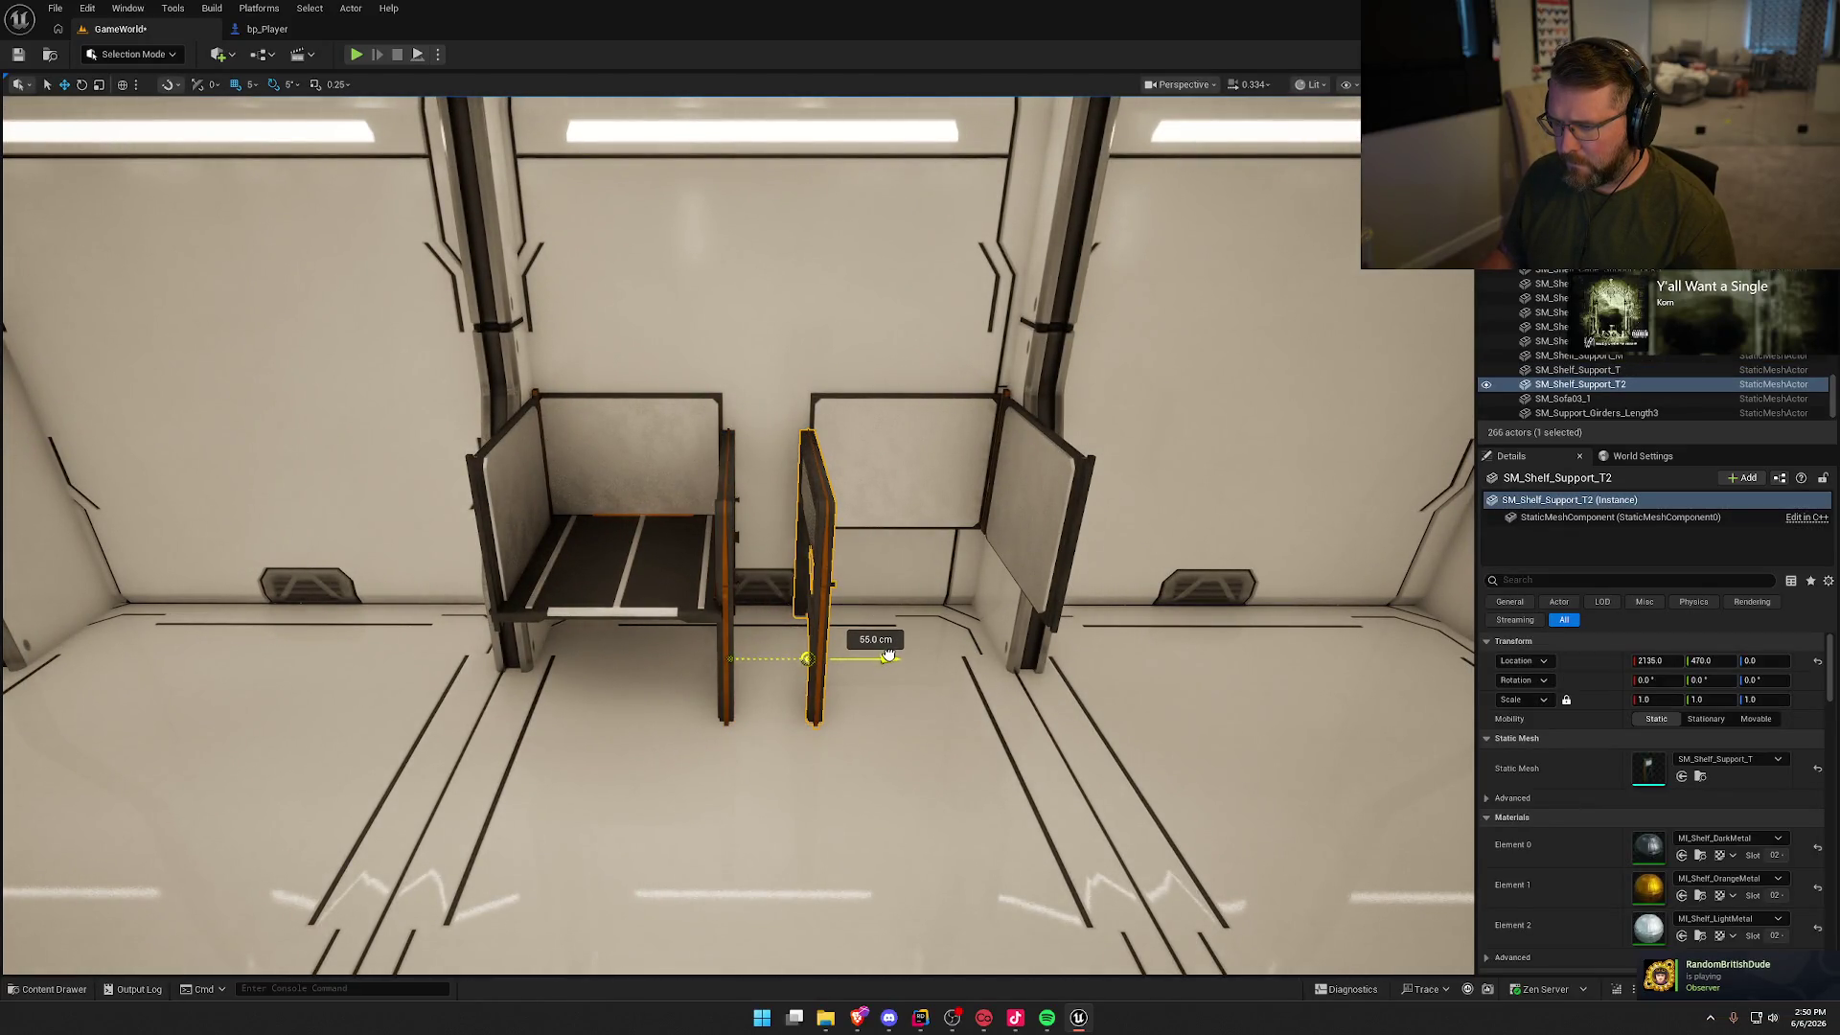
click(493, 546)
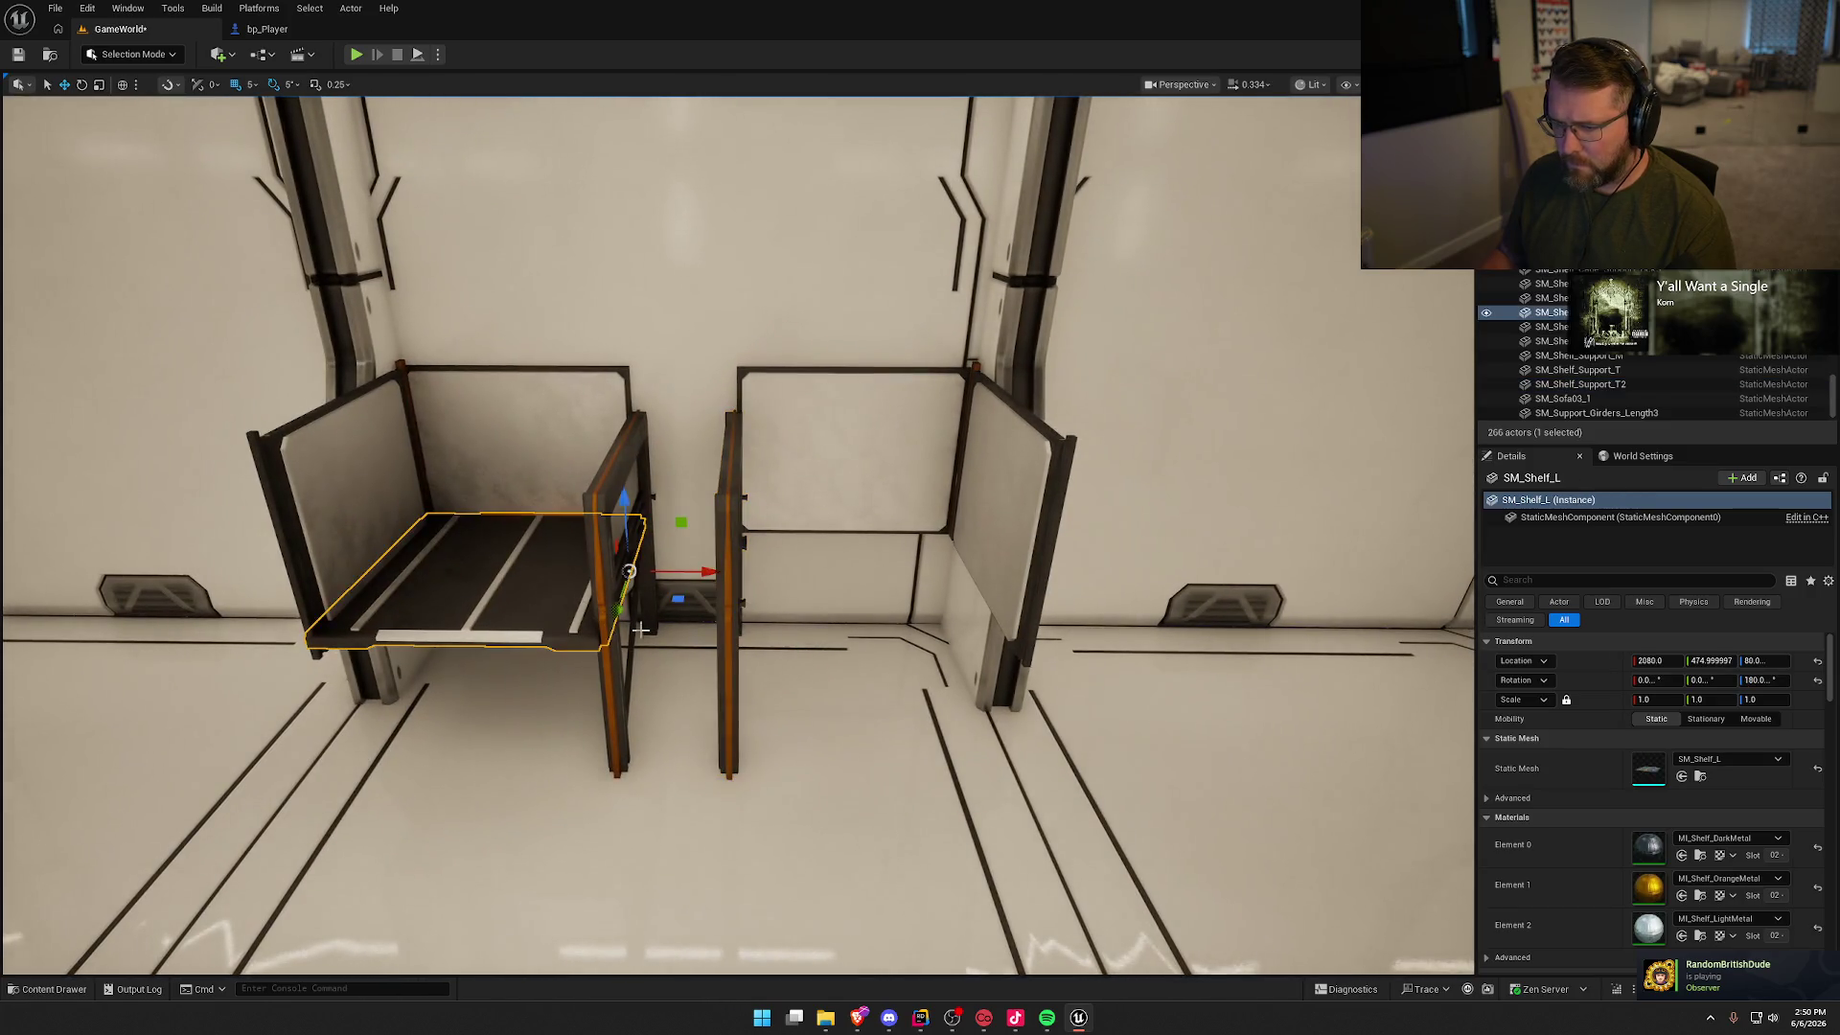
drag(702, 570, 1065, 581)
key(Escape)
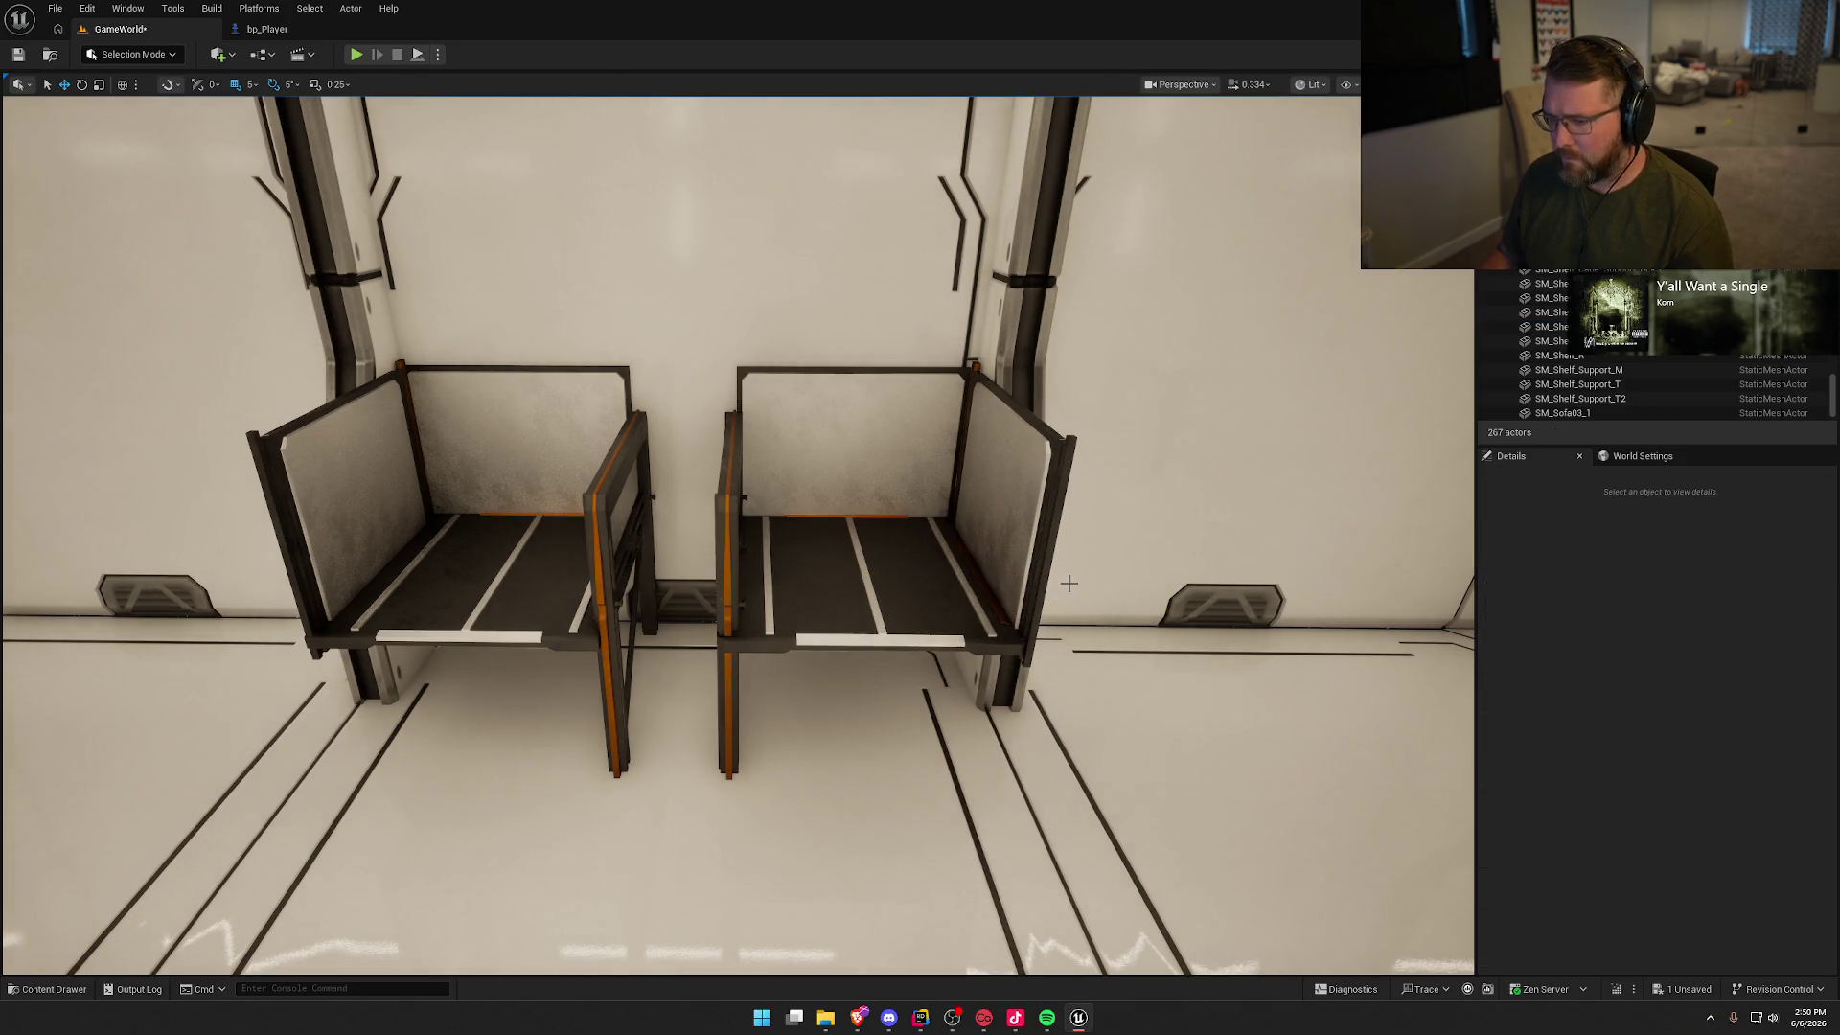
scroll(1005, 618, down, 5)
mouse_move(1005, 618)
mouse_down()
mouse_move(968, 632)
mouse_move(910, 556)
mouse_move(1006, 618)
mouse_up()
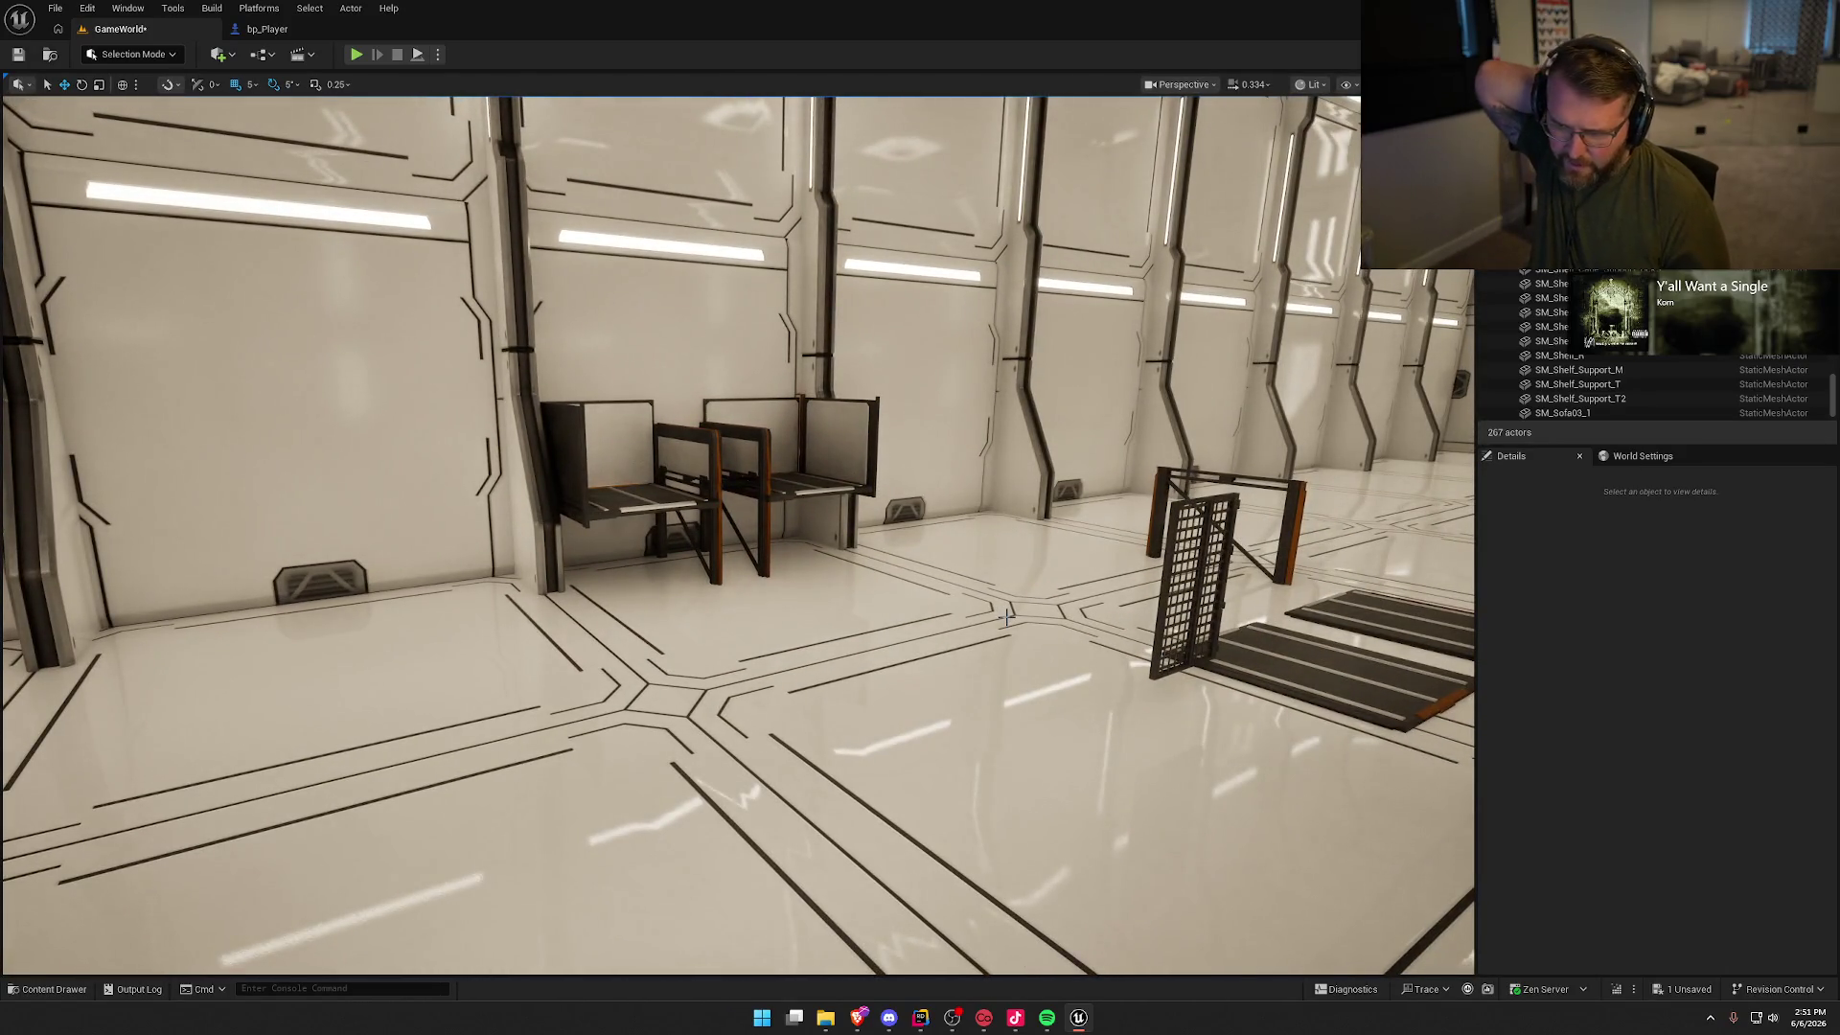
Step: Browse the Content Drawer to Storage_Crate_AssetPack > Props > Crates > Crate > Meshes
key(ctrl+space)
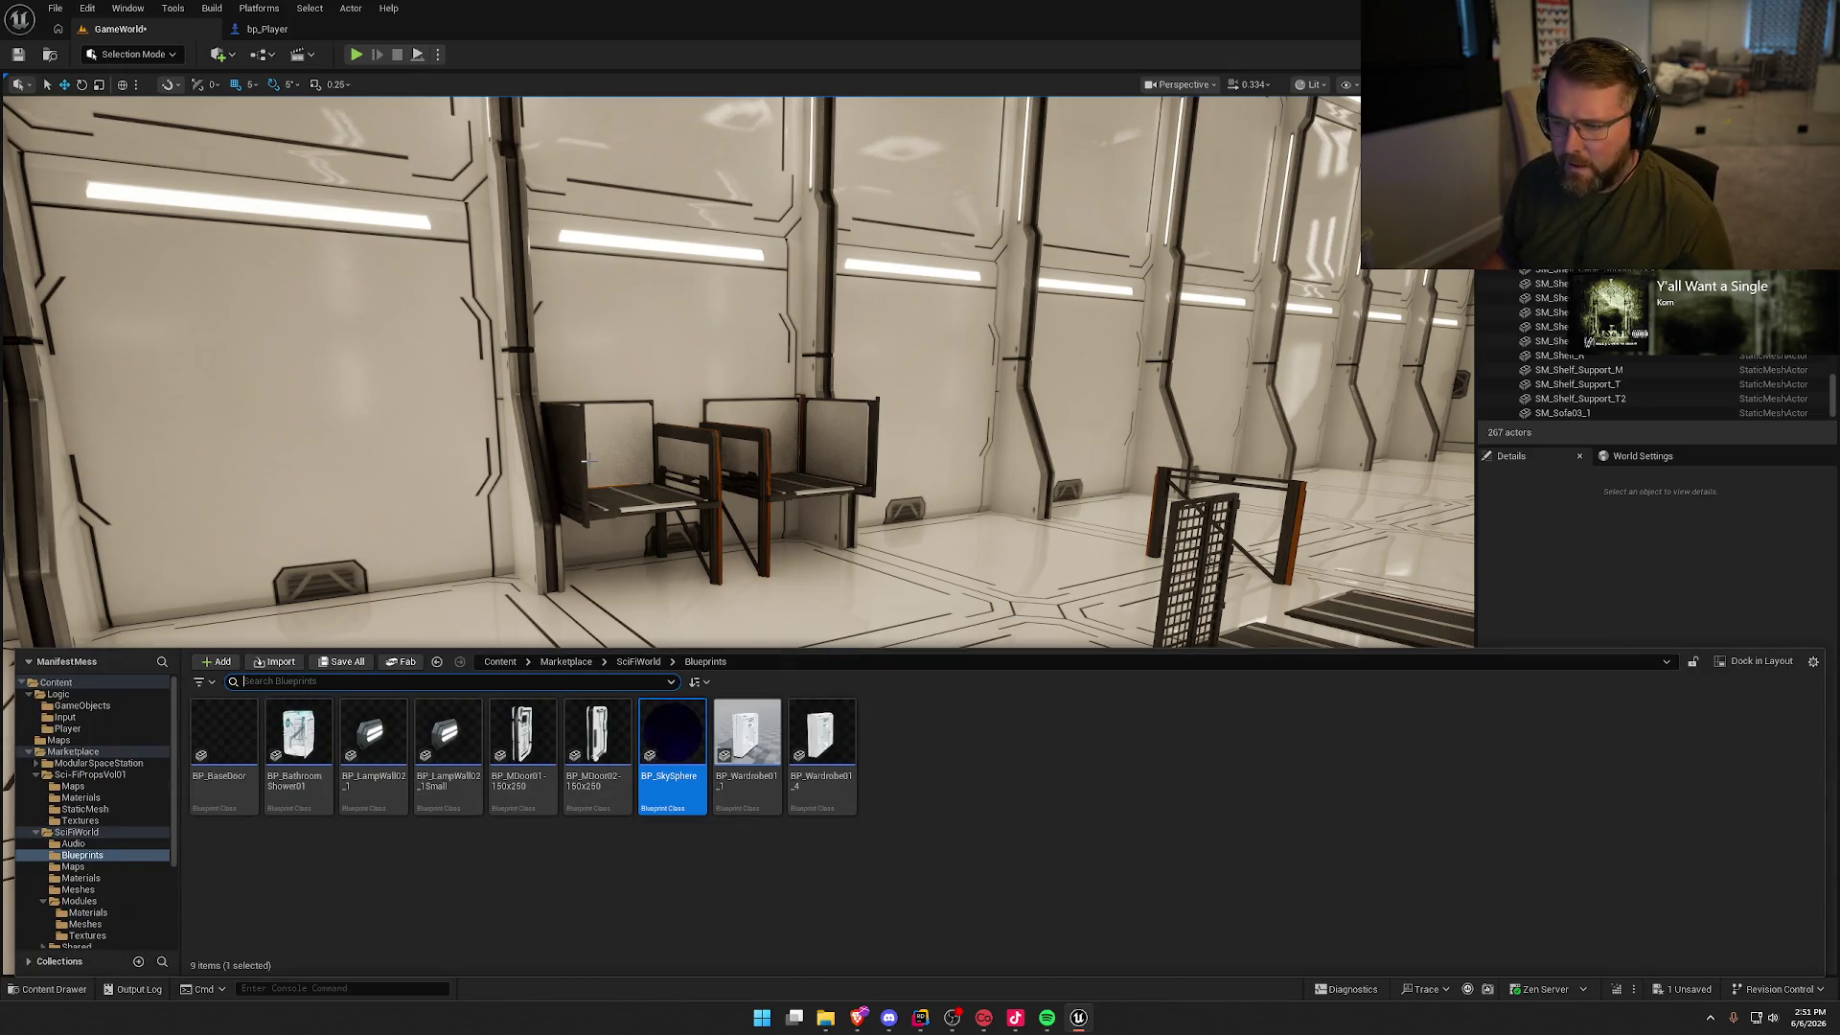
click(588, 461)
key(ctrl+b)
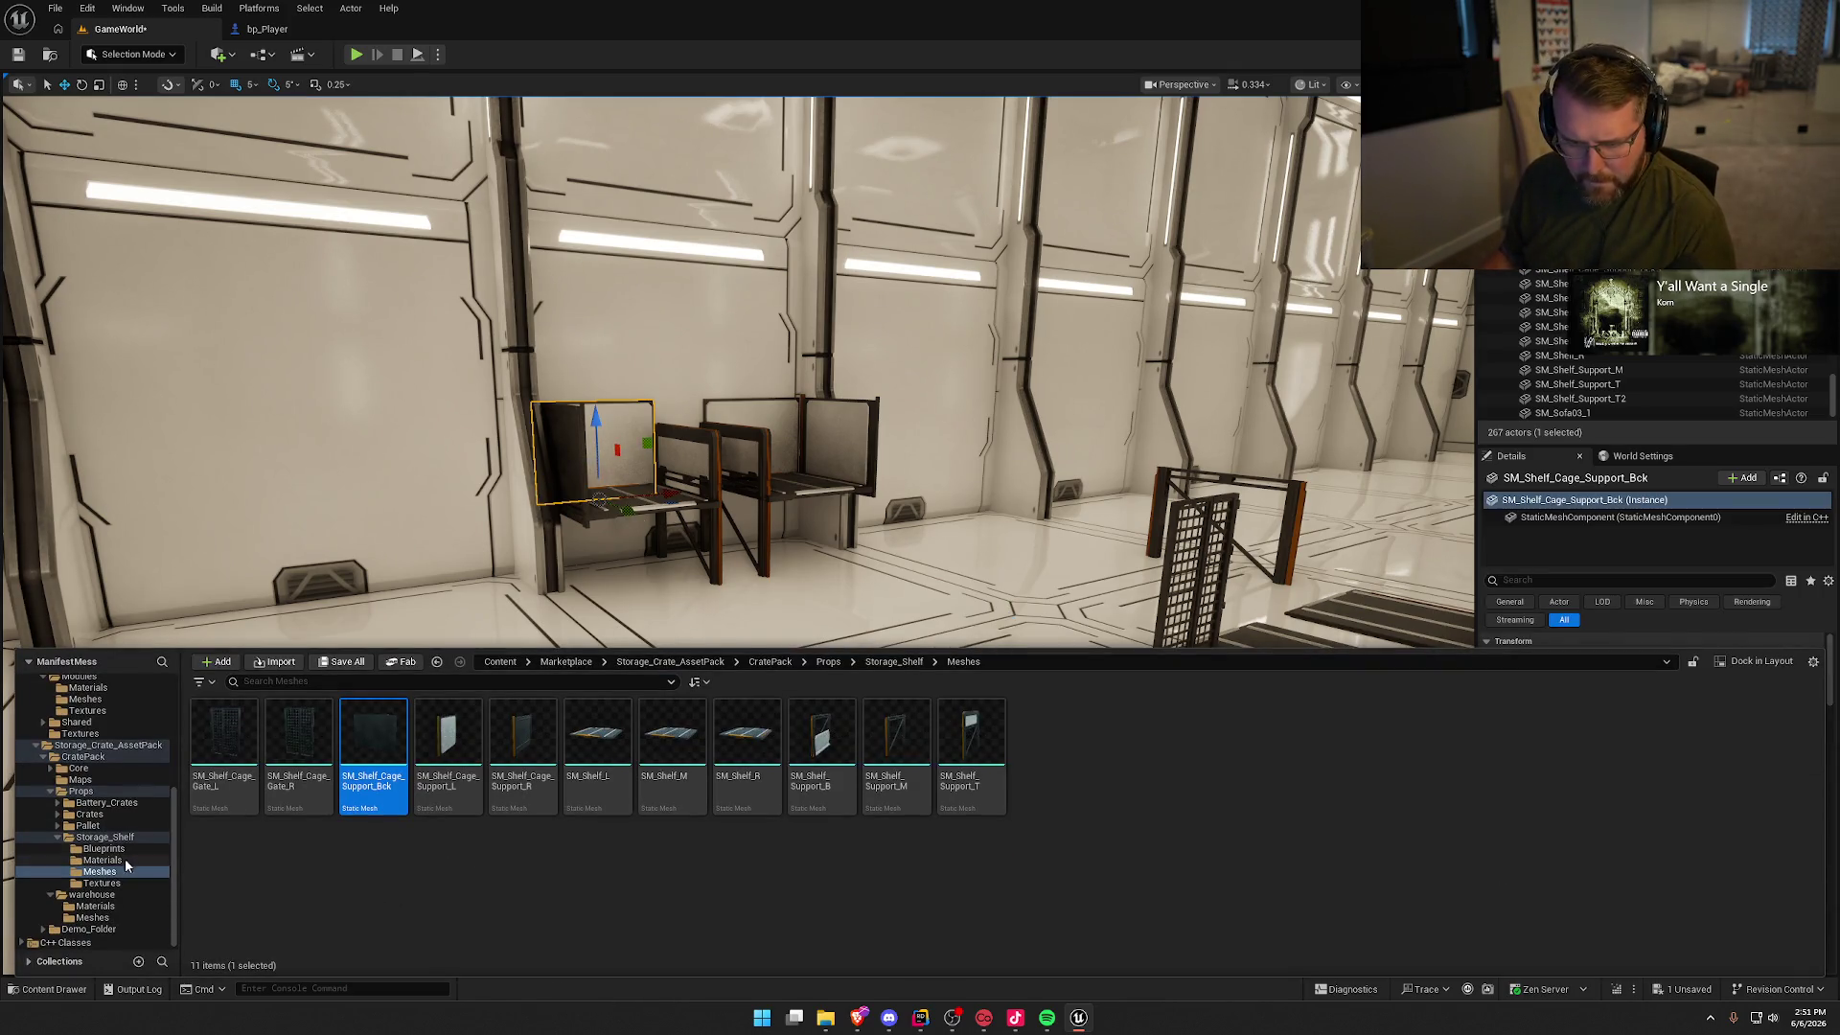
click(89, 814)
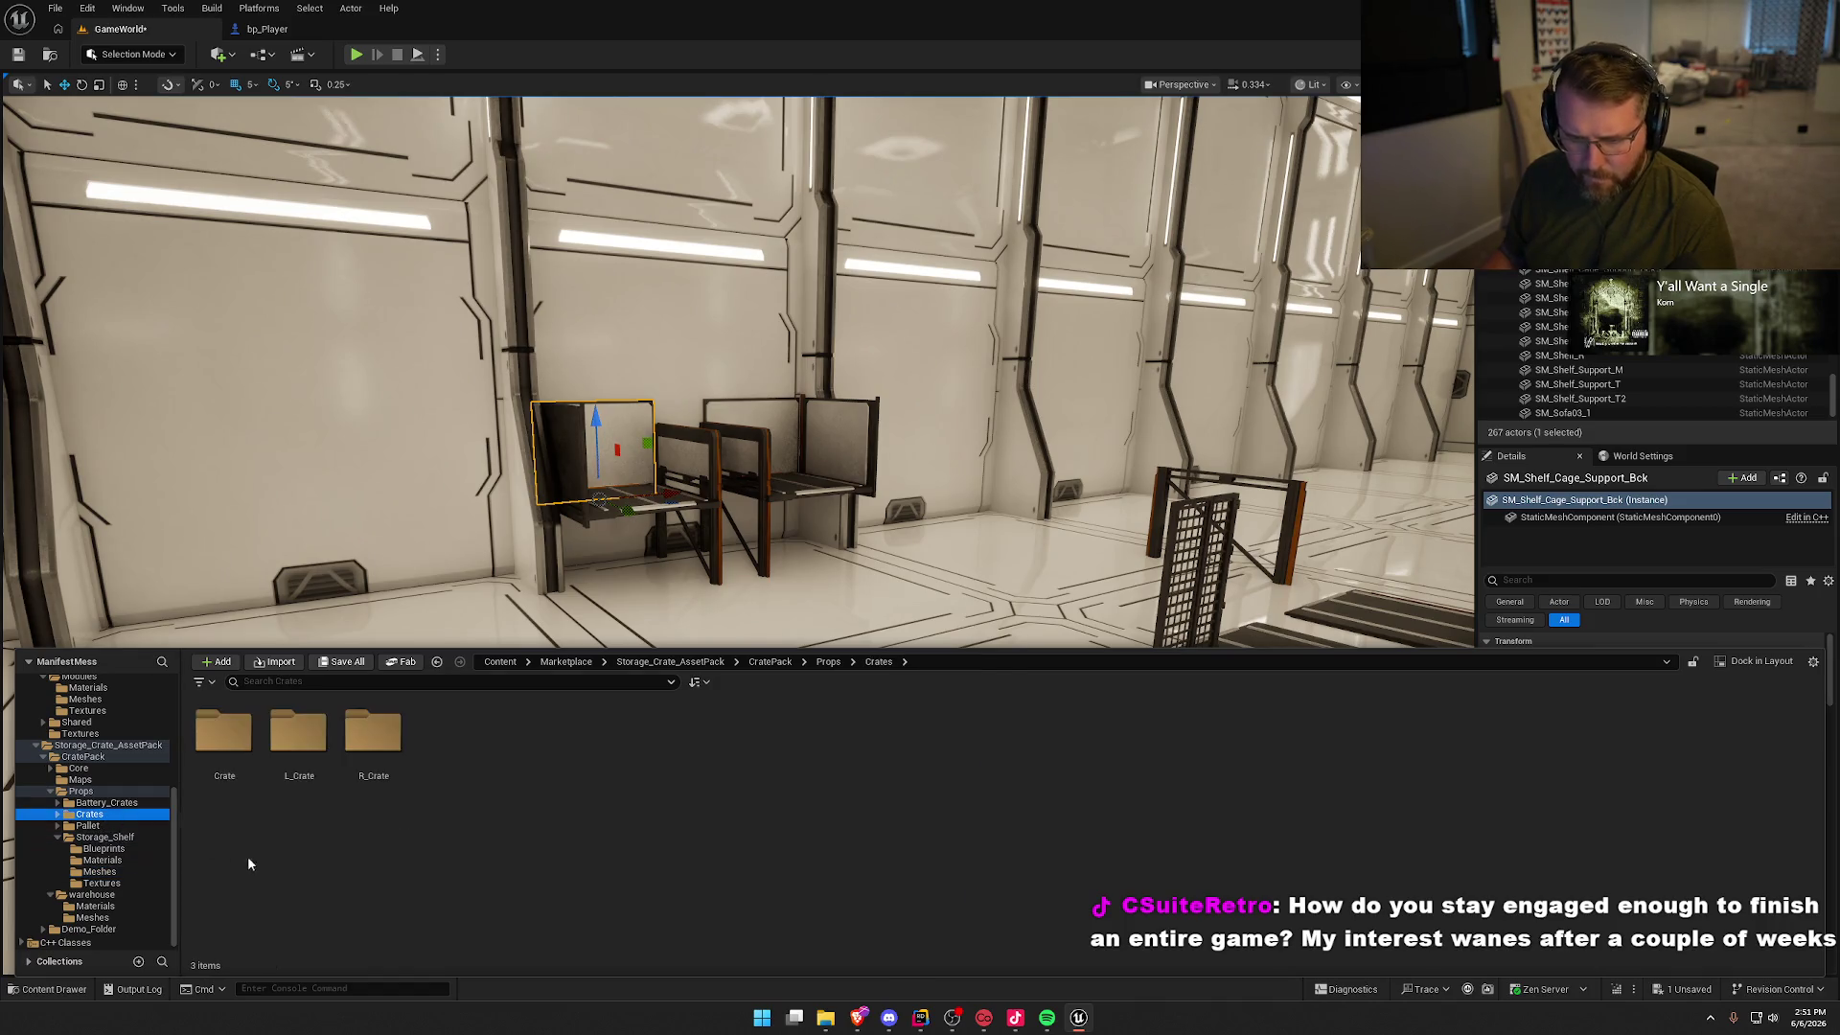
double_click(232, 740)
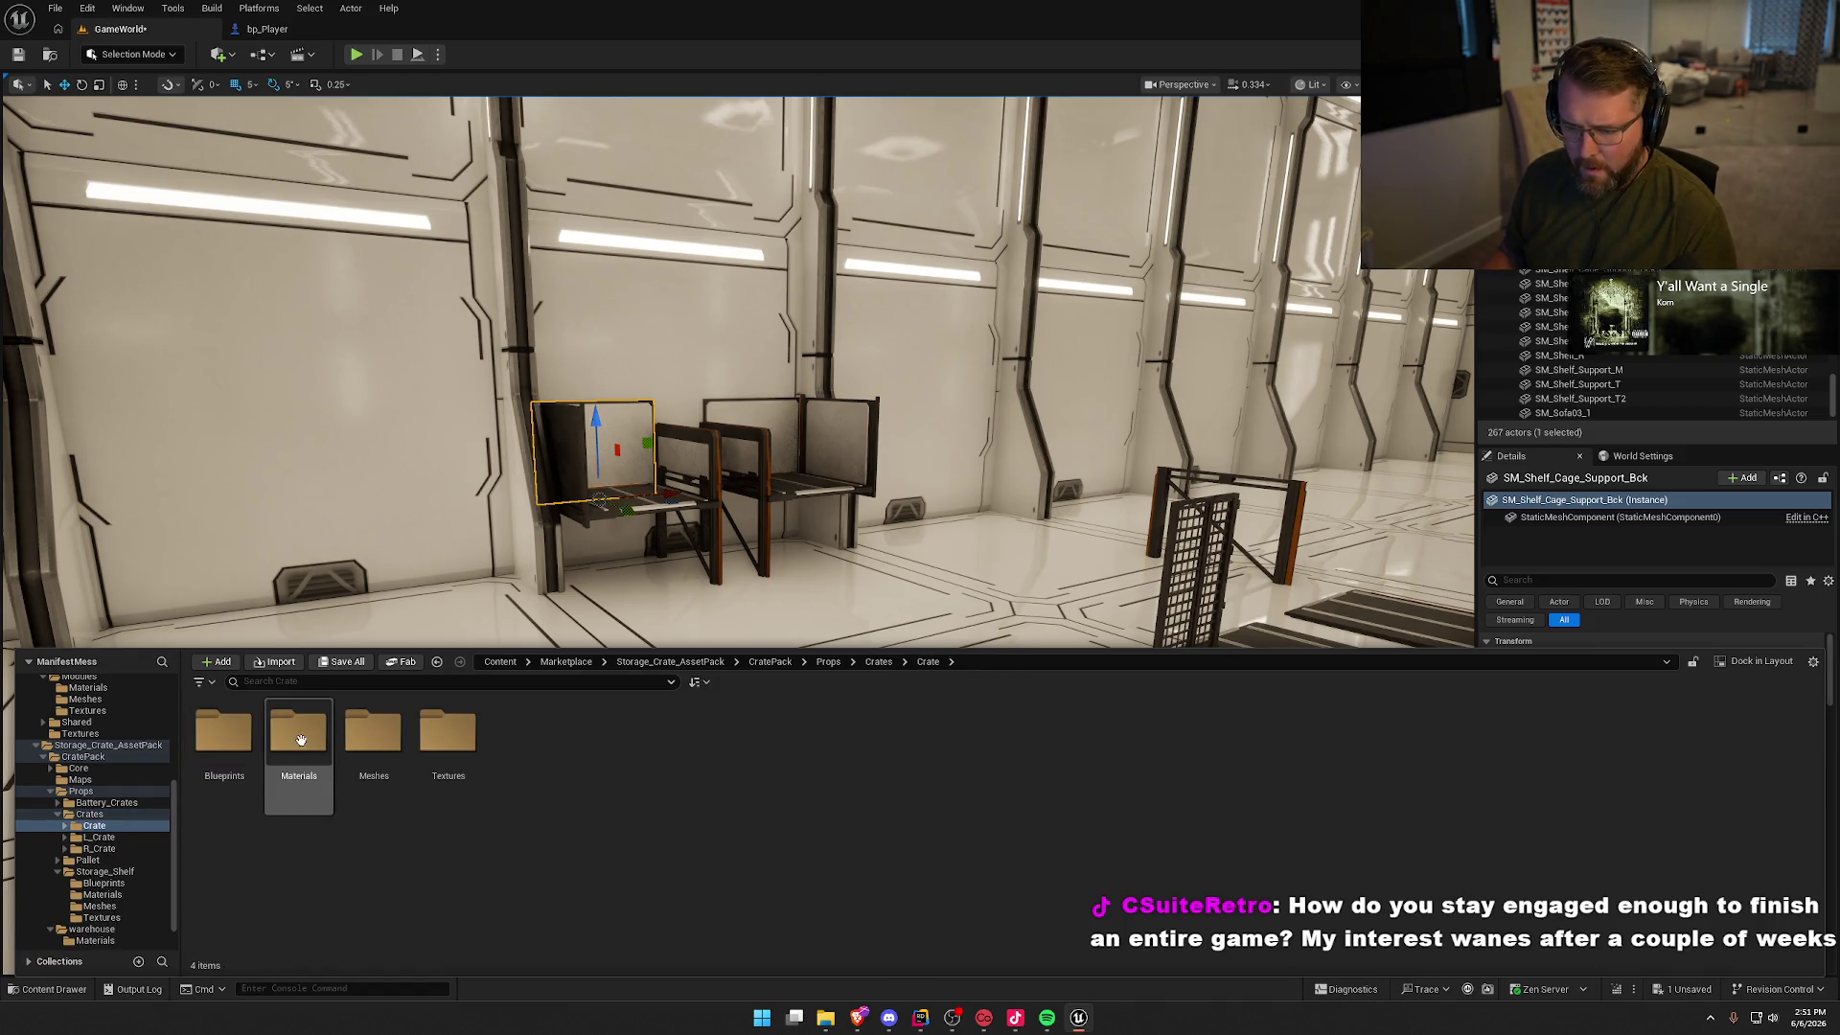
double_click(374, 733)
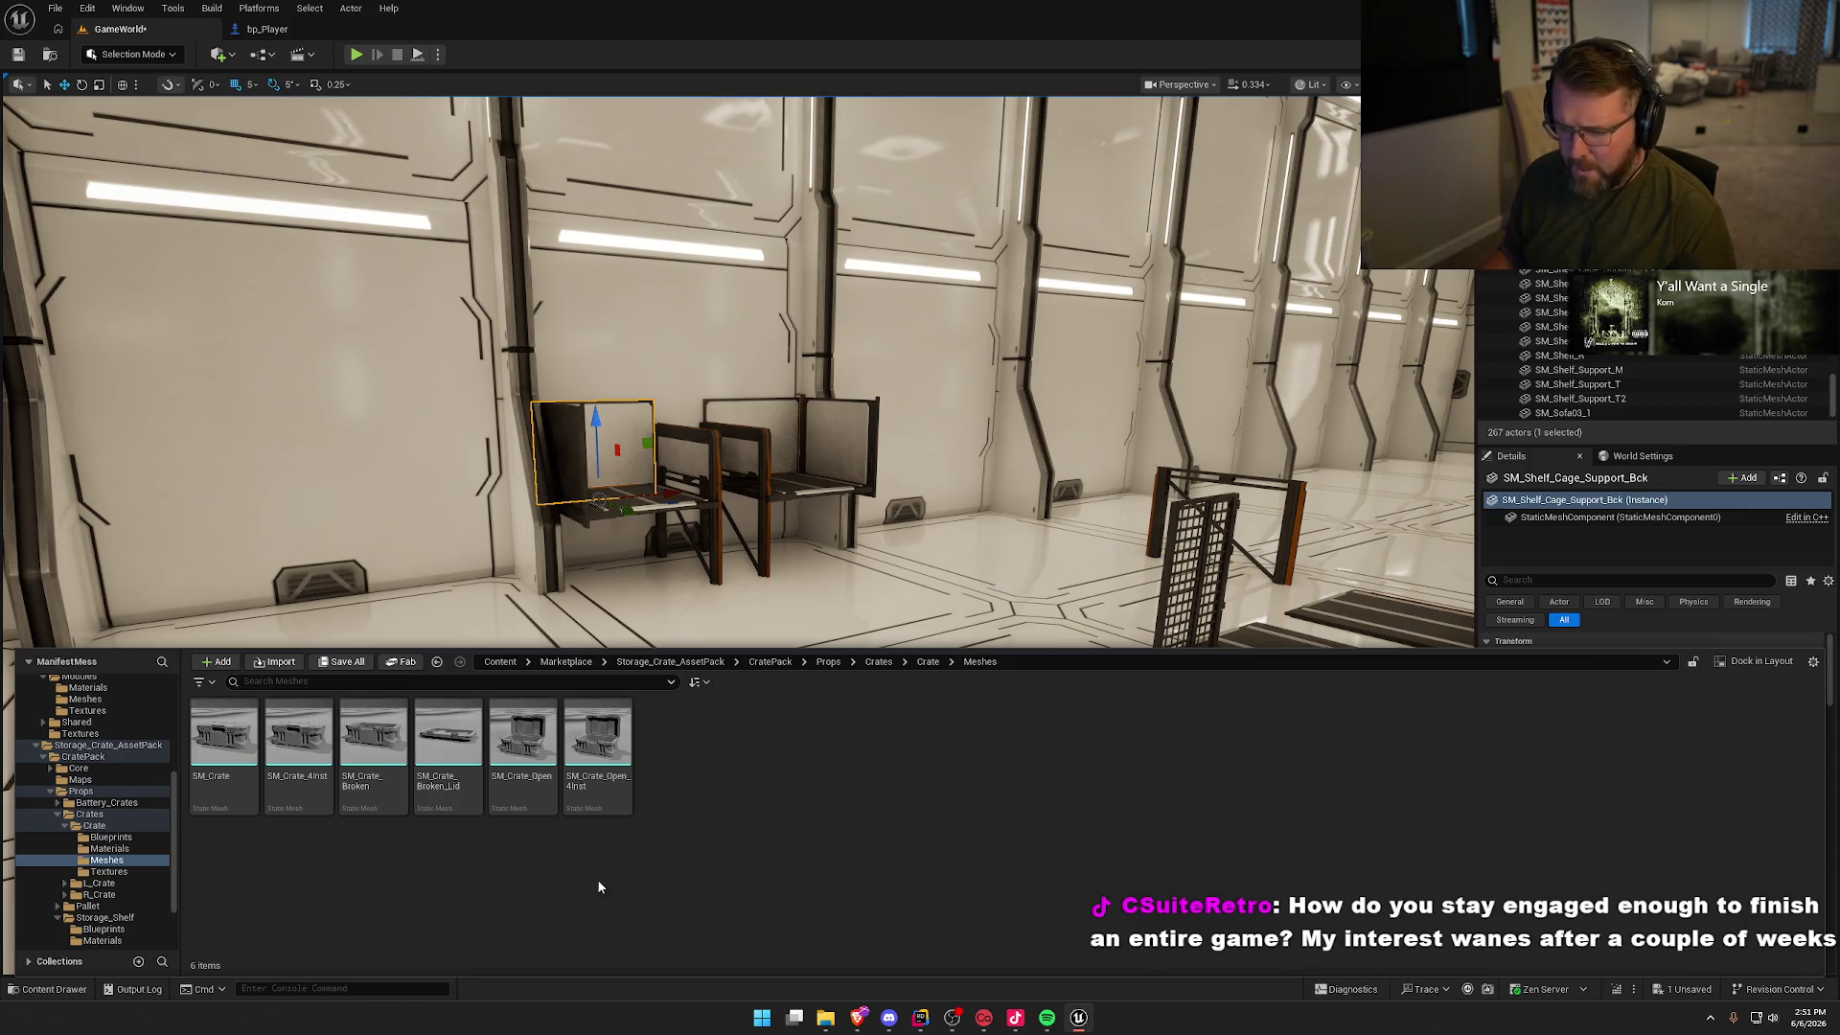
Step: Drop an SM_Crate on the floor in front of the chairs and play the level
mouse_move(229, 747)
mouse_down()
mouse_move(613, 613)
mouse_move(780, 678)
mouse_up()
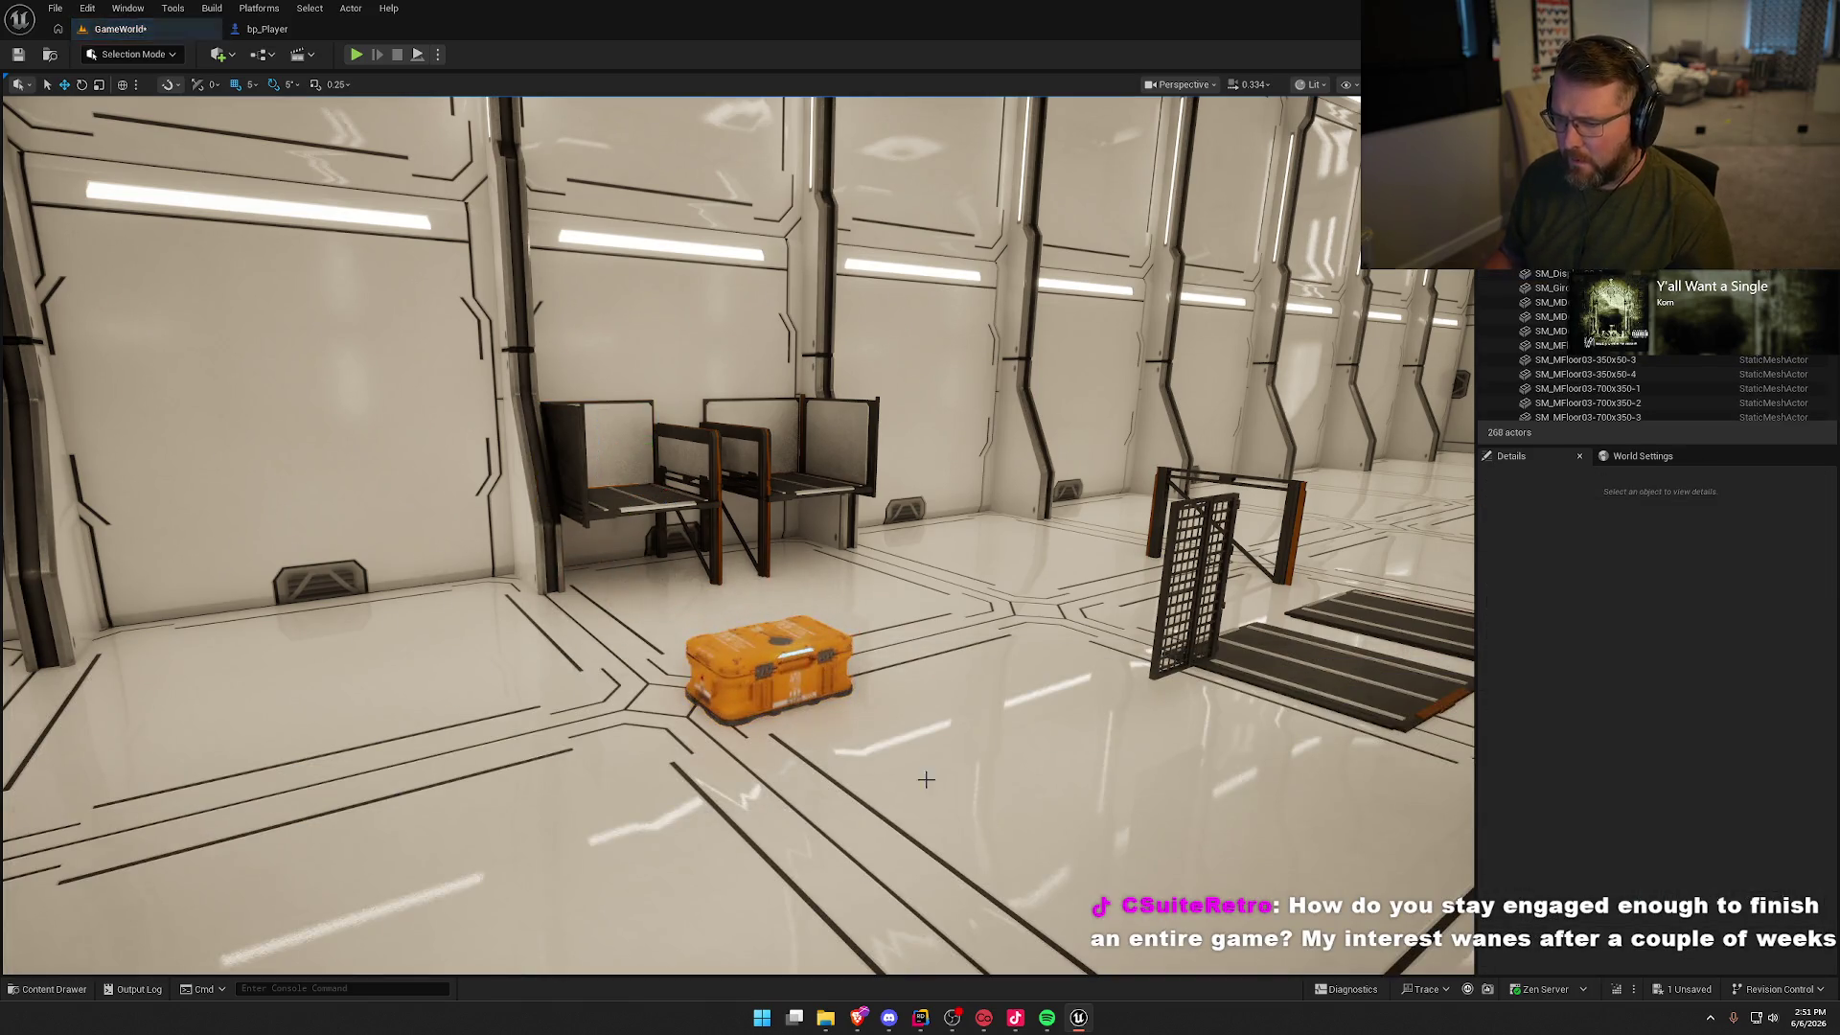
drag(953, 801, 953, 801)
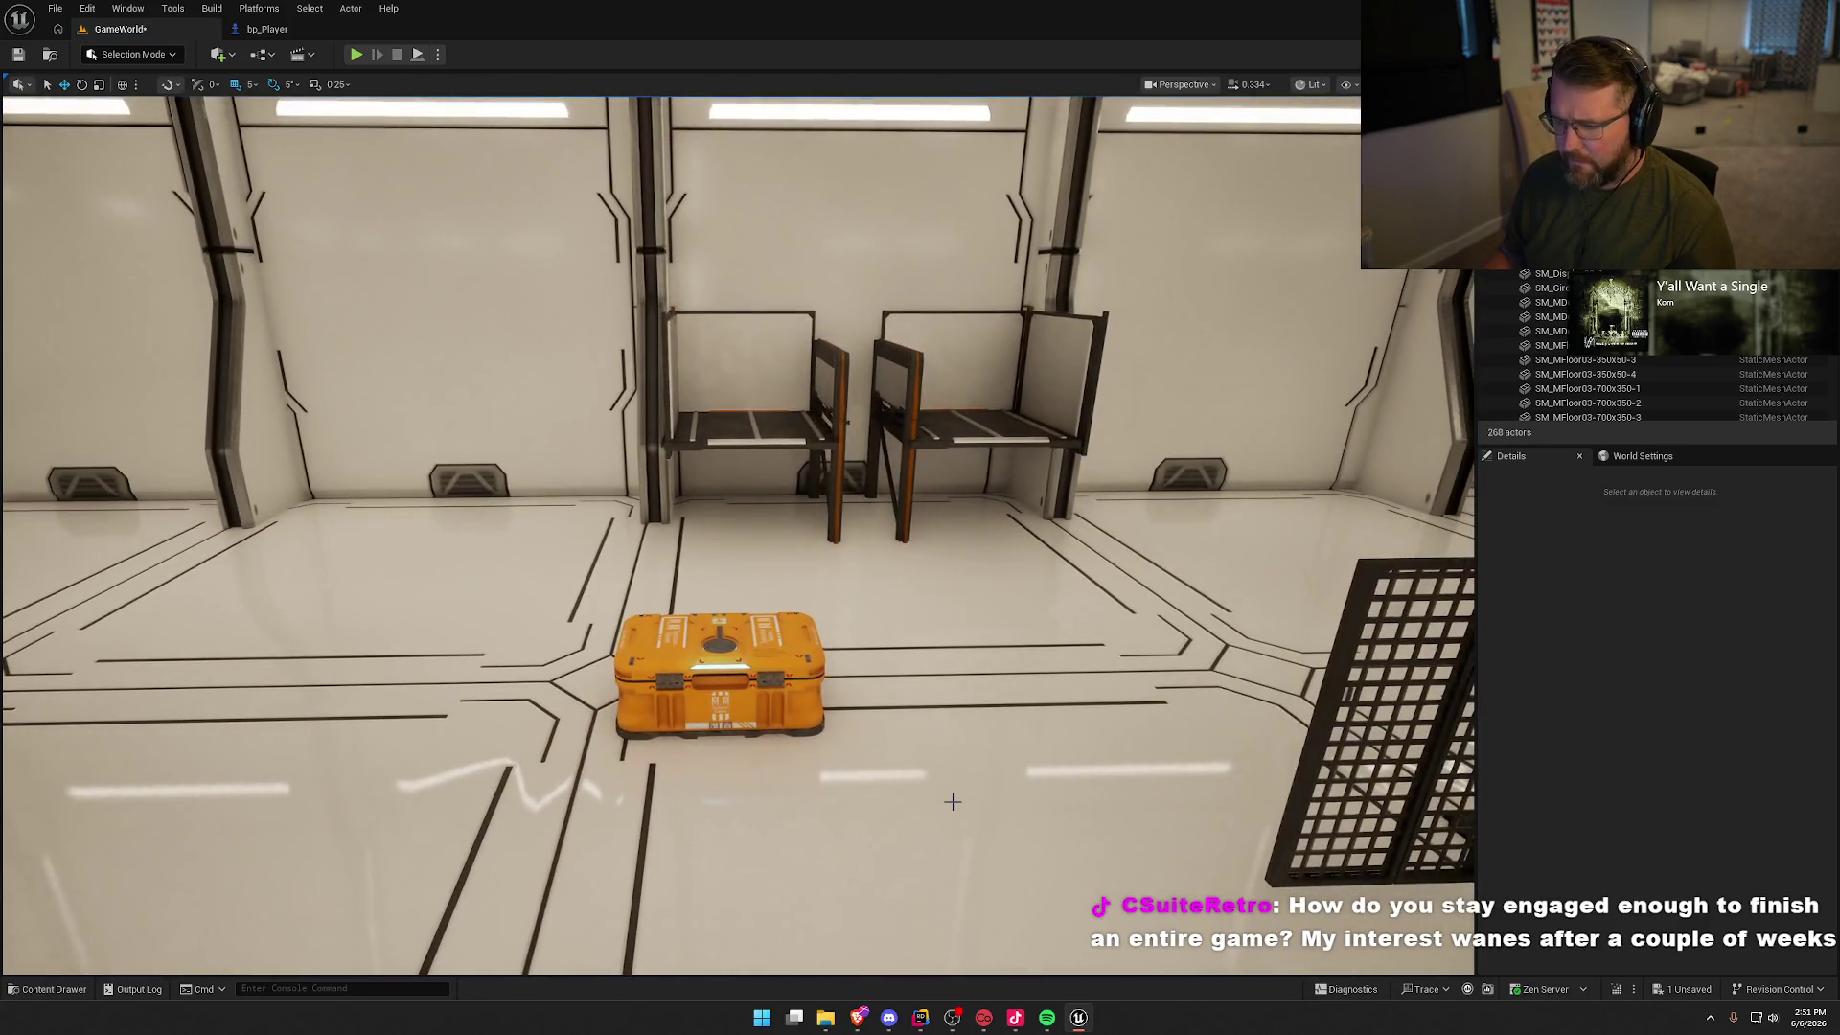
click(355, 53)
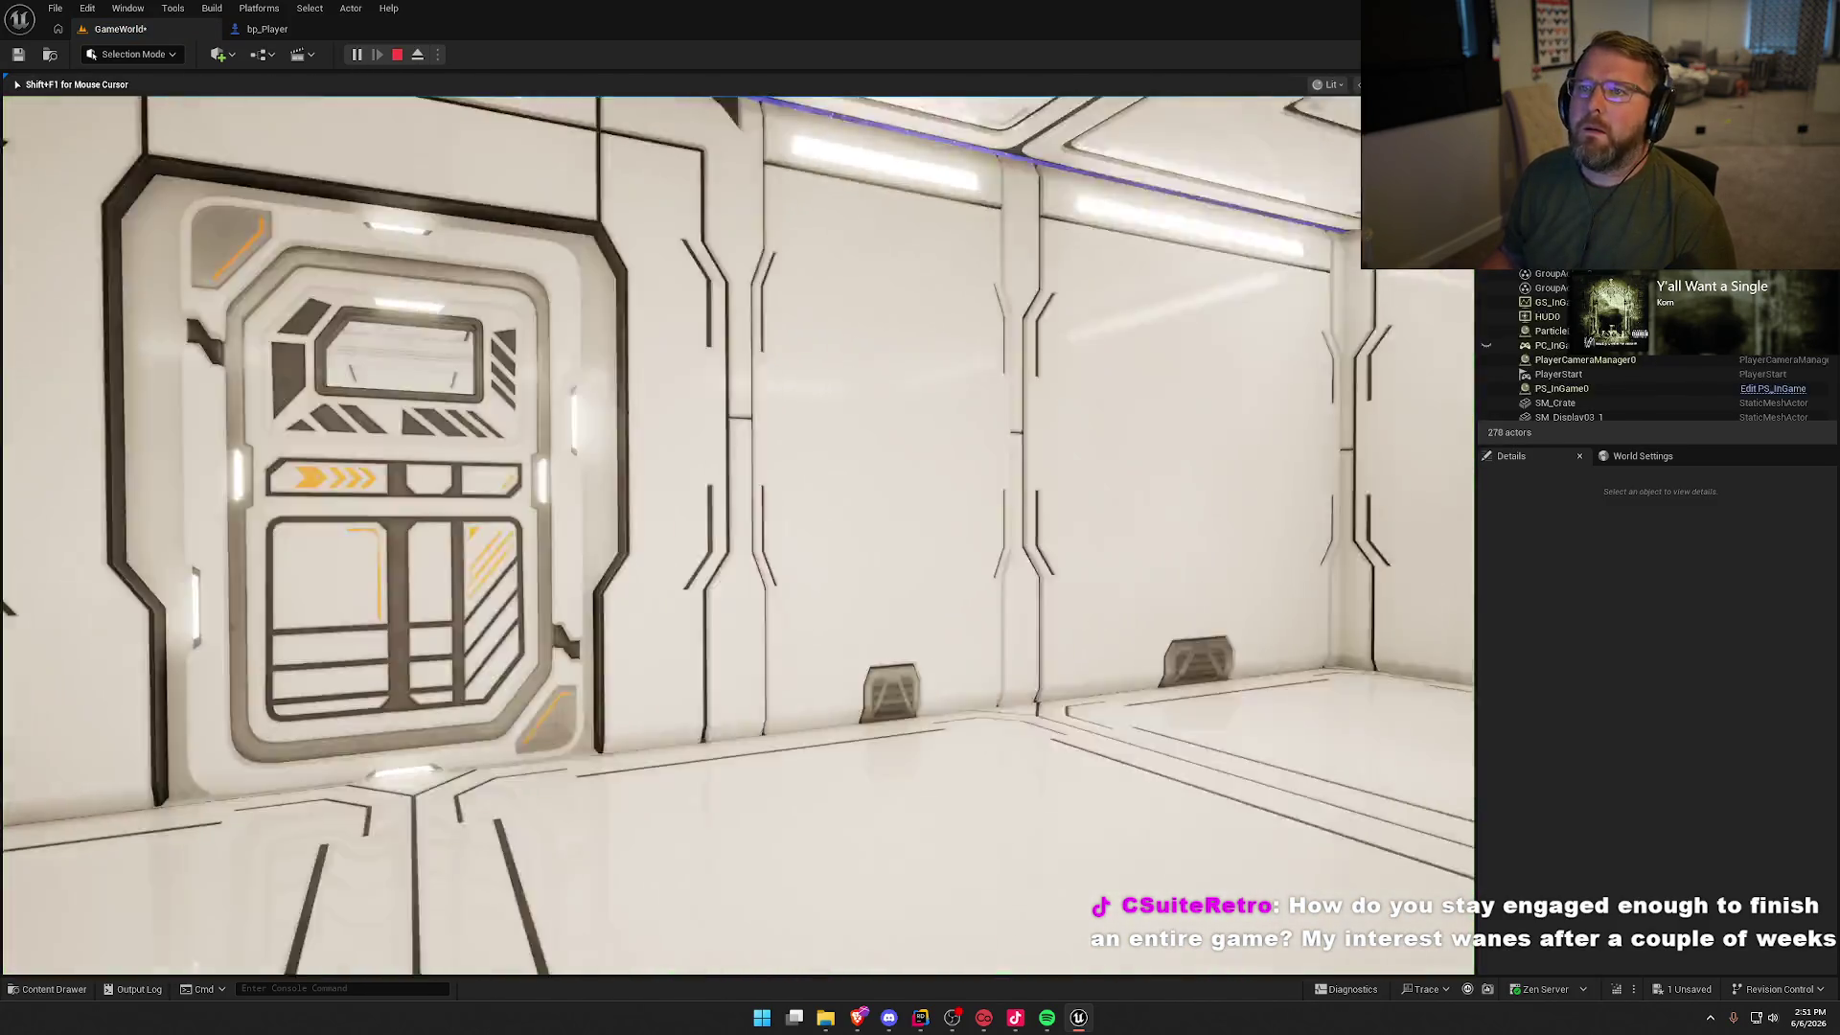
key(w)
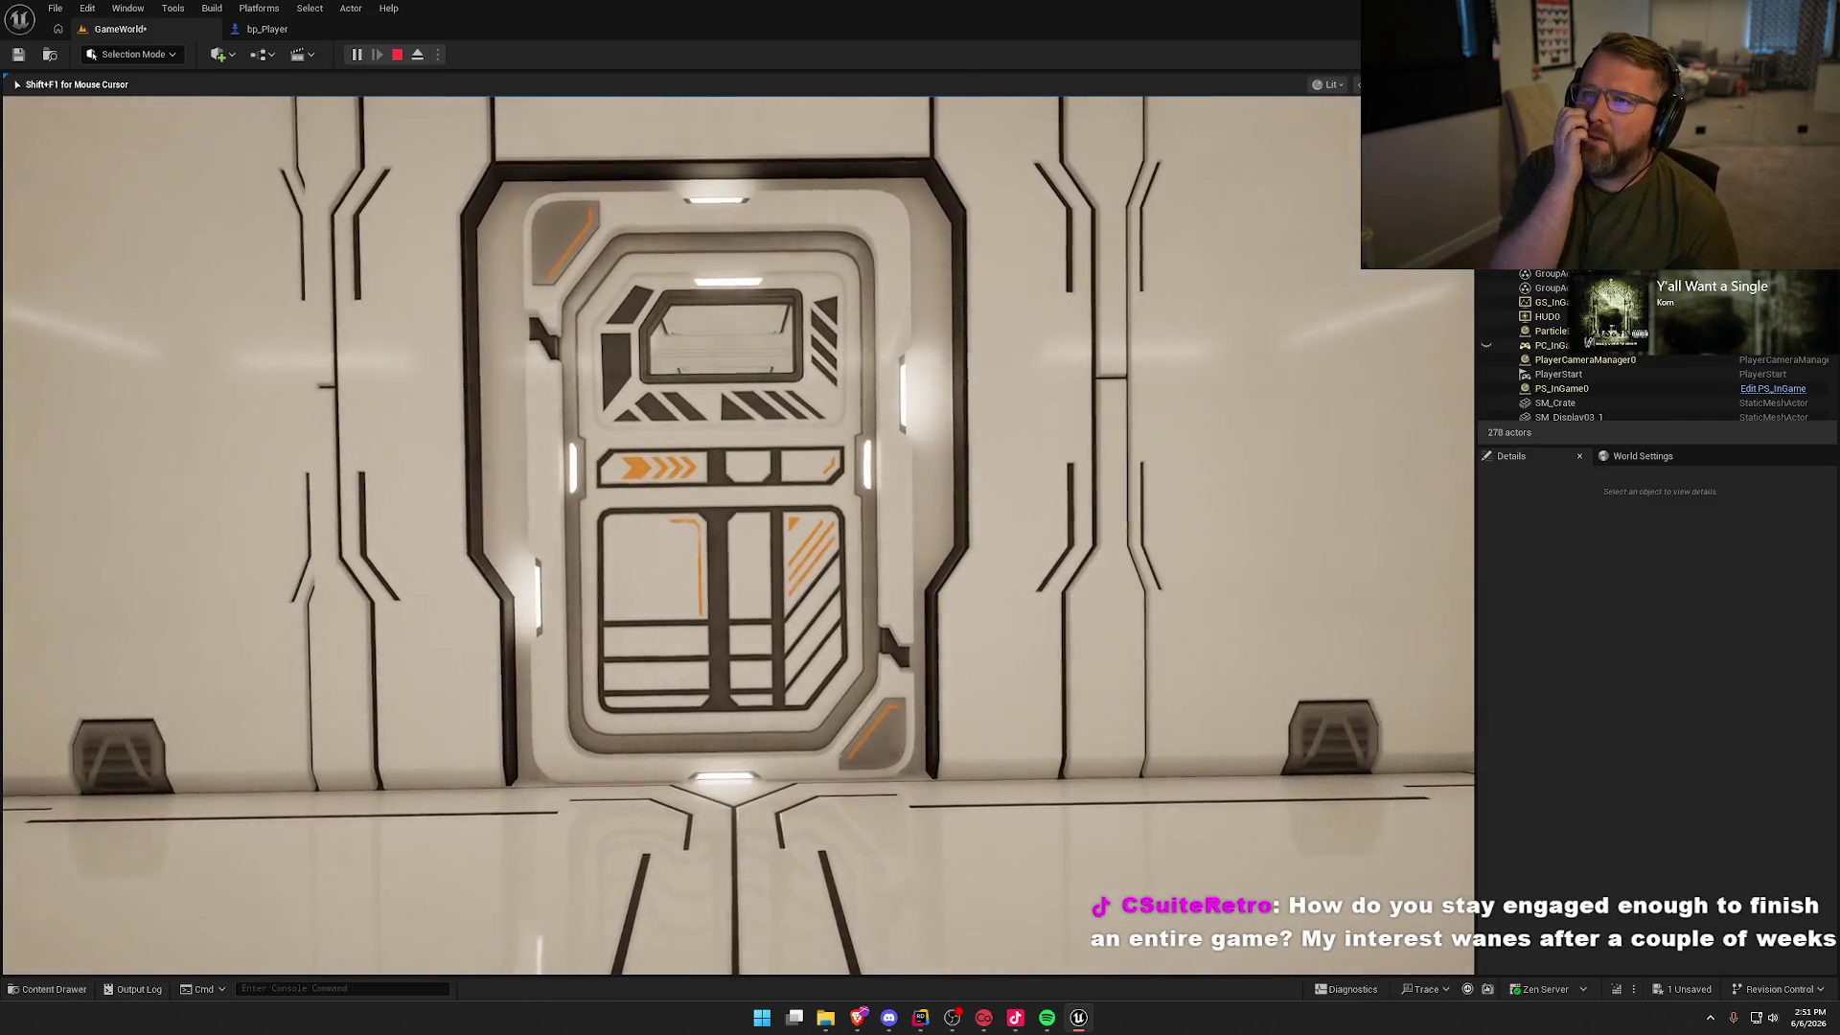
key(w)
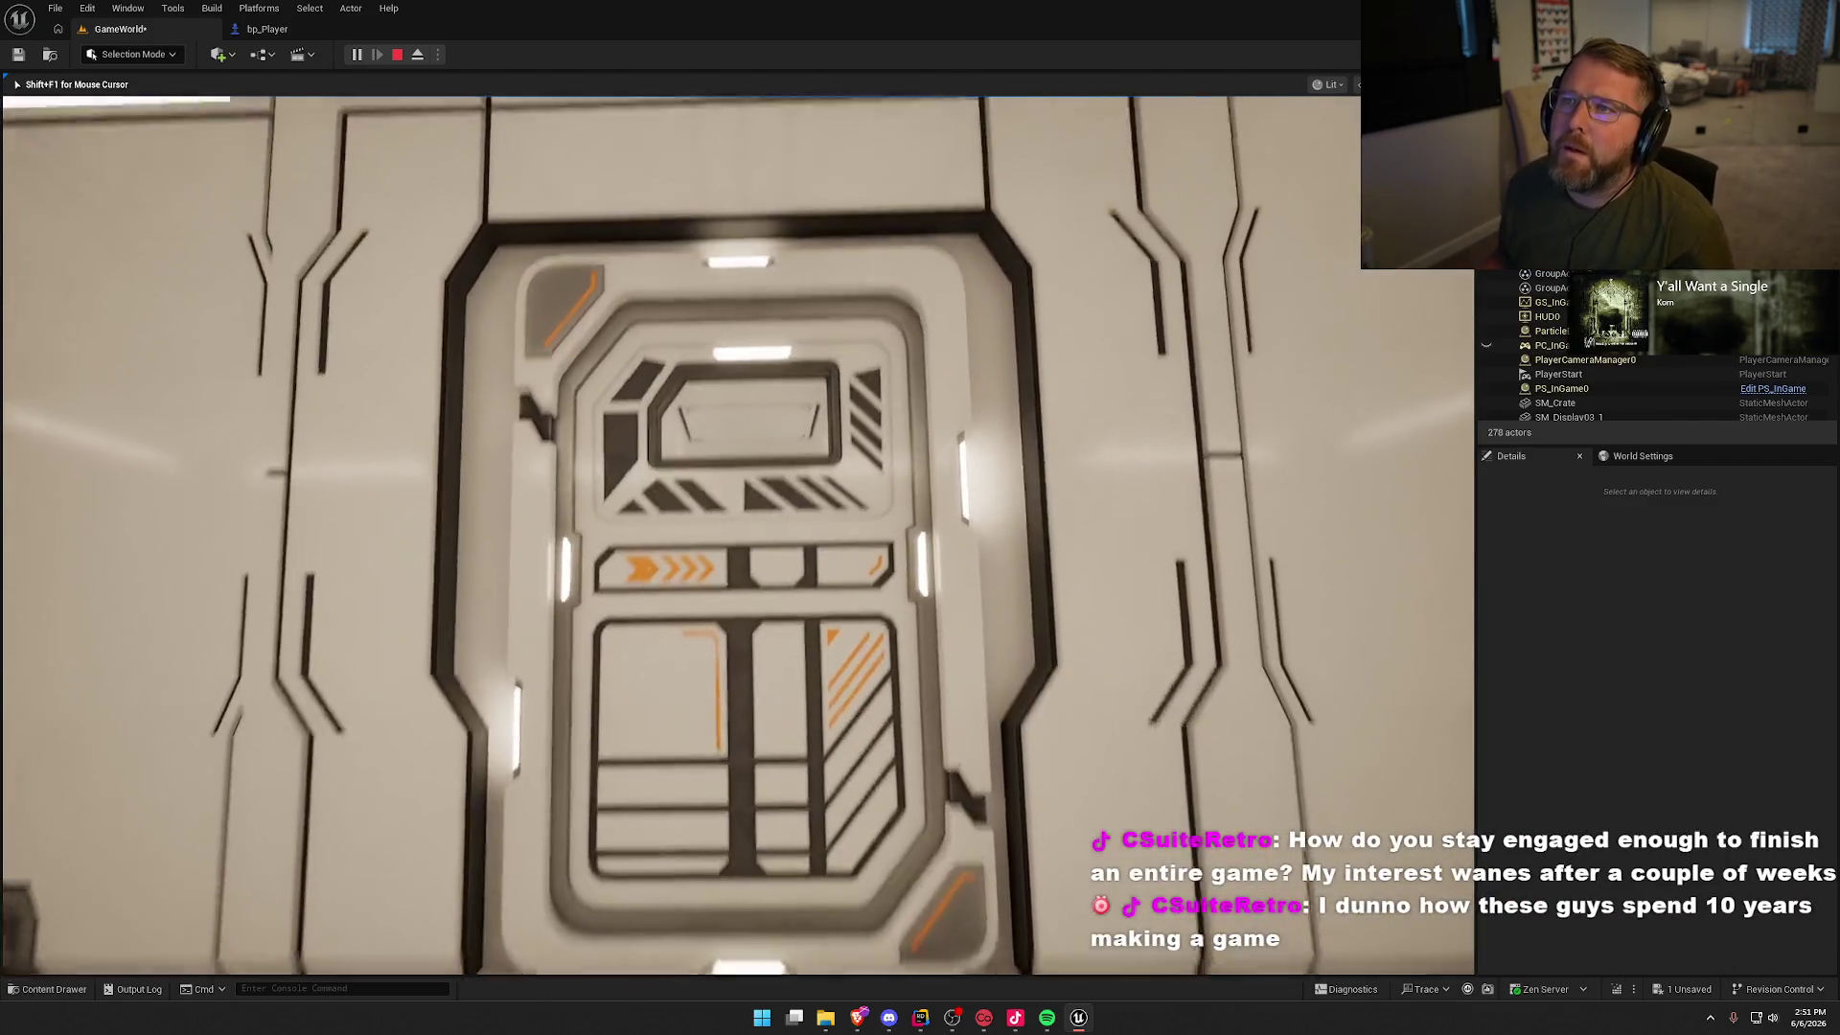
key(w)
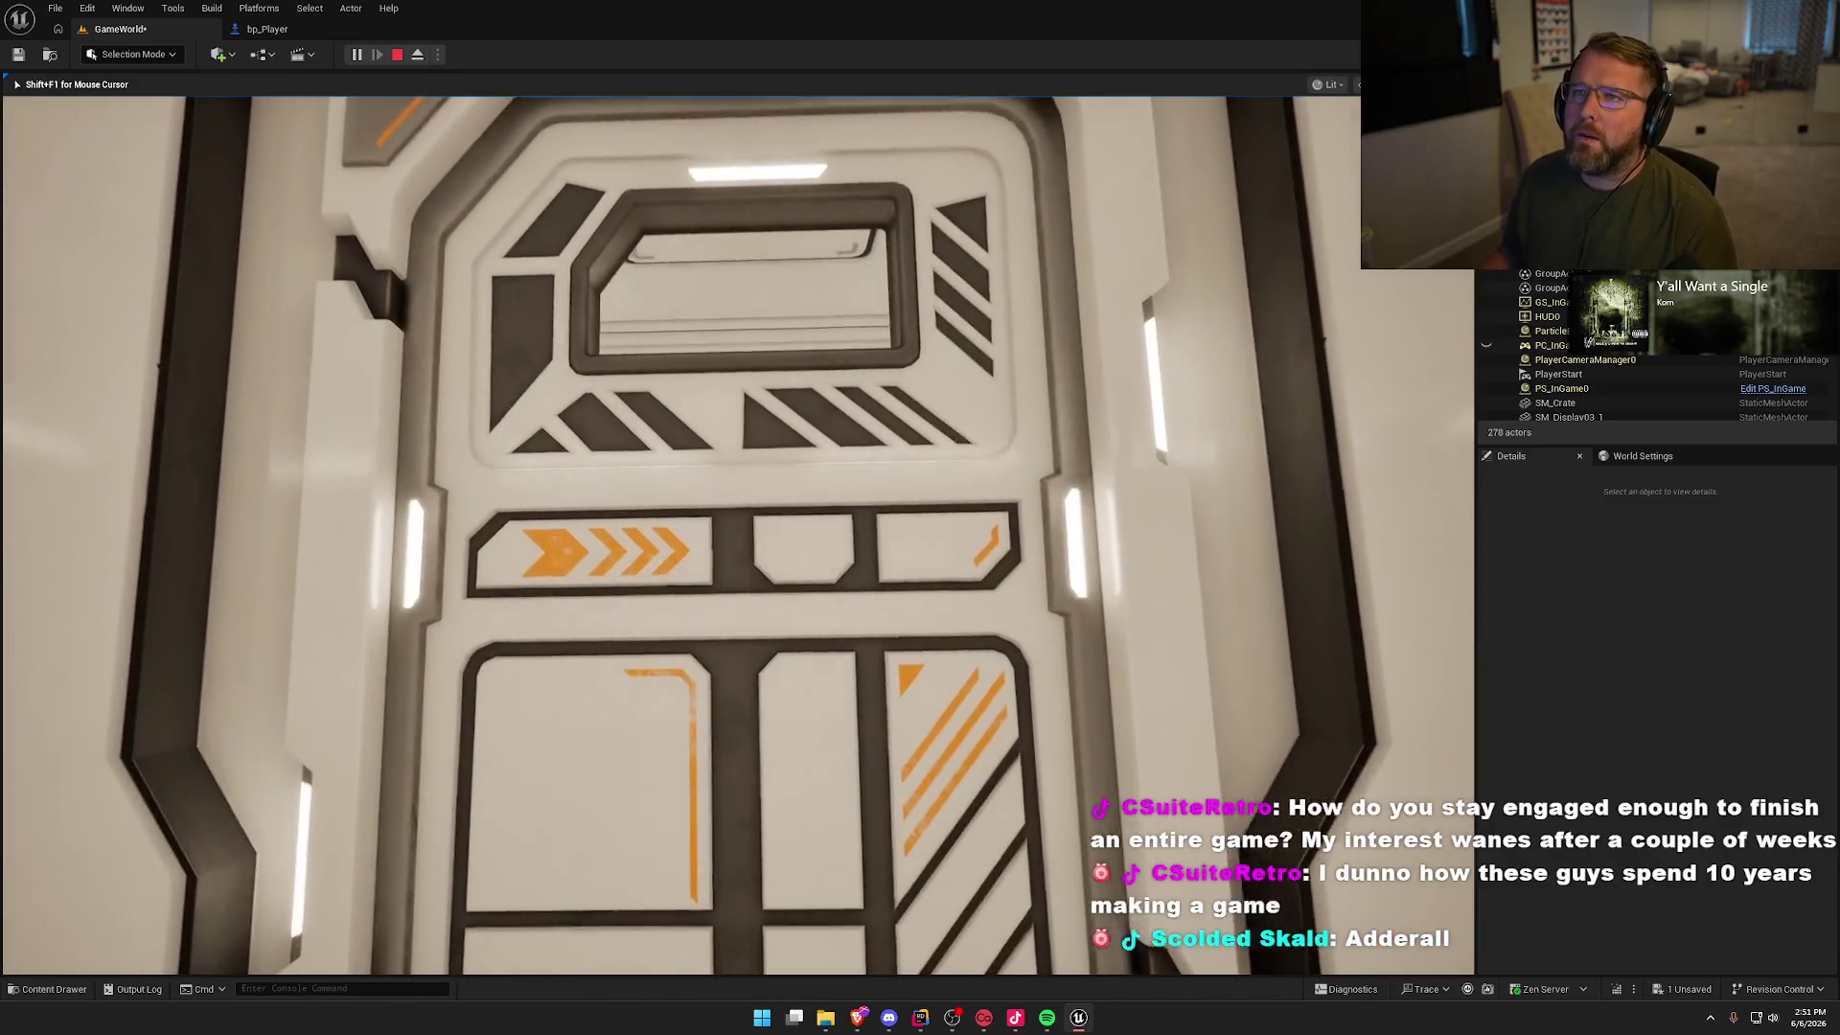
key(w)
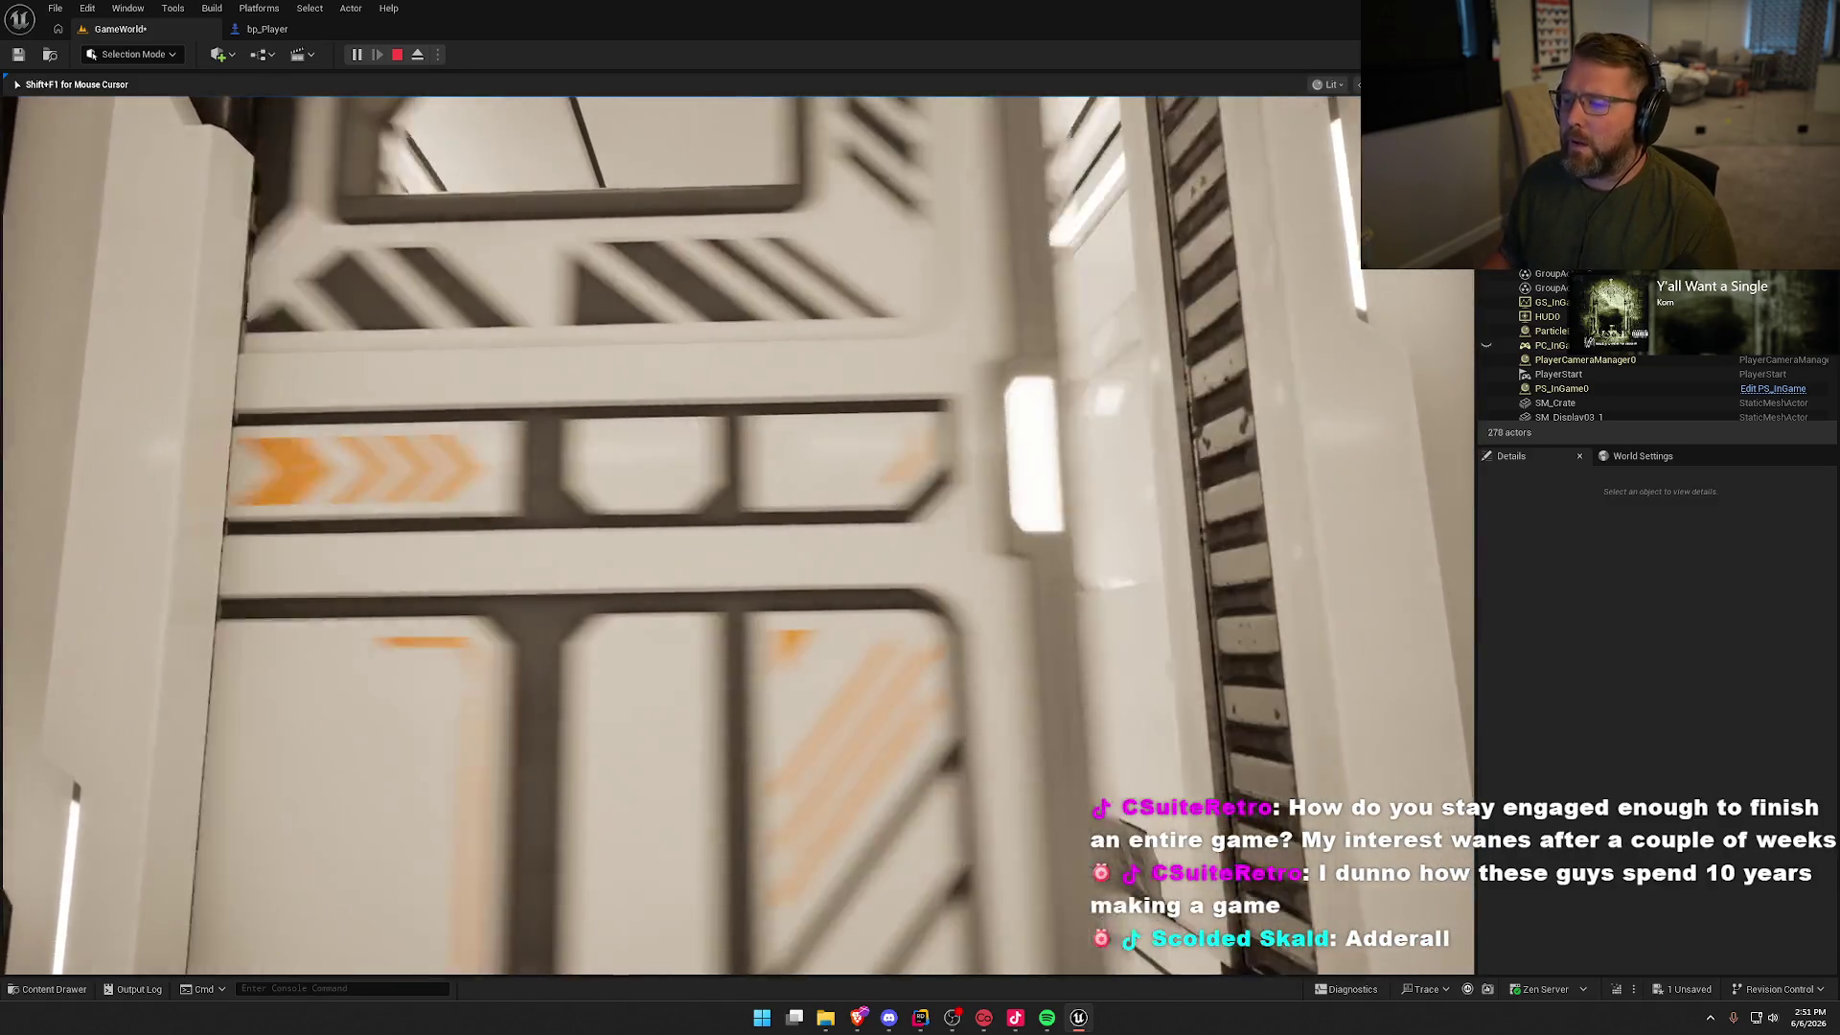
key(w)
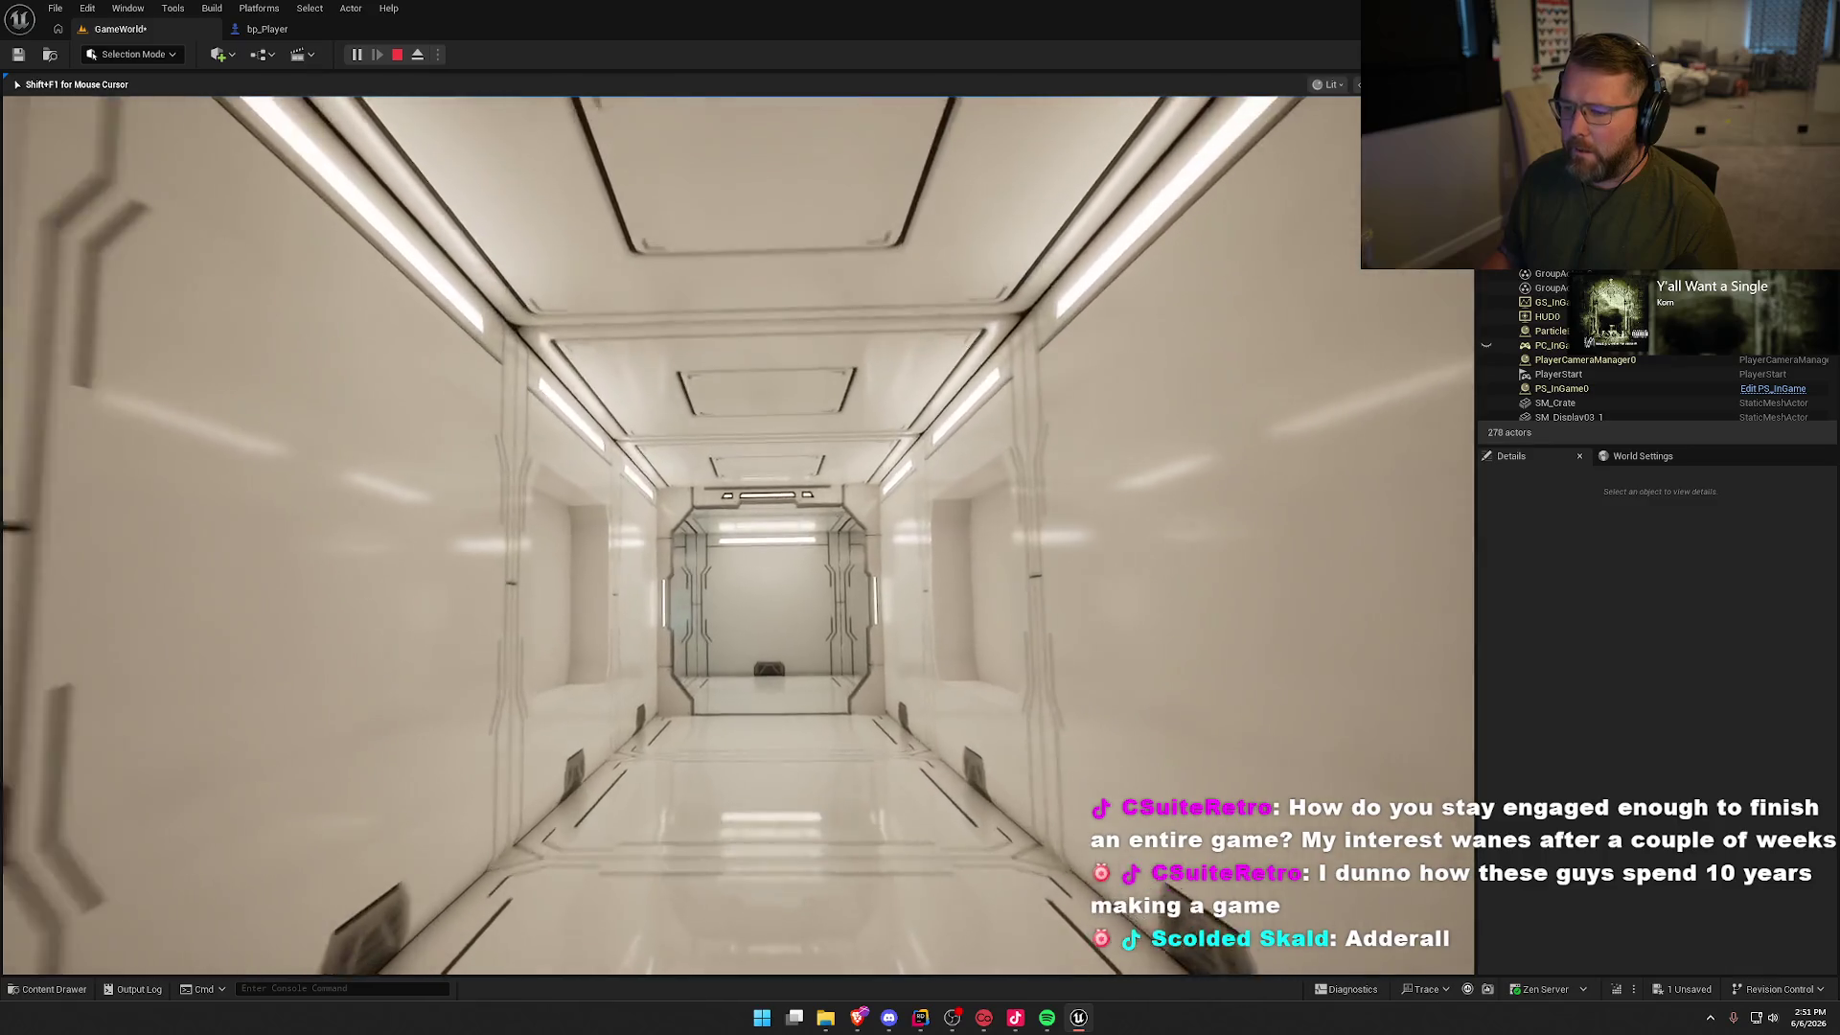
key(w)
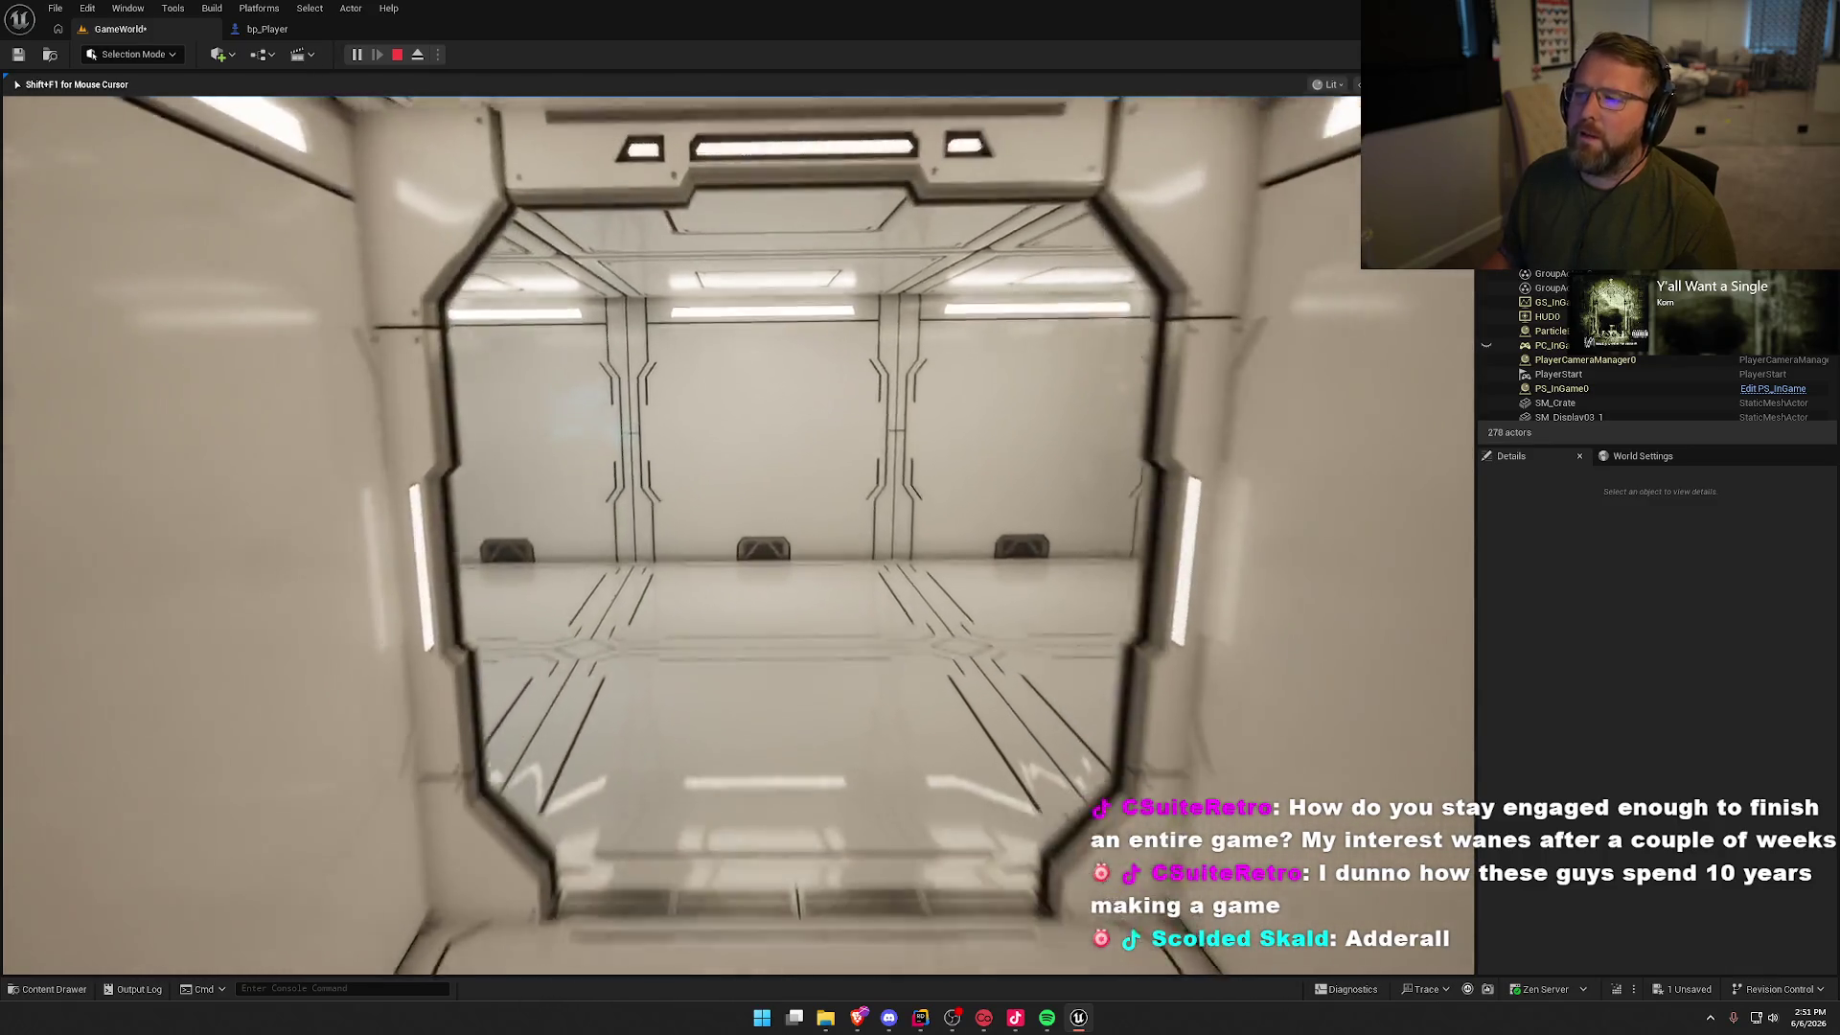
key(w)
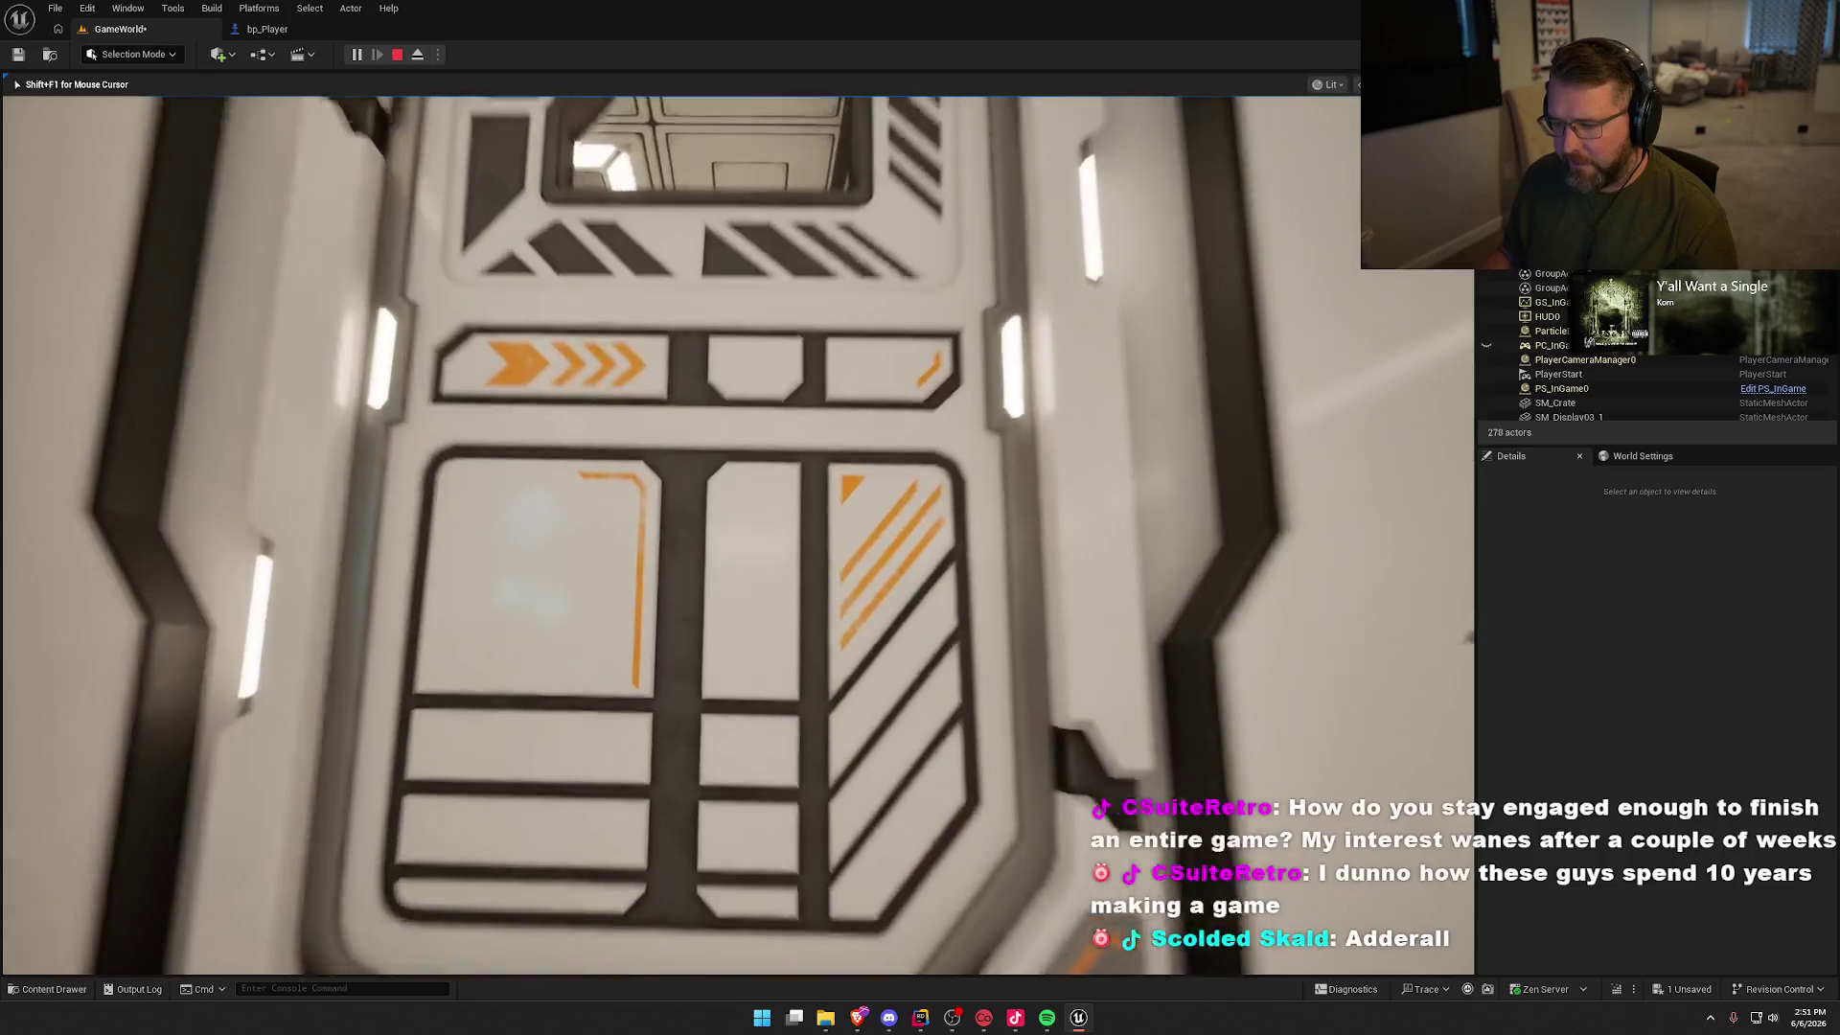
key(w)
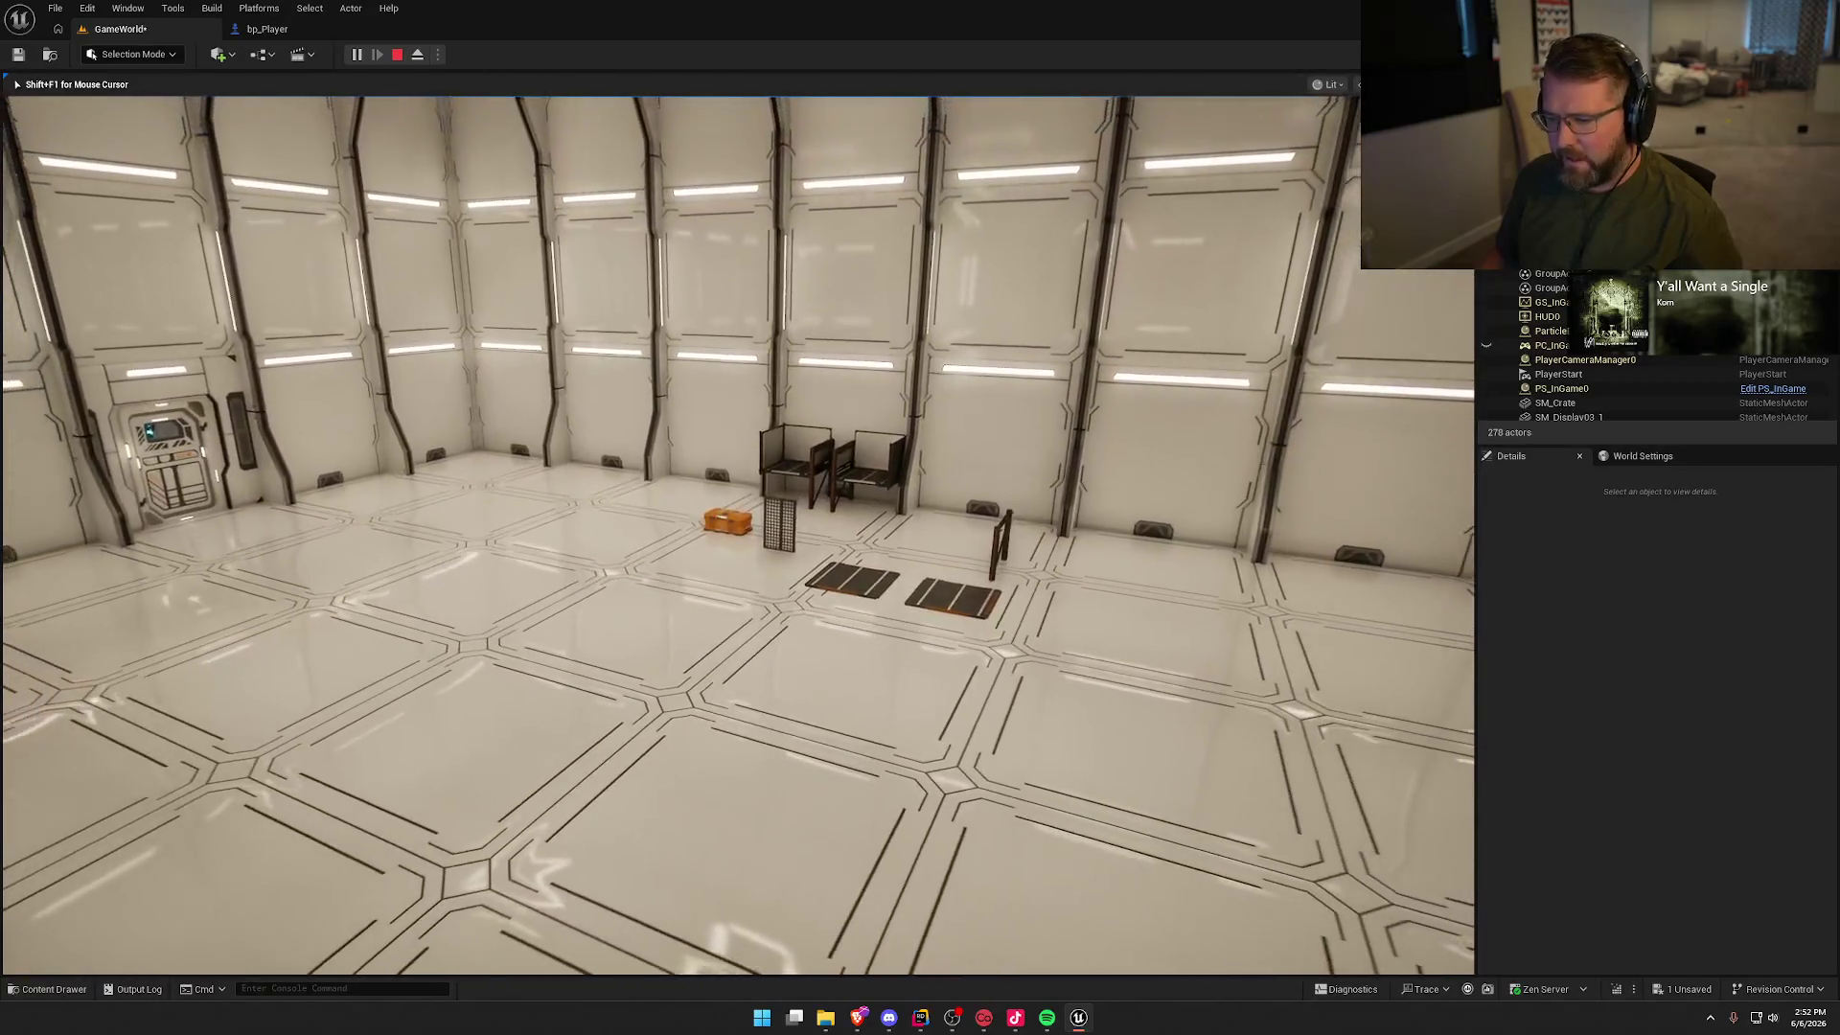
key(s)
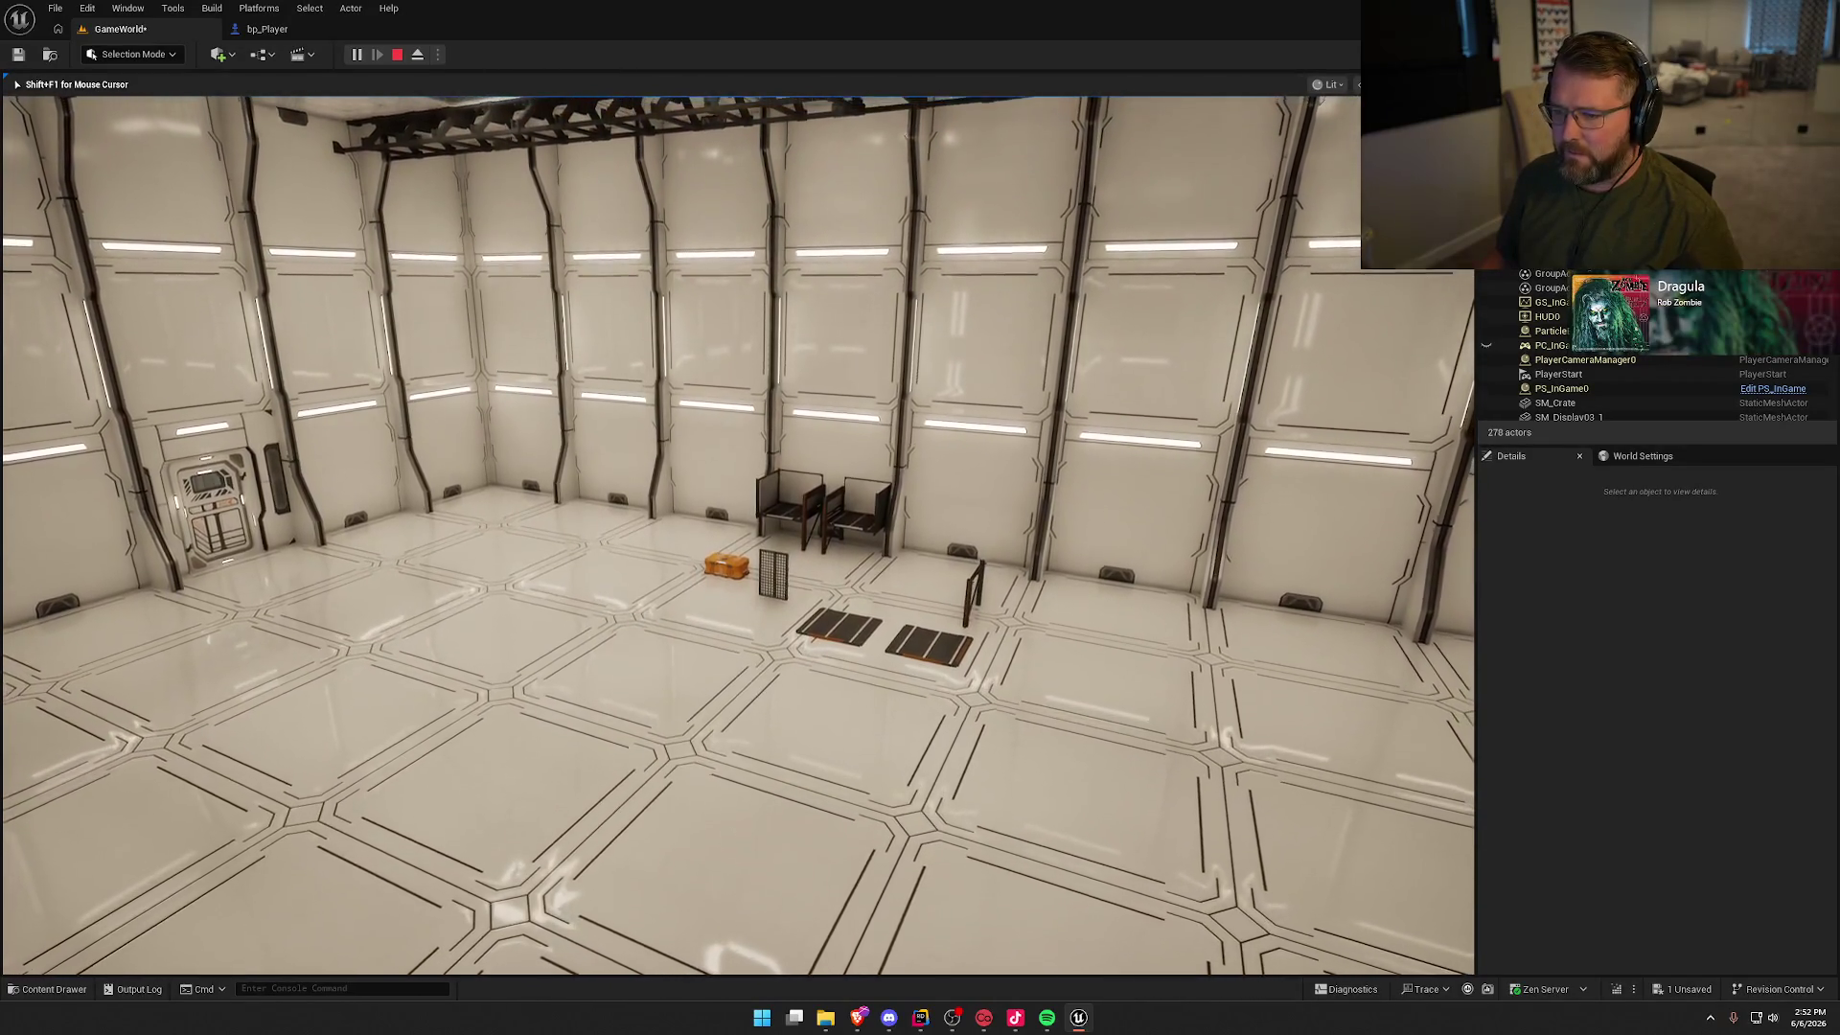
key(w)
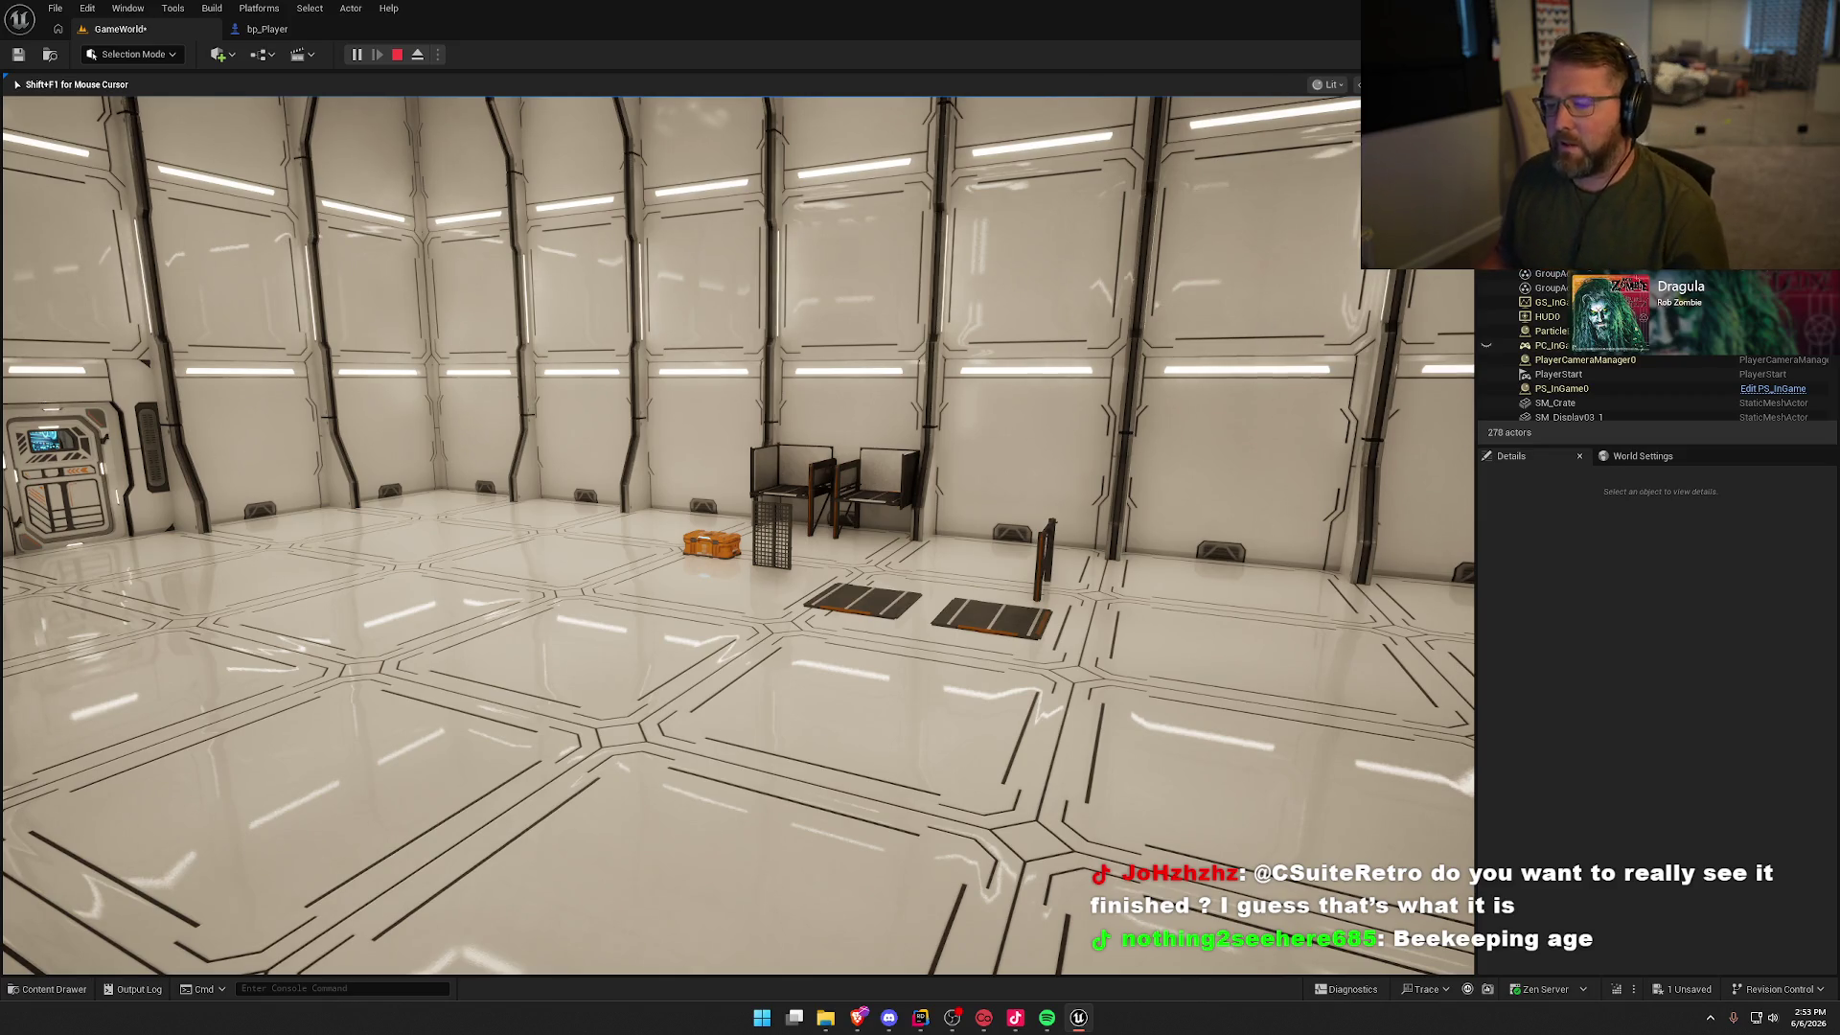
mouse_move(738, 534)
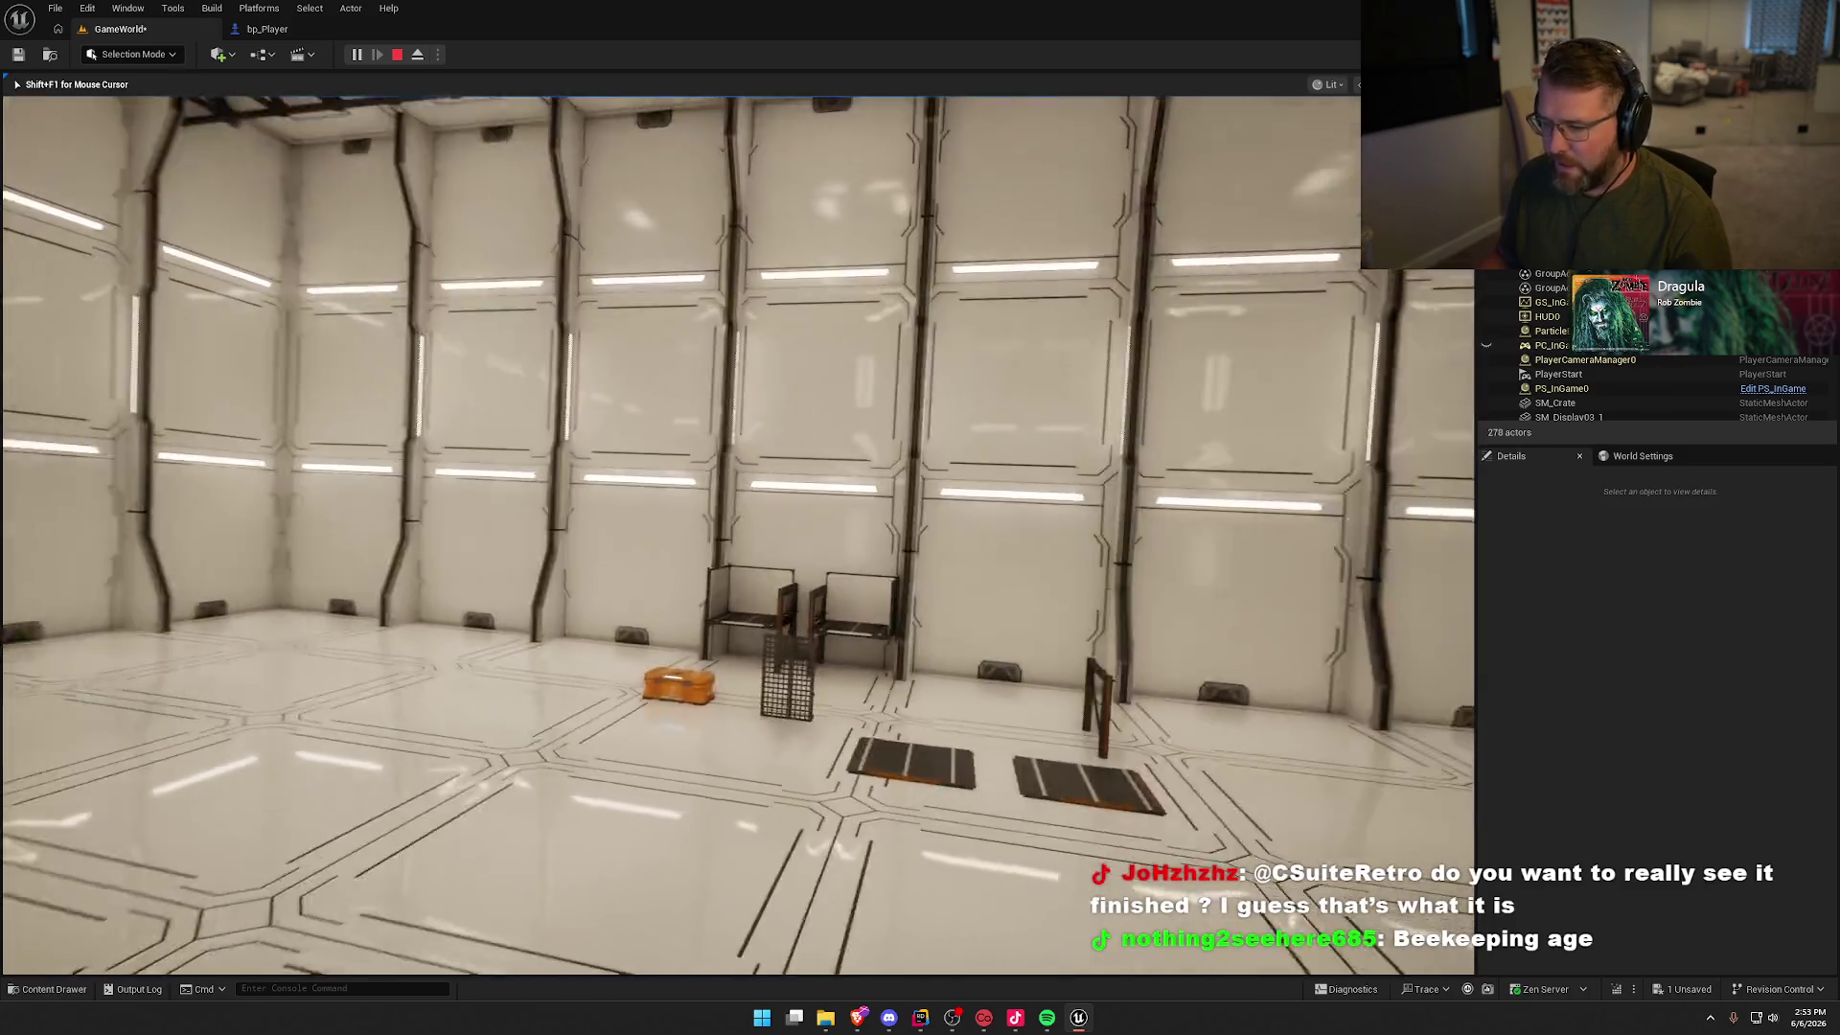
key(a)
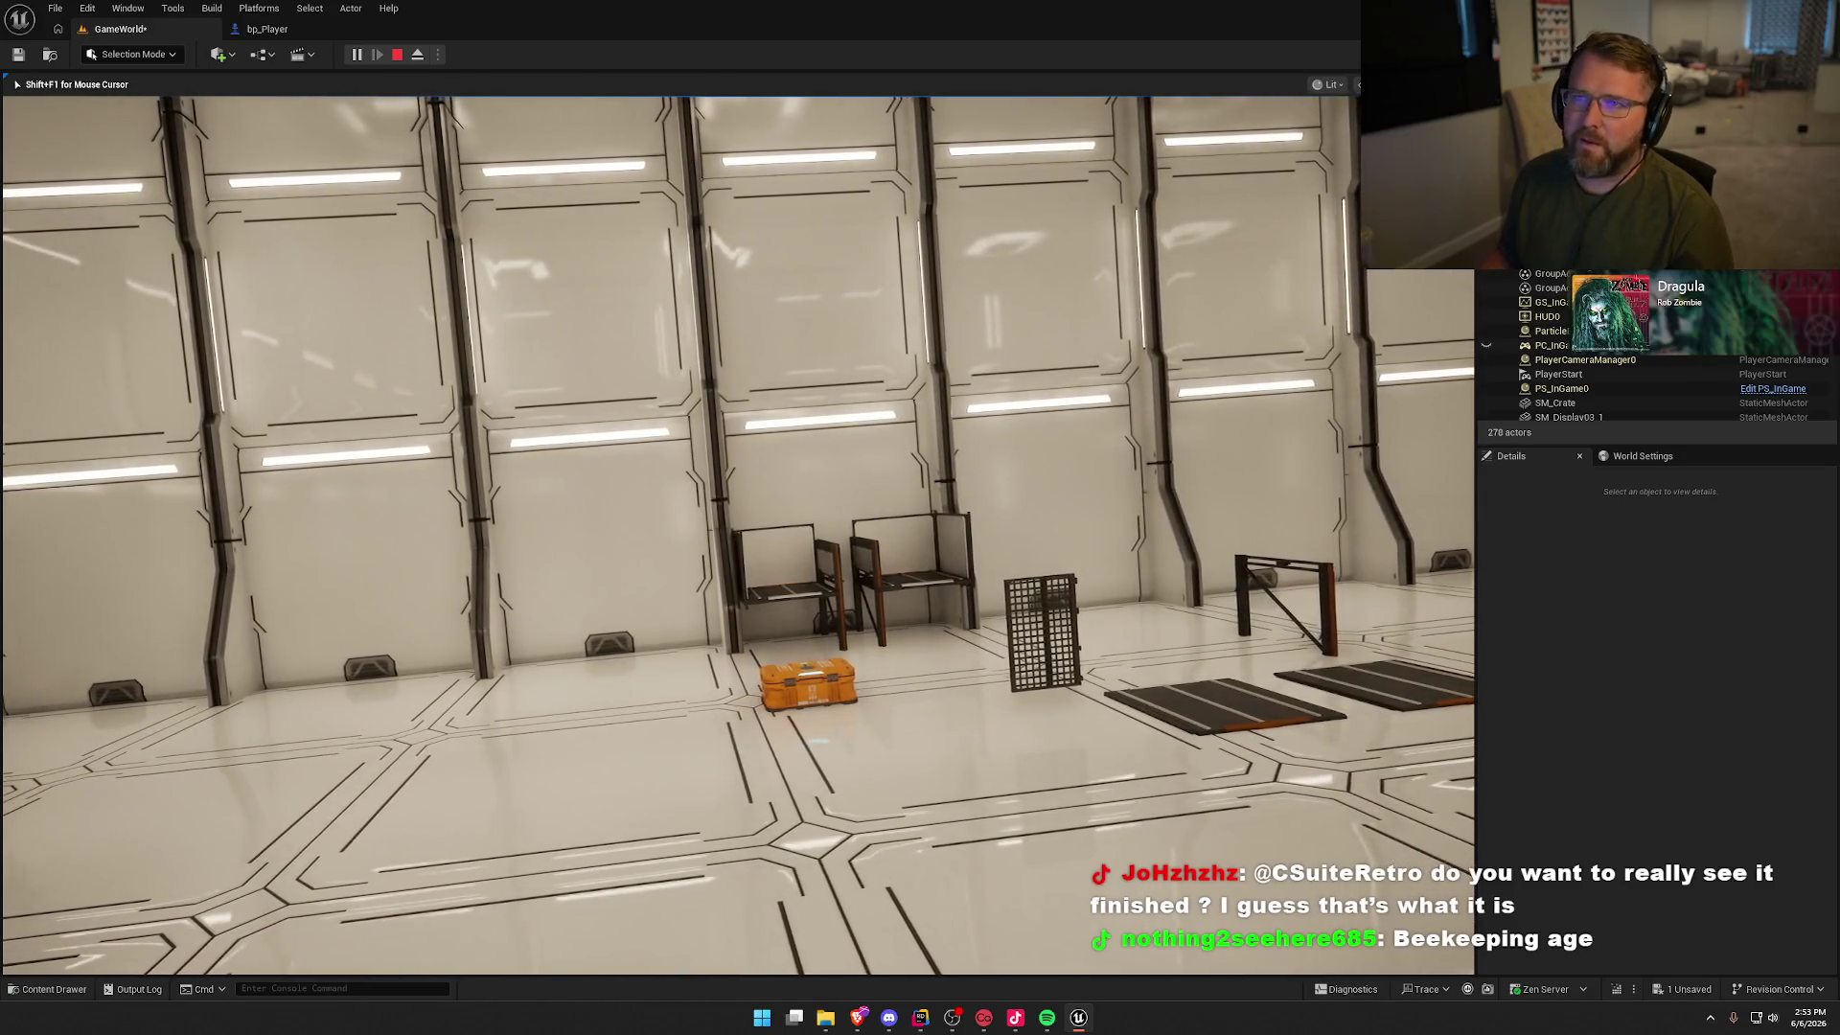
key(a)
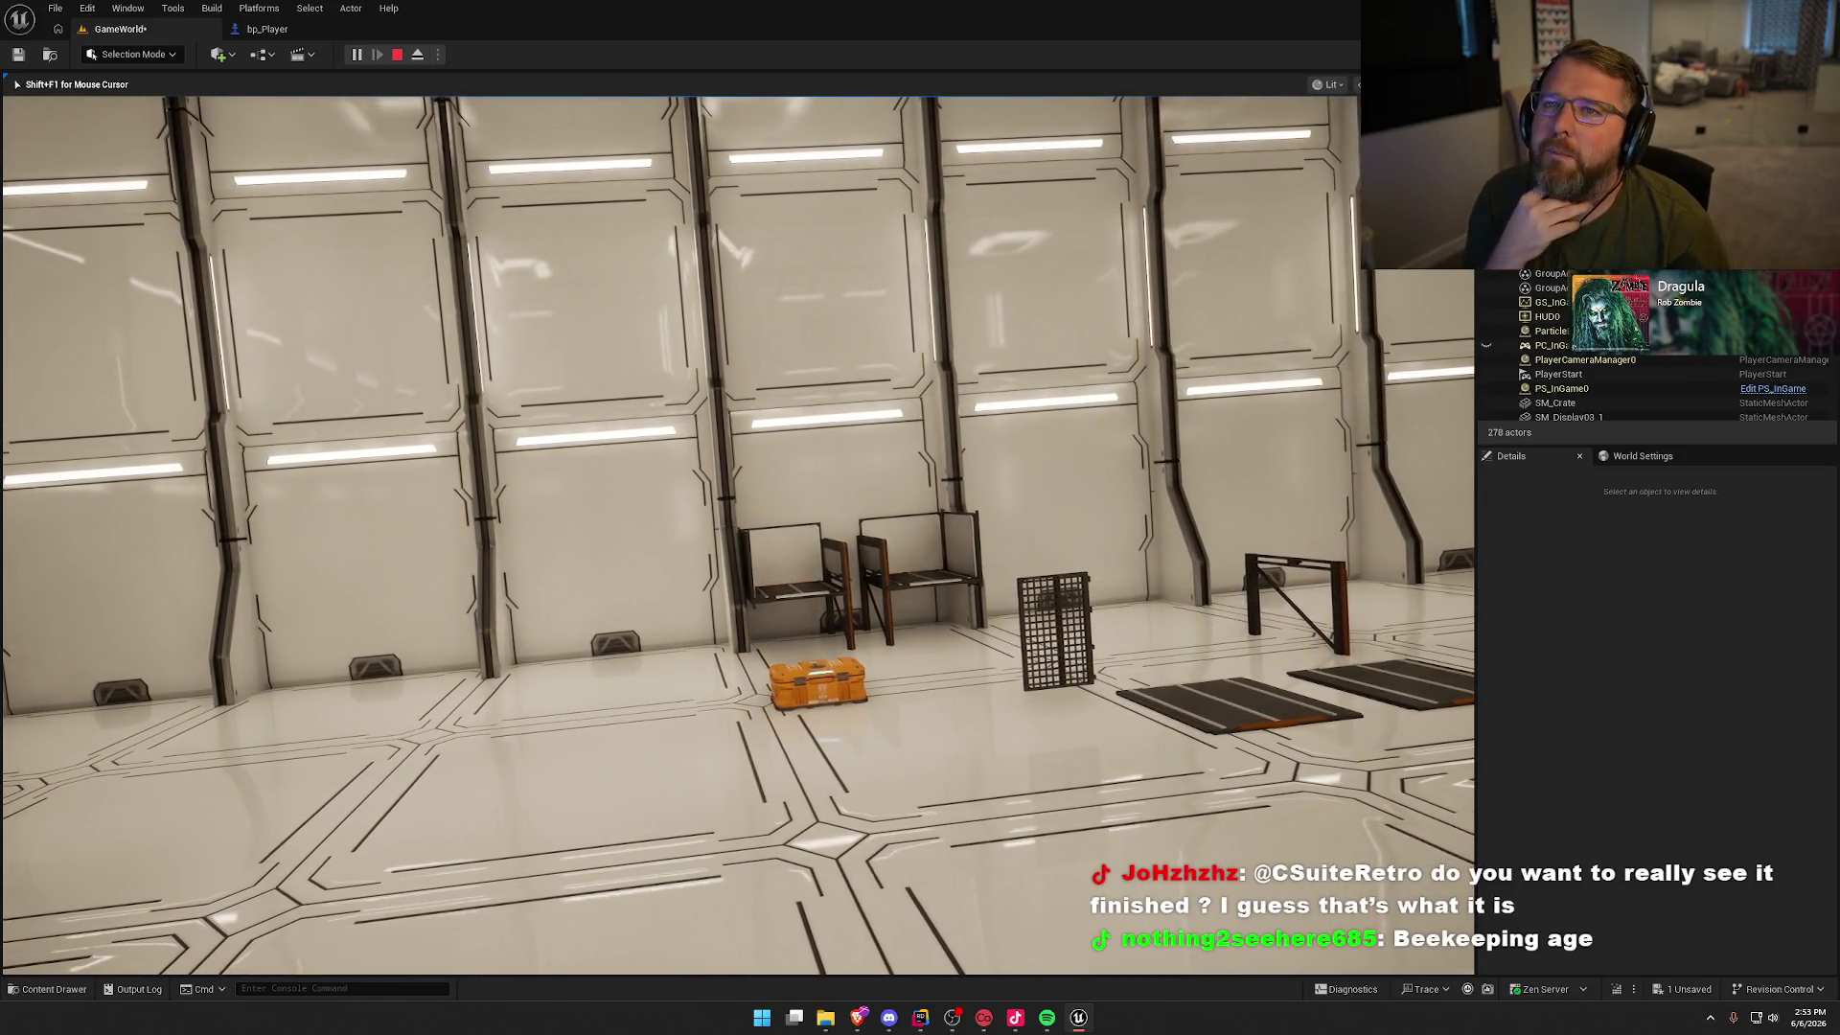
key(a)
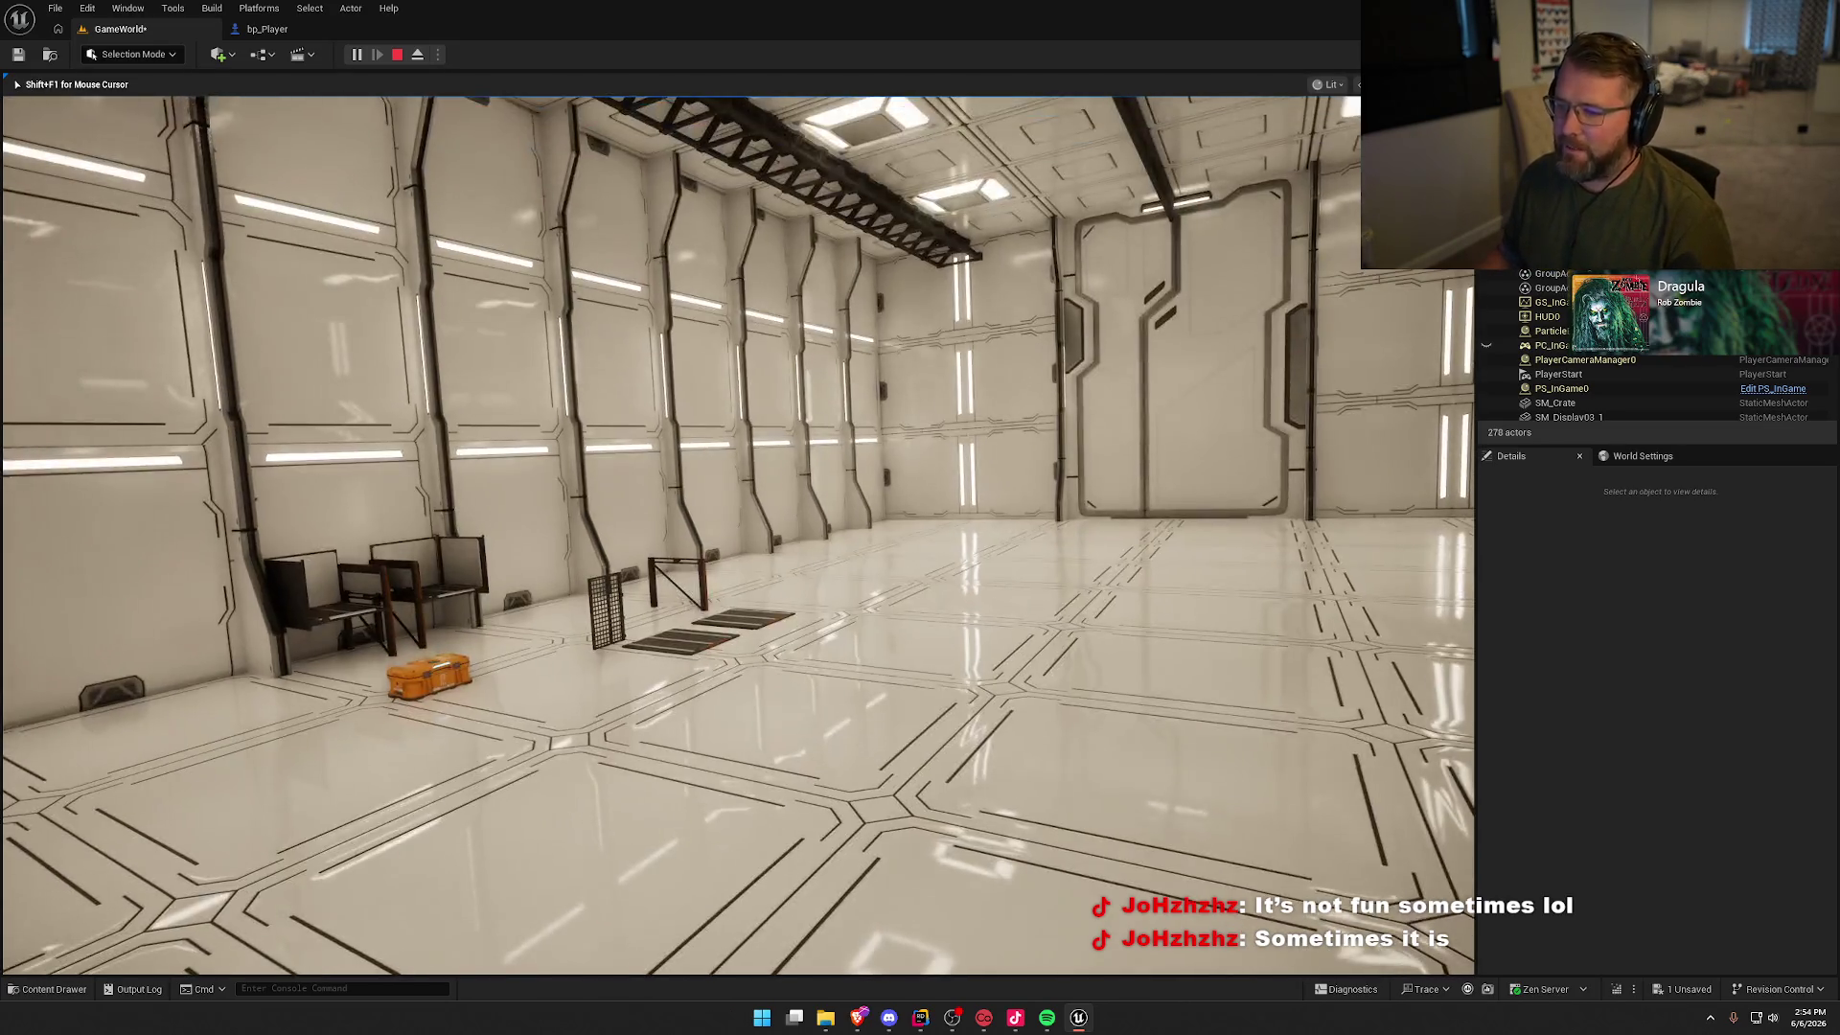
key(w)
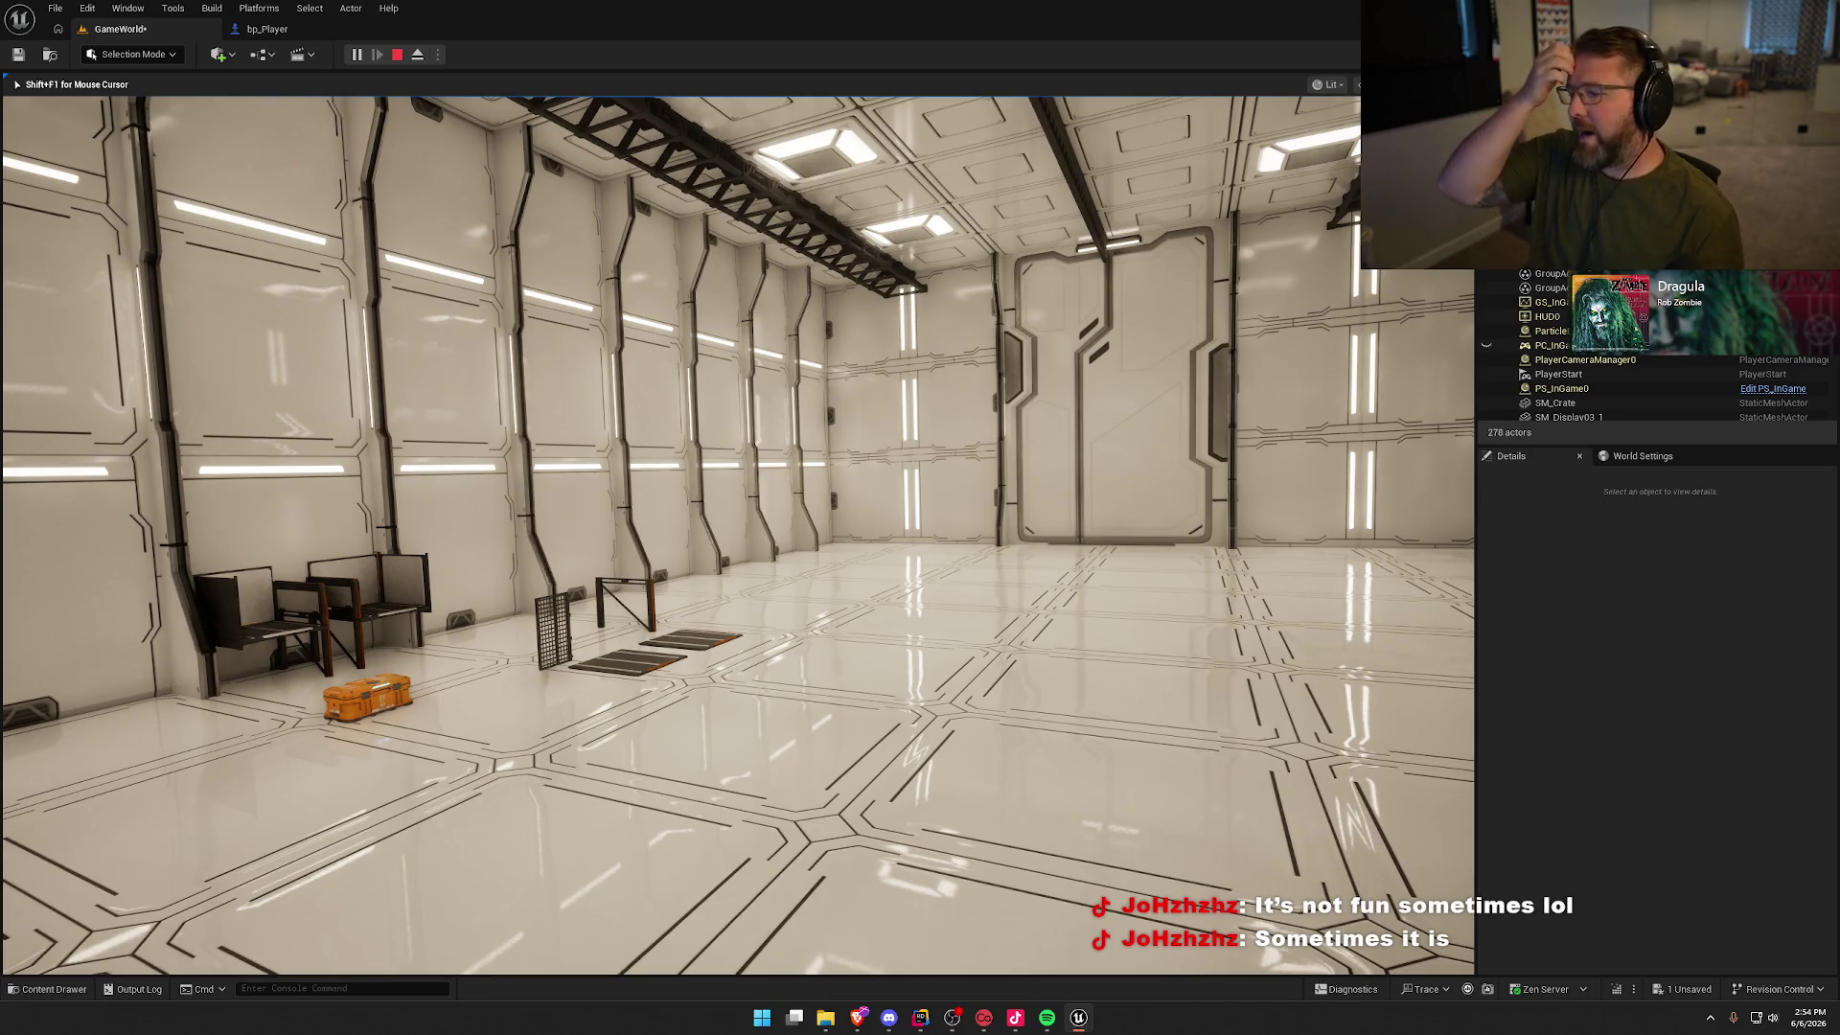
key(w)
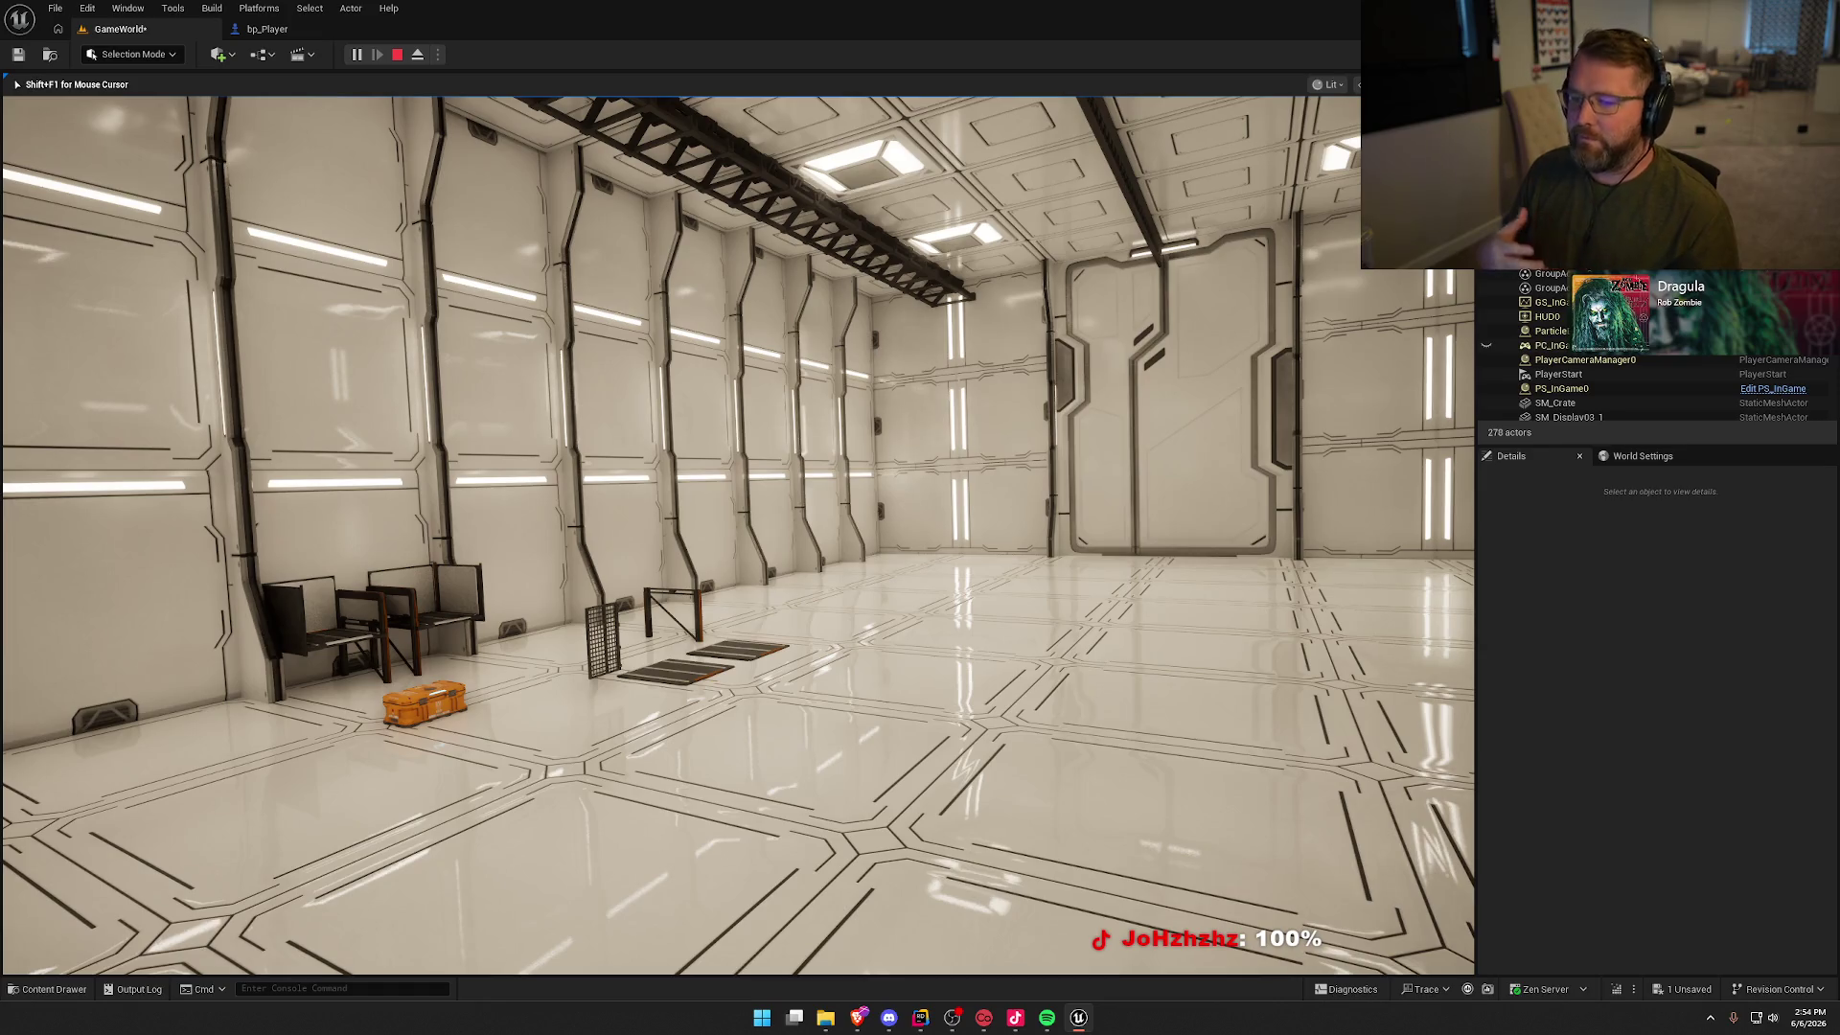
key(a)
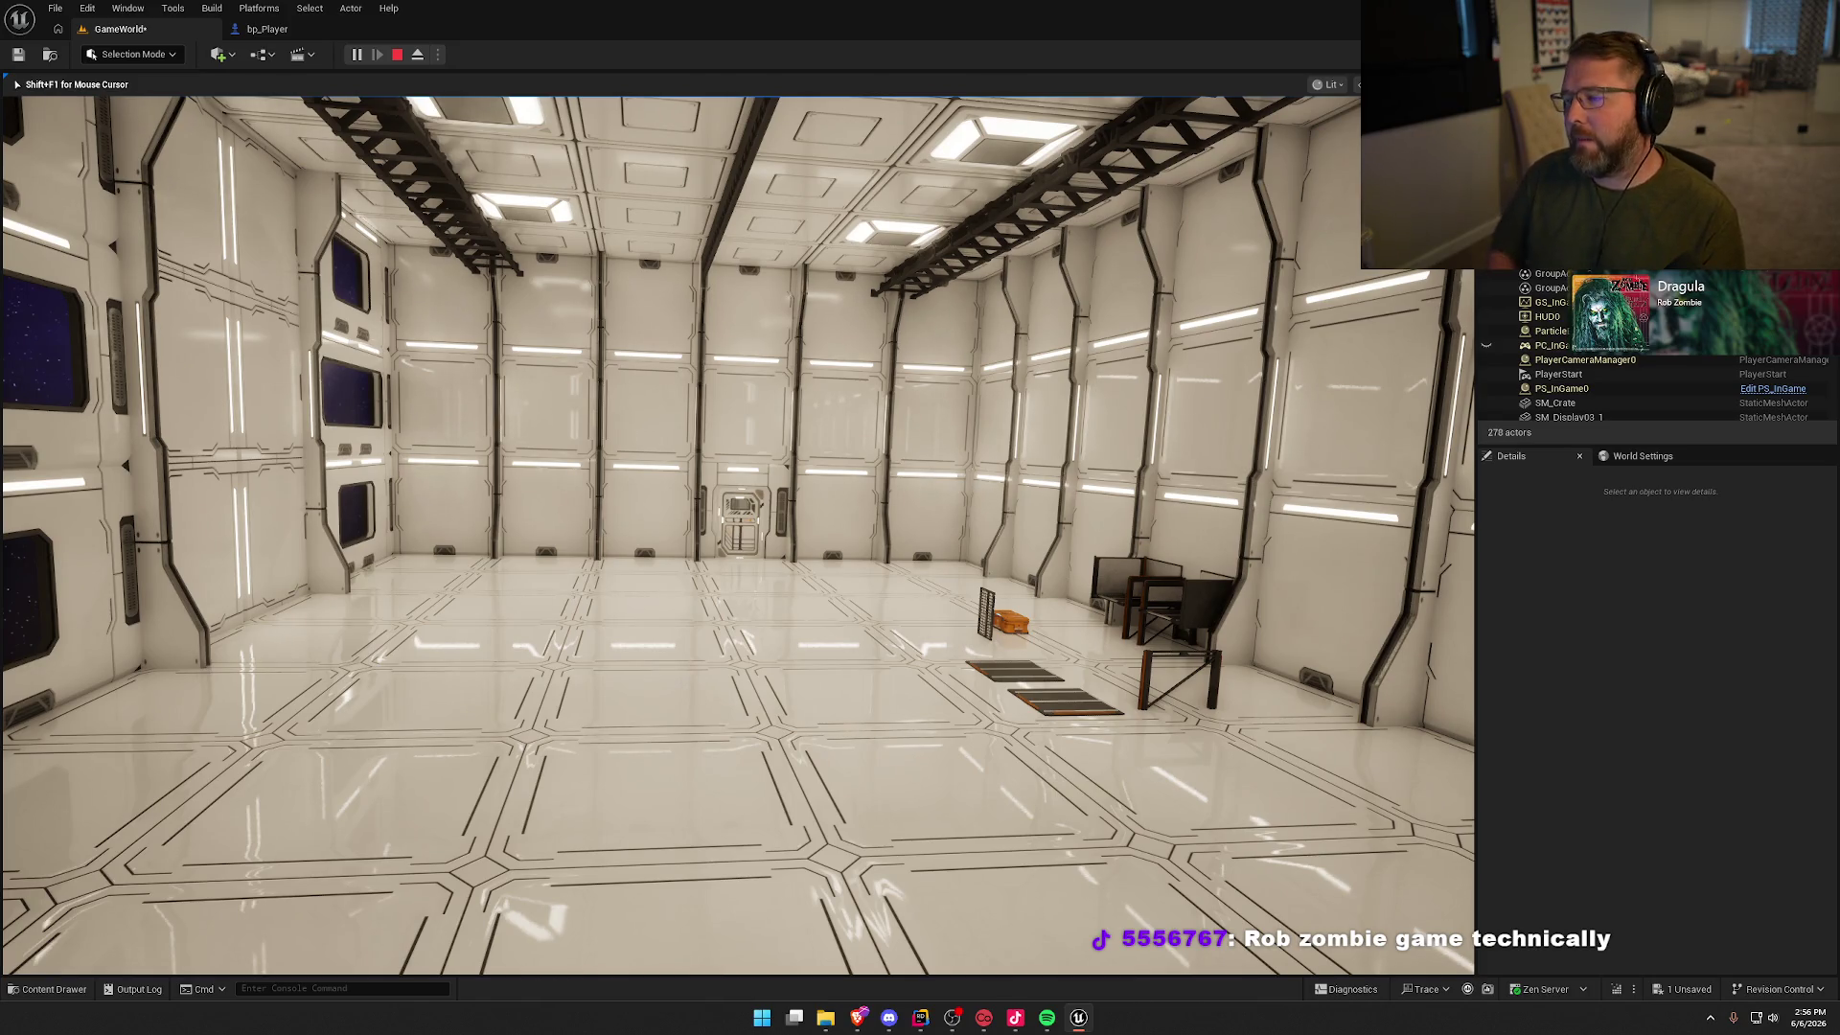
key(w)
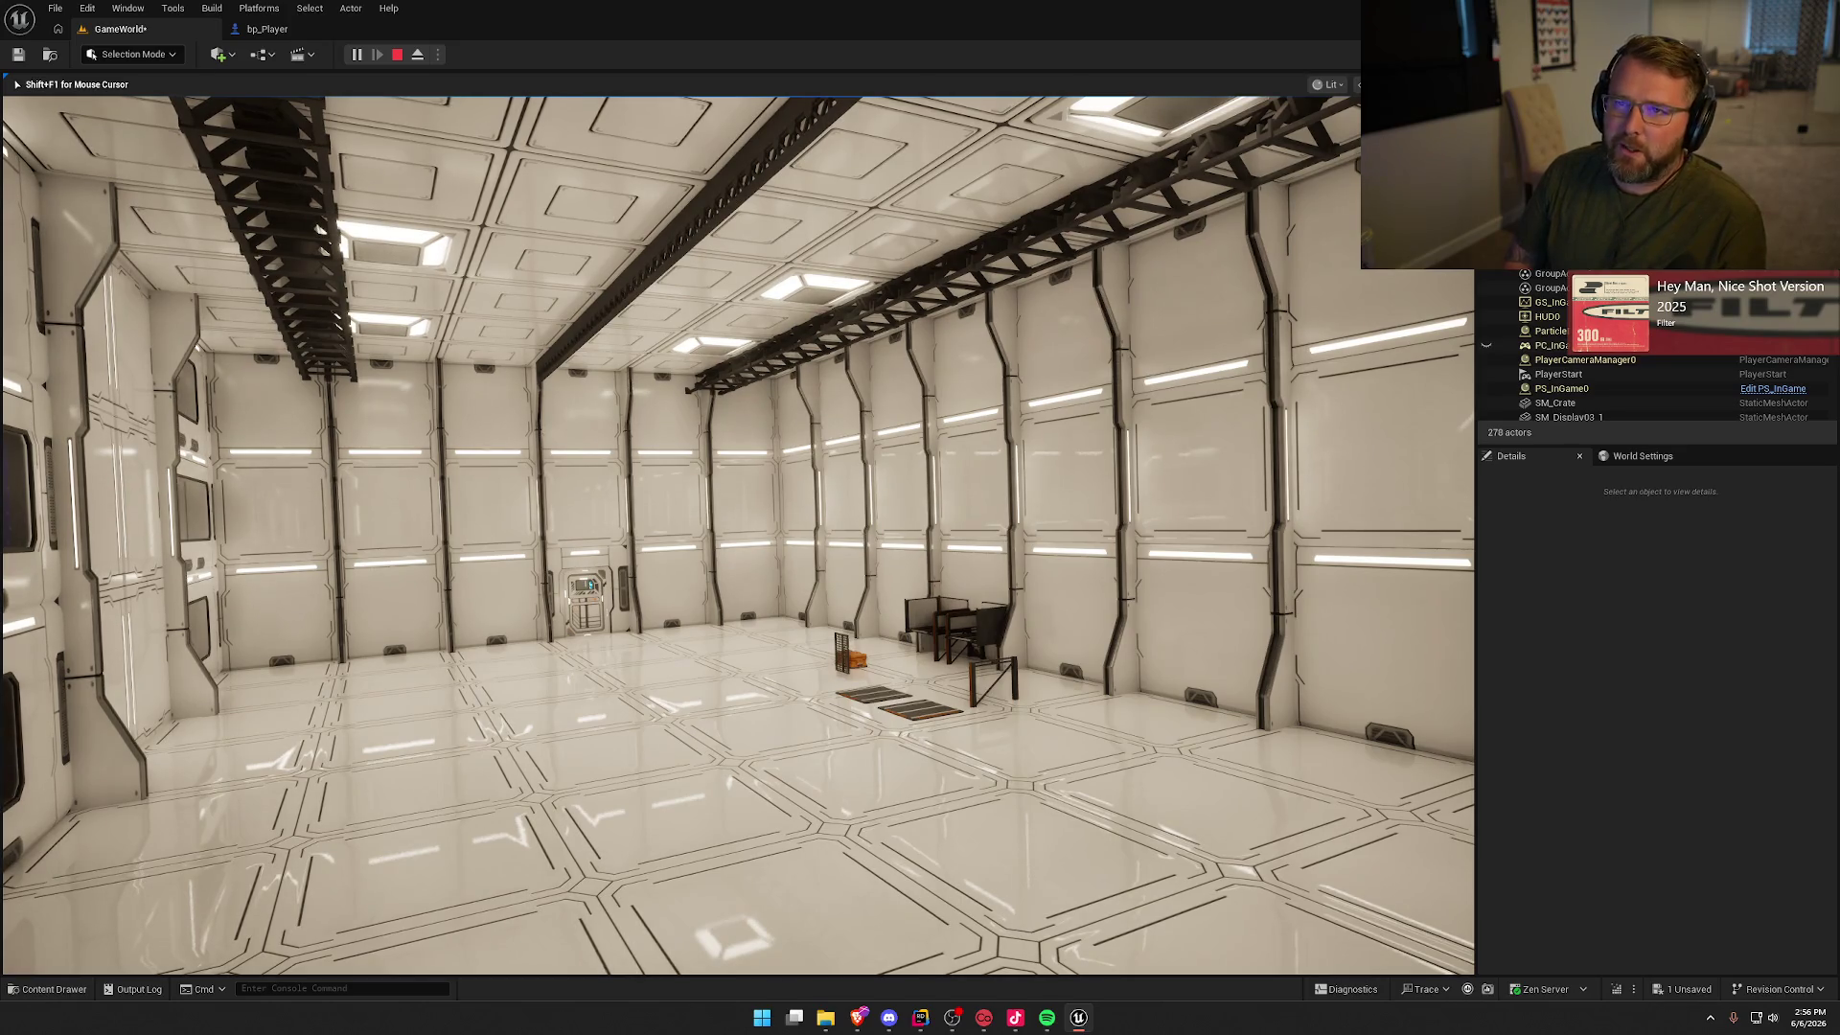
mouse_move(737, 537)
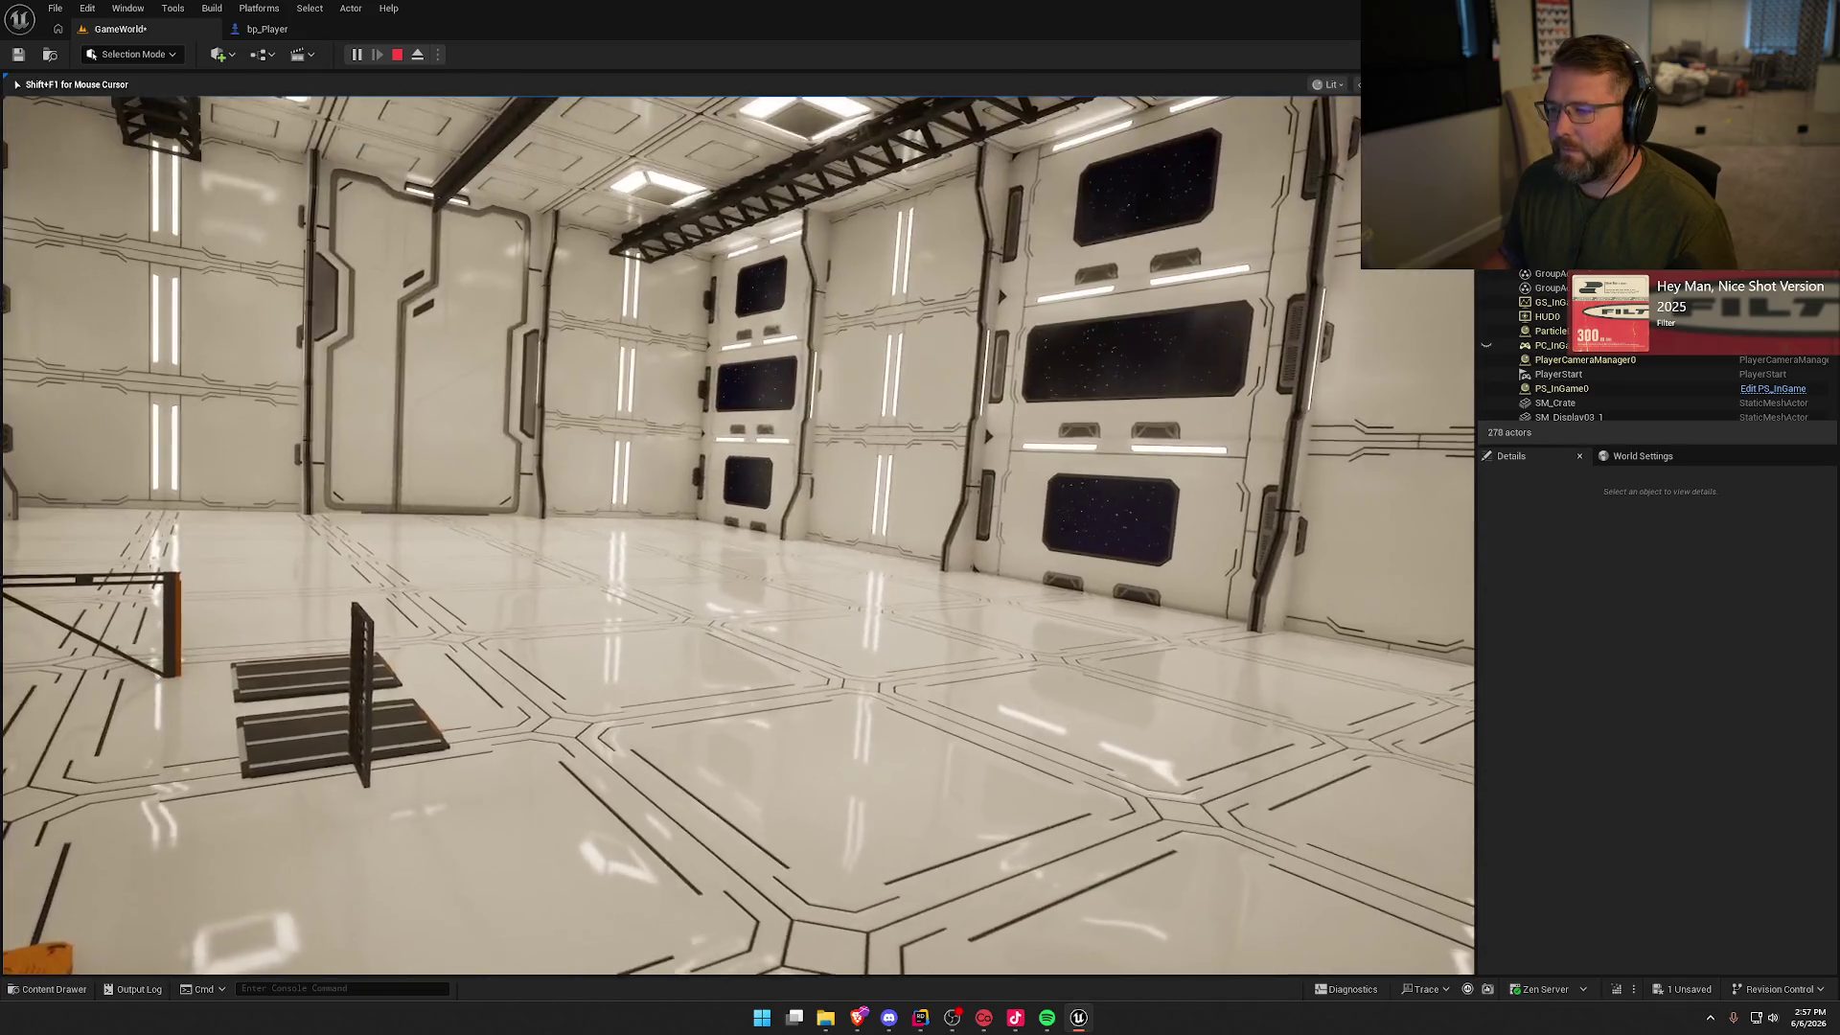
key(w)
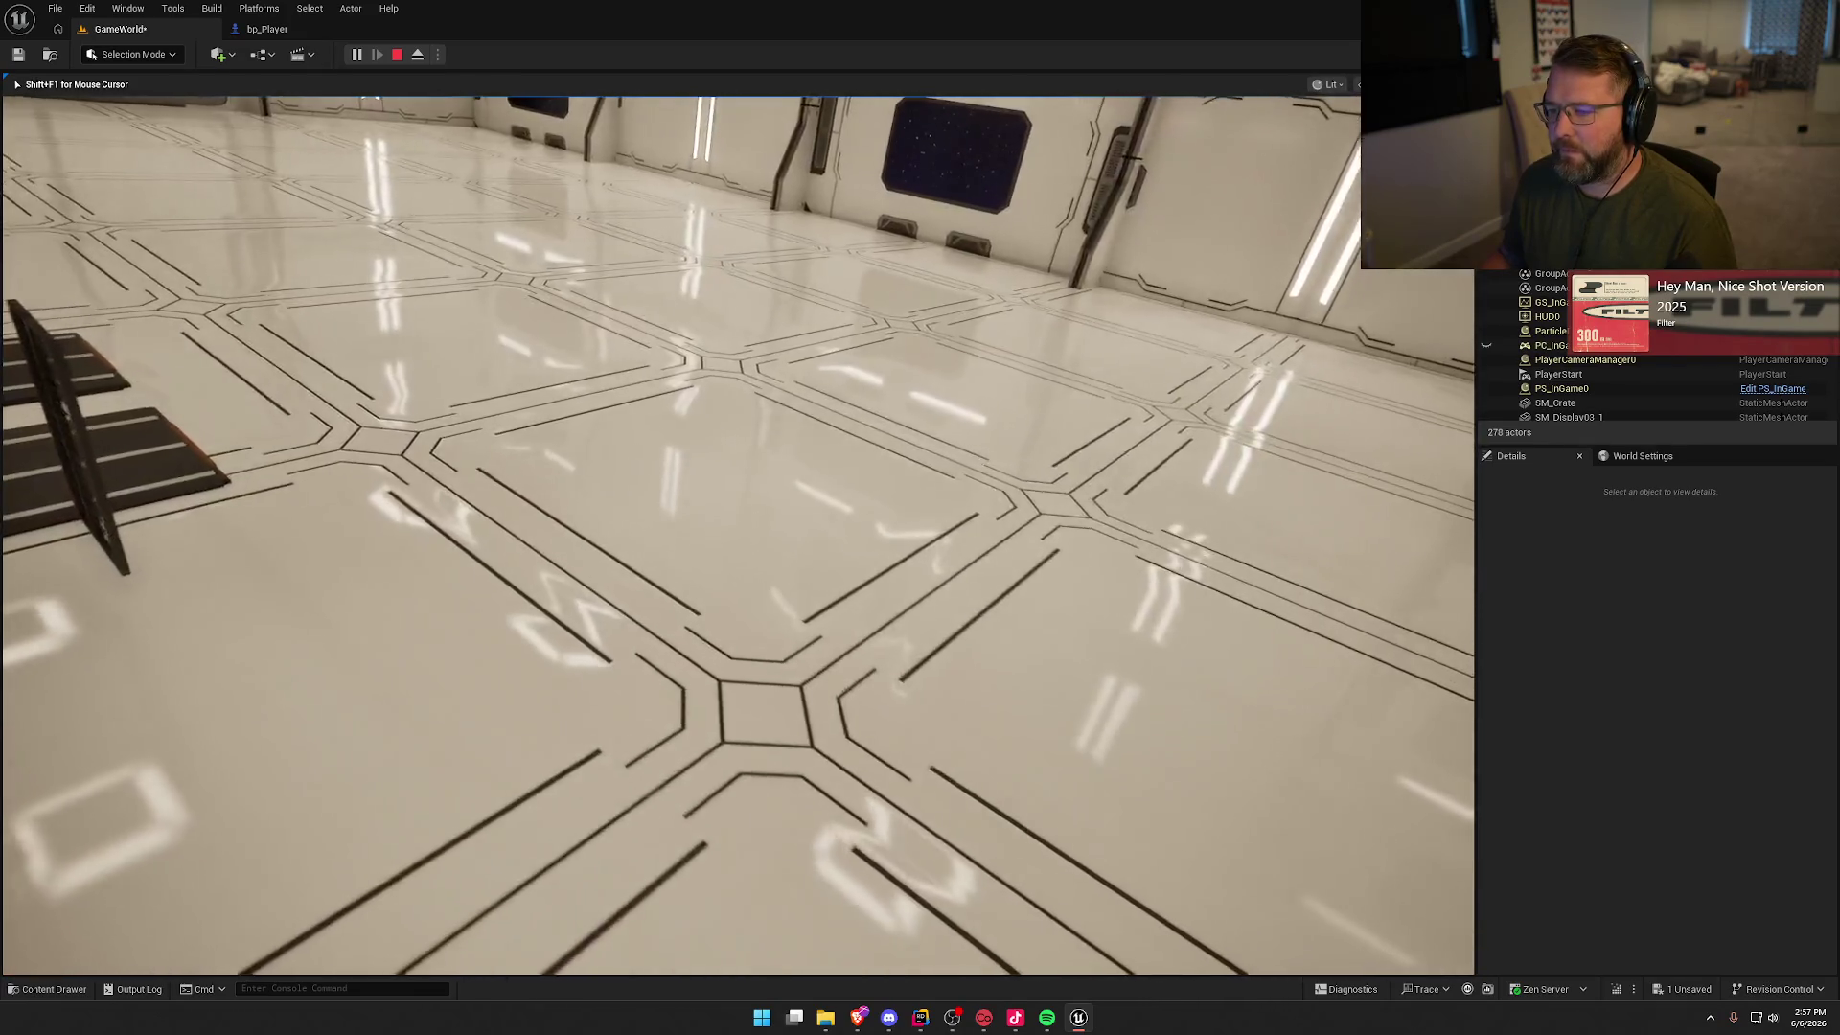
key(w)
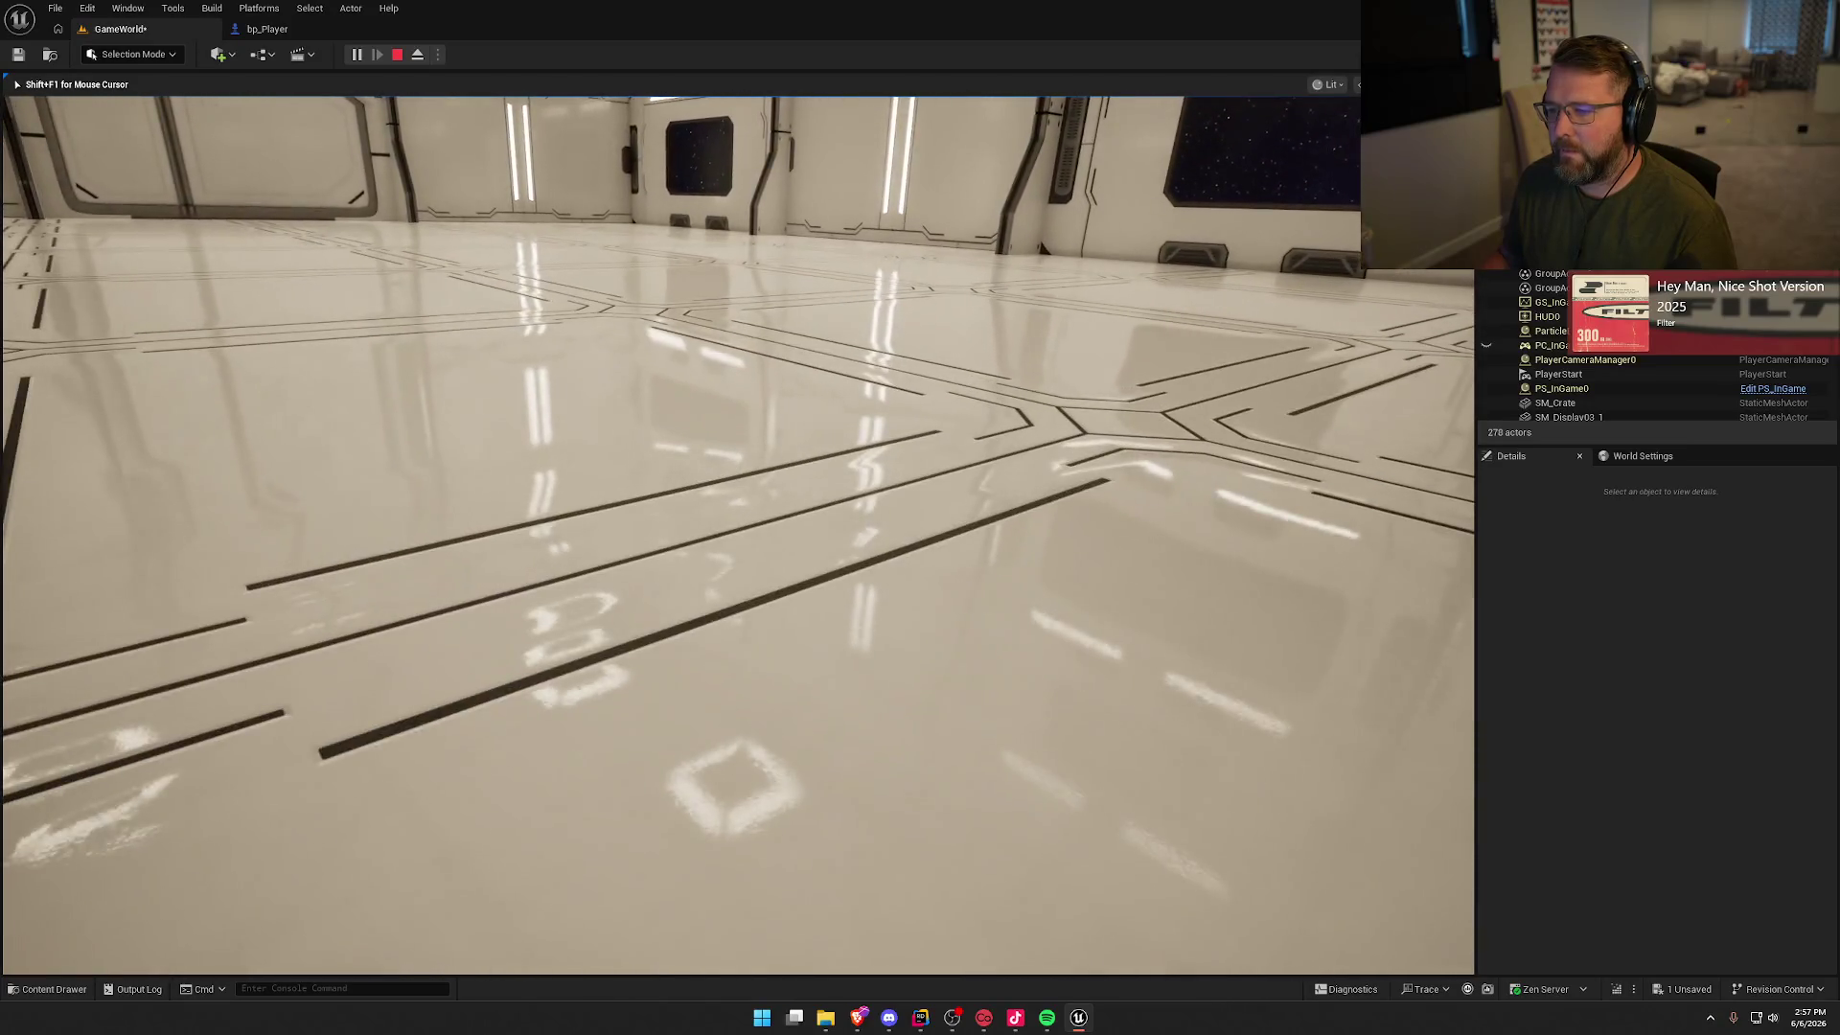
key(w)
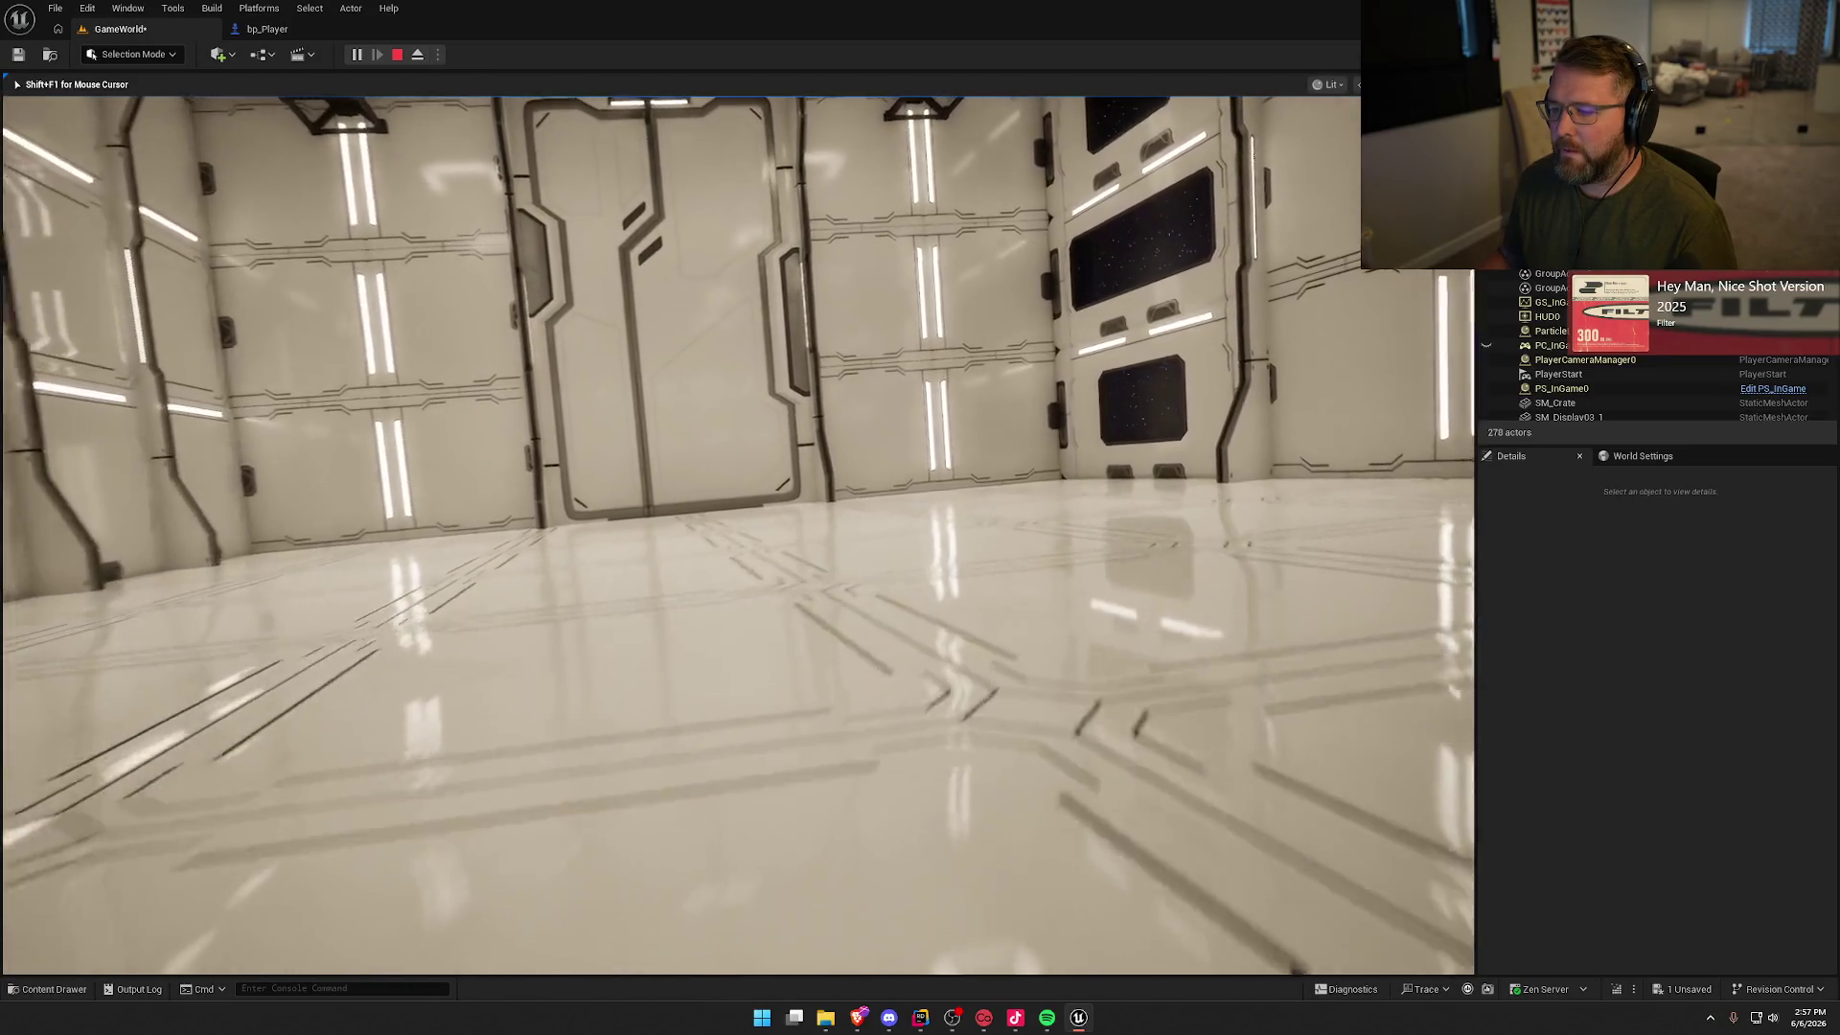
key(w)
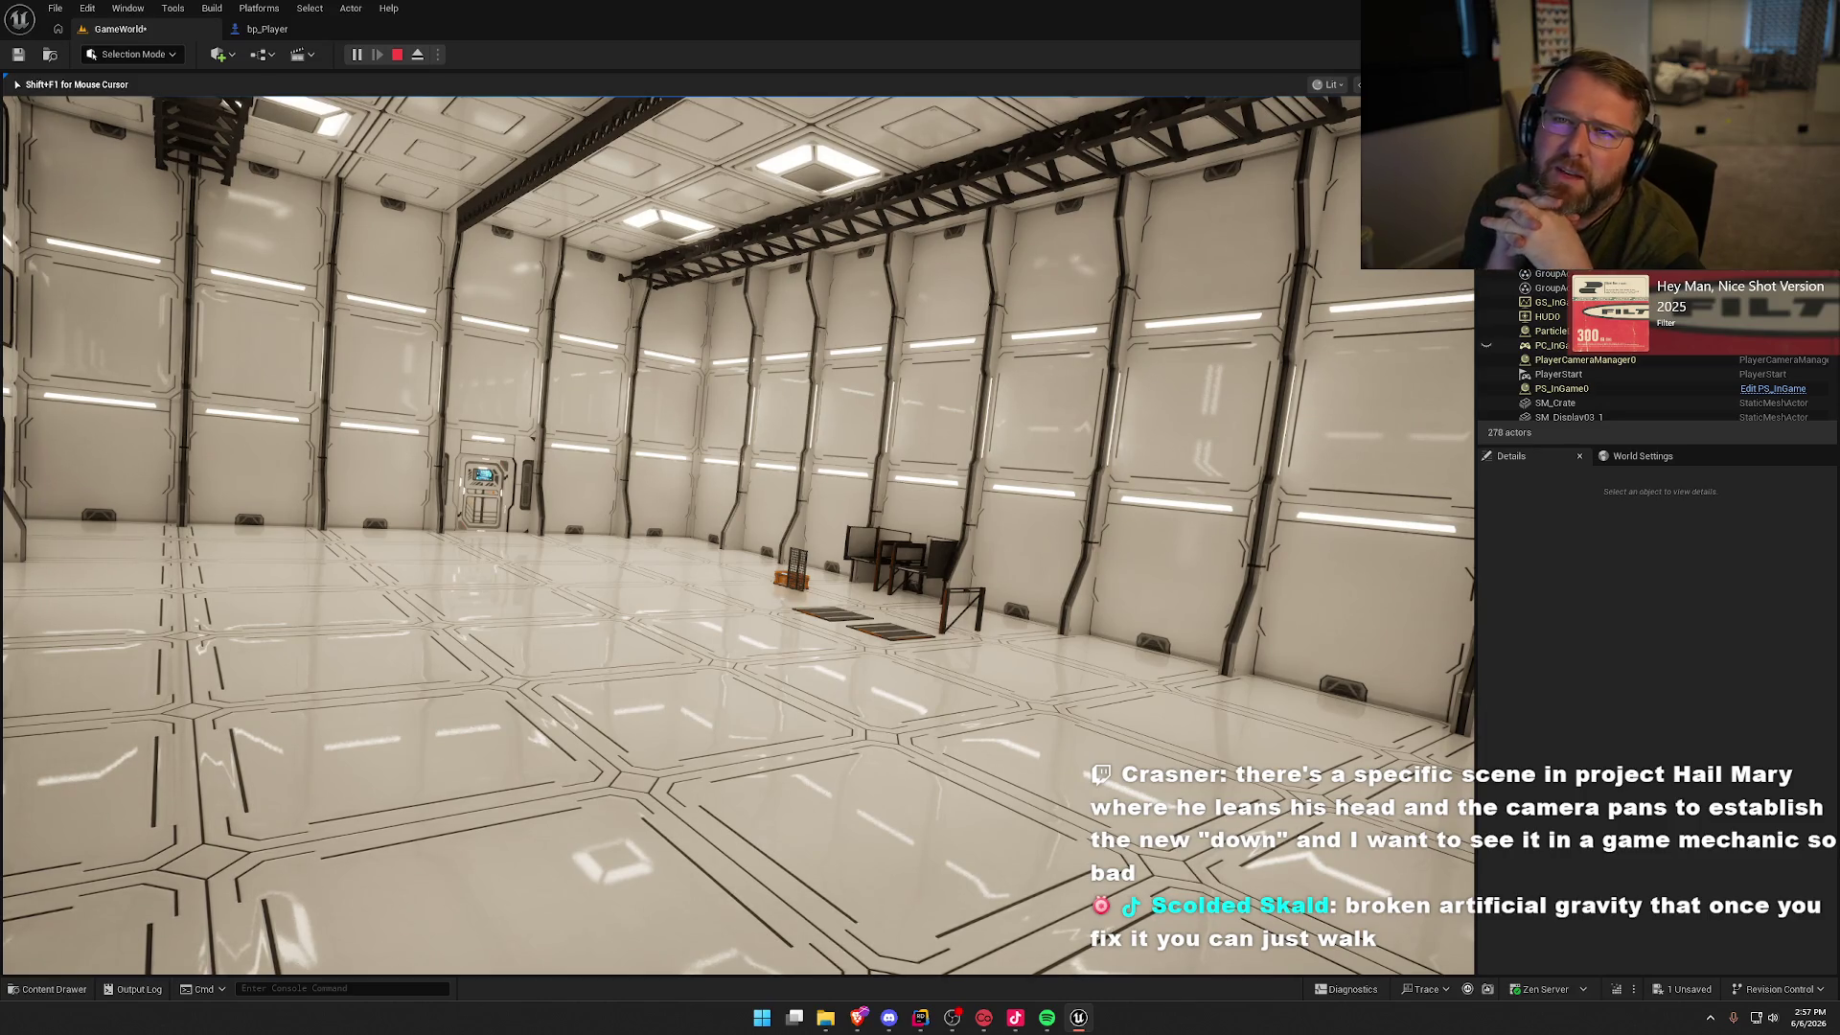
key(w)
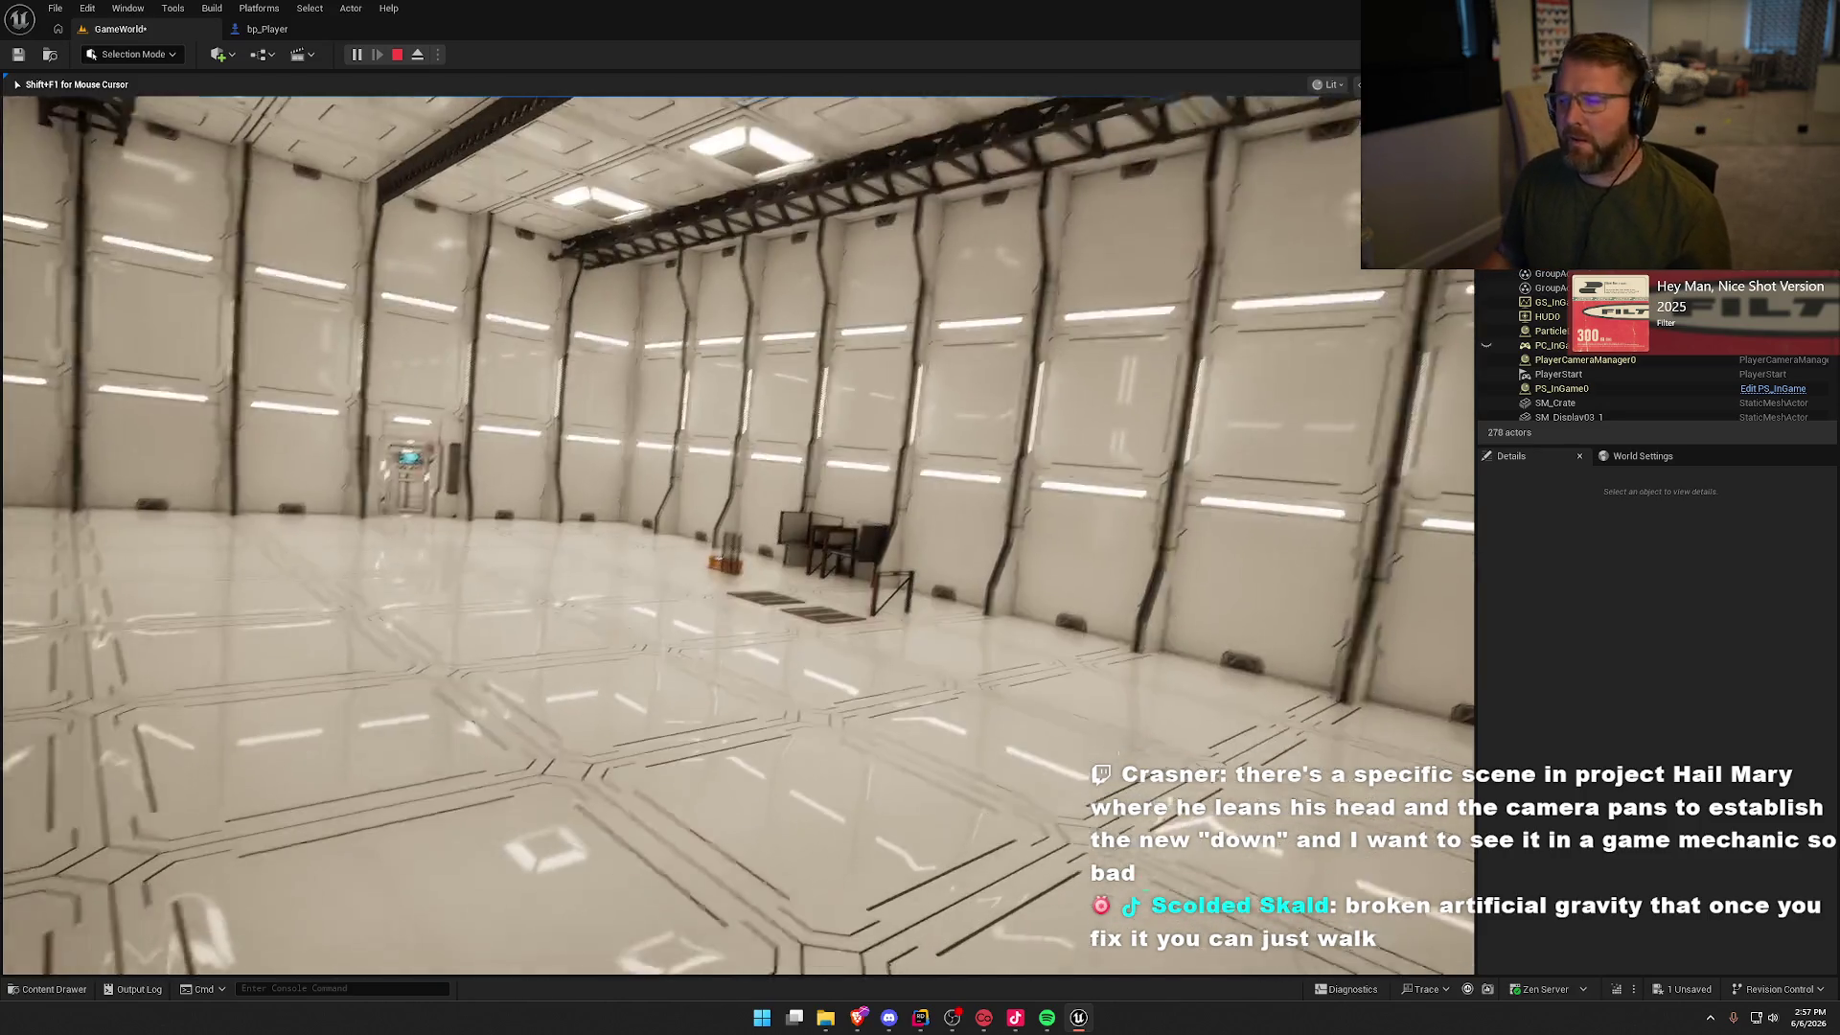
key(w)
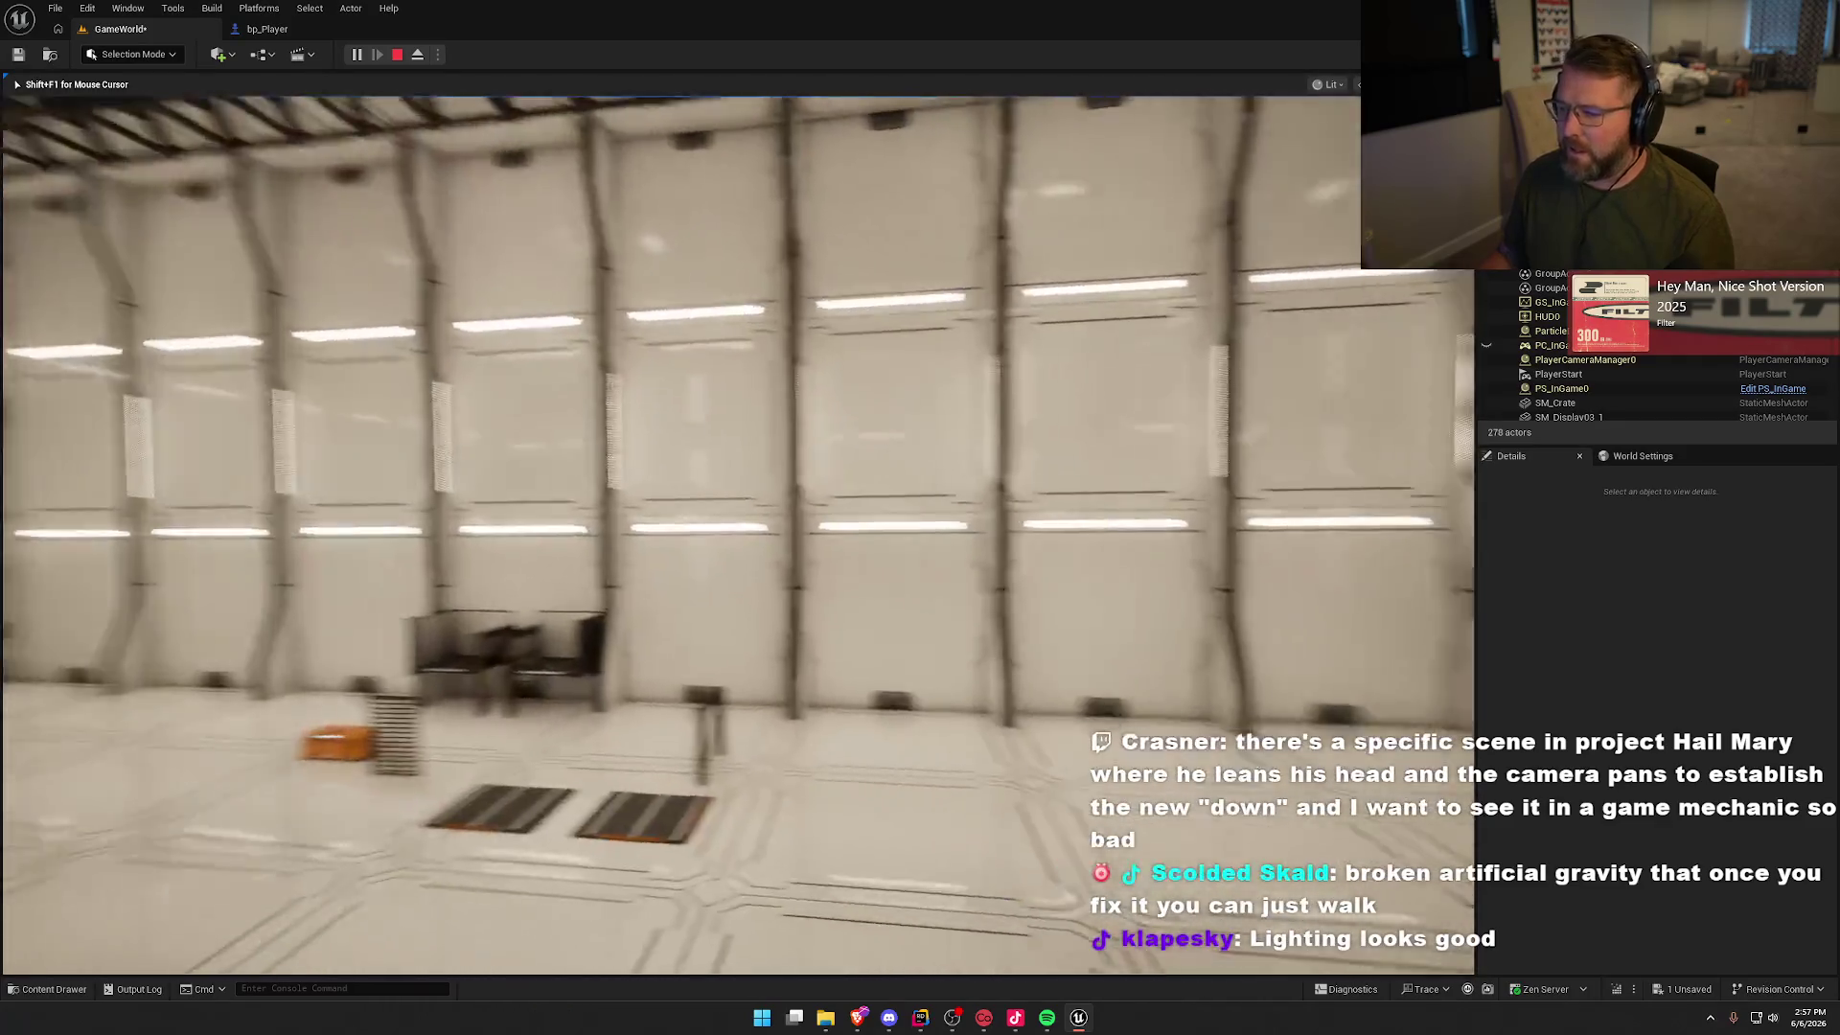
key(w)
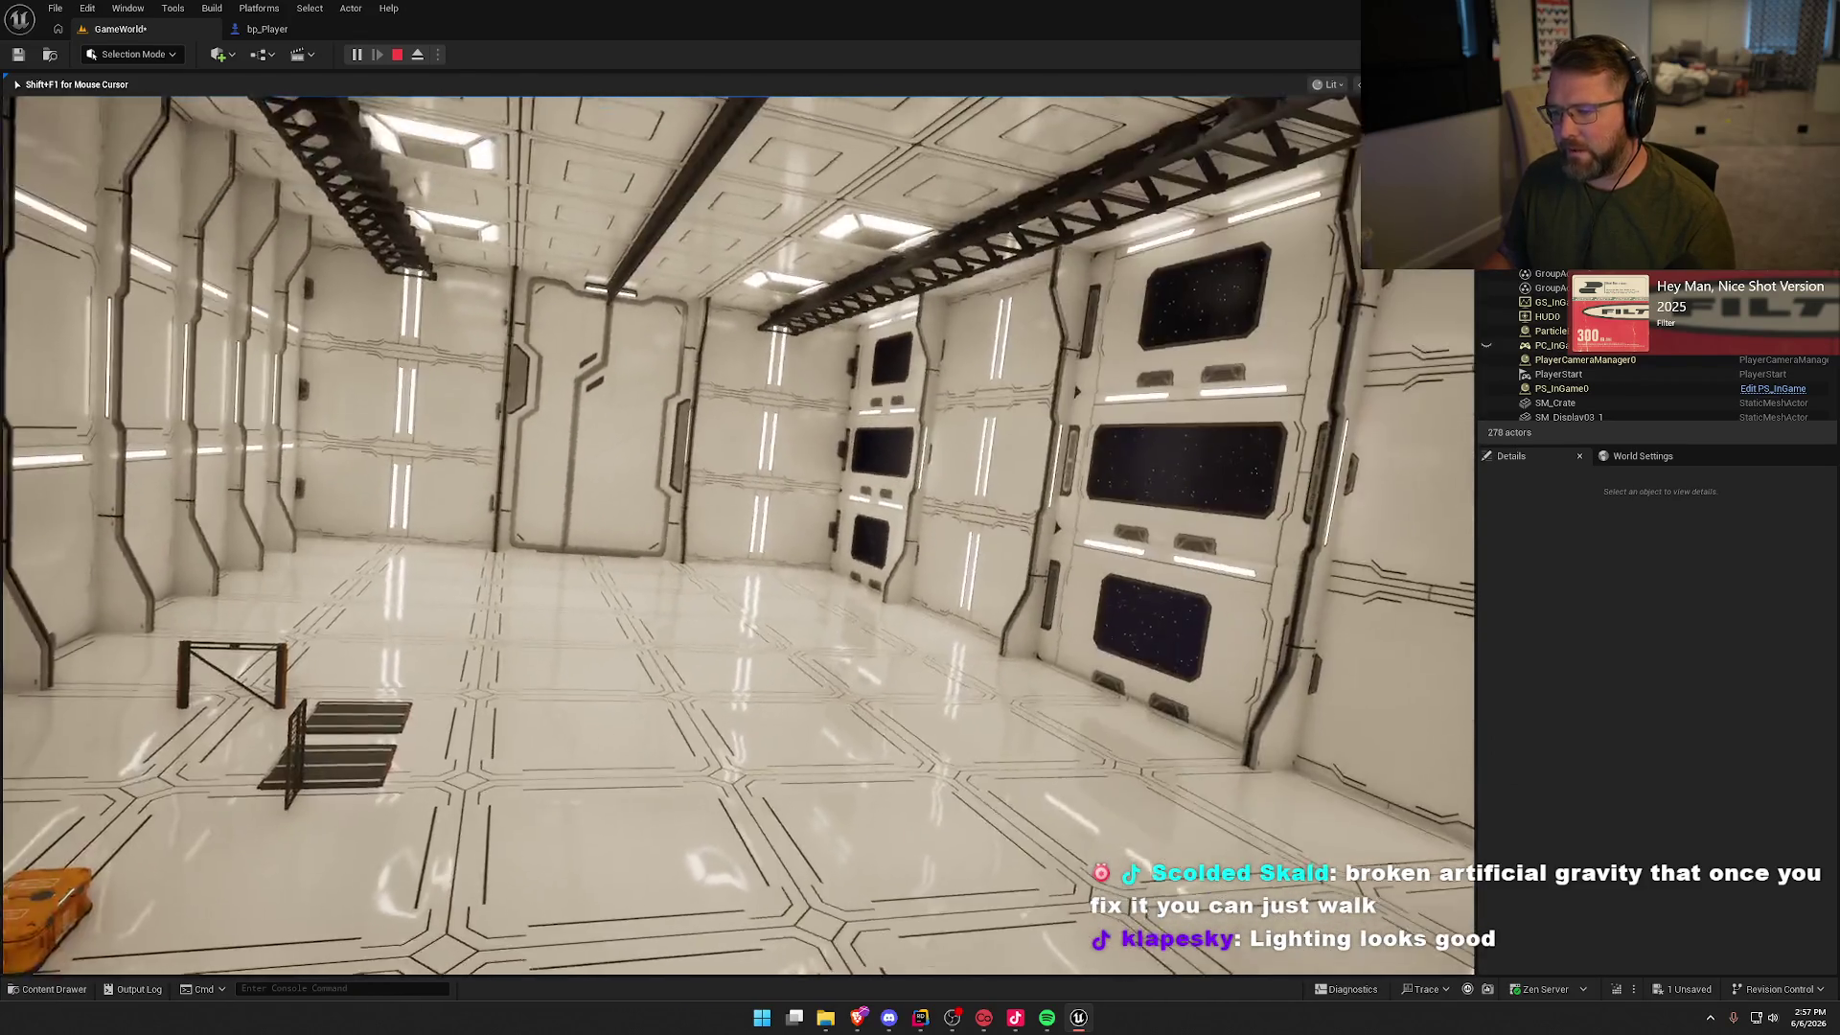
key(w)
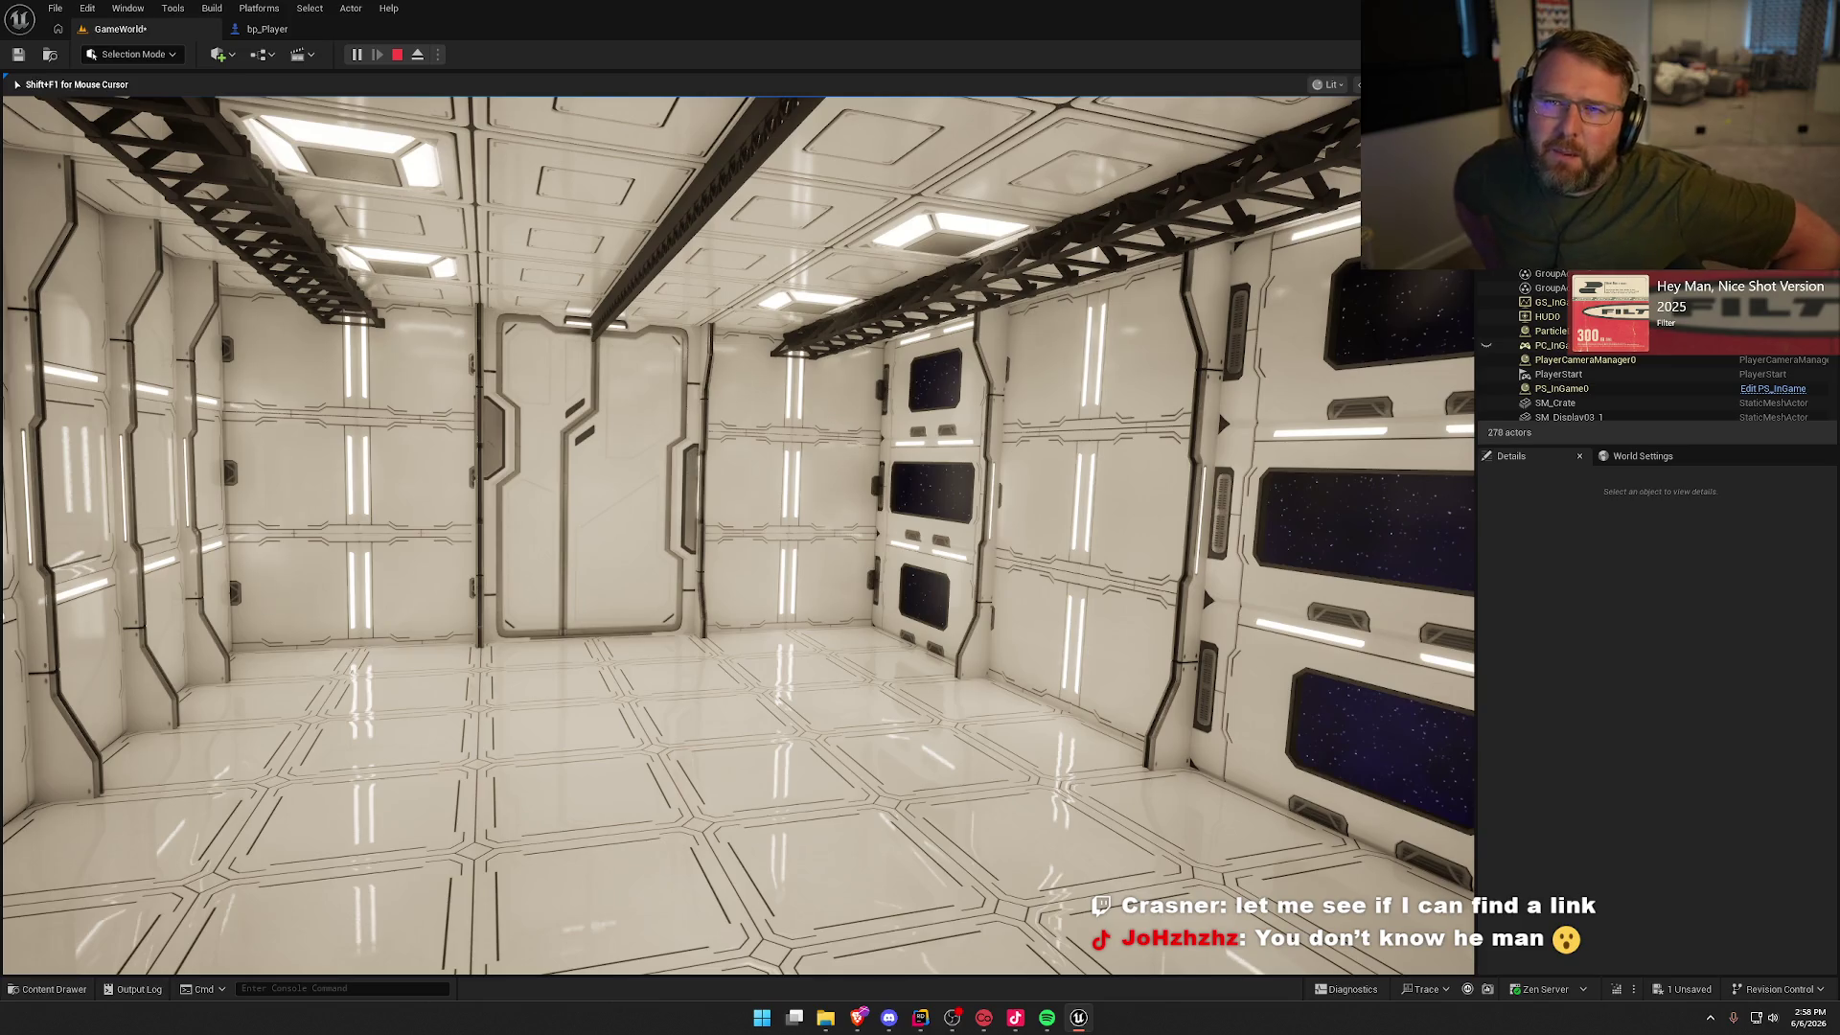
key(w)
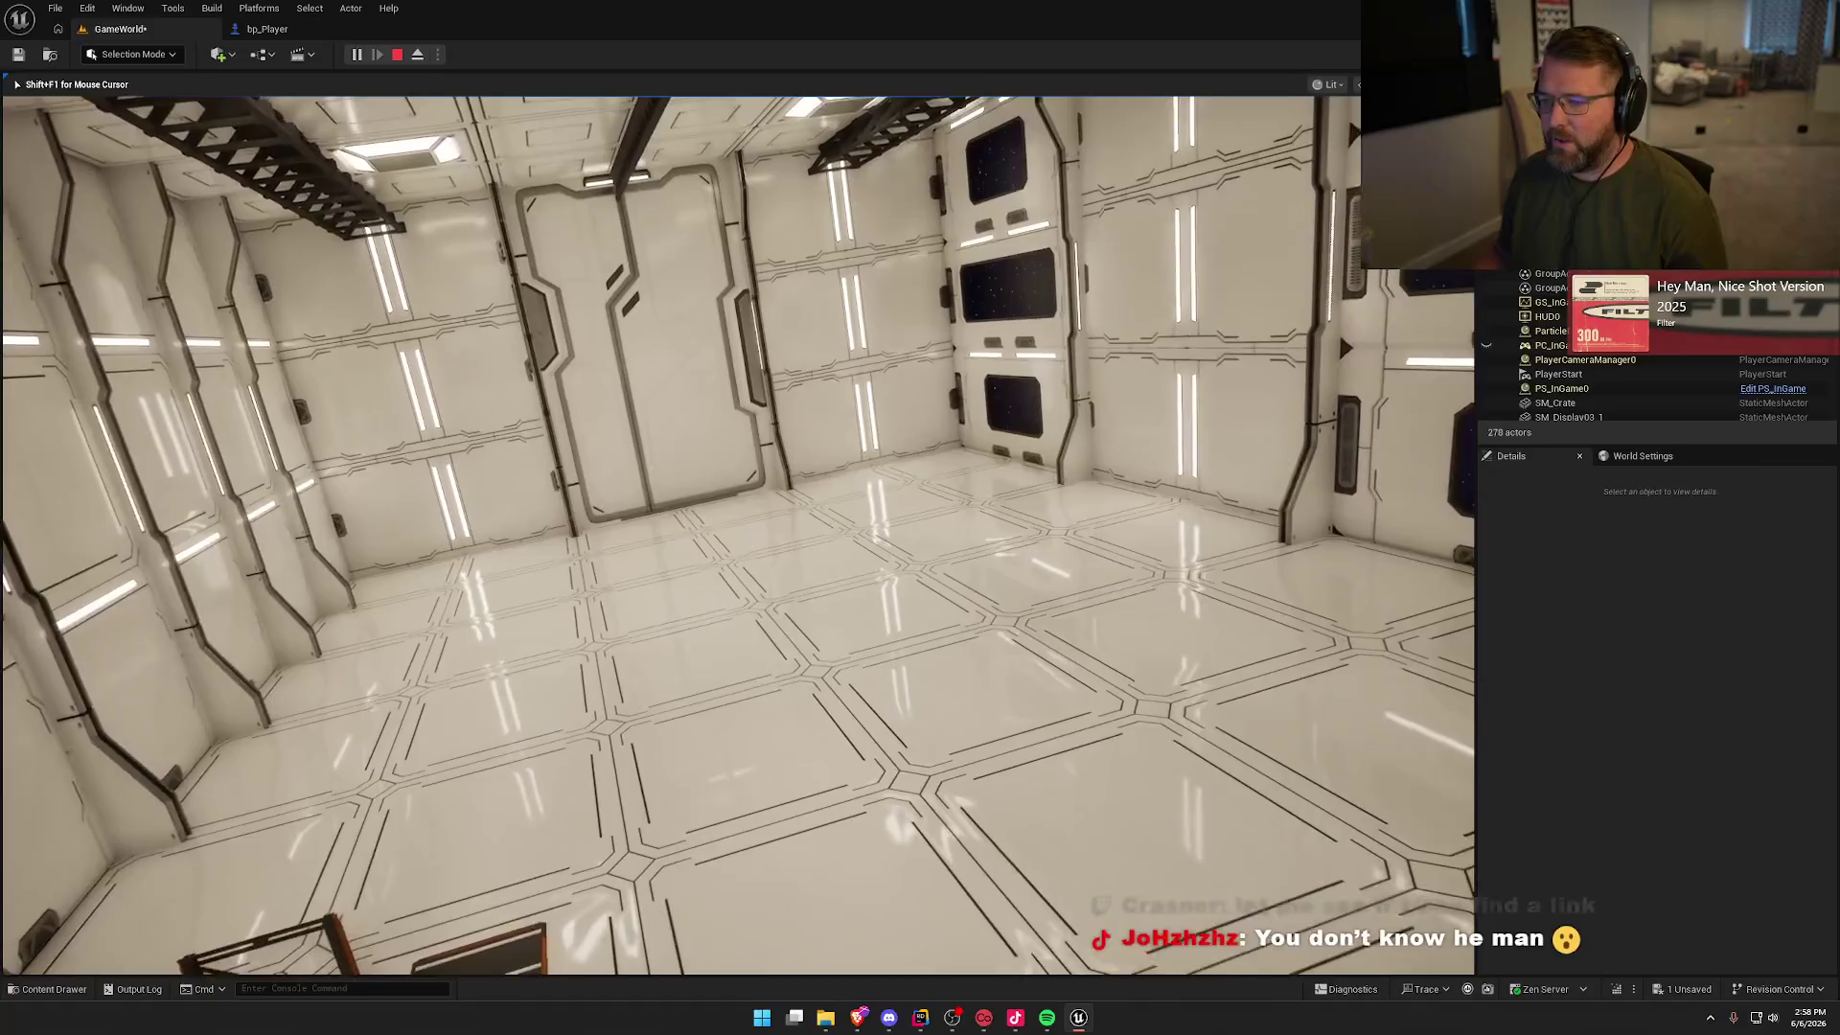
key(w)
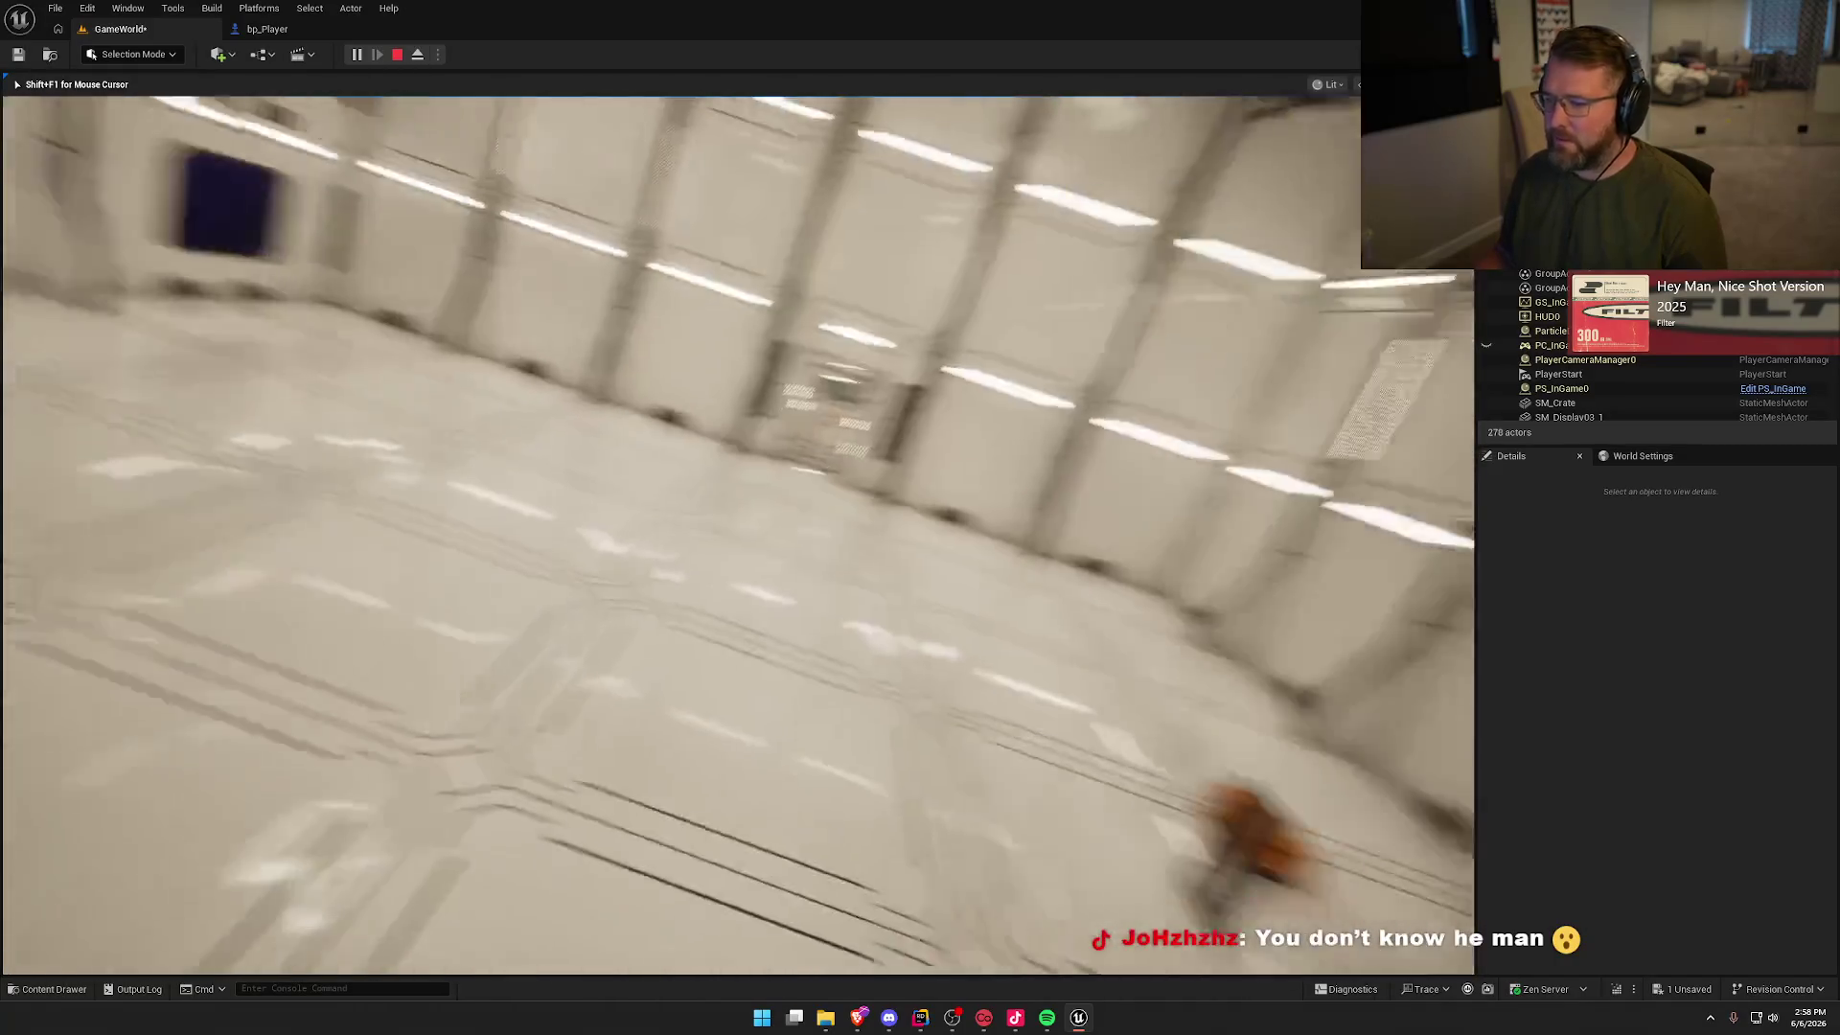
key(s)
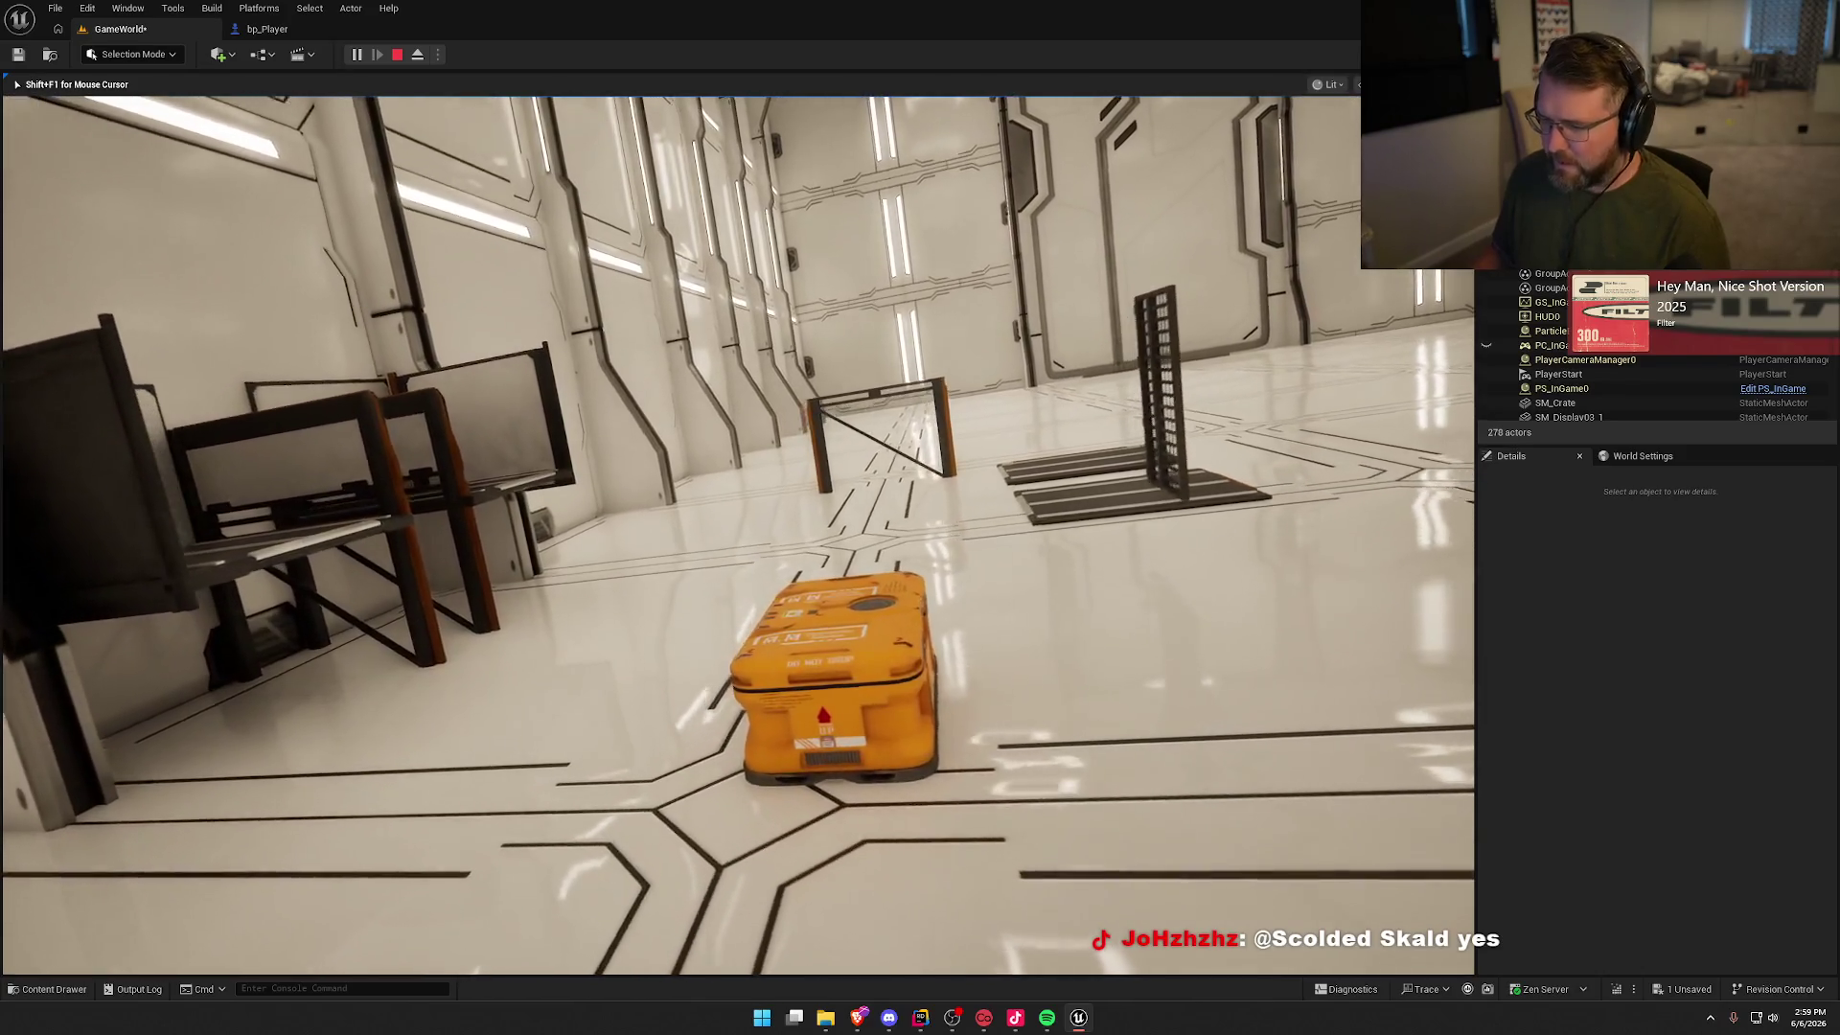
key(Escape)
Step: Place a grey SM_Crate_4Inst beside the orange crate, undoing the SM_Crate_Broken placement
click(834, 688)
key(ctrl+b)
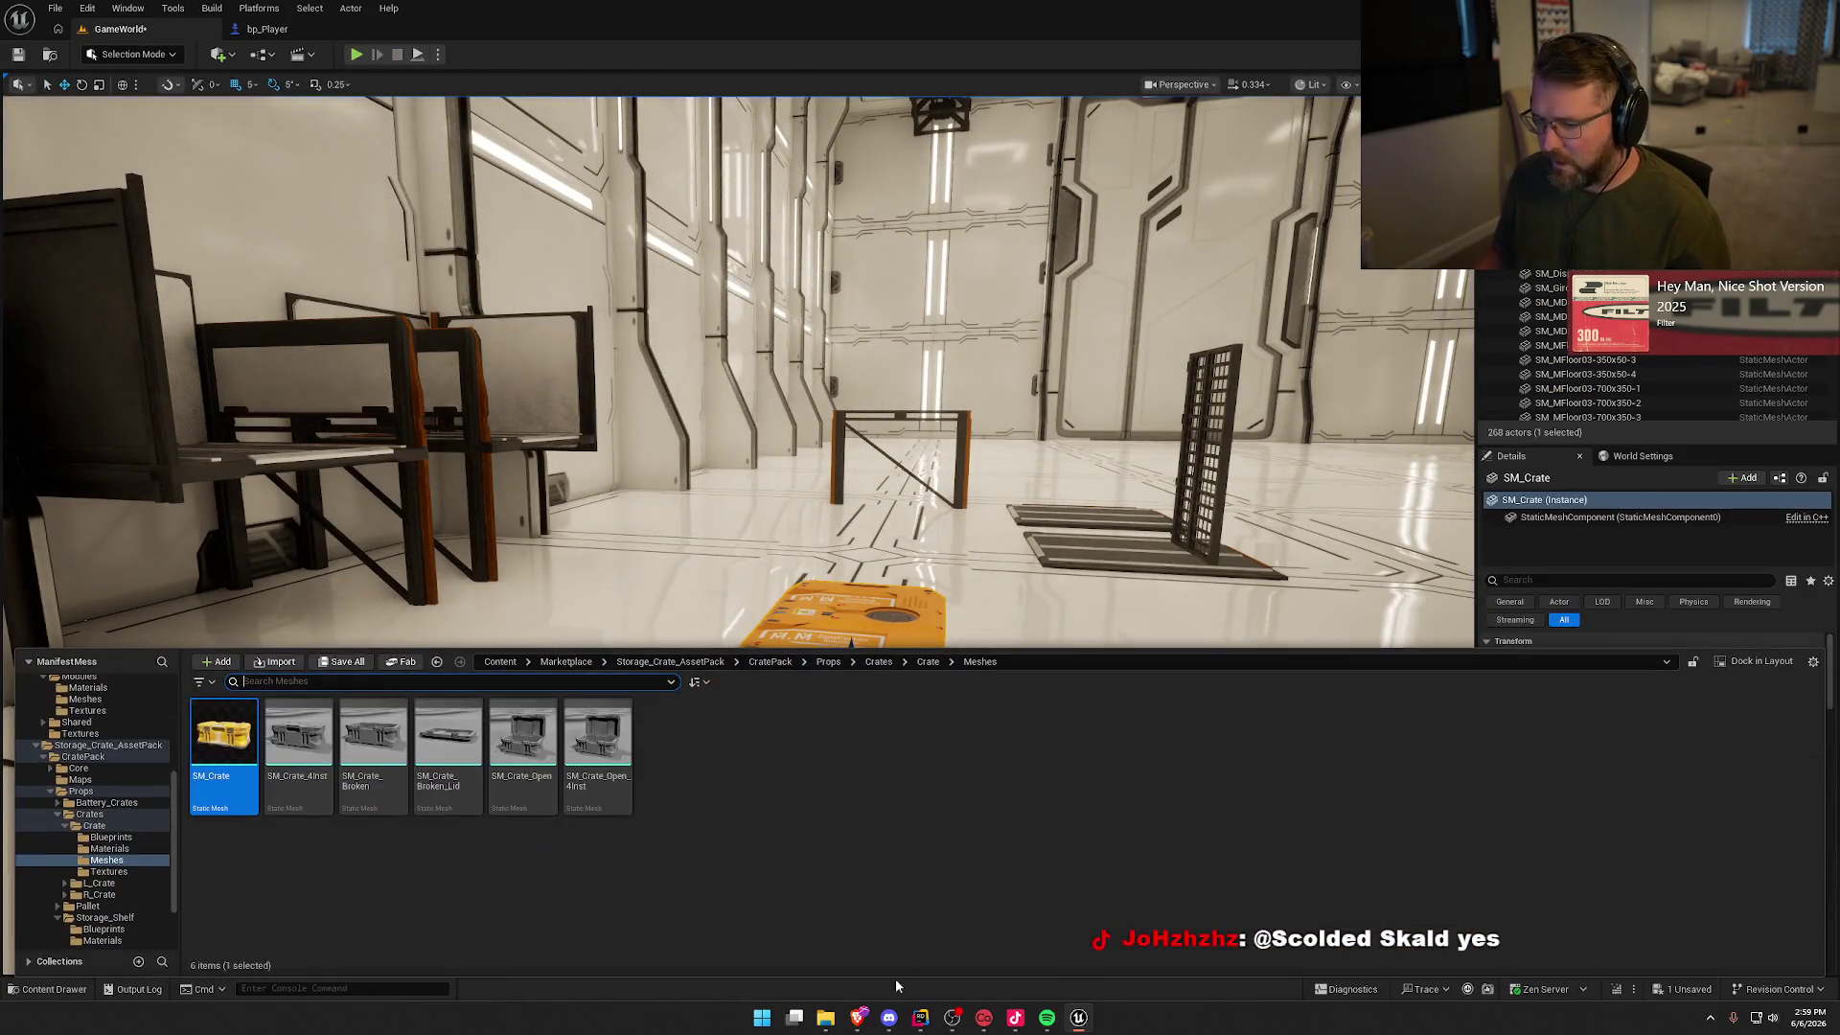
mouse_move(299, 743)
mouse_down()
mouse_move(1054, 729)
mouse_move(1092, 753)
mouse_up()
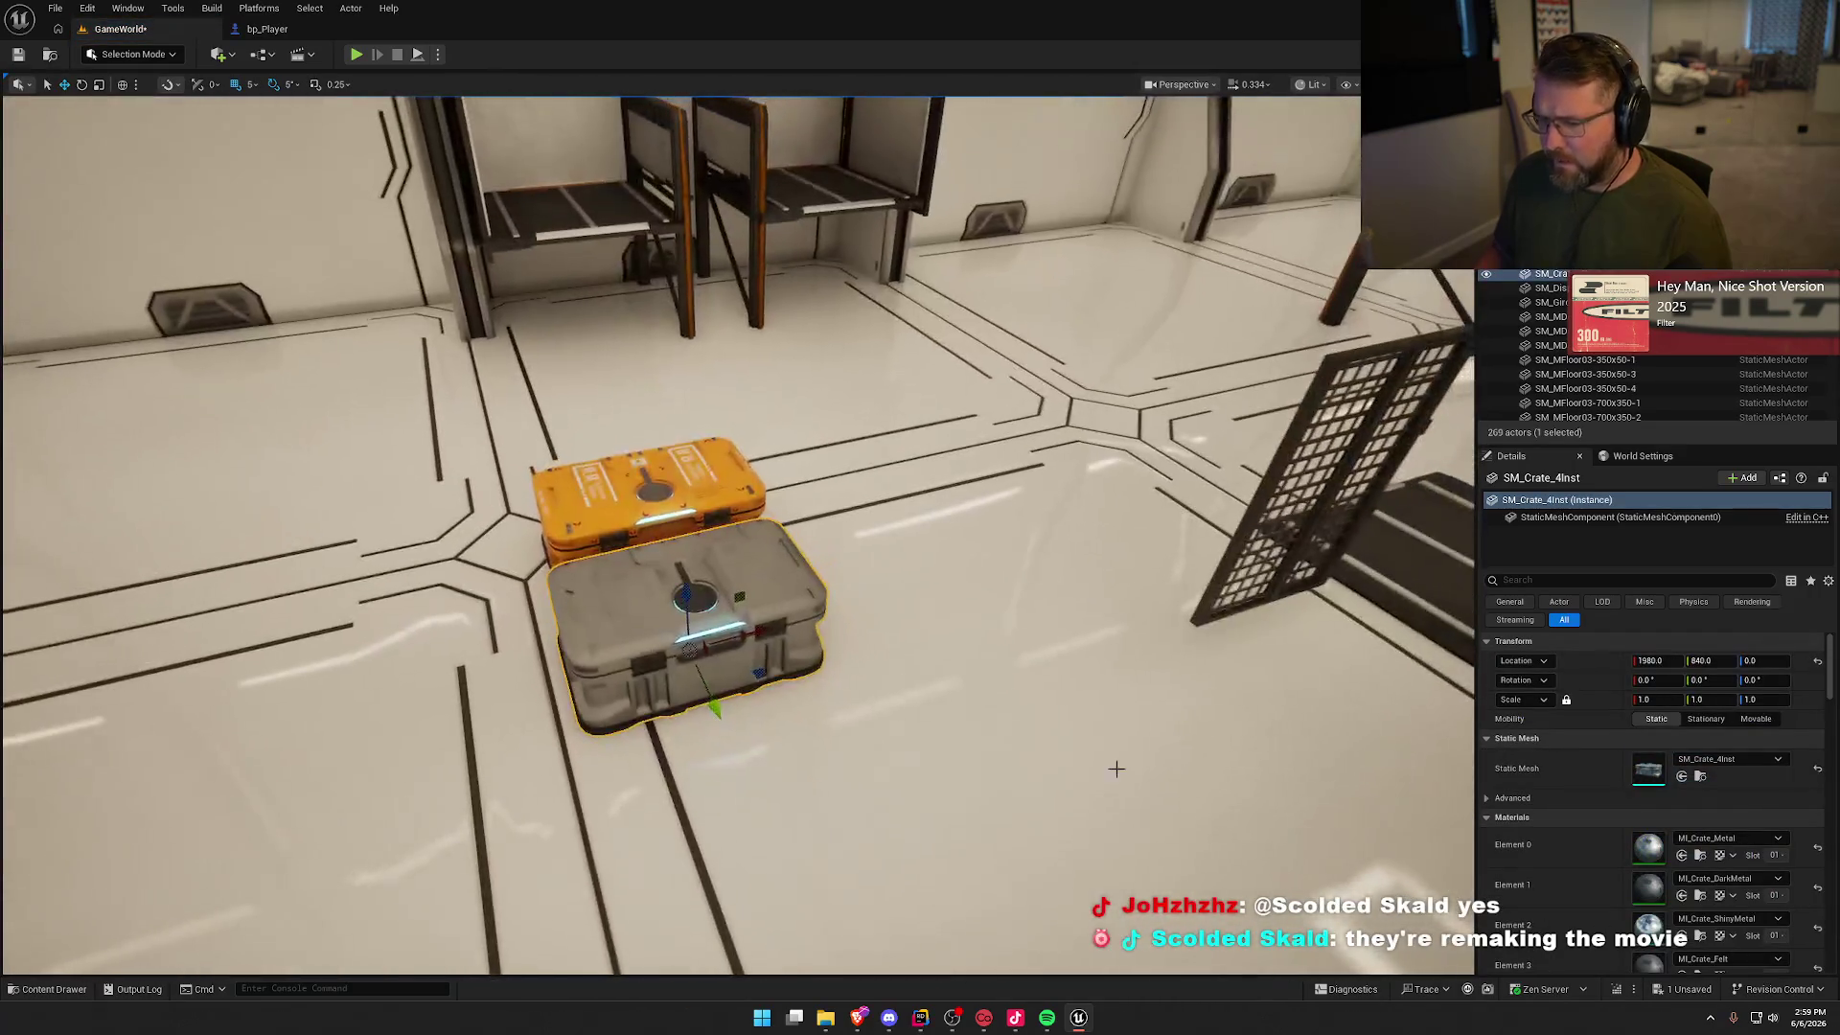
key(ctrl+space)
mouse_move(374, 738)
mouse_down()
mouse_move(958, 623)
mouse_move(987, 651)
mouse_up()
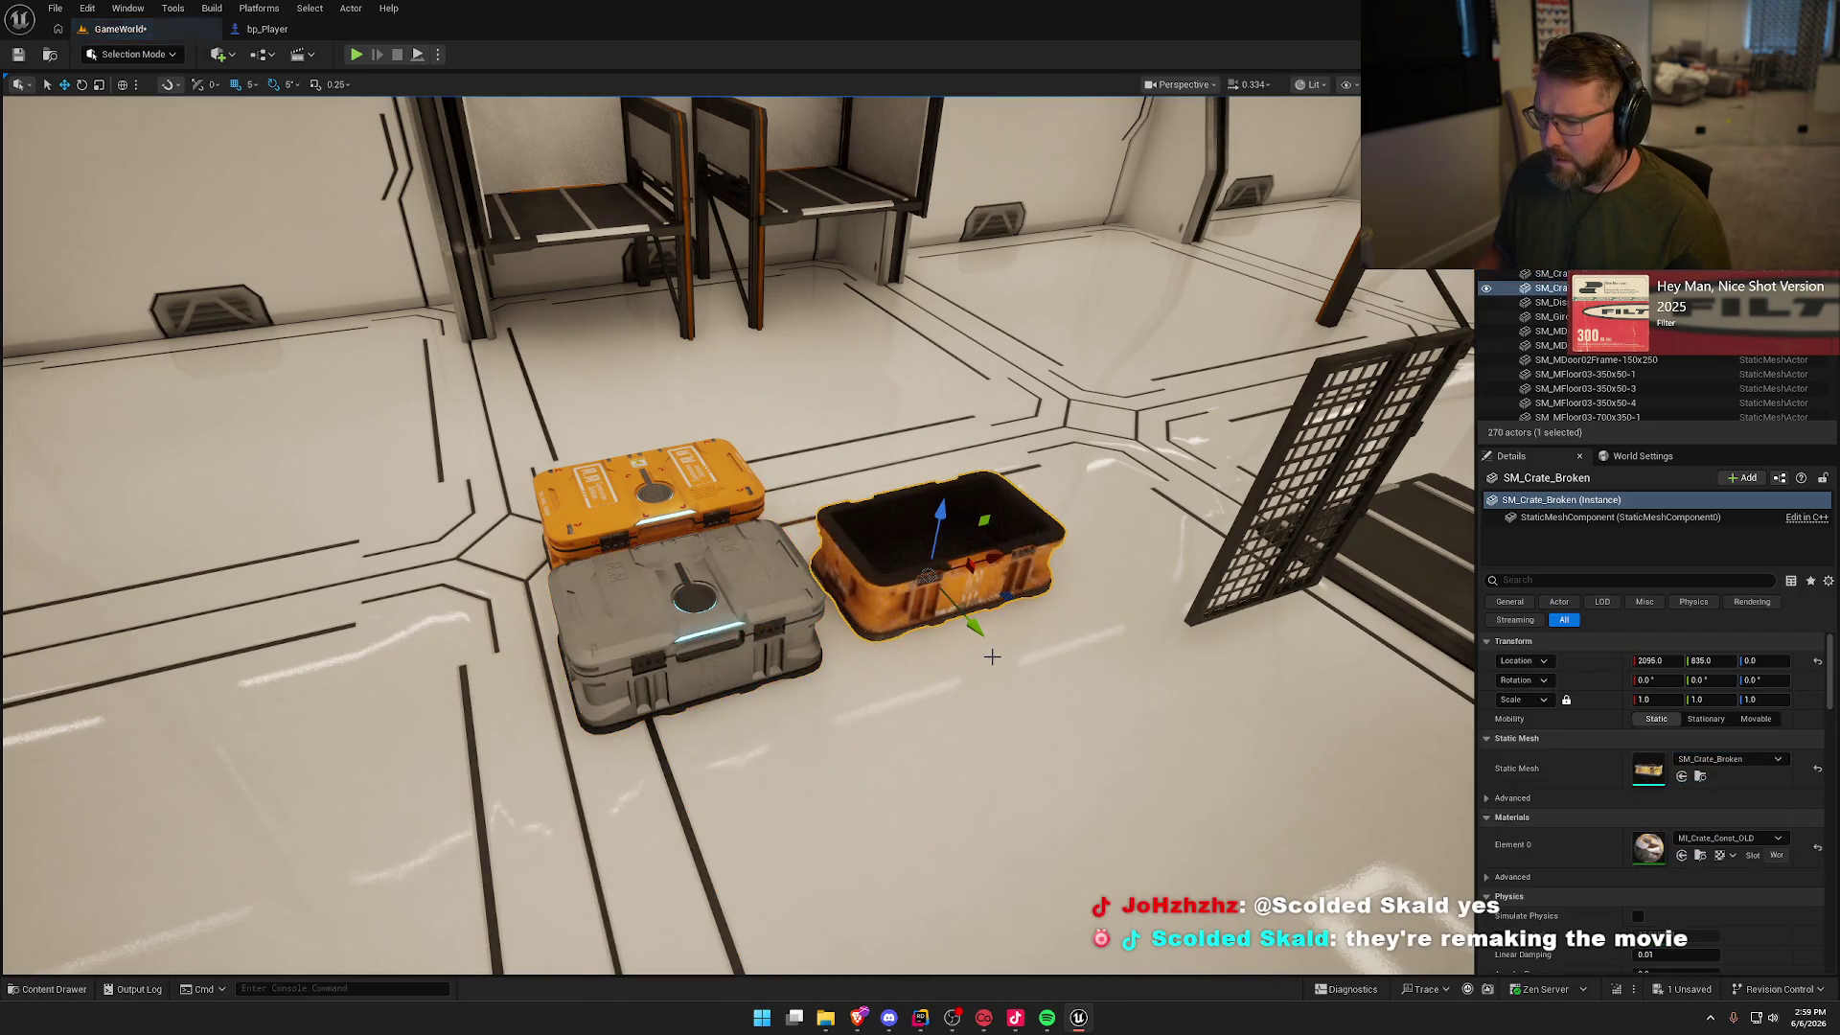
key(ctrl+z)
key(ctrl+space)
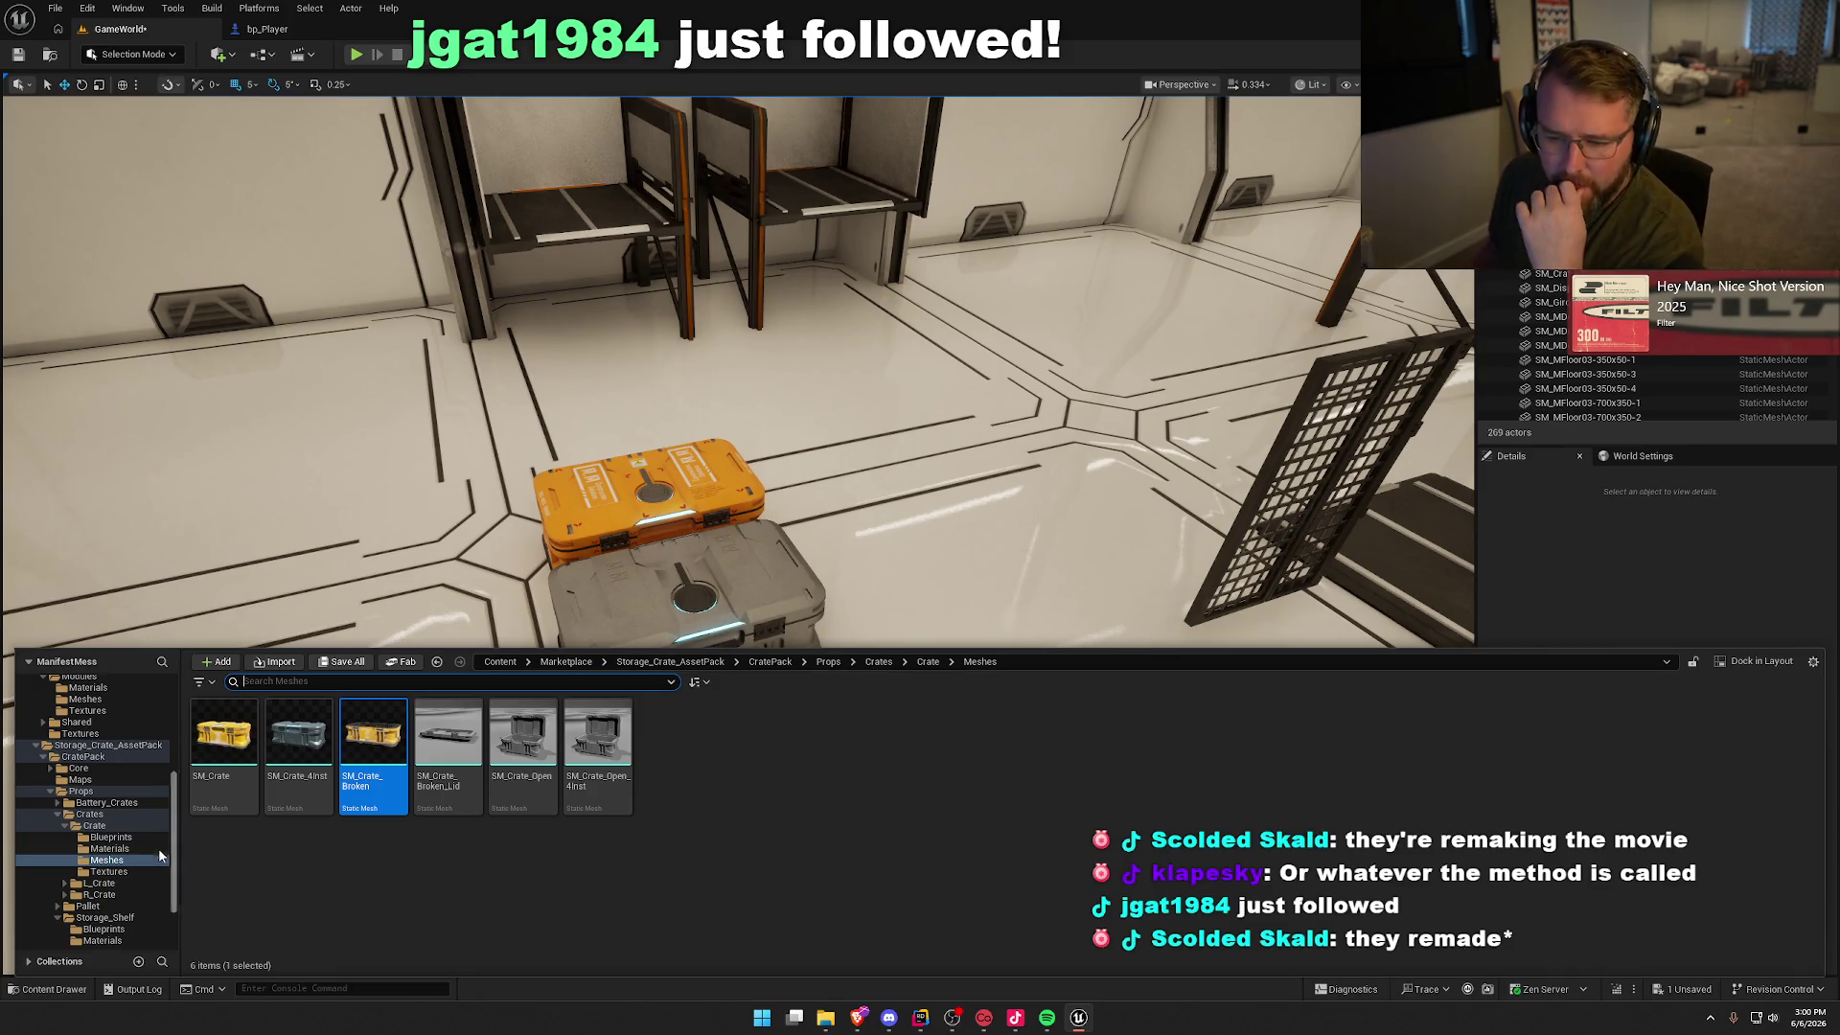
Step: Open the L_Crate Meshes folder in the Content Drawer
click(100, 882)
click(351, 747)
double_click(352, 748)
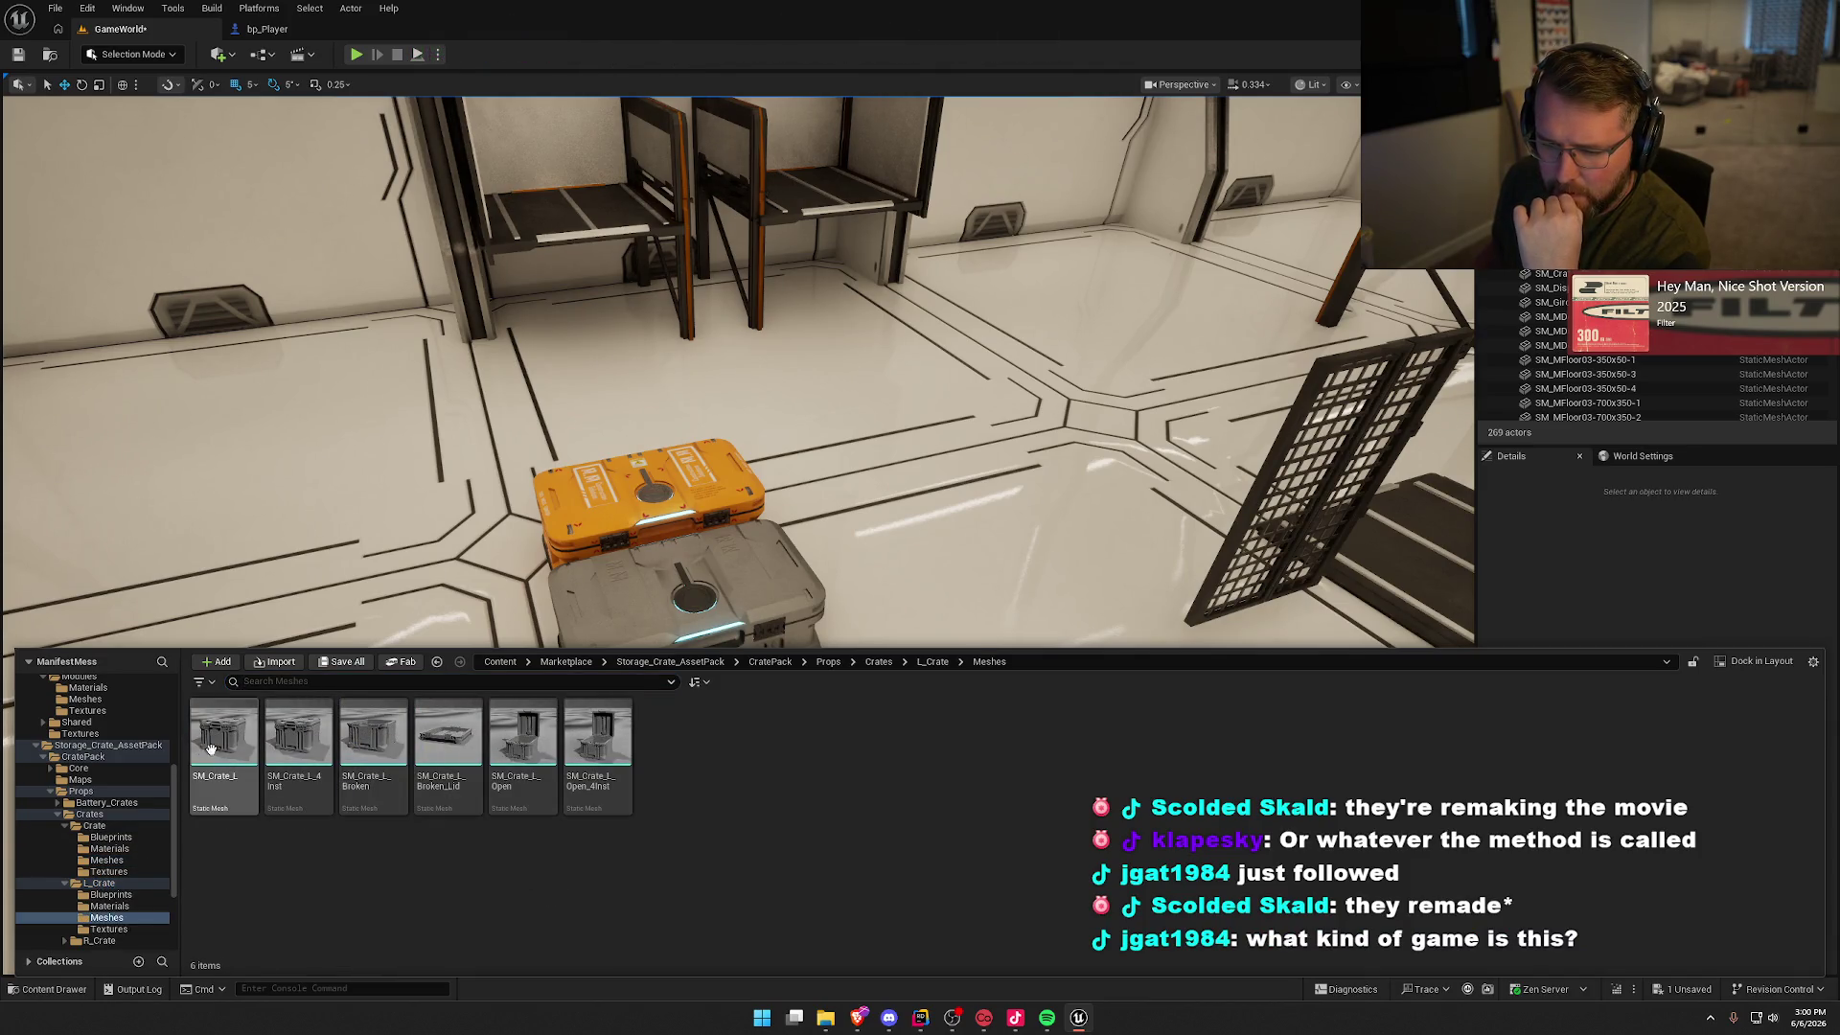
Step: Place large orange and grey SM_Crate_L crates beside the first crates near the chairs
drag(221, 762, 359, 558)
key(f)
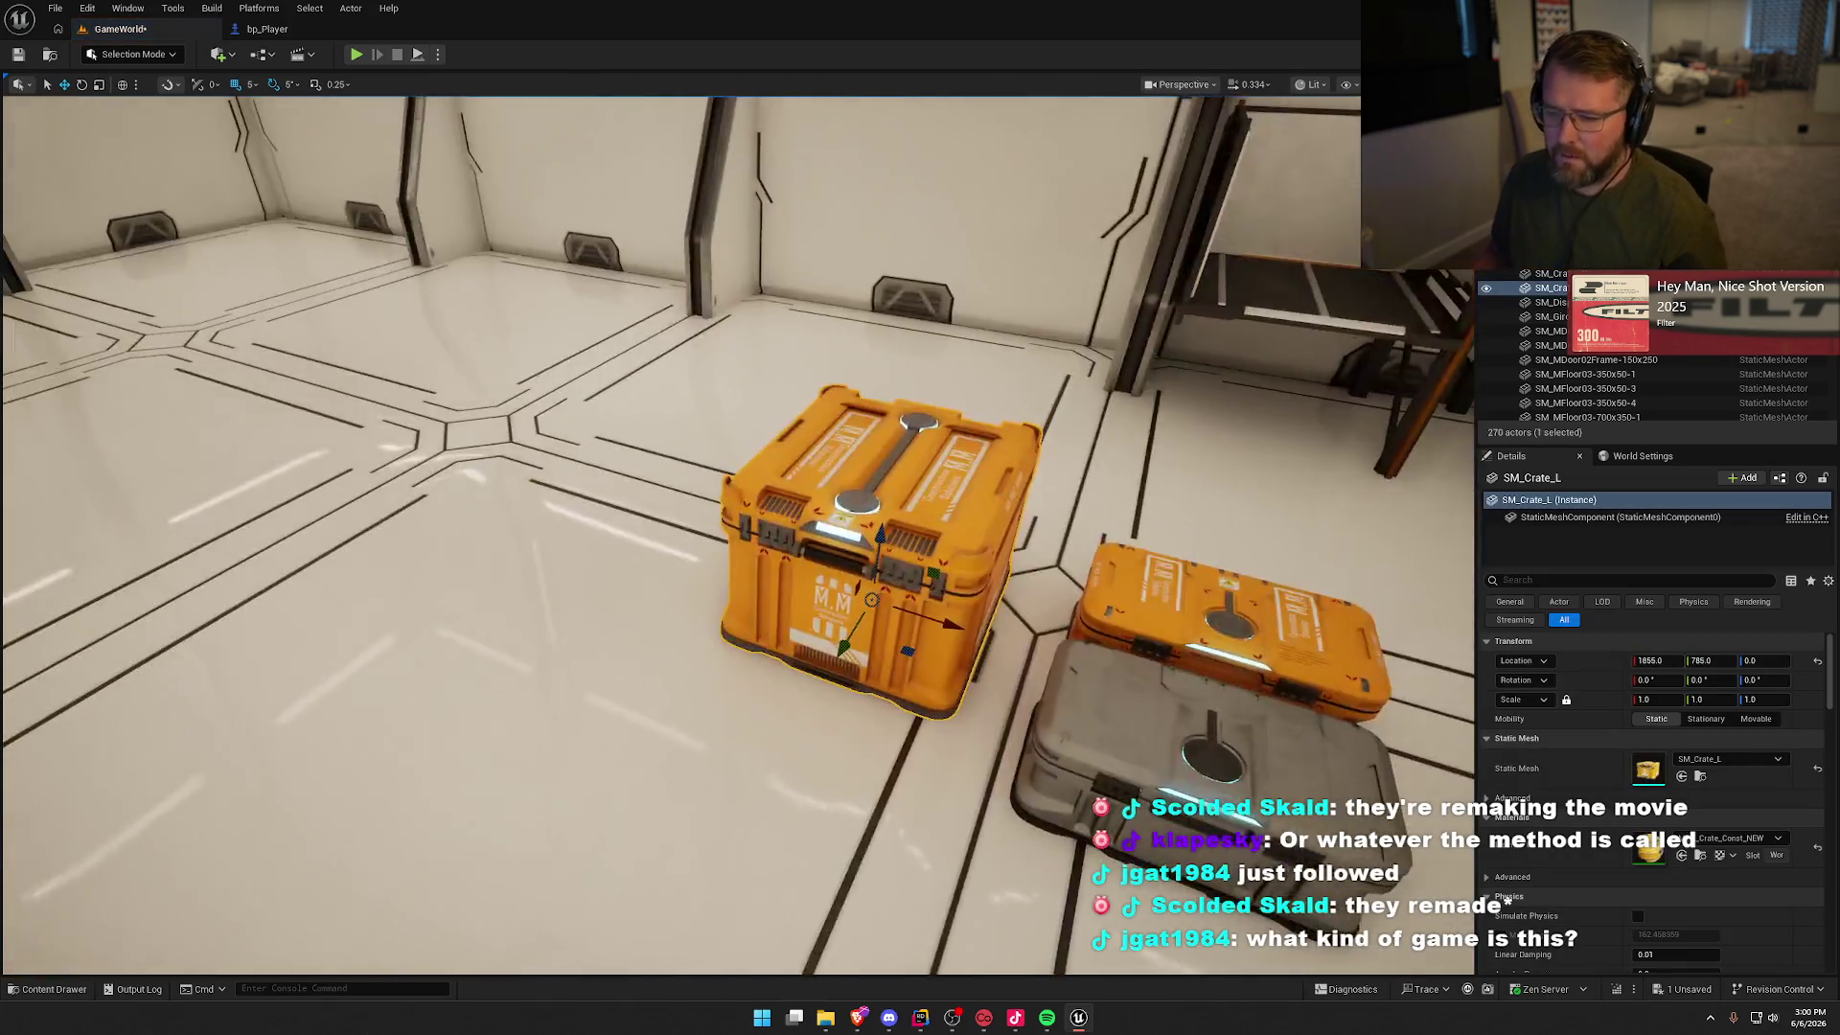
scroll(671, 479, down, 5)
key(ctrl+space)
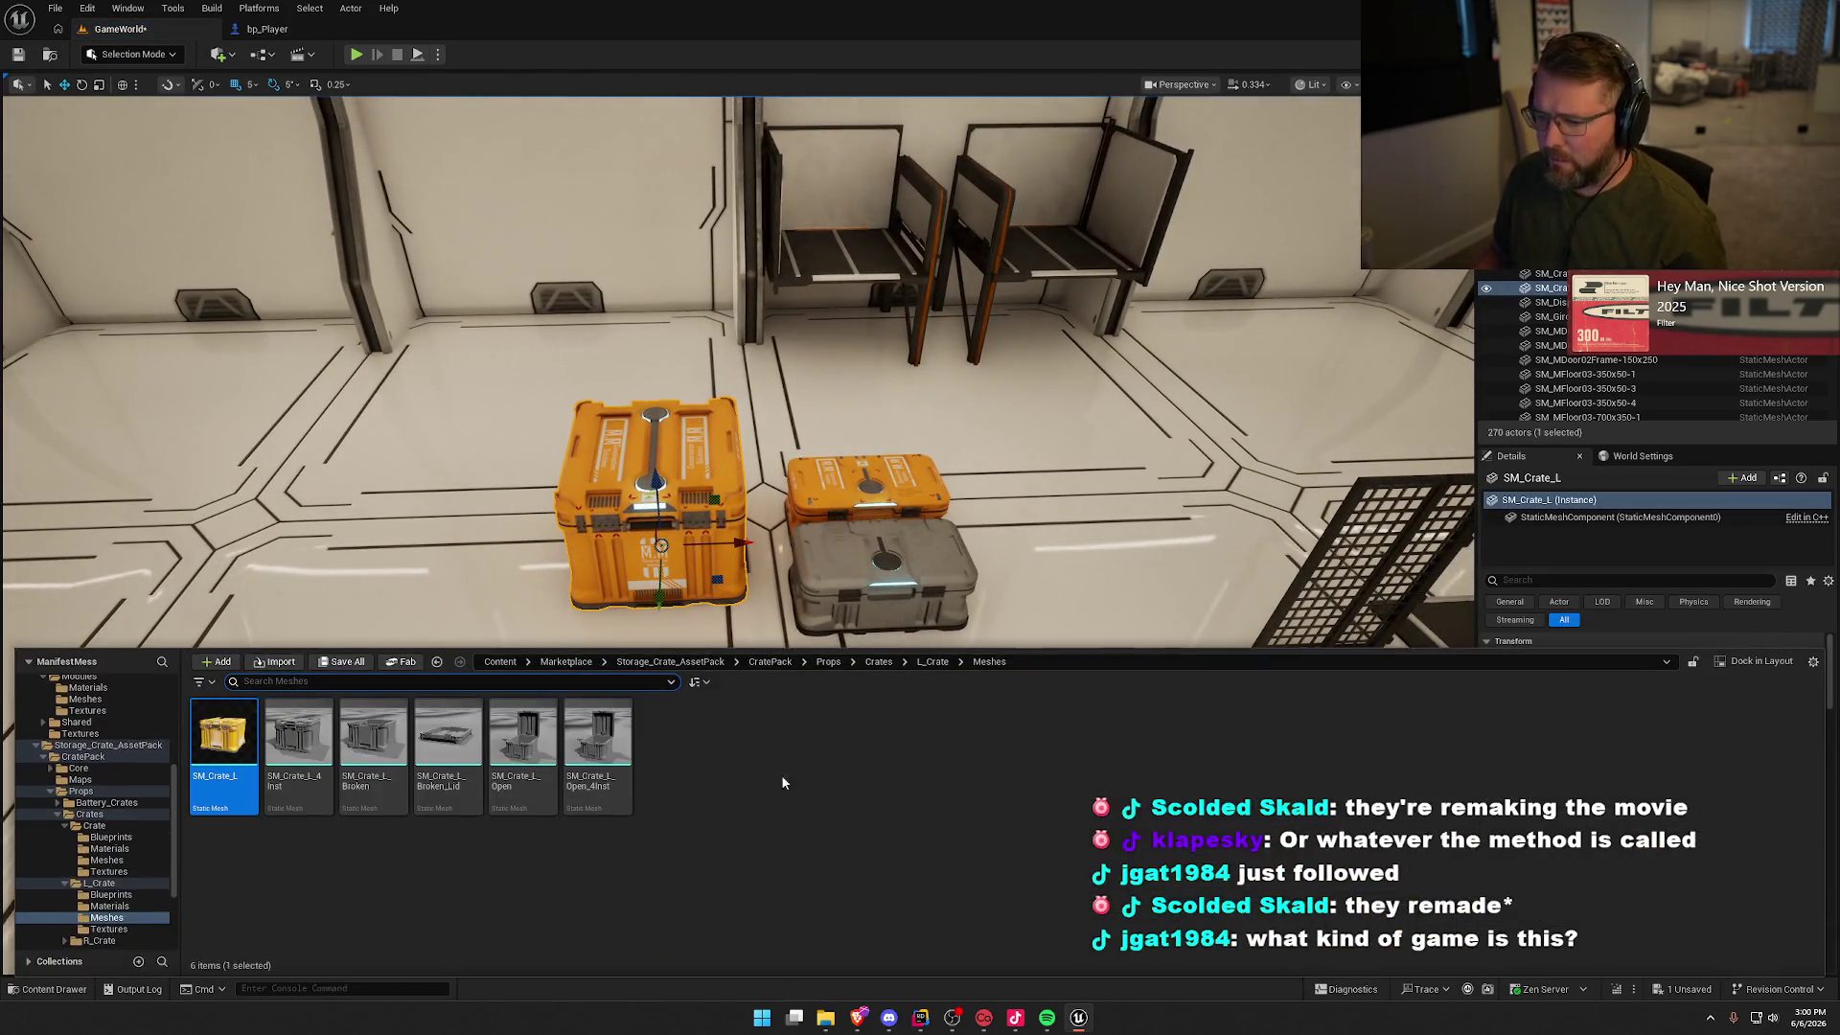
mouse_move(299, 738)
mouse_down()
mouse_move(384, 670)
mouse_move(421, 537)
mouse_move(451, 523)
mouse_up()
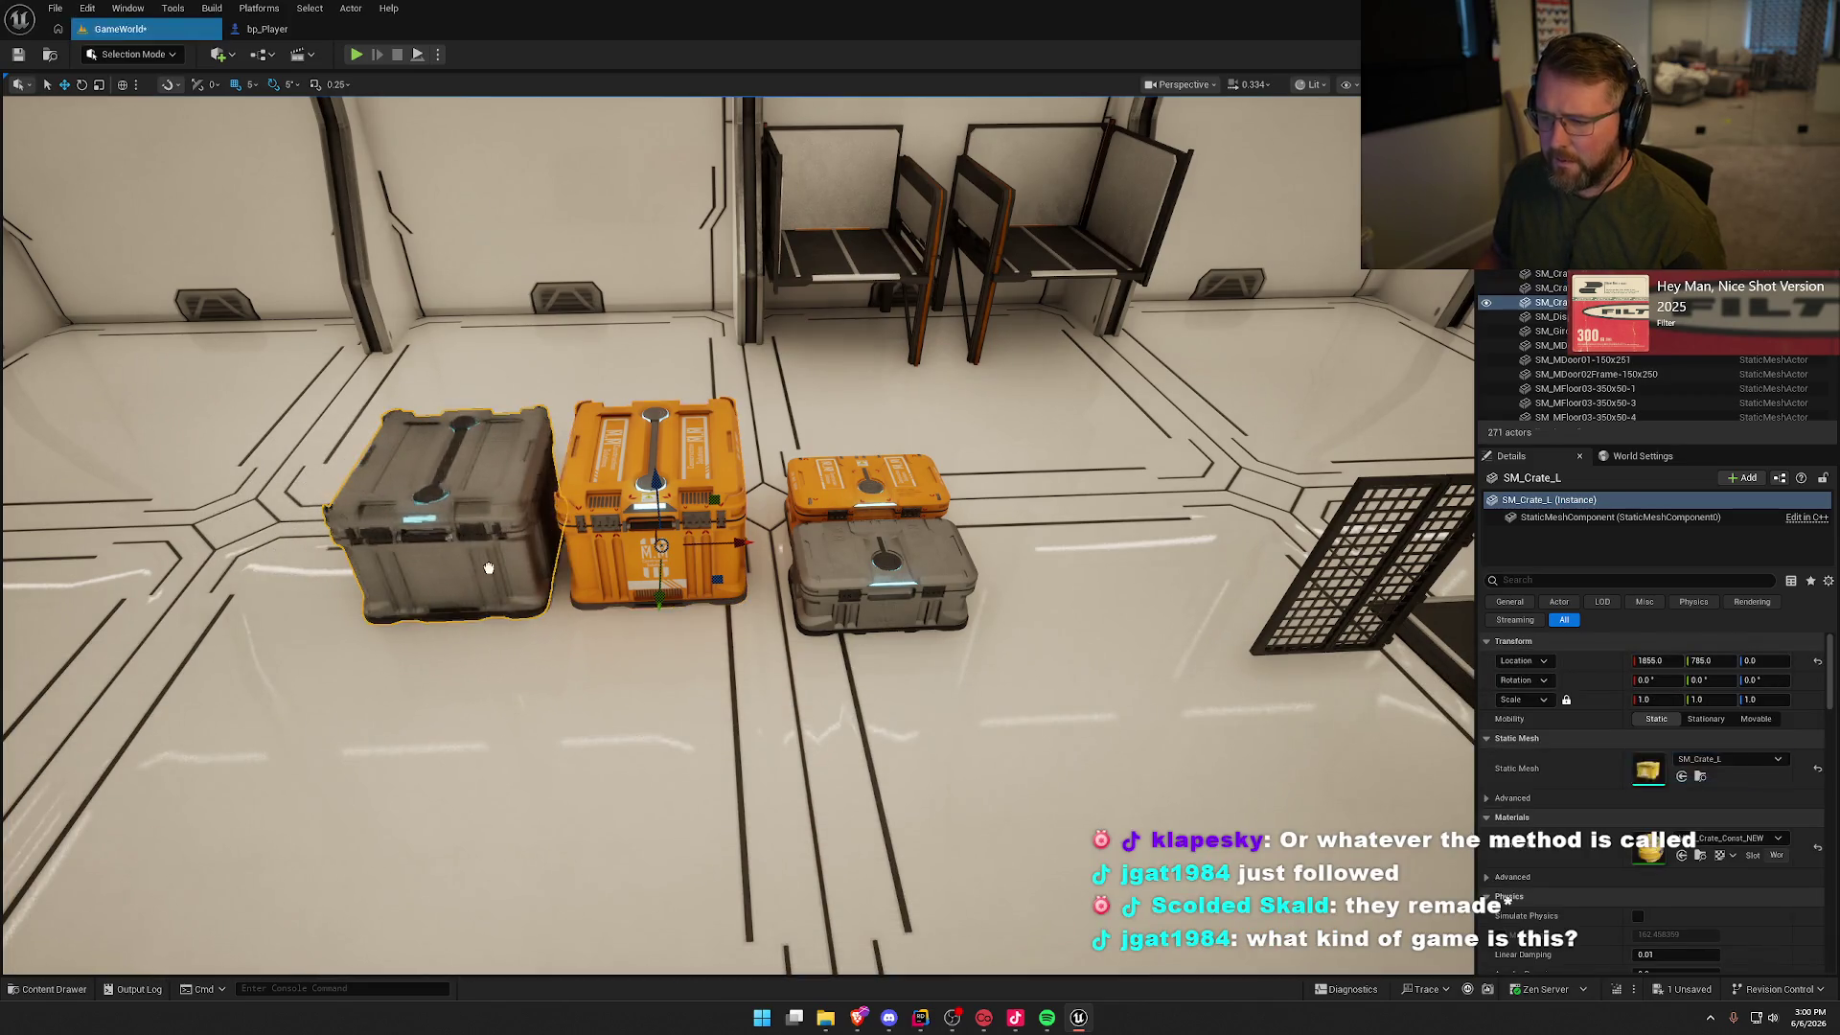
Step: Place a small orange SM_Crate_R and its grey variant from R_Crate/Meshes beside them
key(ctrl+space)
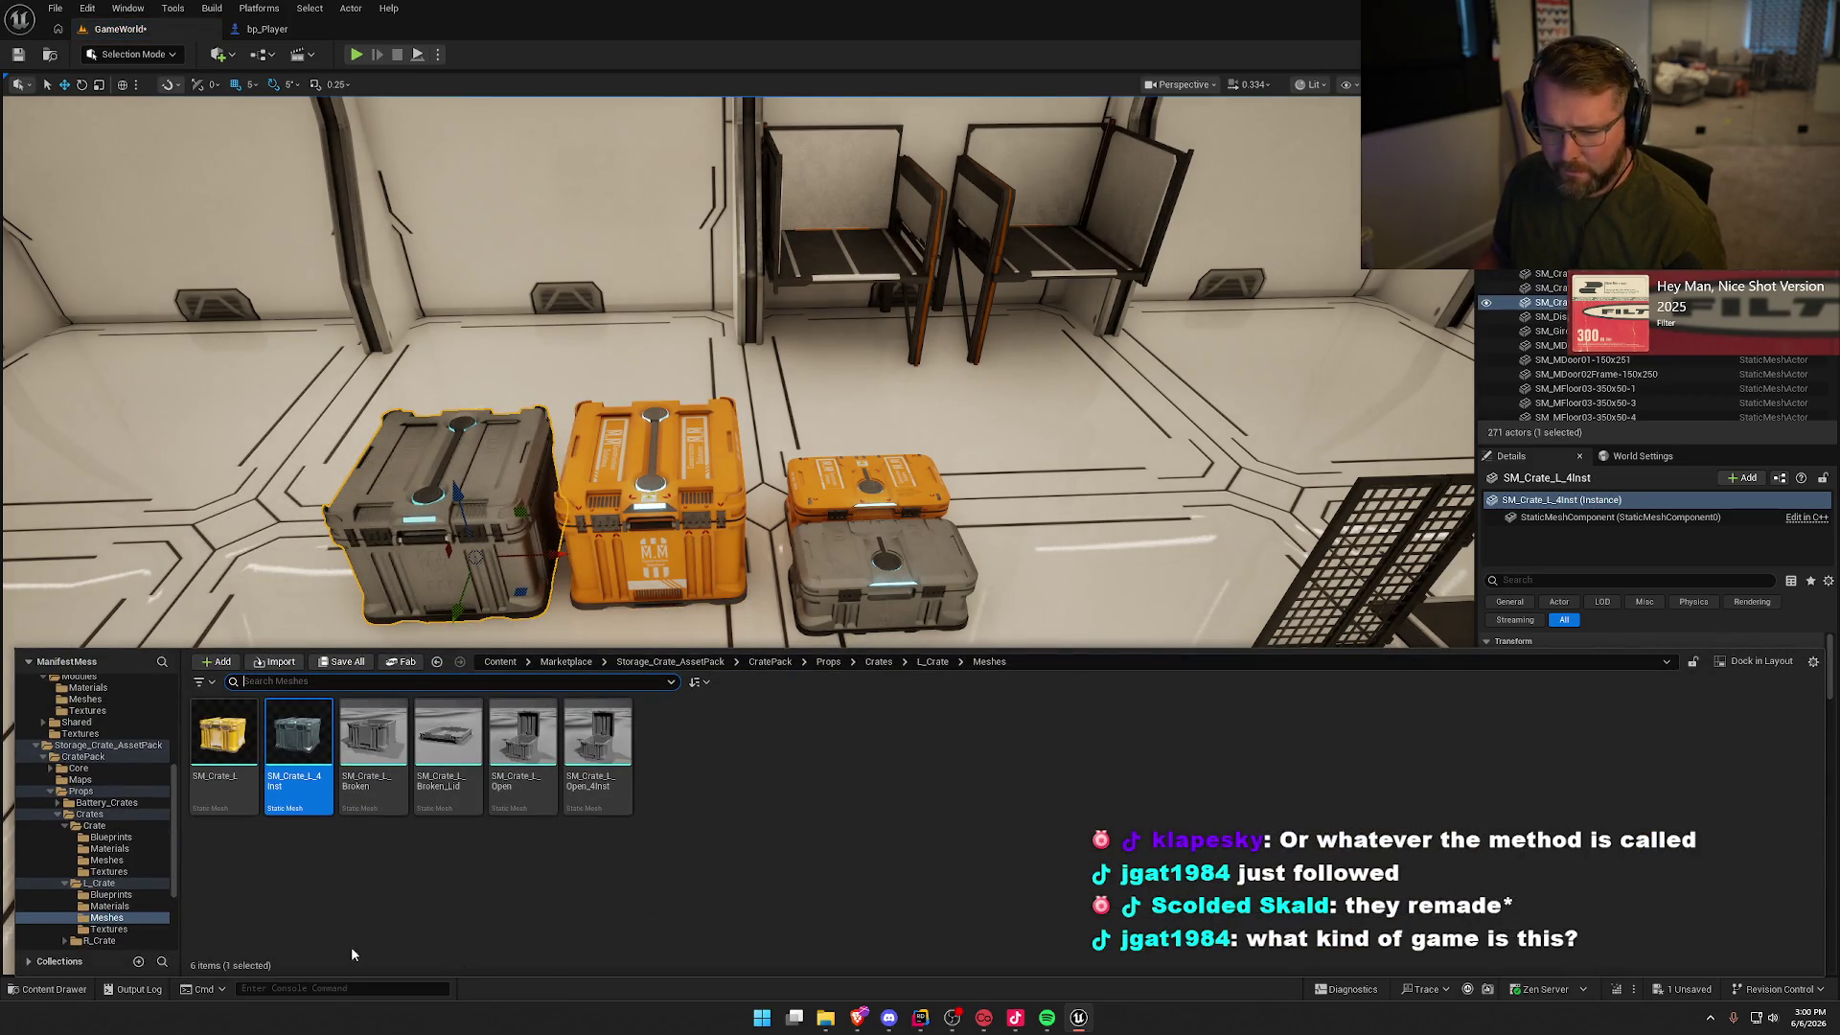
scroll(96, 862, down, 2)
click(99, 848)
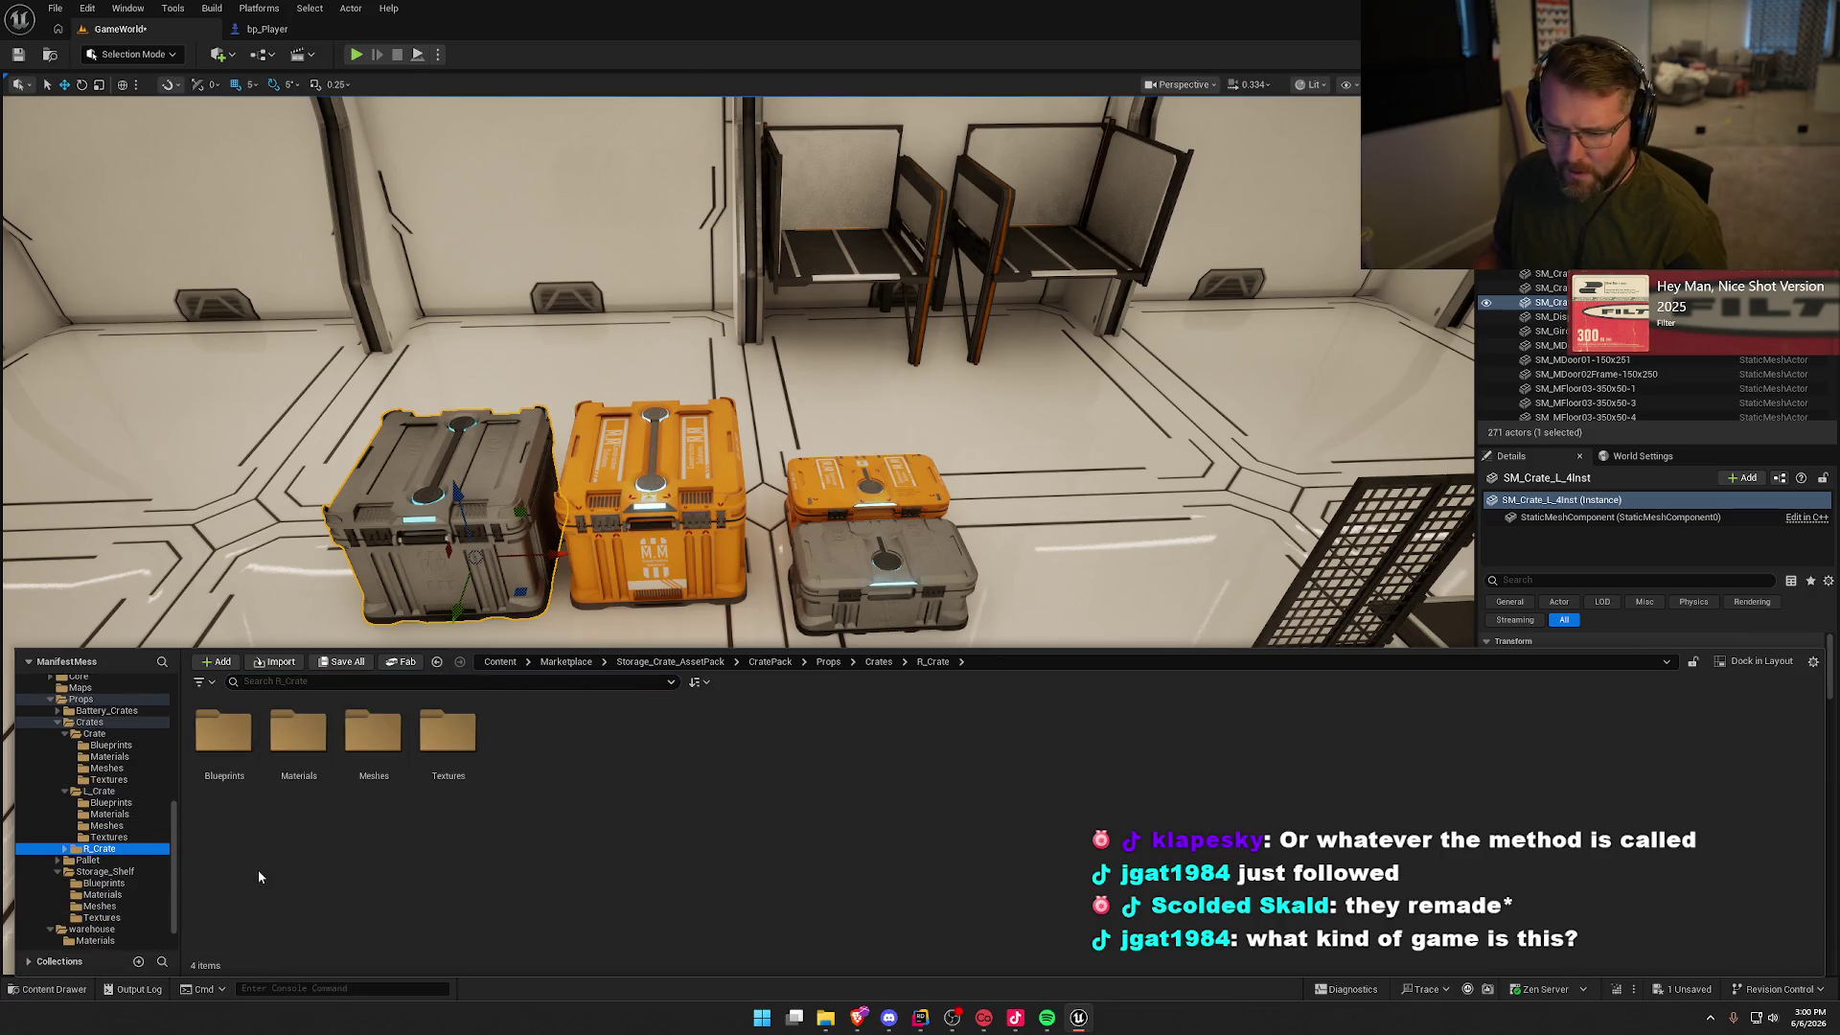
double_click(373, 733)
mouse_move(230, 763)
mouse_down()
mouse_move(1006, 518)
mouse_move(1030, 527)
mouse_up()
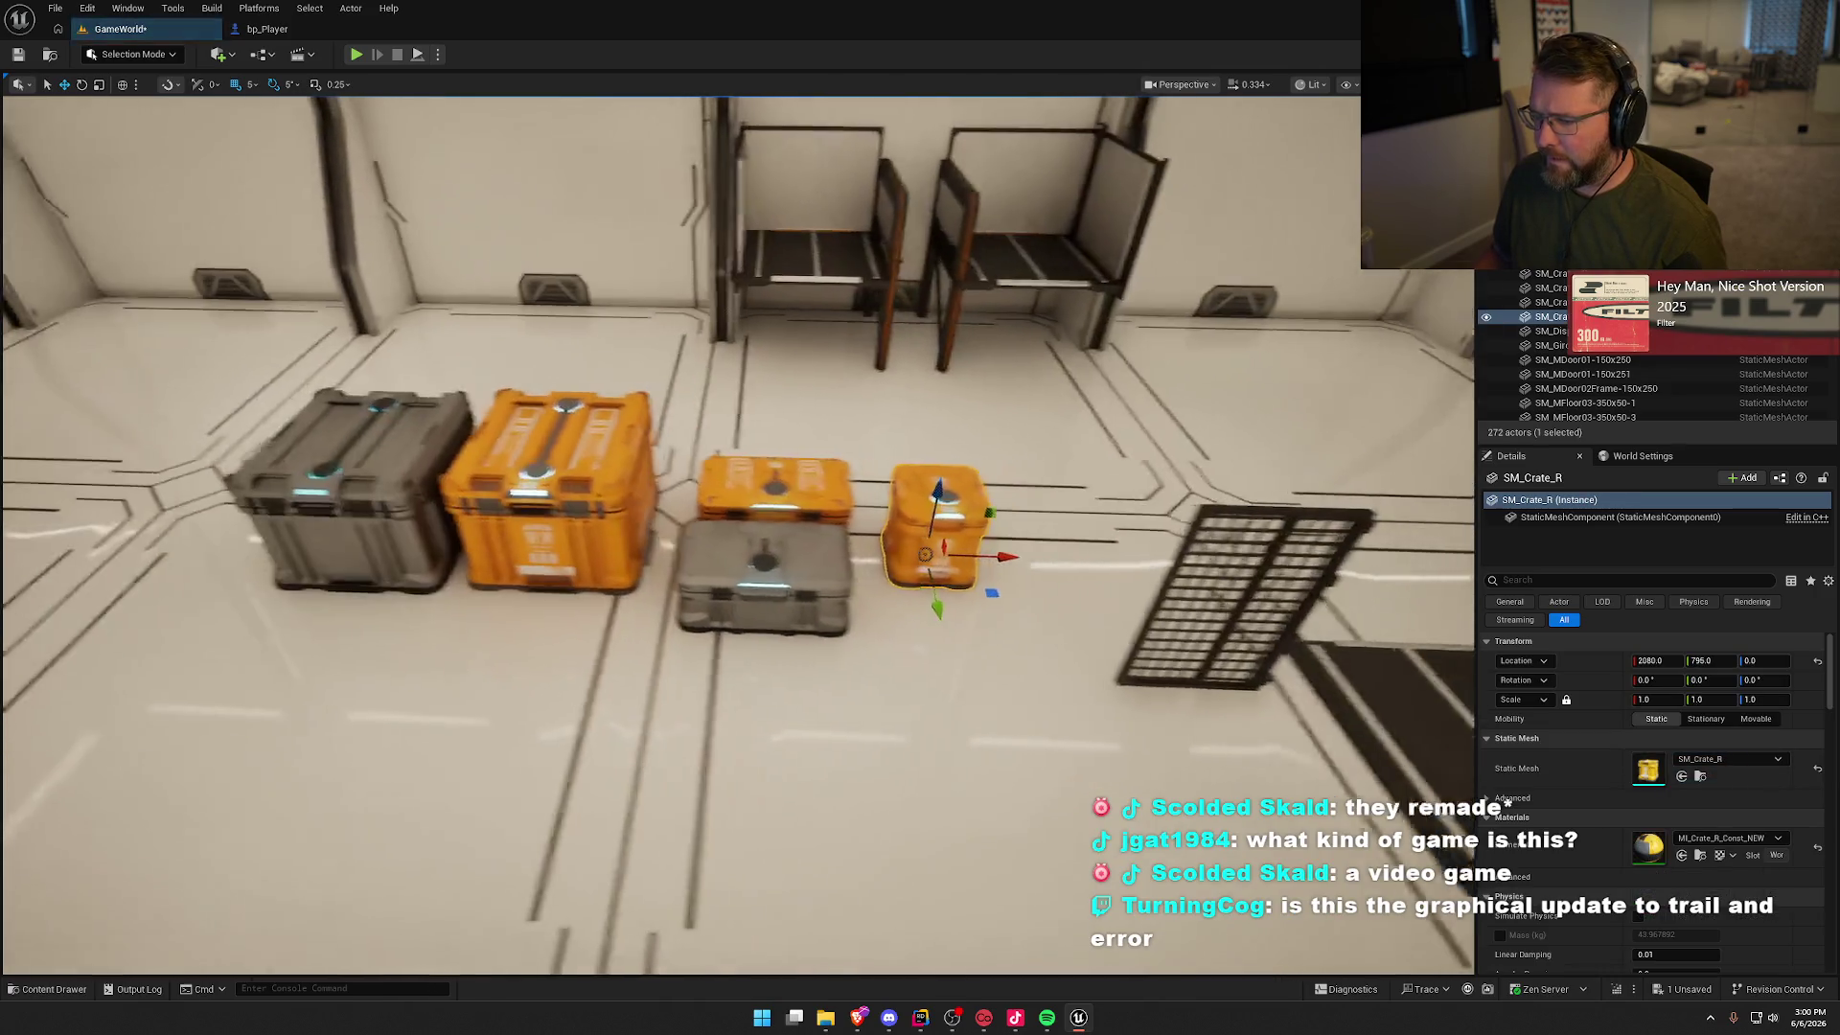
key(ctrl+space)
mouse_move(300, 757)
mouse_down()
mouse_move(862, 620)
mouse_move(910, 661)
mouse_up()
click(946, 892)
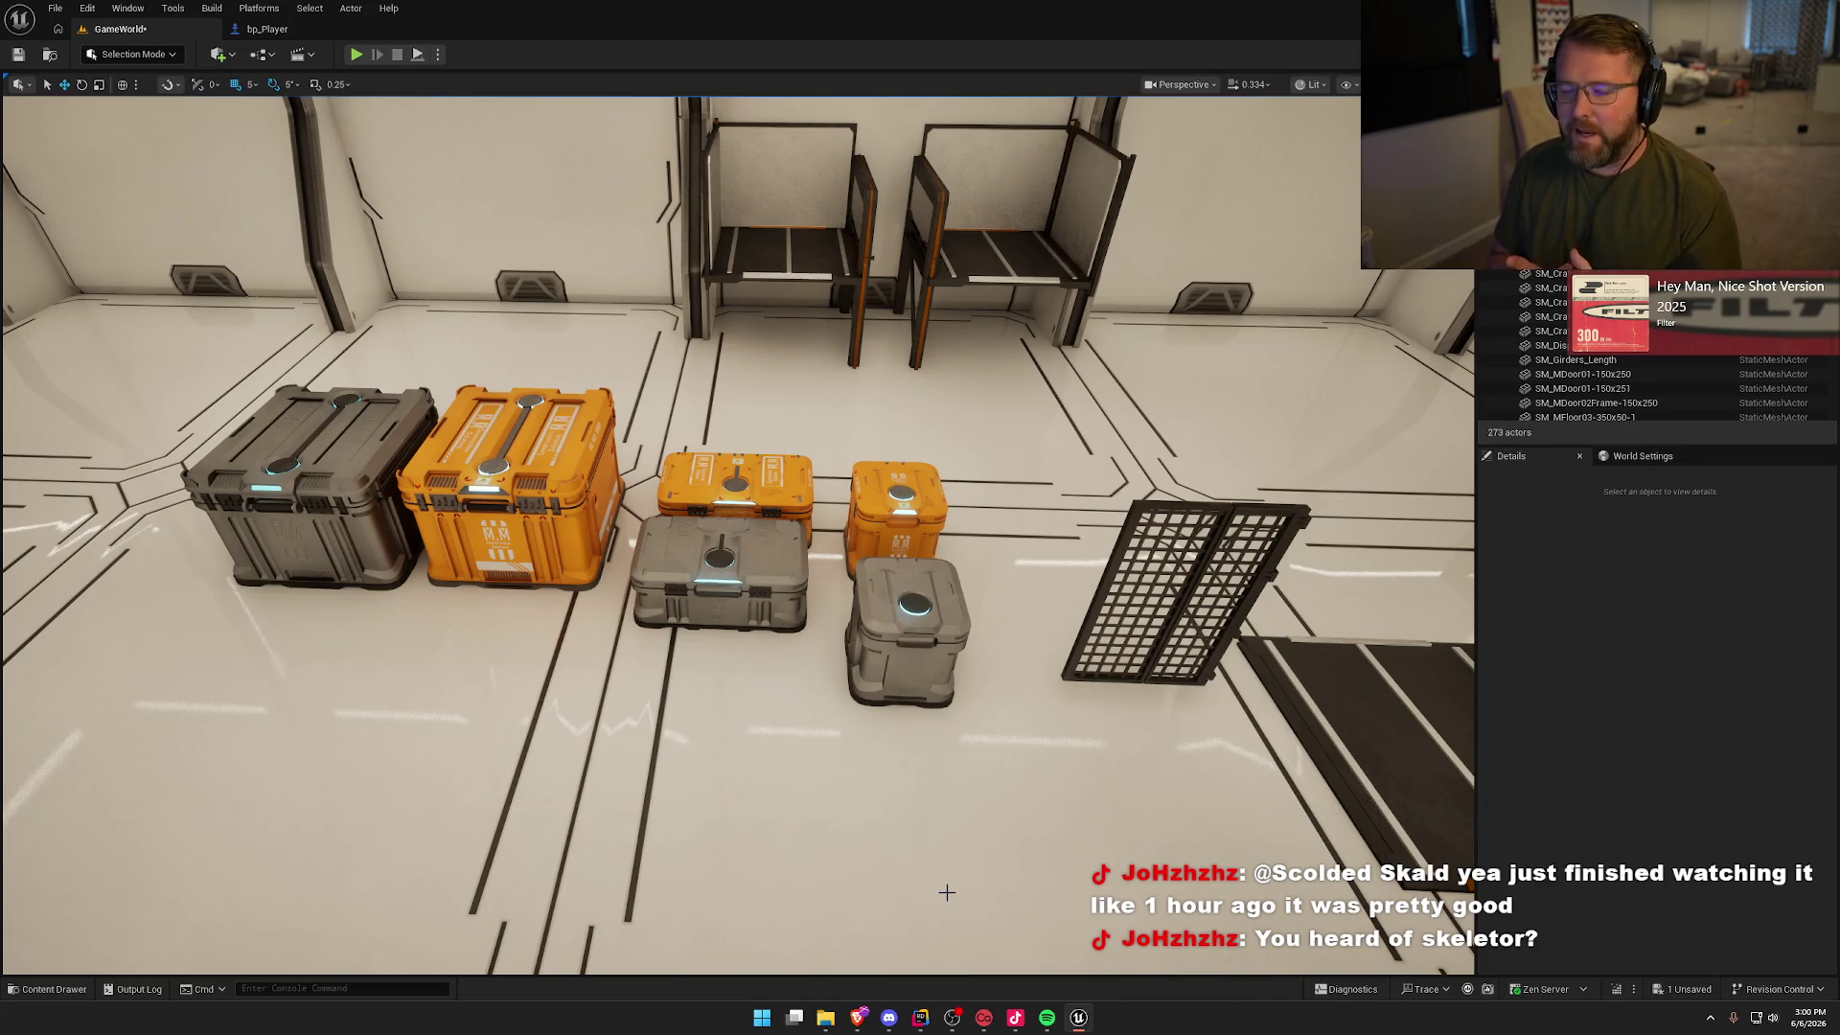
Step: Fly the view back to review the hallway lined with crates
mouse_move(945, 887)
mouse_down()
mouse_move(843, 959)
mouse_move(785, 958)
mouse_move(786, 900)
mouse_move(824, 891)
mouse_move(824, 862)
mouse_move(815, 905)
mouse_up()
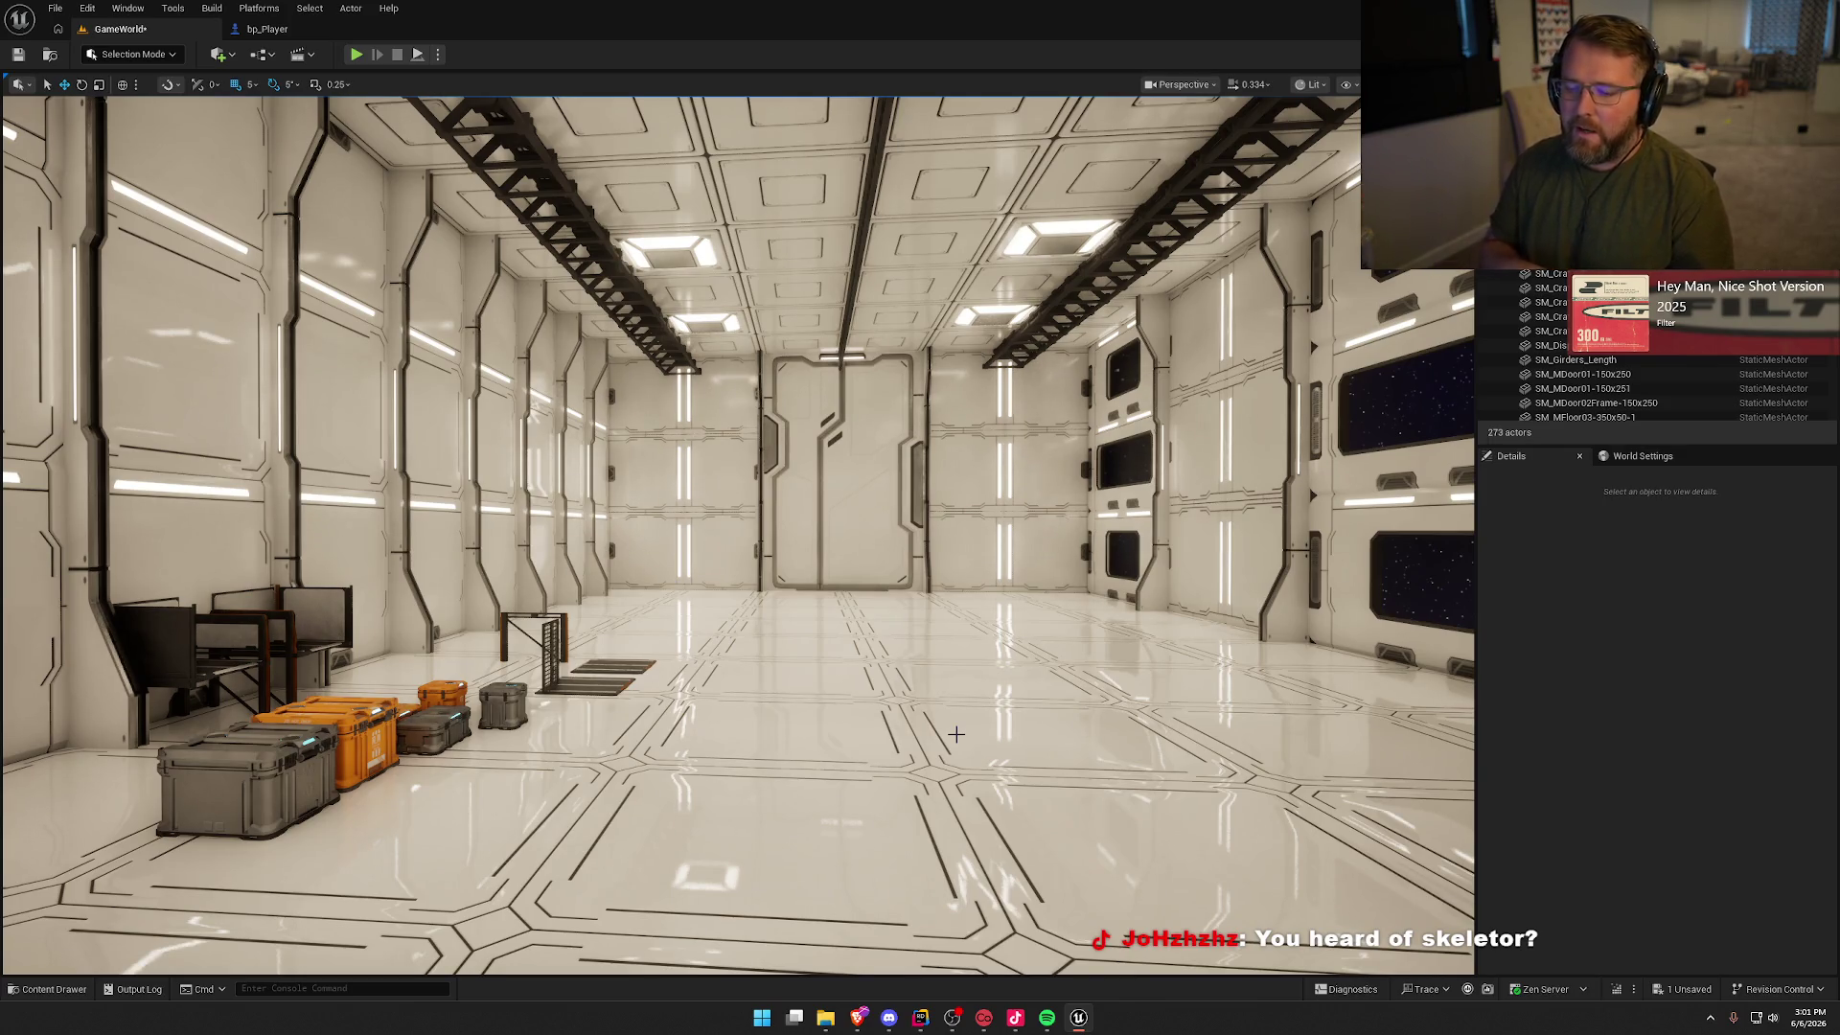
mouse_move(956, 734)
mouse_down()
mouse_move(996, 709)
mouse_move(815, 642)
mouse_up()
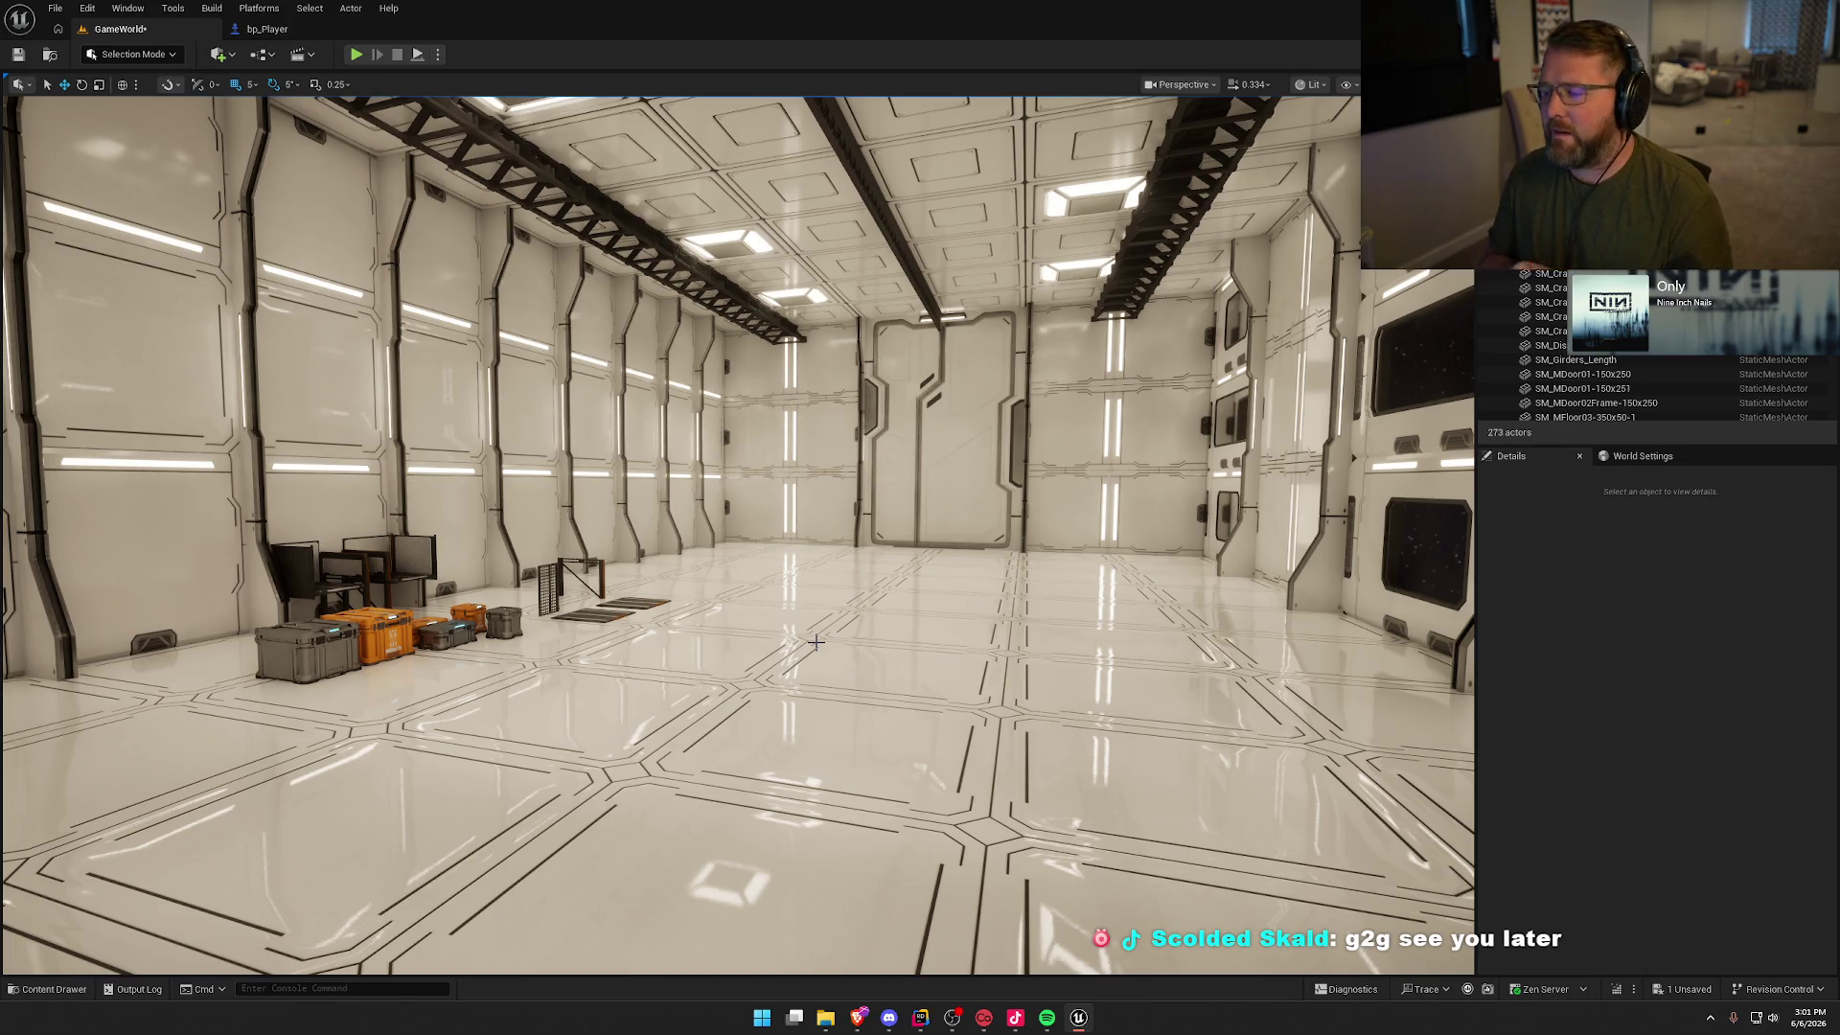
mouse_move(748, 589)
mouse_down()
mouse_move(644, 609)
mouse_move(652, 633)
mouse_move(766, 616)
mouse_up()
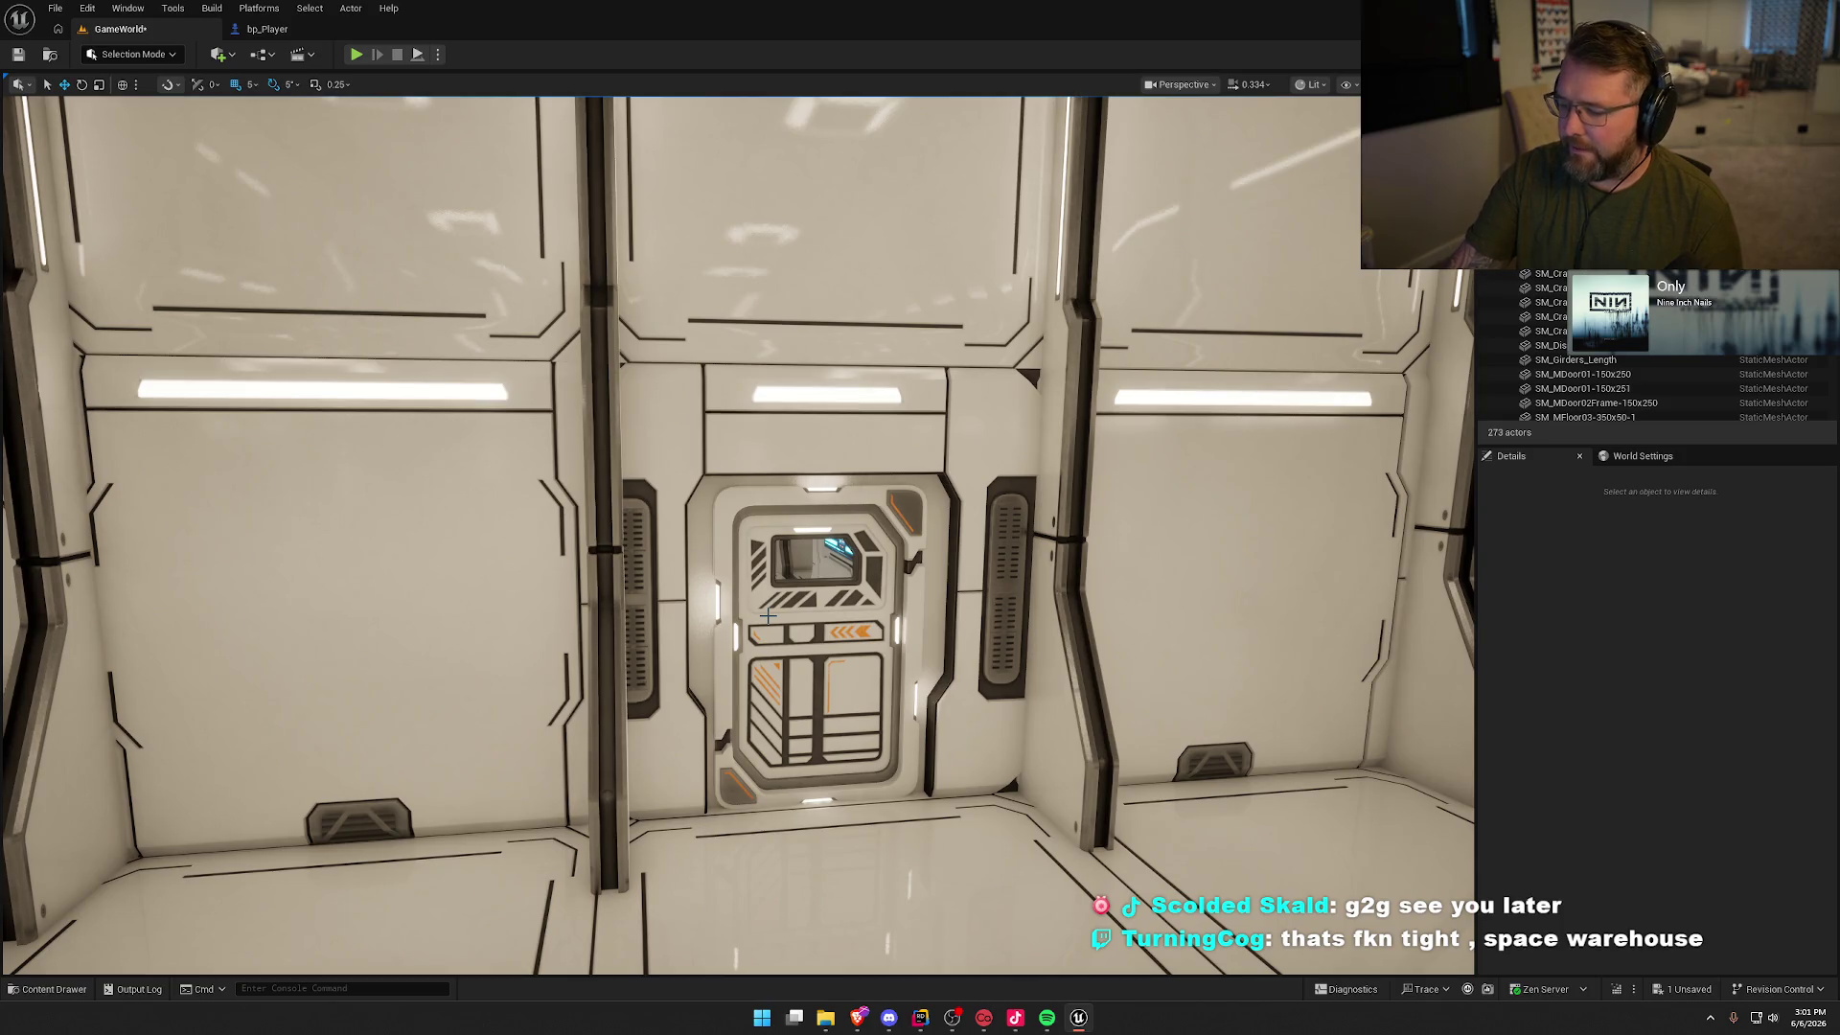
mouse_move(768, 614)
mouse_down()
mouse_move(594, 618)
mouse_move(738, 638)
mouse_move(685, 638)
mouse_move(774, 604)
mouse_move(767, 570)
mouse_move(795, 613)
mouse_move(862, 632)
mouse_move(836, 651)
mouse_up()
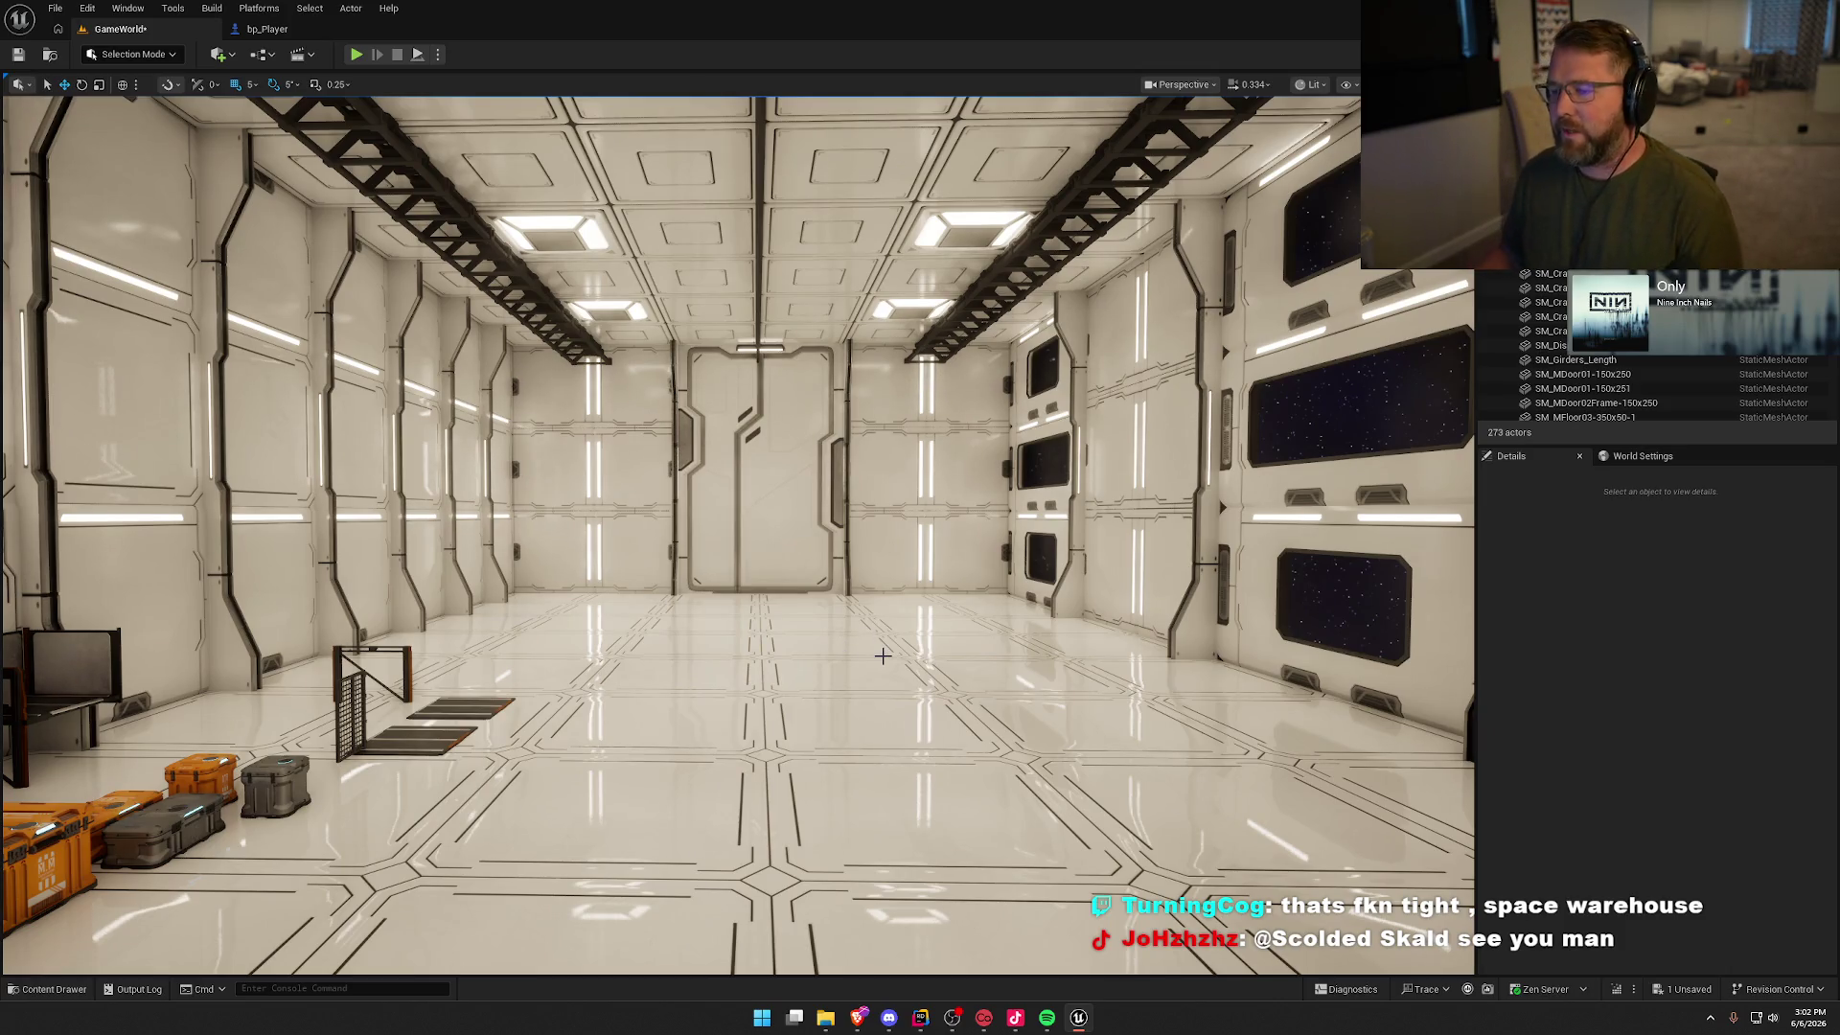
drag(887, 645, 892, 652)
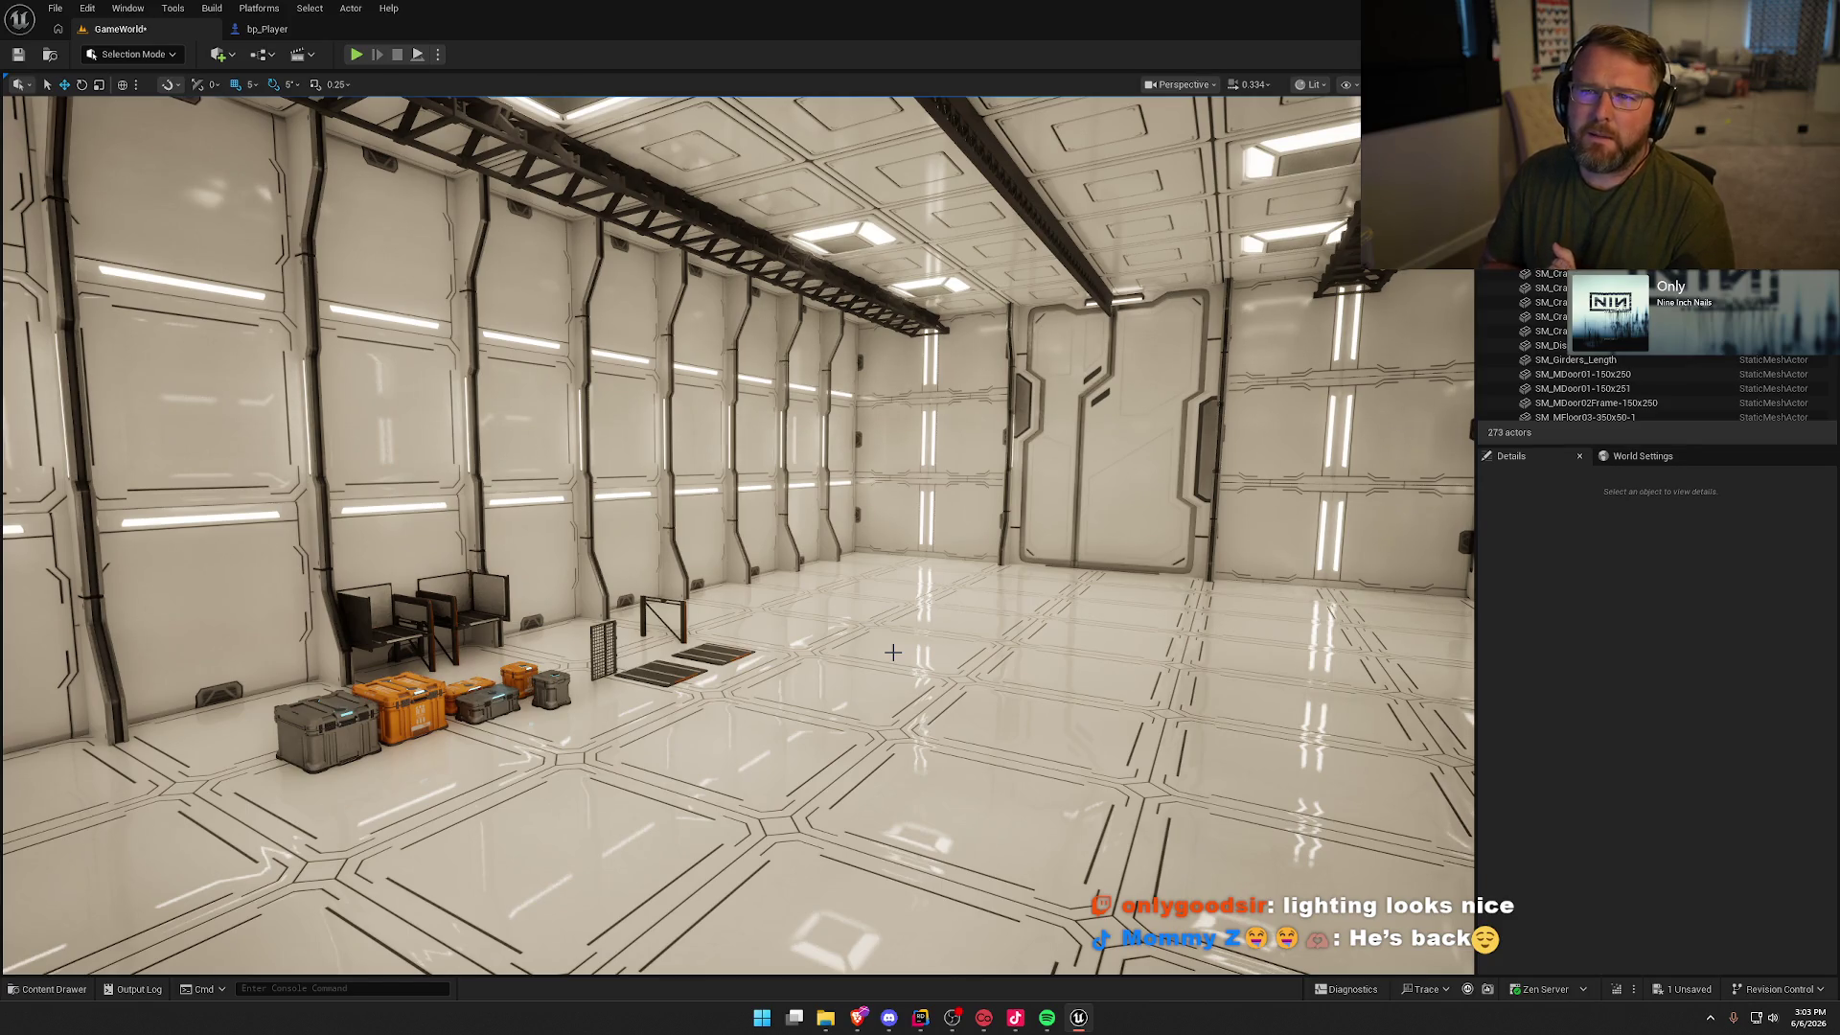
mouse_move(888, 646)
mouse_down()
mouse_move(947, 613)
mouse_move(824, 623)
mouse_move(958, 537)
mouse_move(1014, 473)
mouse_up()
mouse_move(706, 505)
mouse_down()
mouse_move(729, 505)
mouse_move(622, 513)
mouse_move(812, 508)
mouse_up()
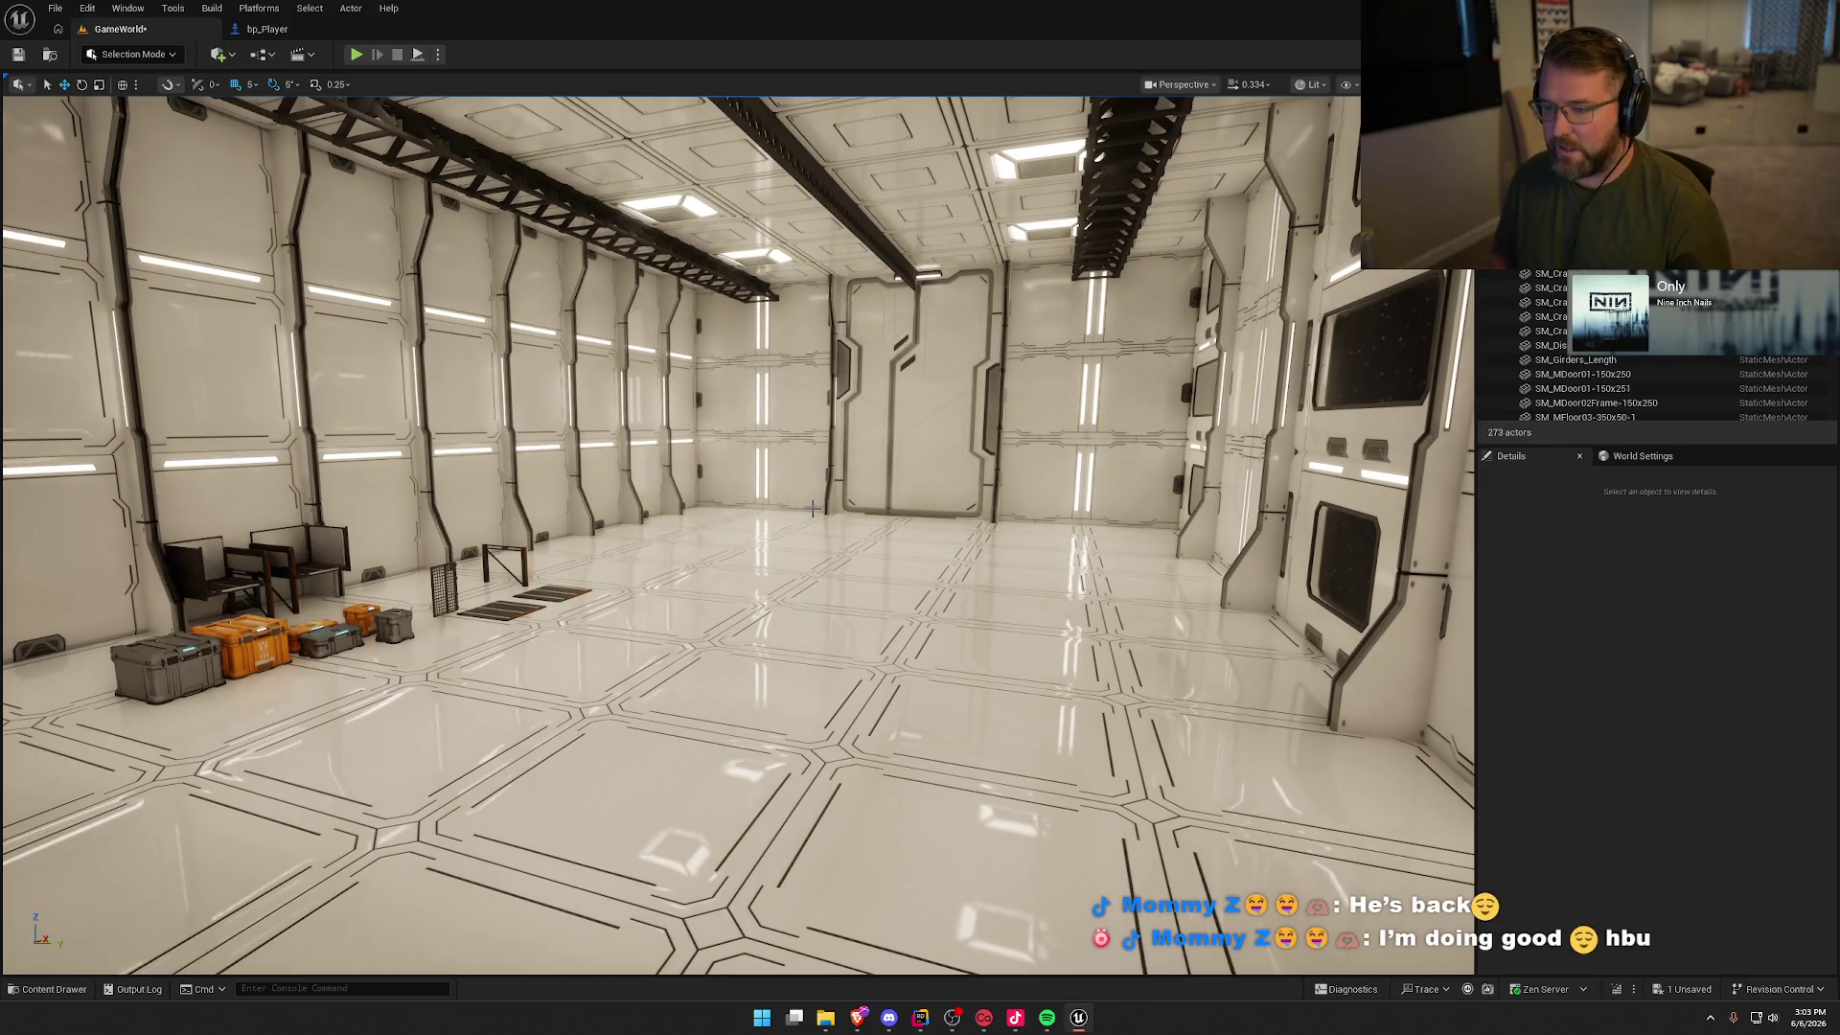
drag(813, 508, 909, 336)
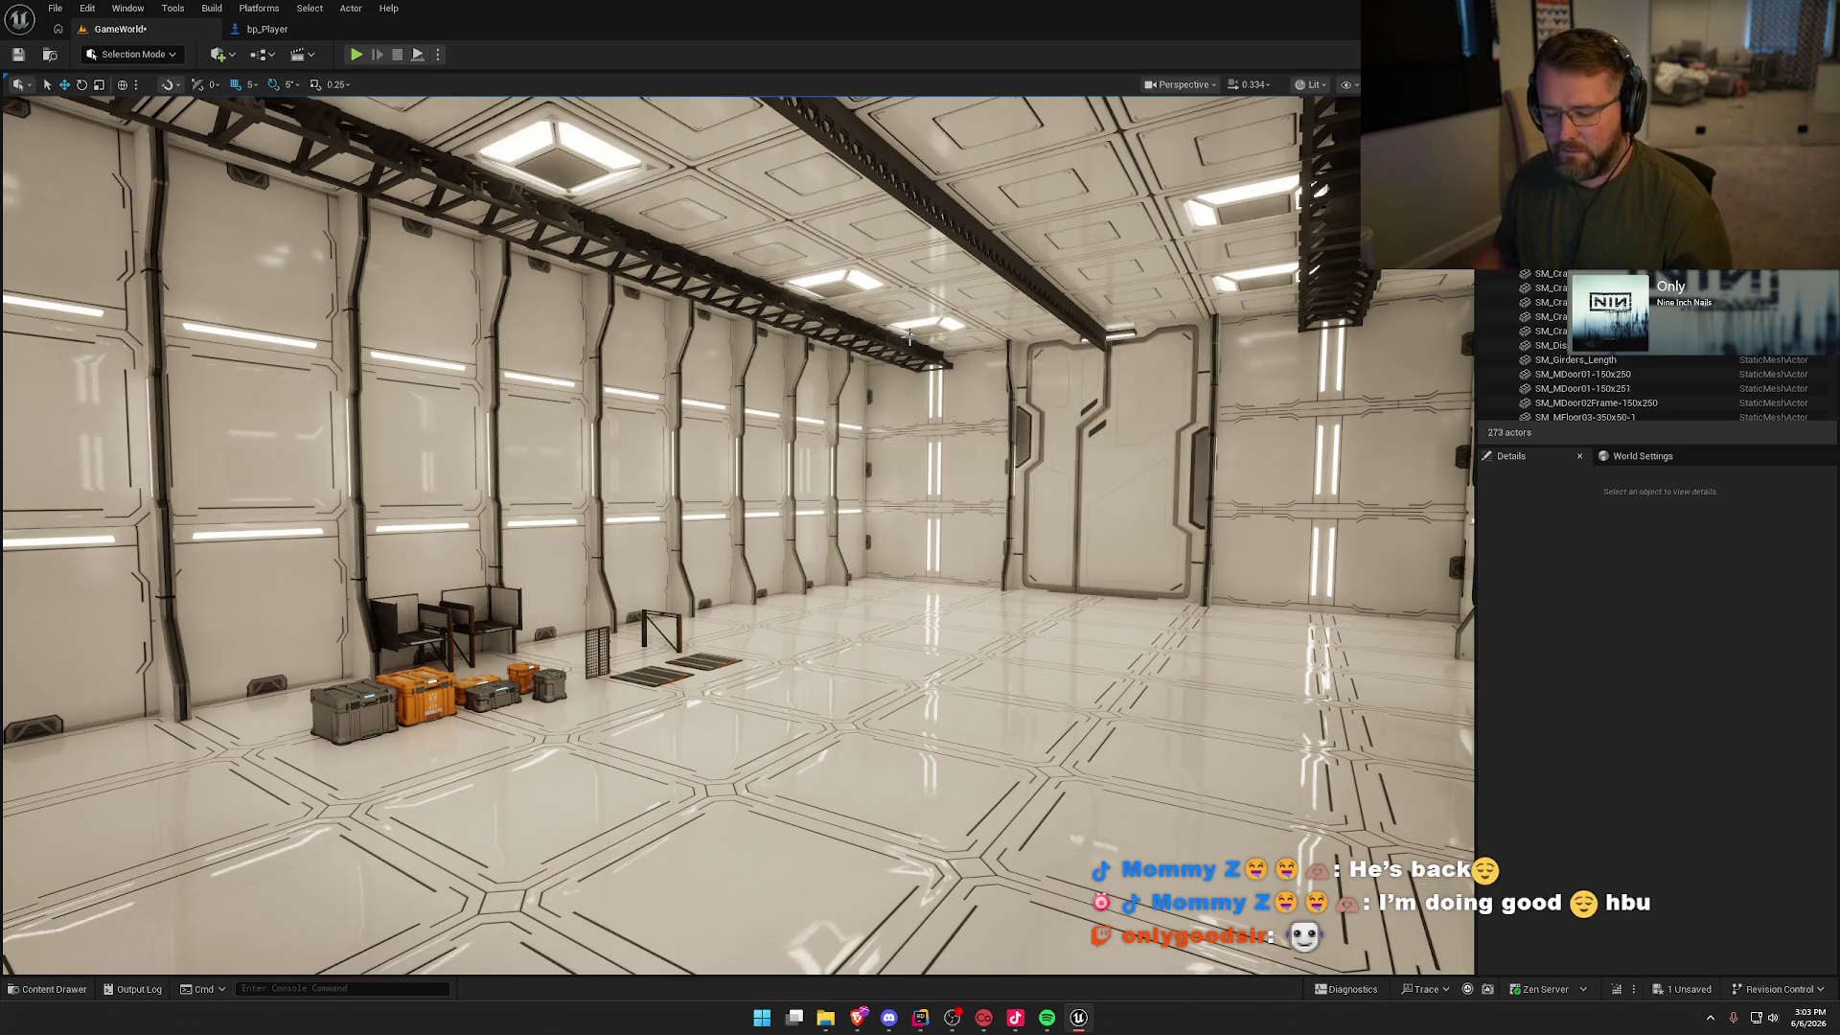
drag(908, 336, 908, 335)
Step: Locate the wall panel's assets and browse the SciFiWorld/Meshes folder's 95 meshes
key(ctrl+space)
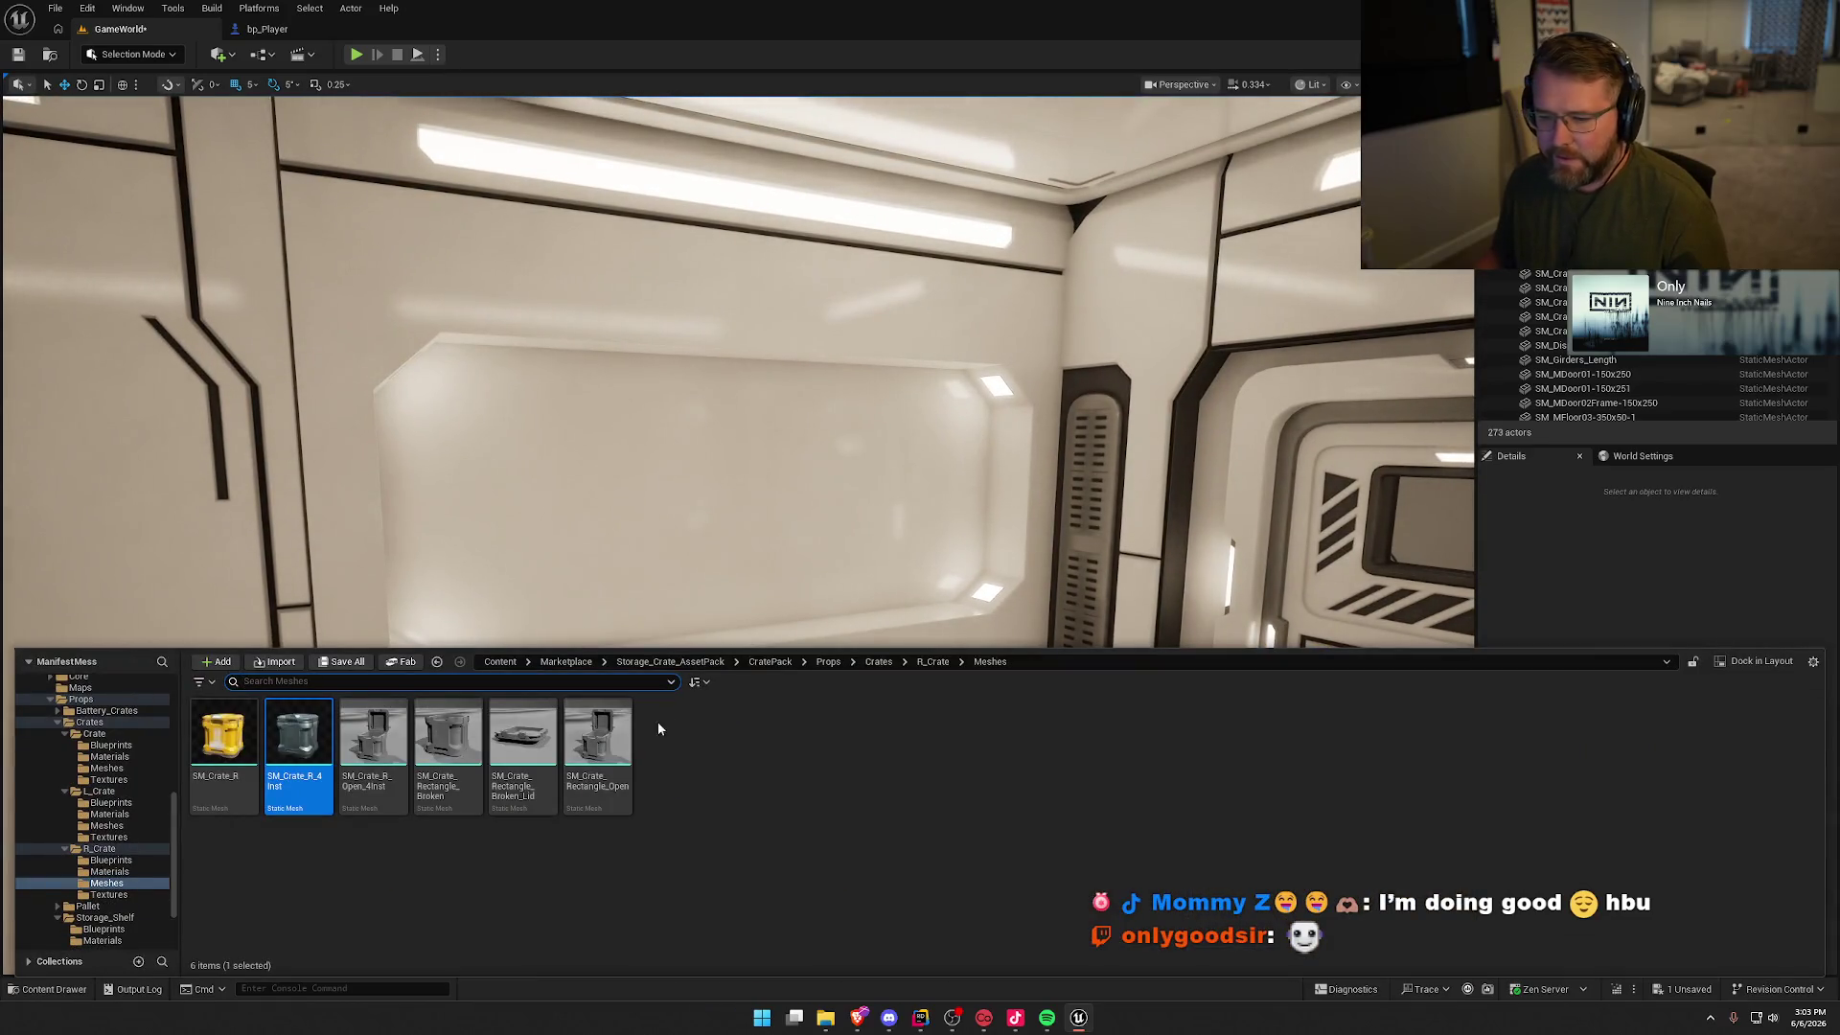
click(562, 501)
key(ctrl+b)
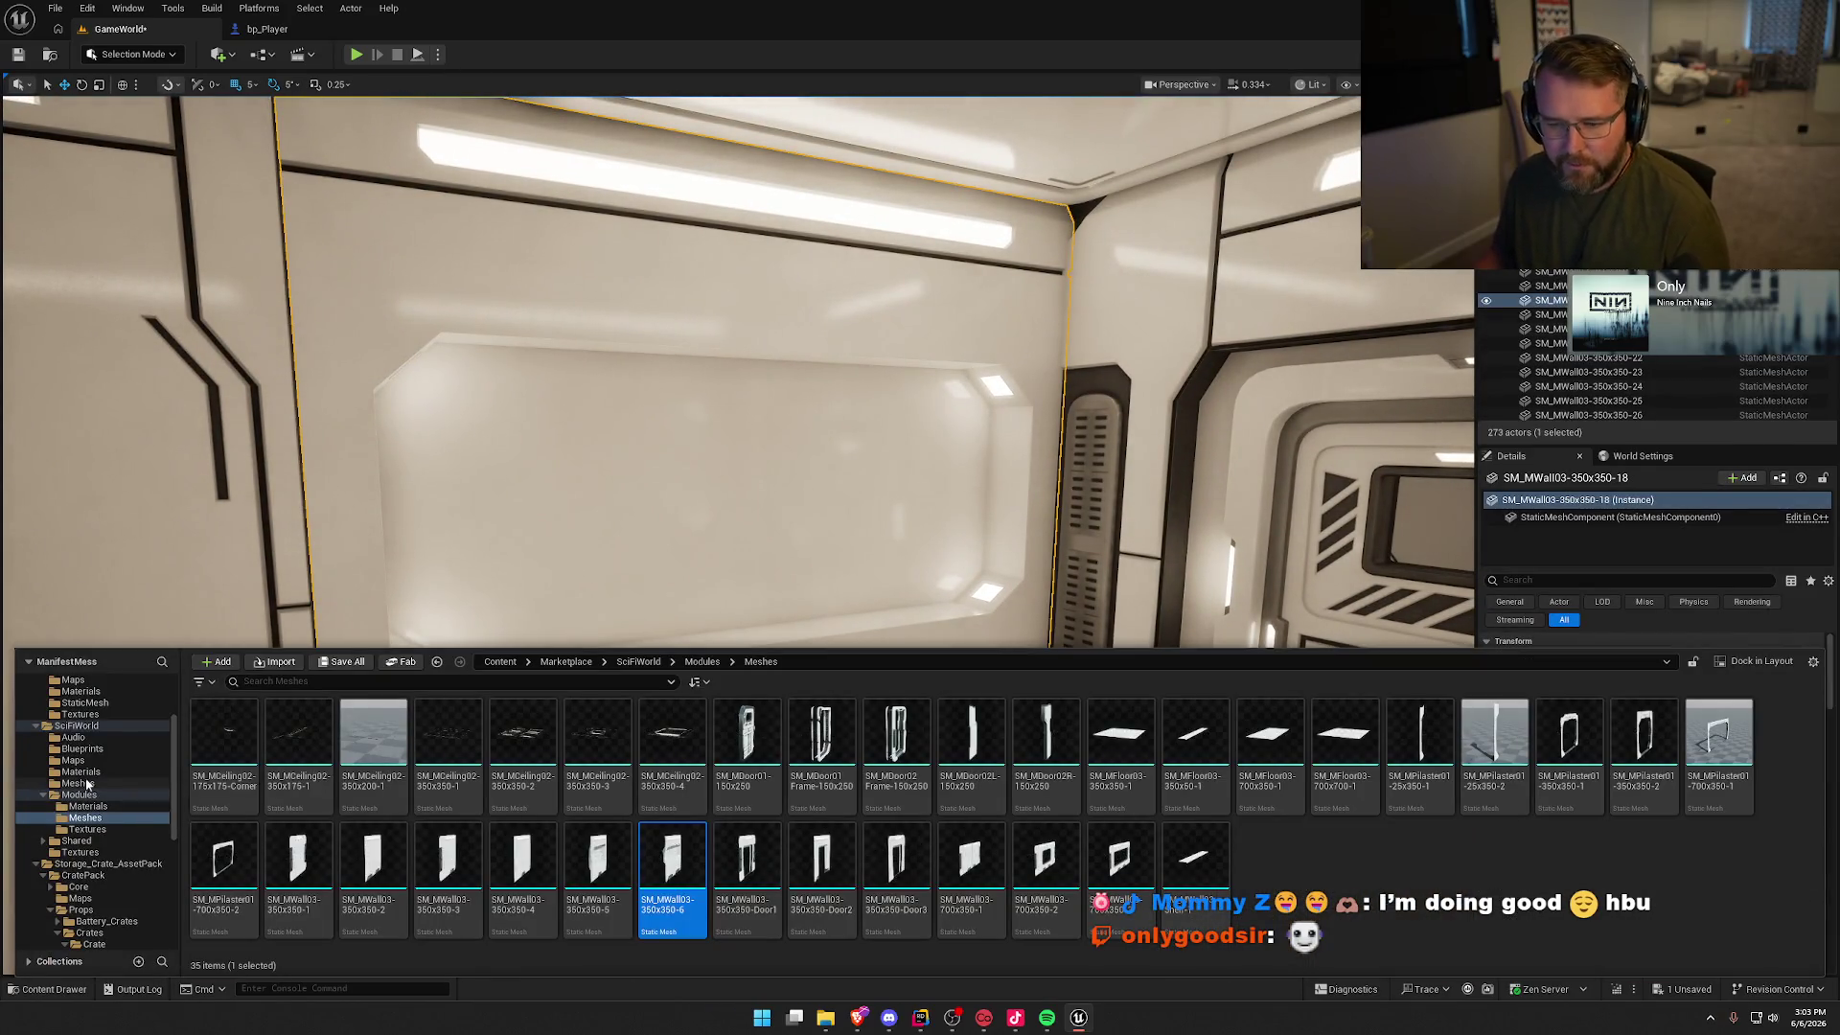
click(92, 760)
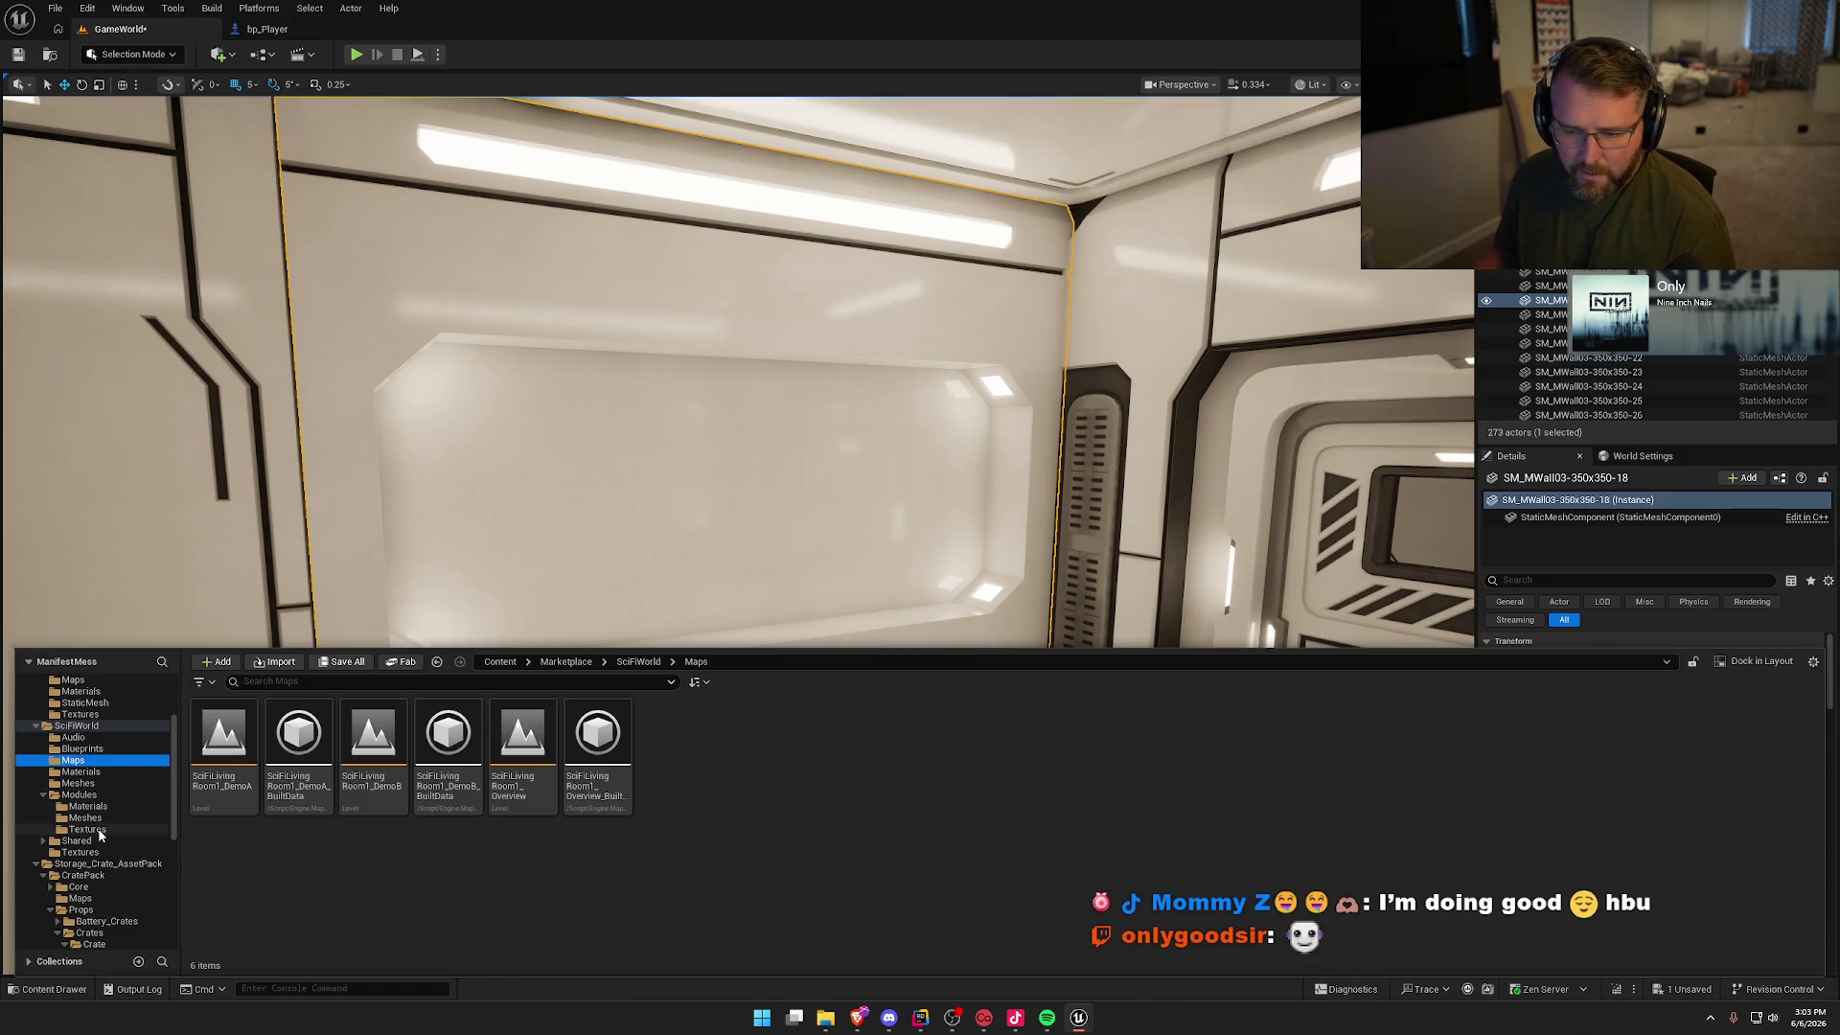
click(81, 794)
click(79, 783)
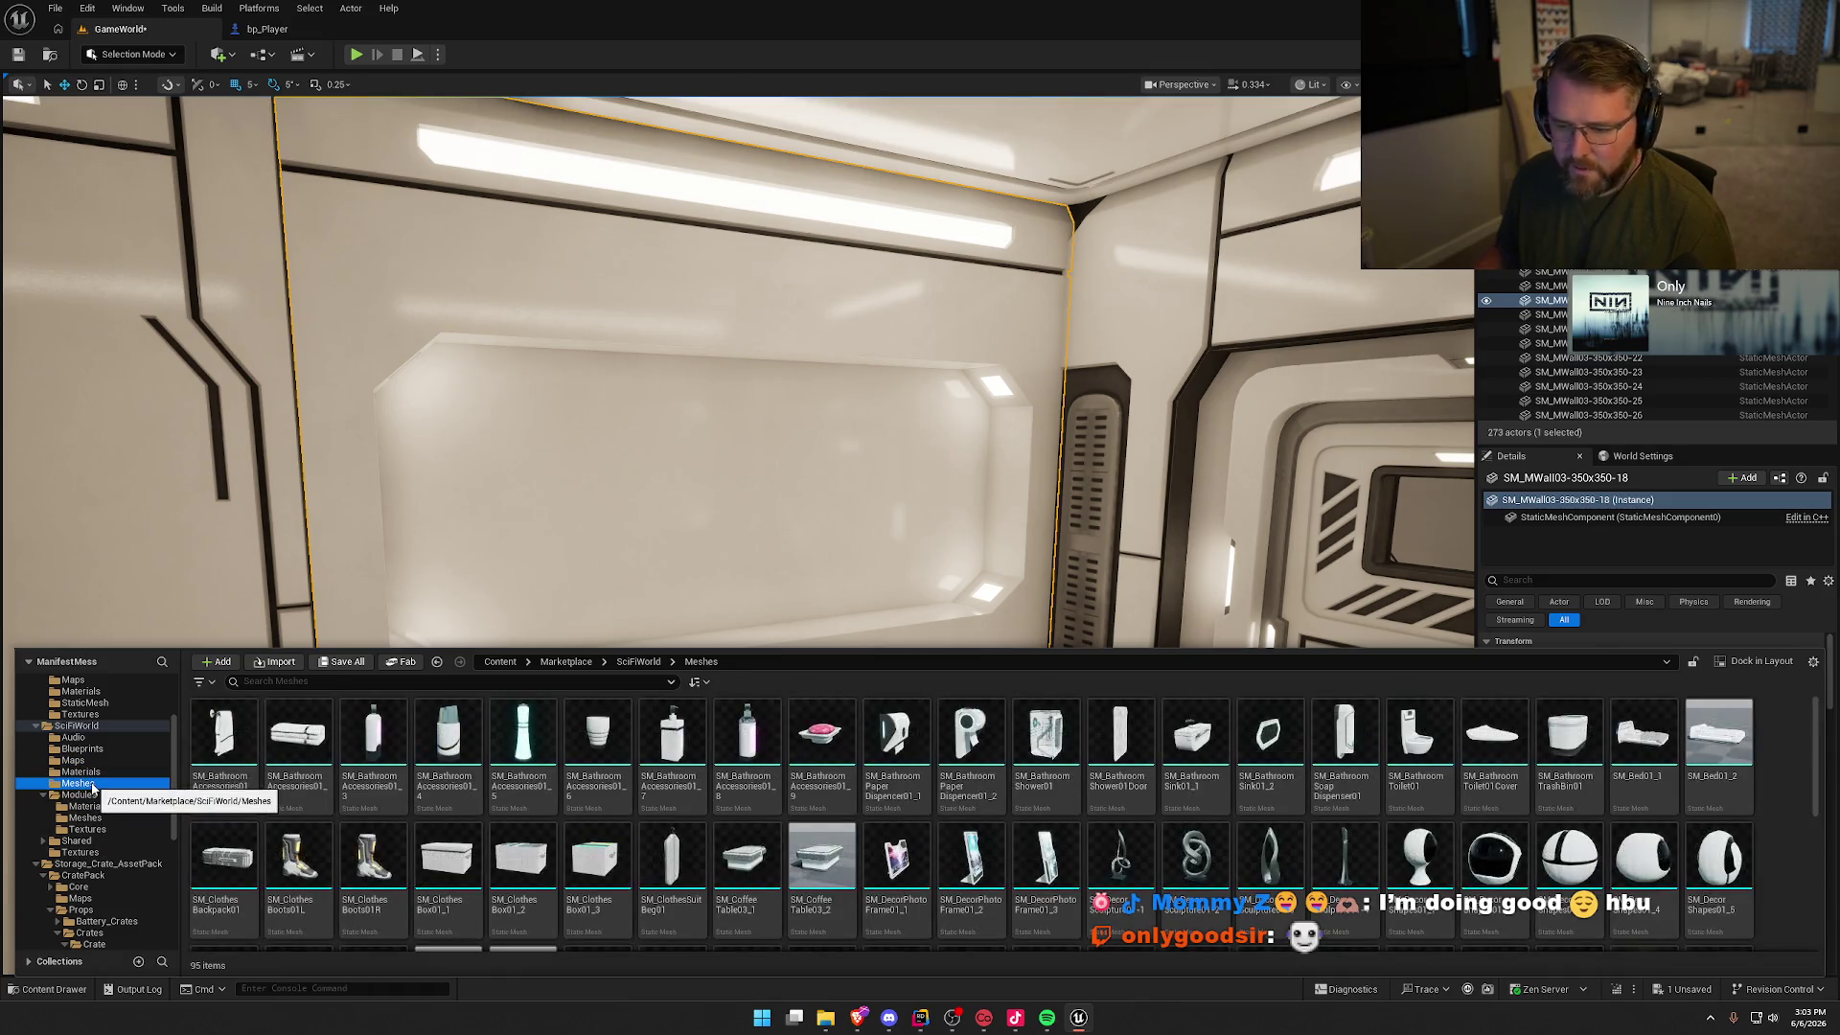
scroll(1553, 840, down, 1)
scroll(1553, 839, down, 3)
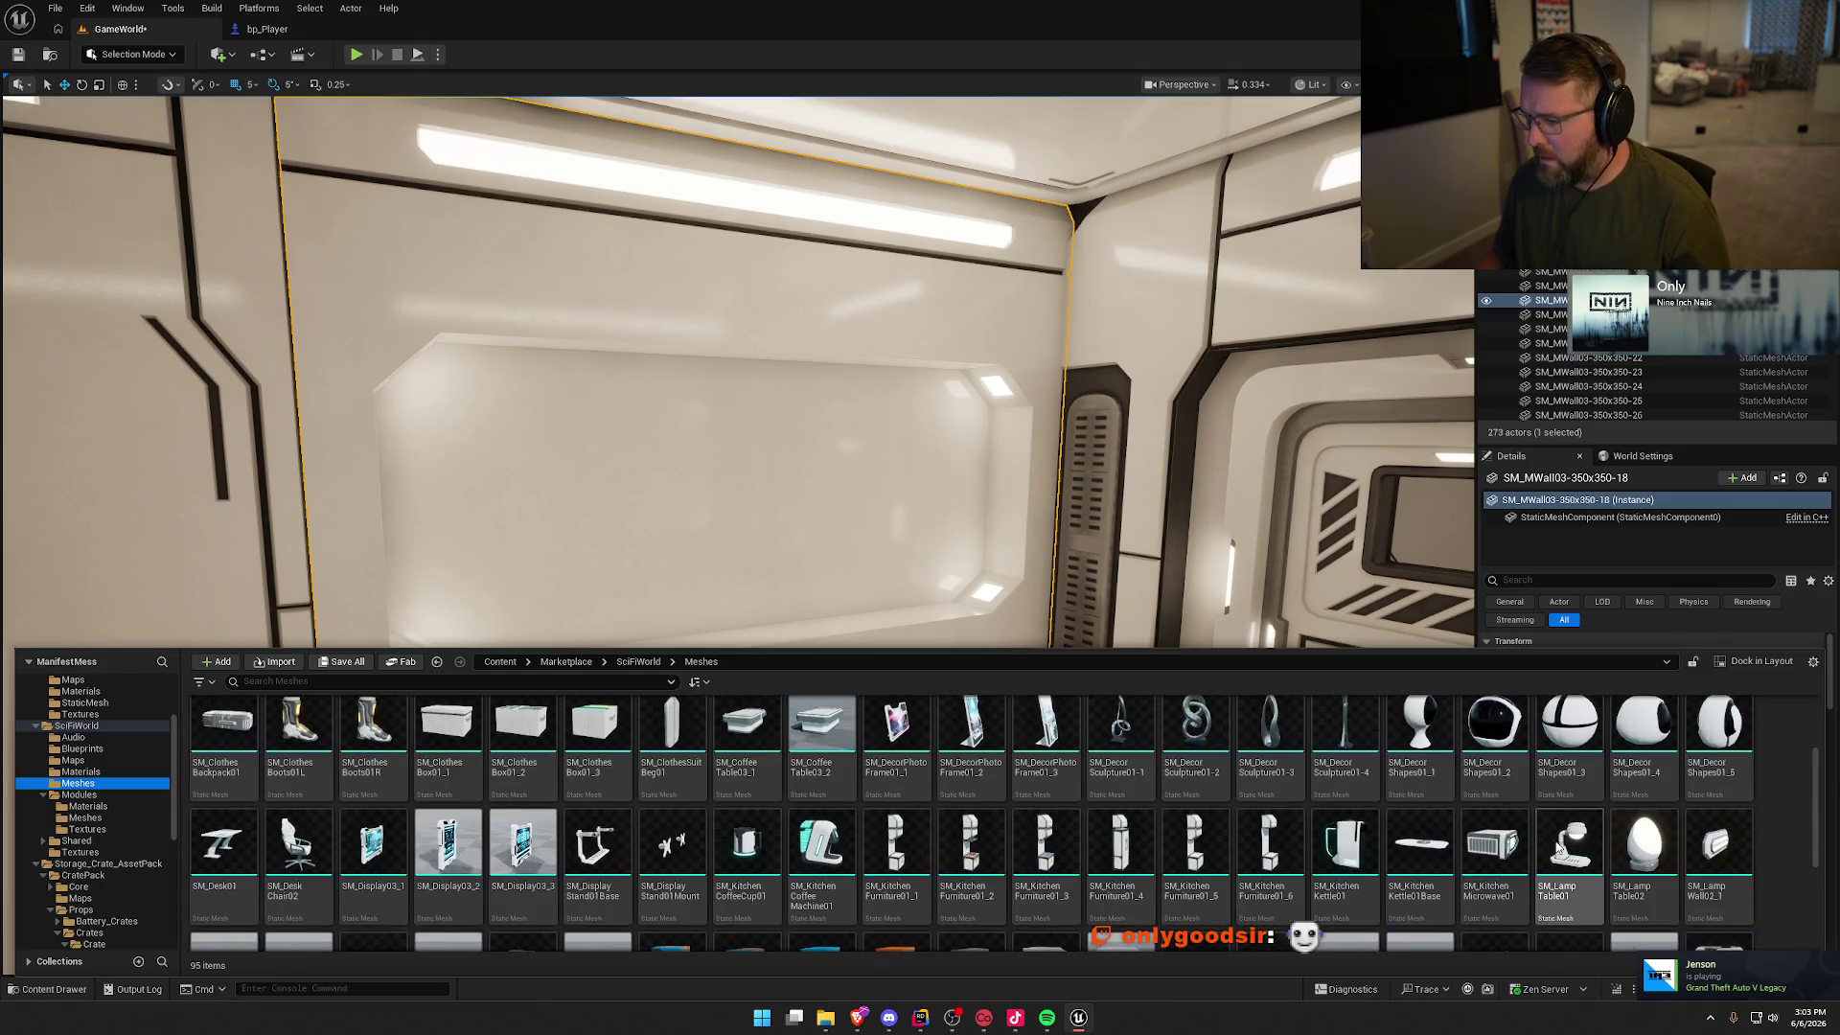
scroll(1553, 839, down, 1)
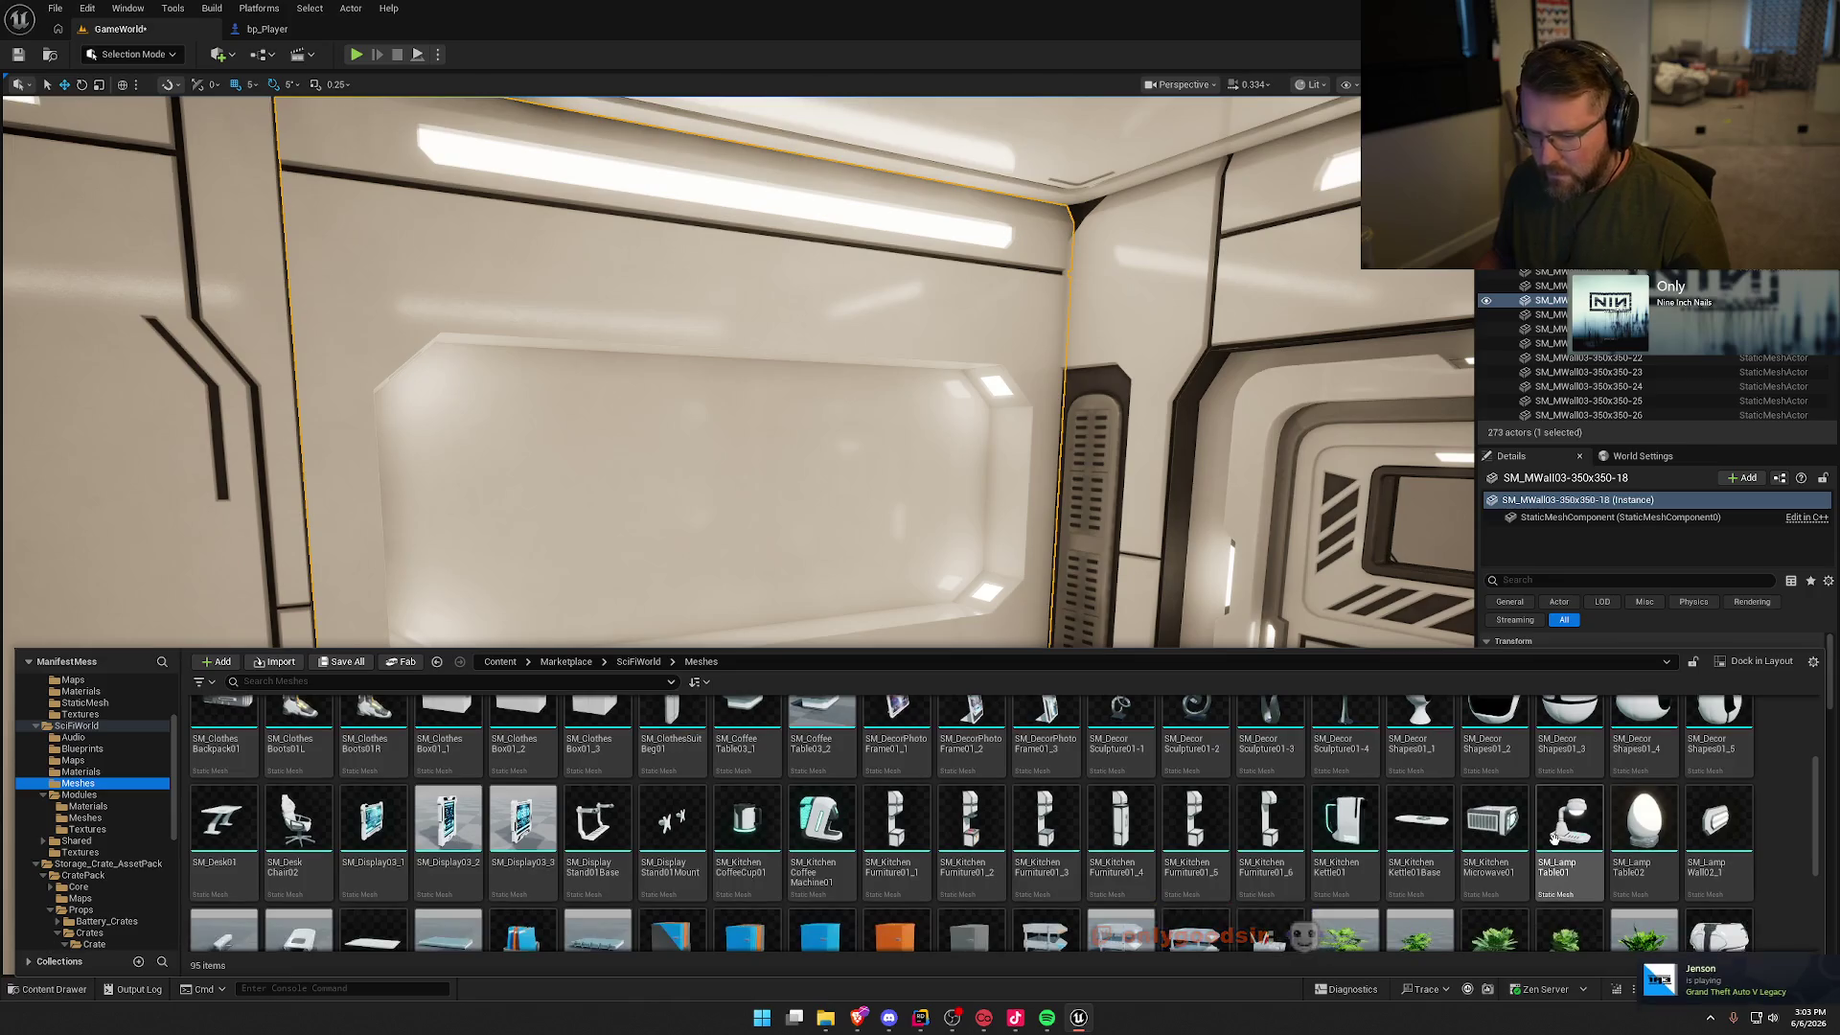
Step: Place SM_Display03_3, SM_Display03_2 and SM_DisplayStand01Base into the wall recess
mouse_move(537, 824)
mouse_down()
mouse_move(594, 757)
mouse_move(622, 494)
mouse_move(575, 489)
mouse_up()
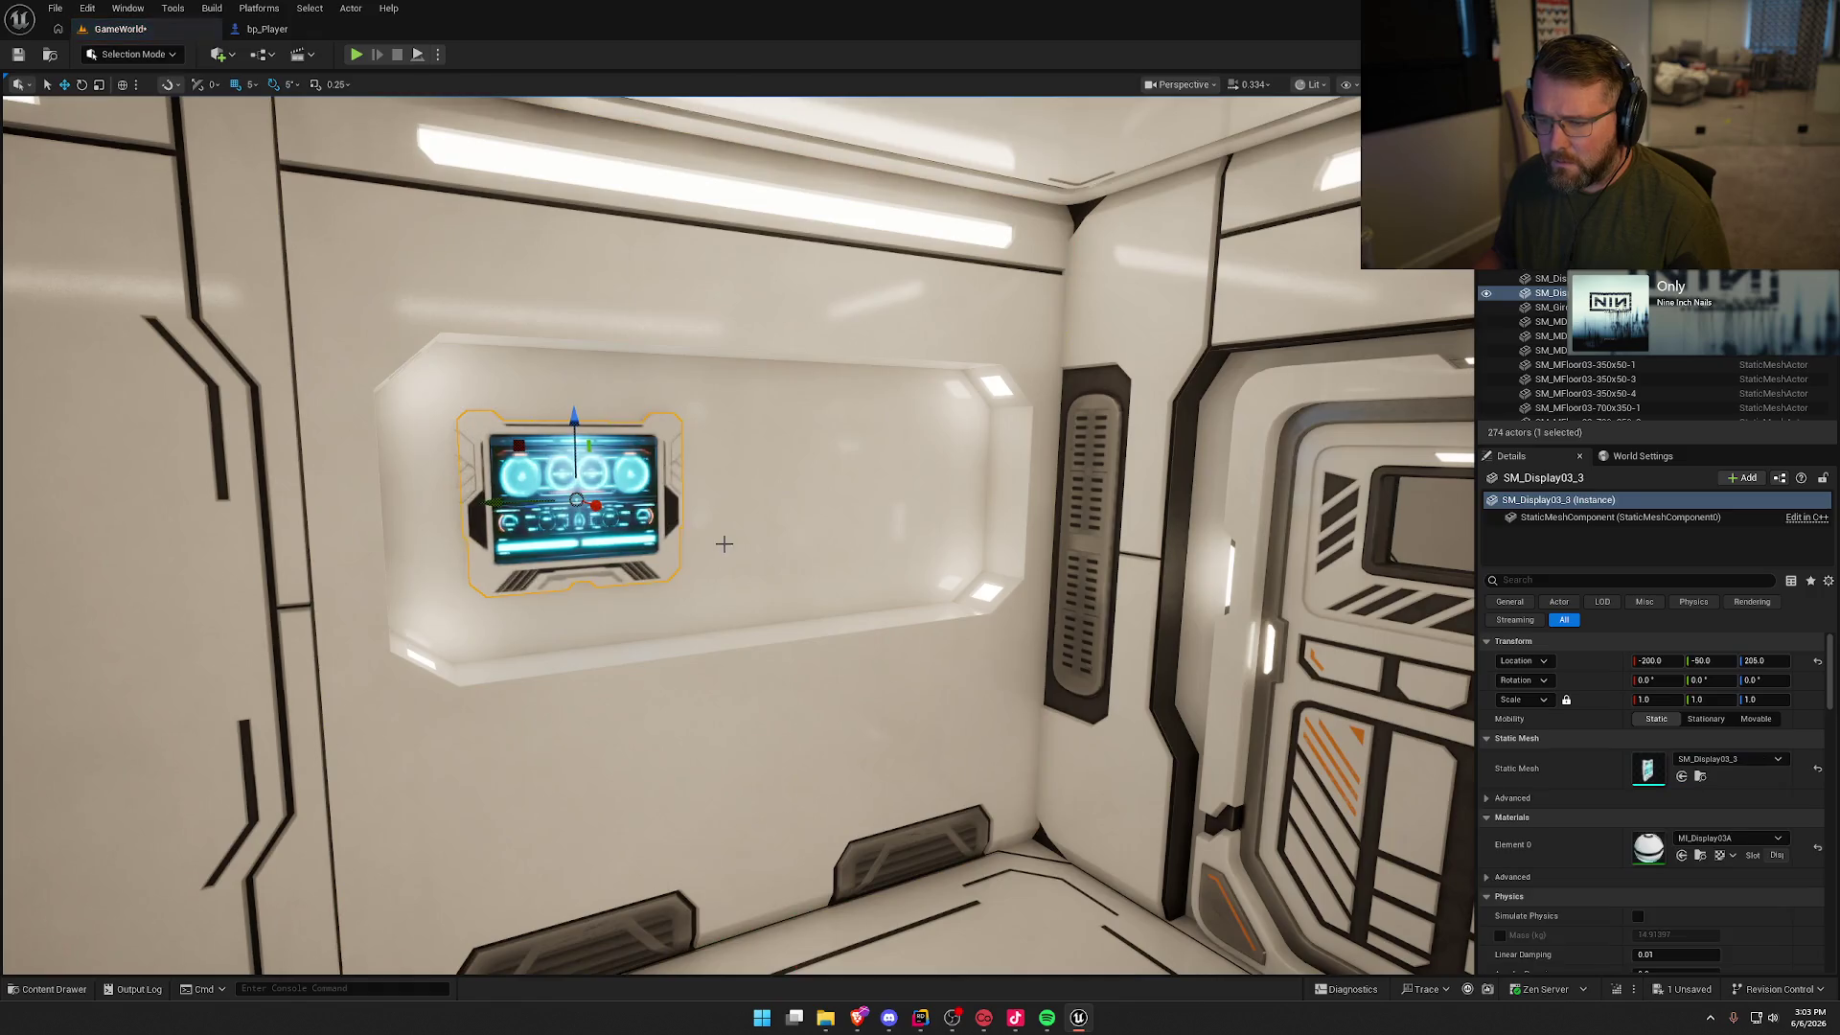
key(ctrl+space)
mouse_move(429, 835)
mouse_down()
mouse_move(822, 481)
mouse_move(744, 481)
mouse_move(985, 490)
mouse_up()
key(ctrl+space)
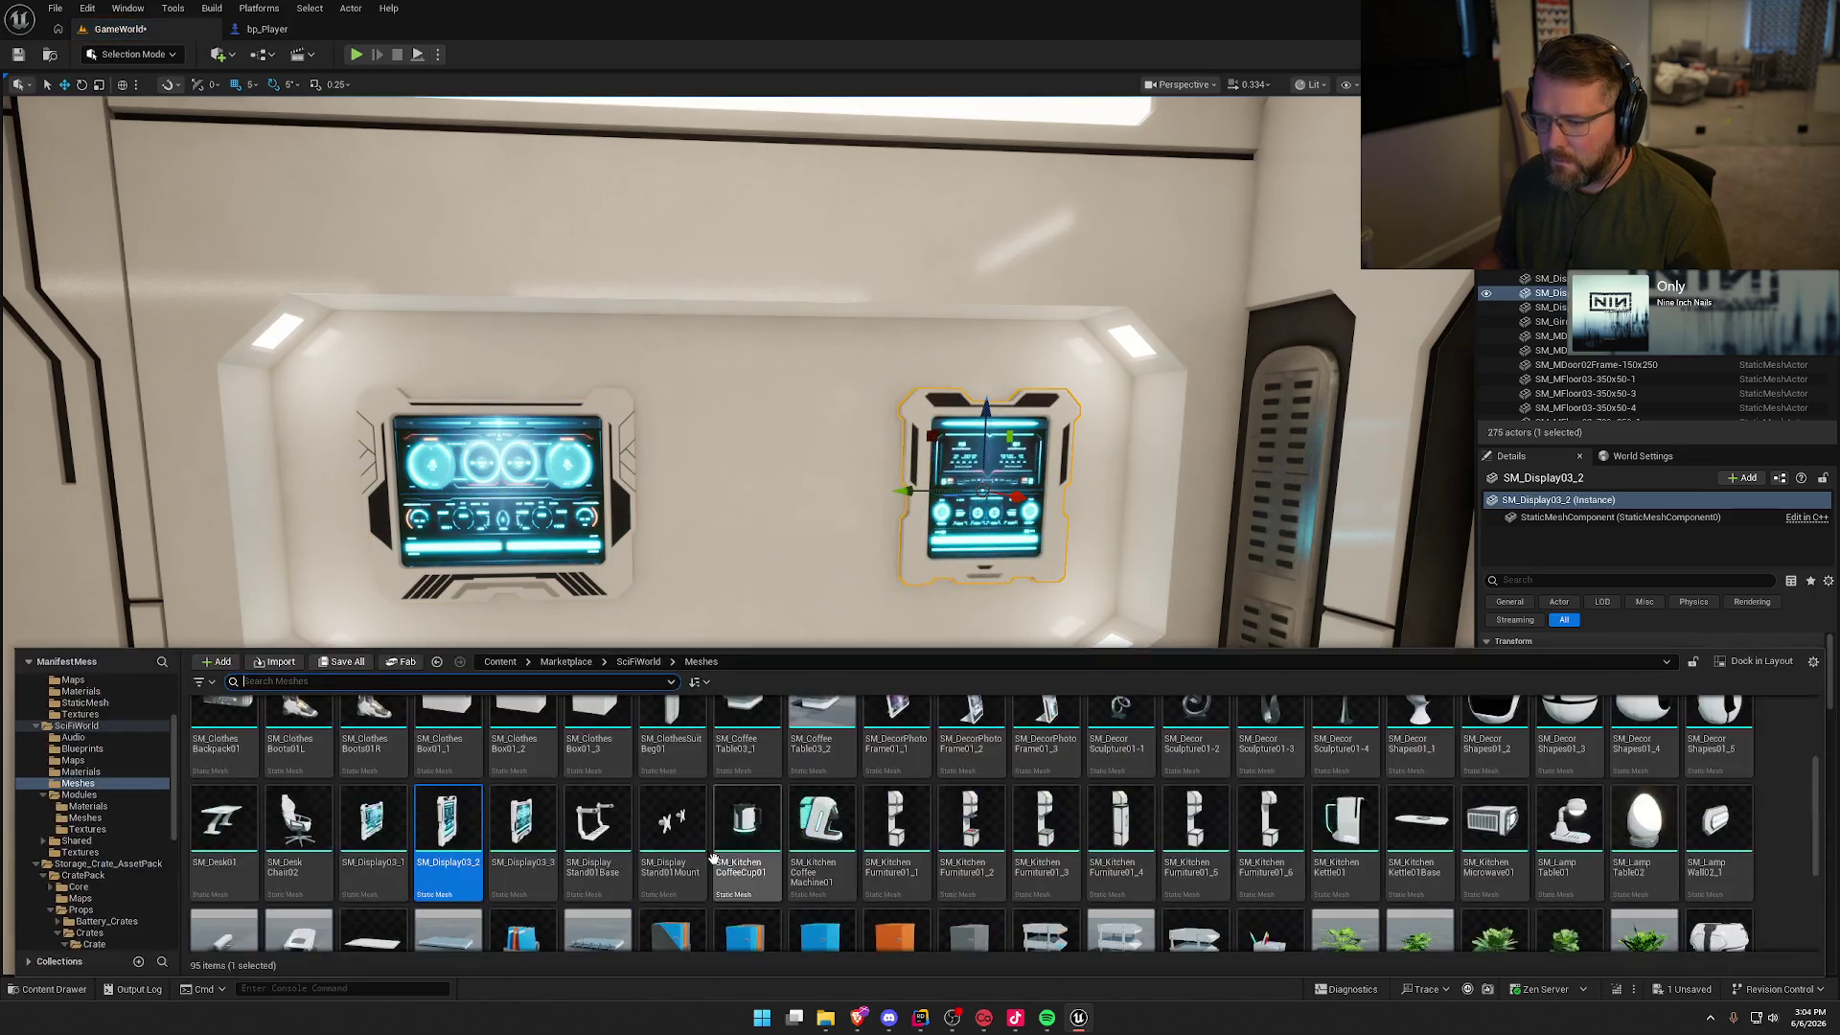
mouse_move(598, 824)
mouse_down()
mouse_move(687, 609)
mouse_move(777, 677)
mouse_up()
Step: Scroll through the SciFiWorld meshes looking for more props
key(ctrl+space)
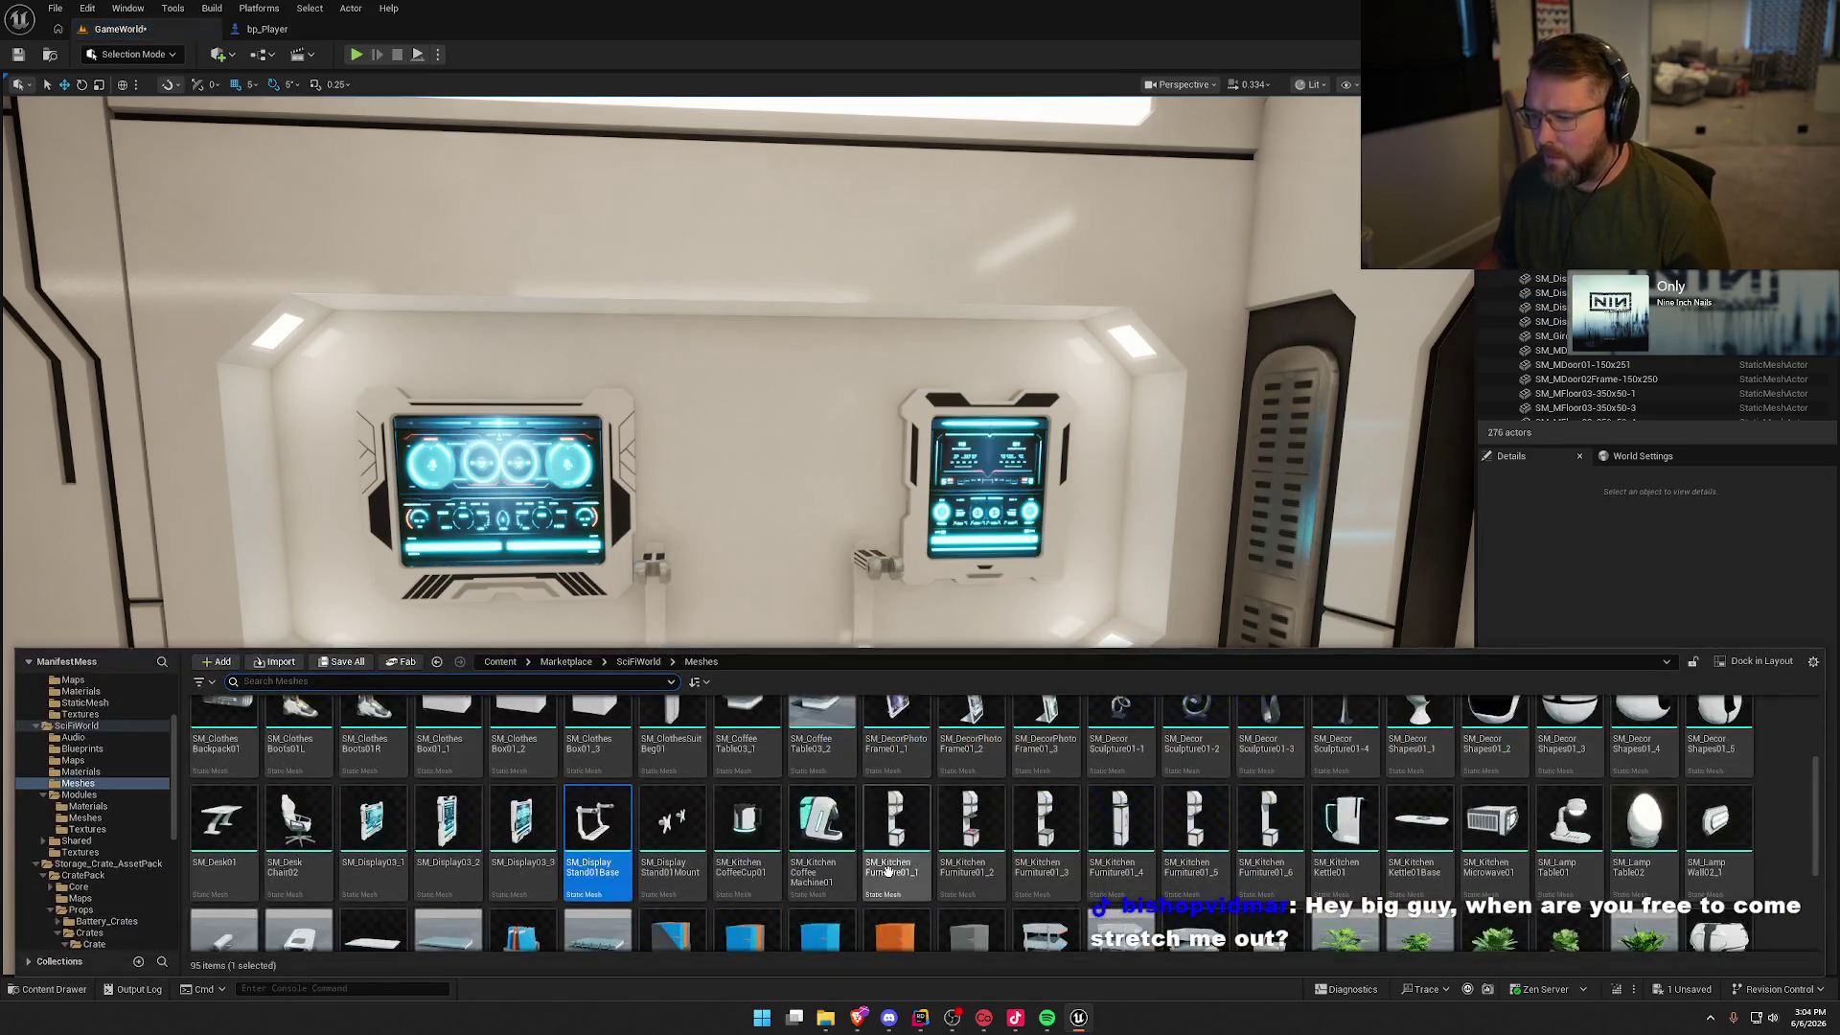
scroll(887, 870, down, 5)
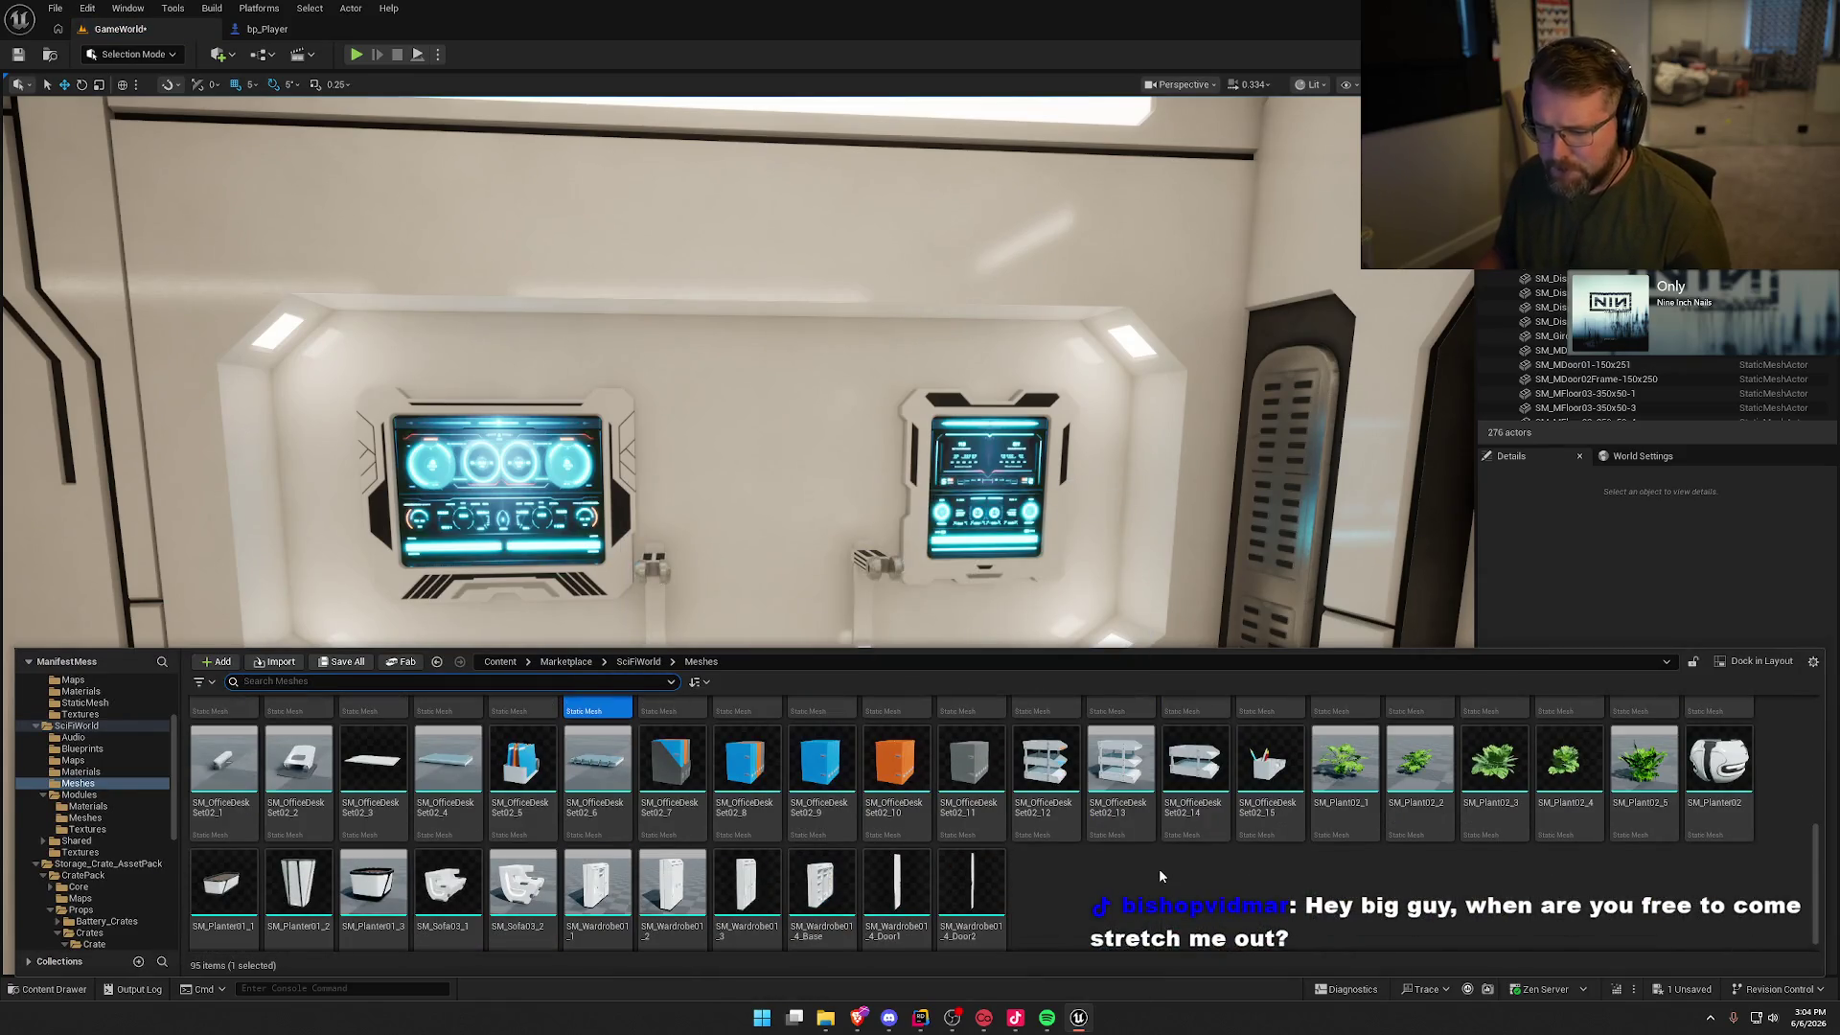
scroll(1163, 870, down, 1)
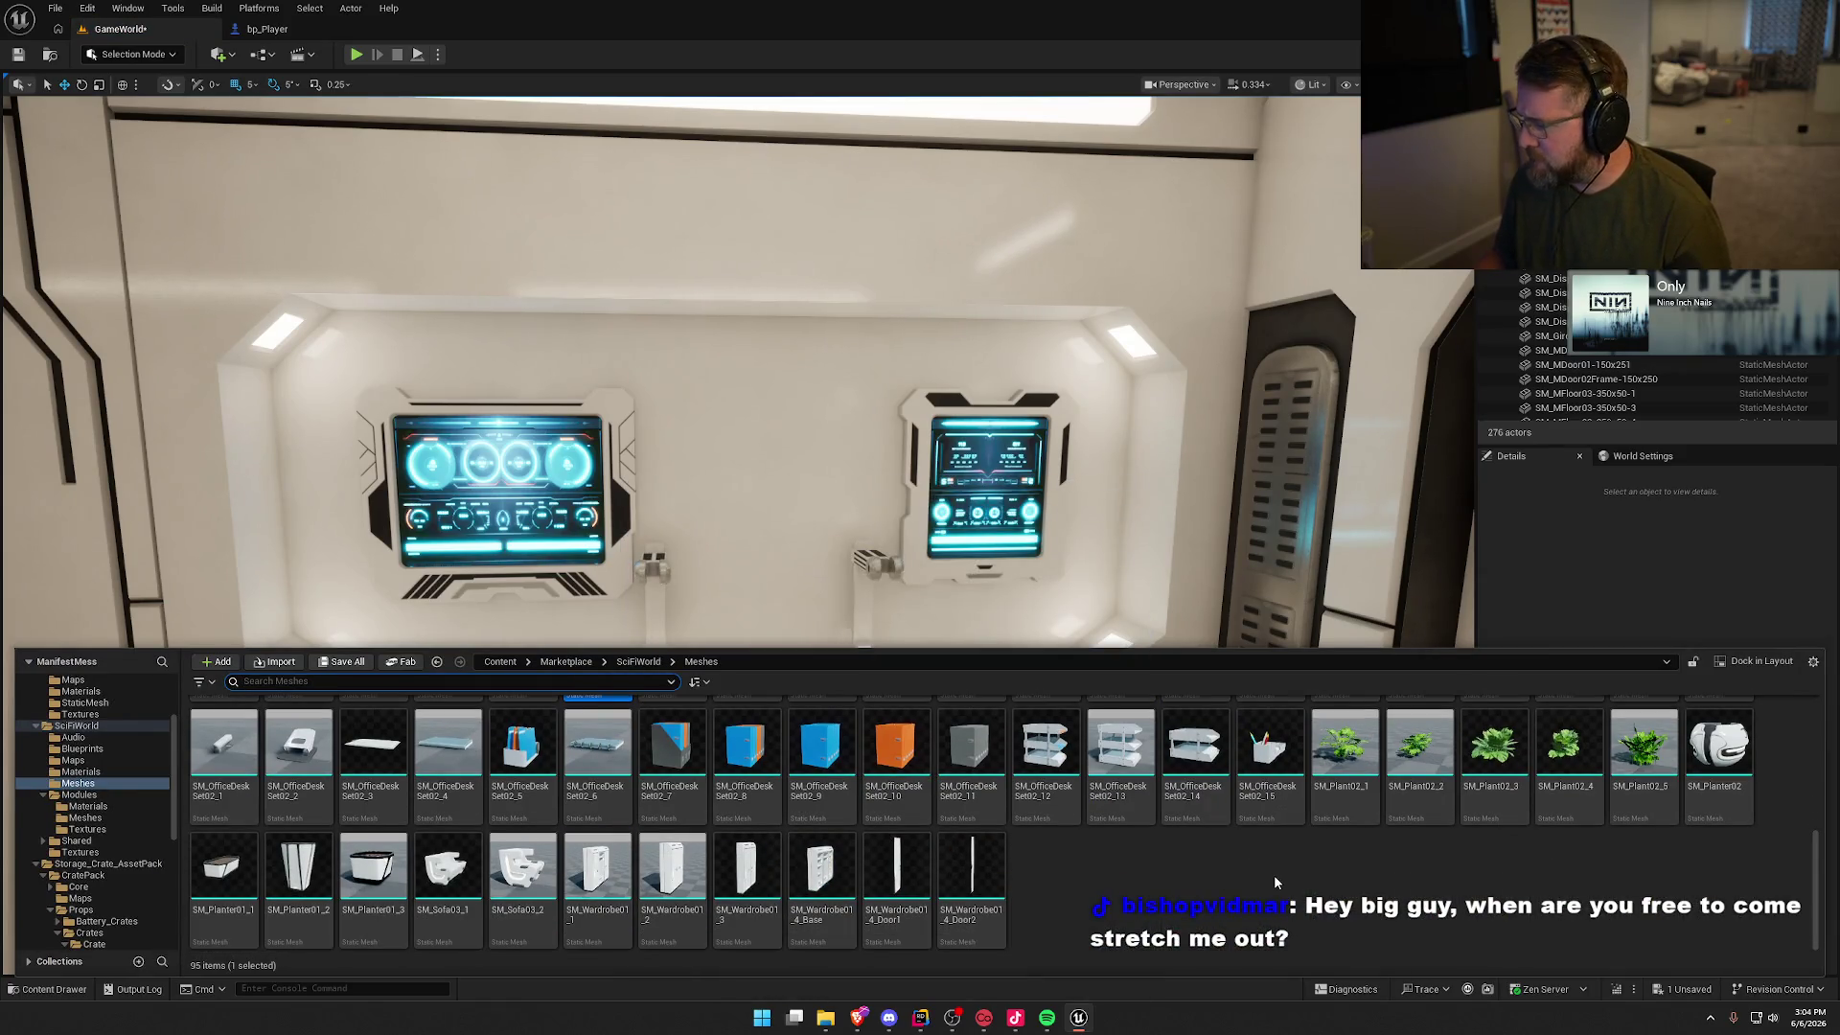
scroll(1293, 880, up, 3)
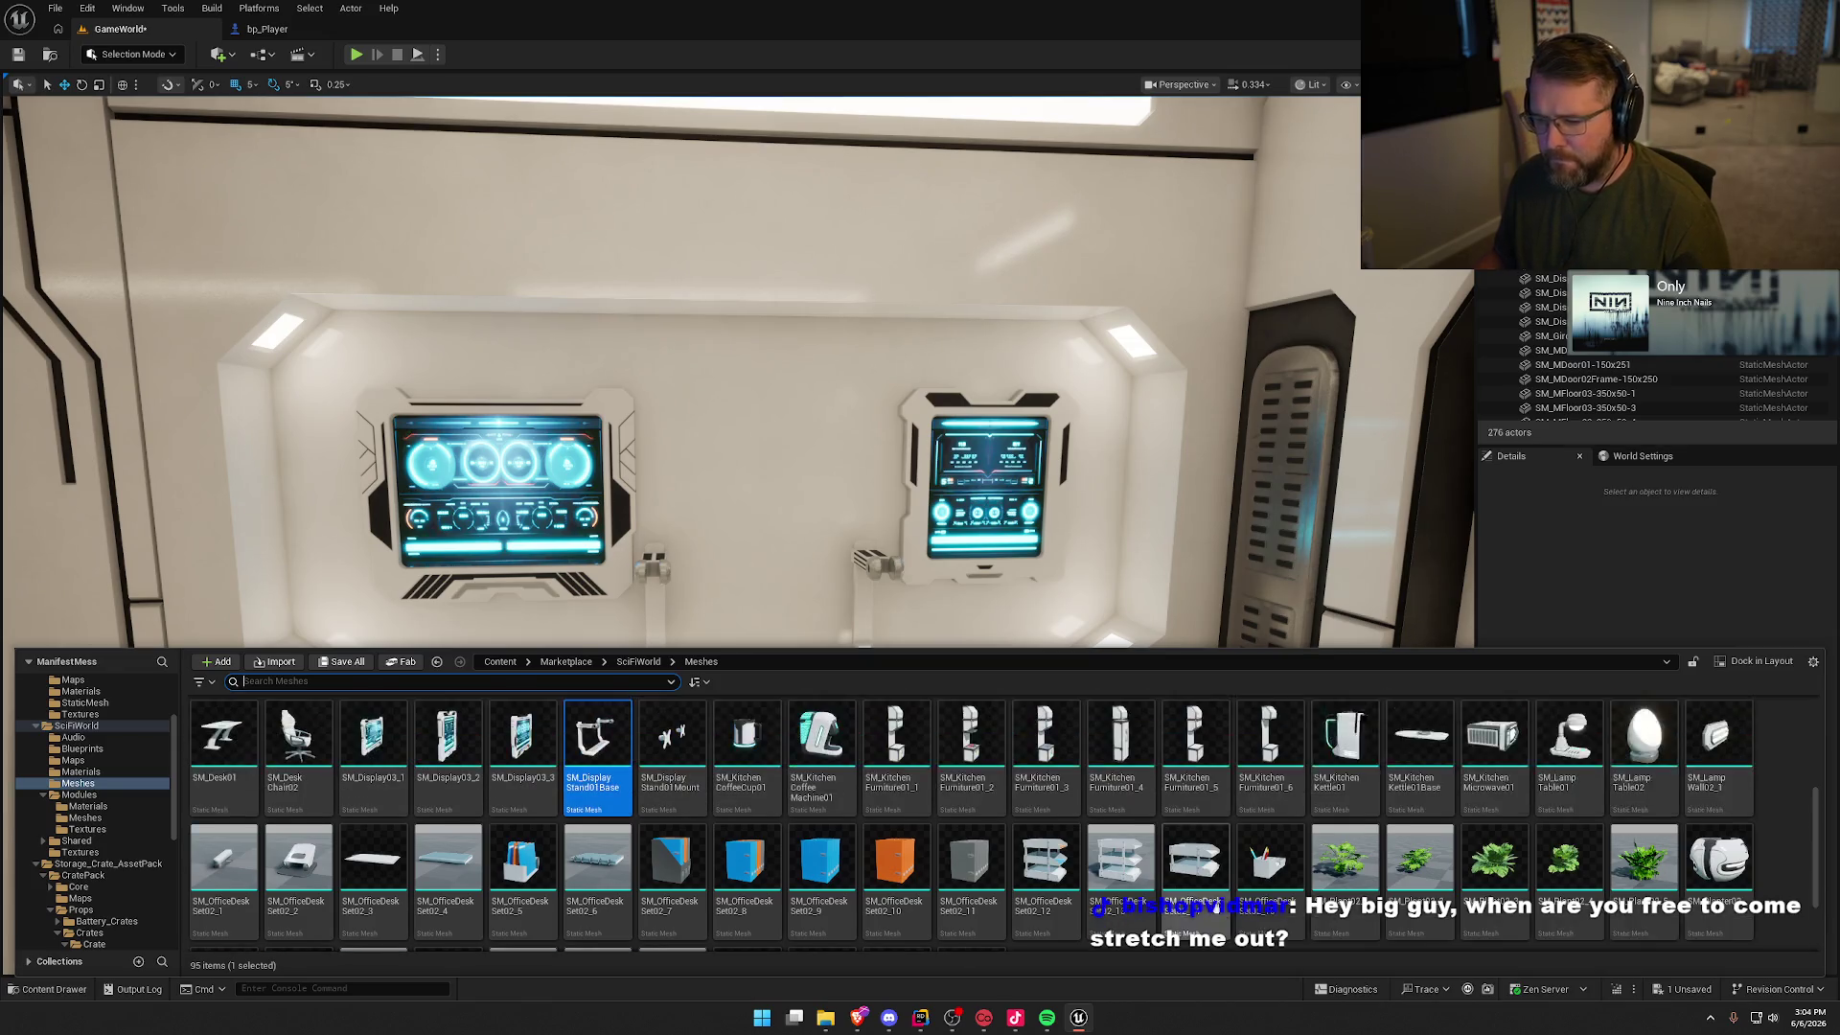
scroll(1245, 843, up, 3)
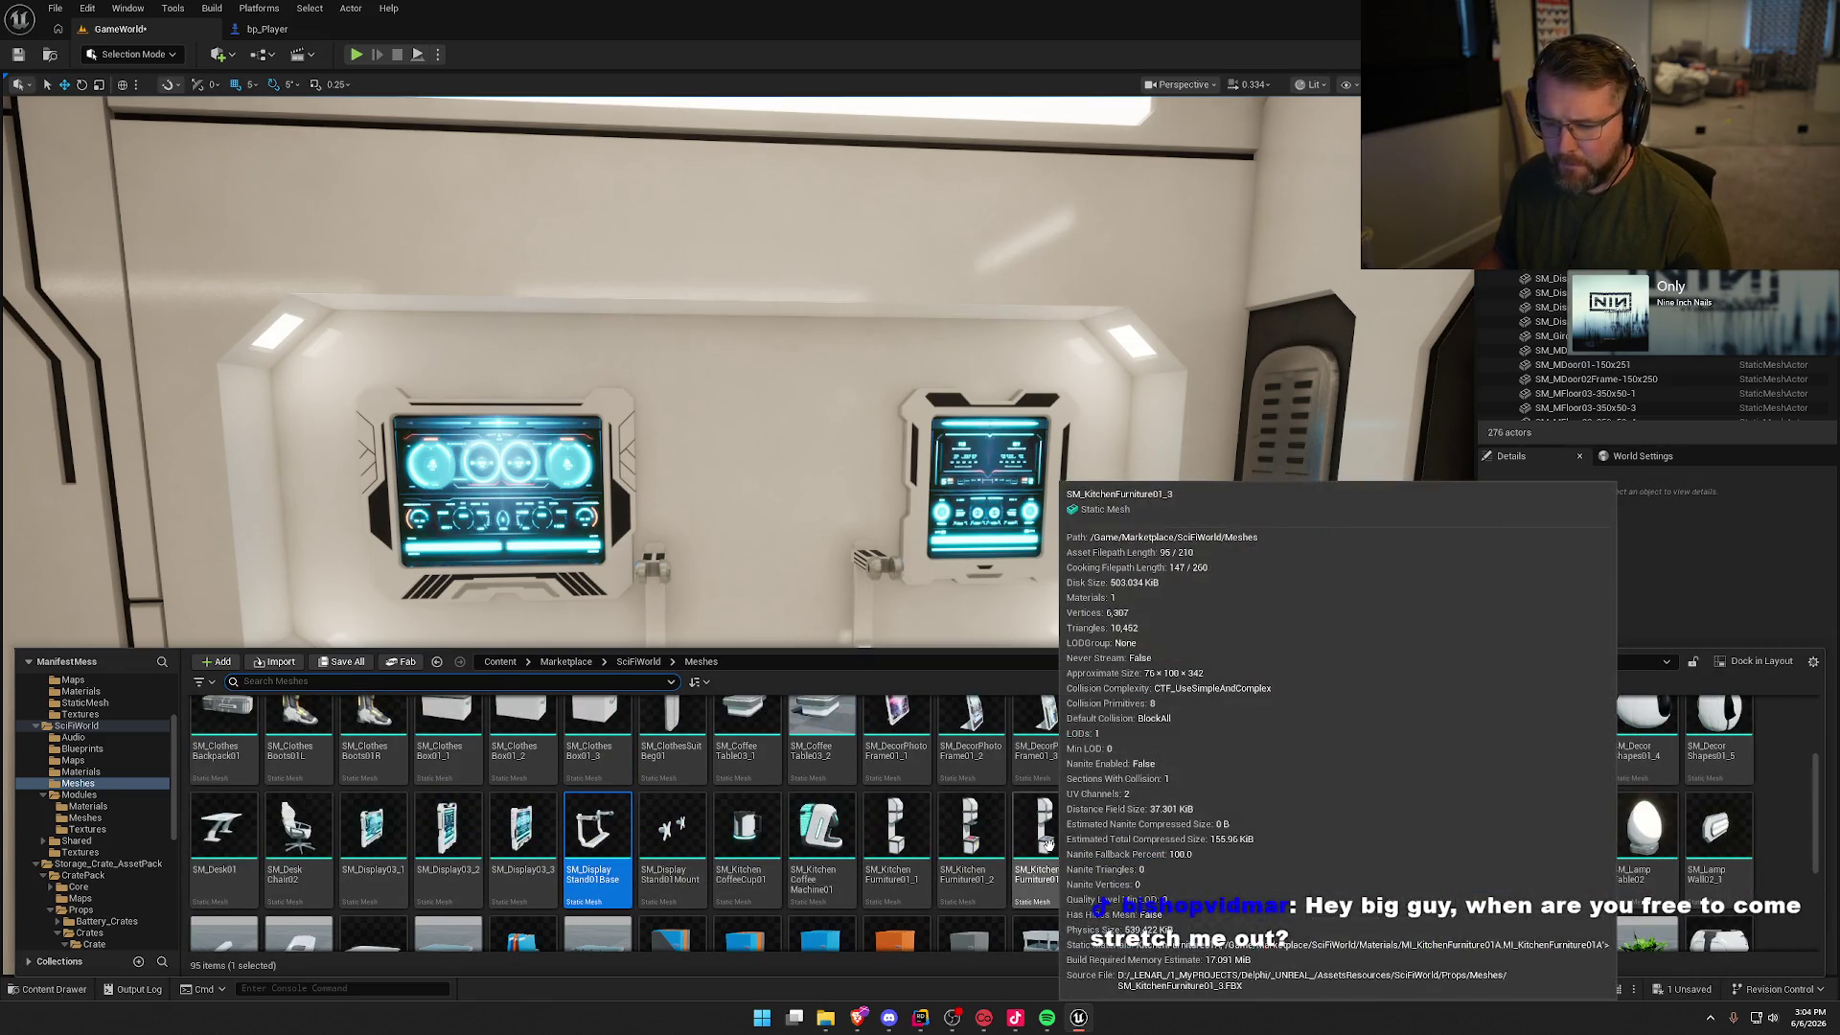
scroll(1048, 843, up, 3)
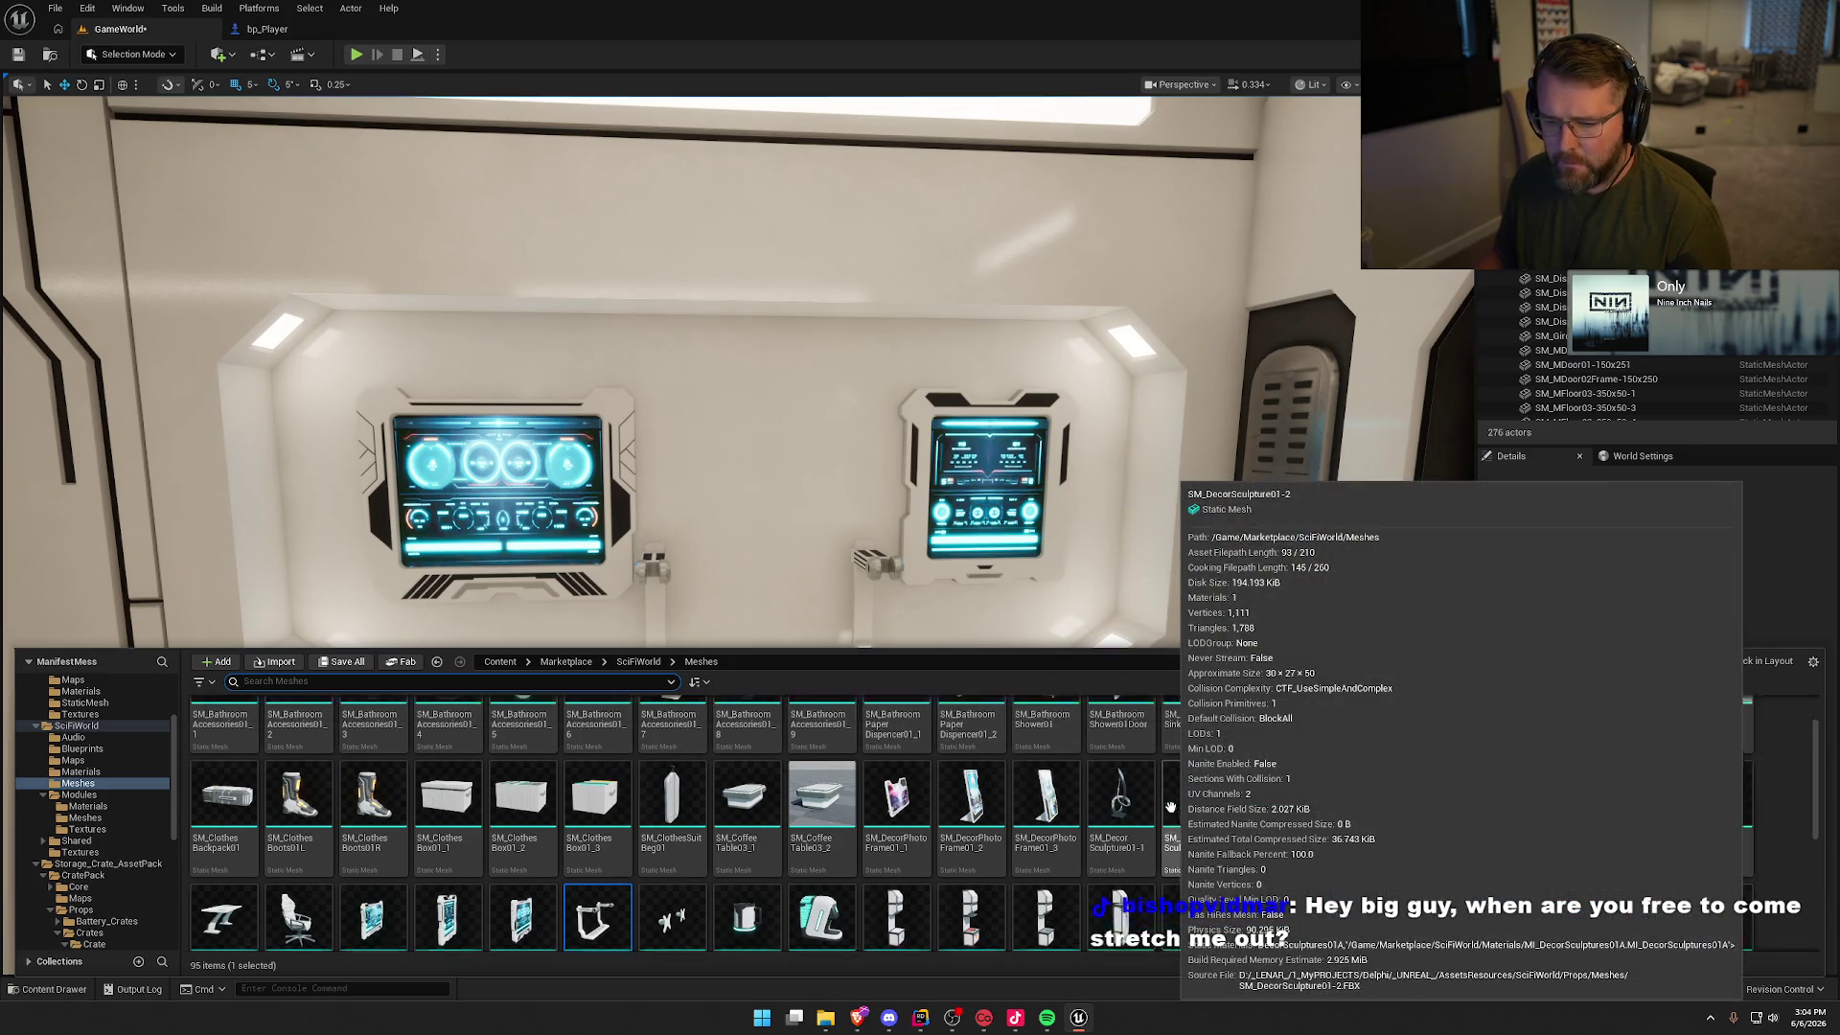
scroll(1170, 807, up, 2)
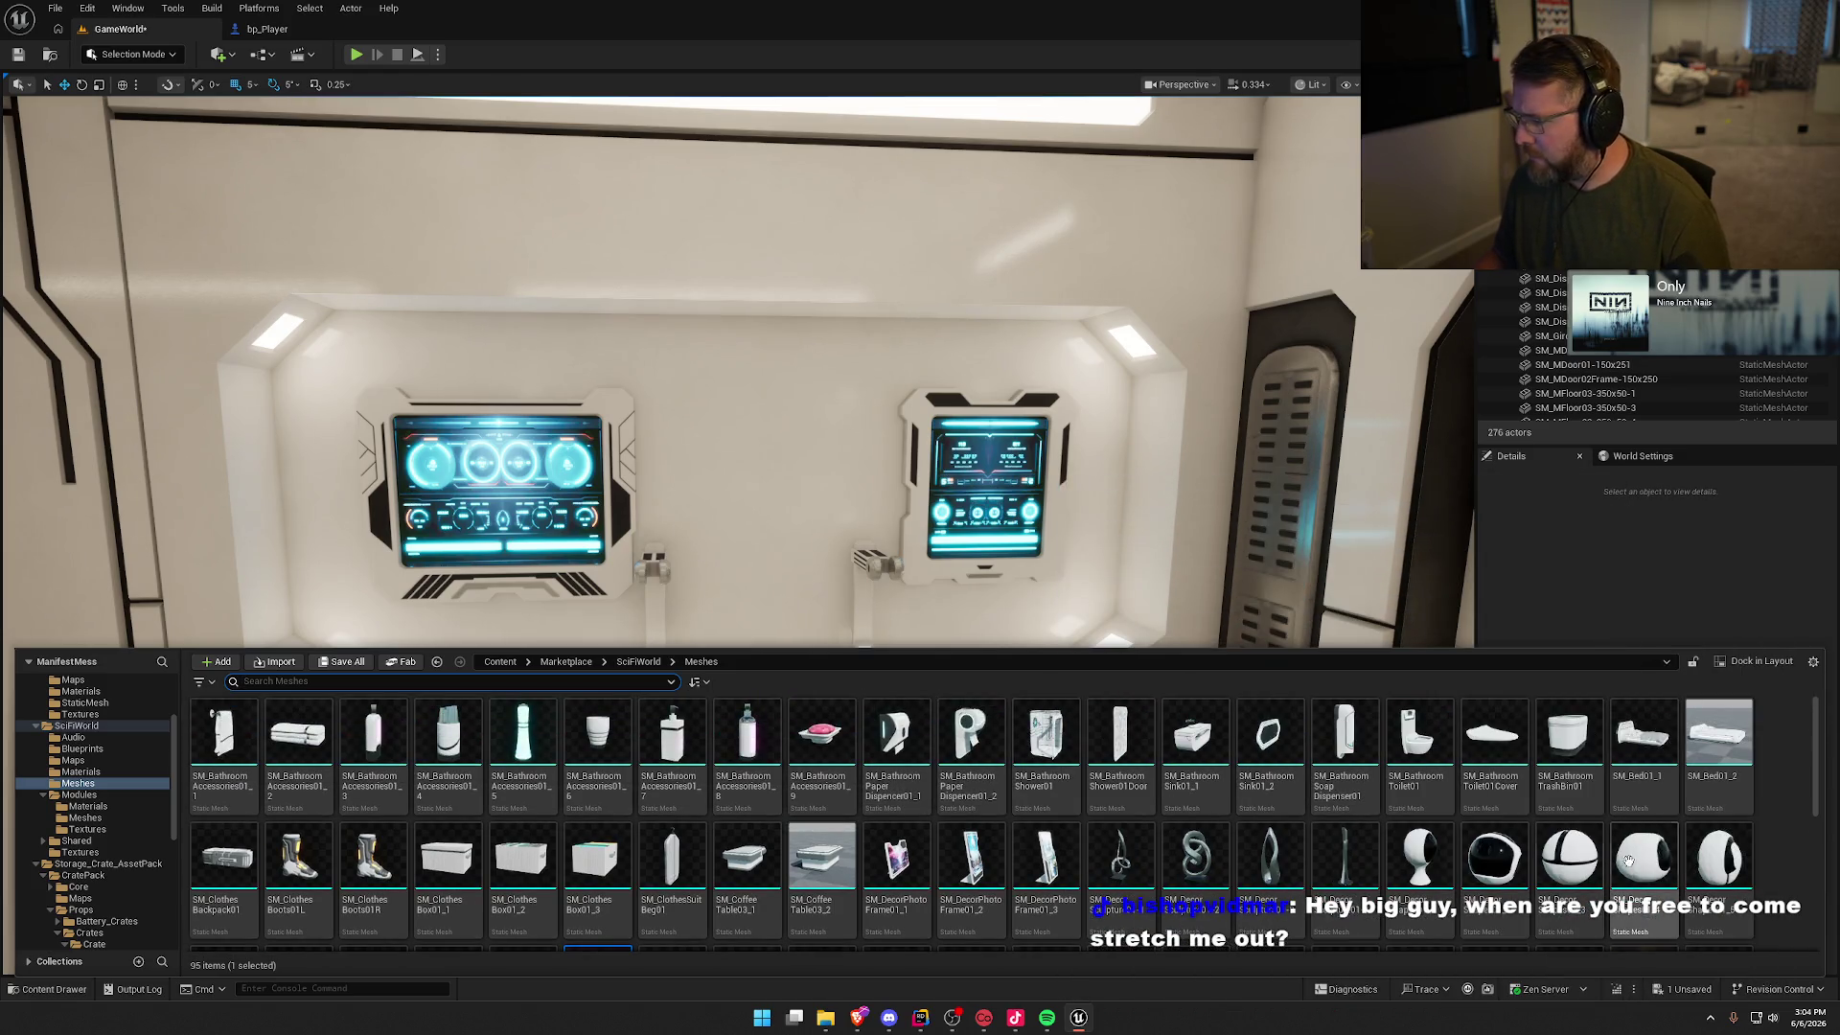
mouse_move(903, 855)
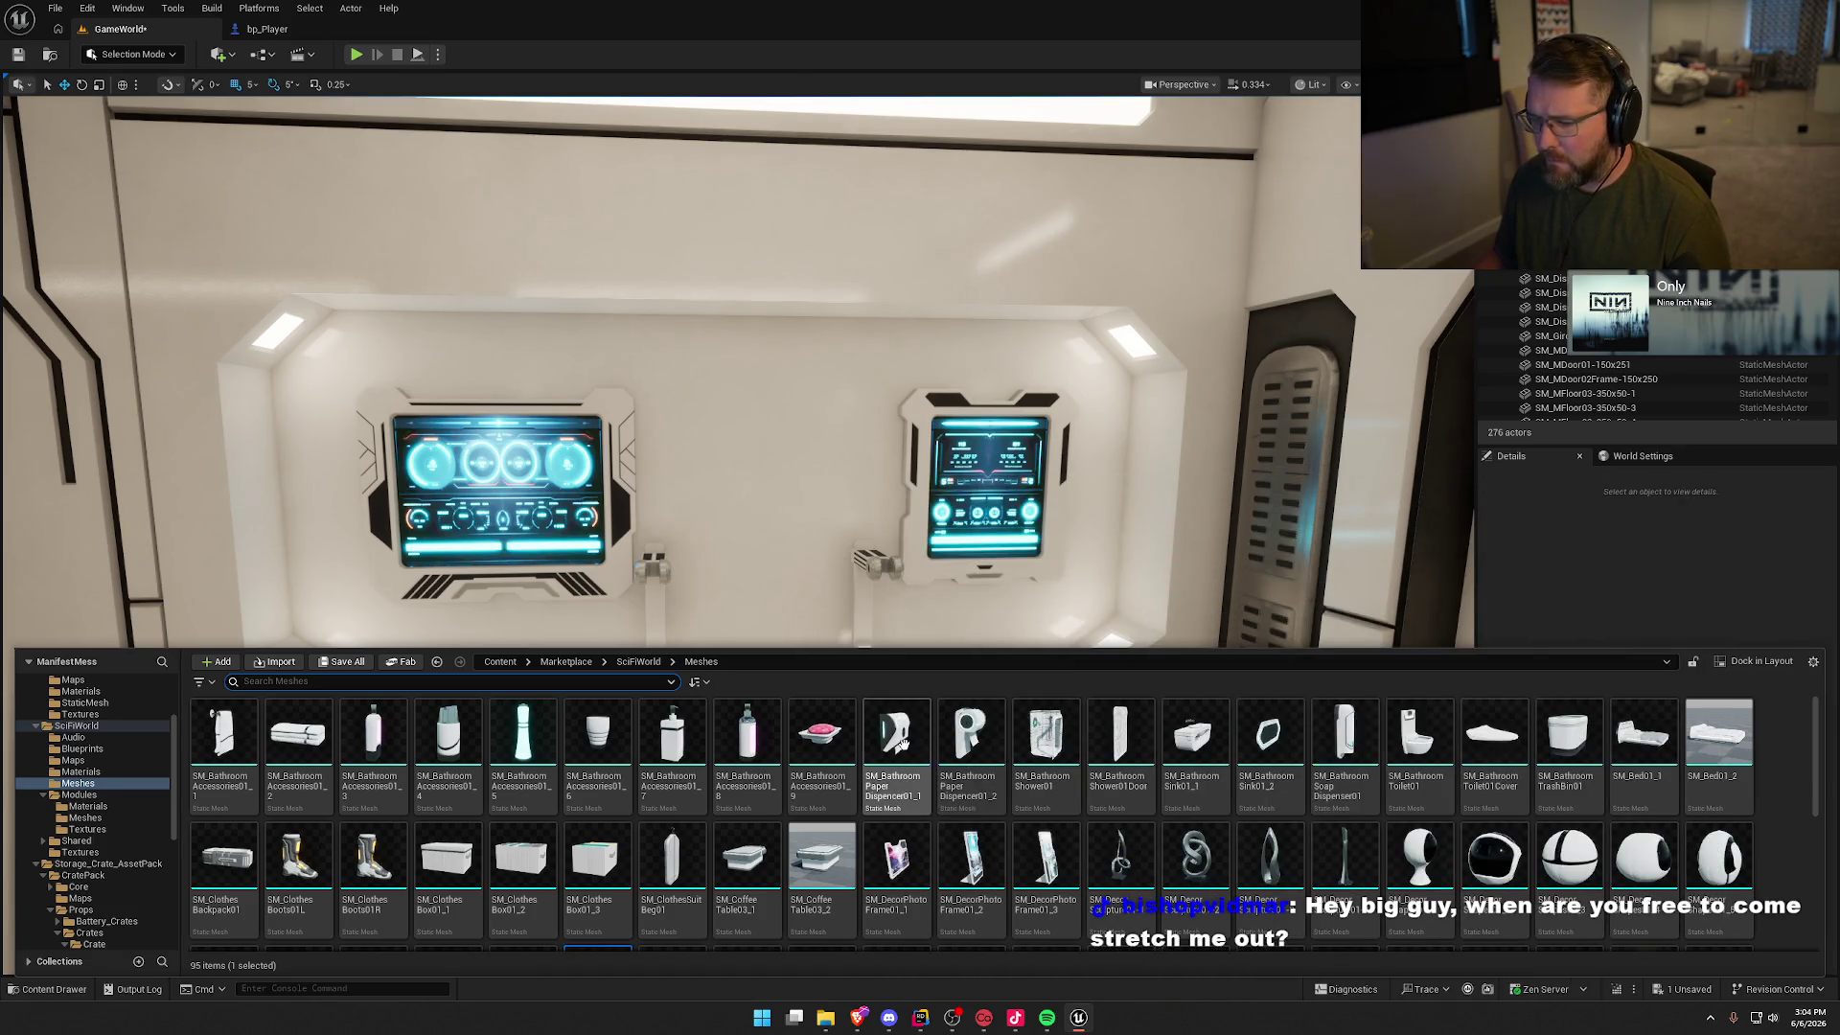
mouse_move(844, 793)
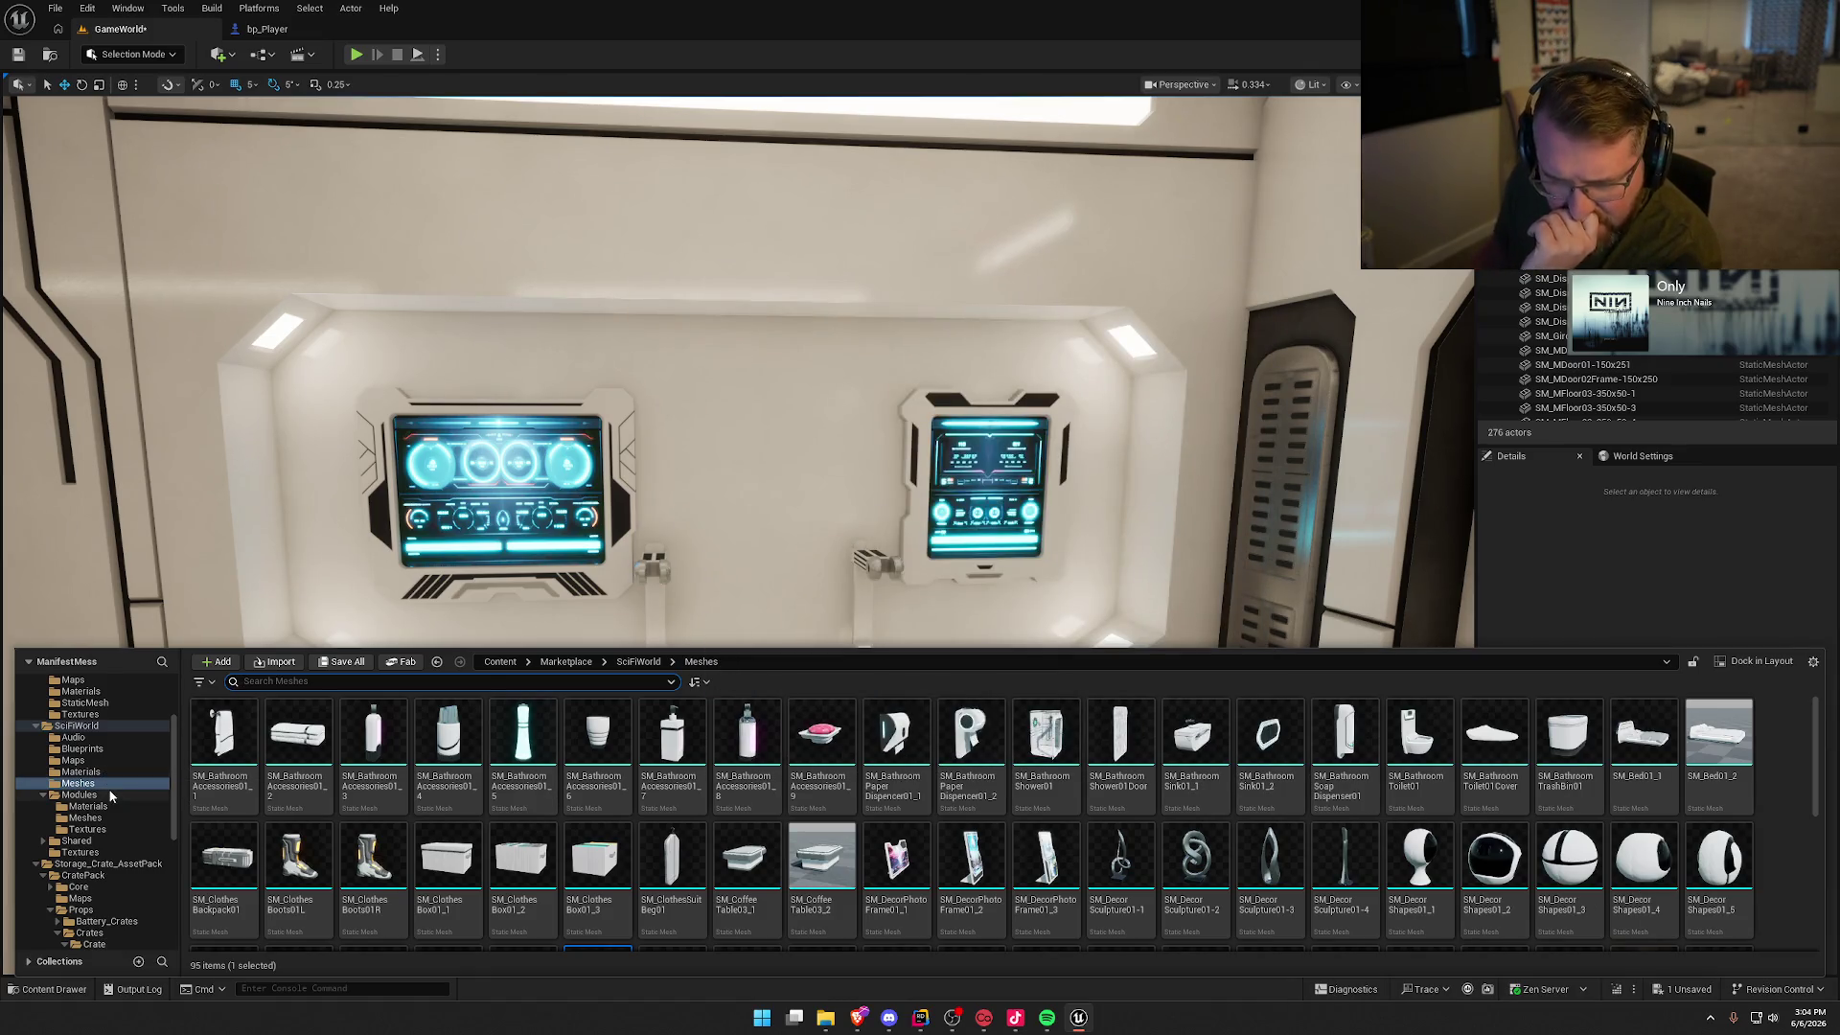
Step: Drop another display stand base, then delete the stray shelf meshes
scroll(1083, 843, down, 2)
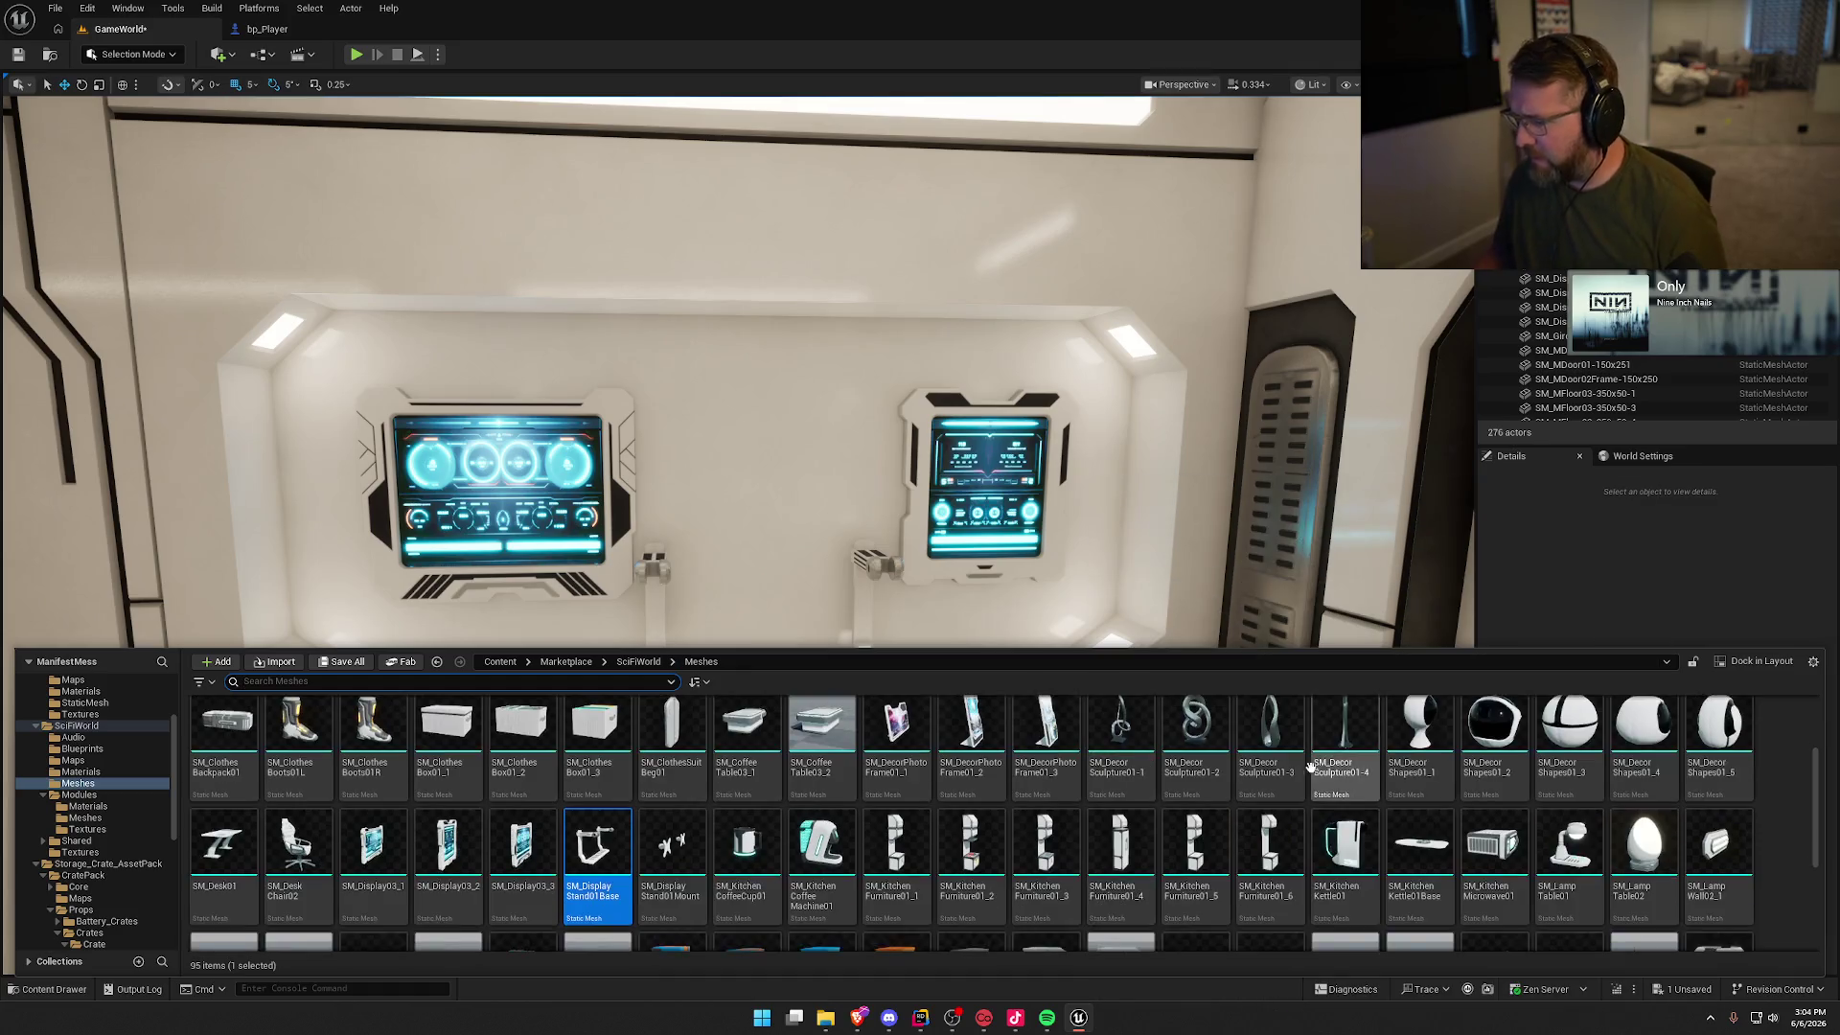
mouse_move(1206, 814)
mouse_down()
mouse_move(862, 648)
mouse_move(416, 685)
mouse_move(925, 684)
mouse_up()
key(Delete)
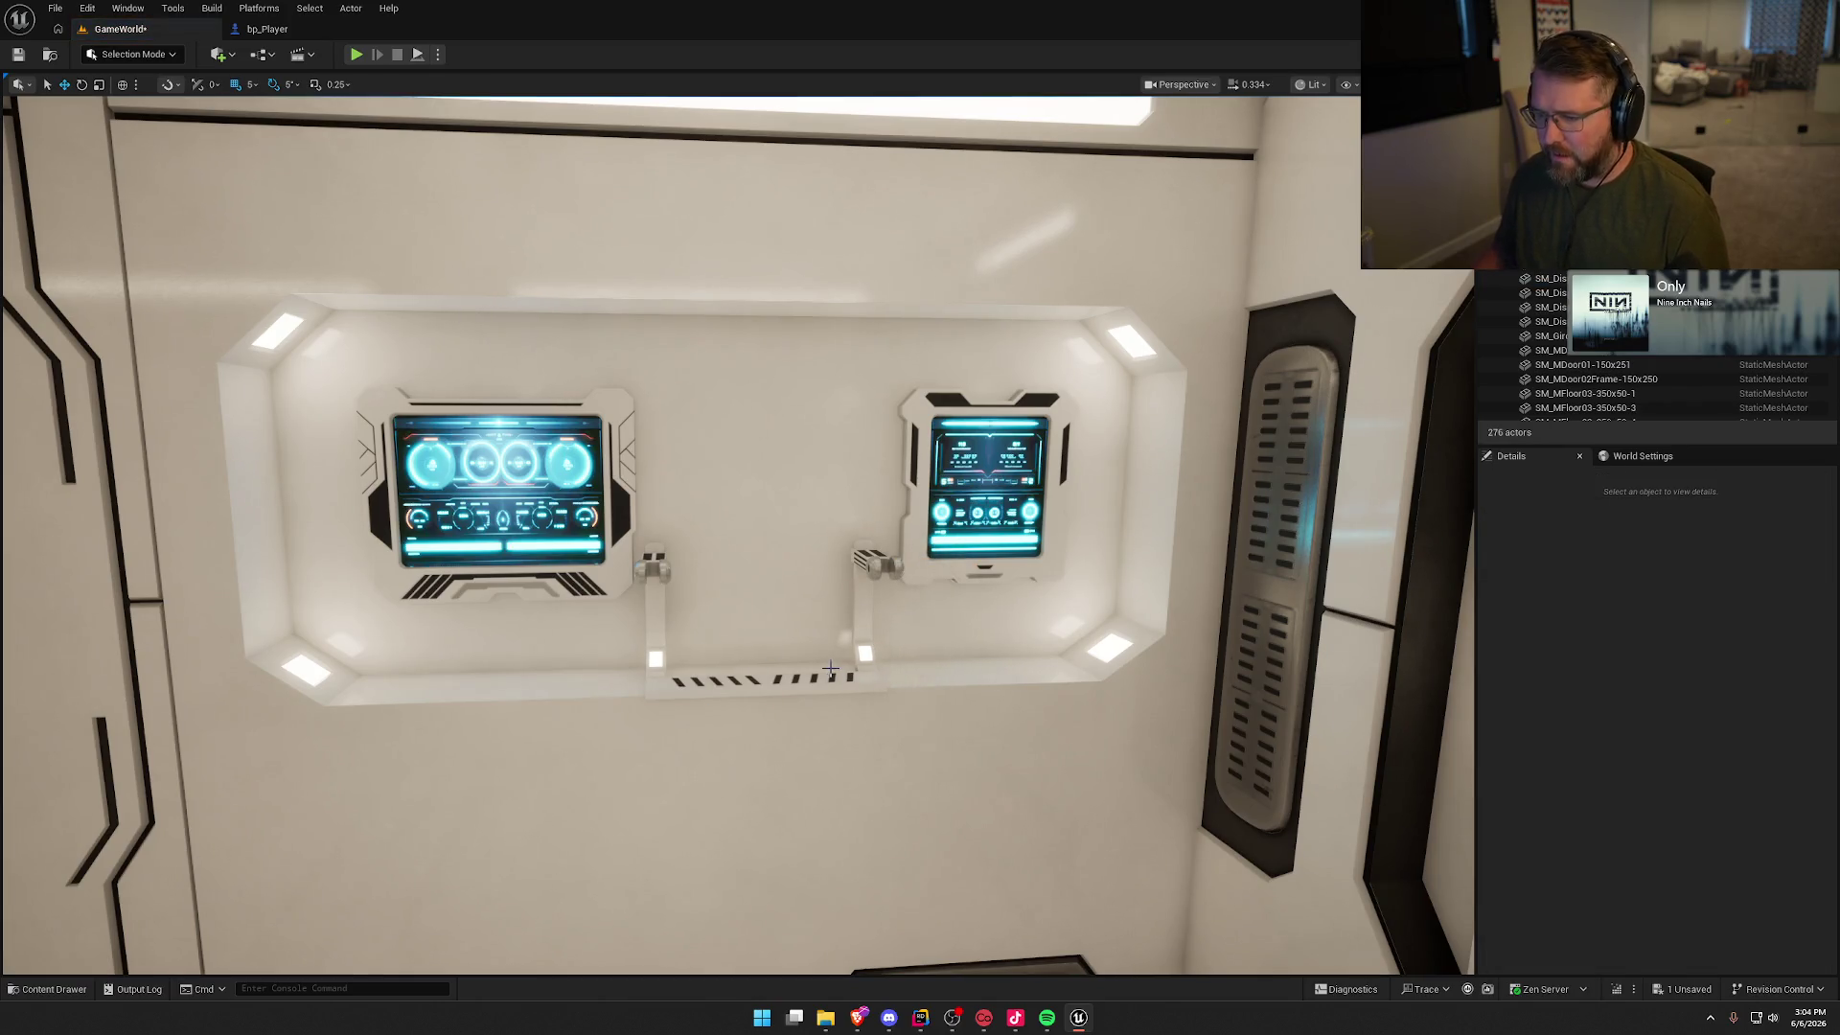
click(820, 680)
key(Delete)
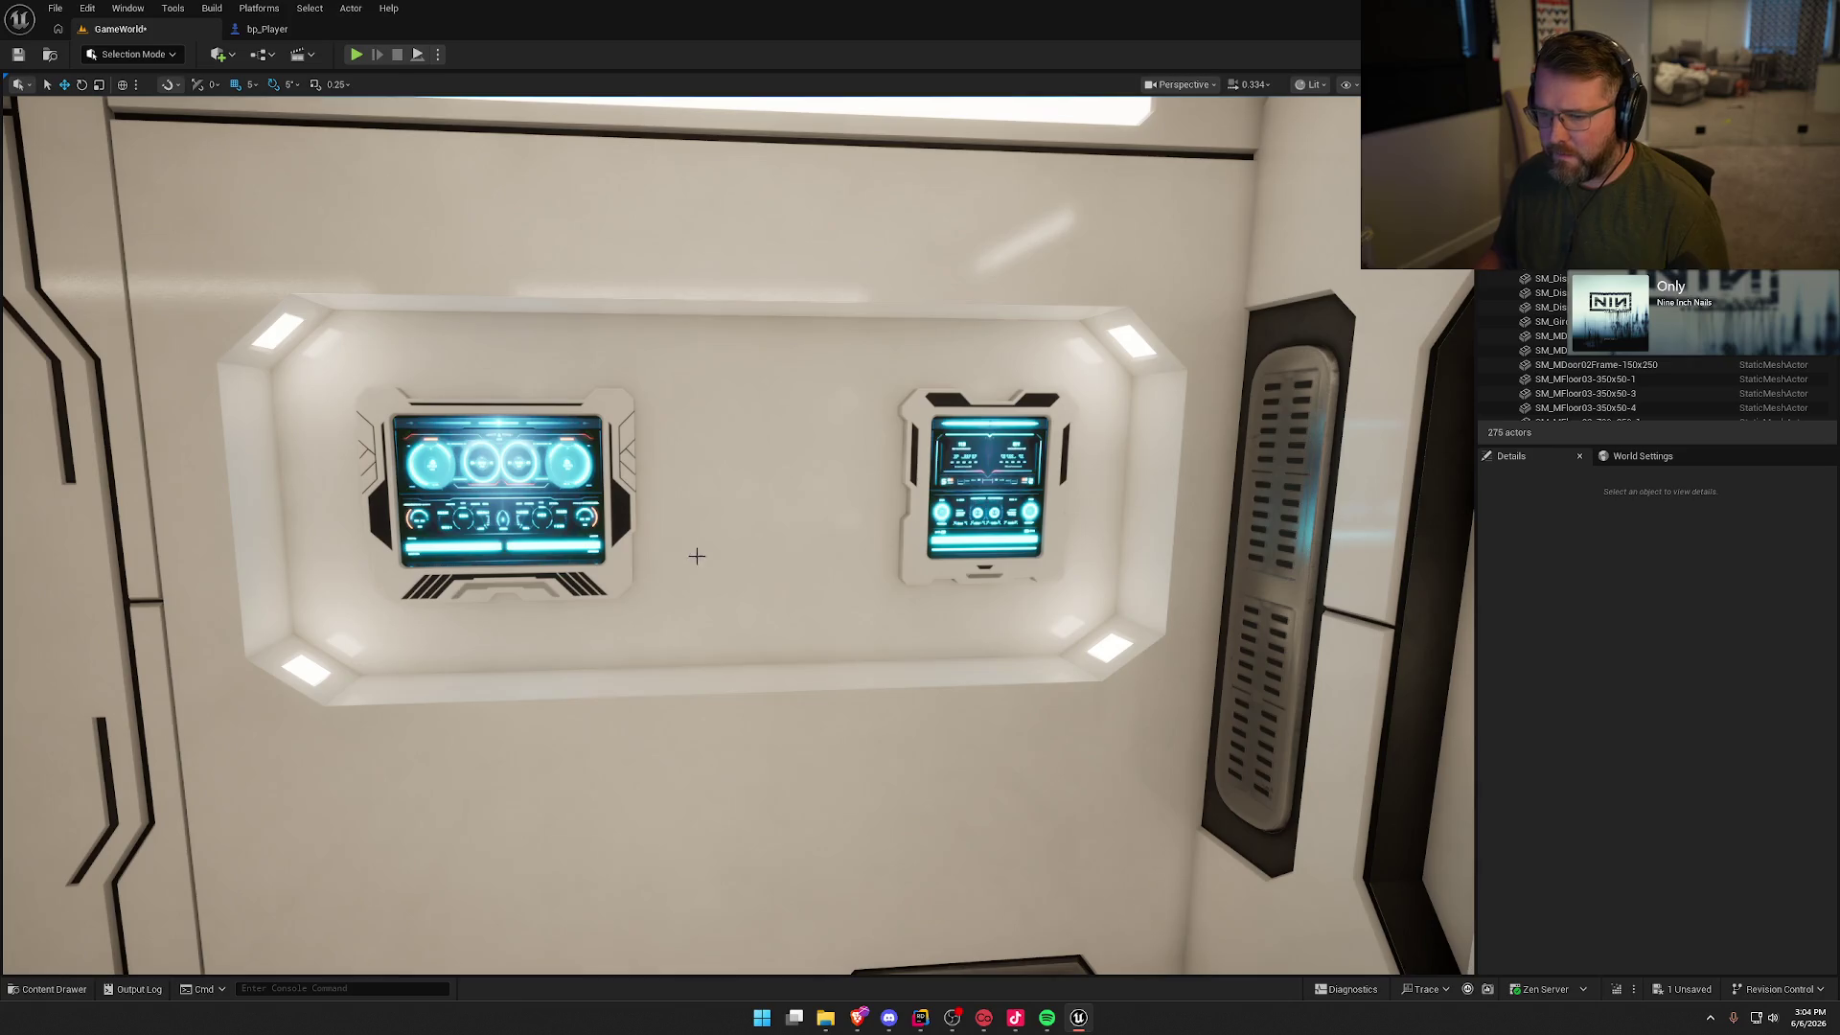
Step: Enlarge both wall displays and shift them closer together
click(623, 498)
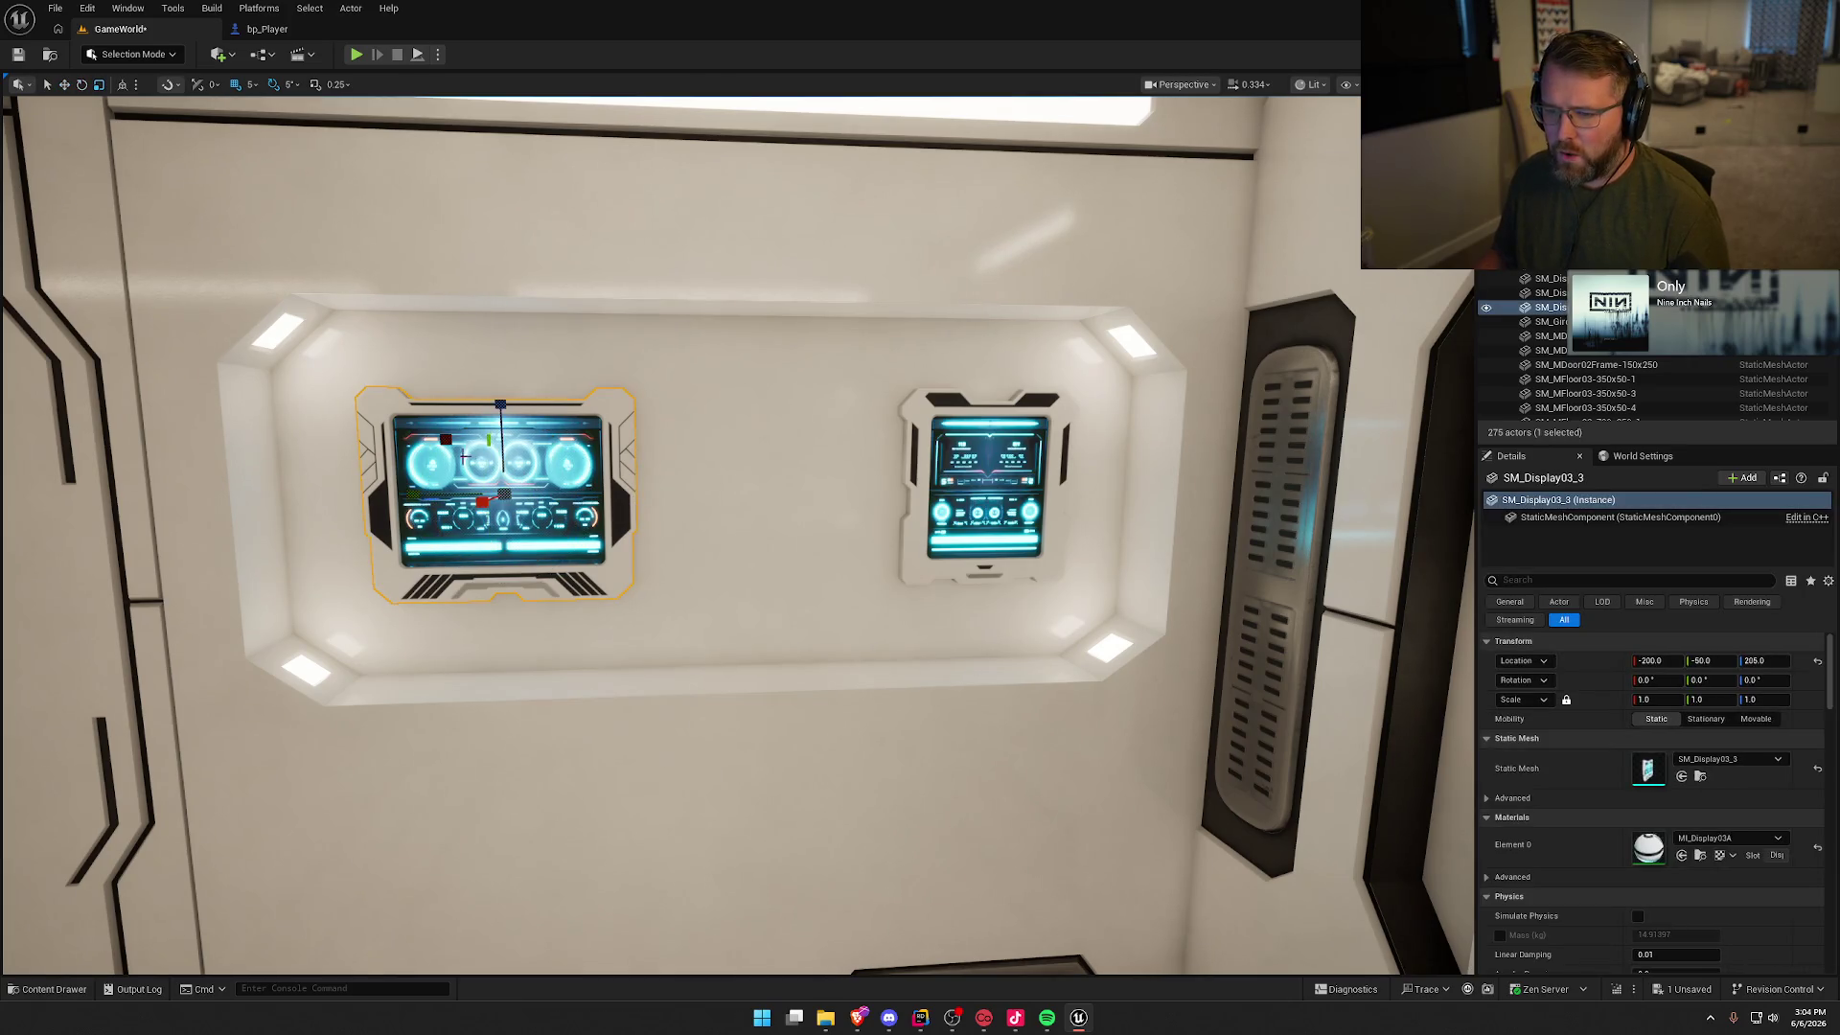
drag(443, 439, 418, 425)
drag(431, 490, 490, 499)
click(915, 455)
drag(915, 455, 875, 425)
key(r)
key(Escape)
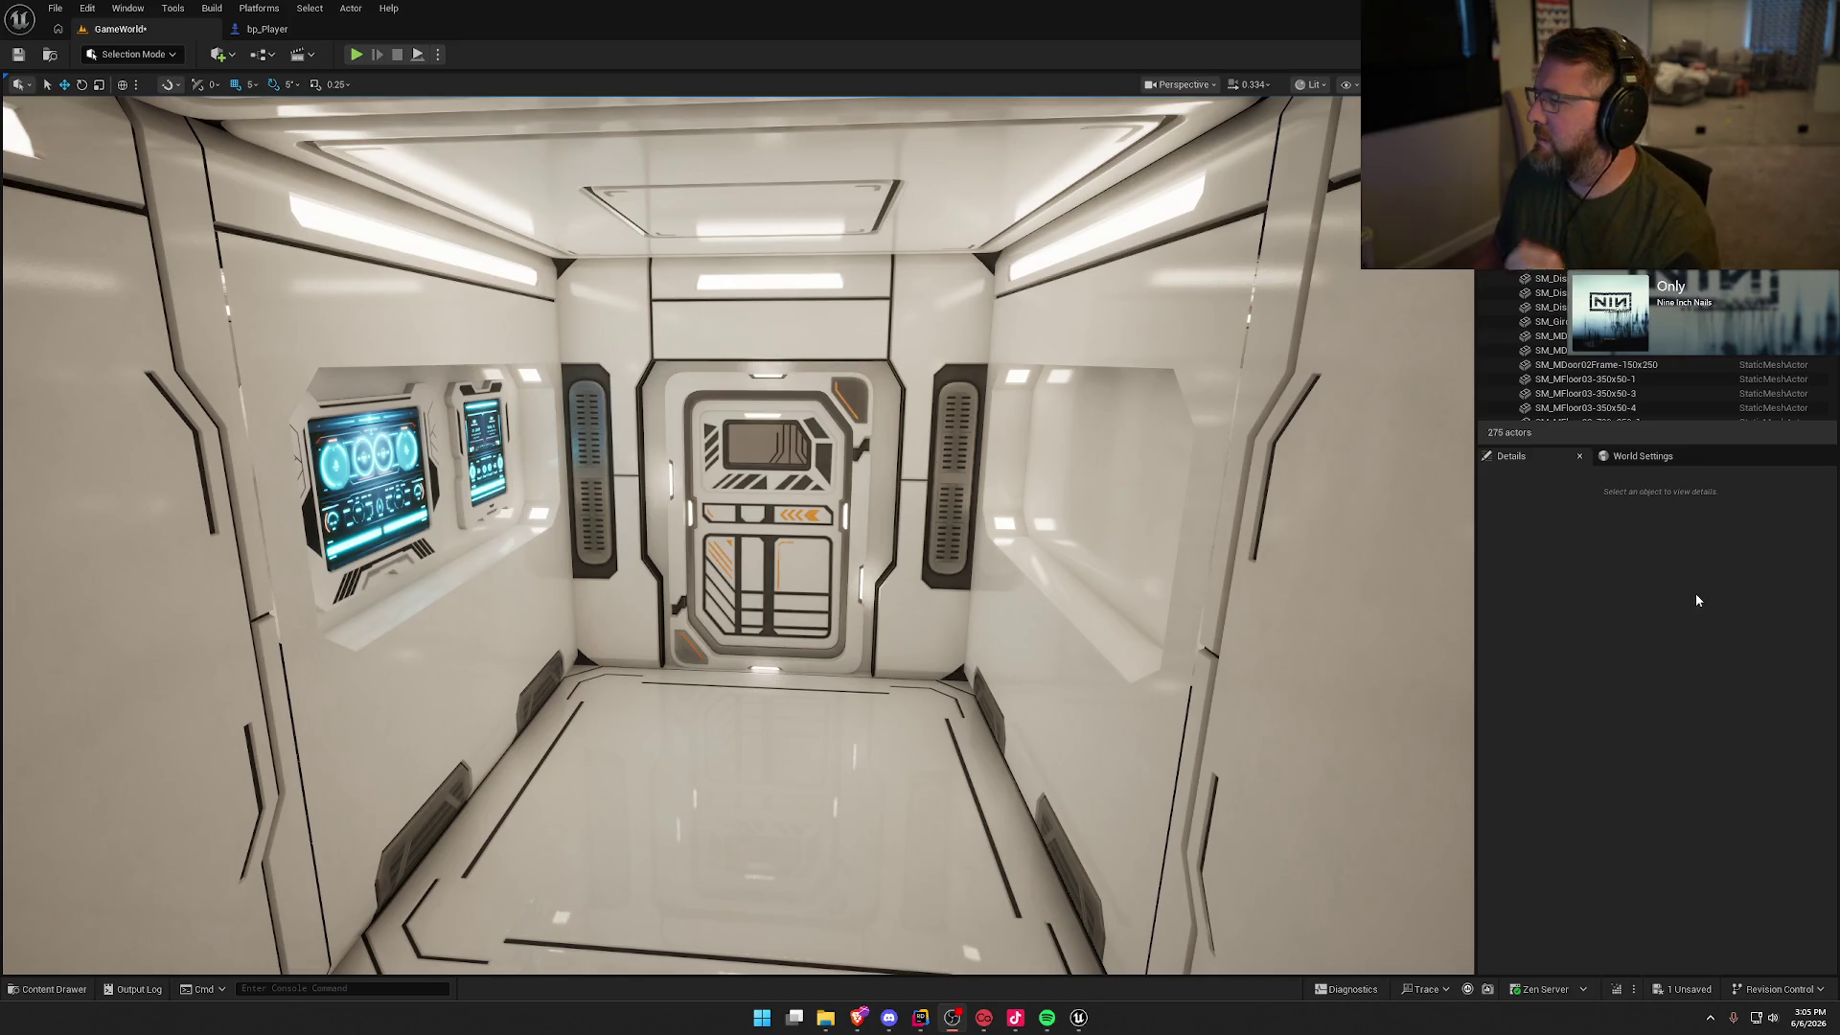
Step: Replace a first trial plant with SM_Plant02_5 in the wall niche
mouse_move(877, 479)
mouse_down()
mouse_move(877, 436)
mouse_move(824, 412)
mouse_move(815, 383)
mouse_move(767, 383)
mouse_move(862, 403)
mouse_move(814, 431)
mouse_move(760, 554)
mouse_up()
key(ctrl+space)
scroll(1201, 802, down, 5)
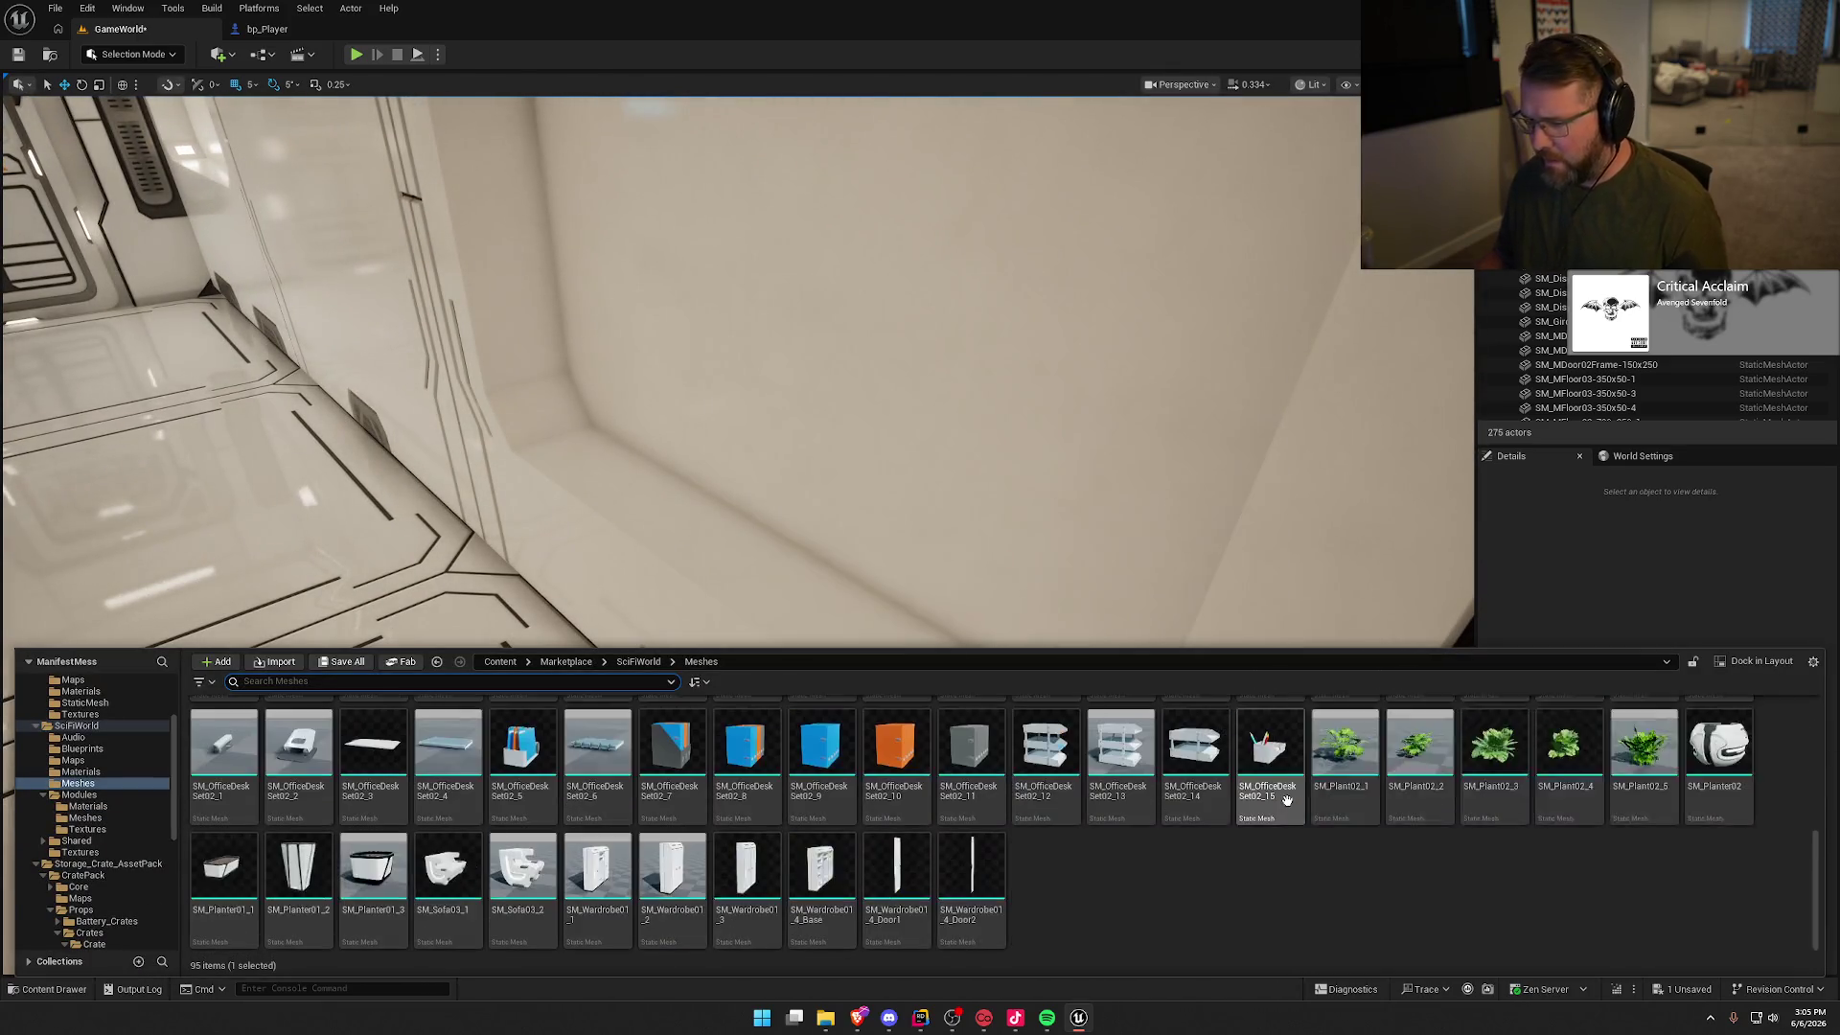
mouse_move(1527, 787)
mouse_down()
mouse_move(1220, 608)
mouse_move(830, 562)
mouse_up()
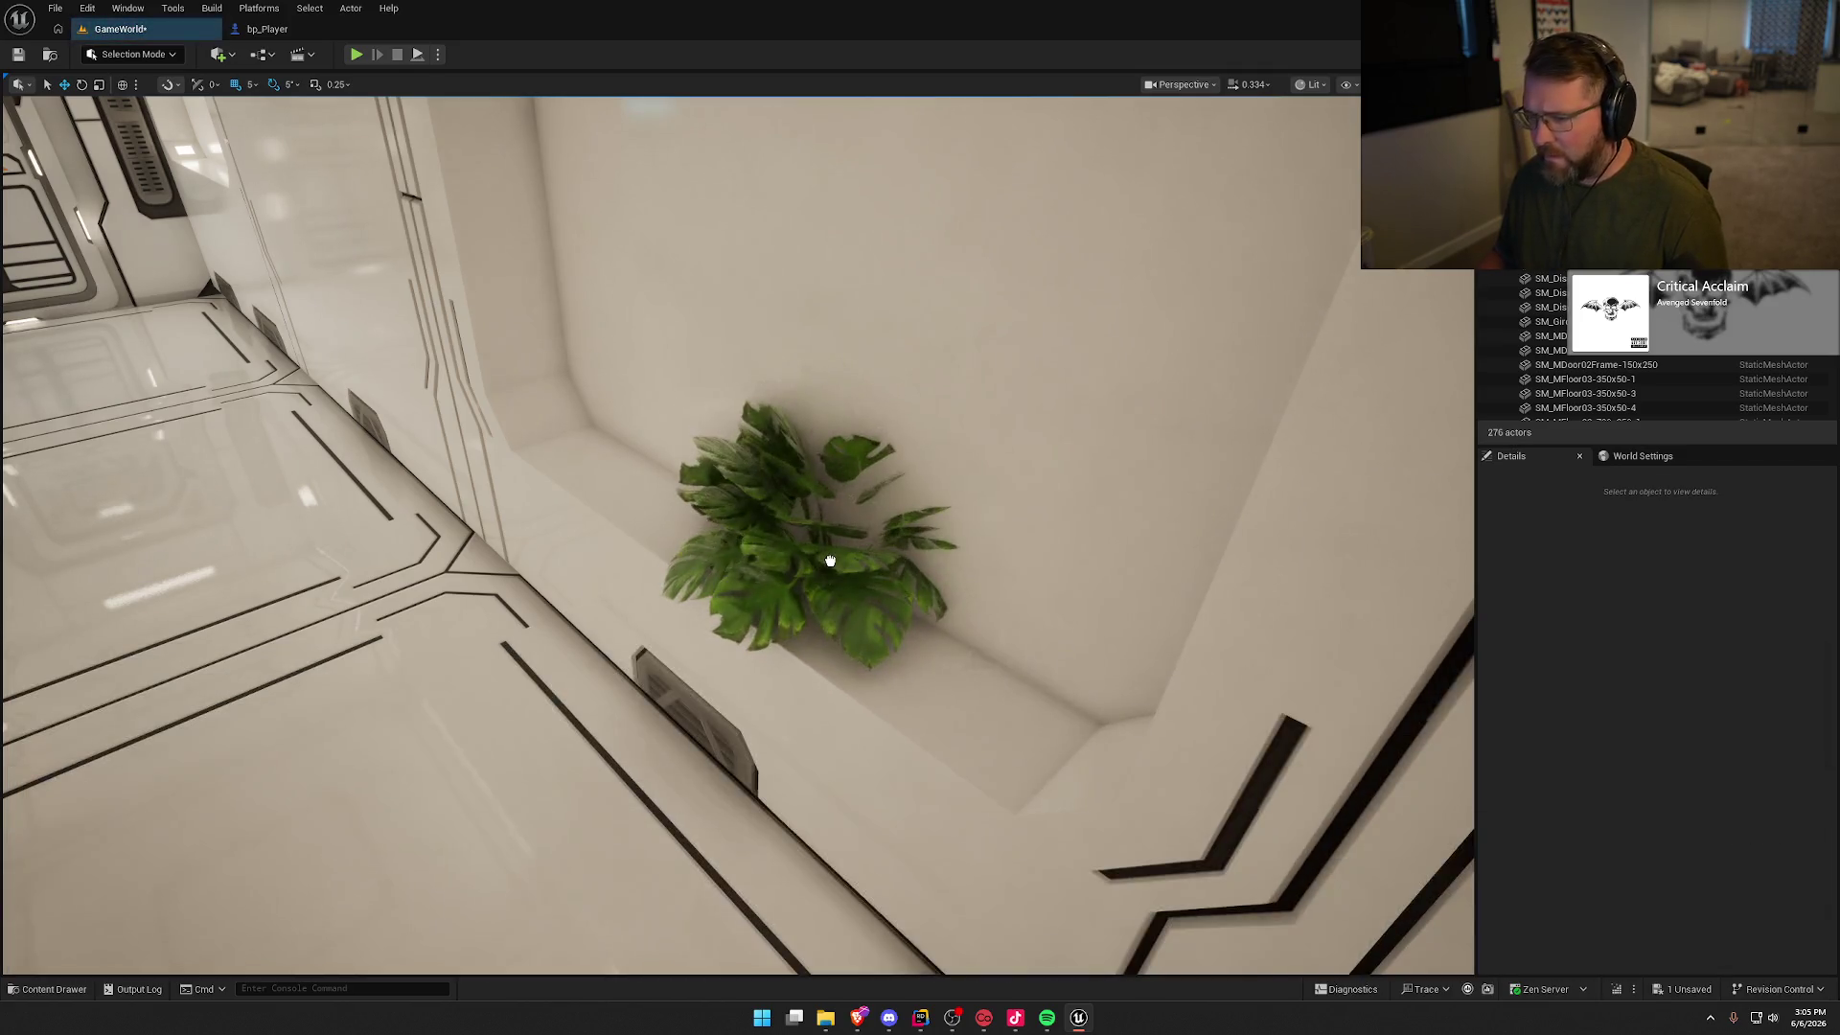
key(Delete)
key(ctrl+space)
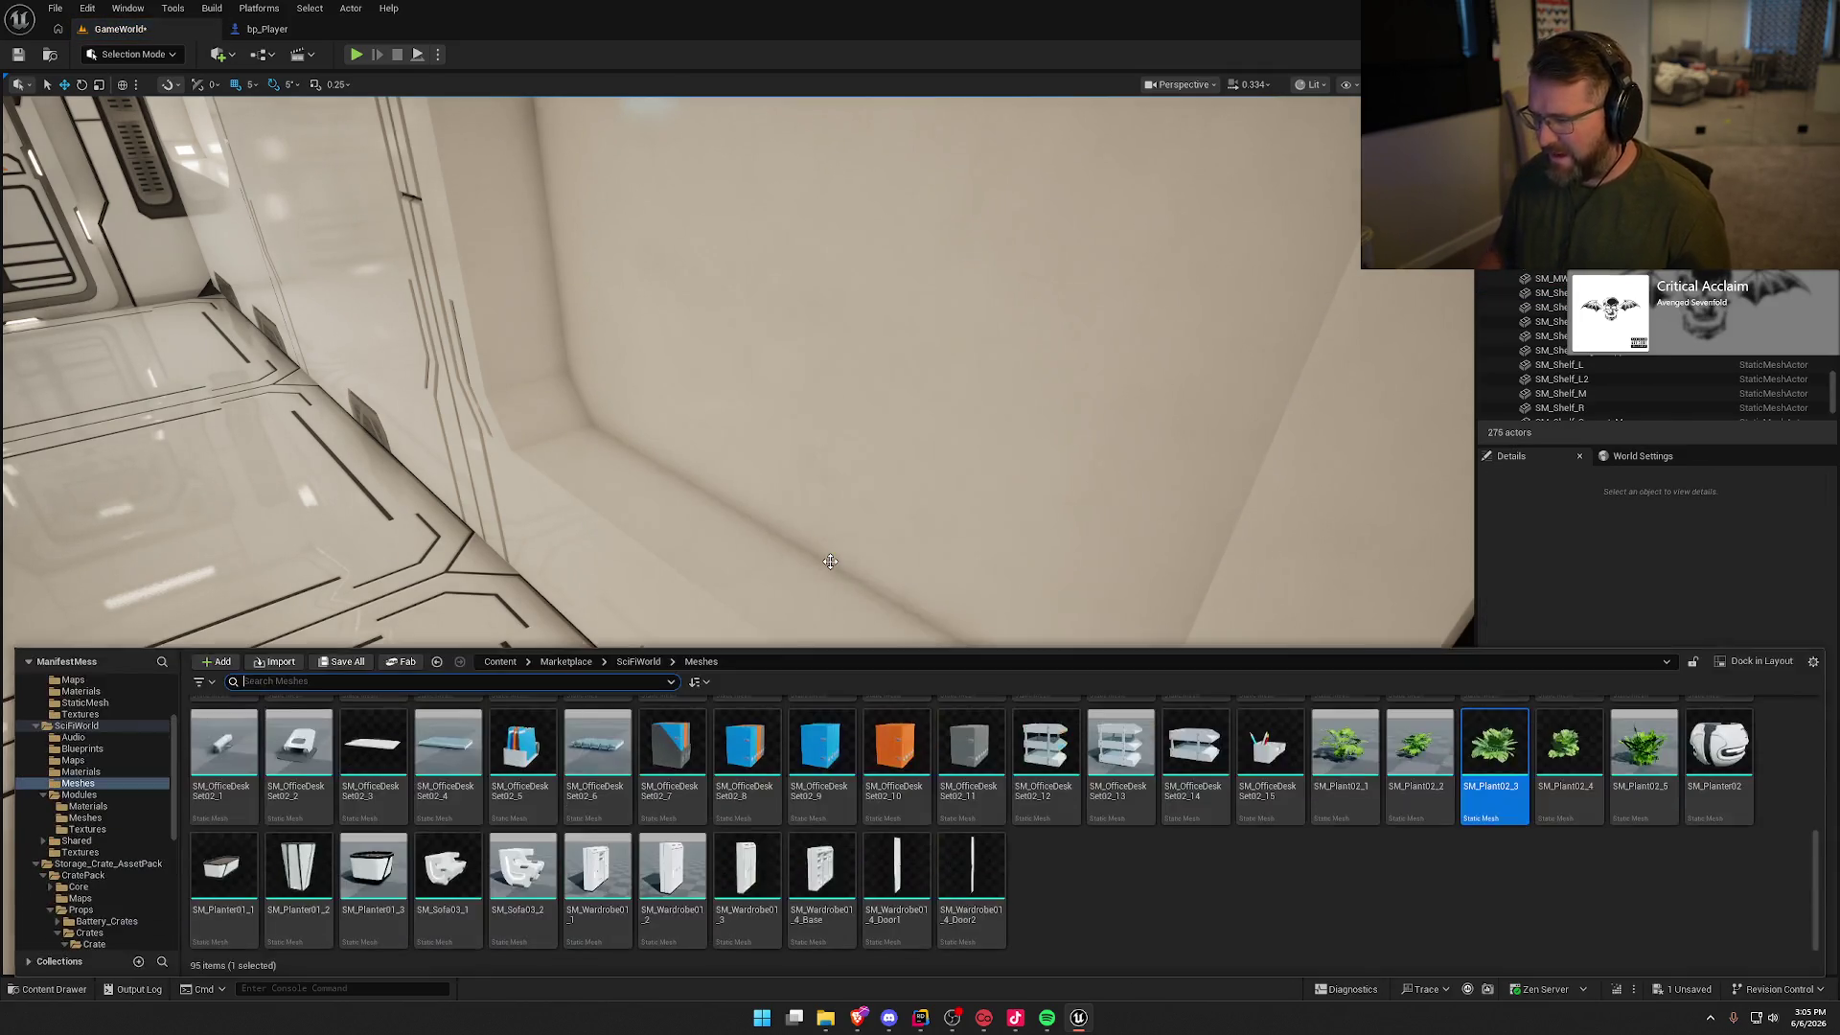
click(1618, 760)
mouse_move(1619, 760)
mouse_down()
mouse_move(760, 599)
mouse_move(617, 599)
mouse_move(671, 570)
mouse_up()
drag(803, 669, 671, 661)
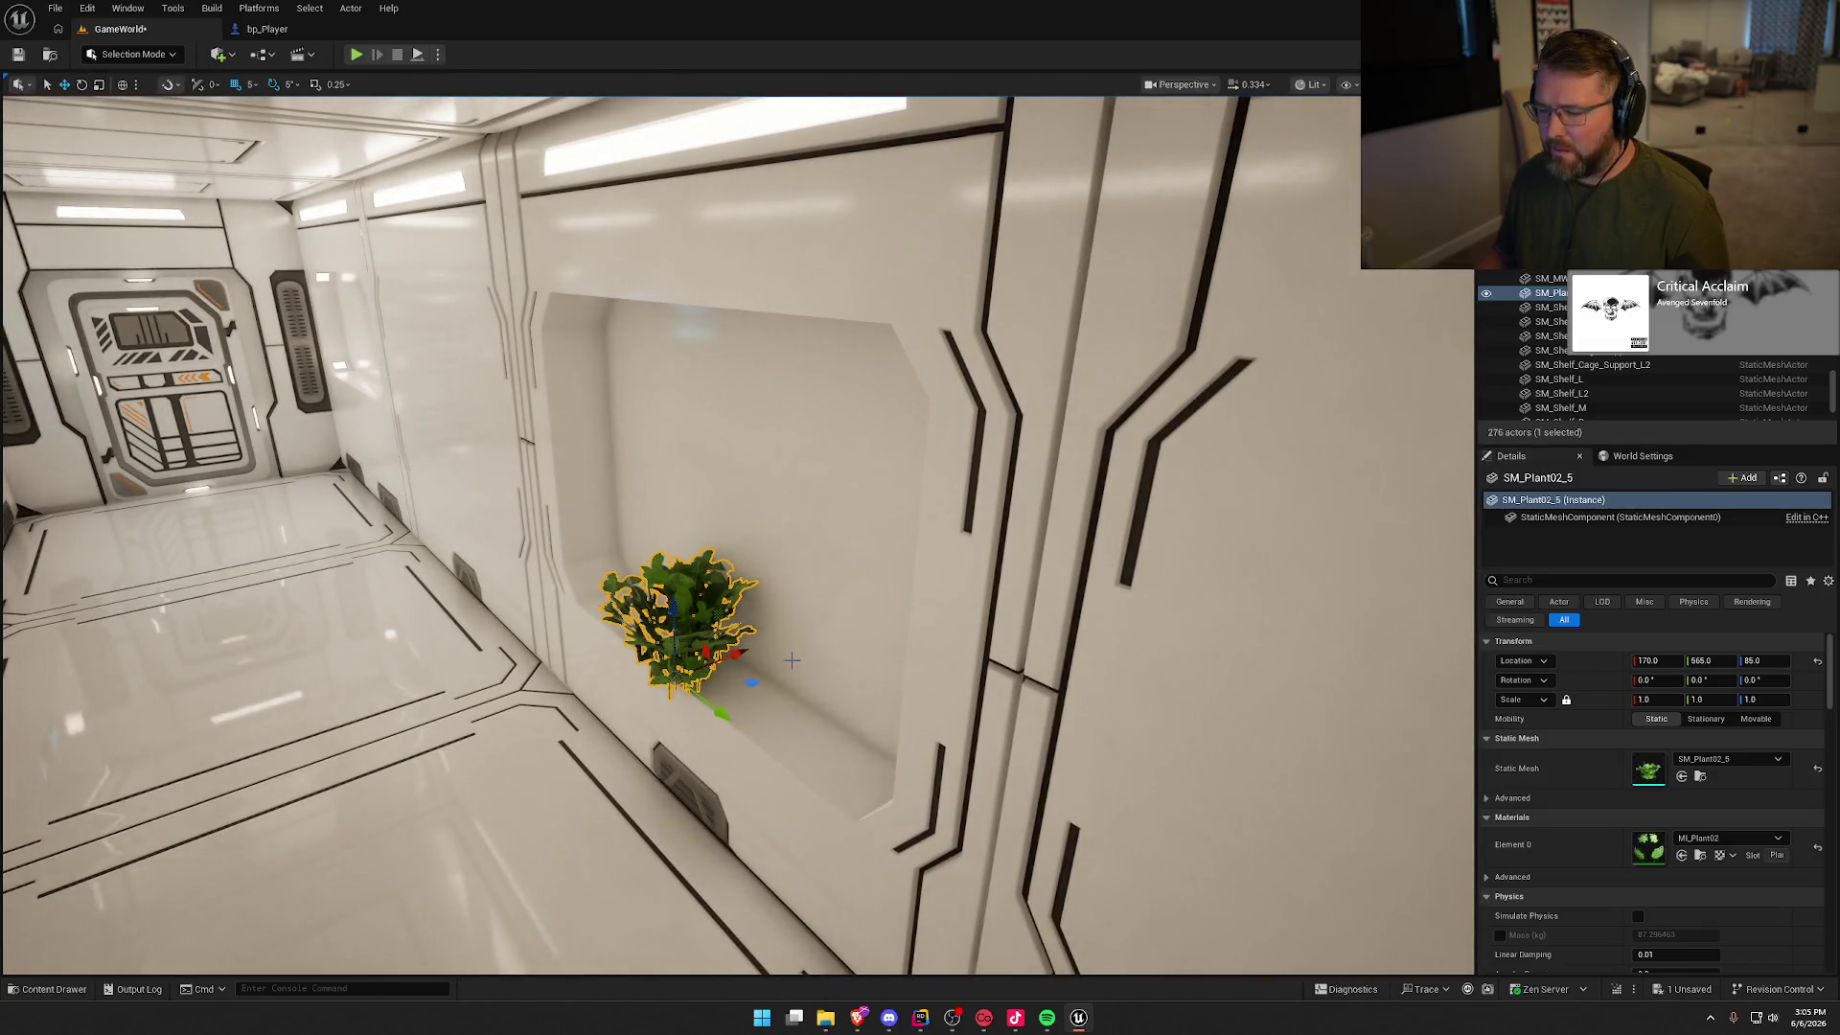
Step: Place SM_Plant02_1 and another plant in further wall niches
key(ctrl+space)
mouse_move(1344, 742)
mouse_down()
mouse_move(752, 648)
mouse_move(809, 754)
mouse_up()
key(ctrl+space)
mouse_move(1424, 801)
mouse_down()
mouse_move(1398, 767)
mouse_move(757, 661)
mouse_move(345, 817)
mouse_move(364, 766)
mouse_up()
mouse_move(670, 575)
mouse_down()
mouse_move(851, 584)
mouse_move(923, 689)
mouse_move(483, 688)
mouse_move(463, 654)
mouse_move(623, 575)
mouse_move(660, 533)
mouse_move(649, 411)
mouse_up()
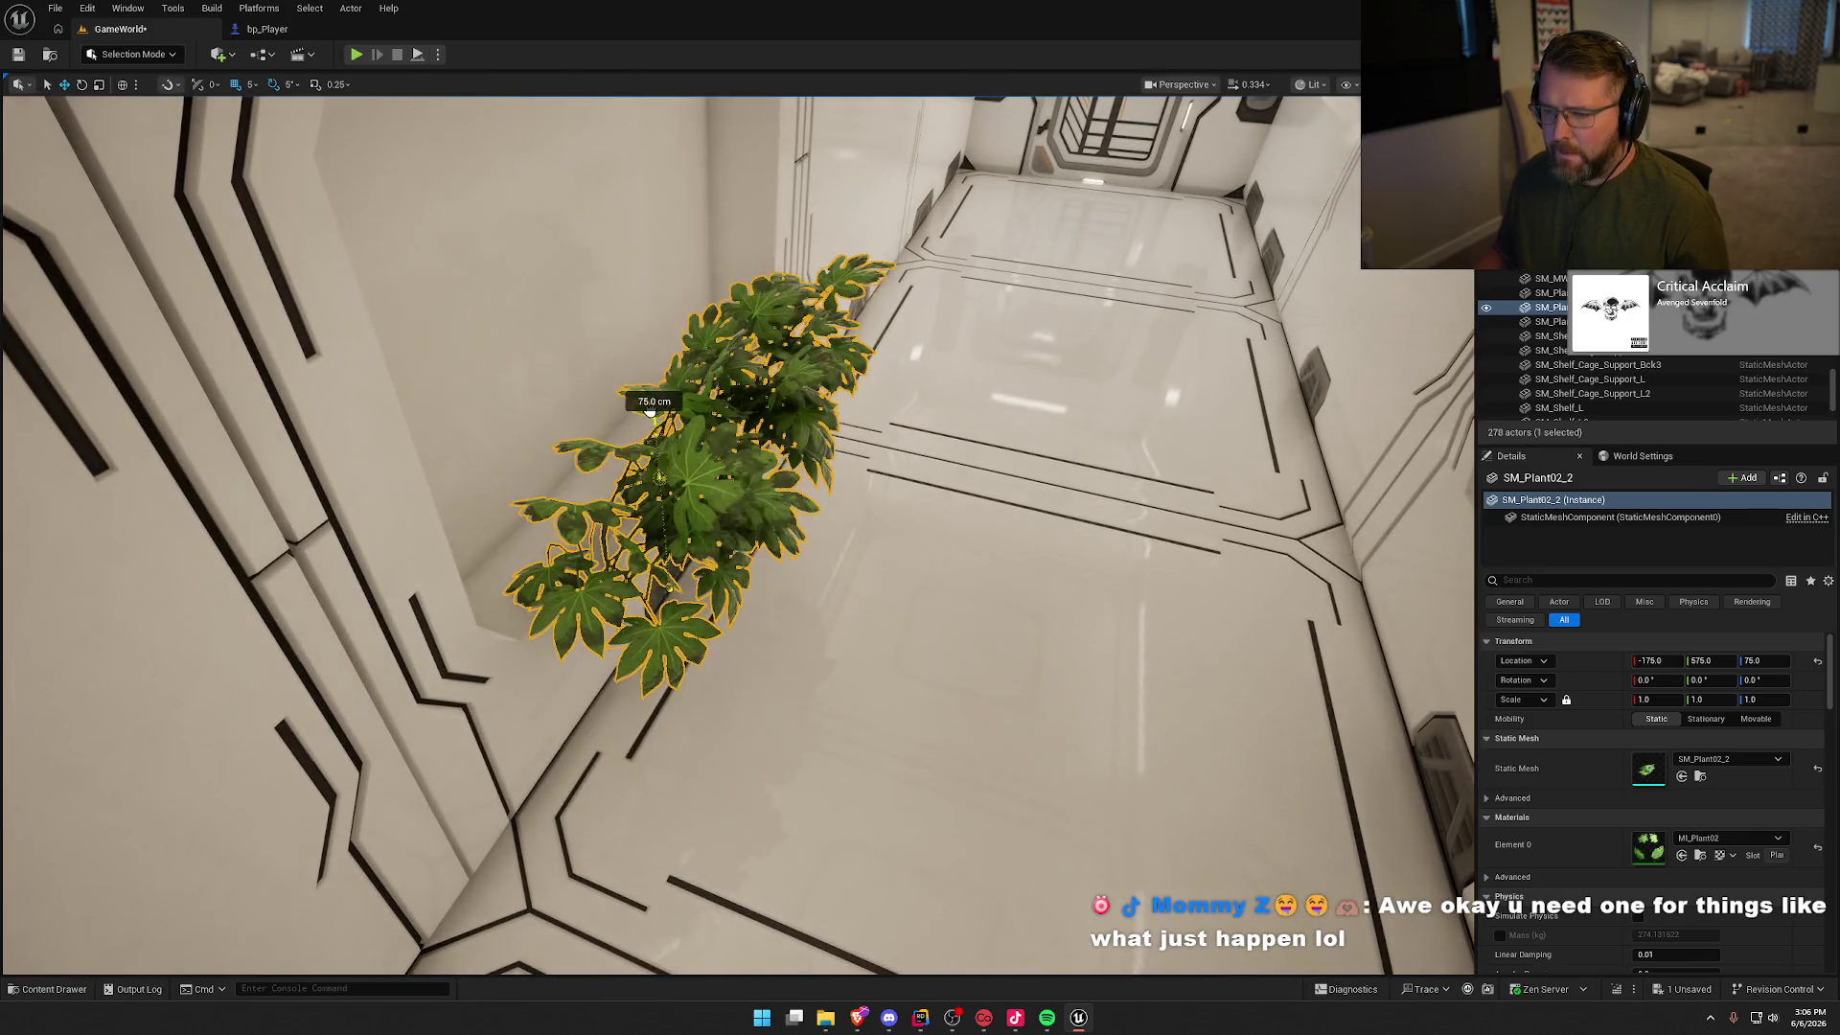
Step: Move SM_Plant02_2 deeper and higher in its niche to -215, 975, 115
drag(717, 509, 627, 457)
scroll(626, 457, up, 5)
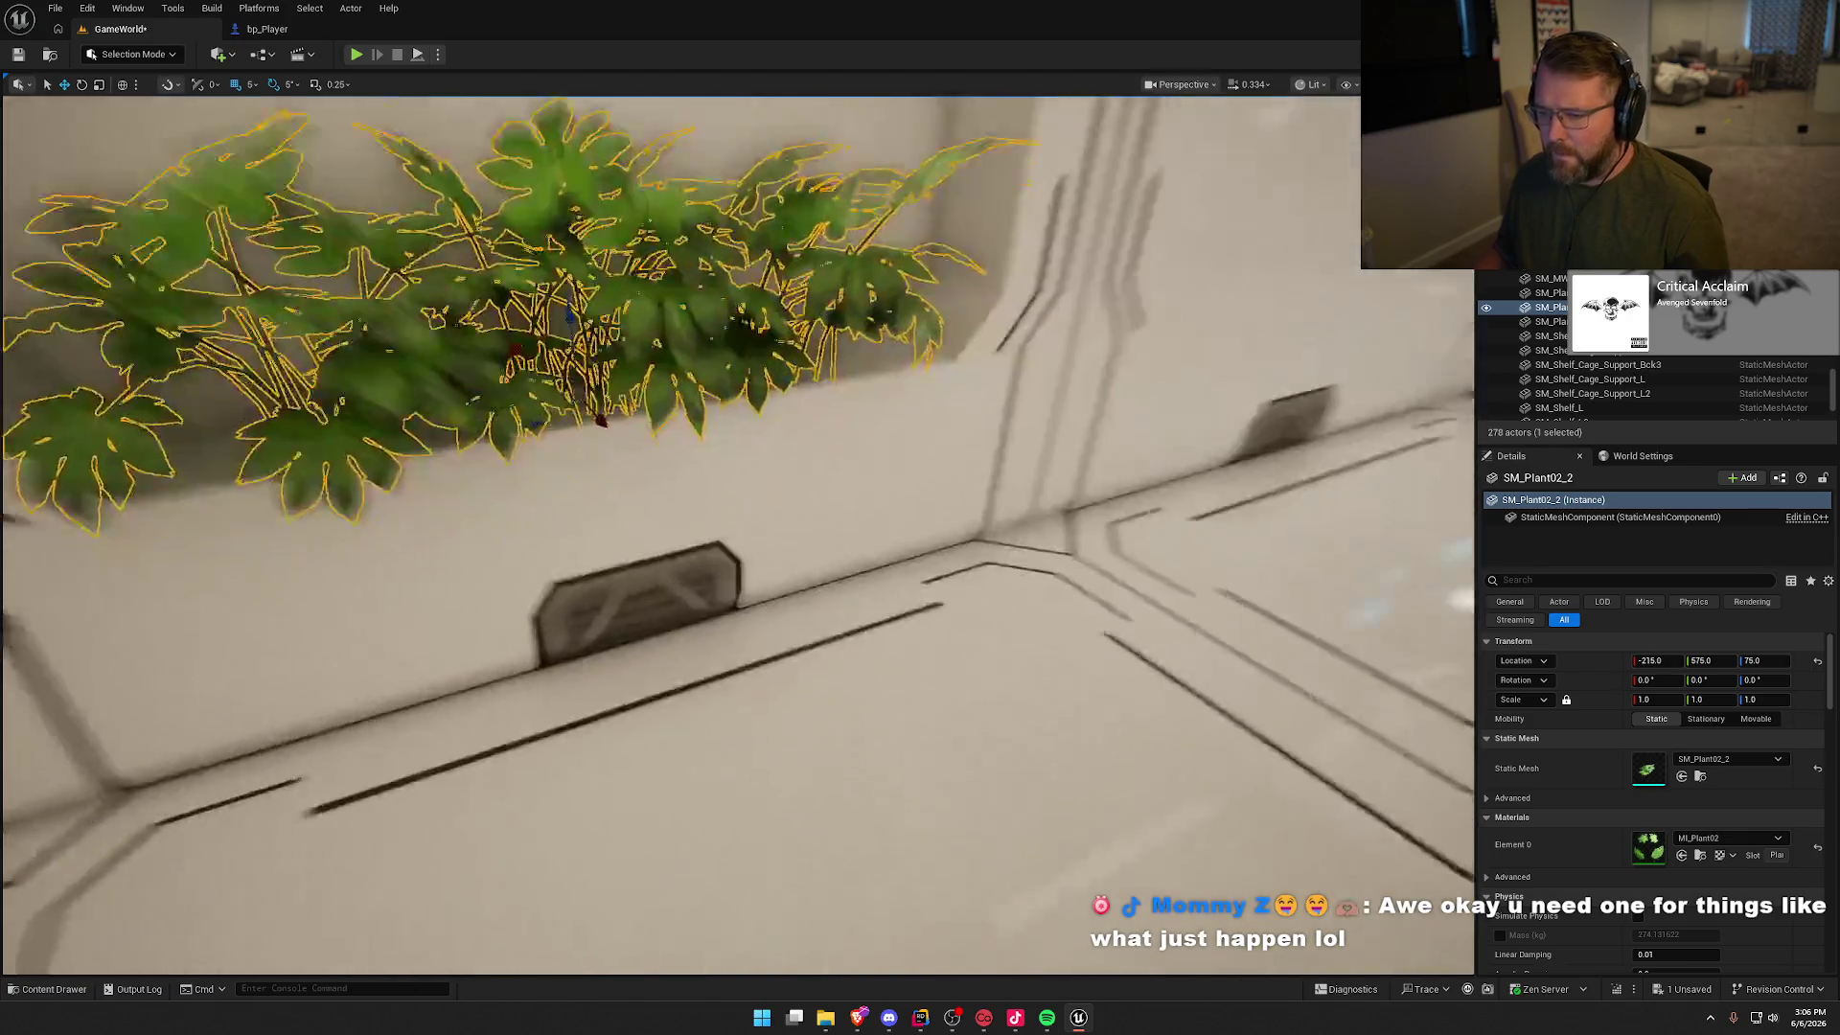
key(d)
scroll(836, 541, down, 5)
key(Escape)
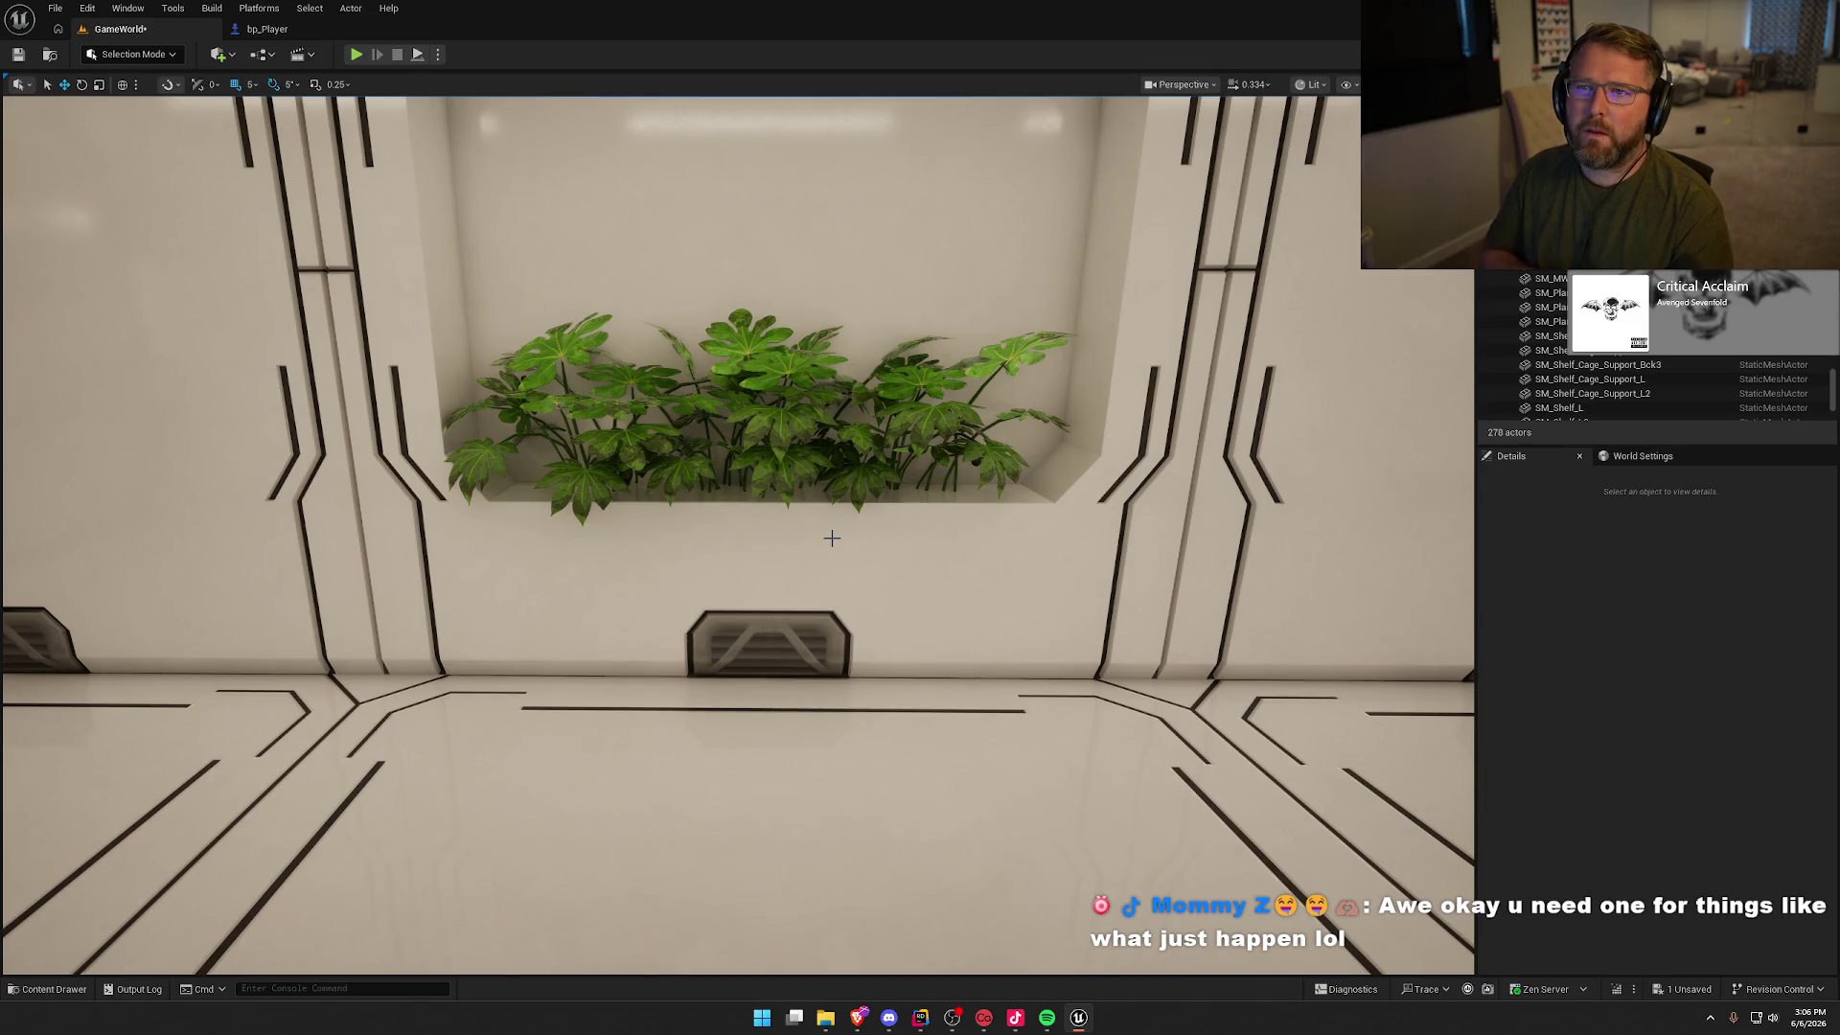
mouse_move(848, 244)
mouse_down()
mouse_move(764, 381)
mouse_move(833, 369)
mouse_up()
click(860, 365)
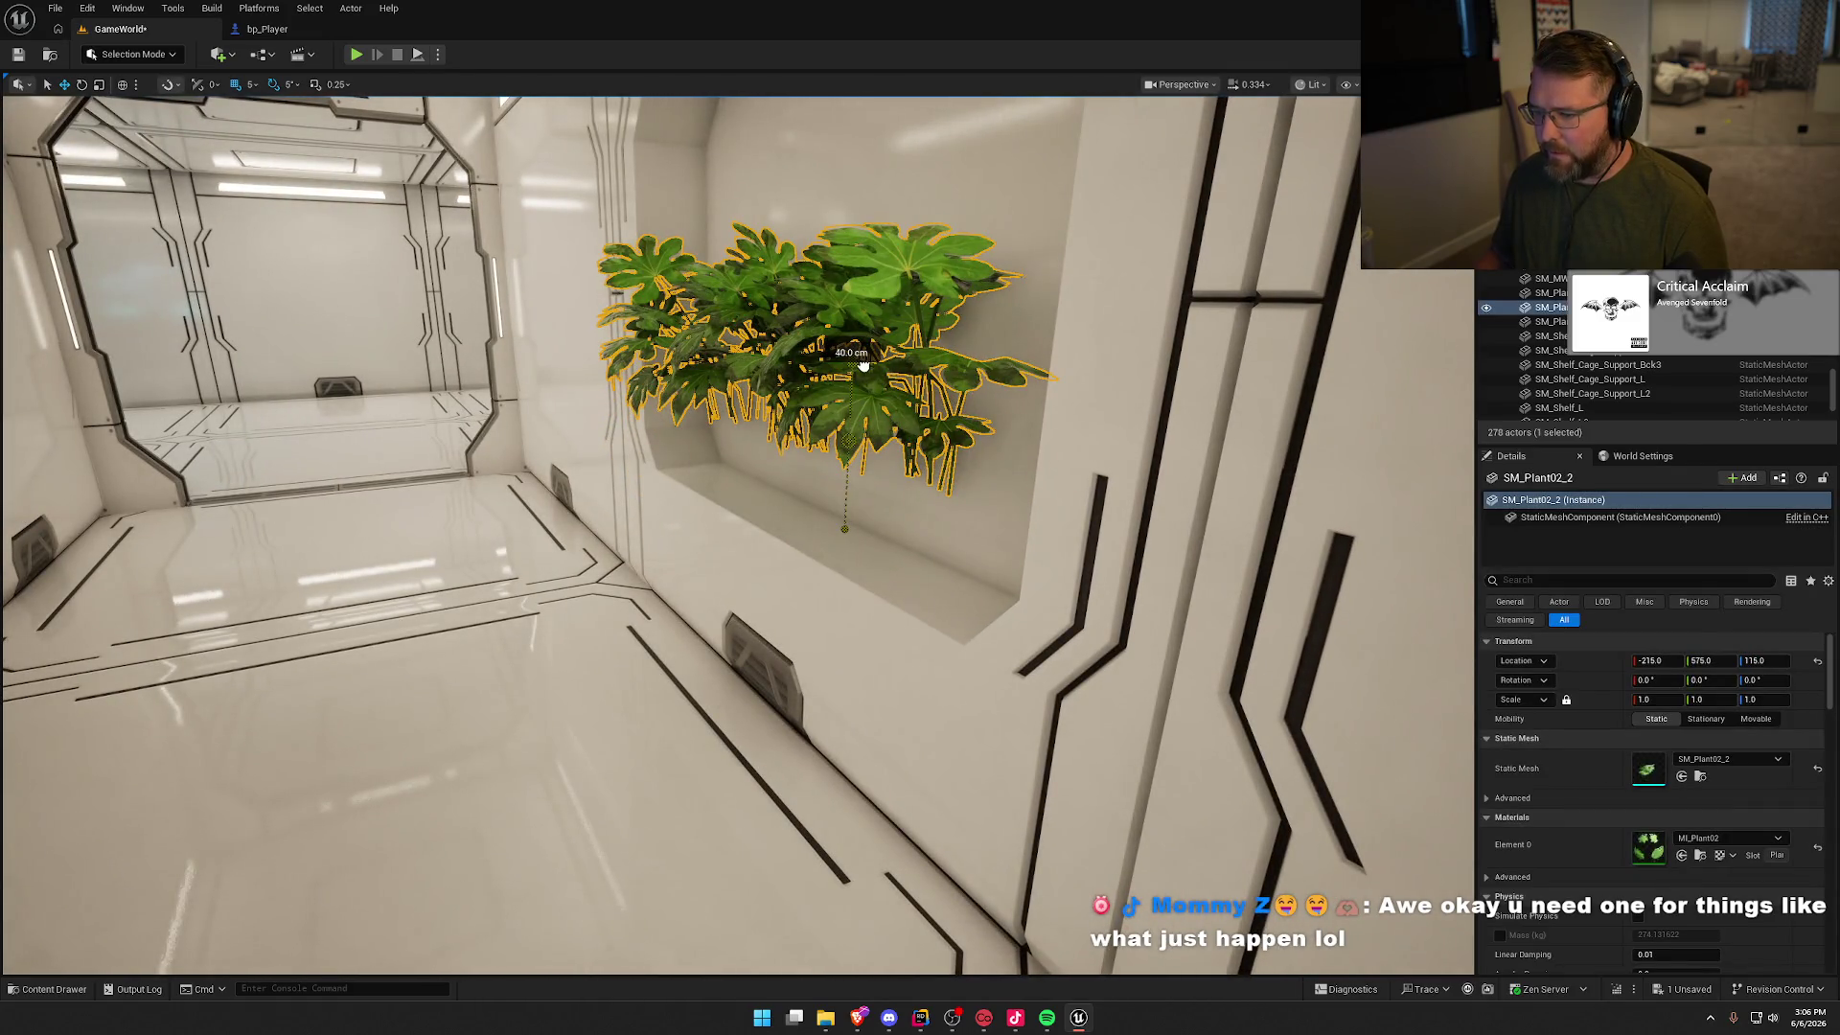
key(ctrl+space)
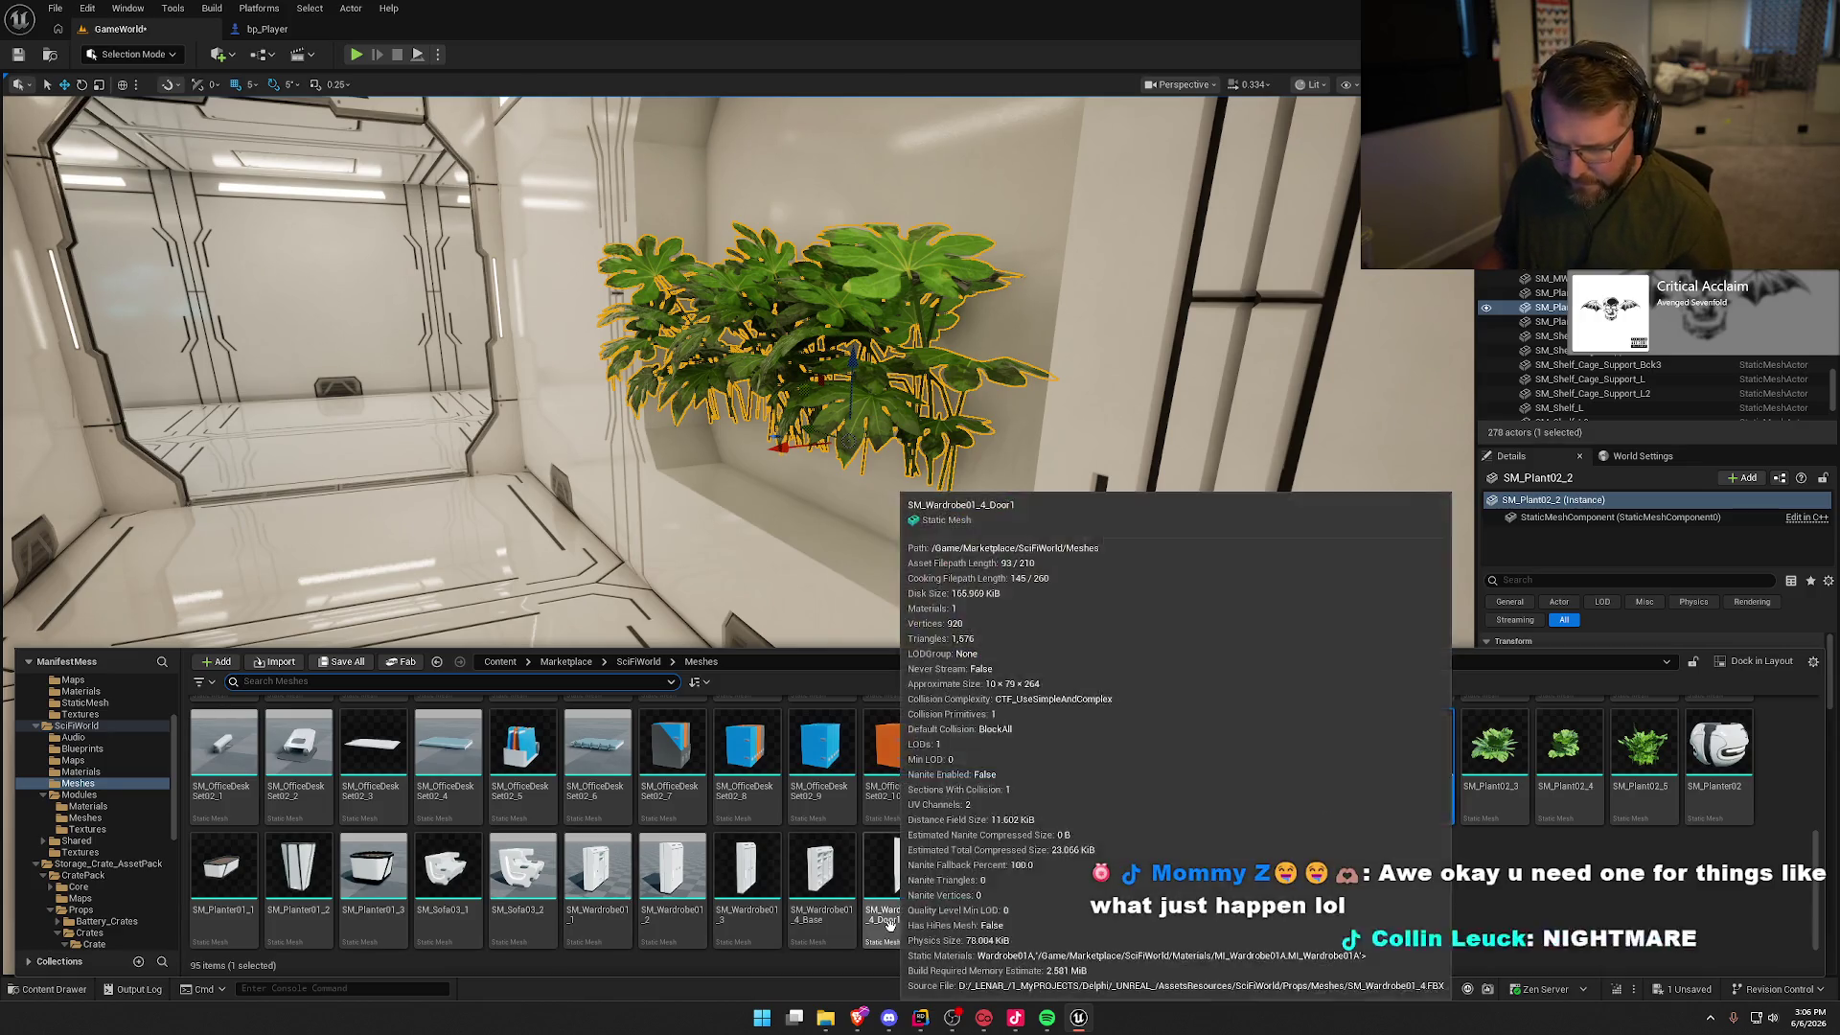
Step: Place SM_Planter01_1 under the plant and nudge it along and lower into the niche
mouse_move(224, 867)
mouse_down()
mouse_move(288, 805)
mouse_move(786, 499)
mouse_move(807, 515)
mouse_up()
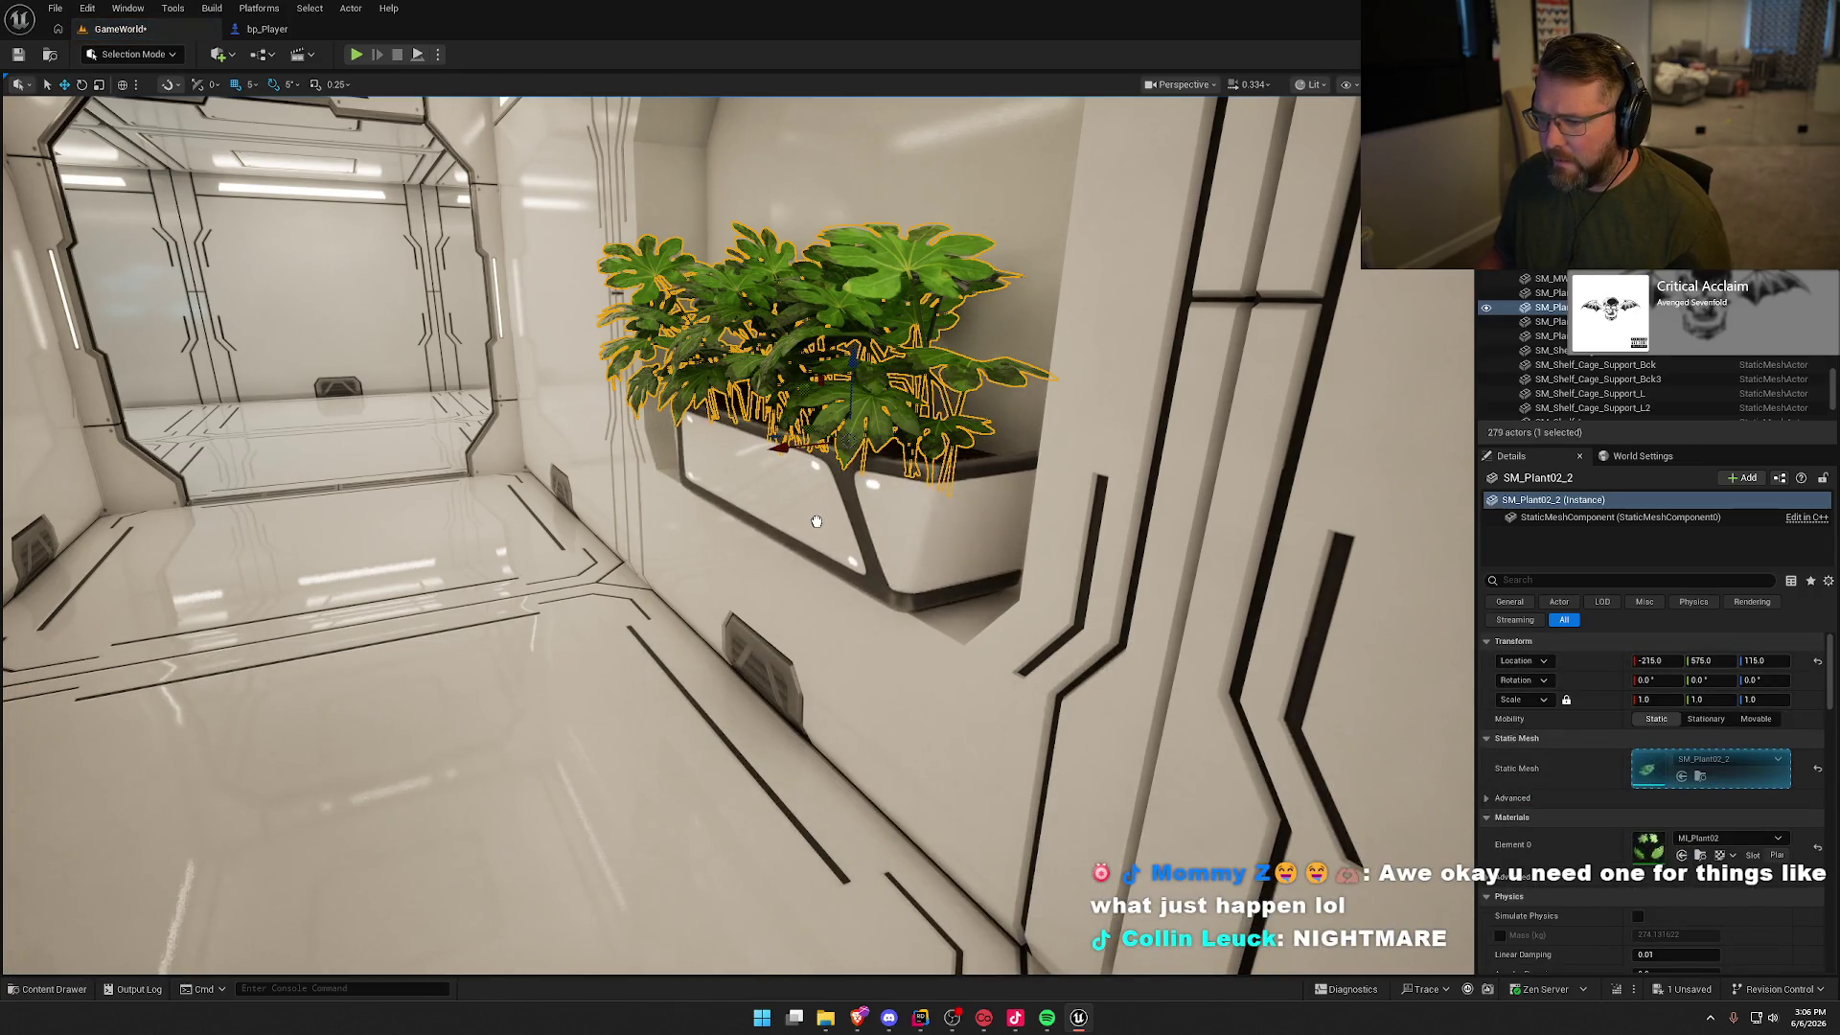
click(807, 514)
key(f)
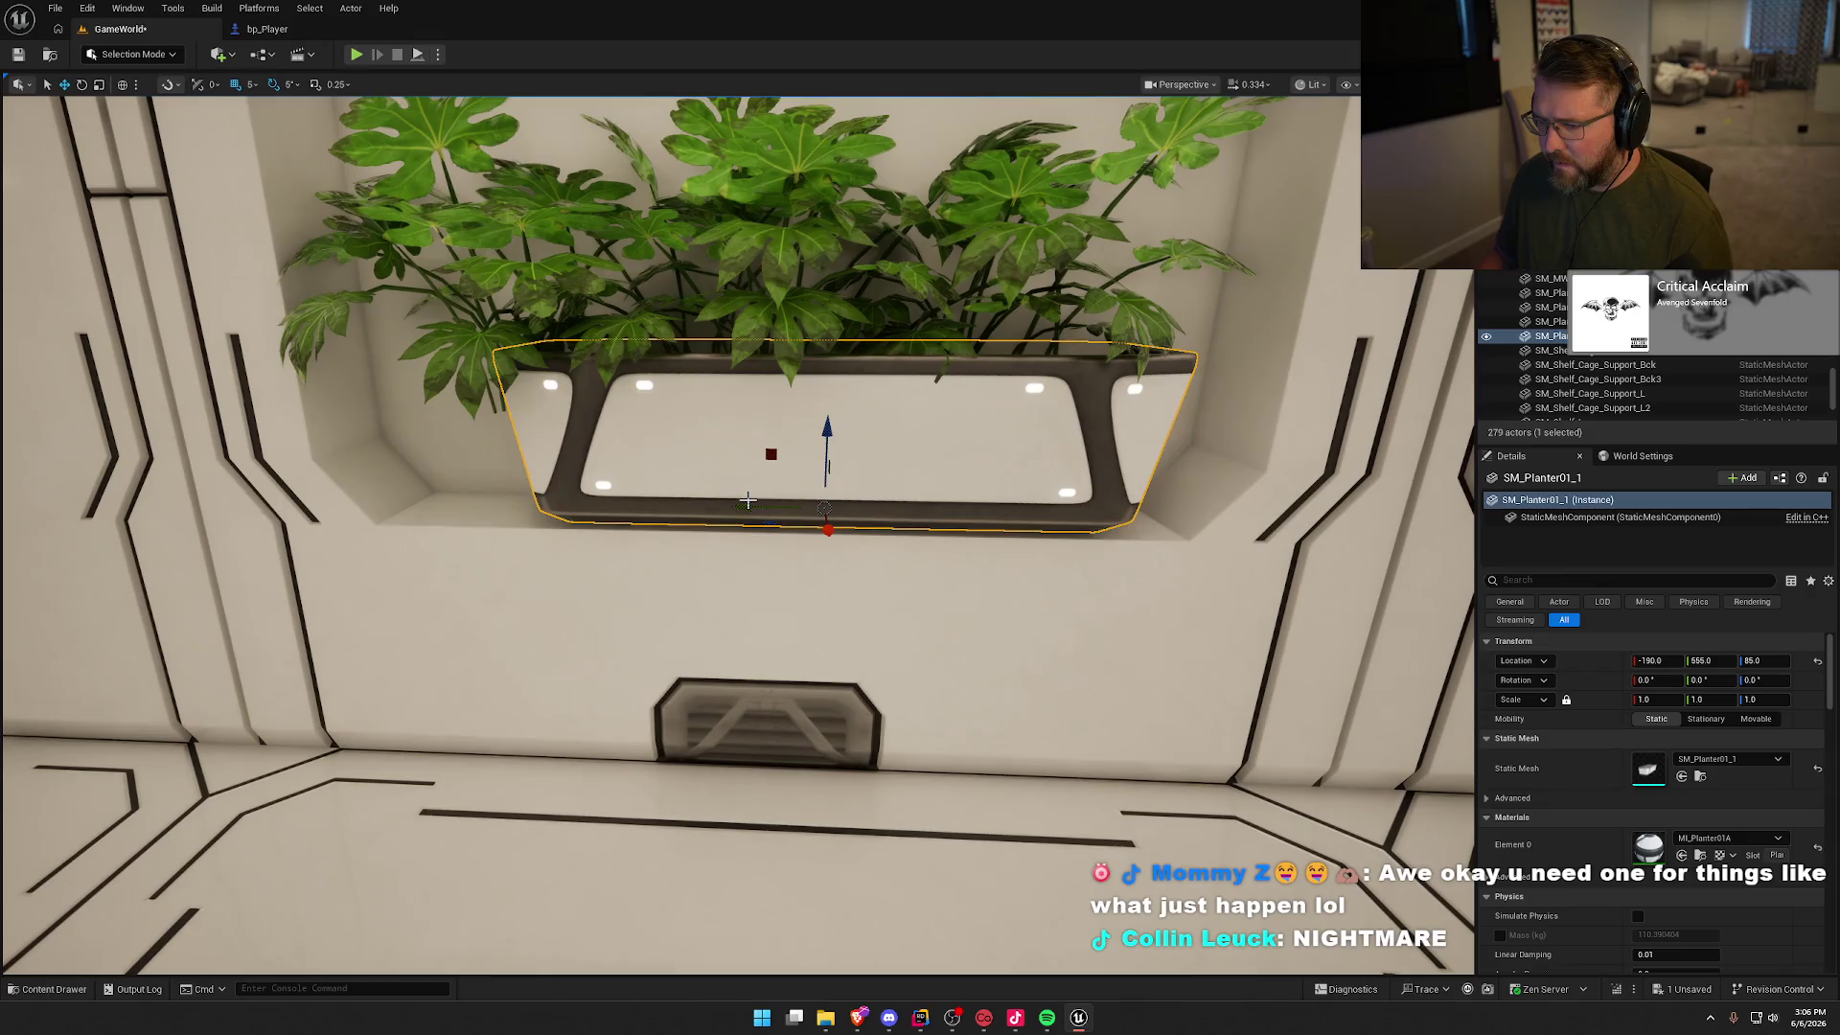
drag(747, 500, 764, 494)
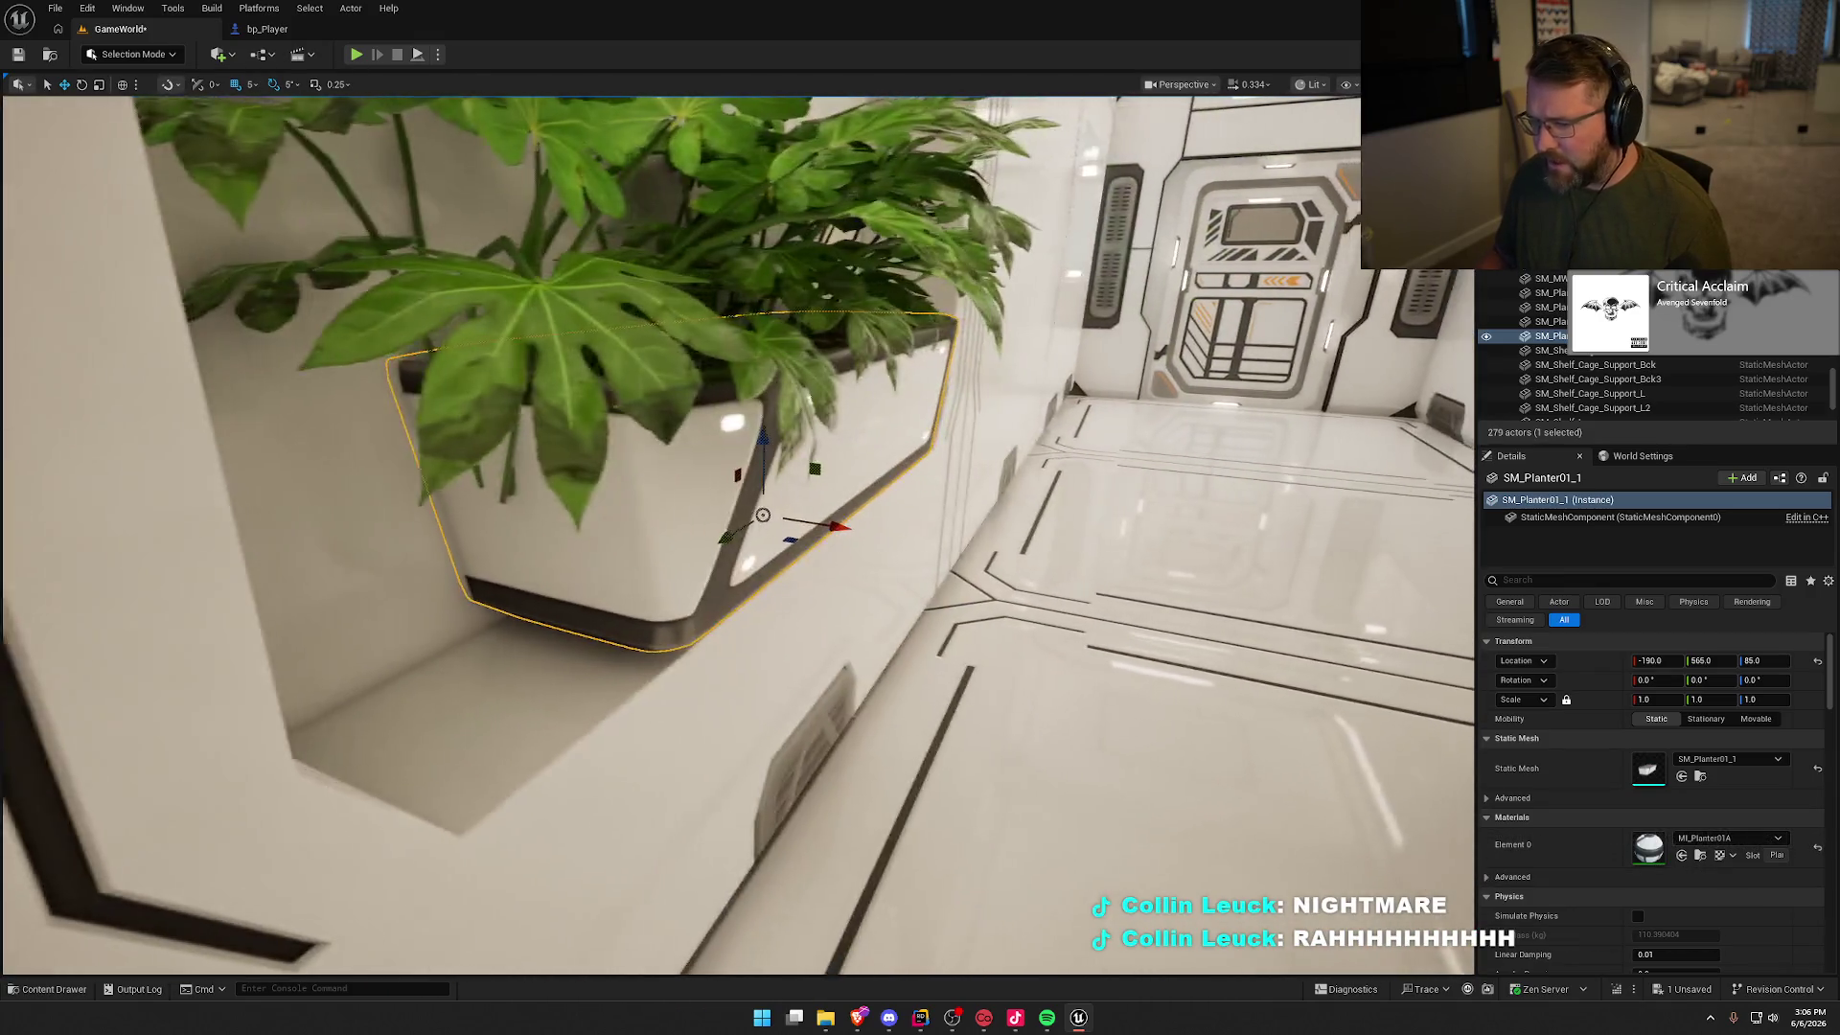
drag(753, 442, 753, 452)
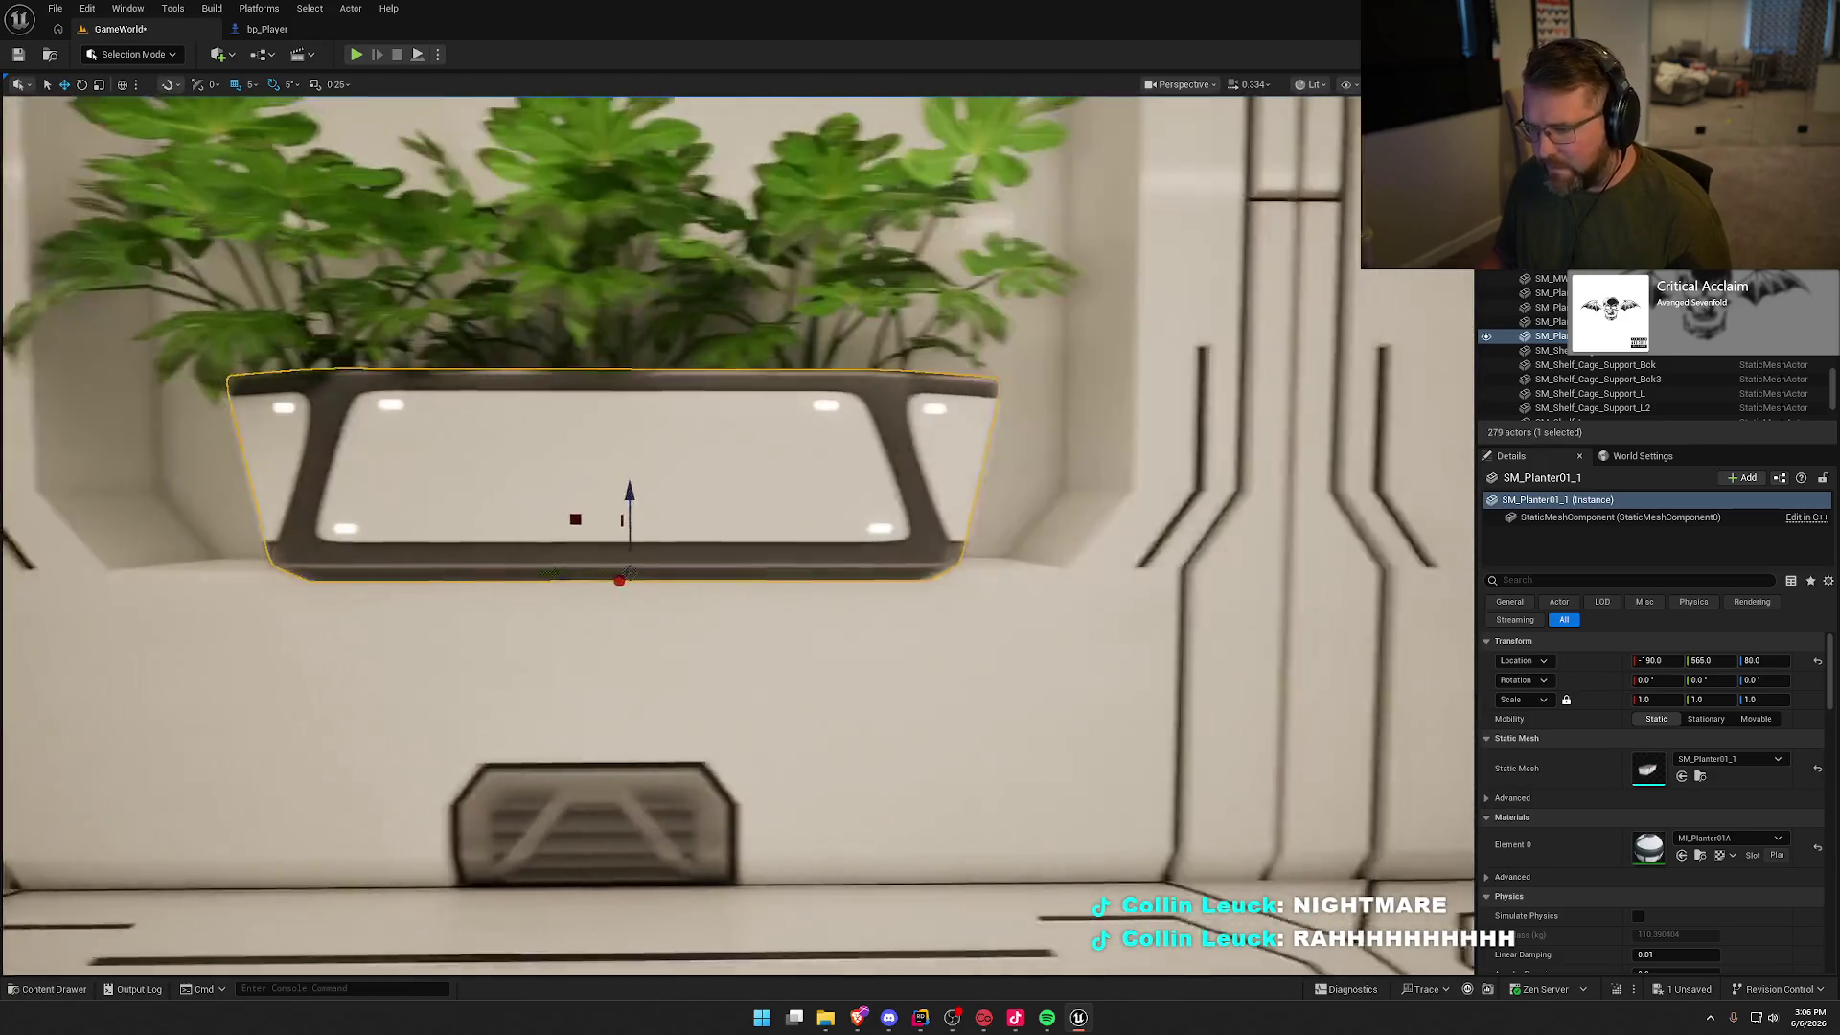
key(Escape)
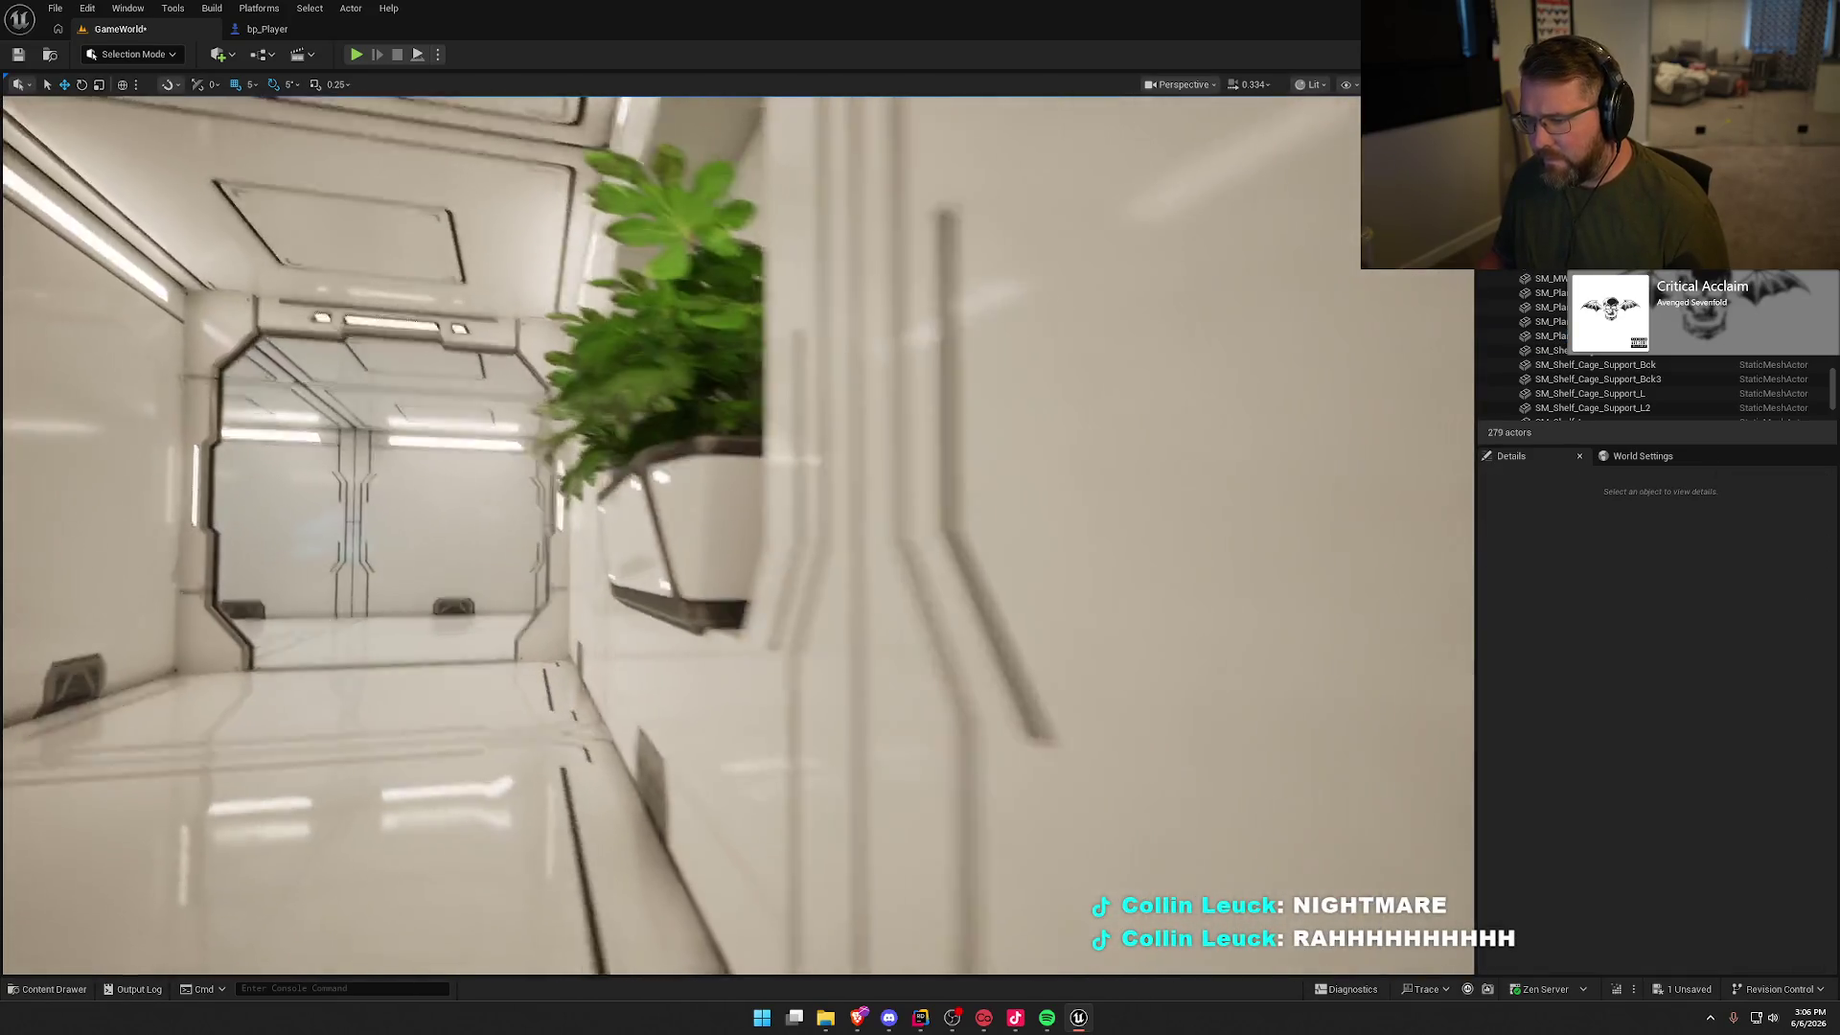
click(592, 632)
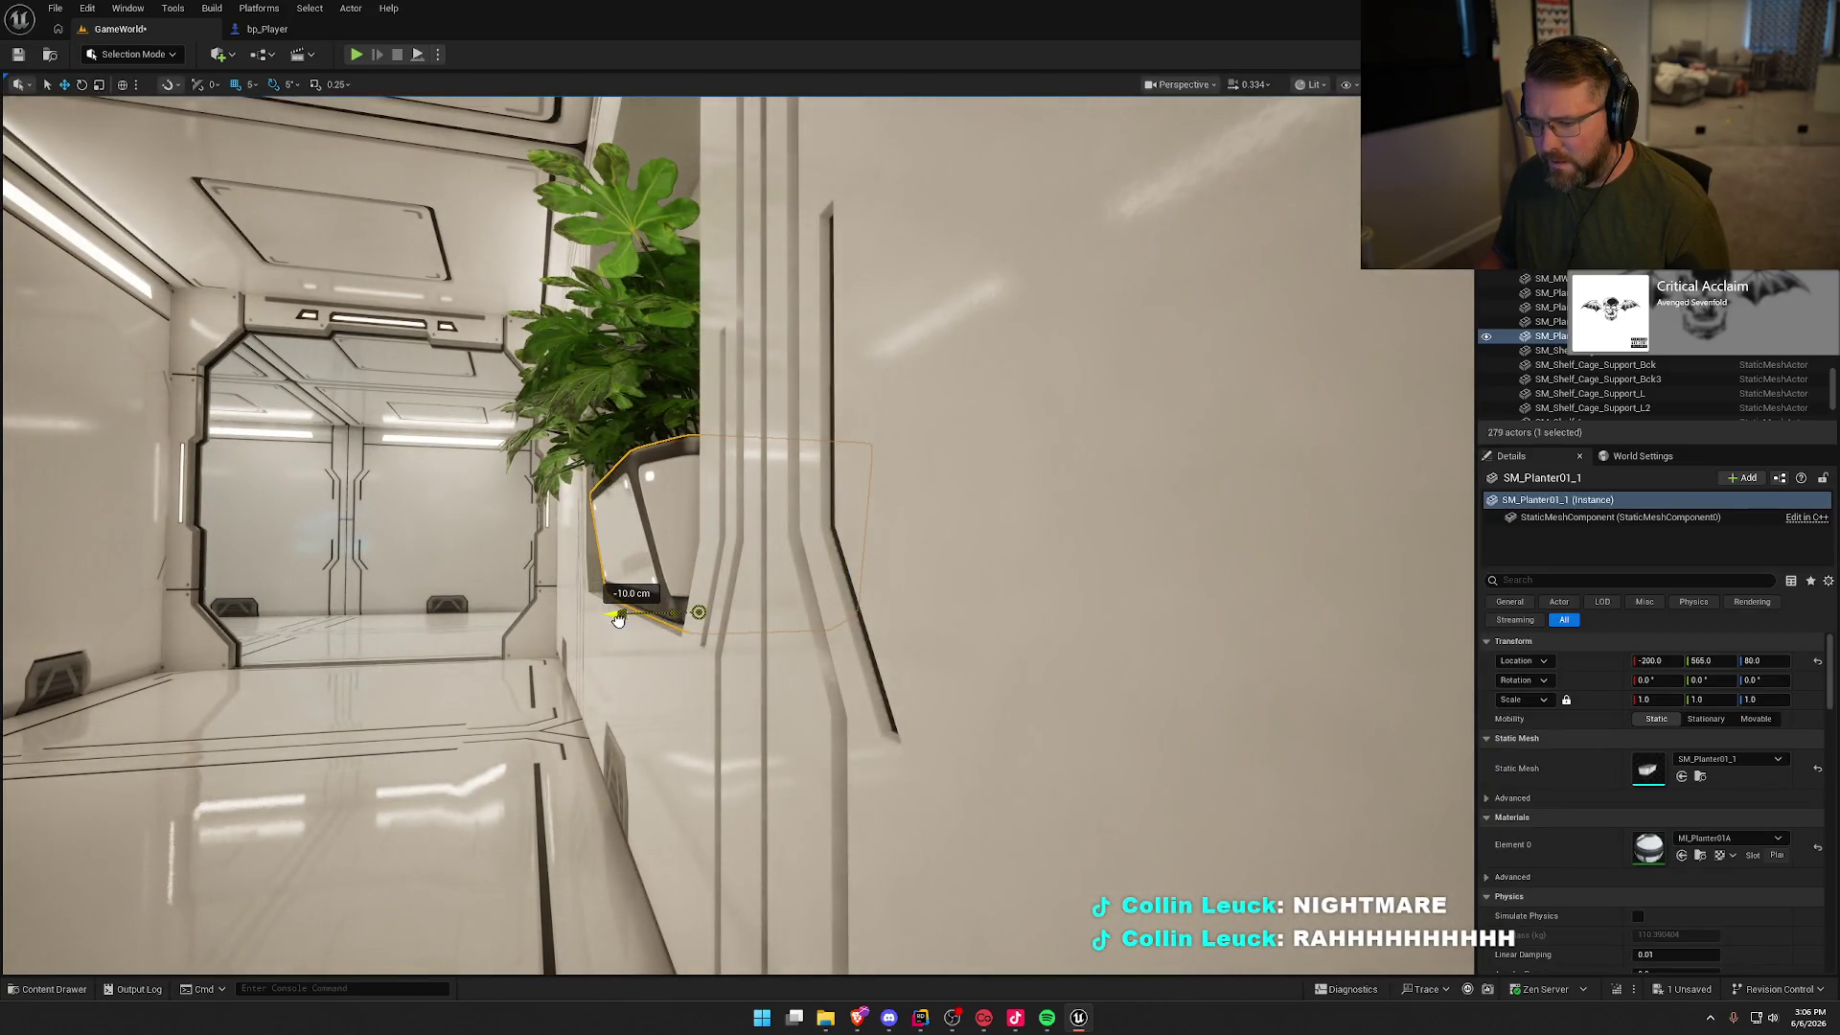
key(Escape)
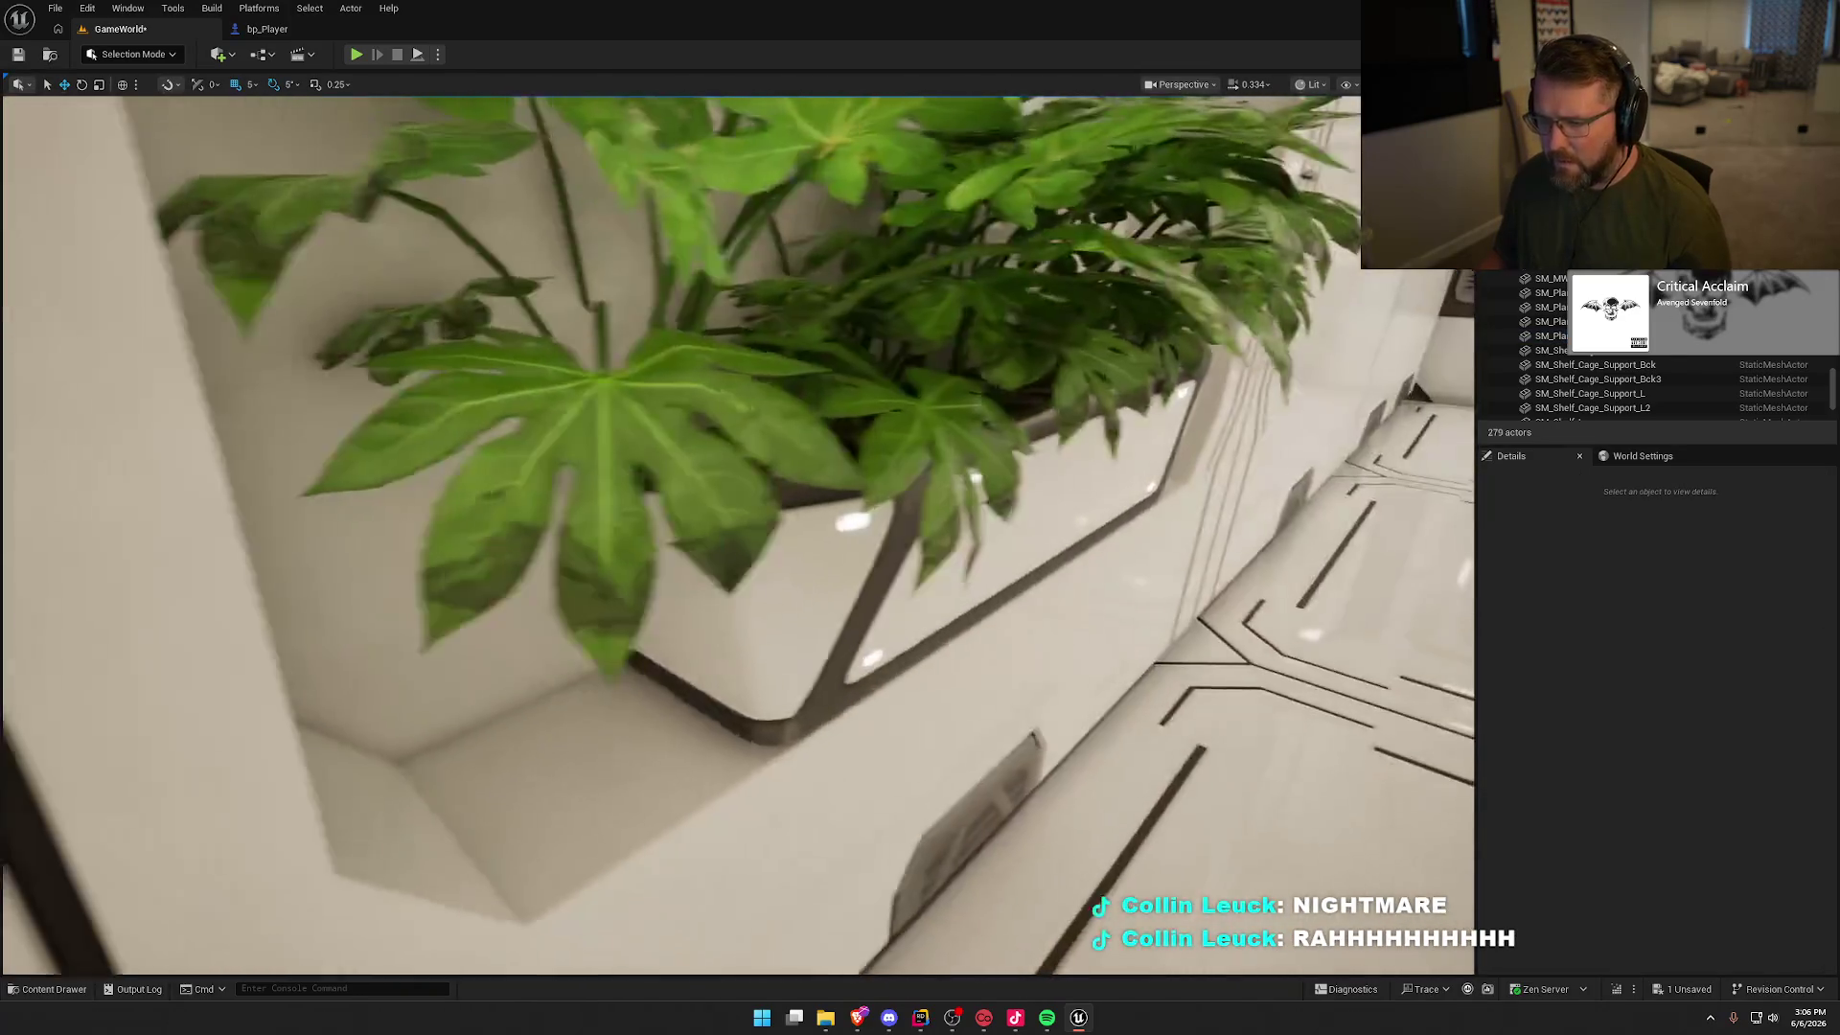
Step: Raise the plant 5 cm and center it within the planter
click(685, 406)
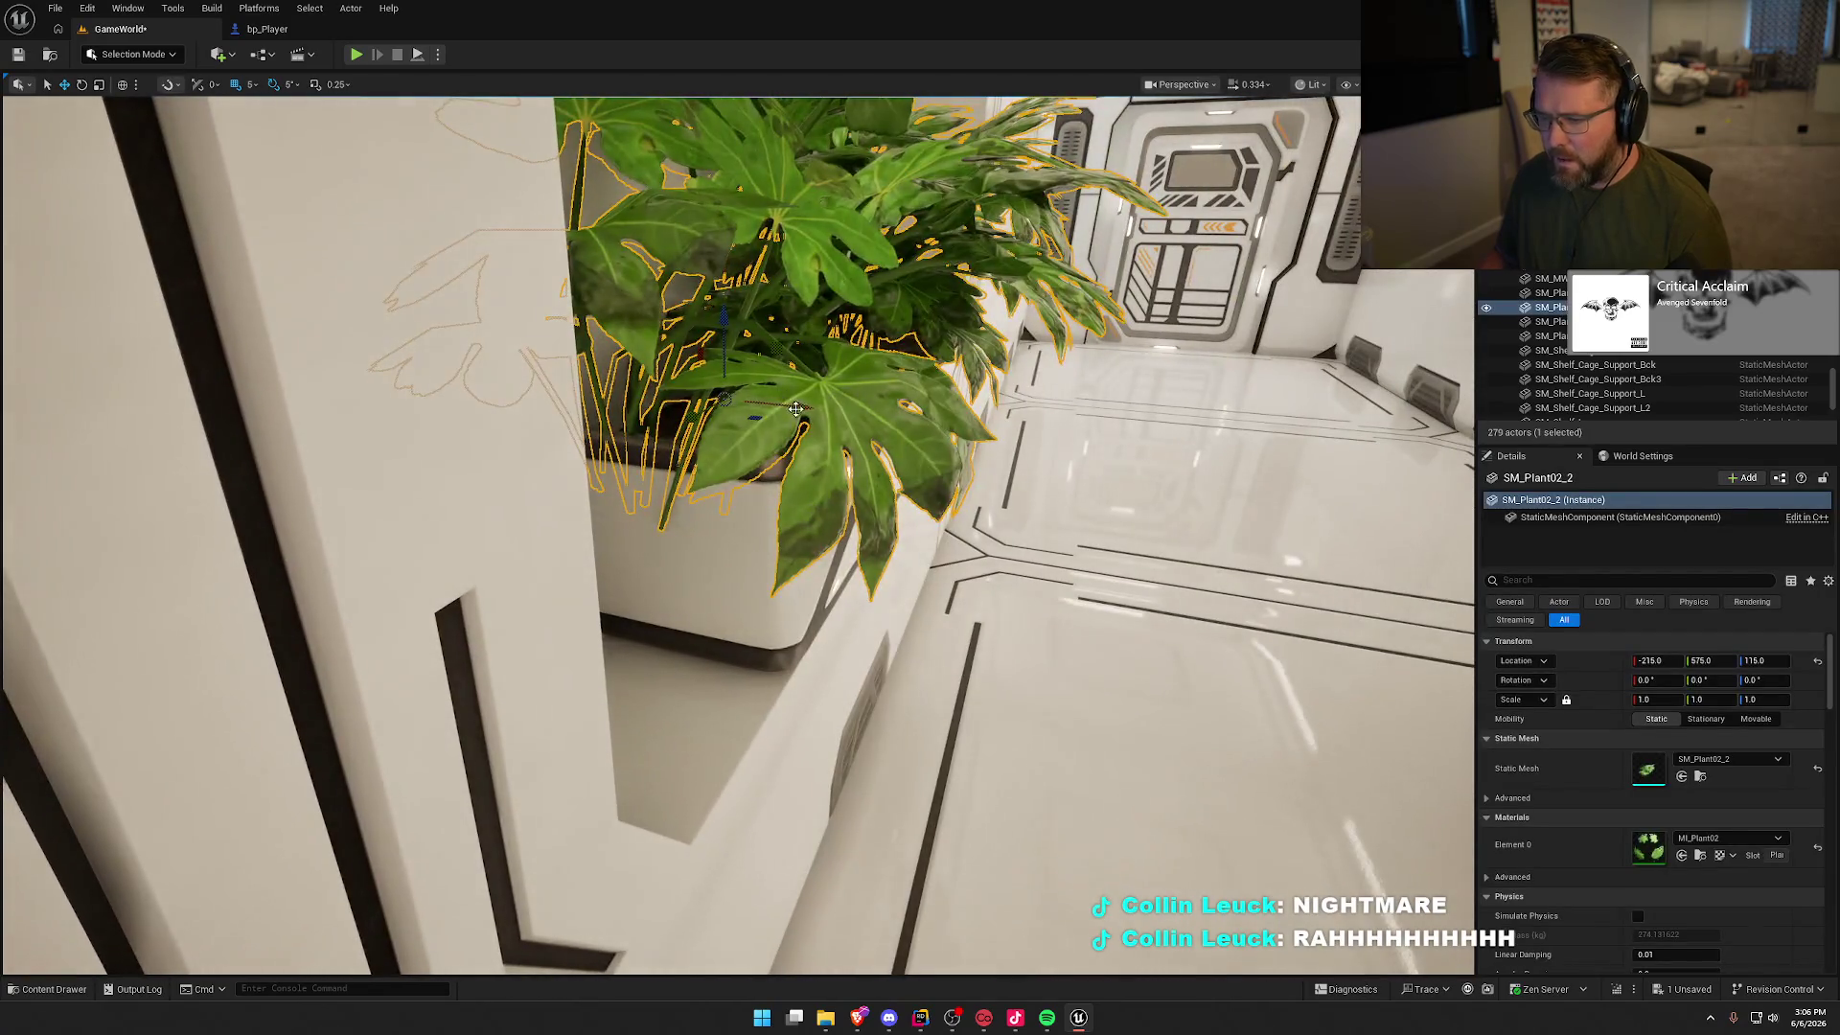
drag(754, 326, 759, 300)
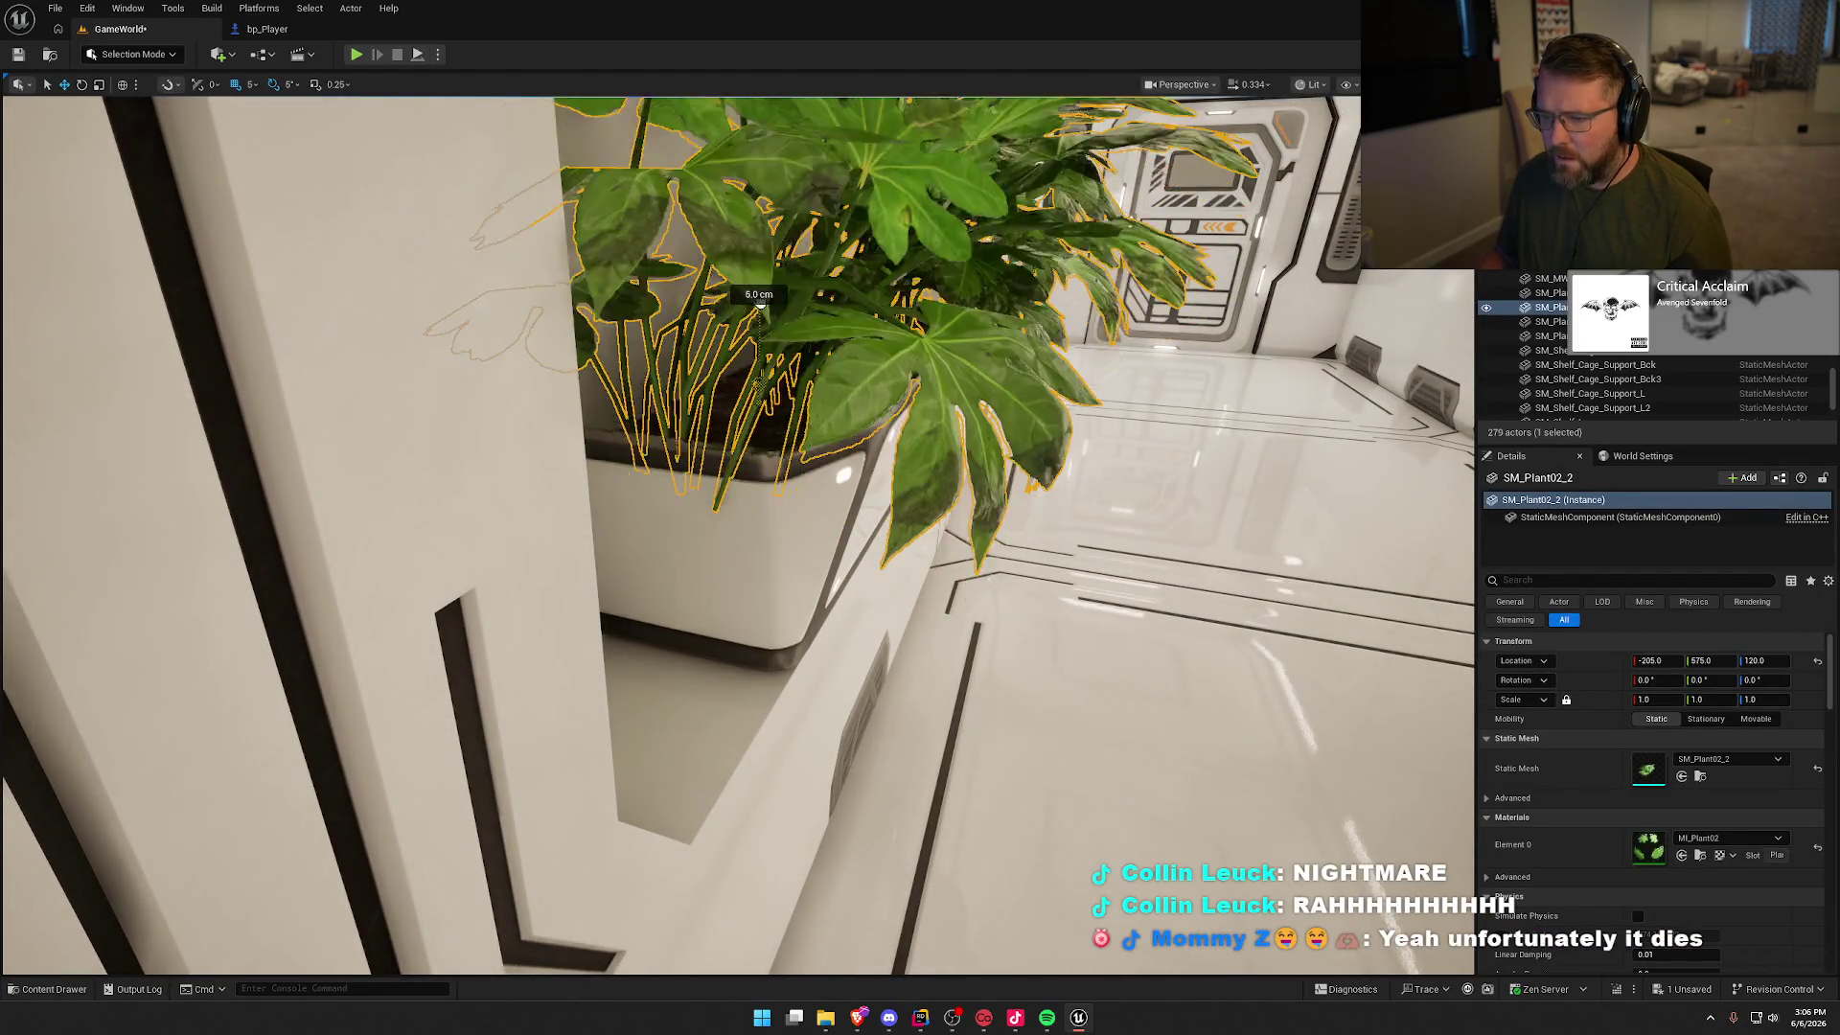
key(Escape)
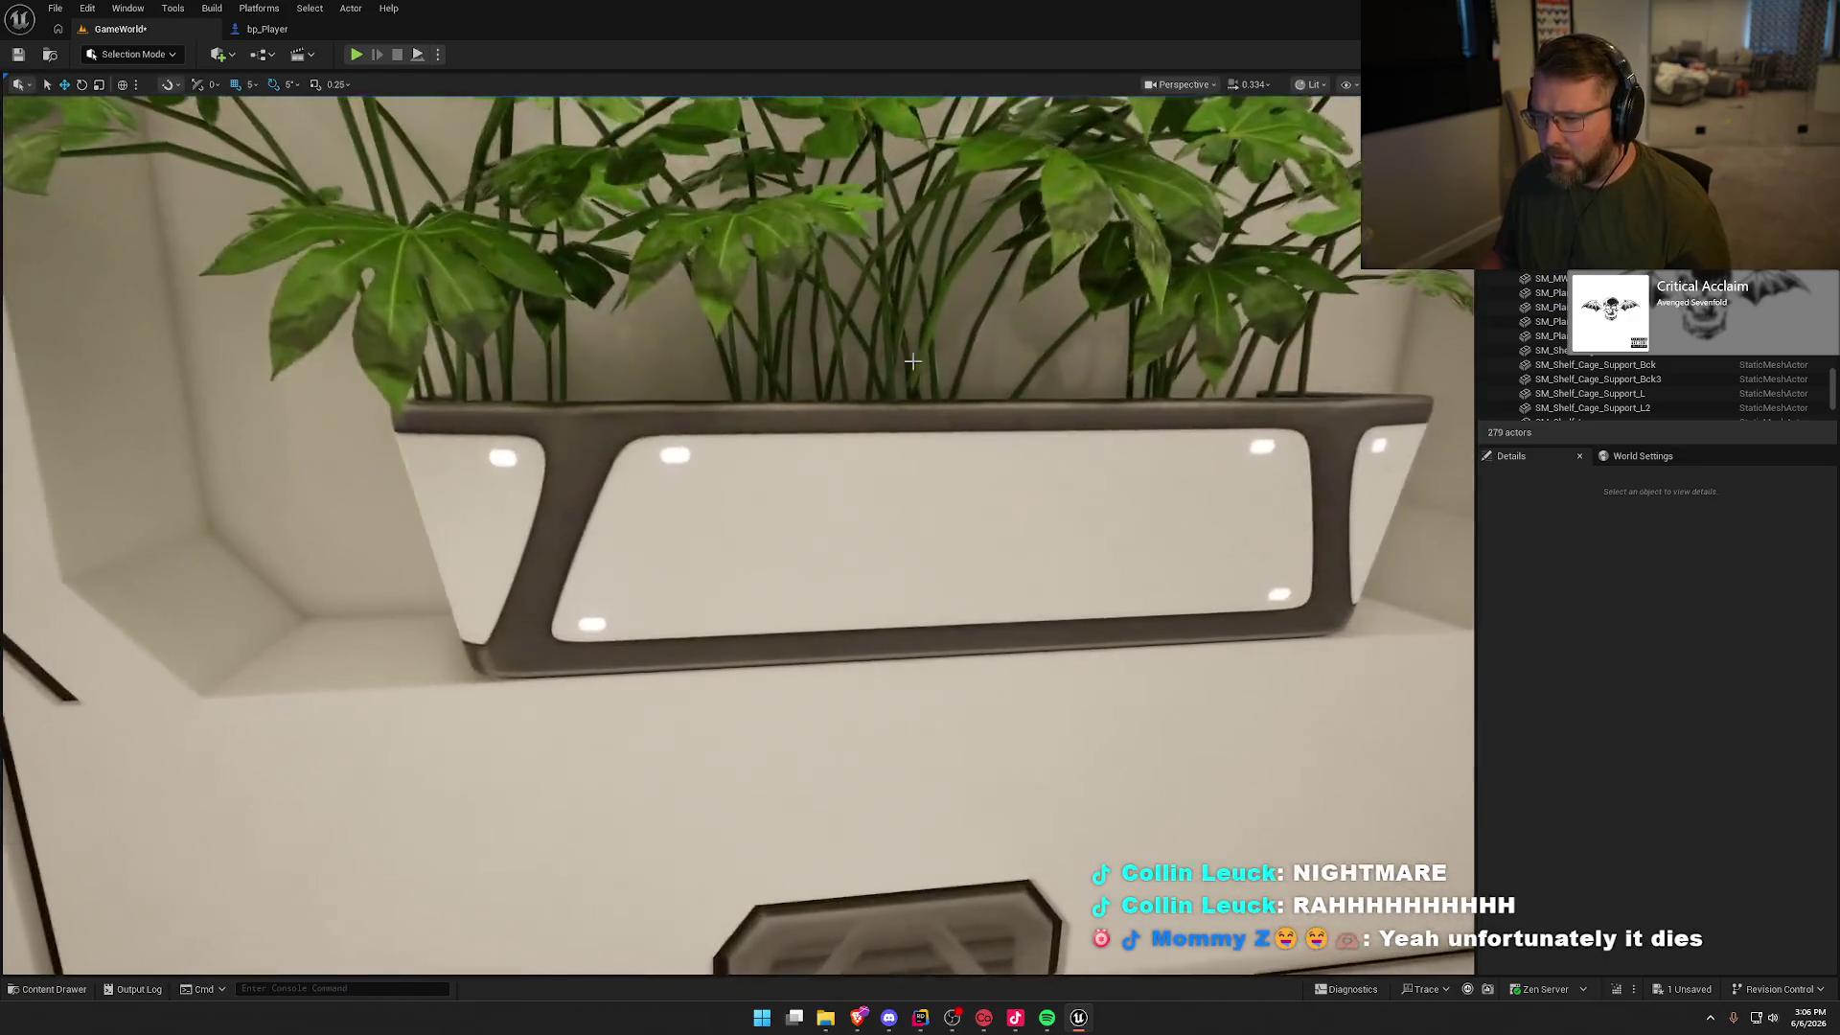
click(932, 317)
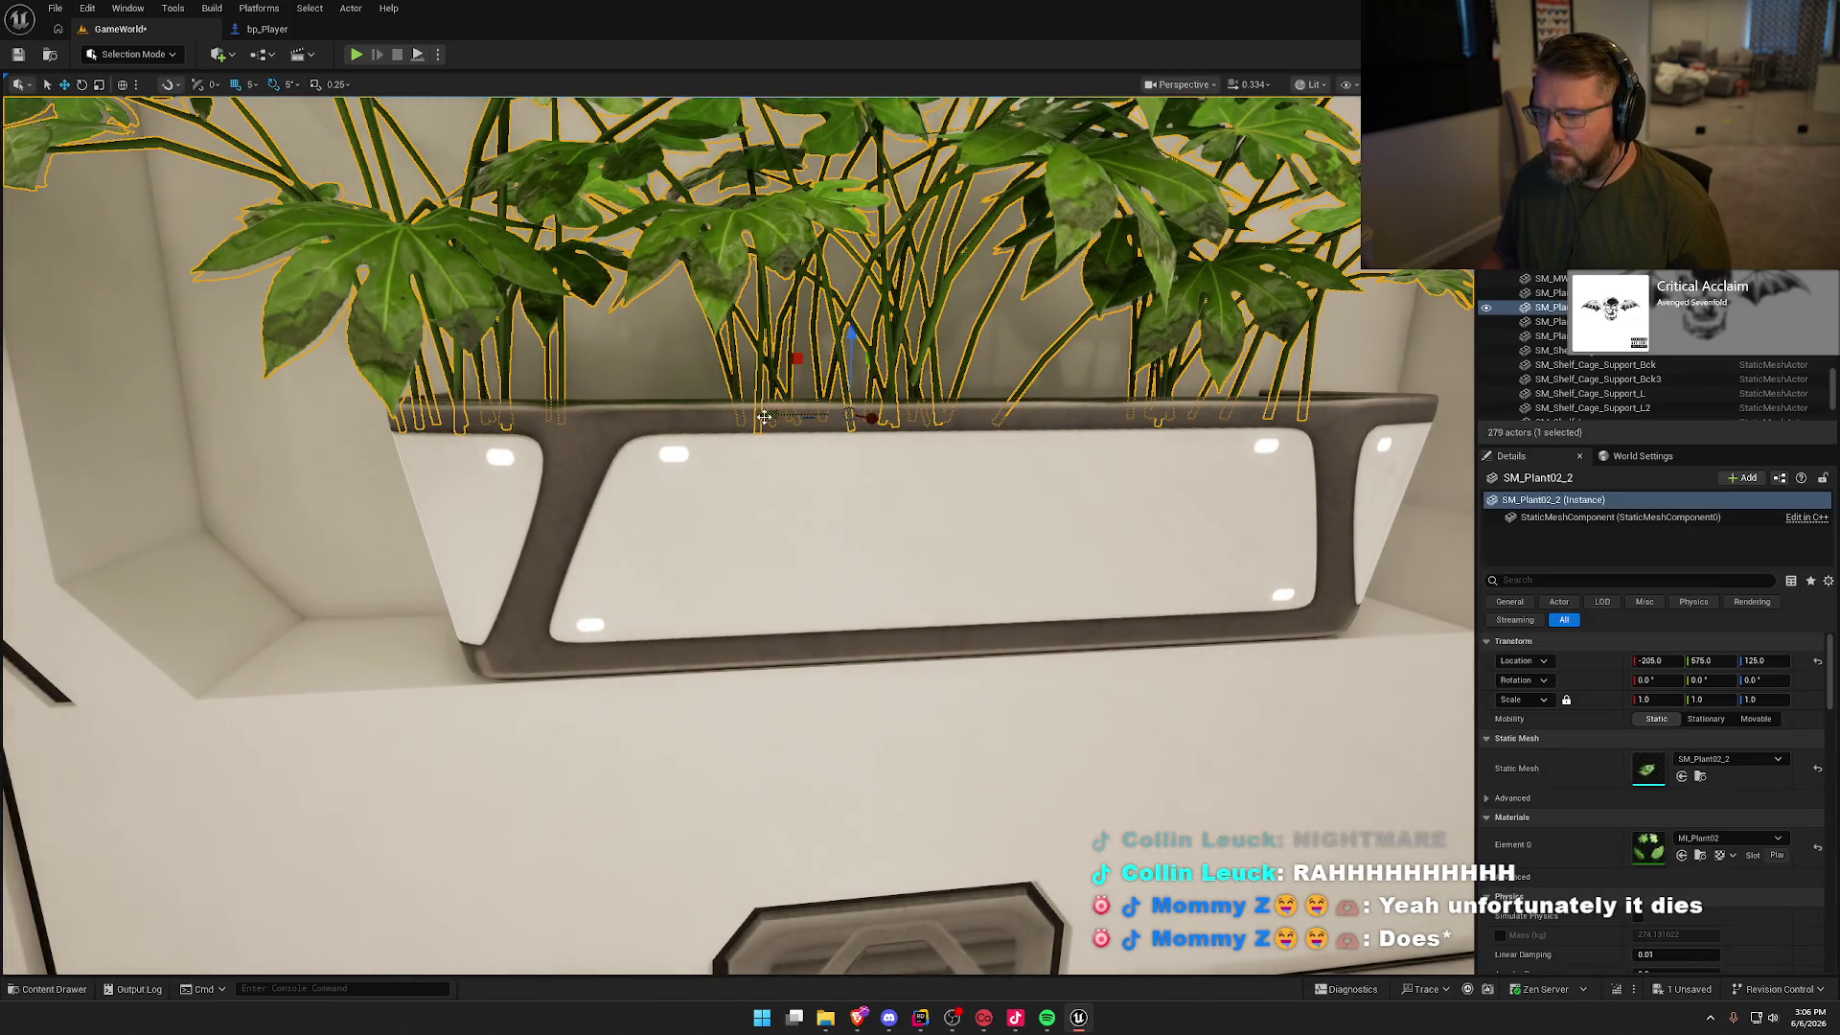
drag(763, 417, 700, 441)
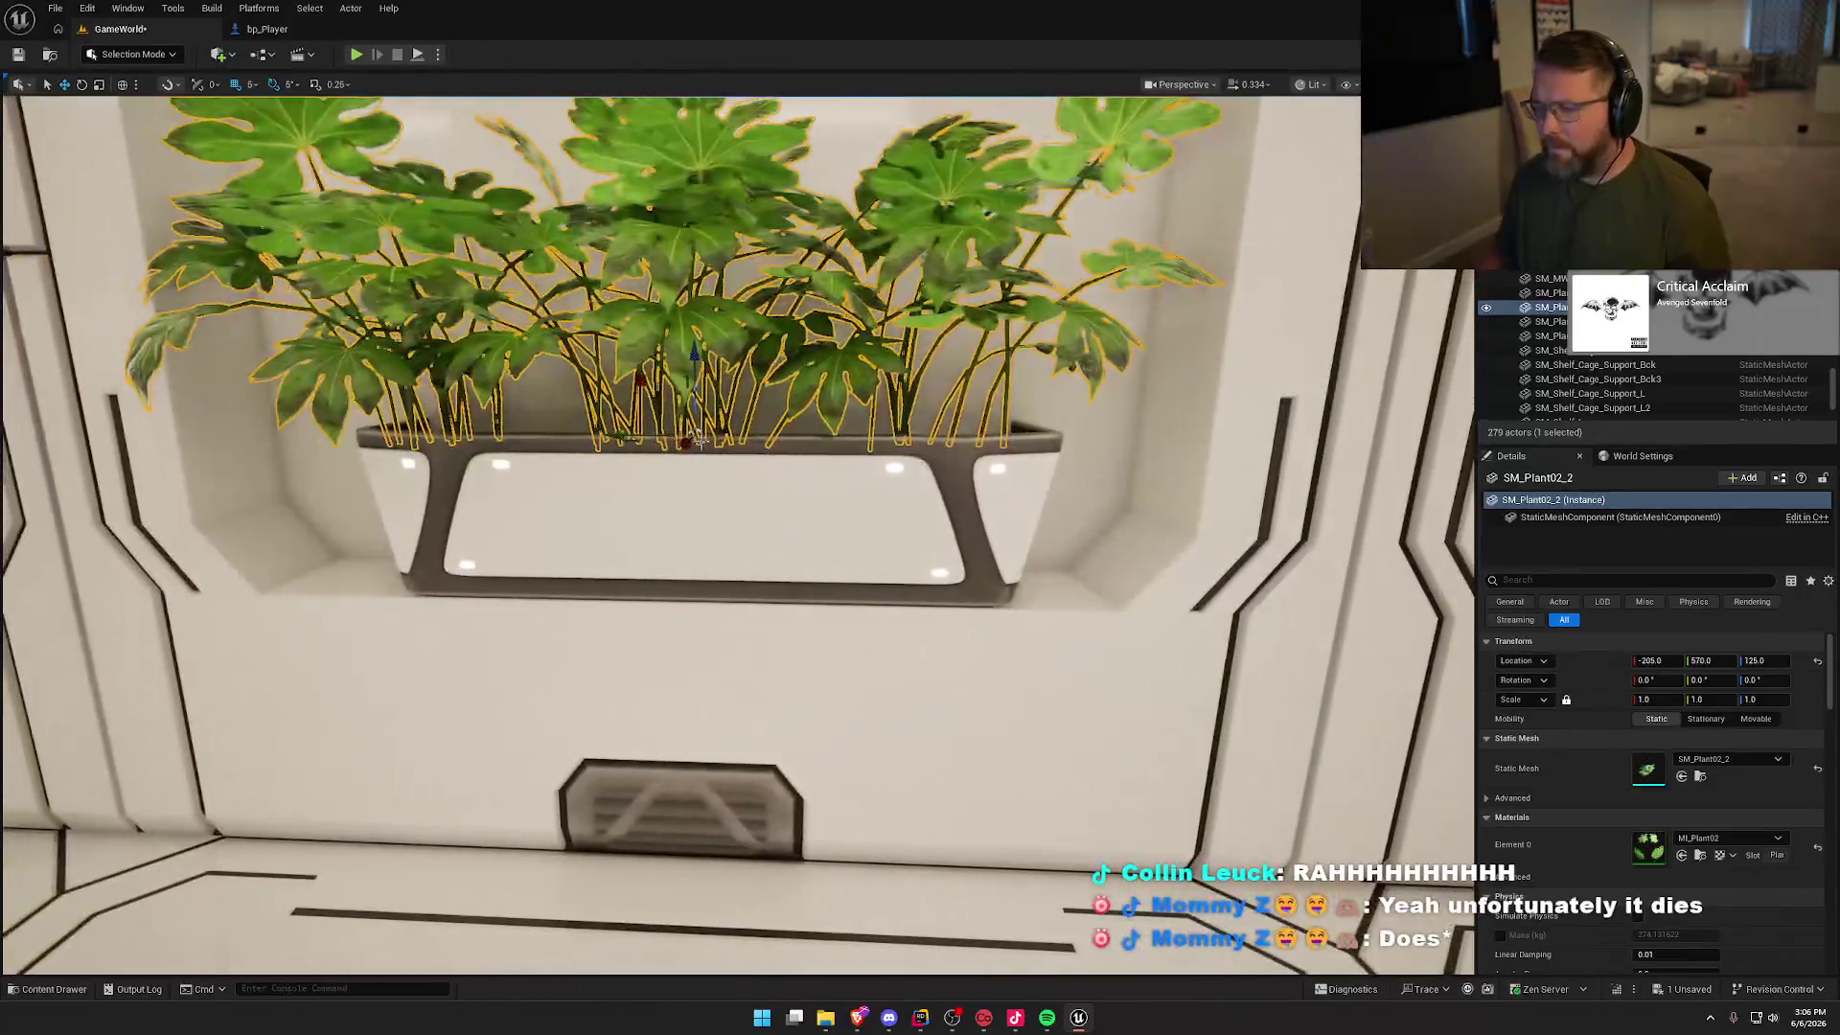
key(Escape)
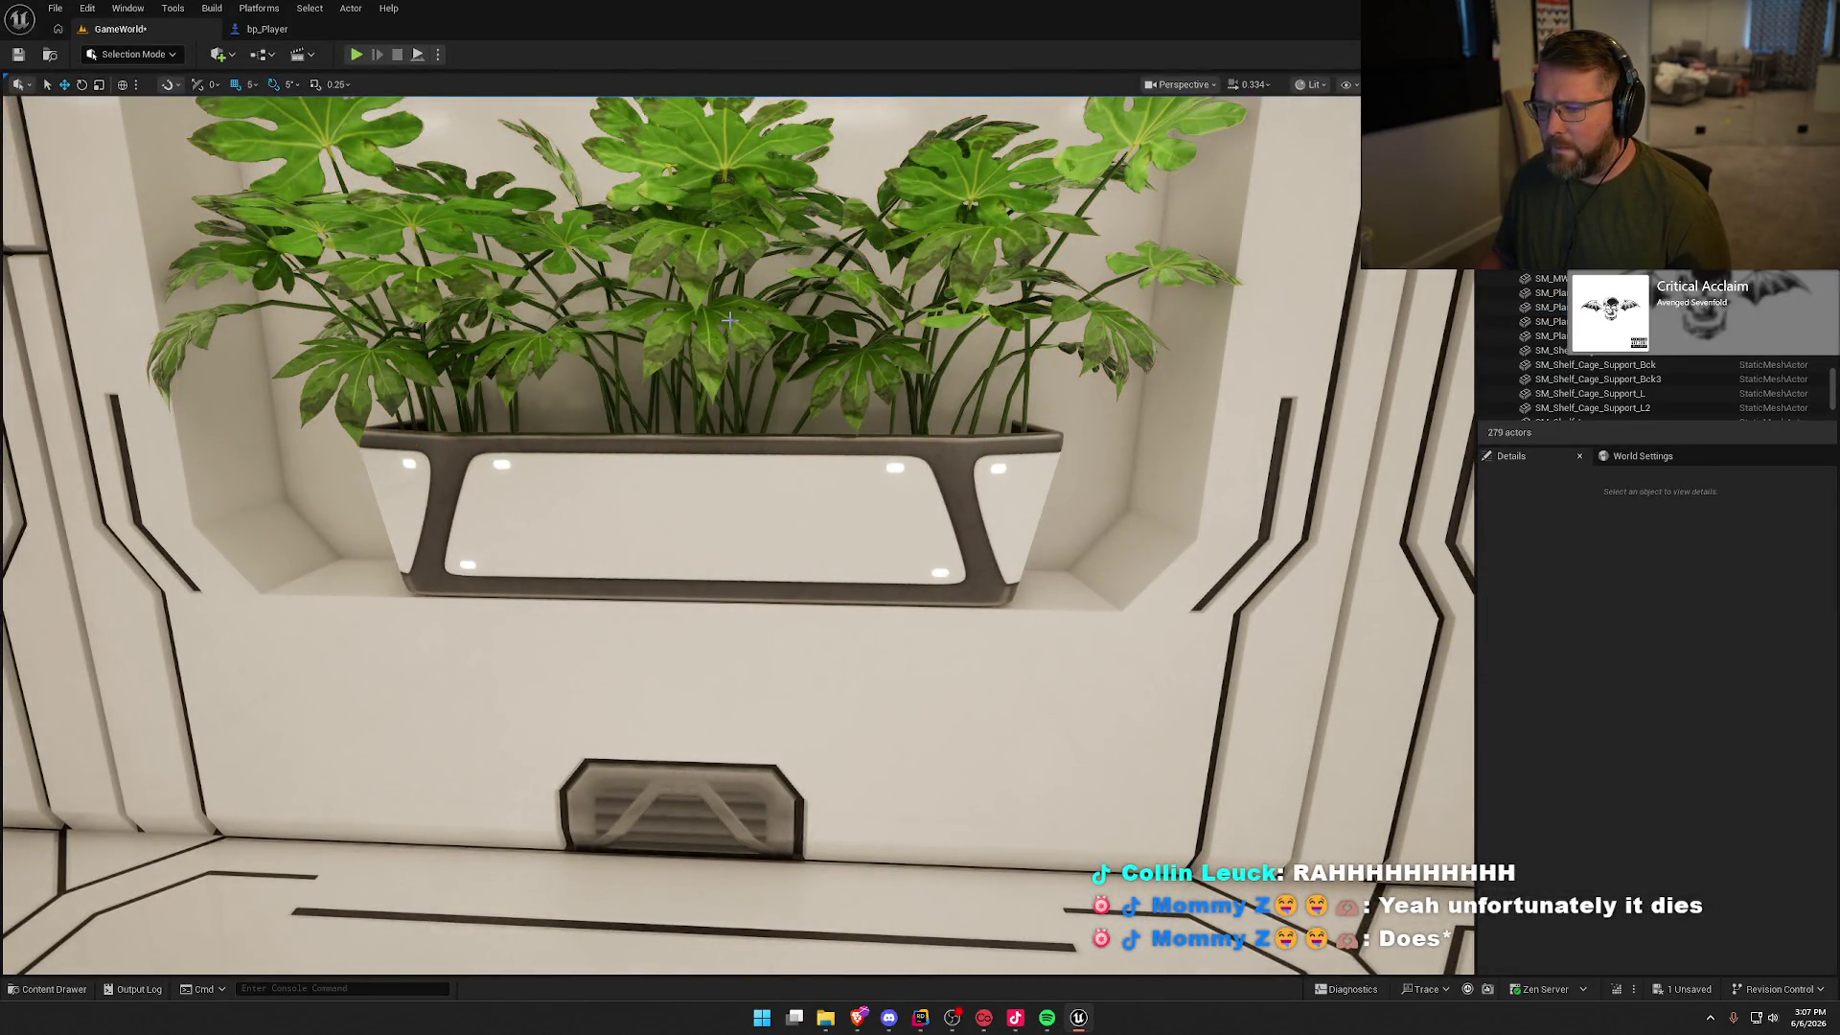
click(729, 319)
key(Escape)
mouse_move(729, 319)
mouse_down()
mouse_move(671, 325)
mouse_move(671, 287)
mouse_move(469, 500)
mouse_up()
click(467, 512)
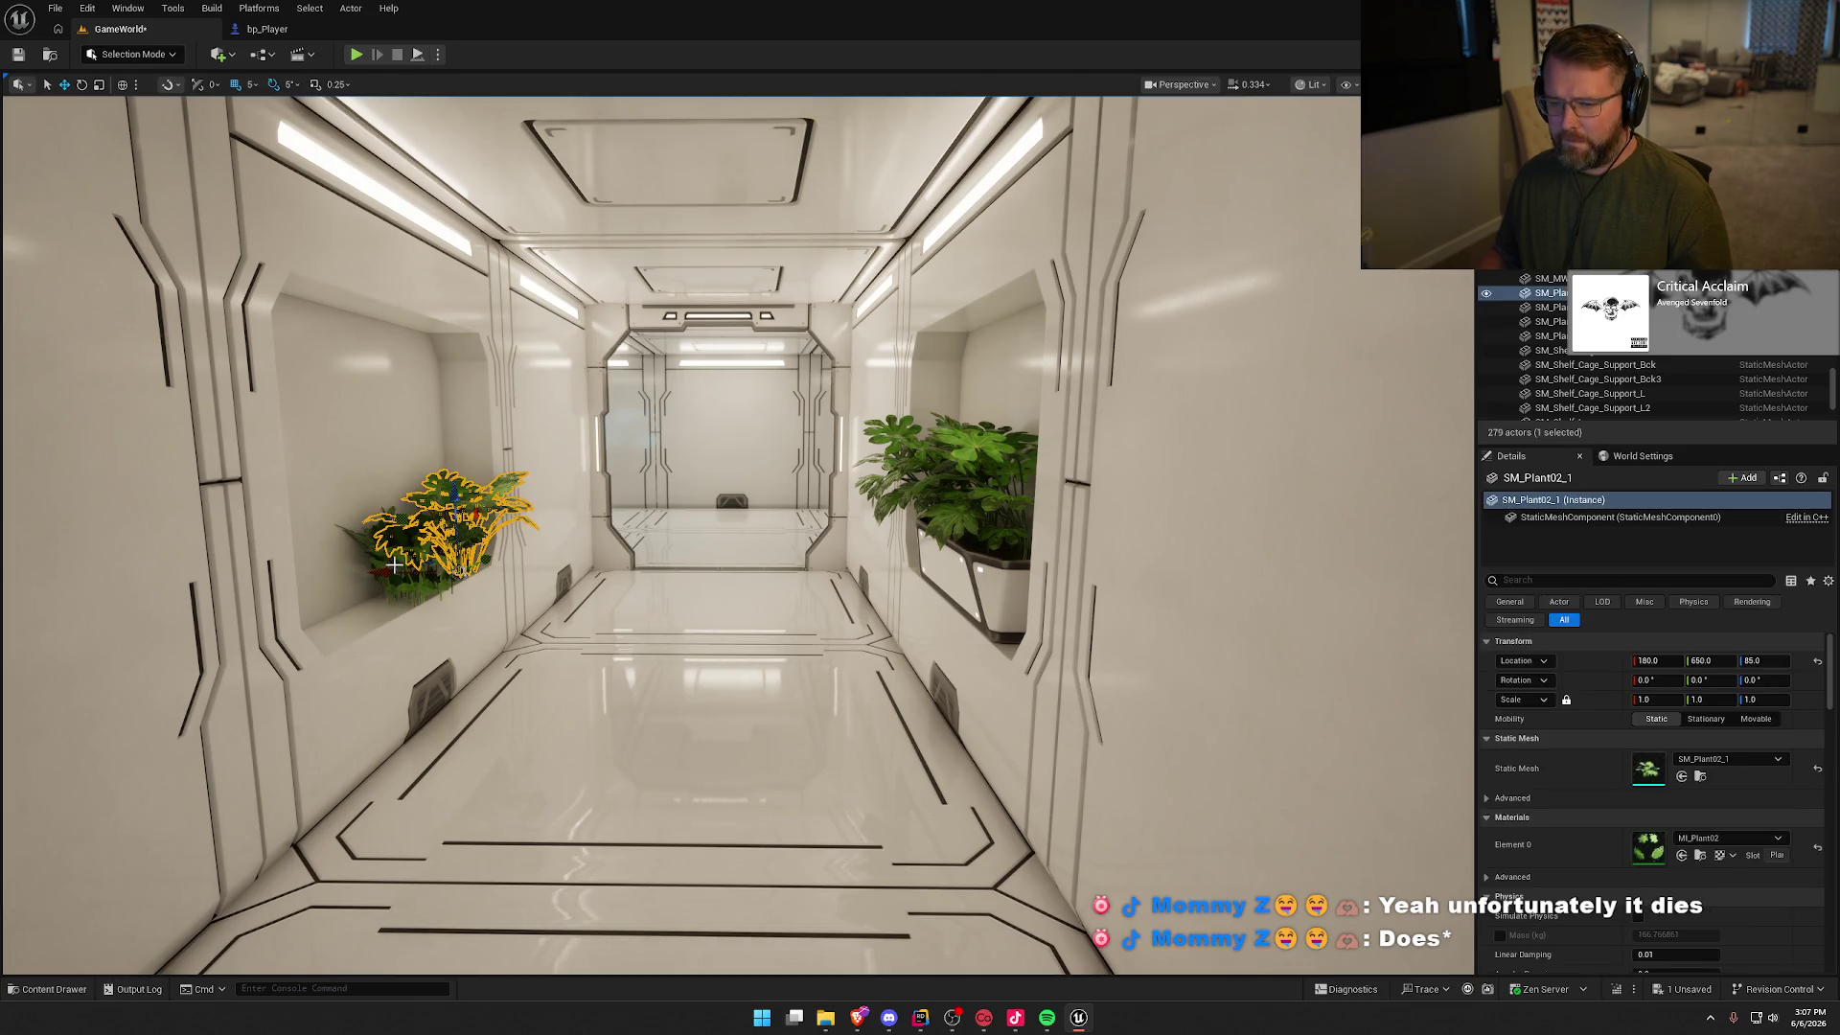
Step: Delete the potted plant in the left wall niche and fly down the corridor
ctrl+click(396, 565)
key(Delete)
mouse_move(671, 479)
mouse_down()
mouse_move(786, 474)
mouse_move(728, 475)
mouse_up()
mouse_move(817, 652)
mouse_down()
mouse_move(766, 651)
mouse_move(817, 652)
mouse_up()
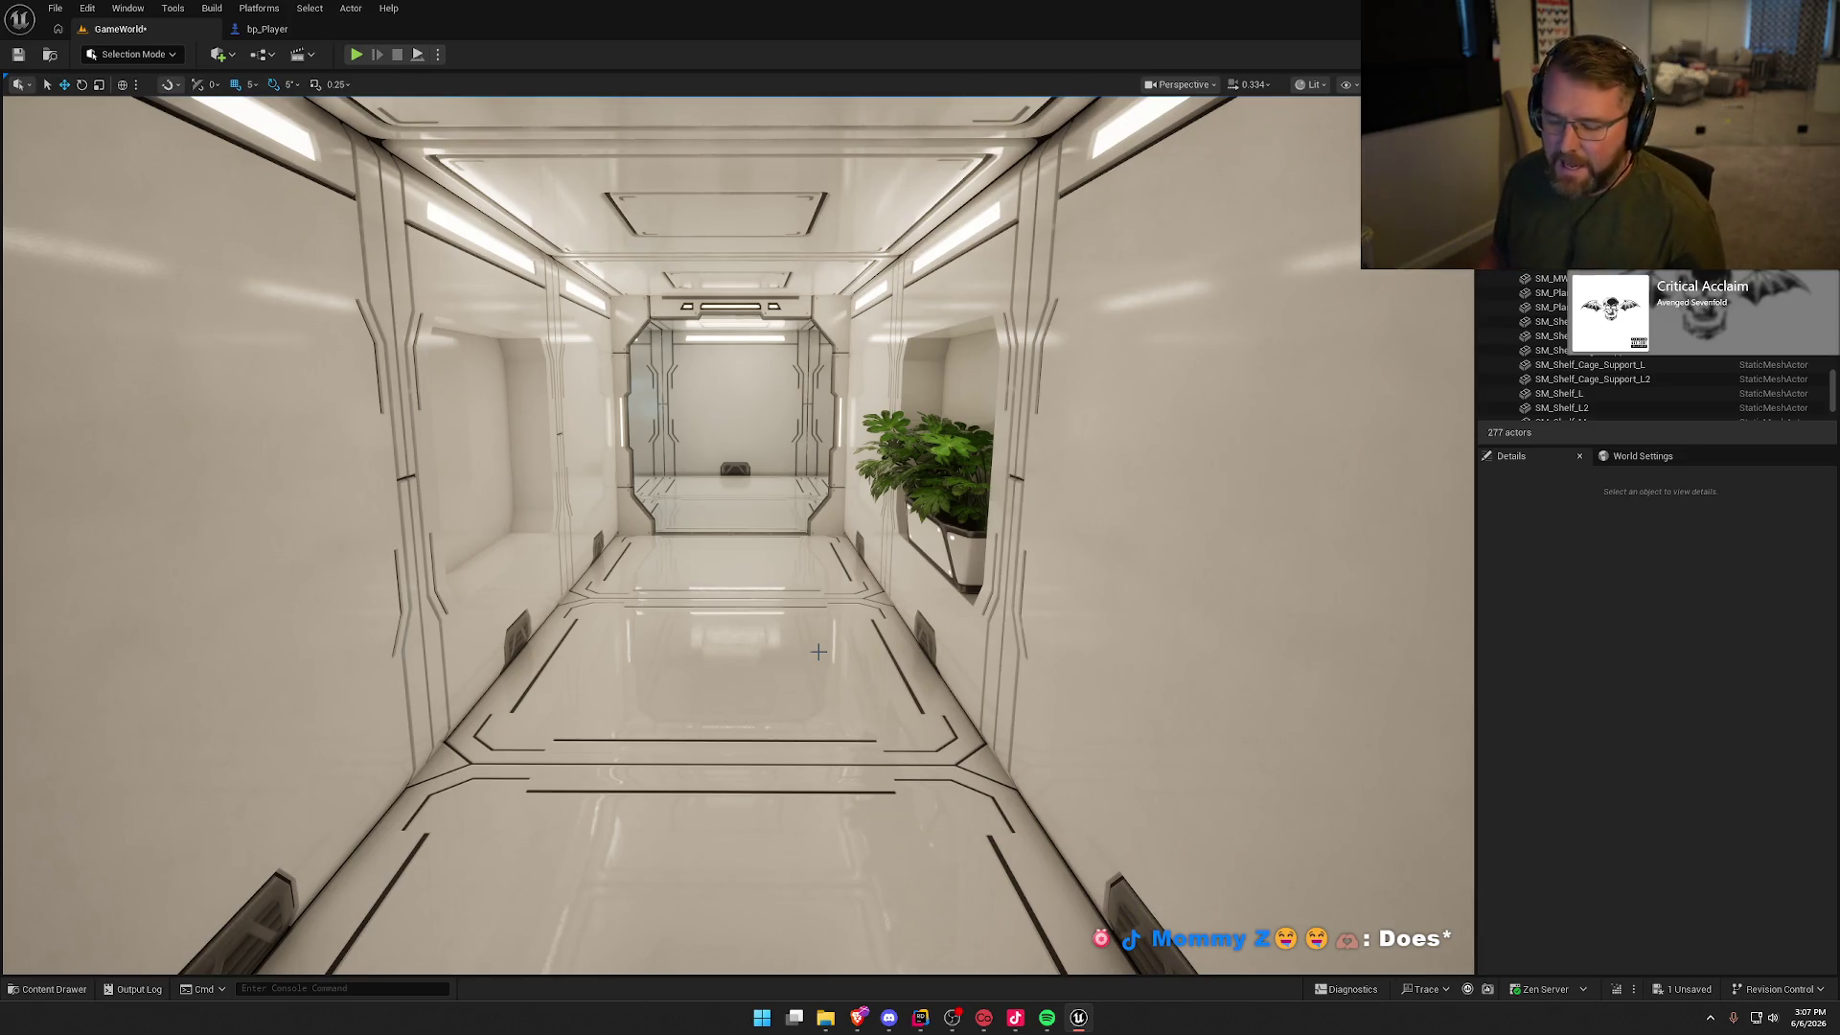
mouse_move(960, 703)
mouse_down()
mouse_move(862, 652)
mouse_move(959, 604)
mouse_move(929, 678)
mouse_up()
key(ctrl+space)
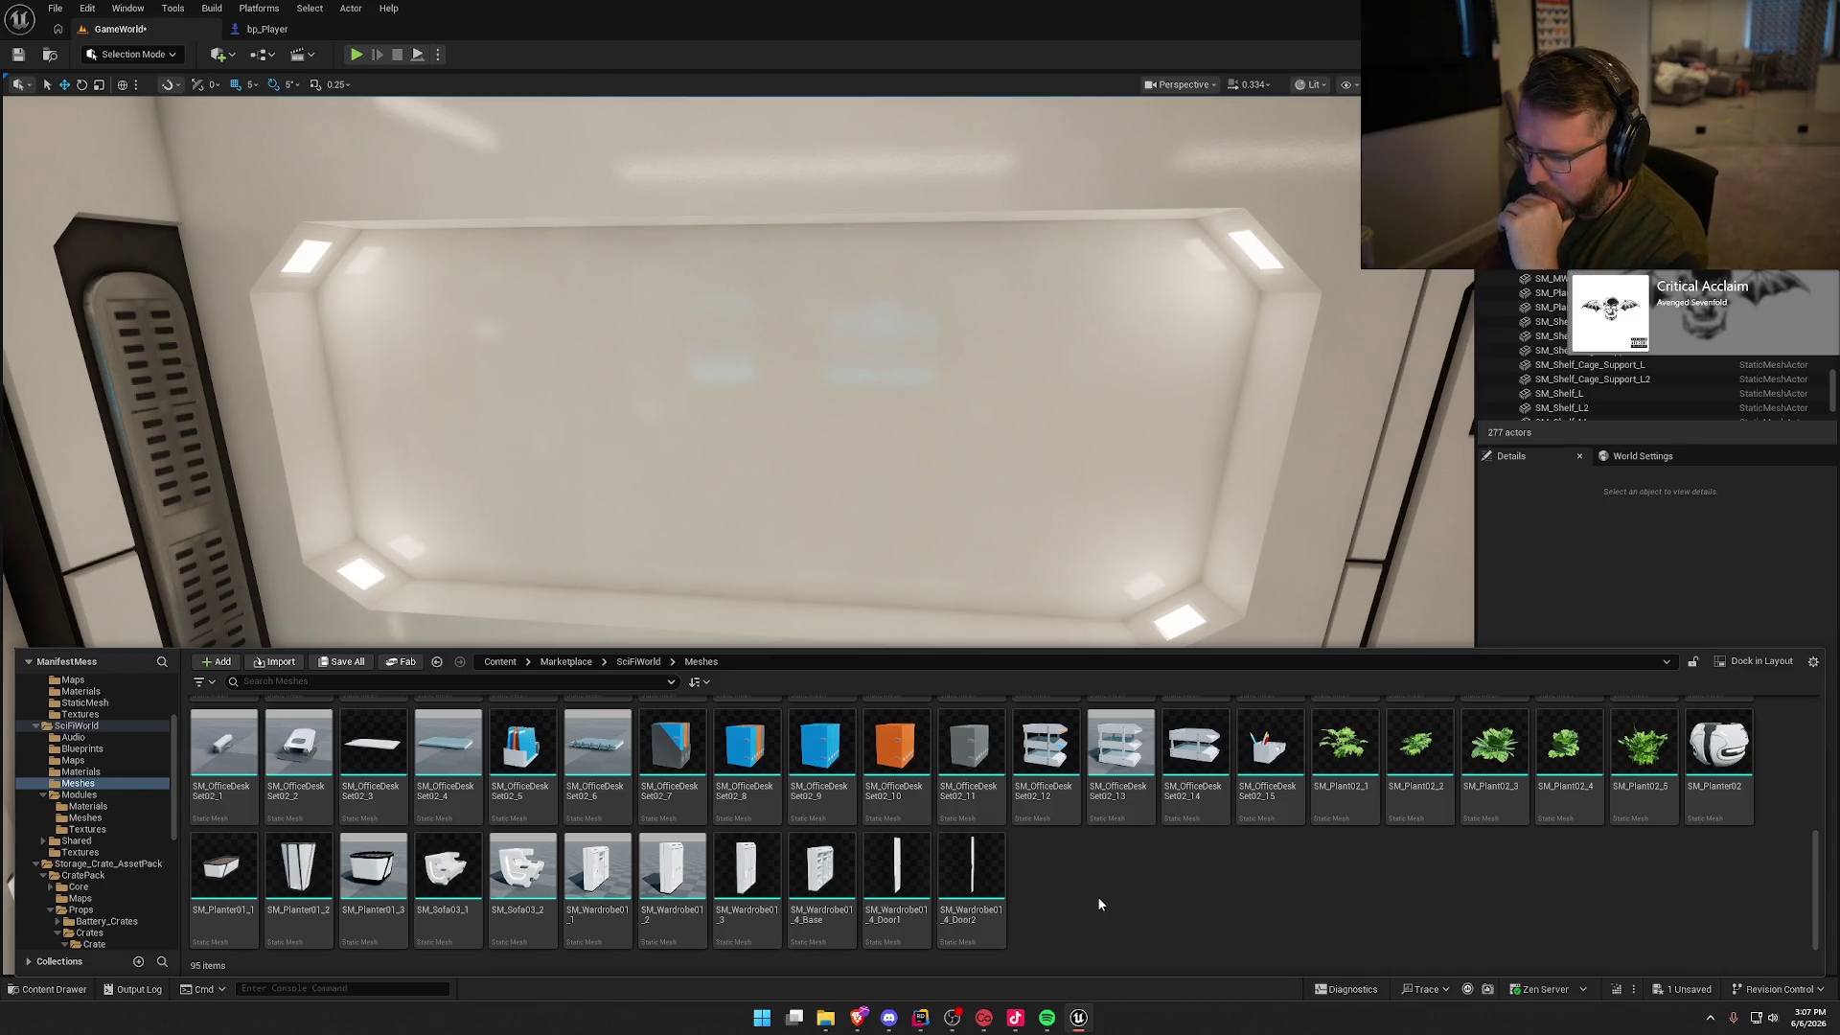
Step: Try placing the round SM_DecorShapes01_3 decor shape, then delete it
scroll(1098, 900, up, 3)
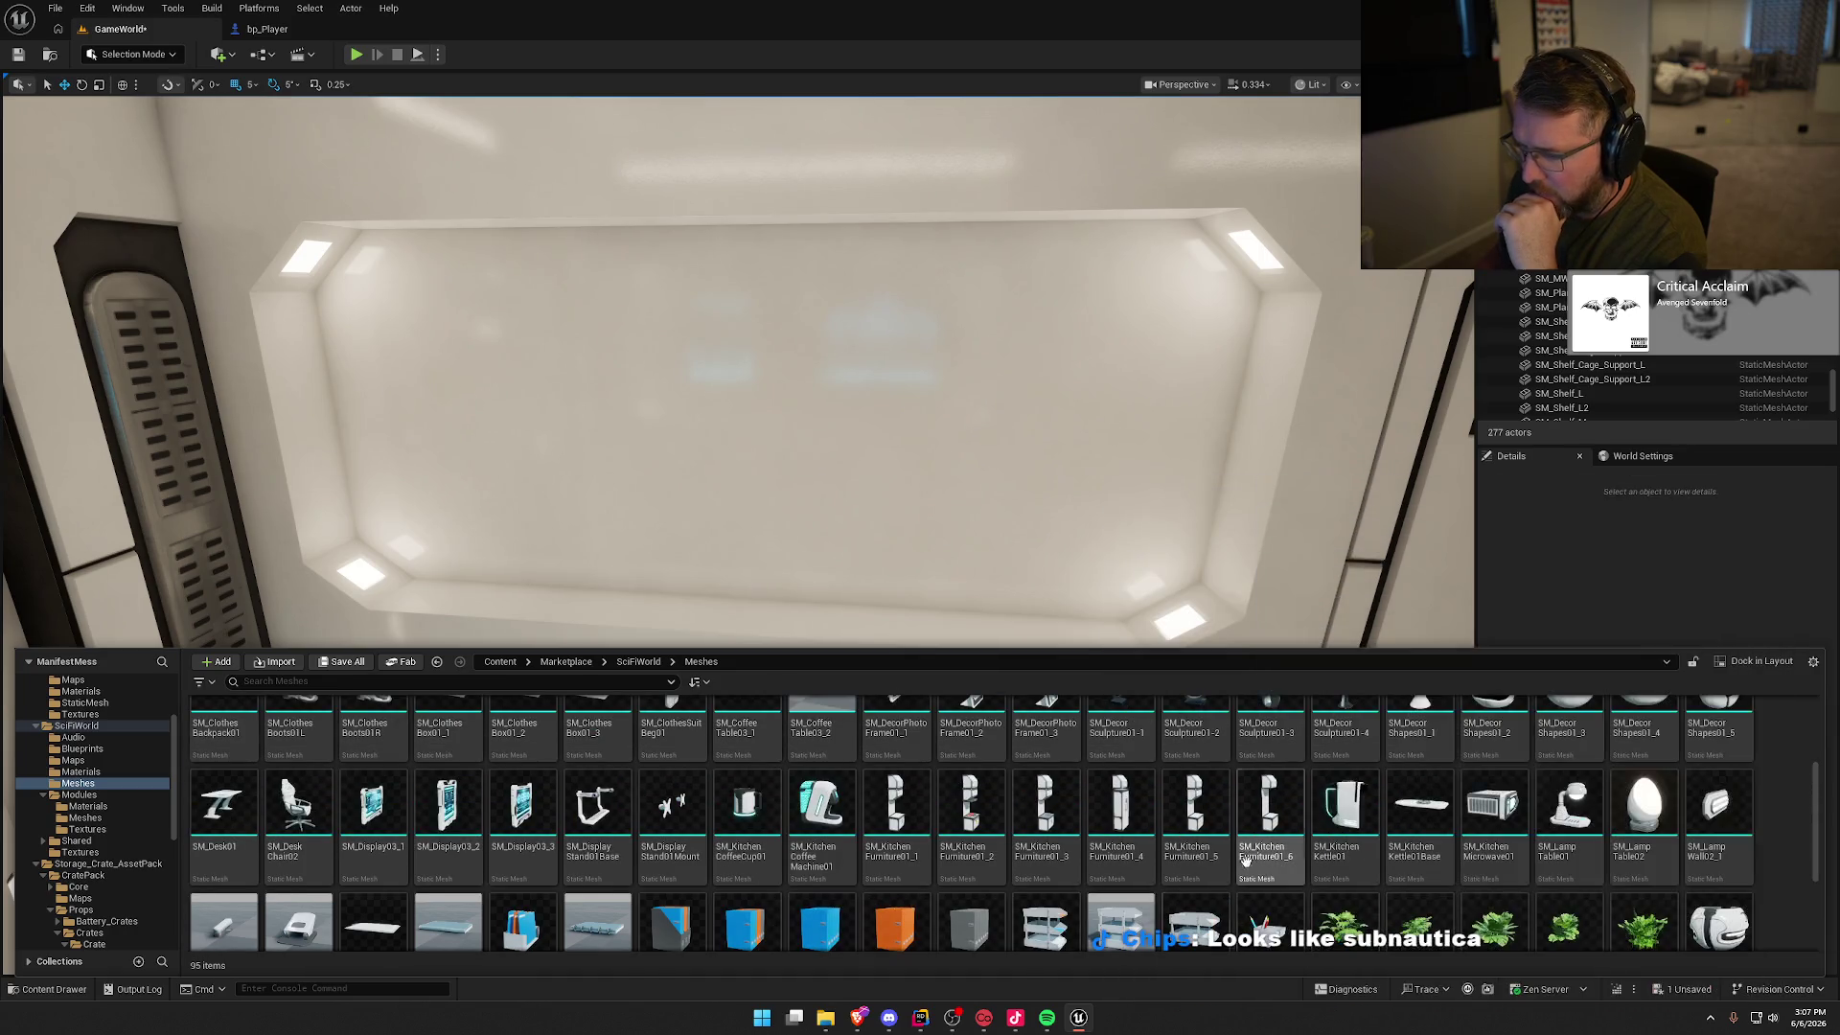
scroll(1255, 853, up, 2)
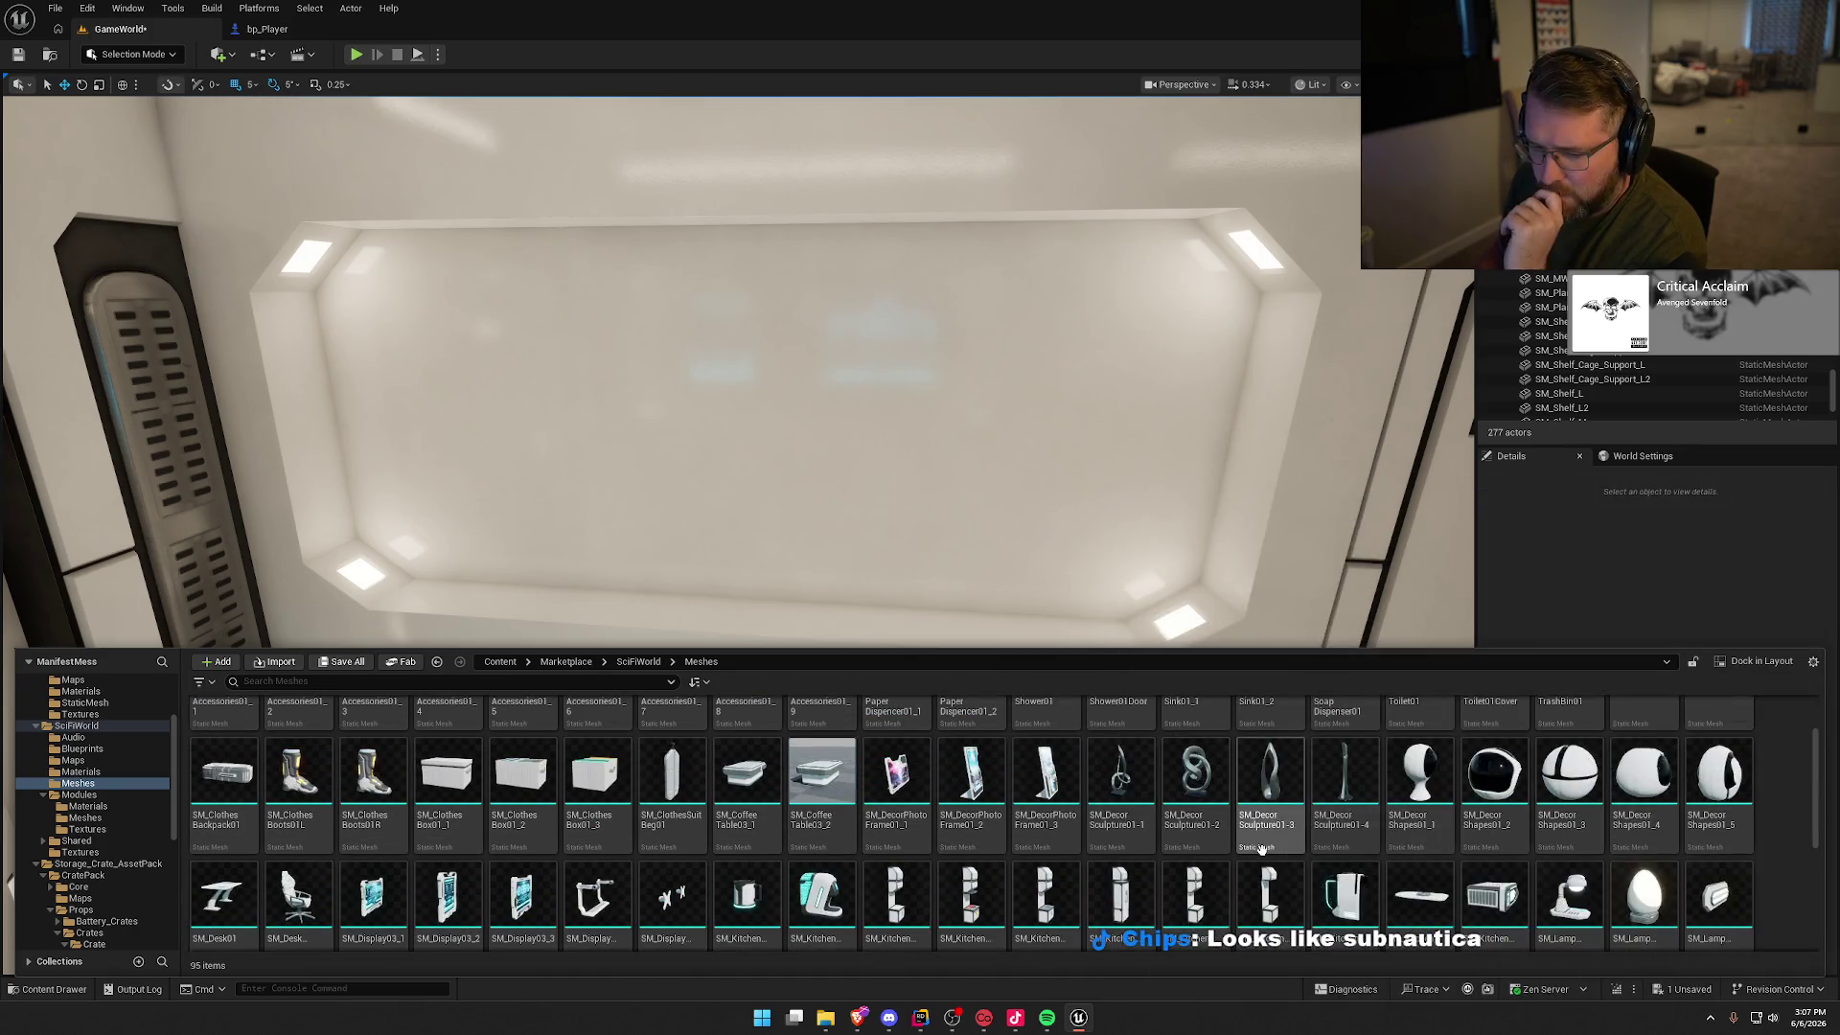
scroll(1261, 849, up, 1)
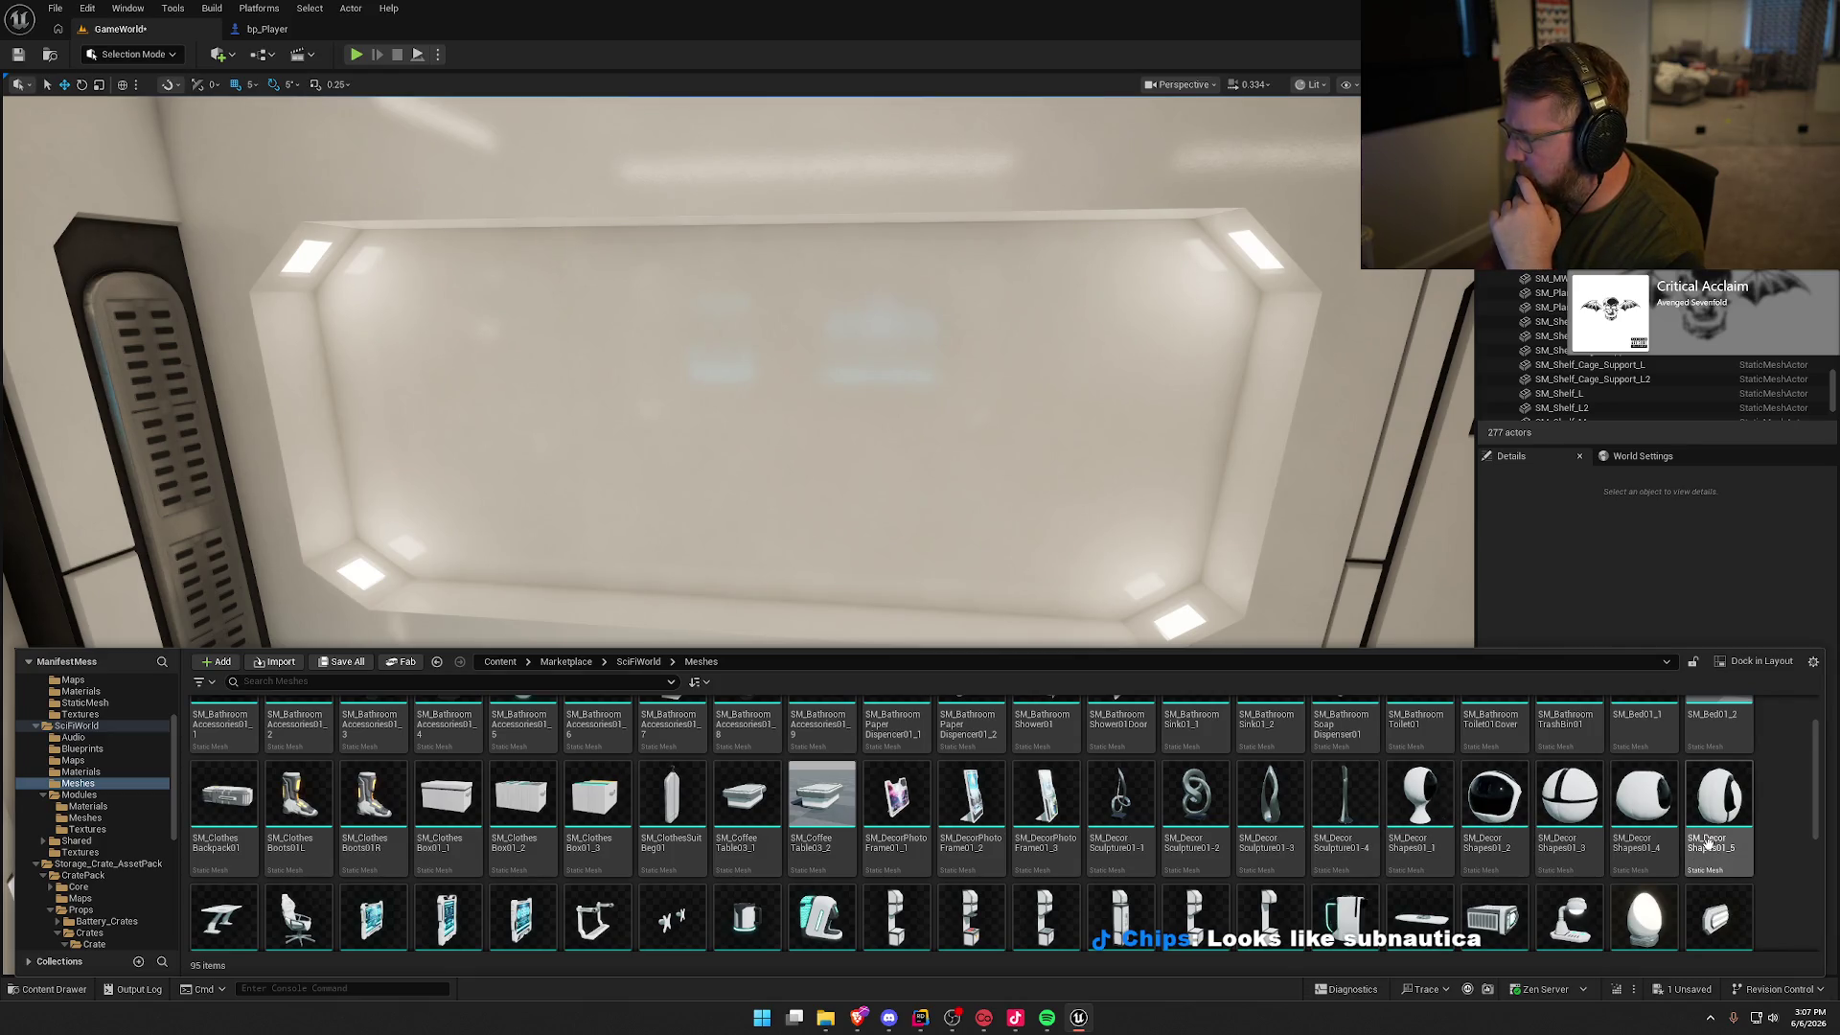
mouse_move(1588, 815)
mouse_down()
mouse_move(988, 523)
mouse_move(720, 602)
mouse_up()
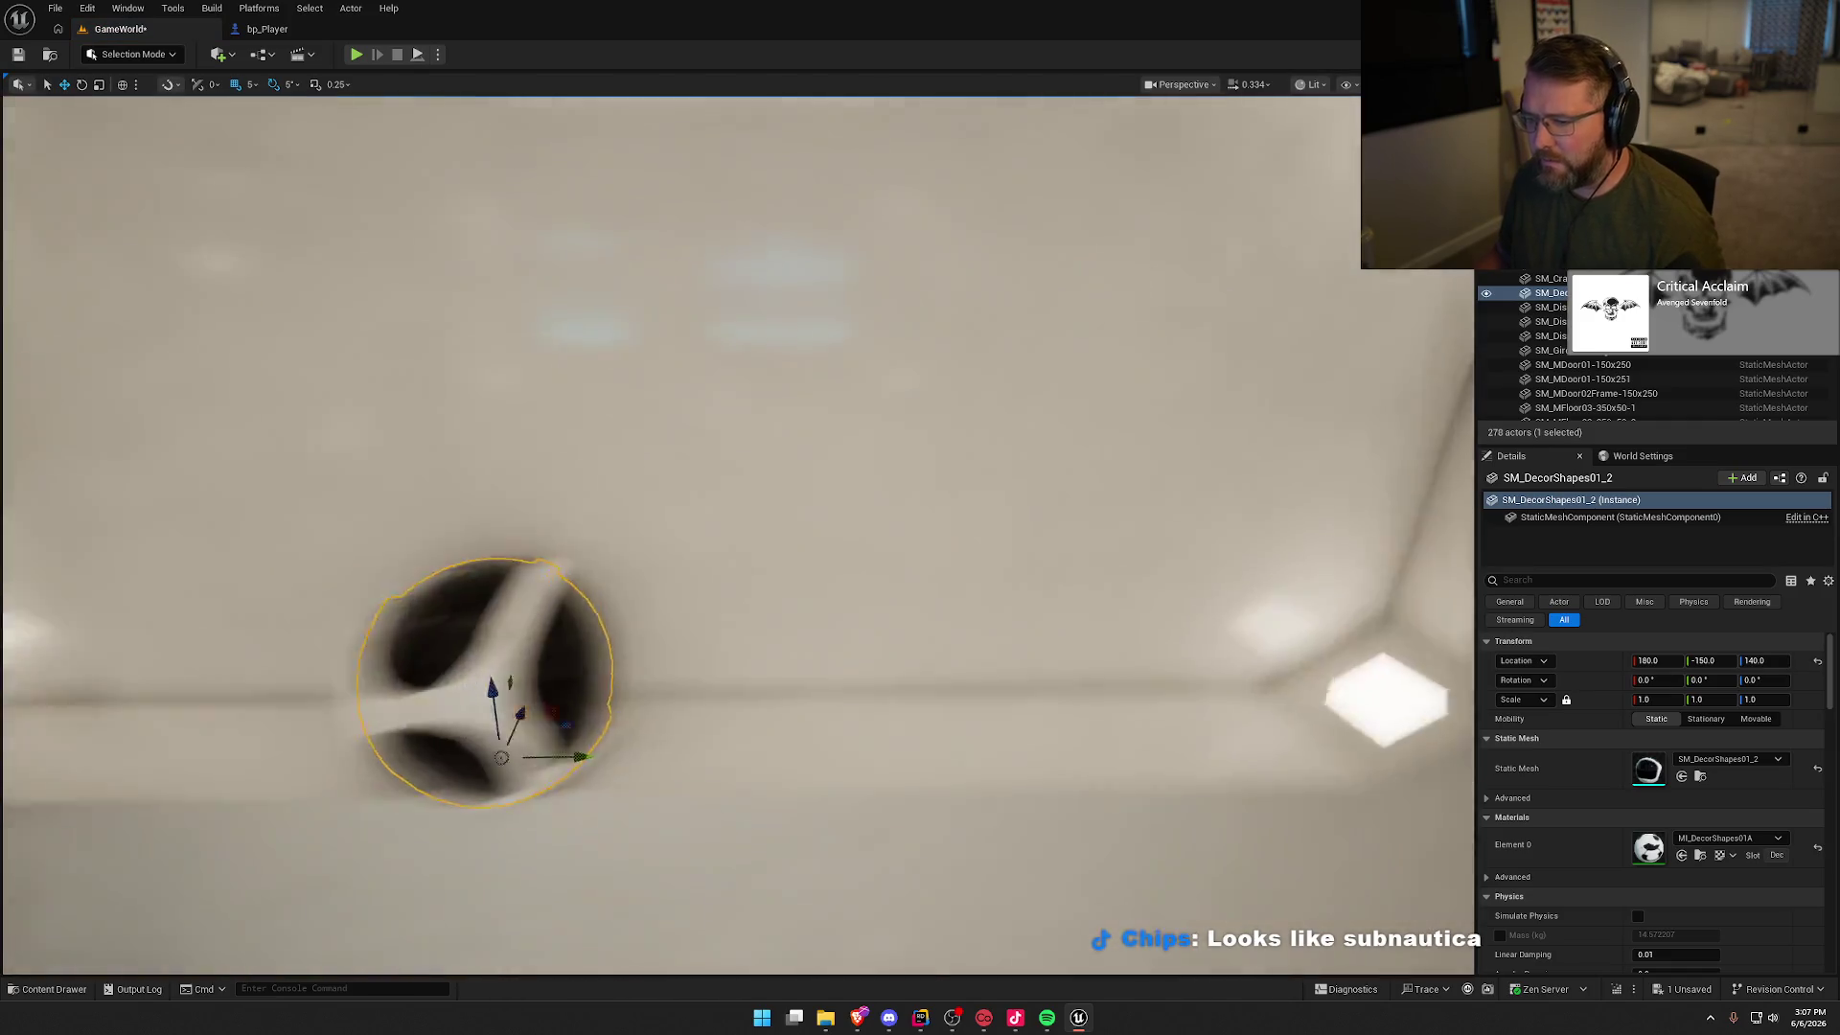
key(Delete)
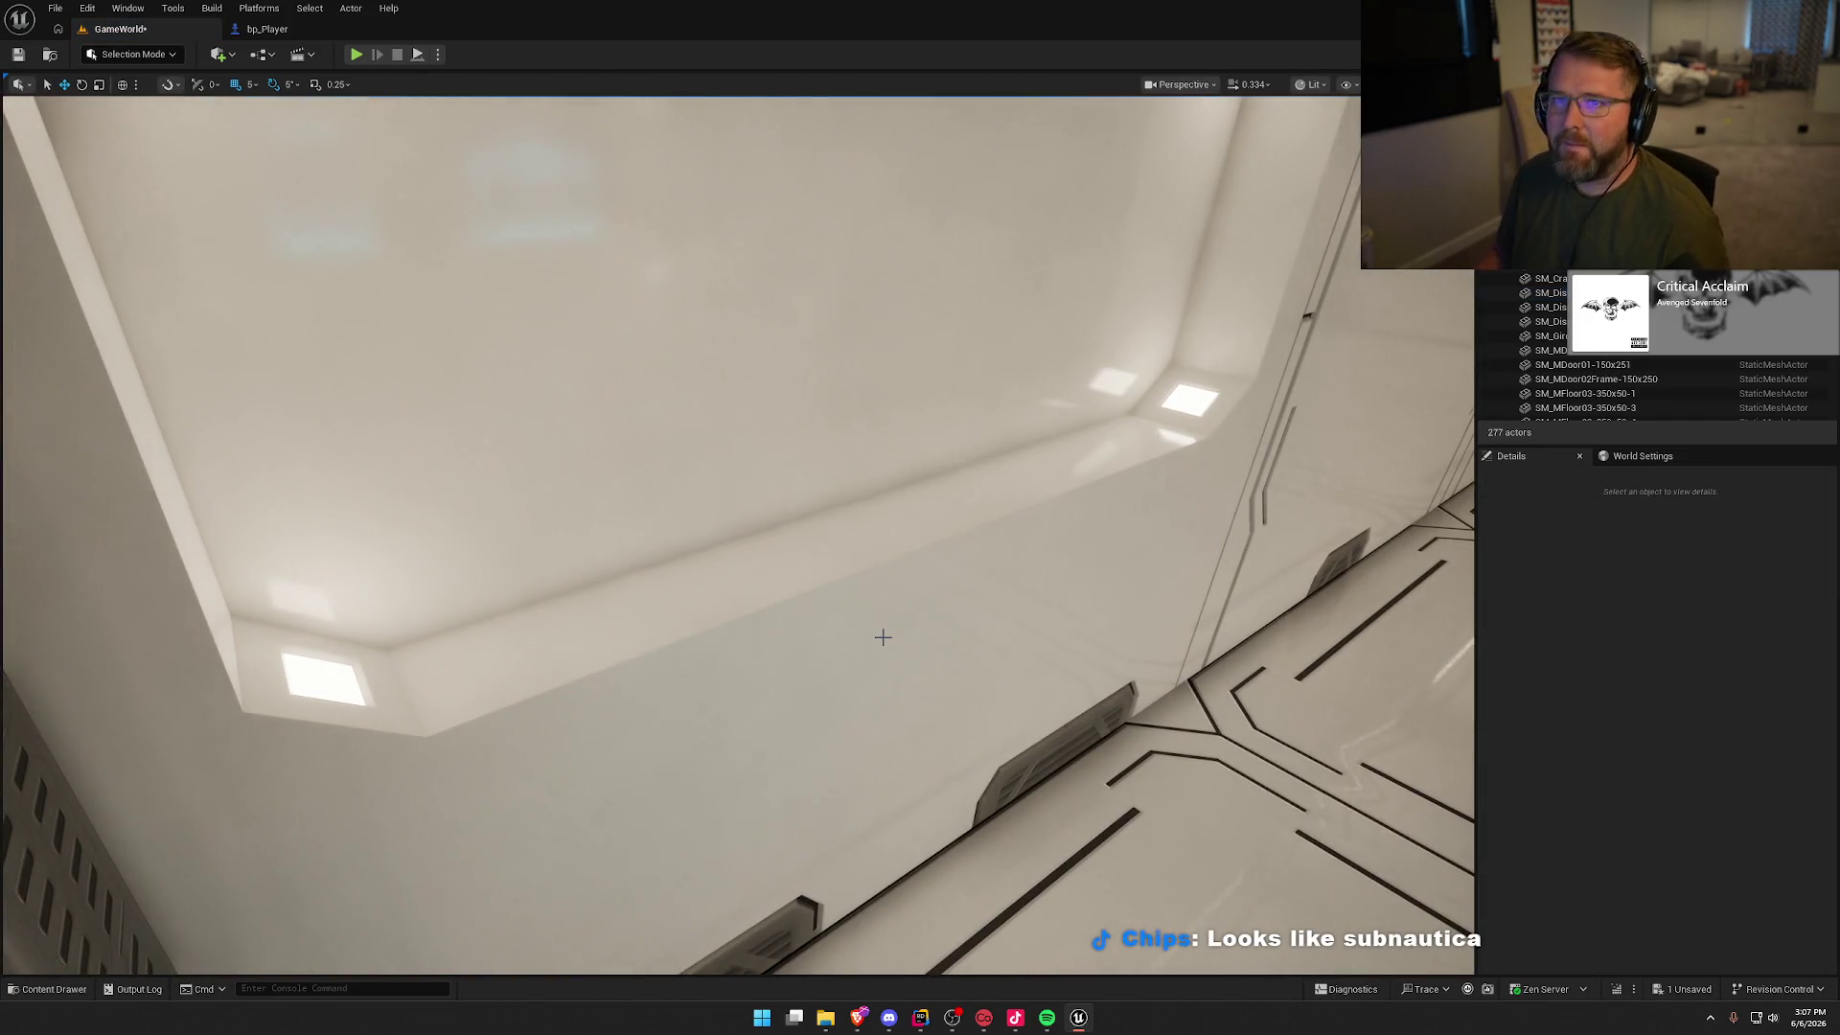
mouse_move(883, 636)
mouse_down()
mouse_move(824, 623)
mouse_move(925, 628)
mouse_move(695, 618)
mouse_move(883, 630)
mouse_up()
Step: Reopen the Content Drawer and browse the Sci-FiPropsVol01 pack's StaticMesh folder under SciFiWorld
key(ctrl+space)
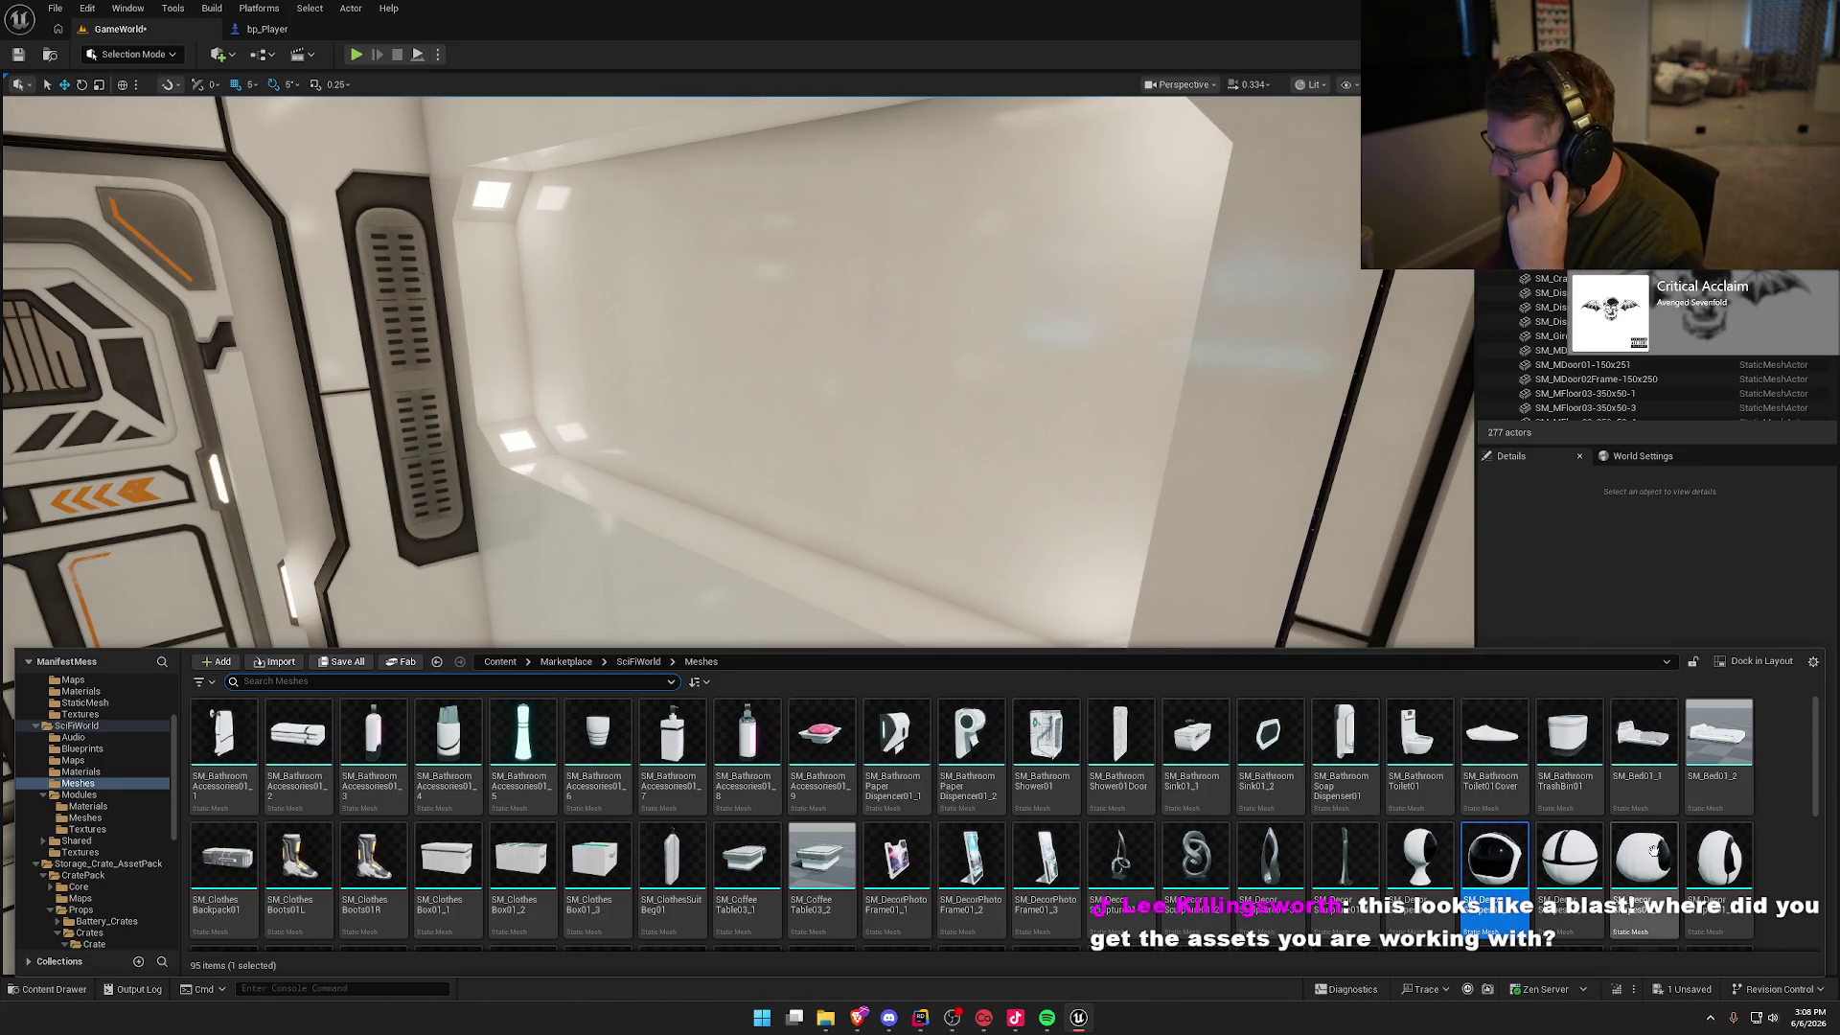
click(1782, 847)
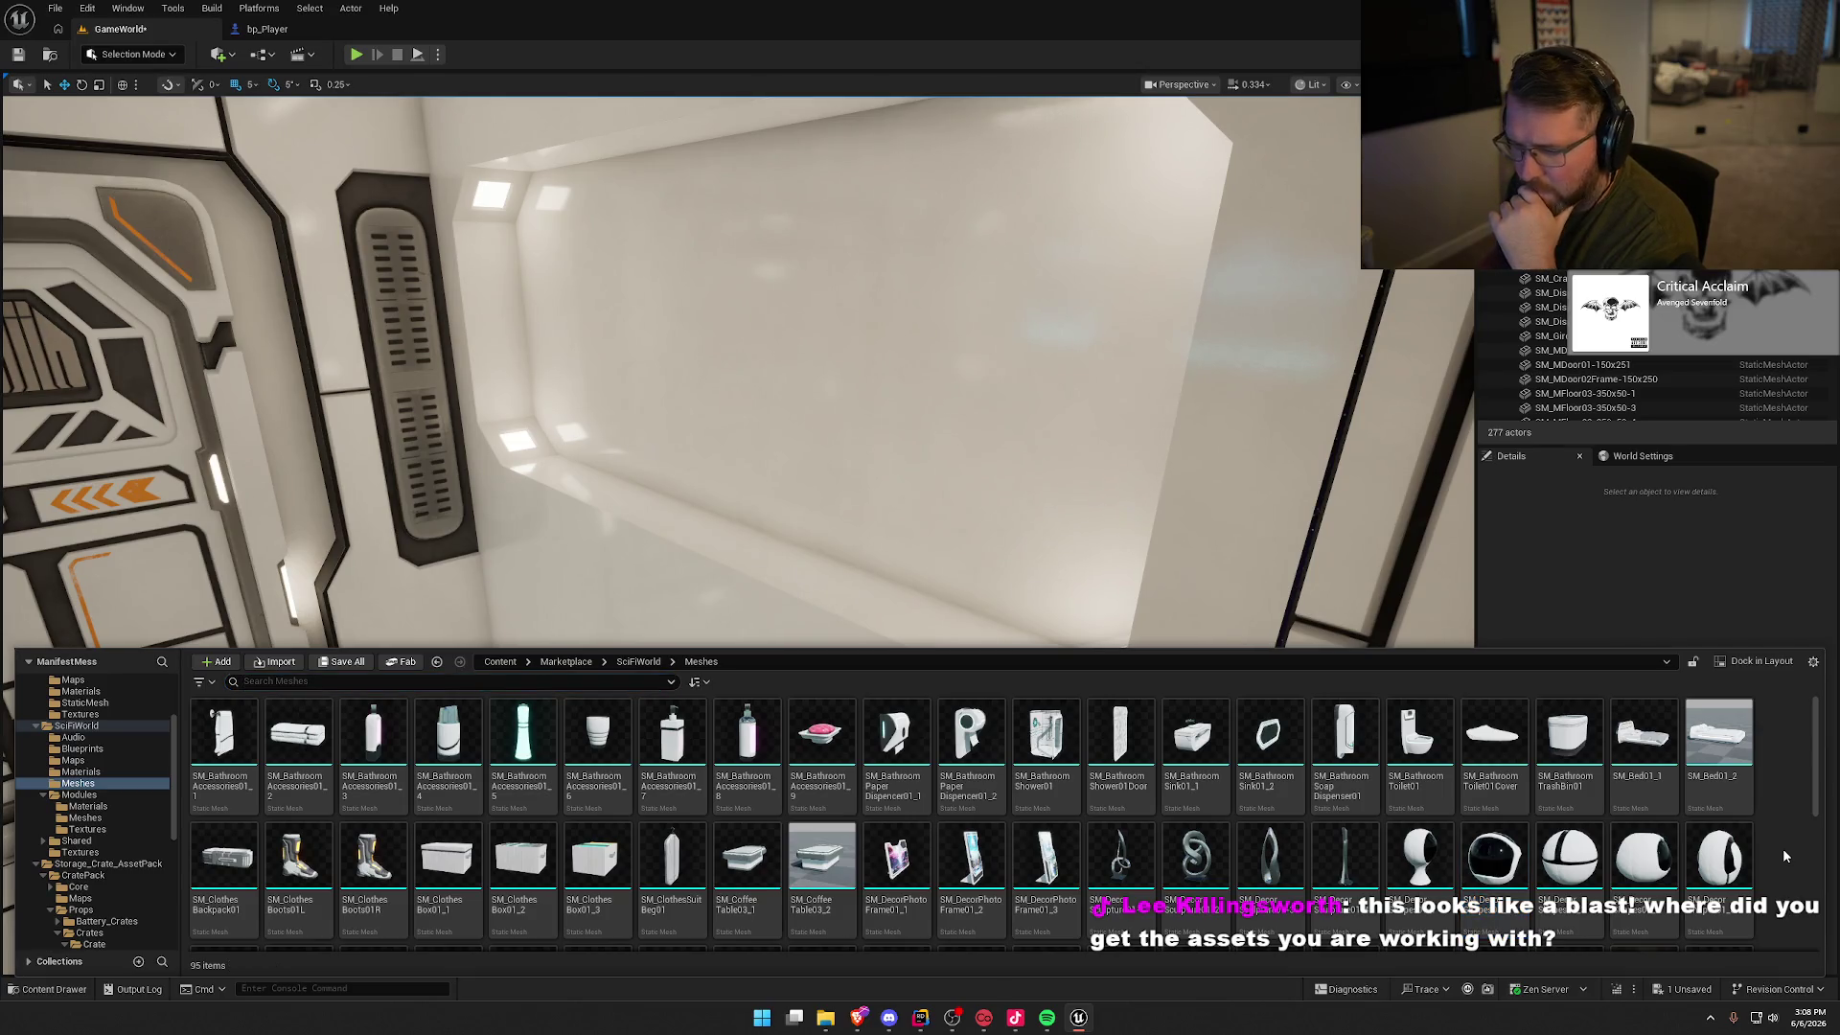
scroll(1774, 847, down, 2)
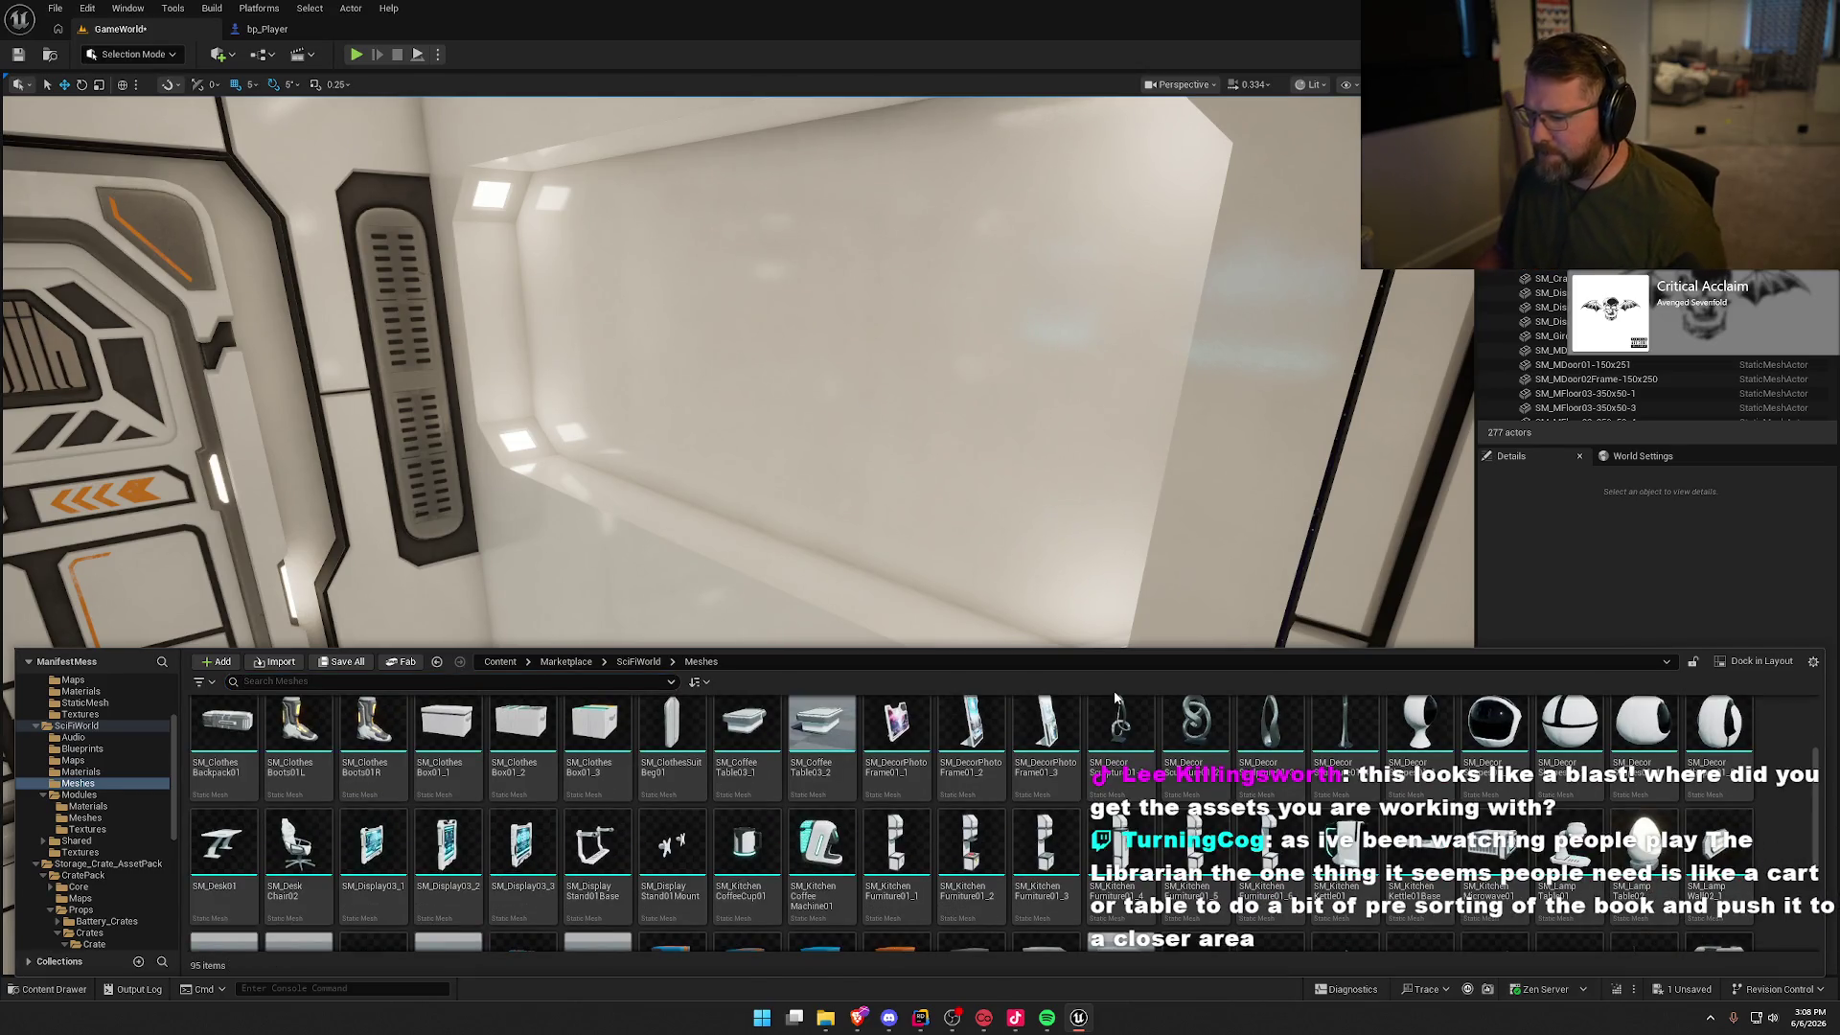
scroll(1581, 781, down, 1)
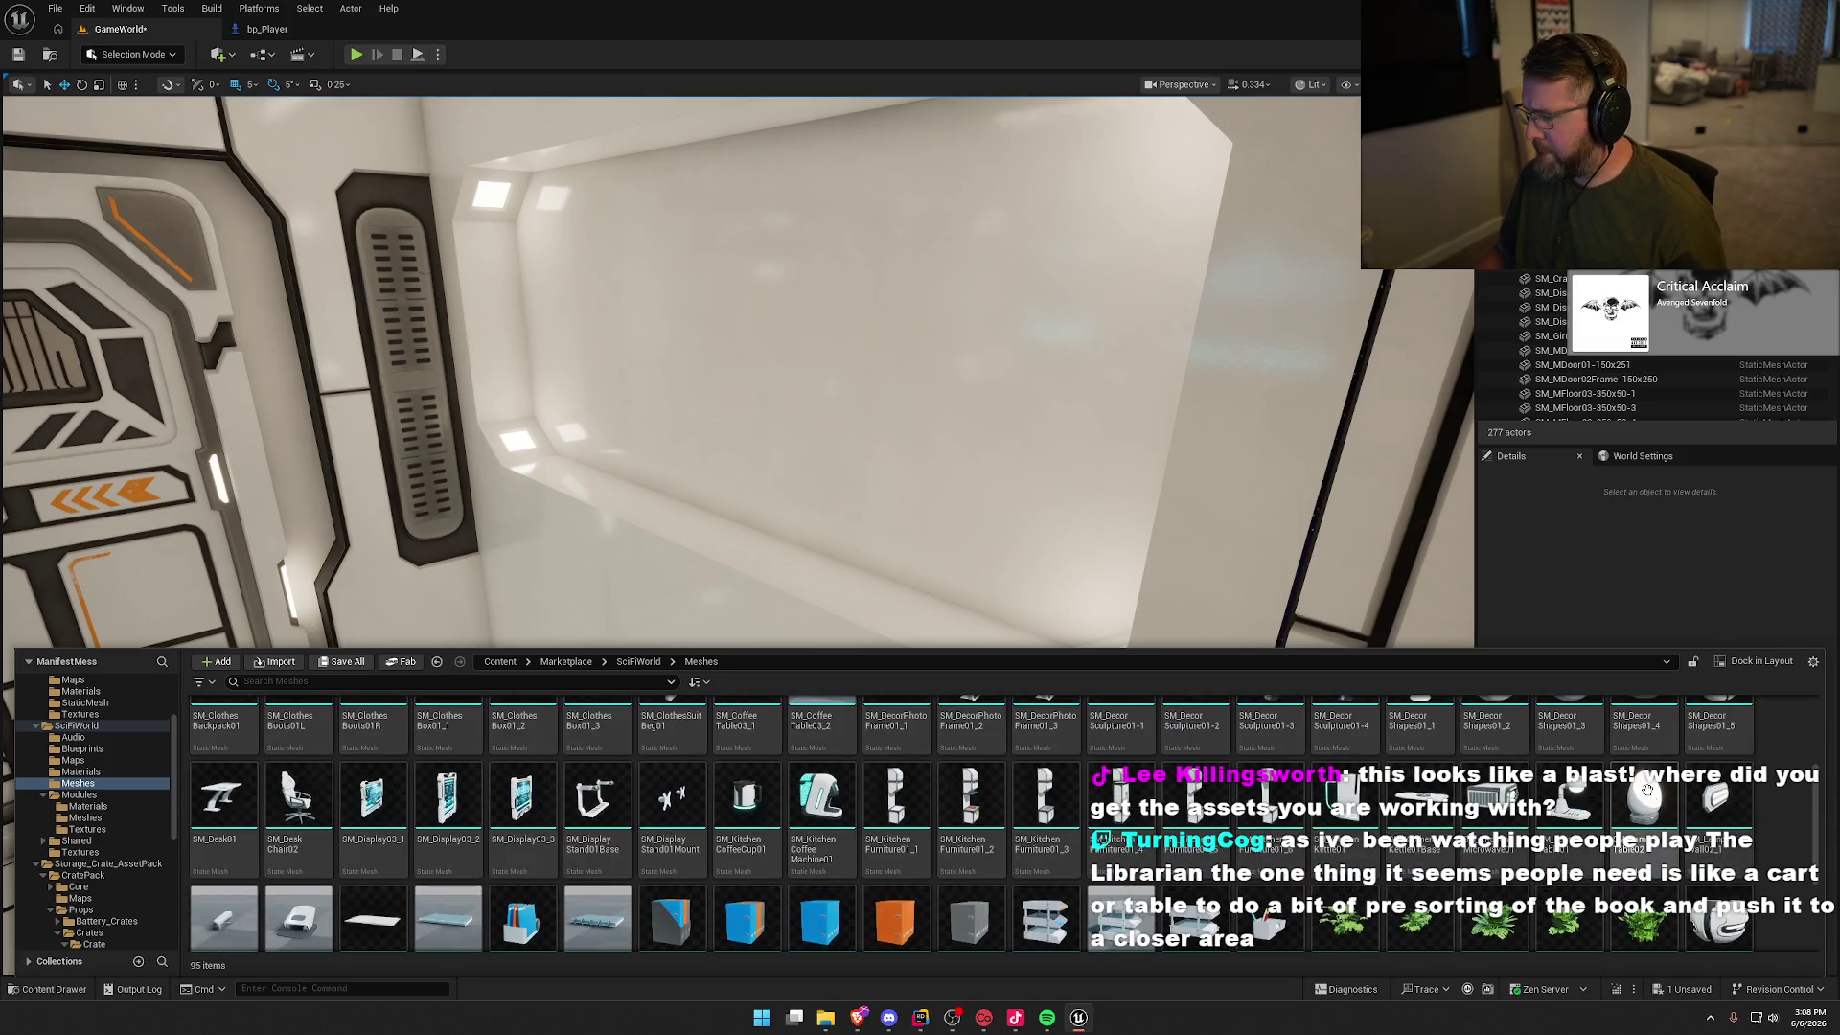
scroll(1576, 780, down, 4)
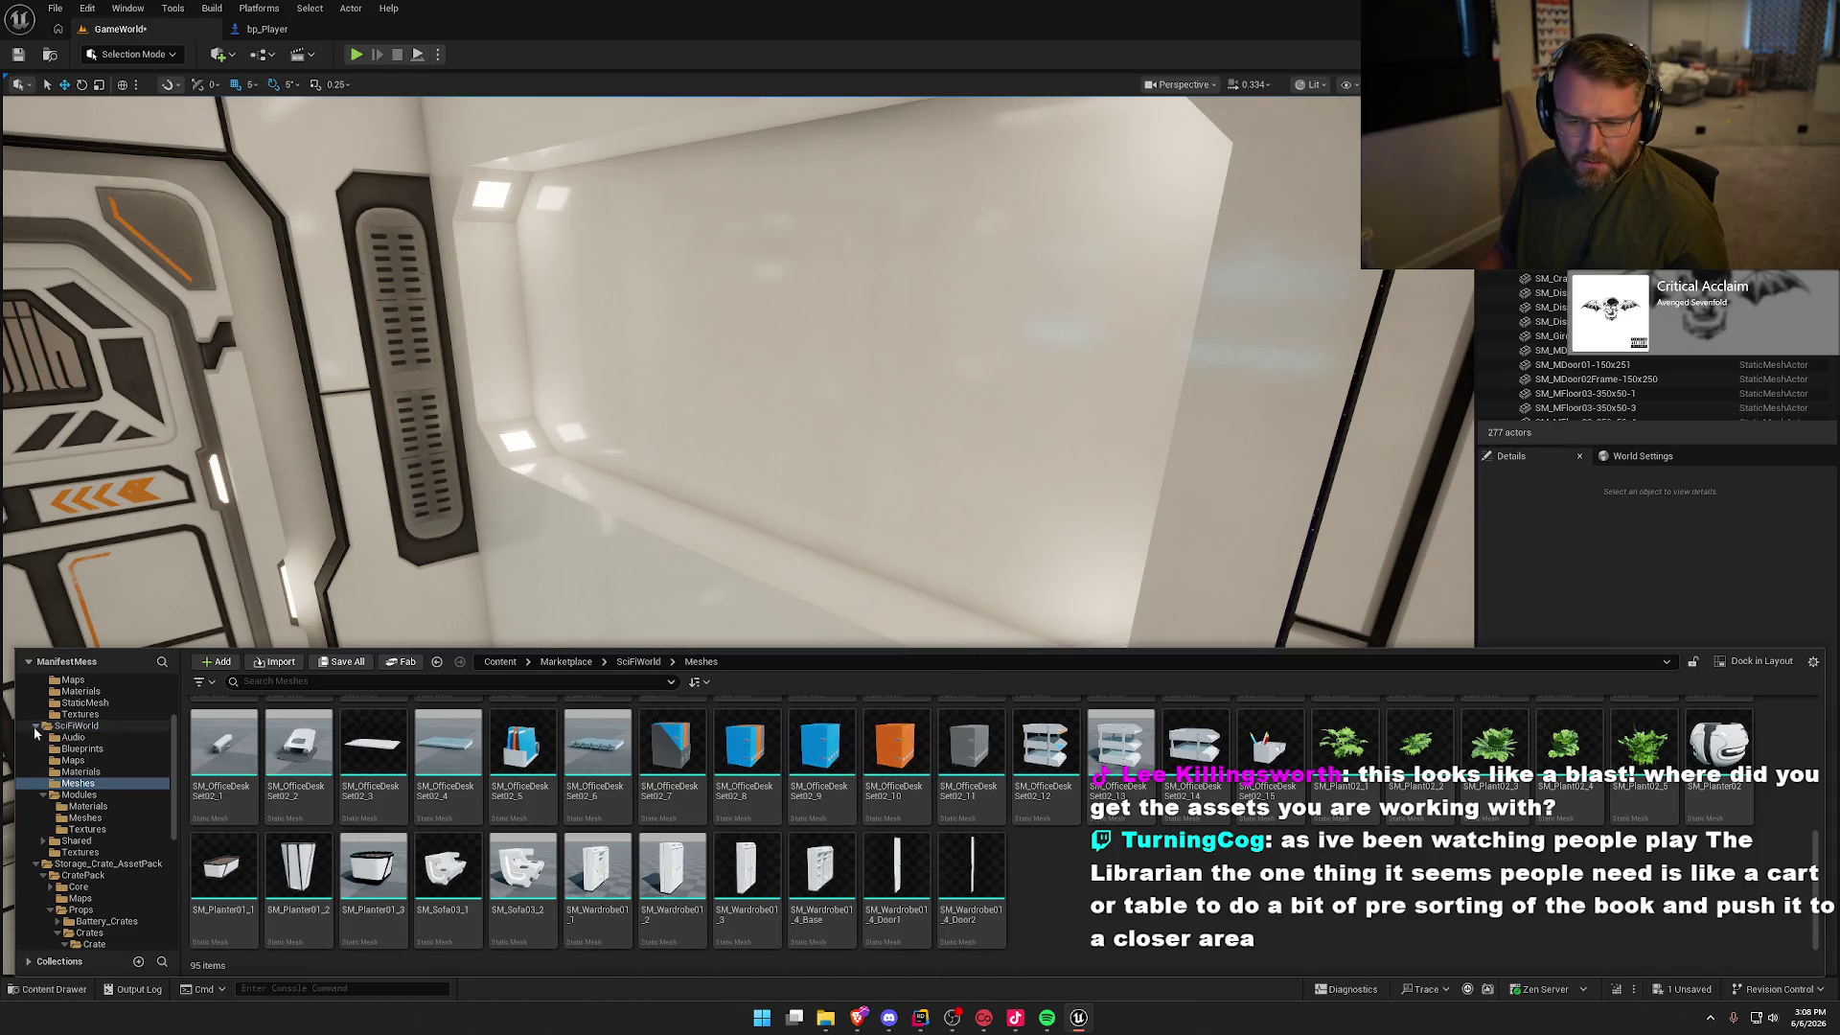
click(35, 728)
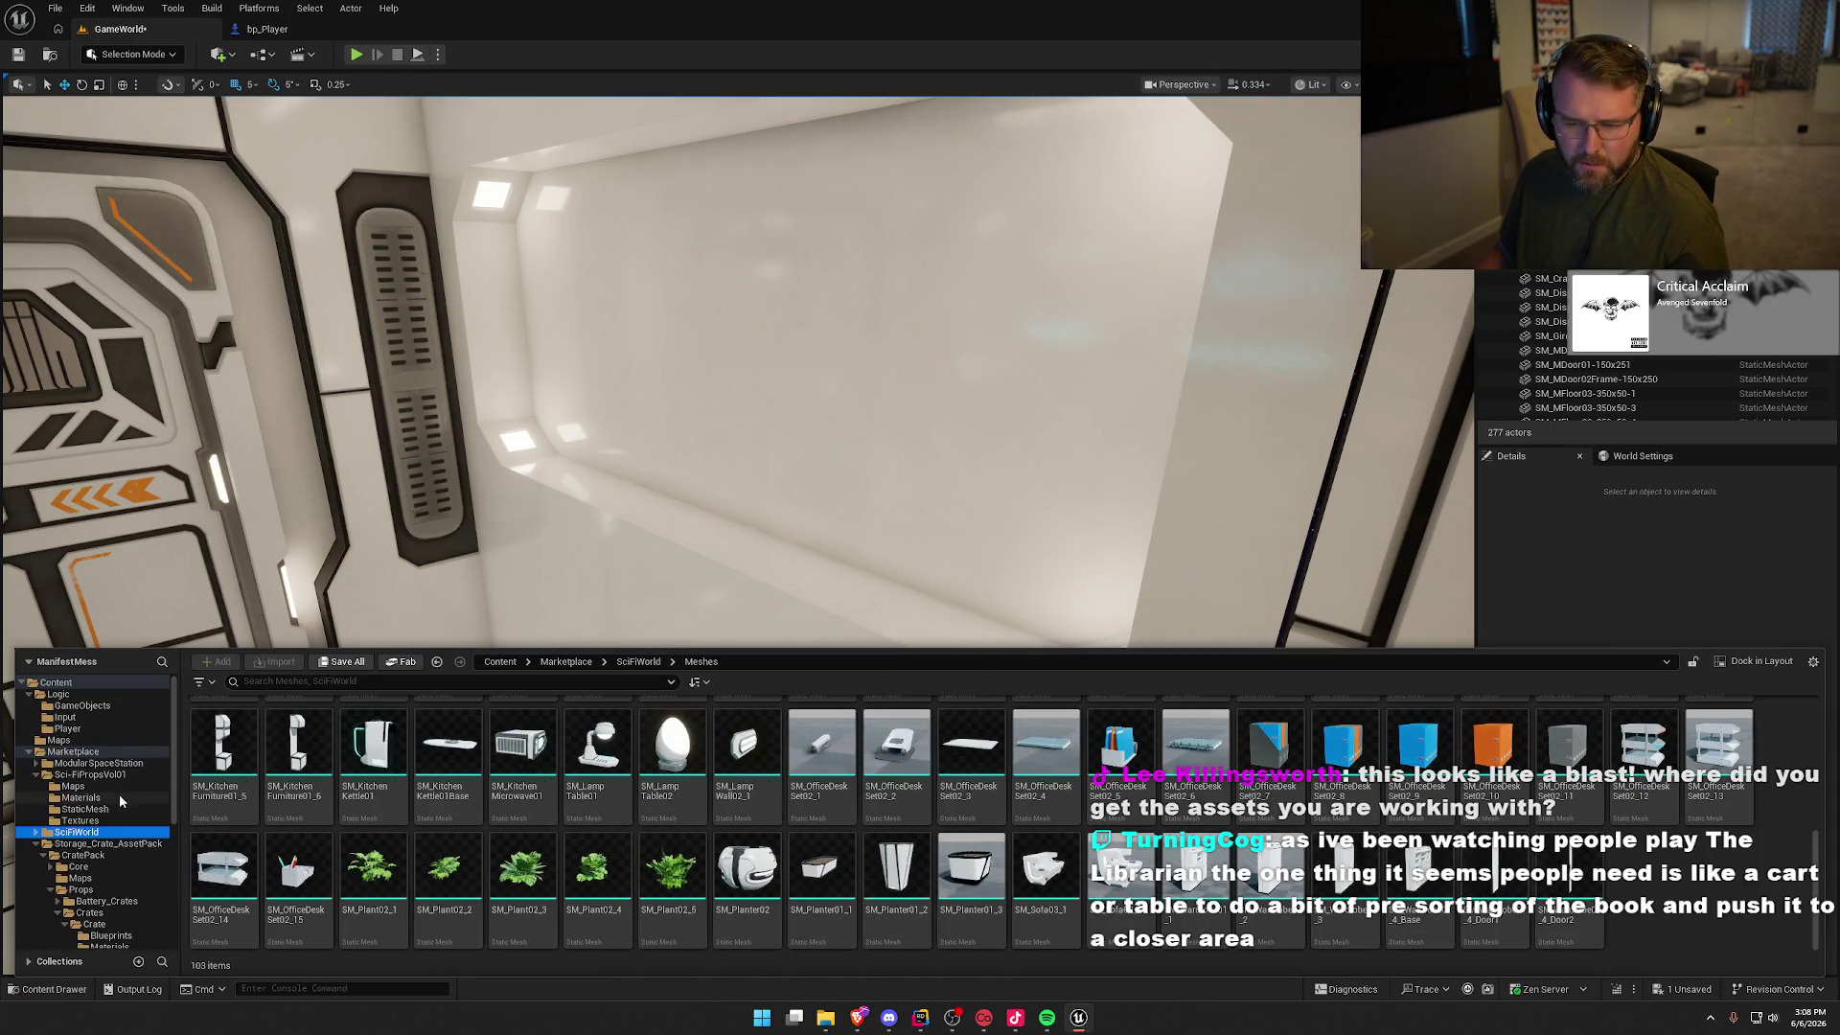
click(112, 776)
double_click(398, 787)
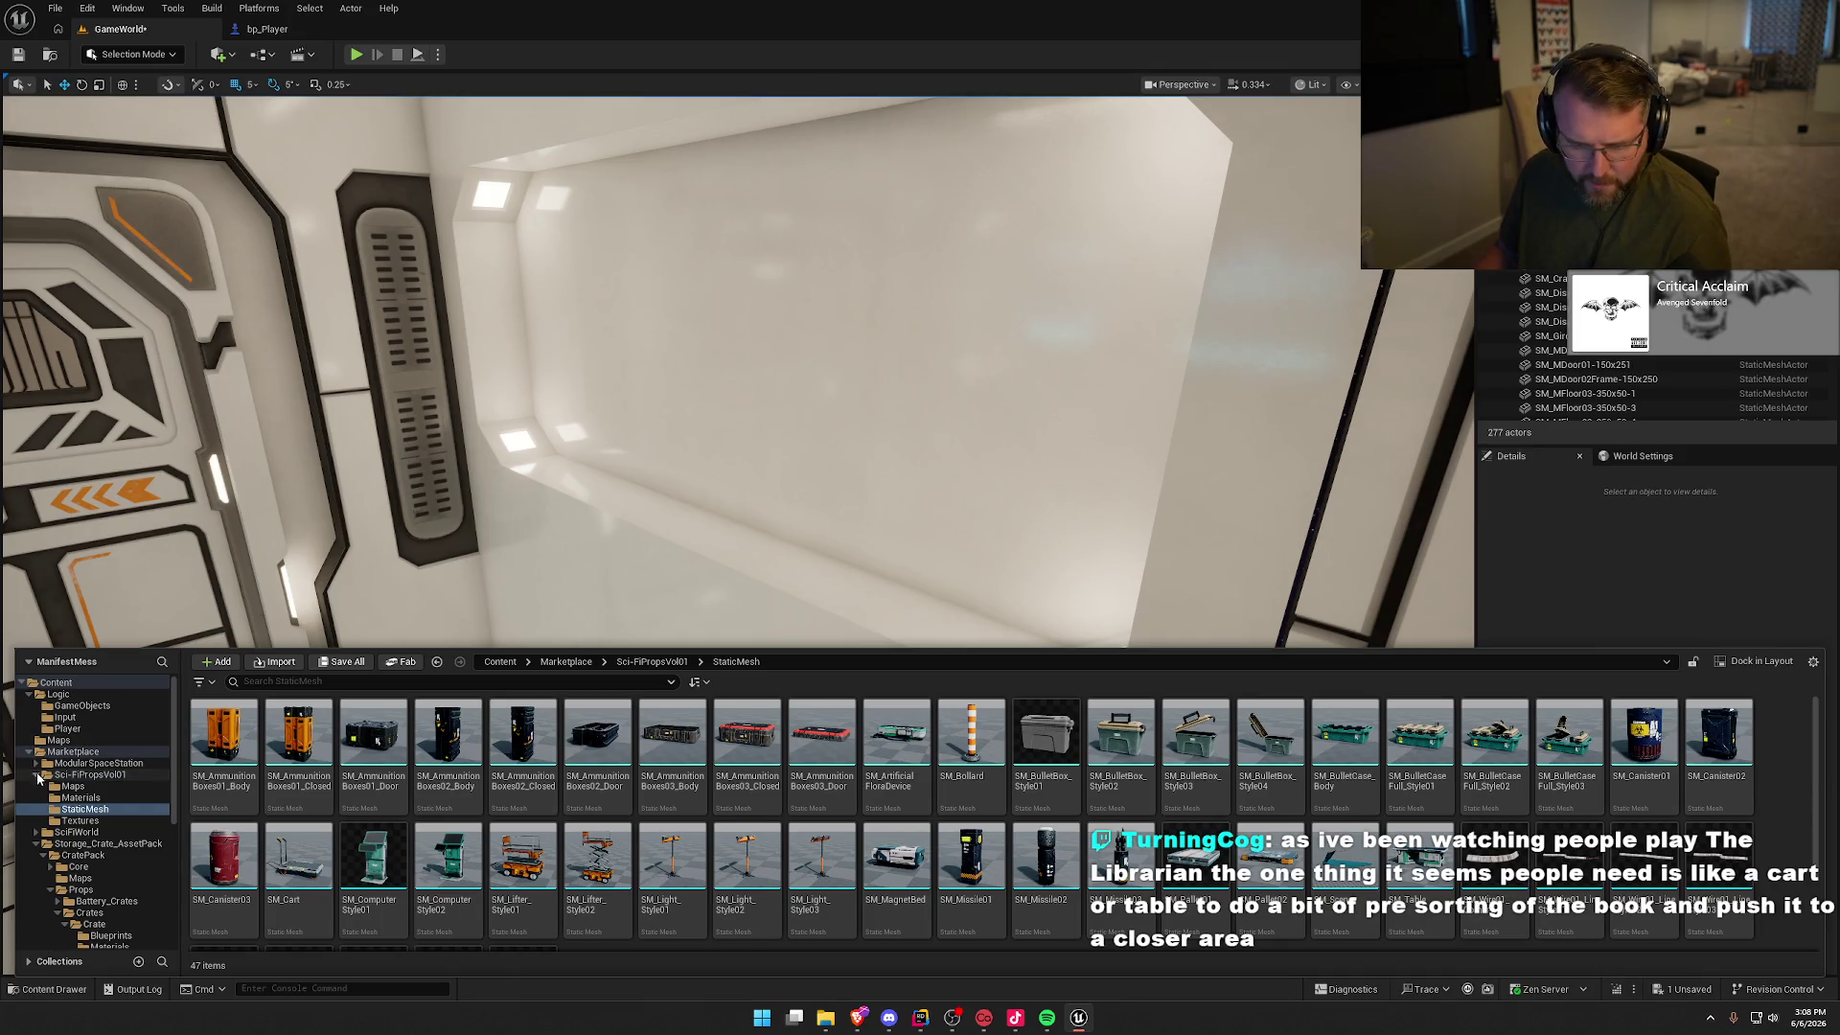
click(38, 775)
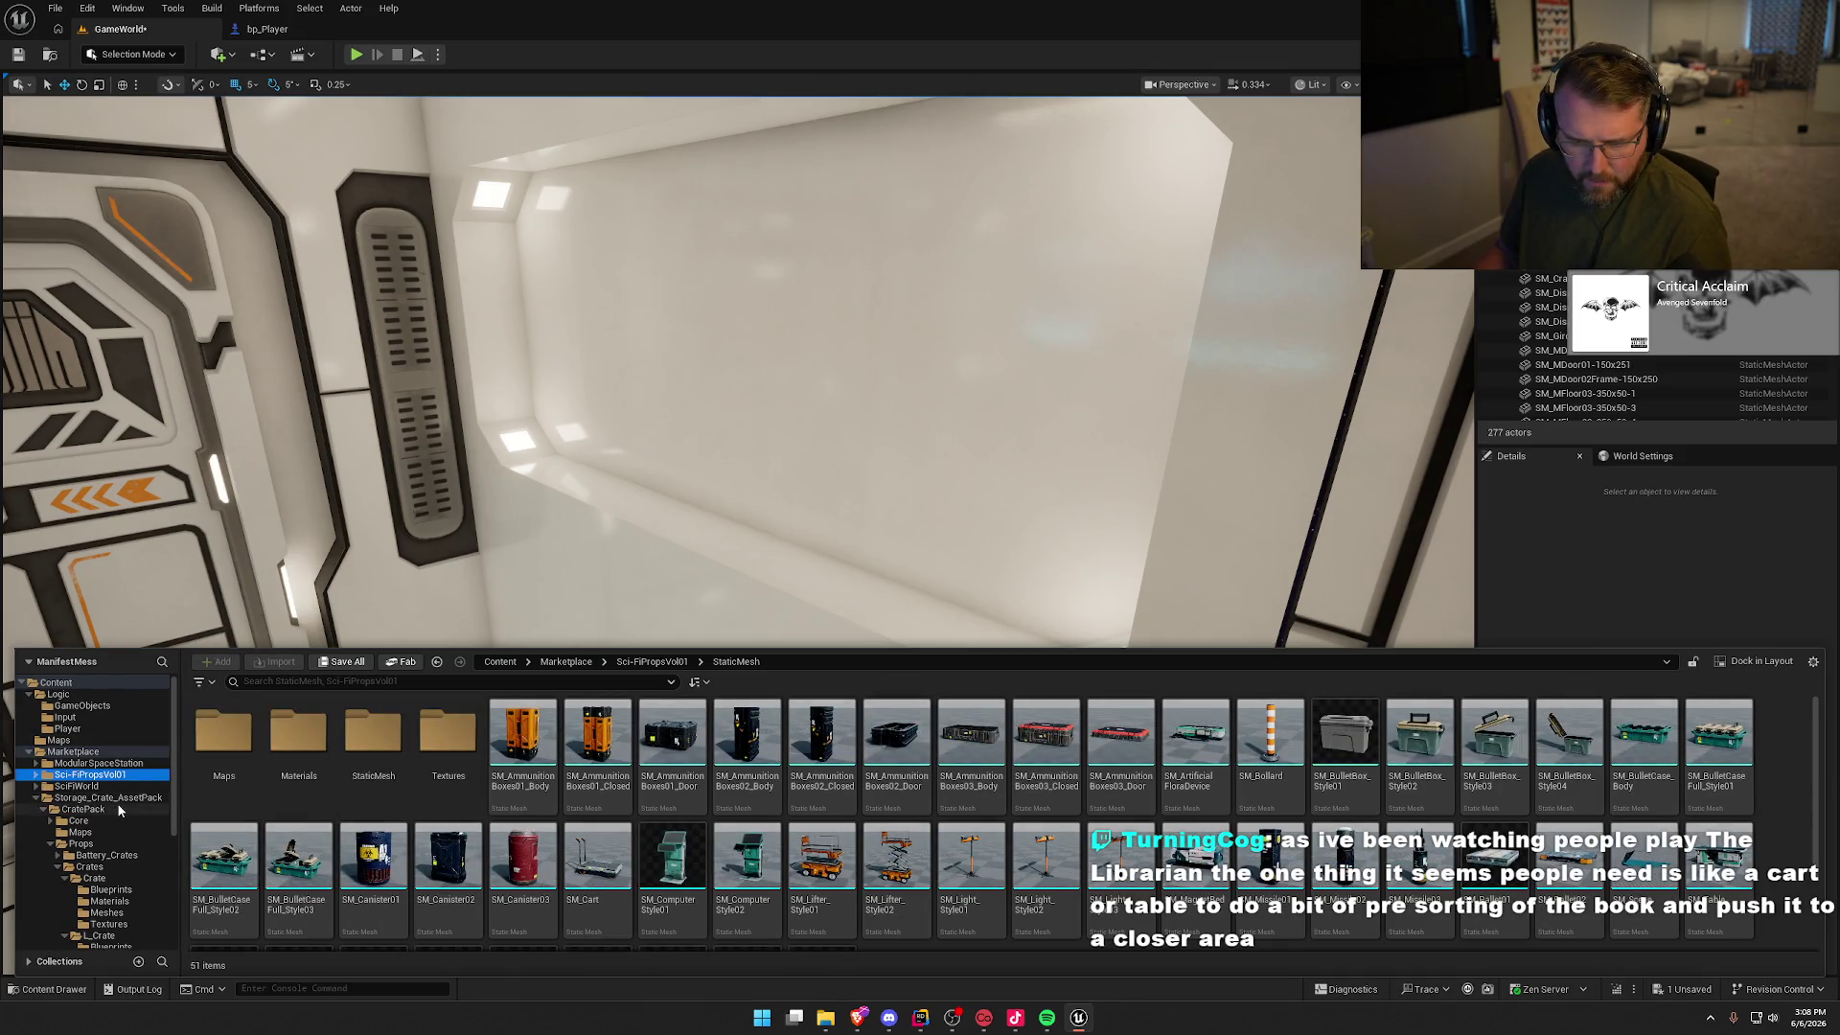
Step: Open the crate pack's Props > Battery_Crates > Meshes folder and drag SM_Battery_Cell onto the corridor floor
click(96, 843)
scroll(124, 854, down, 3)
click(57, 775)
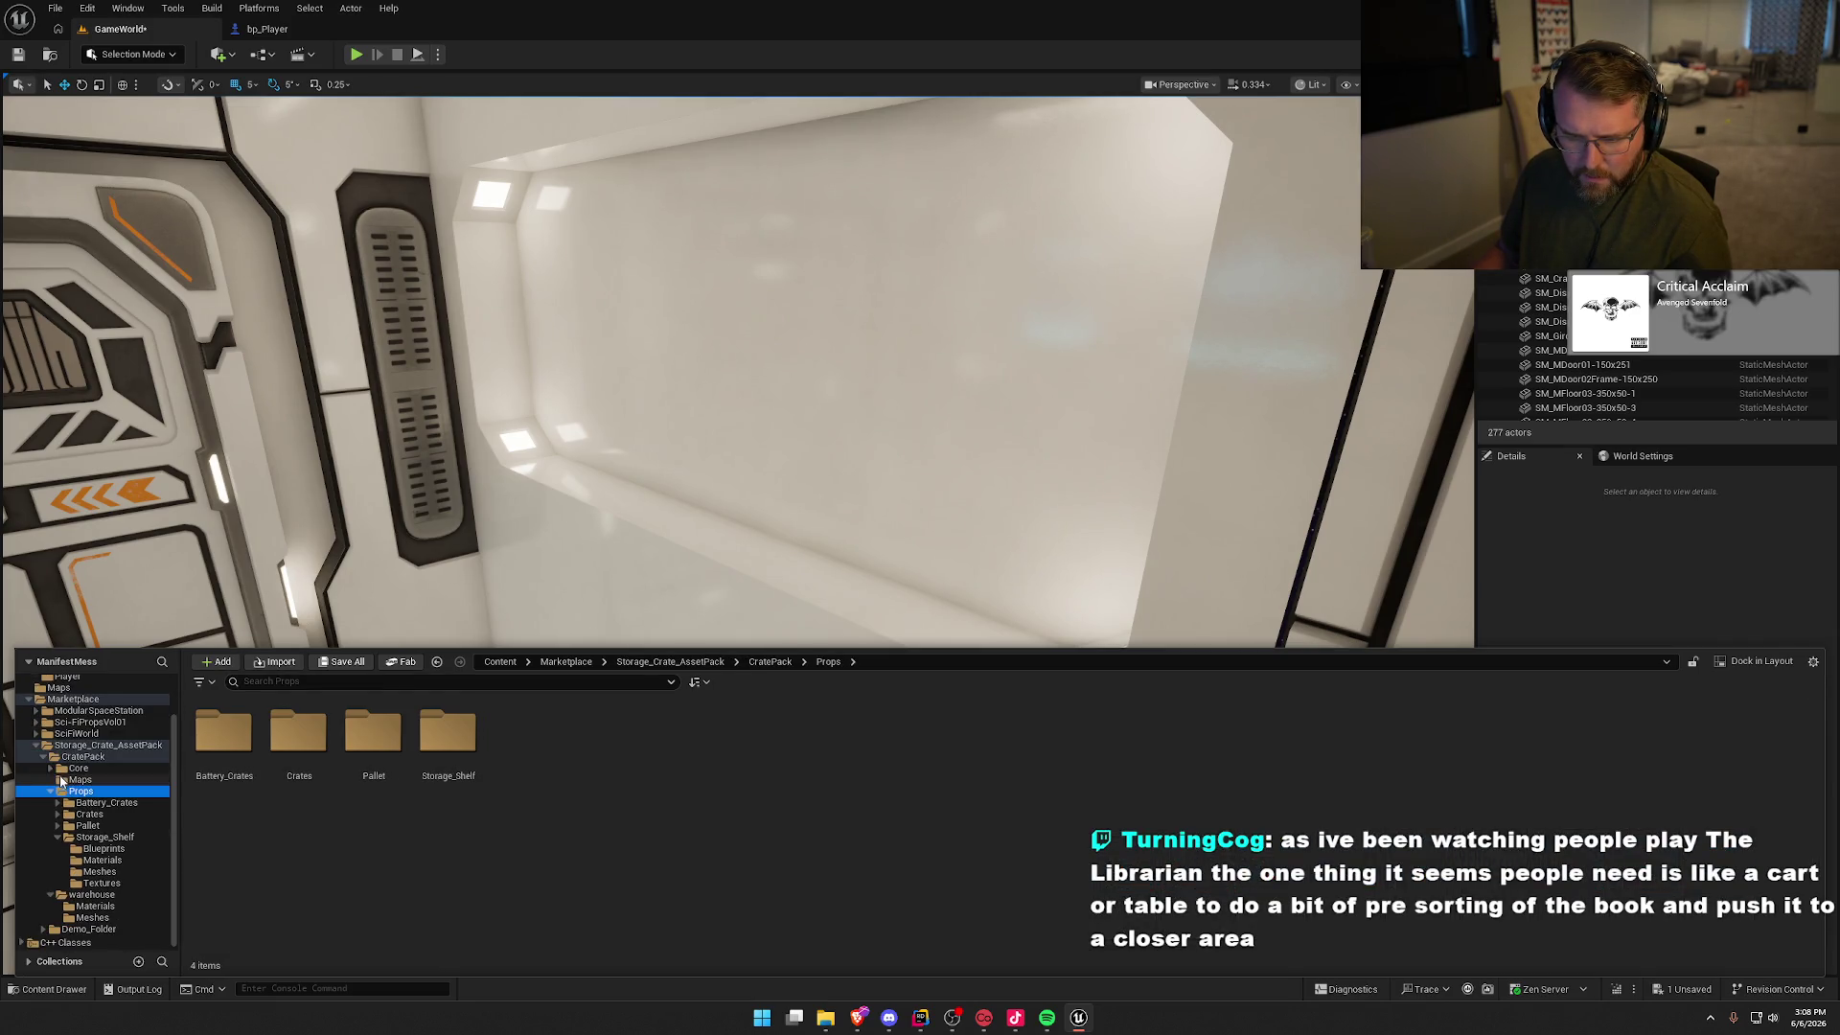
click(65, 837)
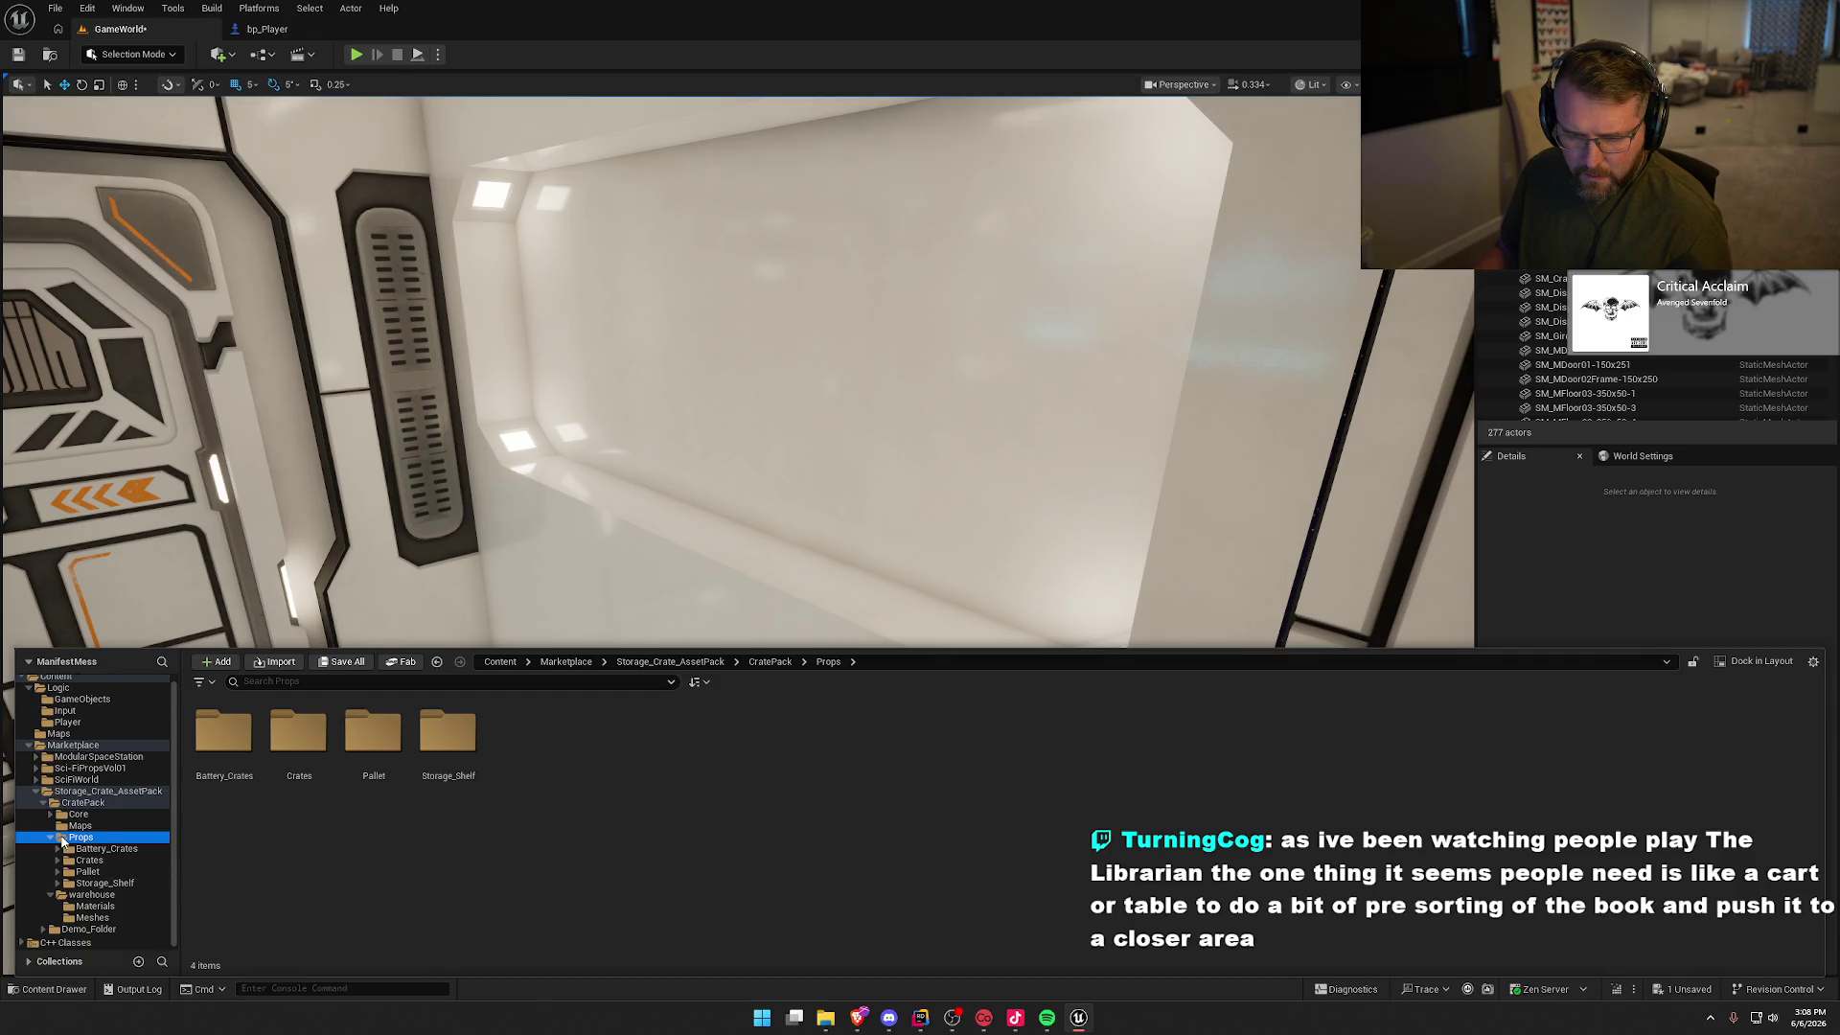
click(119, 851)
double_click(298, 731)
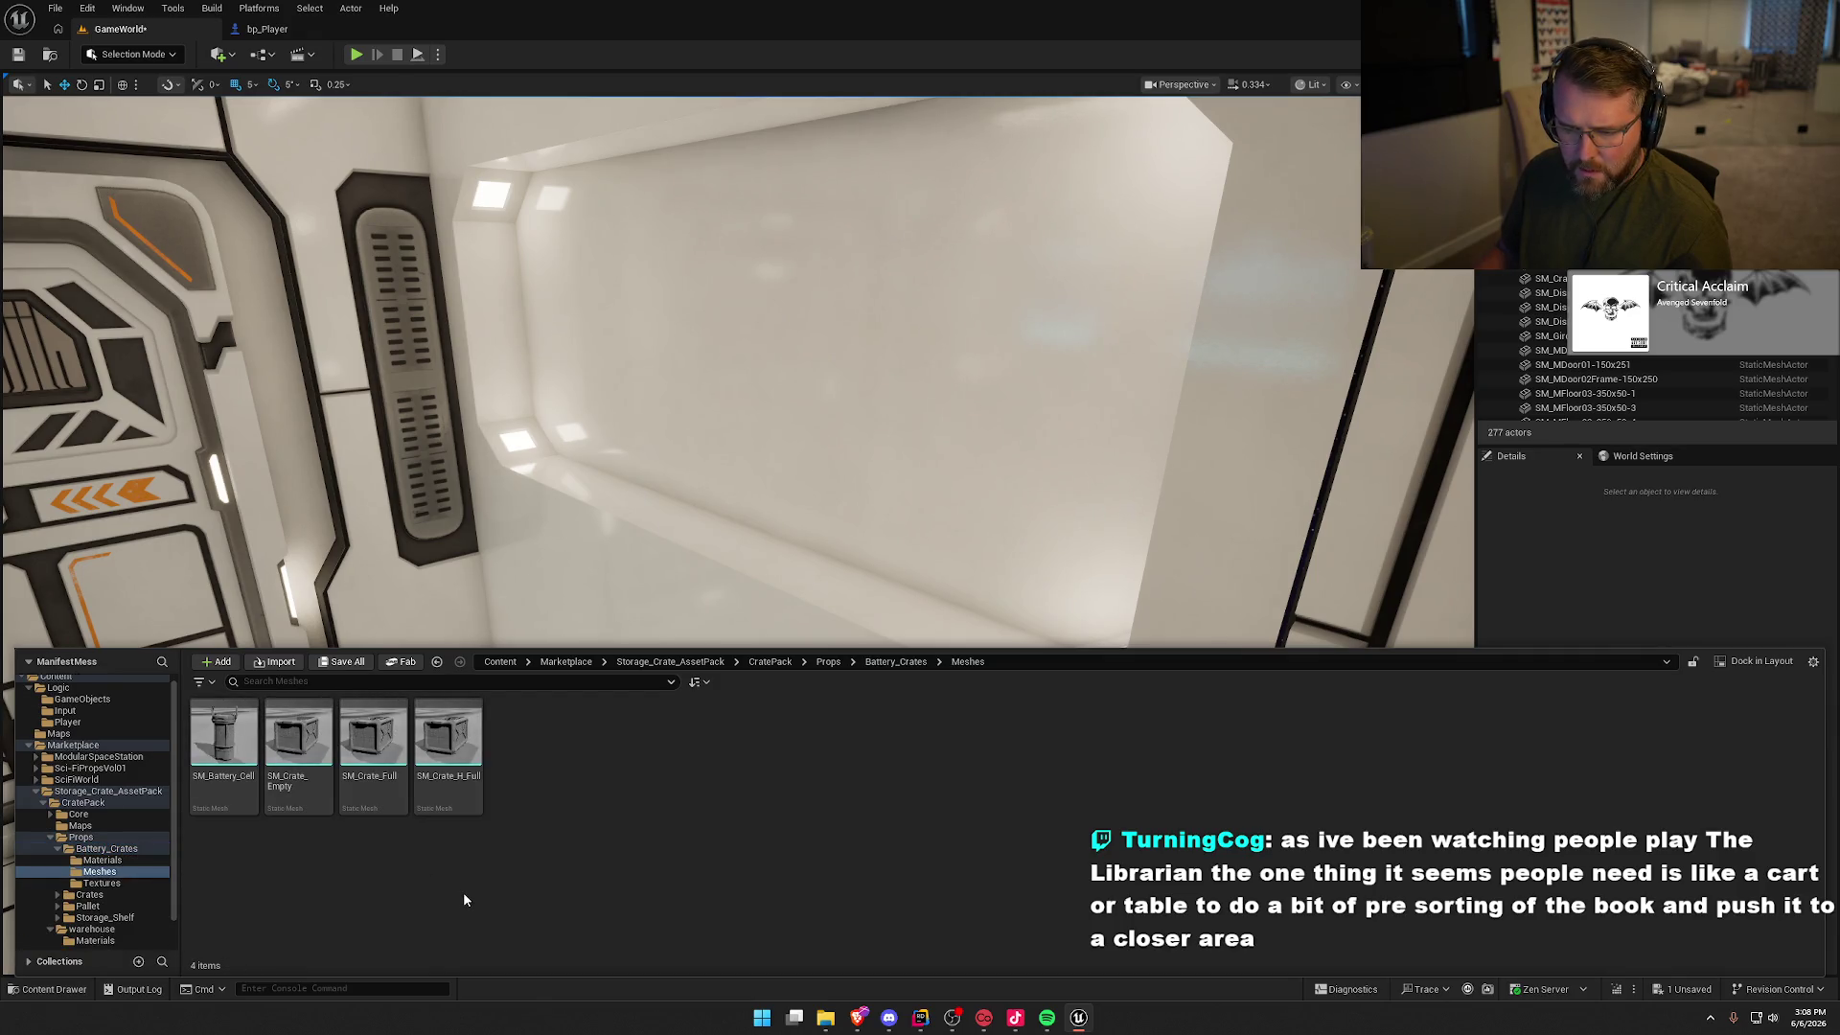
drag(223, 733, 436, 766)
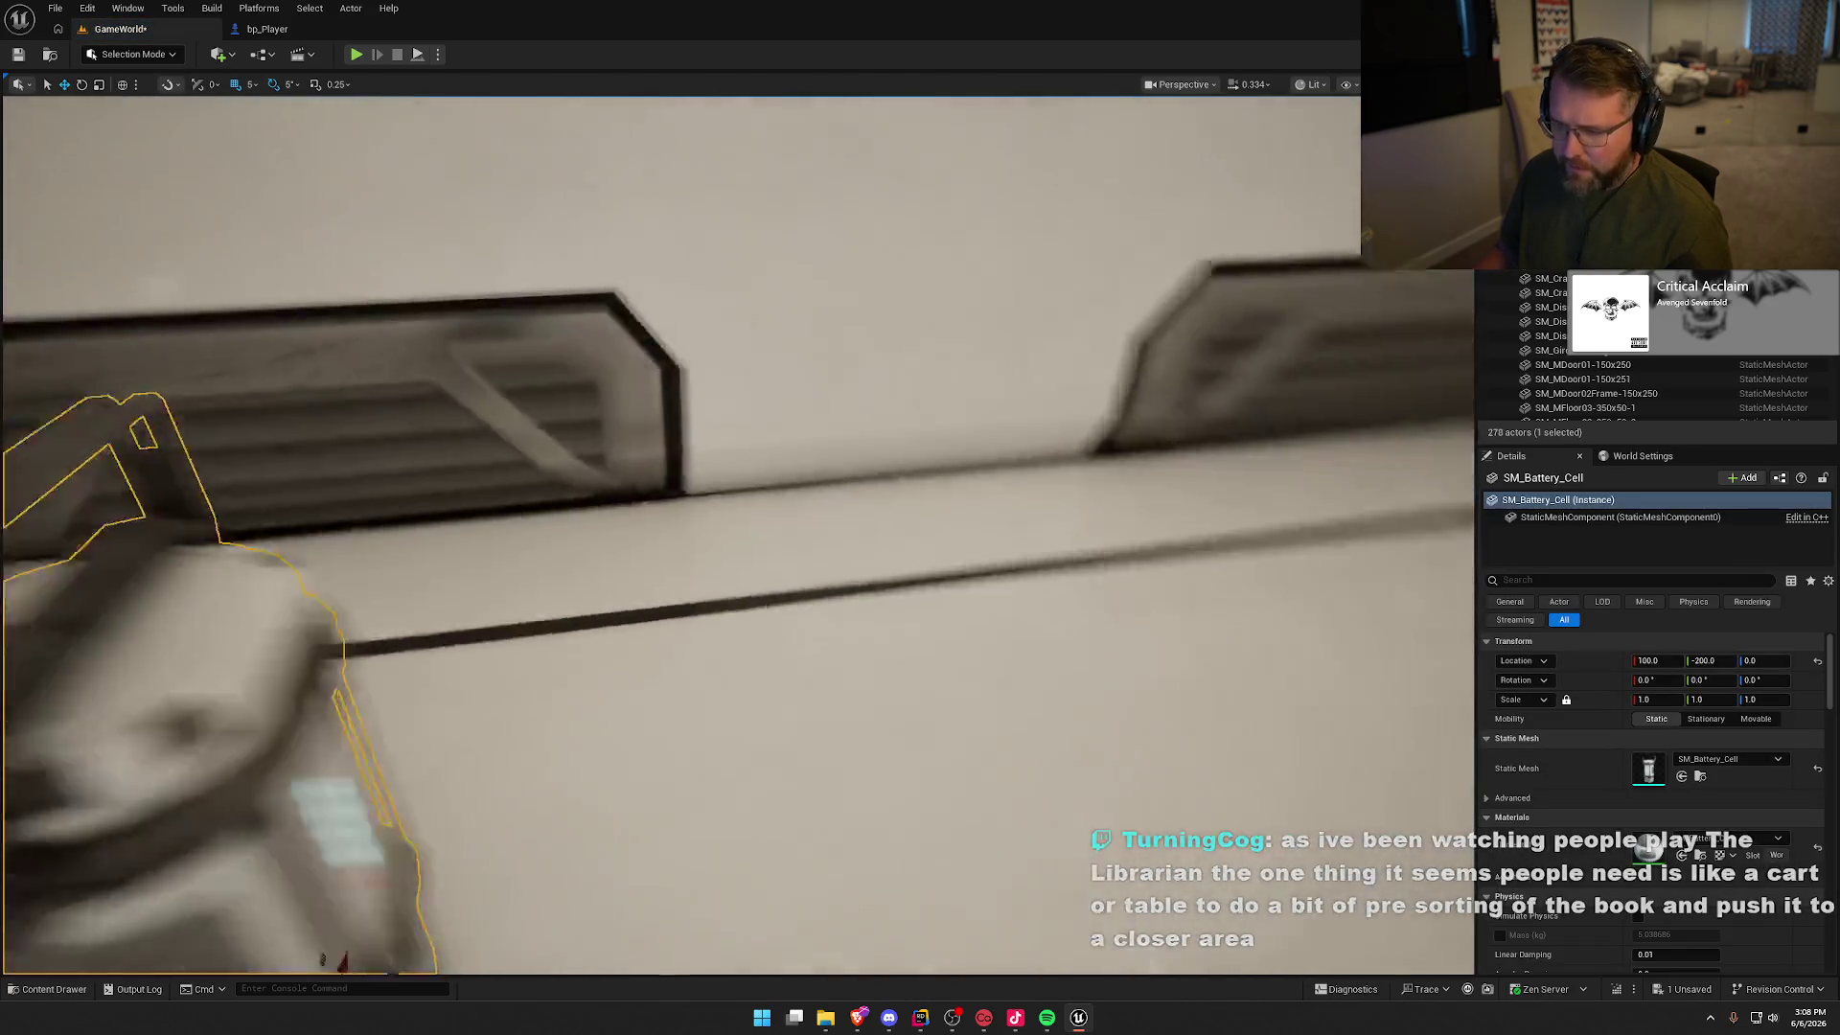
Step: Focus and orbit around the battery cell, delete it, then look back down the corridor
key(f)
drag(641, 733, 641, 733)
key(Delete)
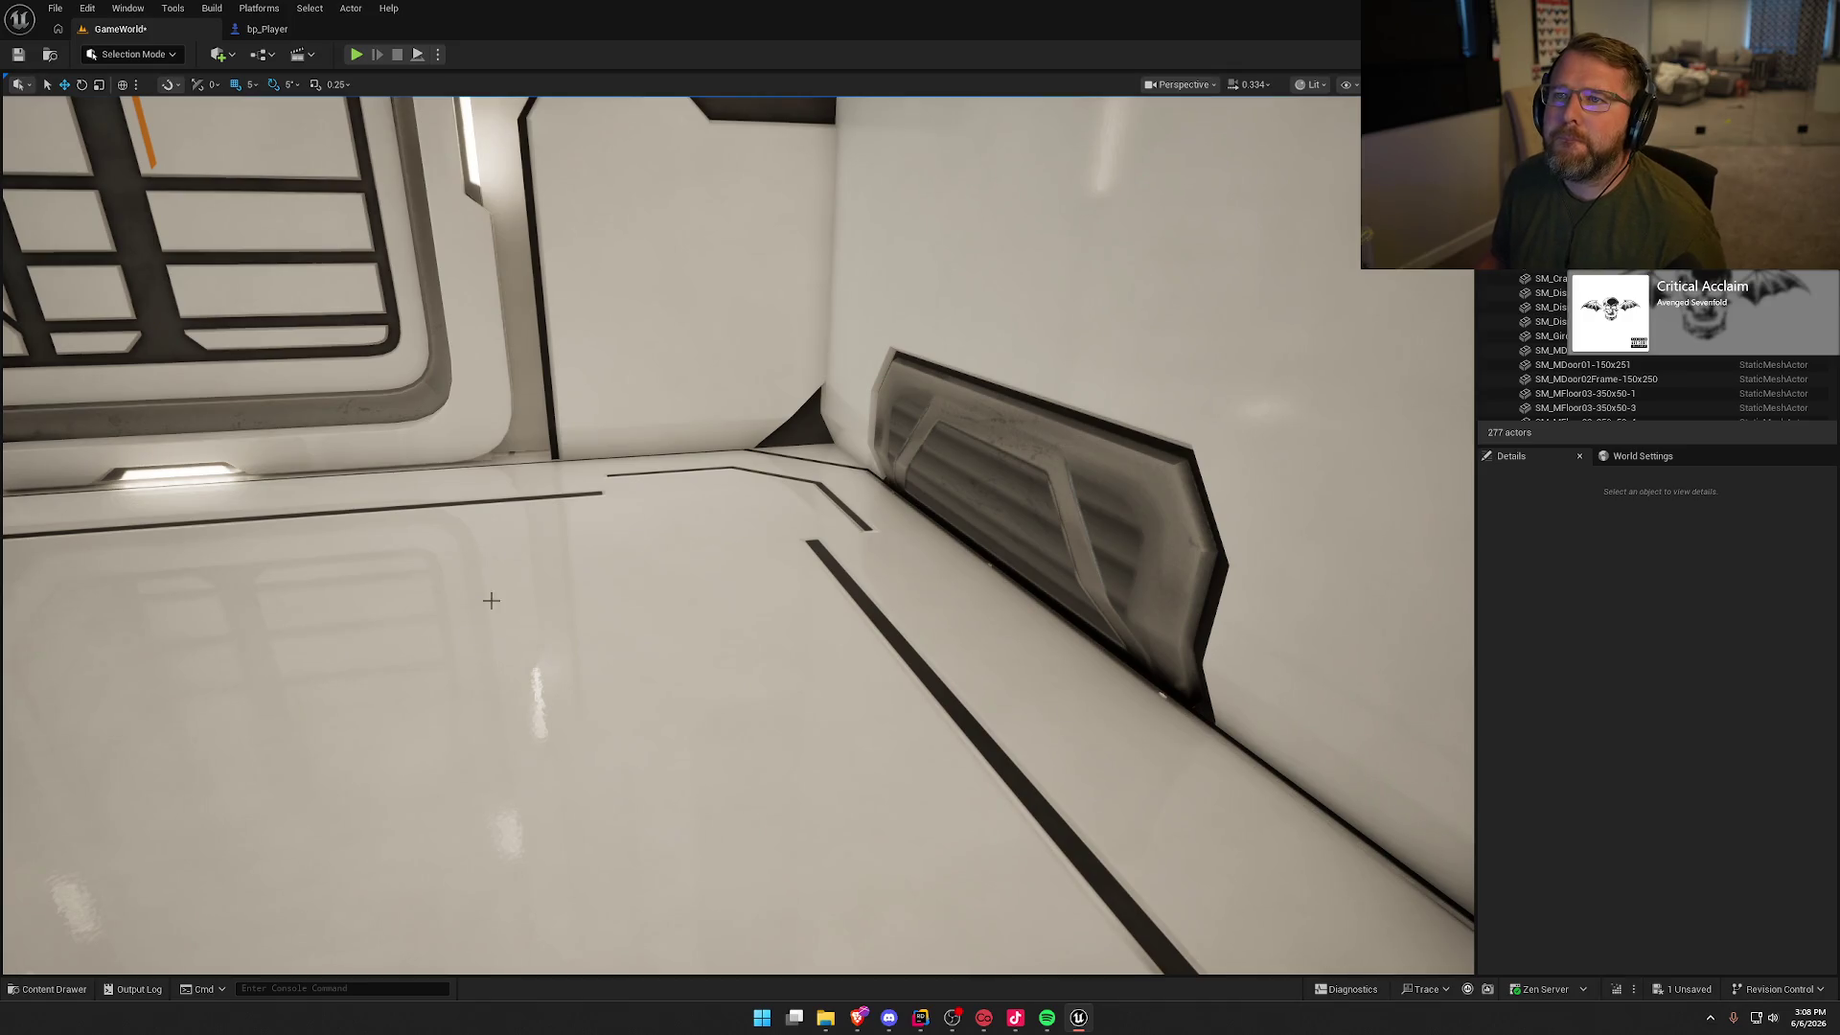
drag(561, 359, 561, 359)
Step: Aim the view down the white corridor and start a Play In Editor test of GameWorld
drag(688, 263, 689, 263)
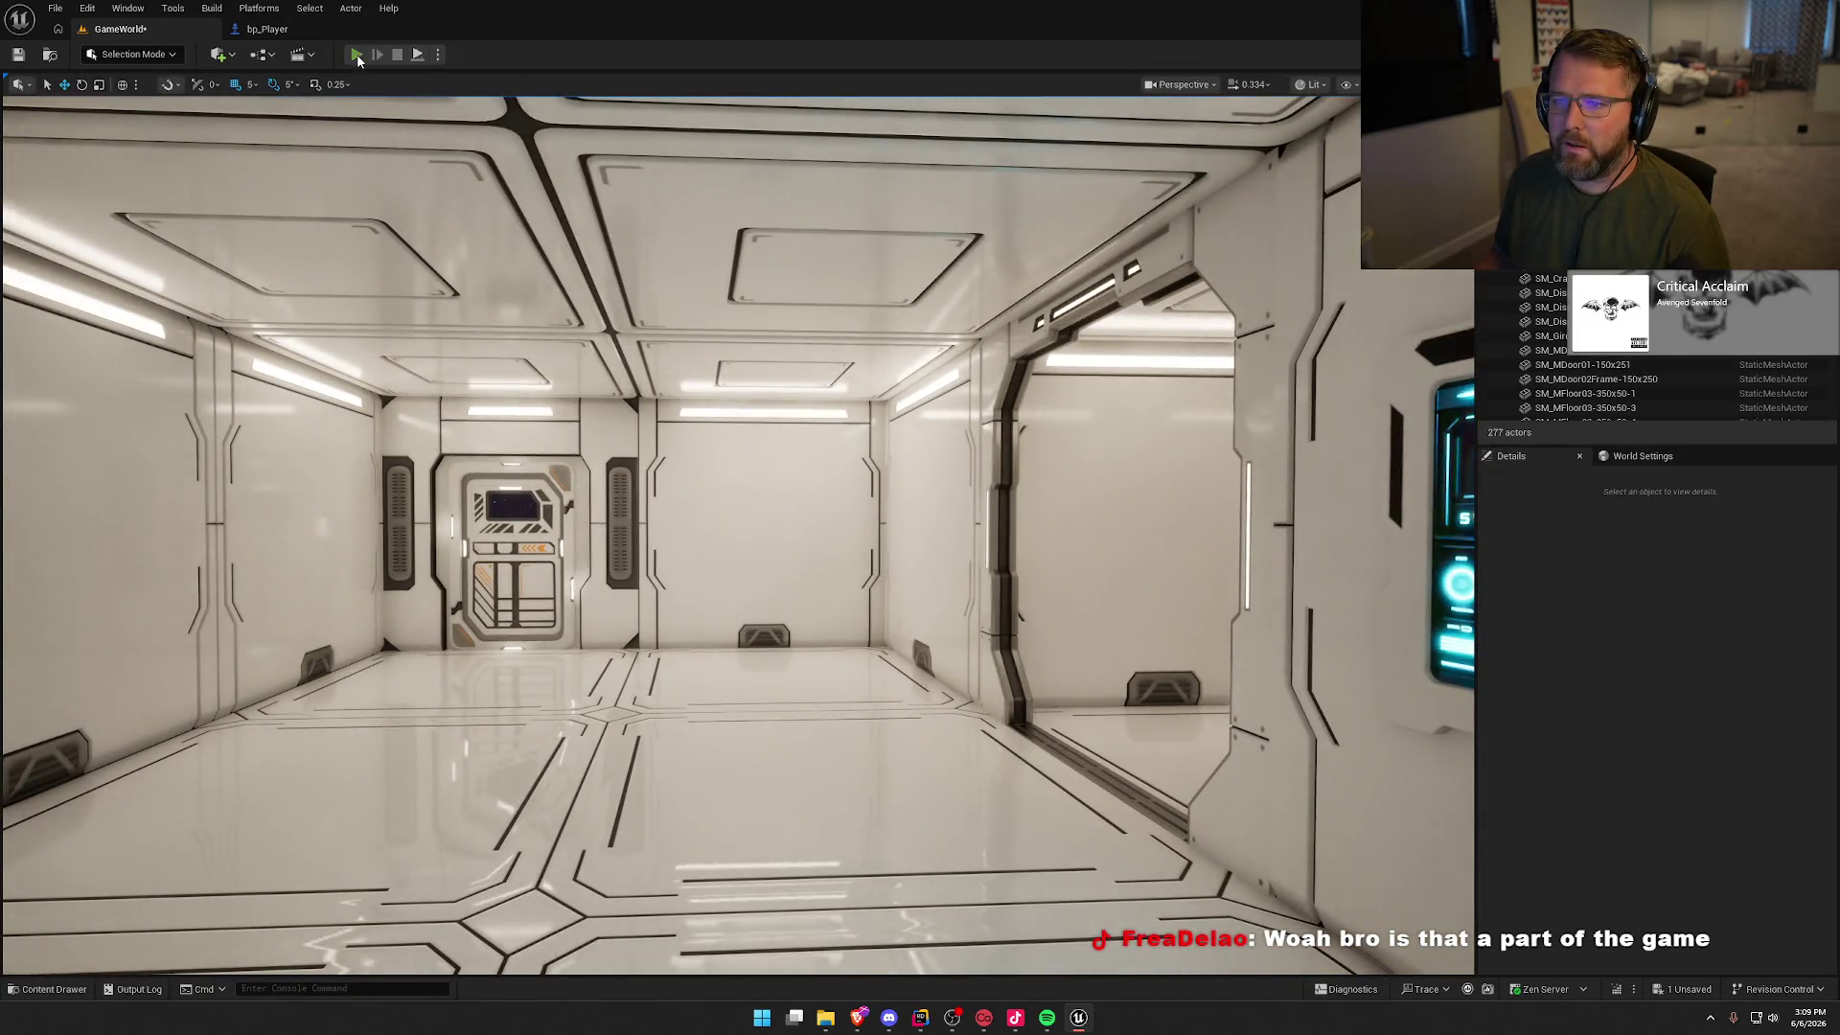
click(357, 56)
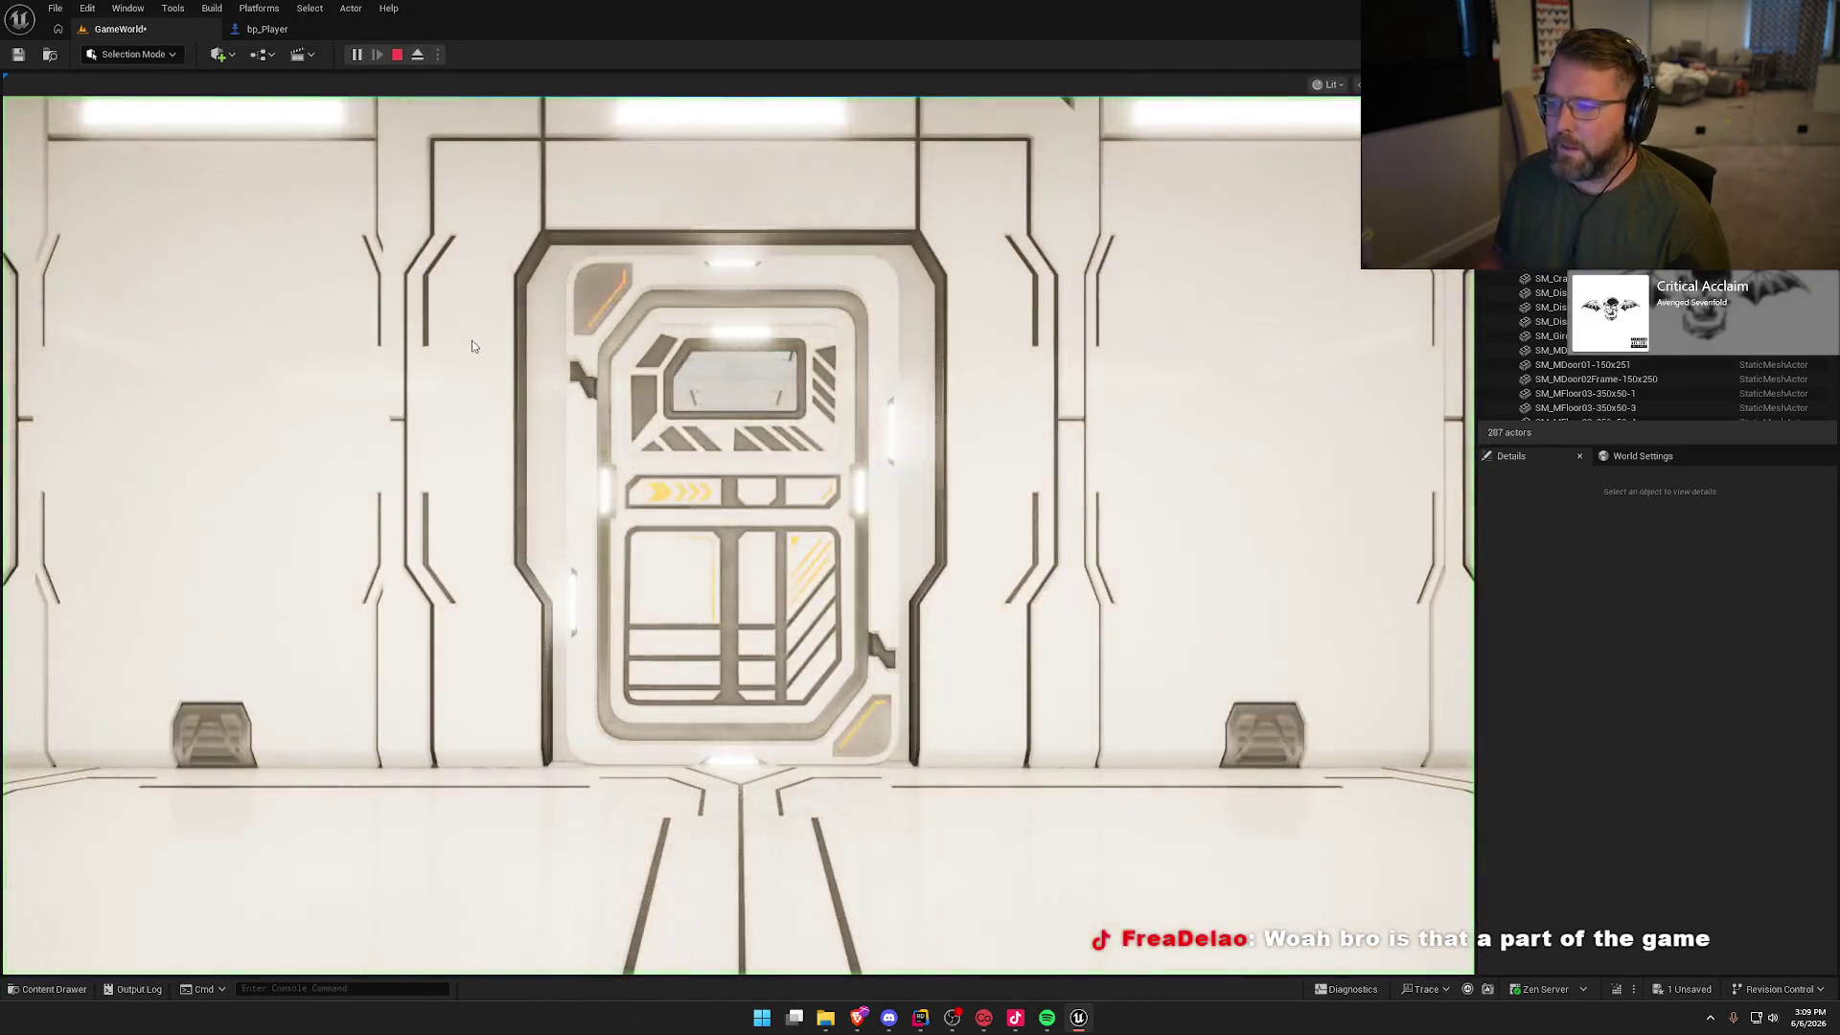
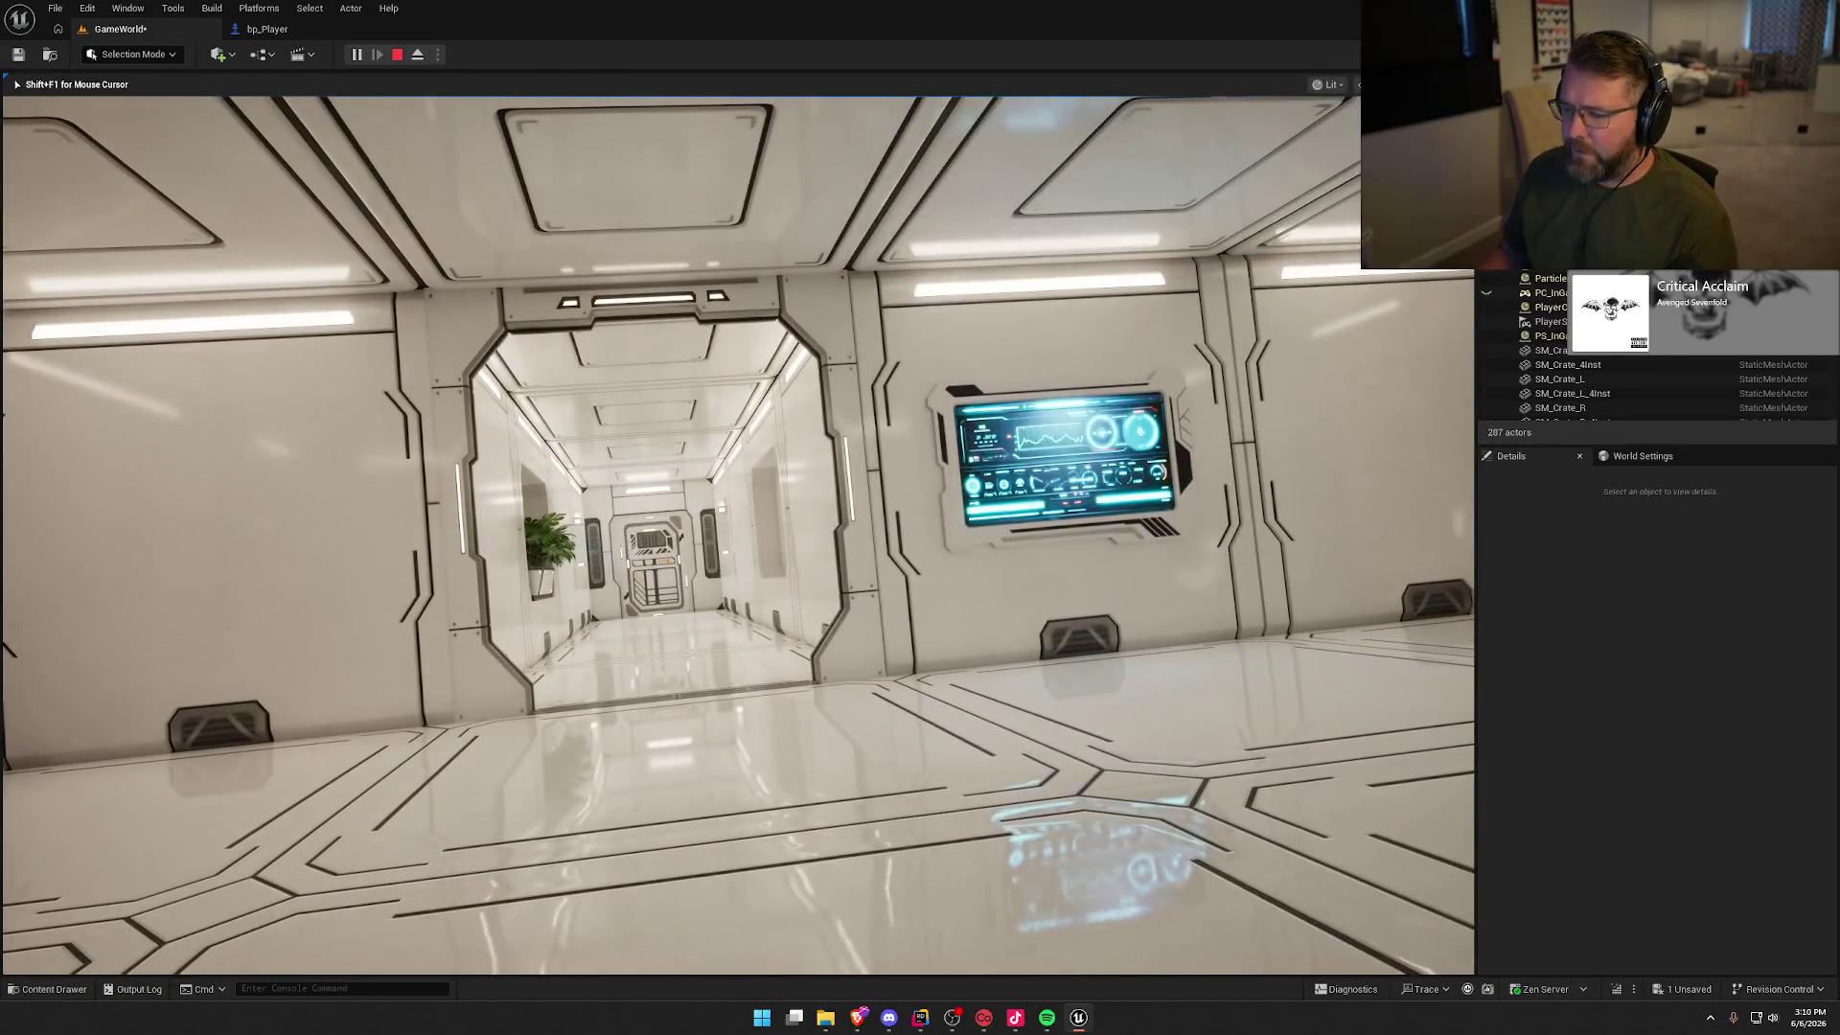
Step: Exit the sci-fi station's play-in-editor test and return to the editor viewport
mouse_move(738, 535)
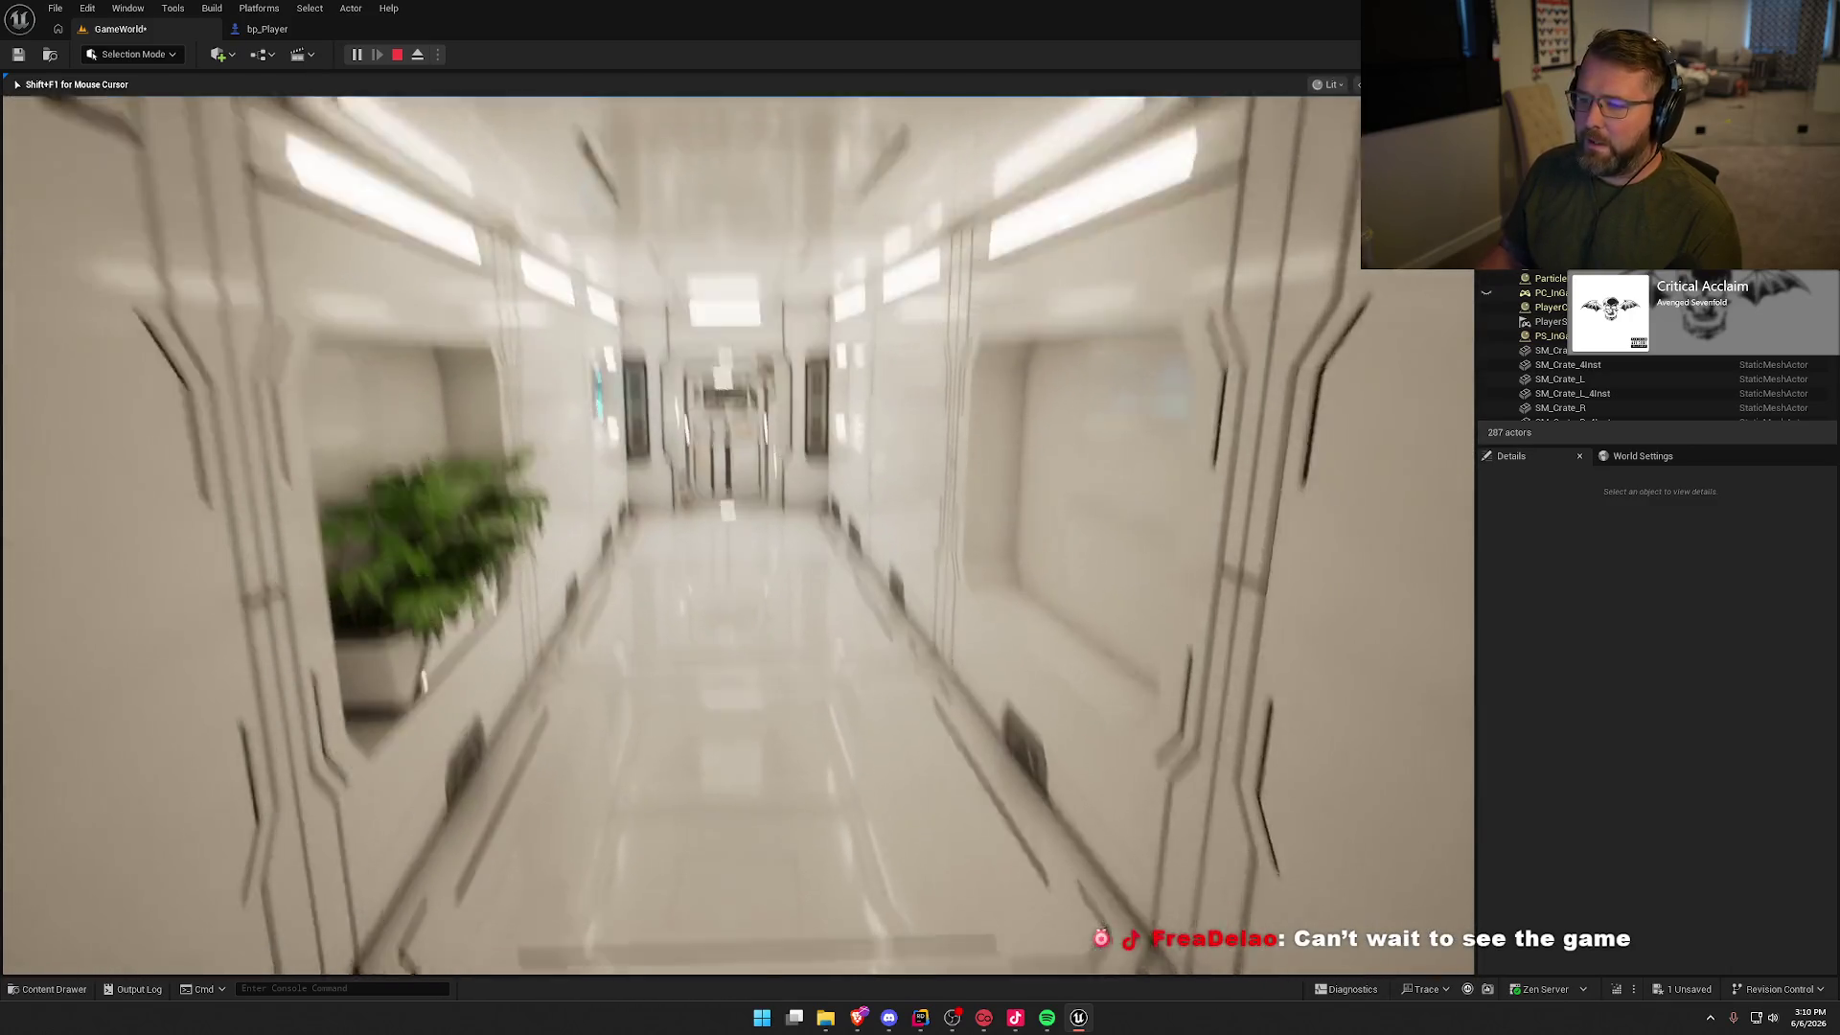
key(Escape)
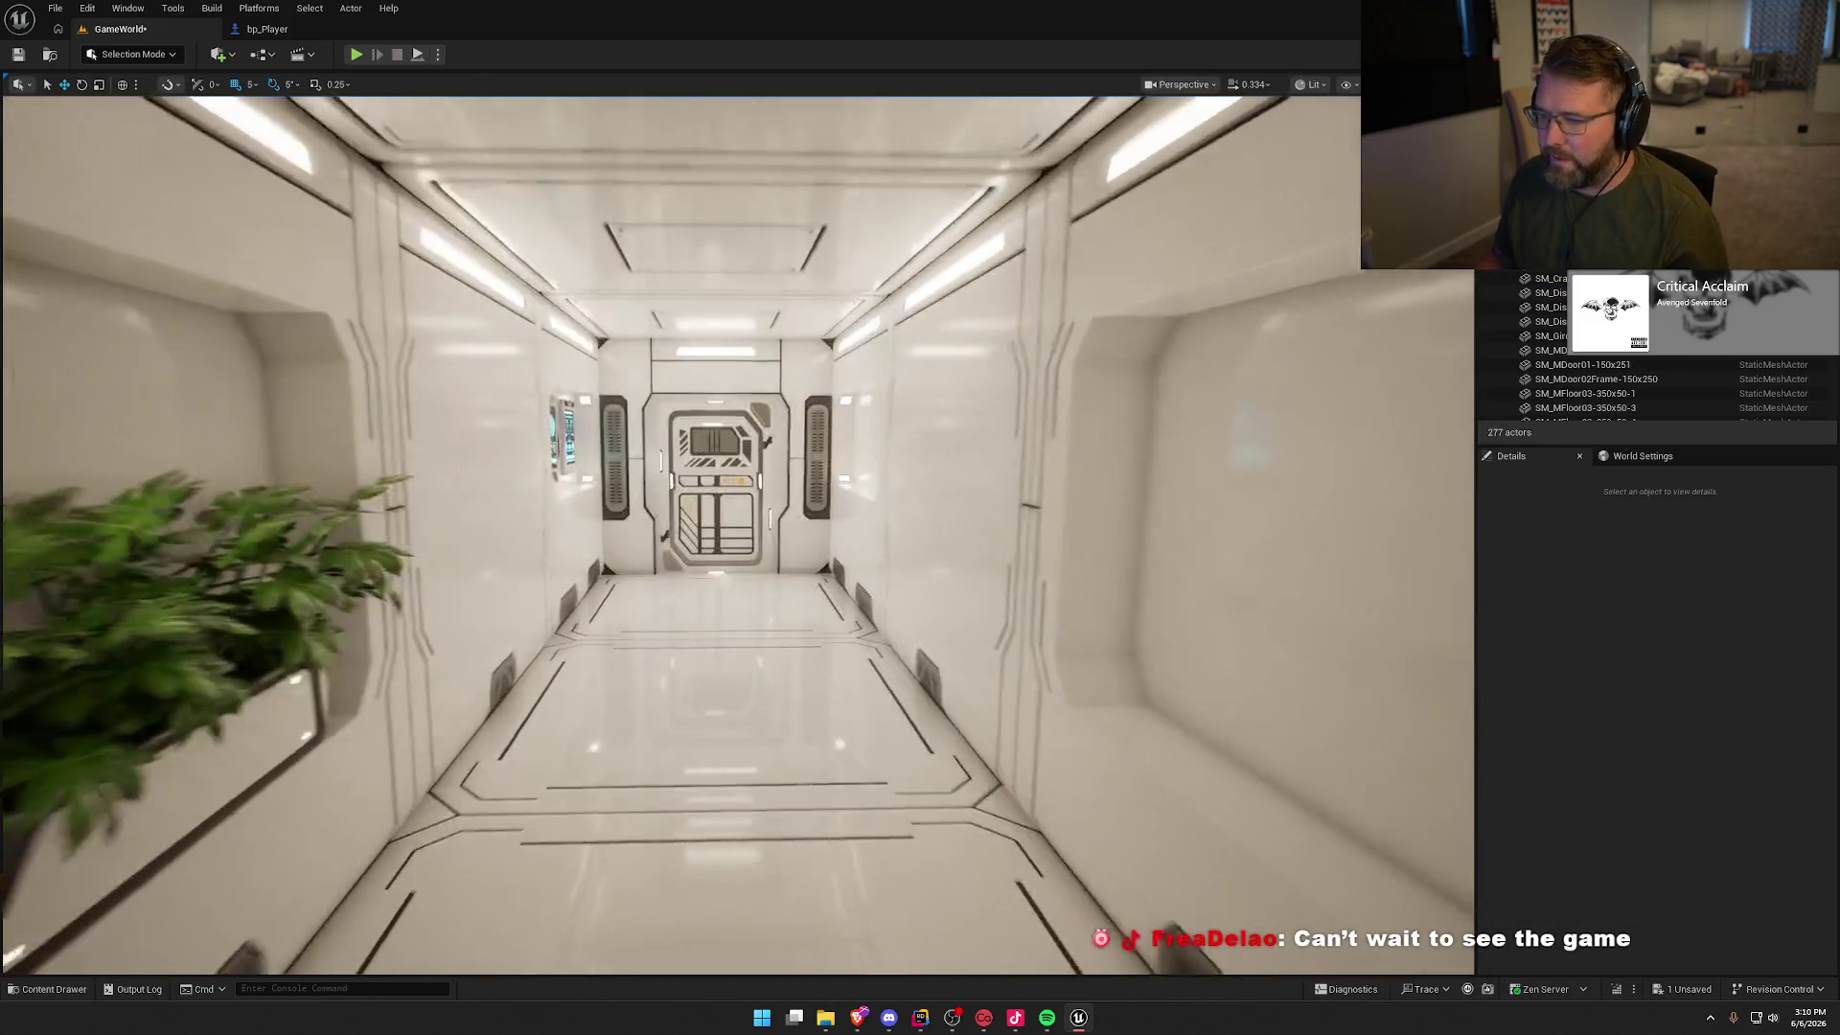
Step: Fly down the corridor past the two storage shelves and survey the room
key(w)
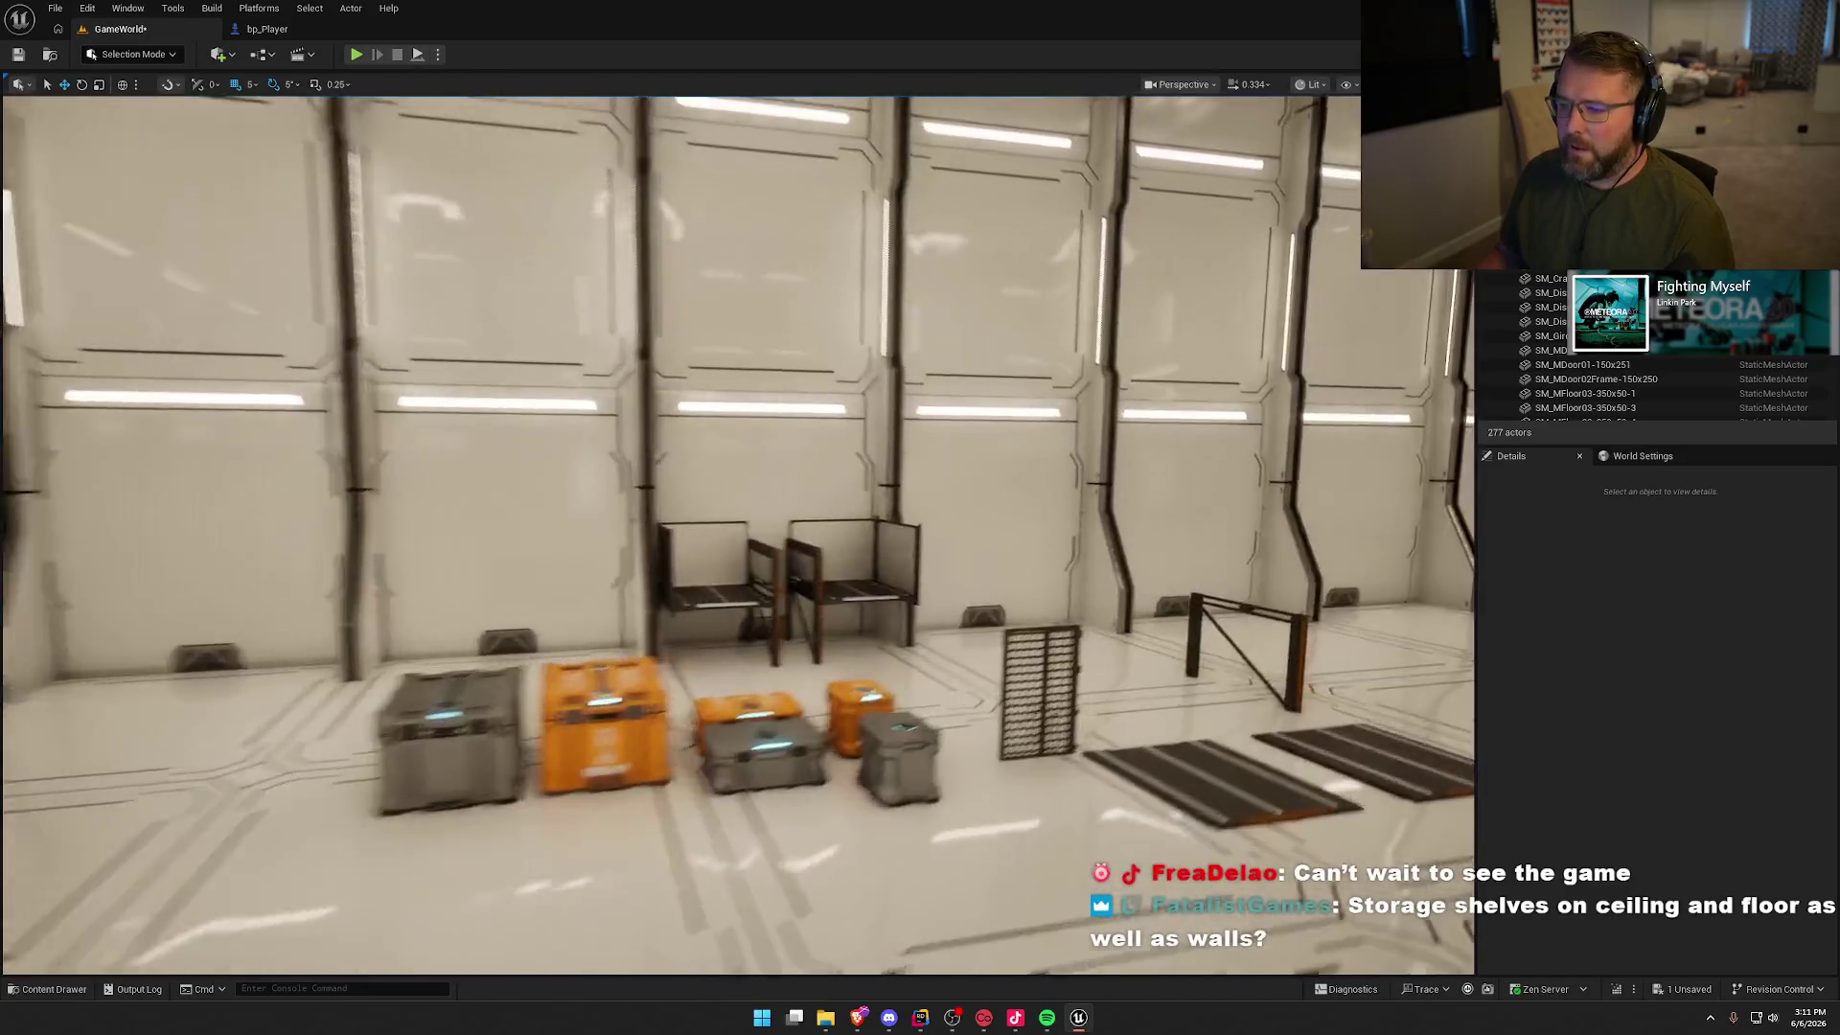
key(w)
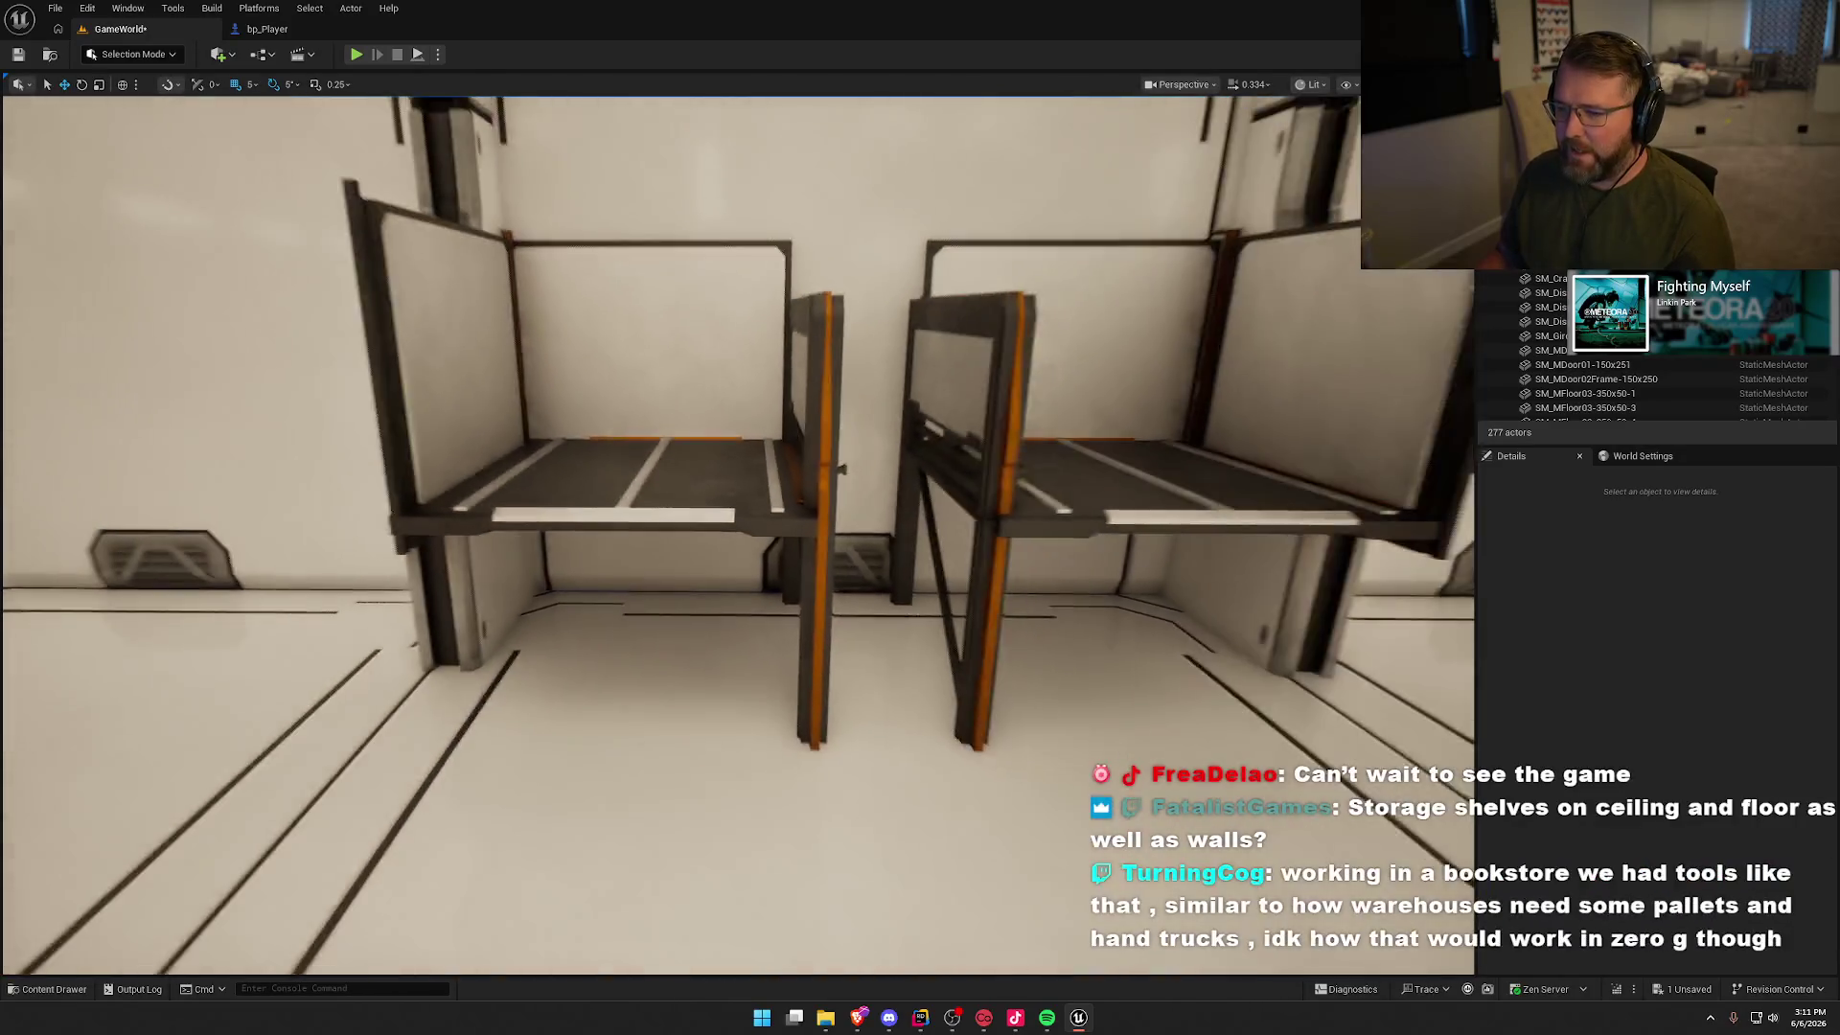
key(s)
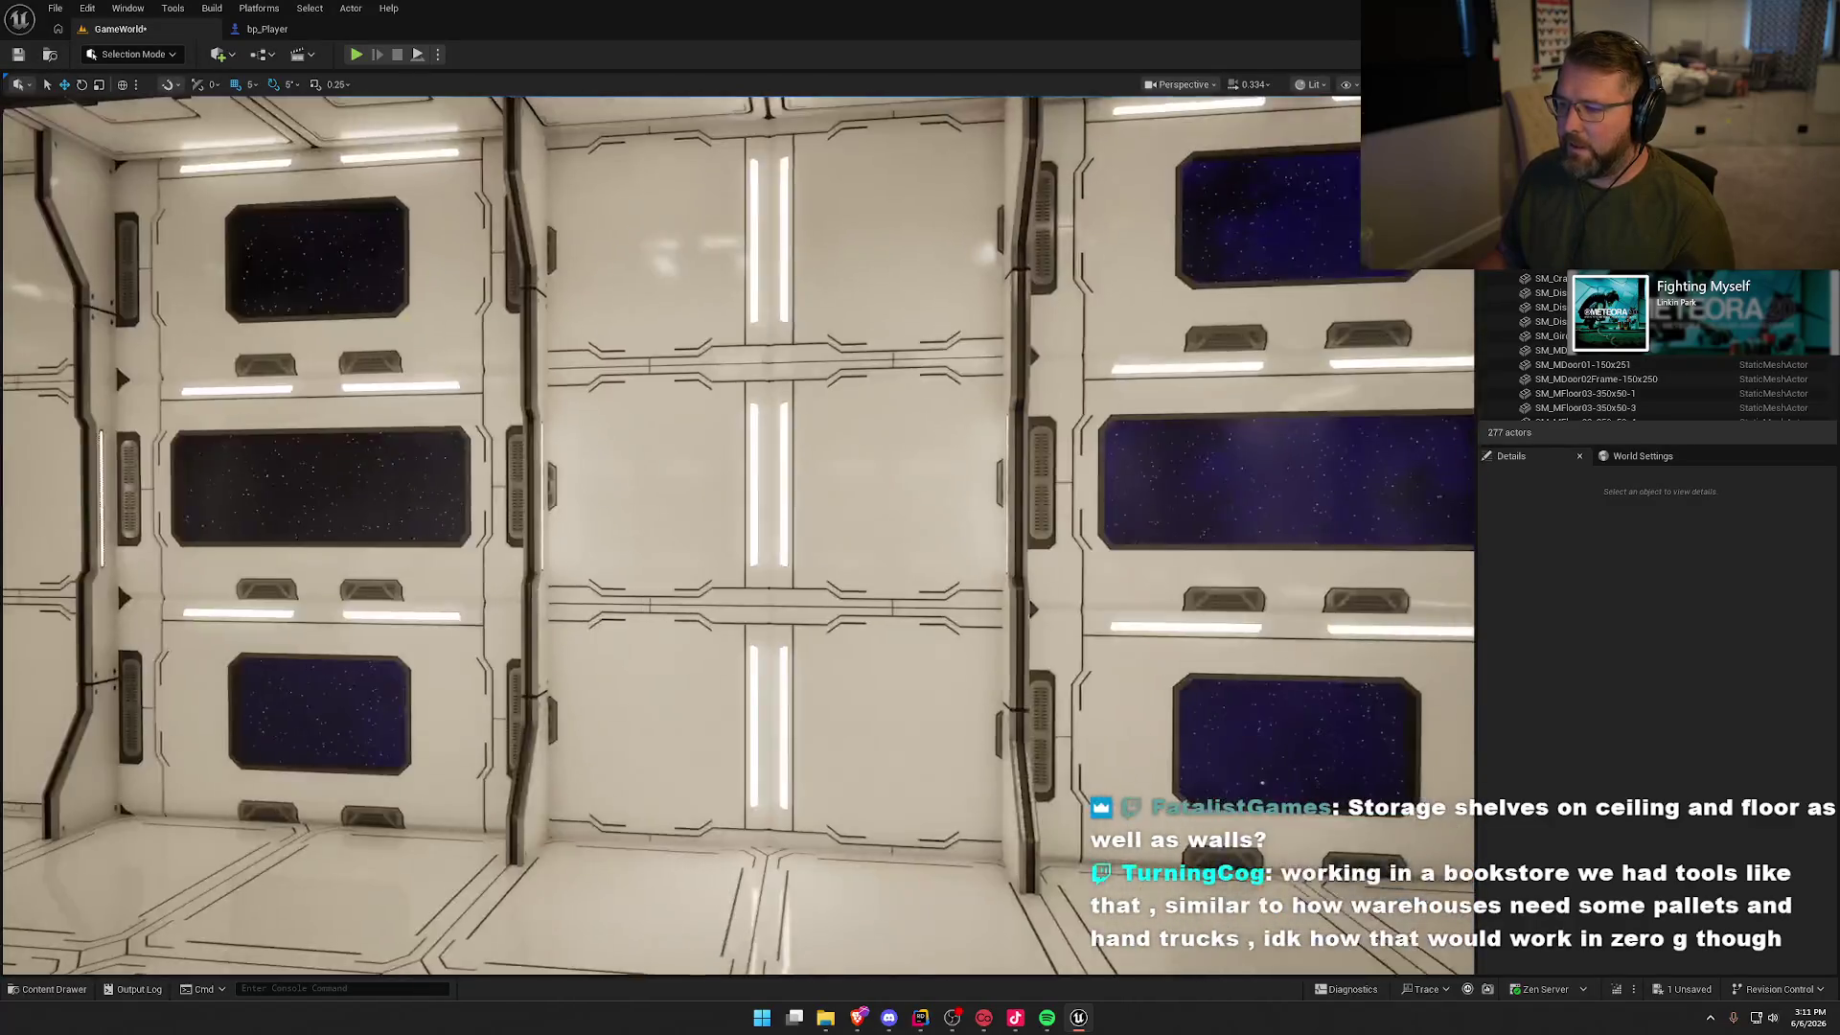
key(w)
mouse_move(730, 330)
mouse_down()
mouse_move(730, 498)
mouse_move(347, 294)
mouse_up()
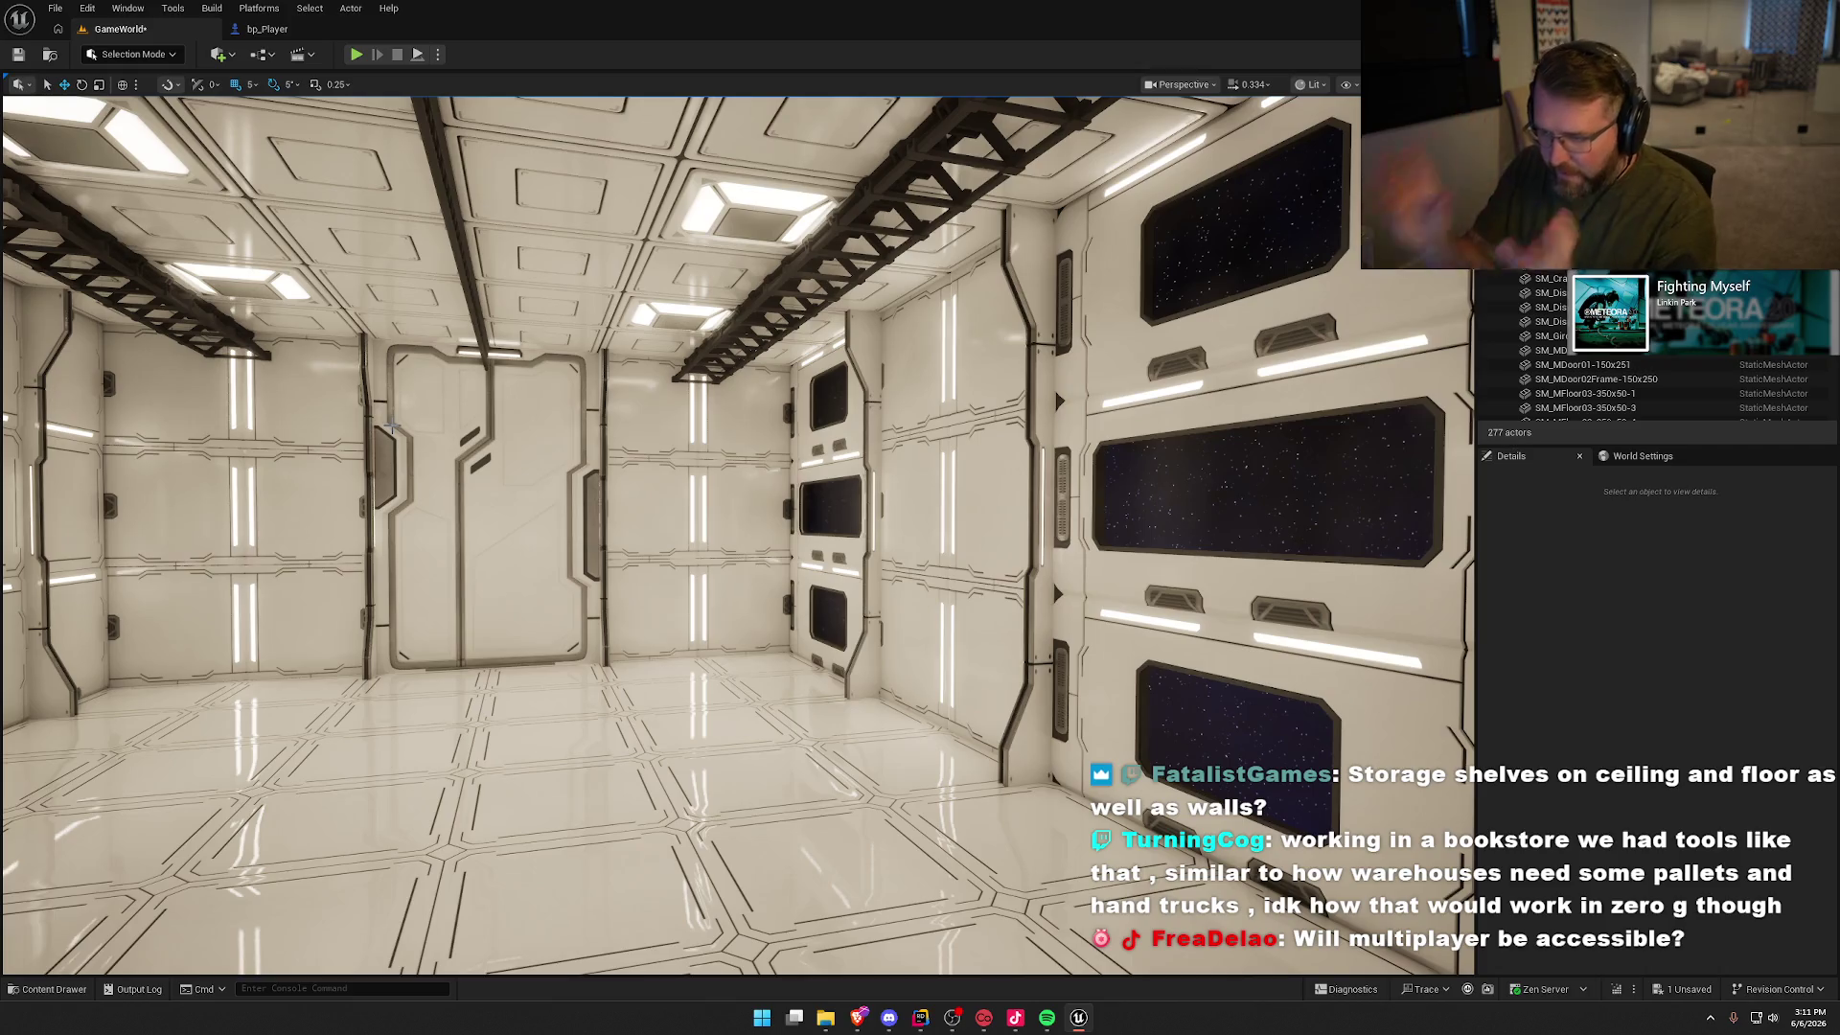
drag(393, 427, 288, 426)
drag(862, 600, 807, 599)
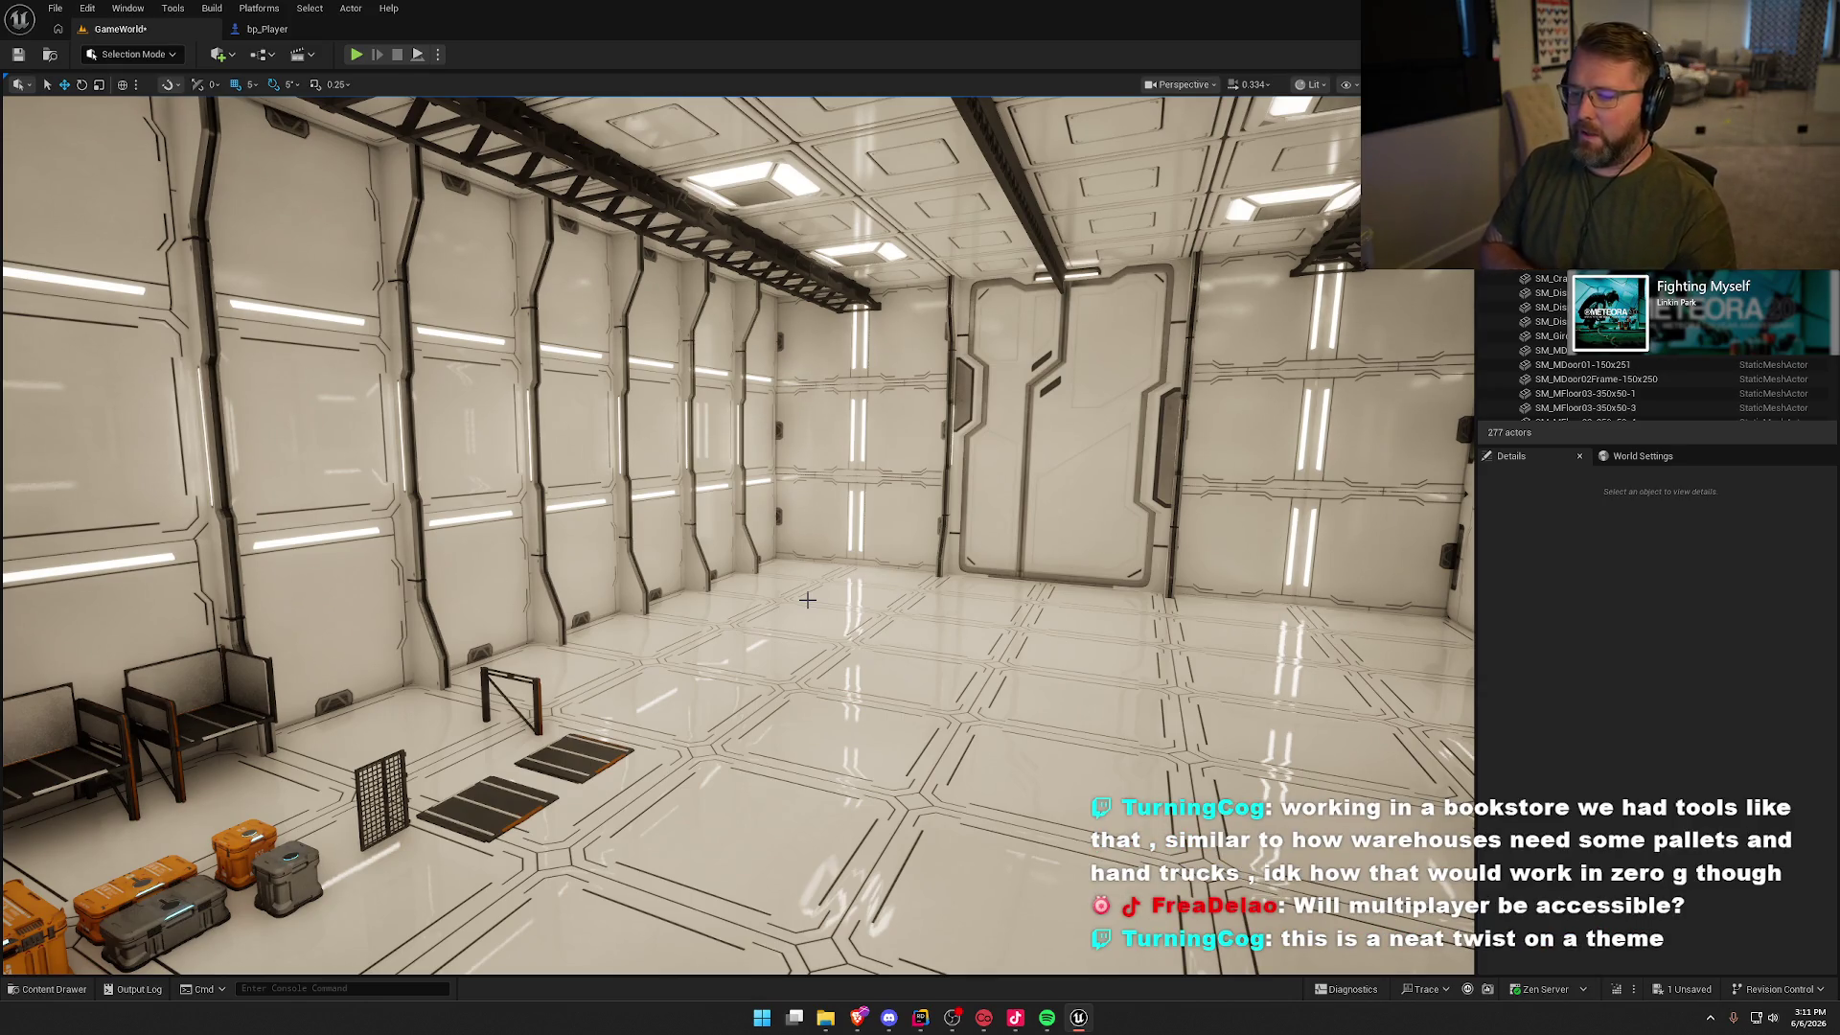
Step: Look over the chairs and crates, return to the sealed door, and open the Content Drawer
drag(701, 664, 661, 623)
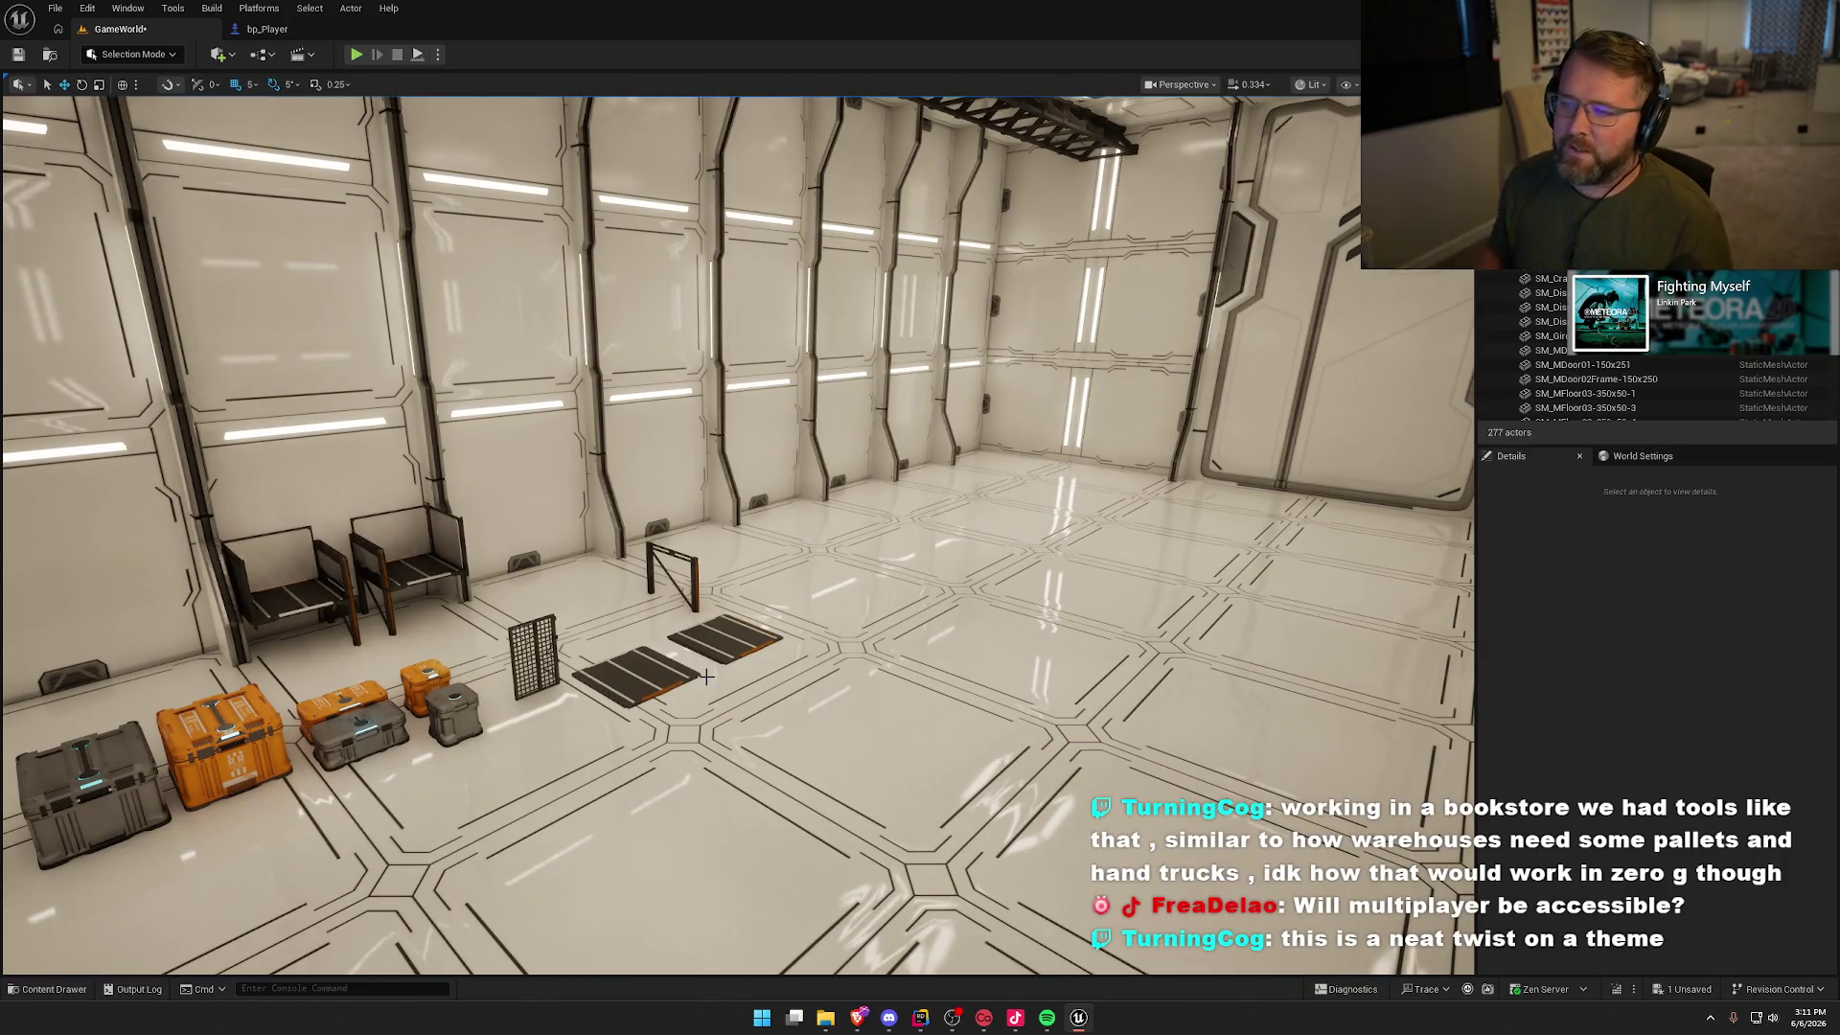
mouse_move(706, 677)
mouse_down()
mouse_move(633, 674)
mouse_move(813, 667)
mouse_up()
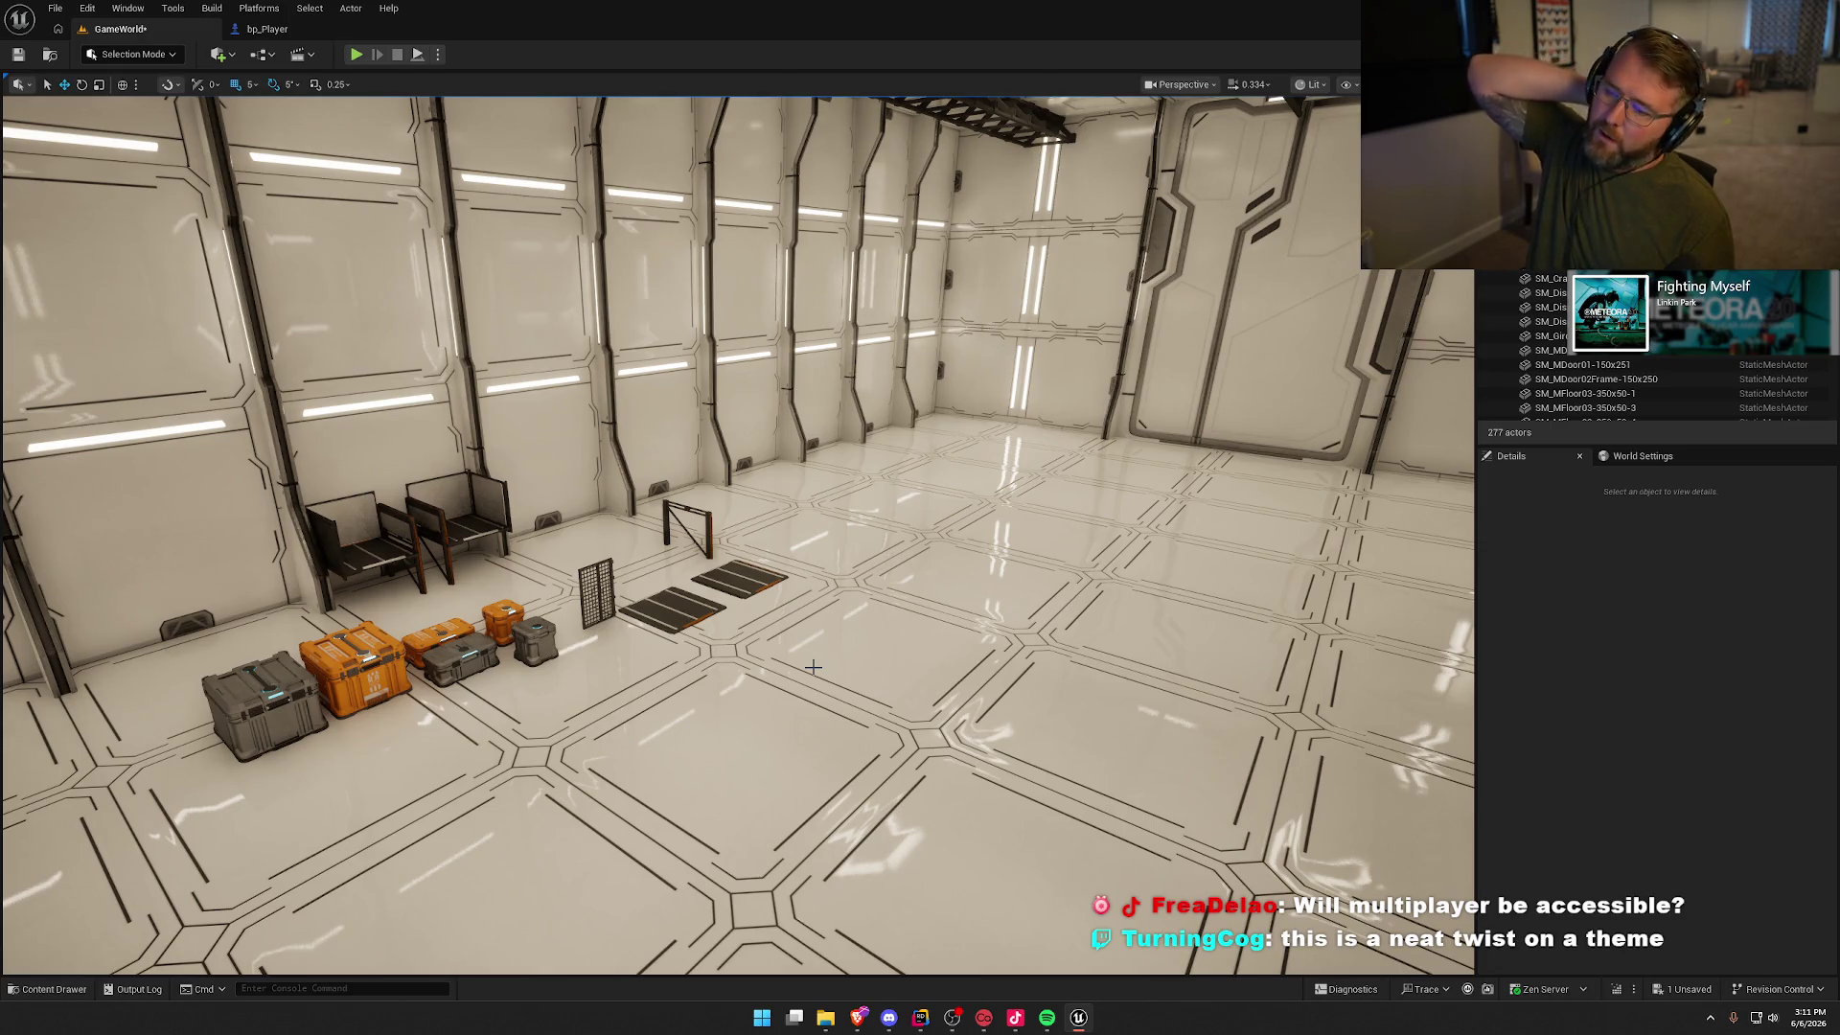
mouse_move(868, 619)
mouse_down()
mouse_move(1169, 609)
mouse_move(1111, 609)
mouse_move(1105, 554)
mouse_move(894, 642)
mouse_up()
scroll(1168, 610, up, 1)
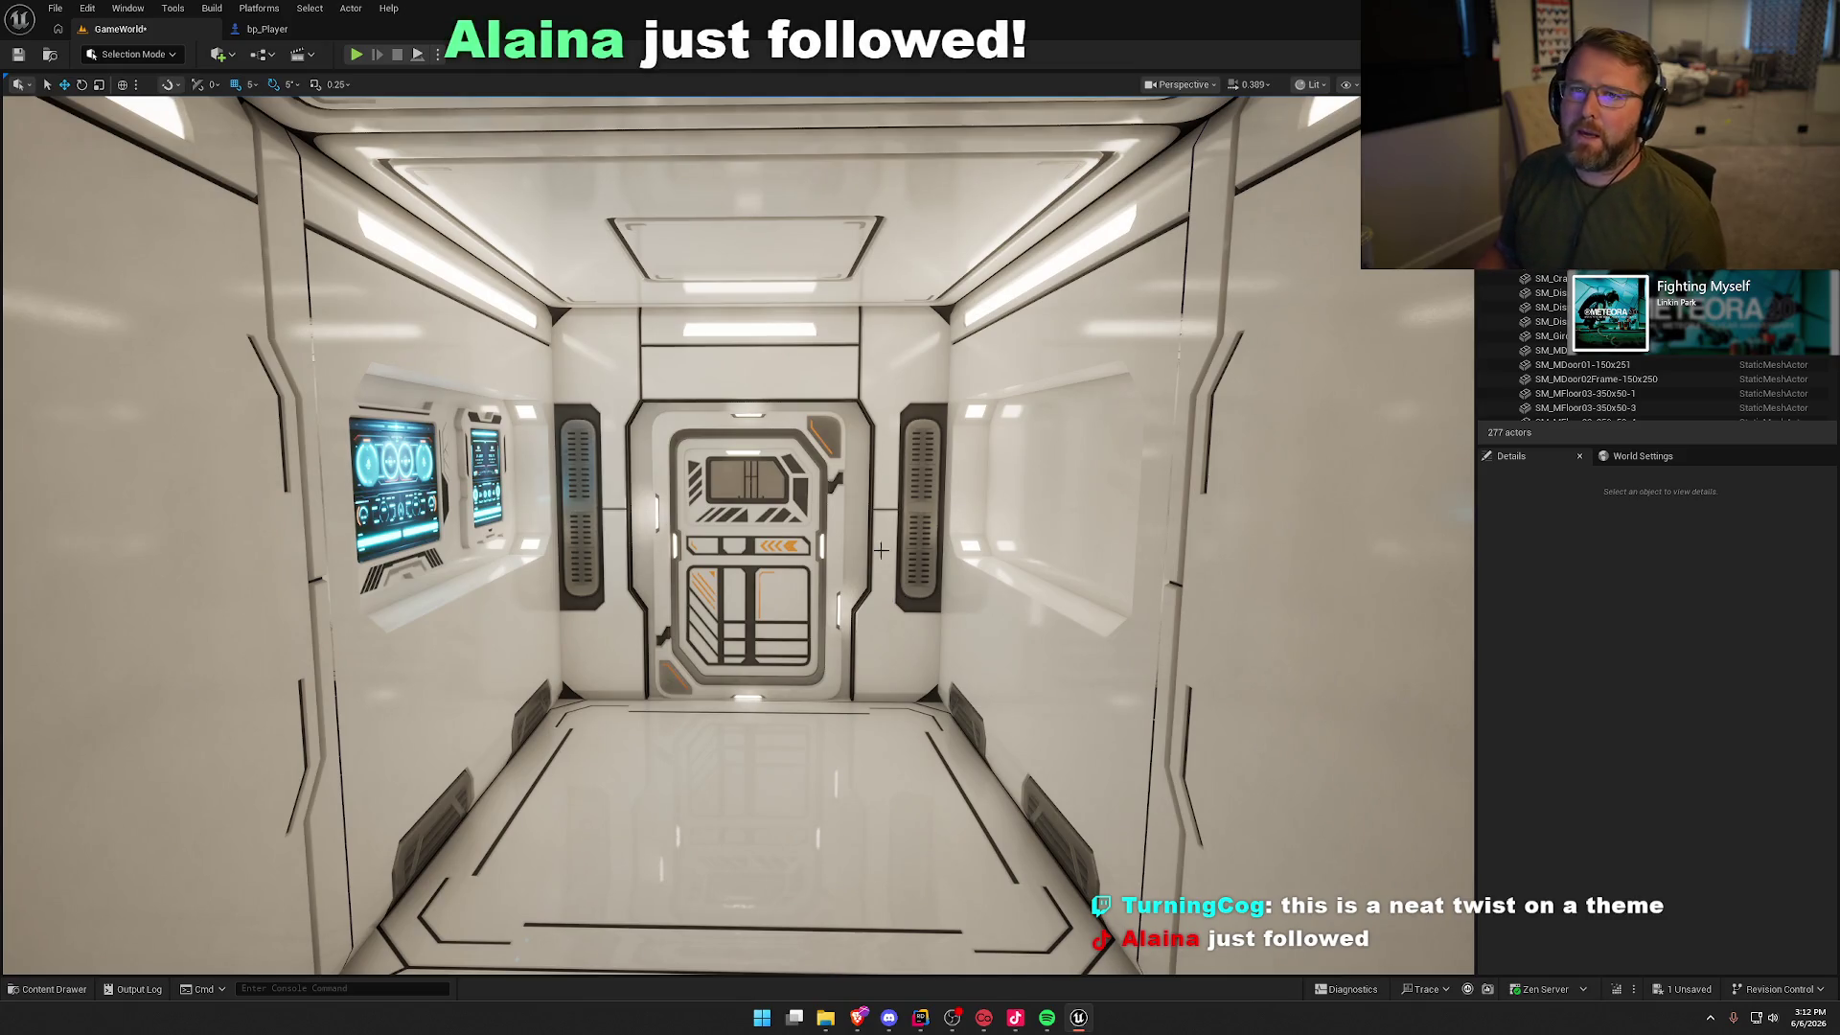
drag(900, 406, 877, 341)
drag(908, 406, 908, 406)
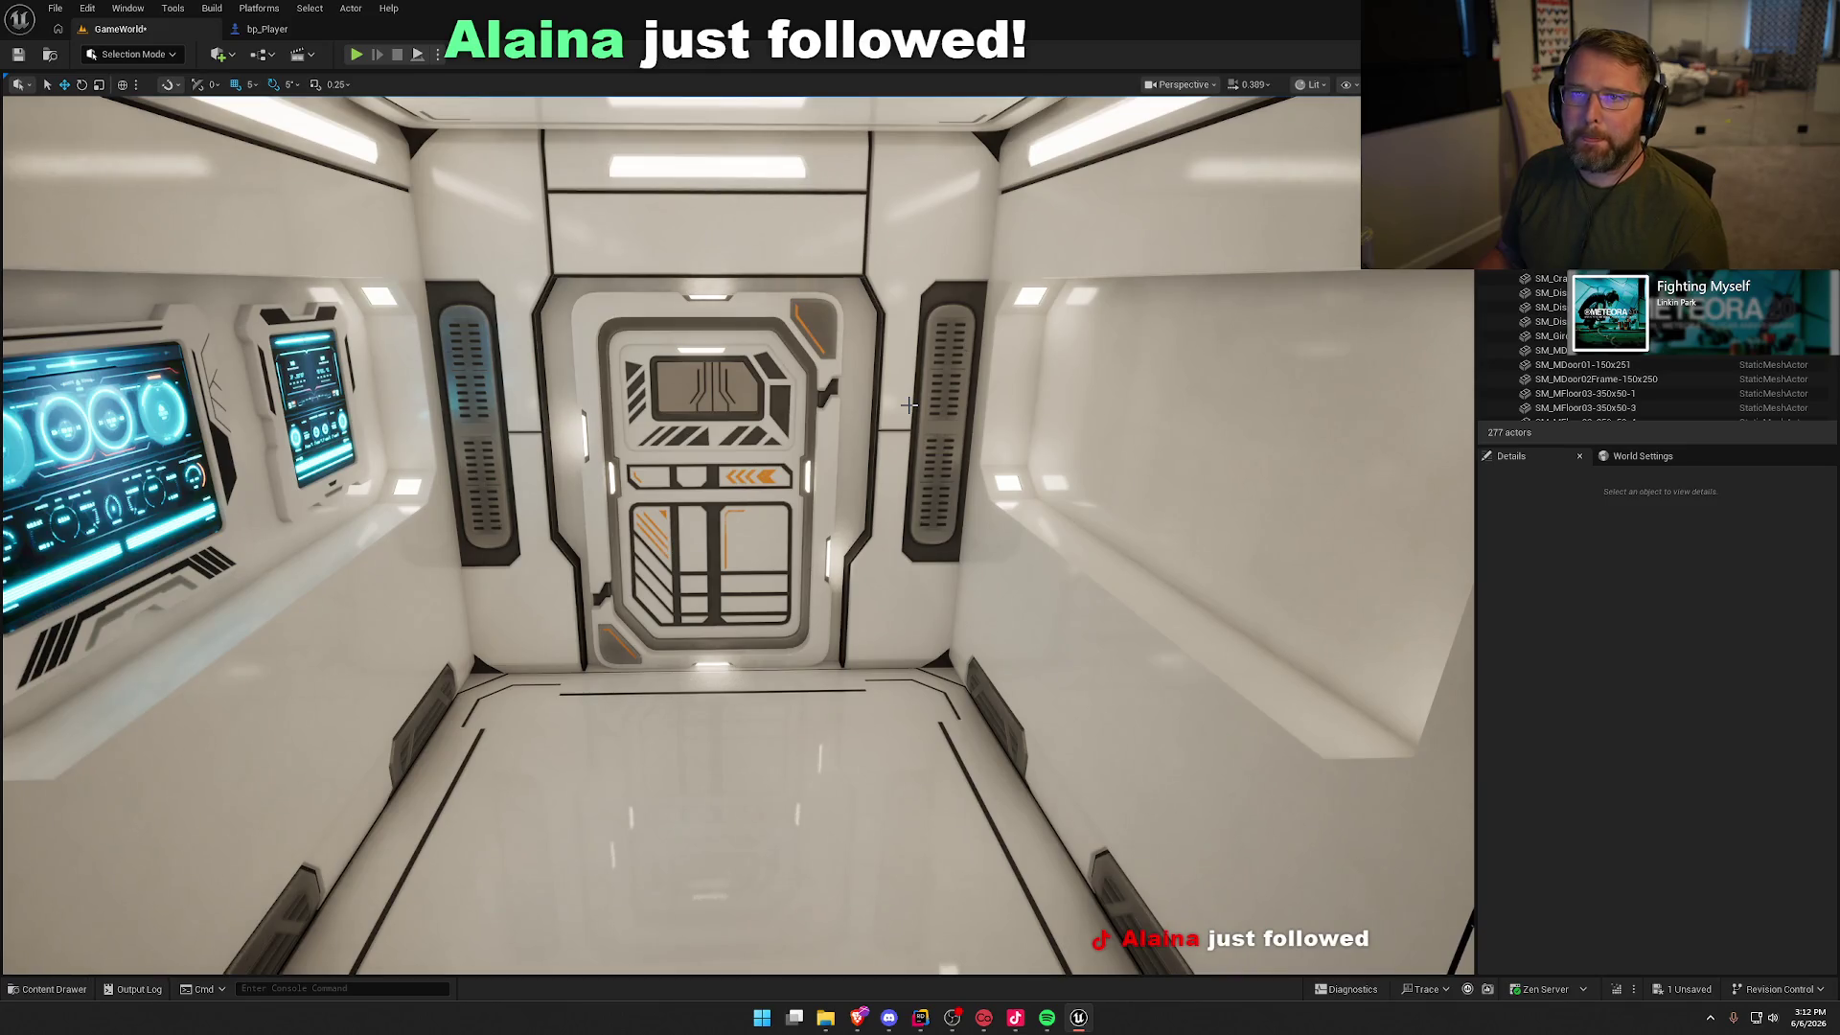
key(ctrl+space)
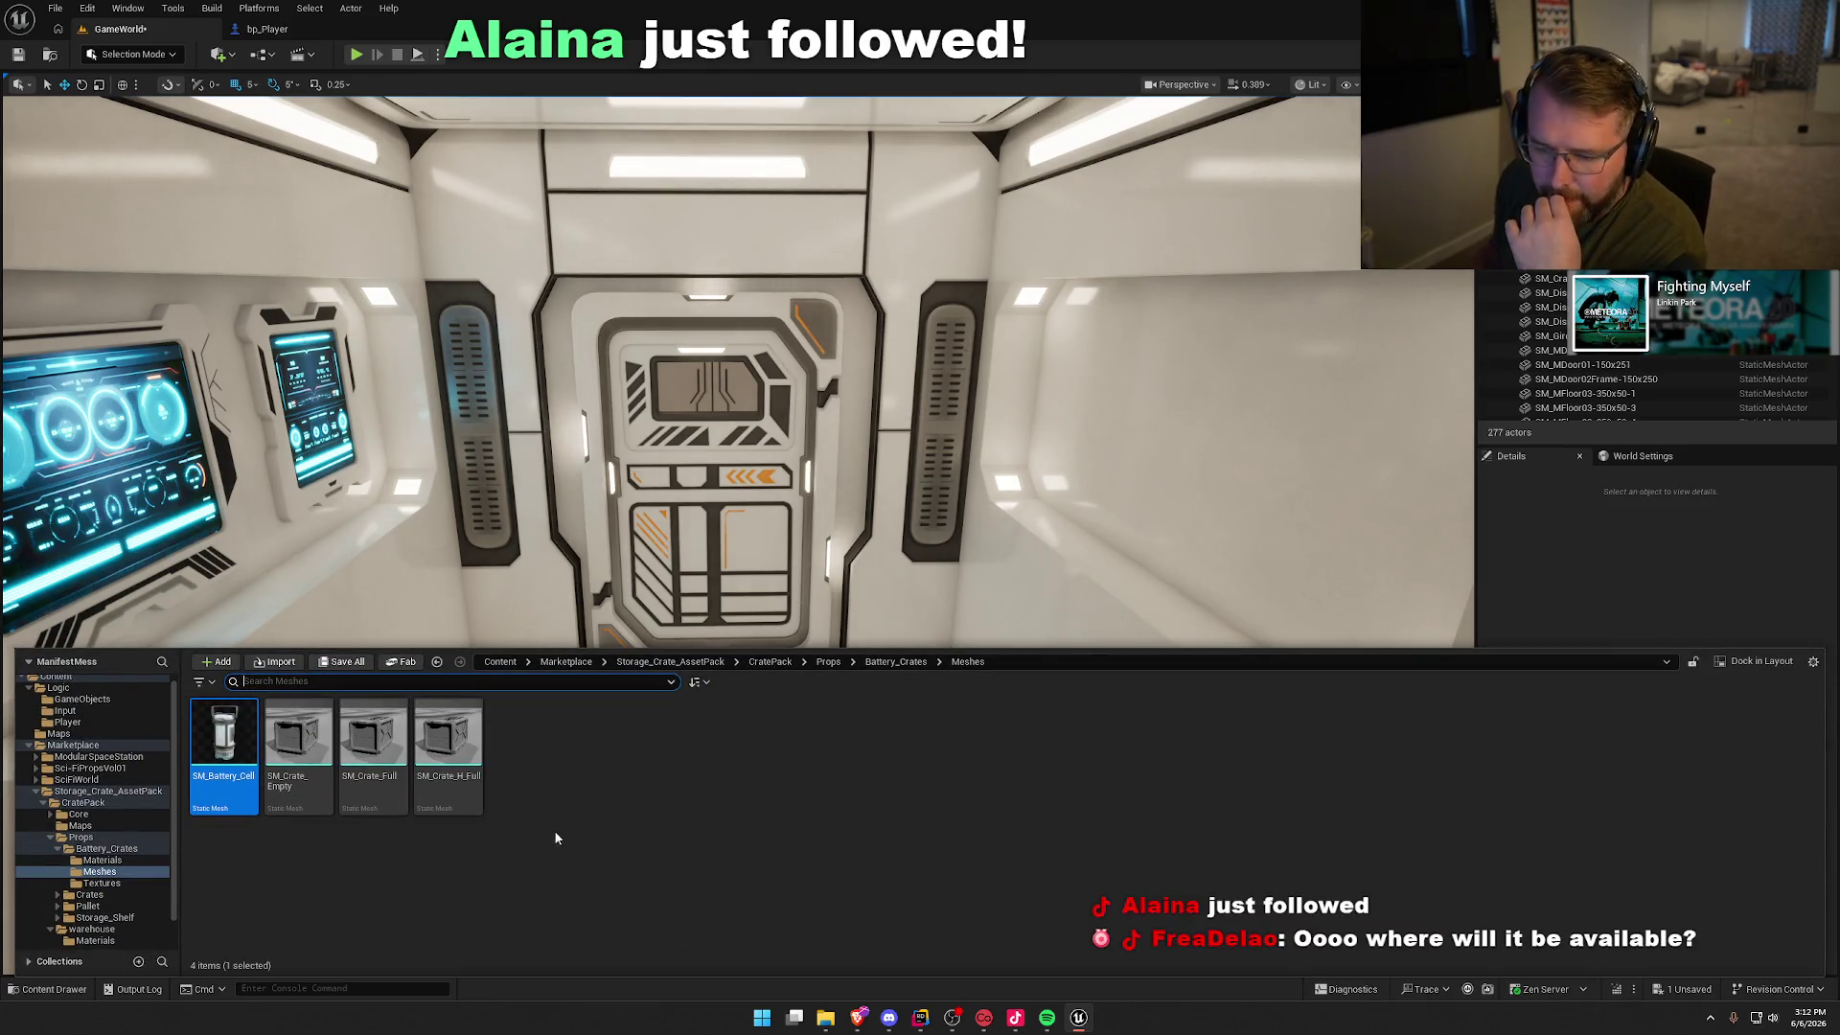
Step: Place trial SM_Crate_Full, SM_Crate_H_Full and SM_Crate_Empty crates in the corridor, then remove them all
mouse_move(372, 757)
mouse_down()
mouse_move(497, 544)
mouse_move(699, 766)
mouse_move(698, 801)
mouse_up()
key(ctrl+z)
key(ctrl+space)
mouse_move(443, 749)
mouse_down()
mouse_move(780, 767)
mouse_move(789, 819)
mouse_up()
key(ctrl+space)
mouse_move(299, 752)
mouse_down()
mouse_move(623, 824)
mouse_move(644, 853)
mouse_up()
key(Delete)
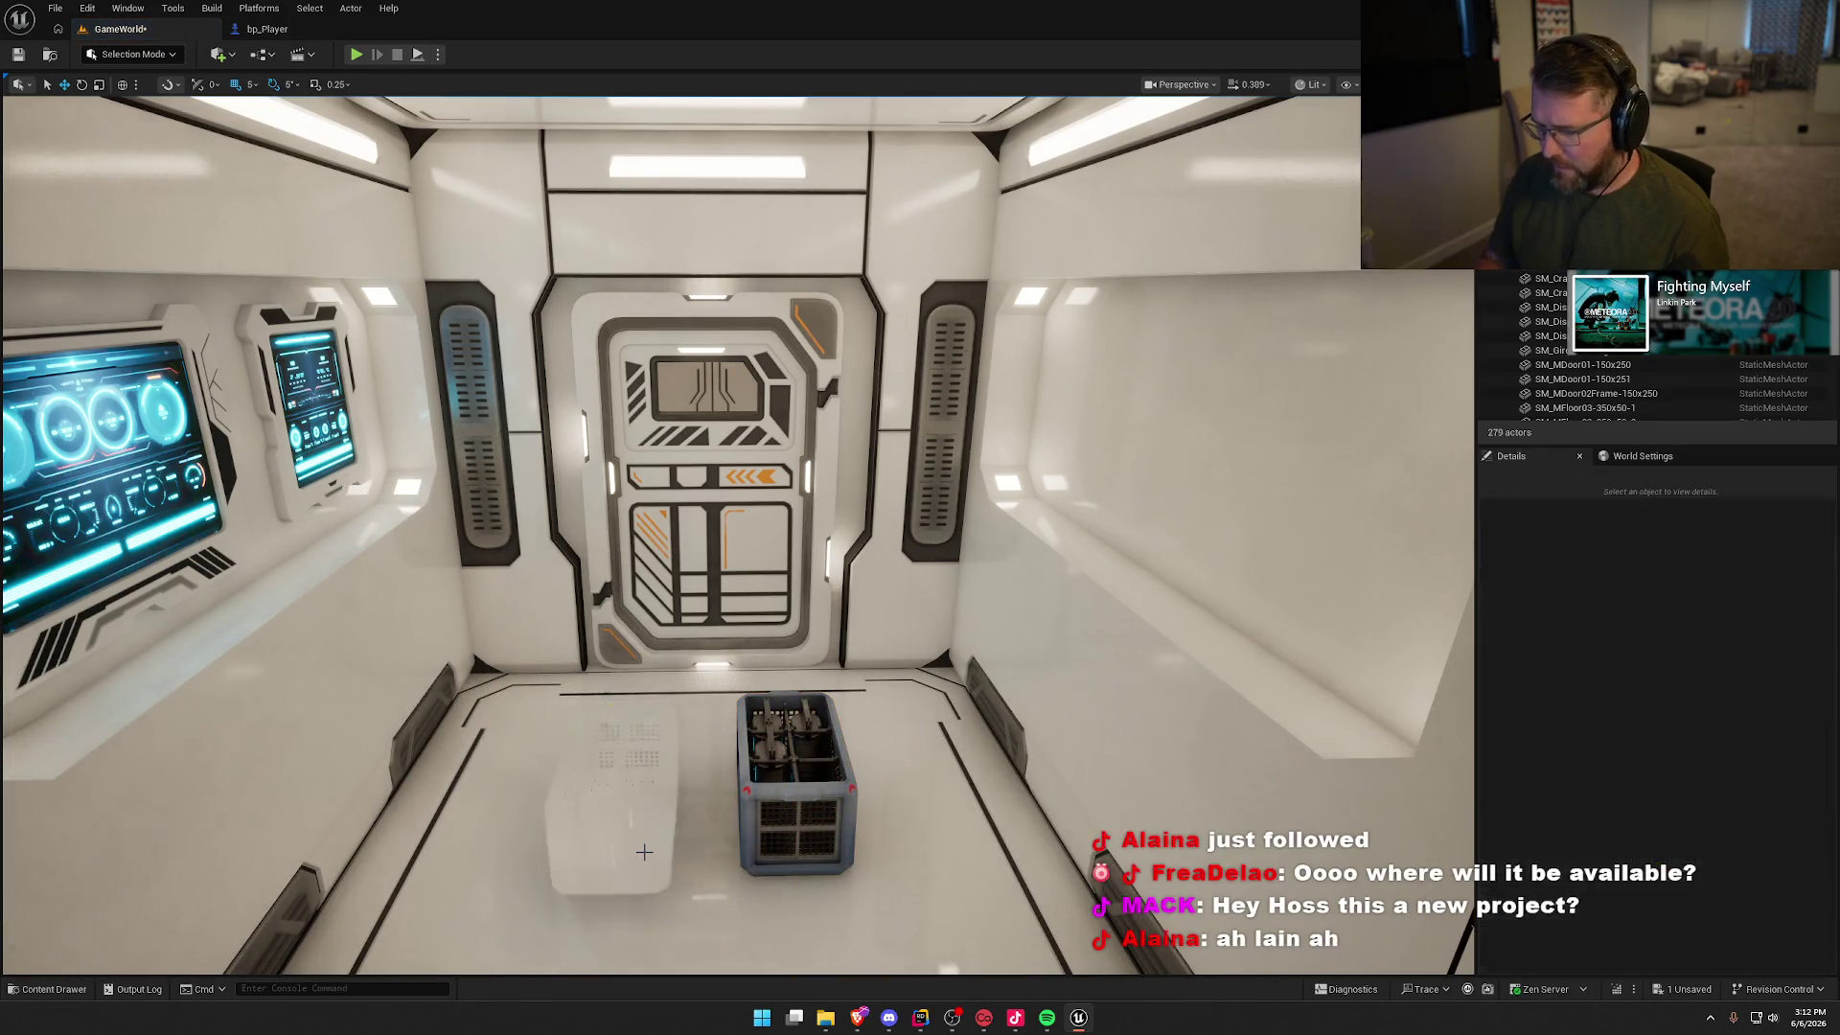
click(831, 793)
key(Delete)
Step: Browse the Content Drawer to Storage_Shelf > Meshes, then close the drawer
key(ctrl+space)
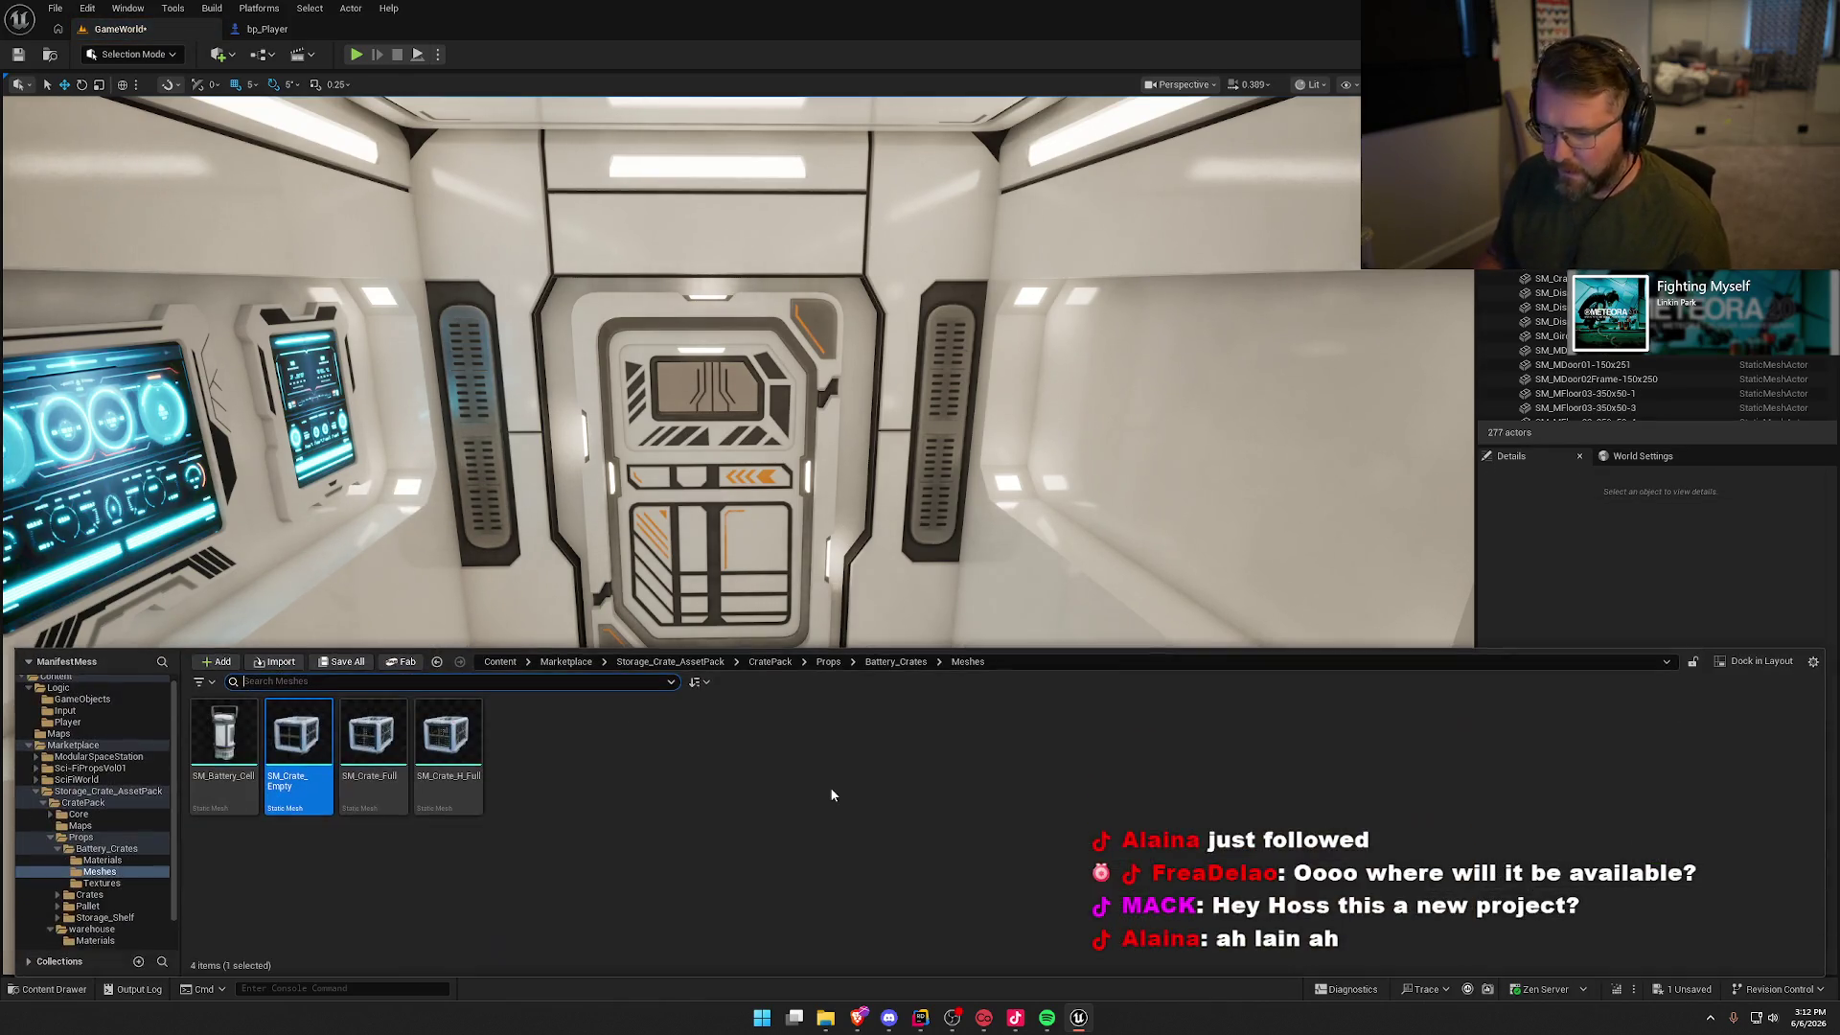
double_click(75, 850)
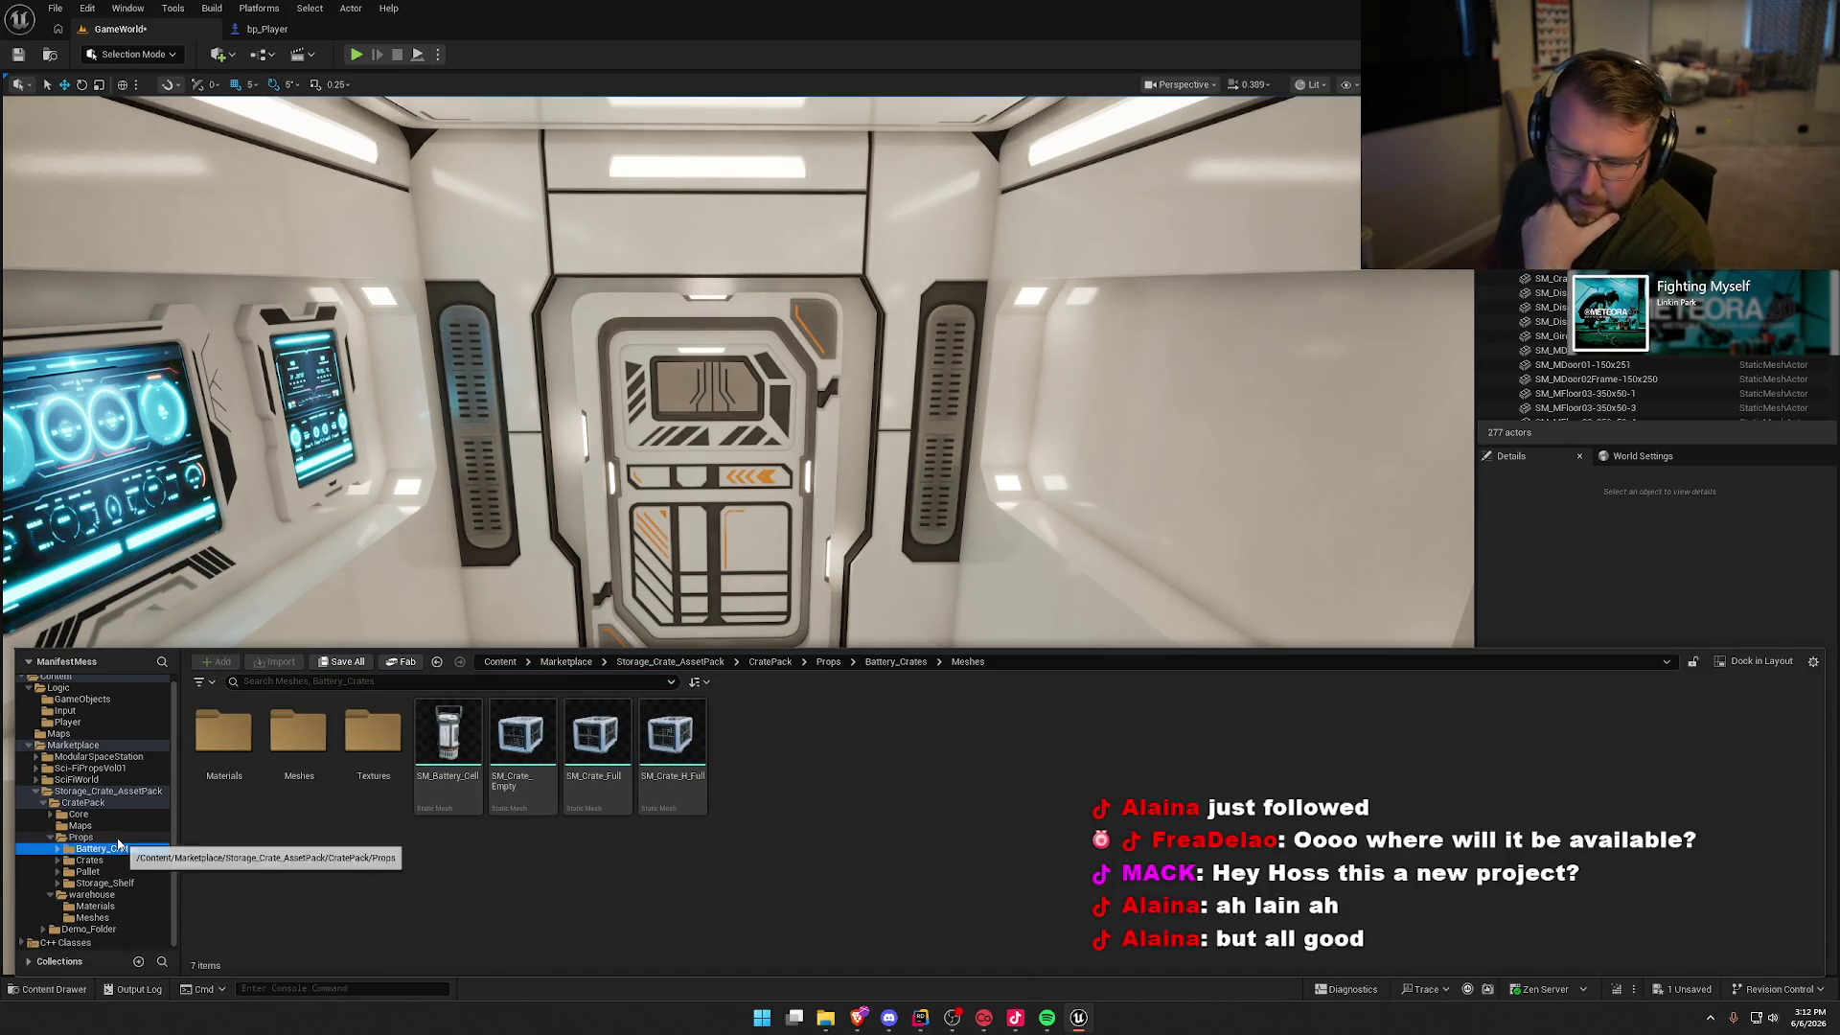
click(76, 814)
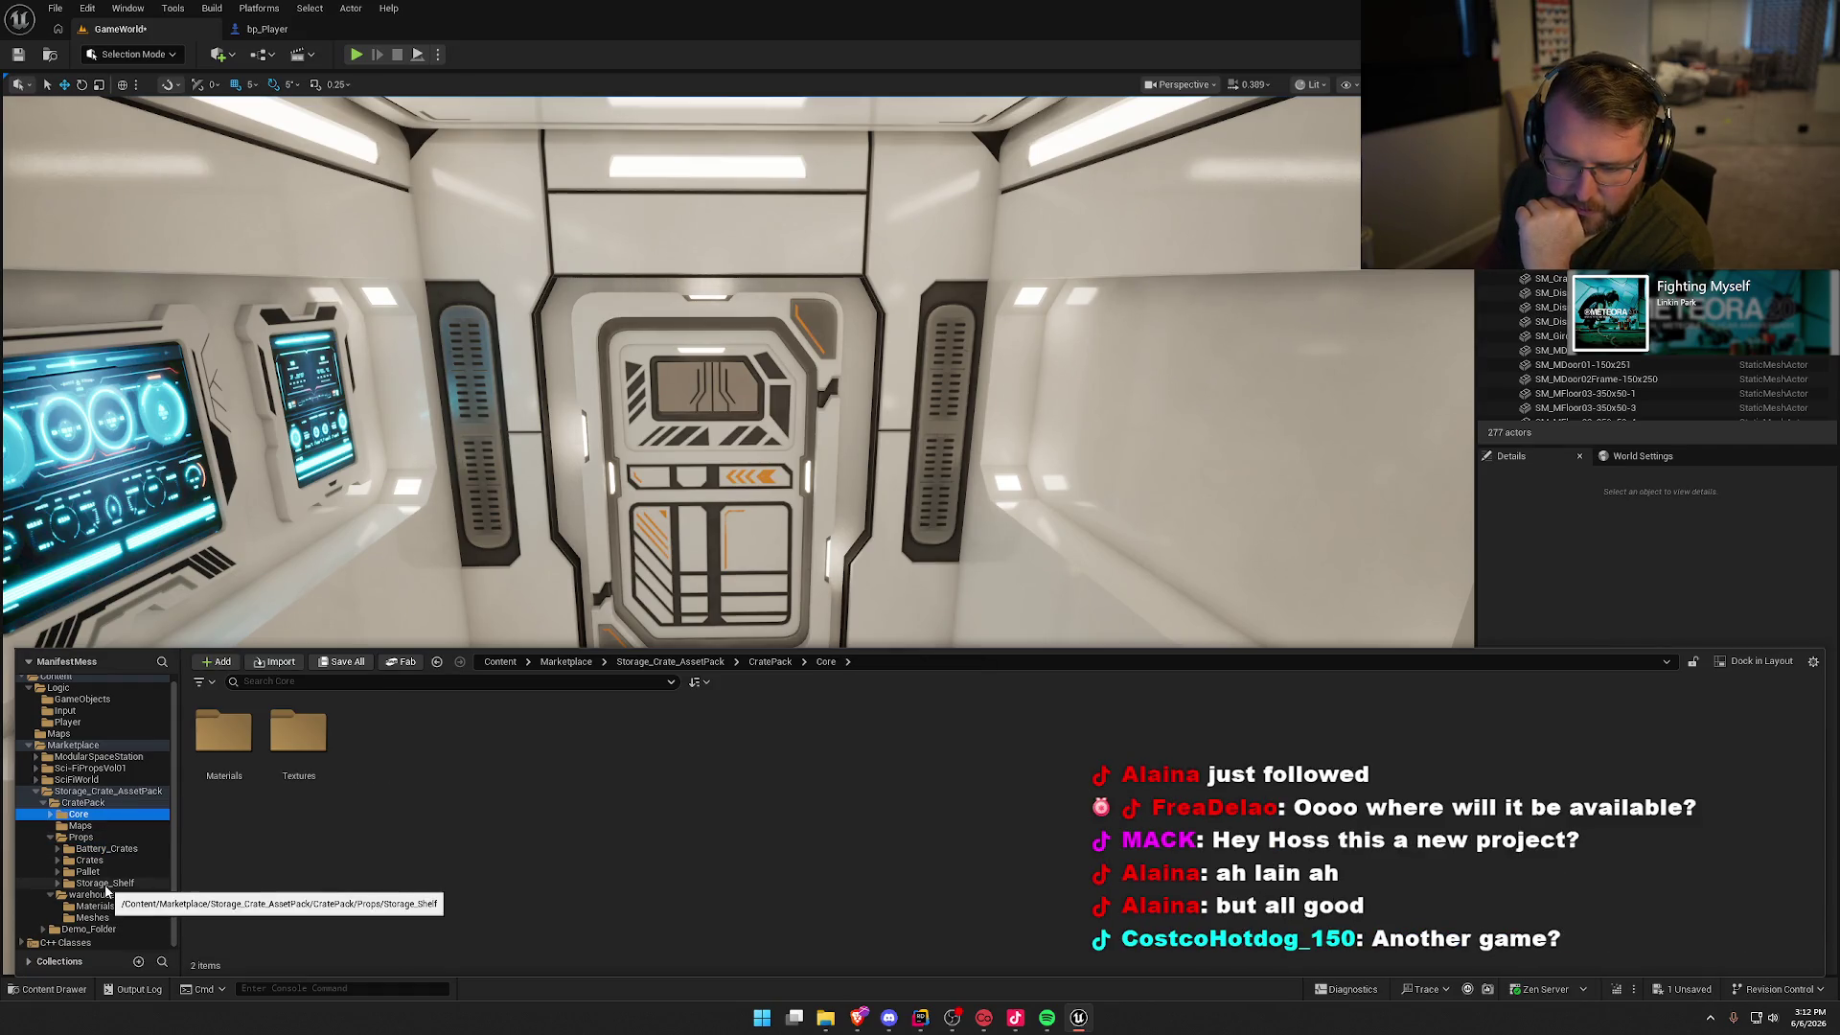
click(106, 885)
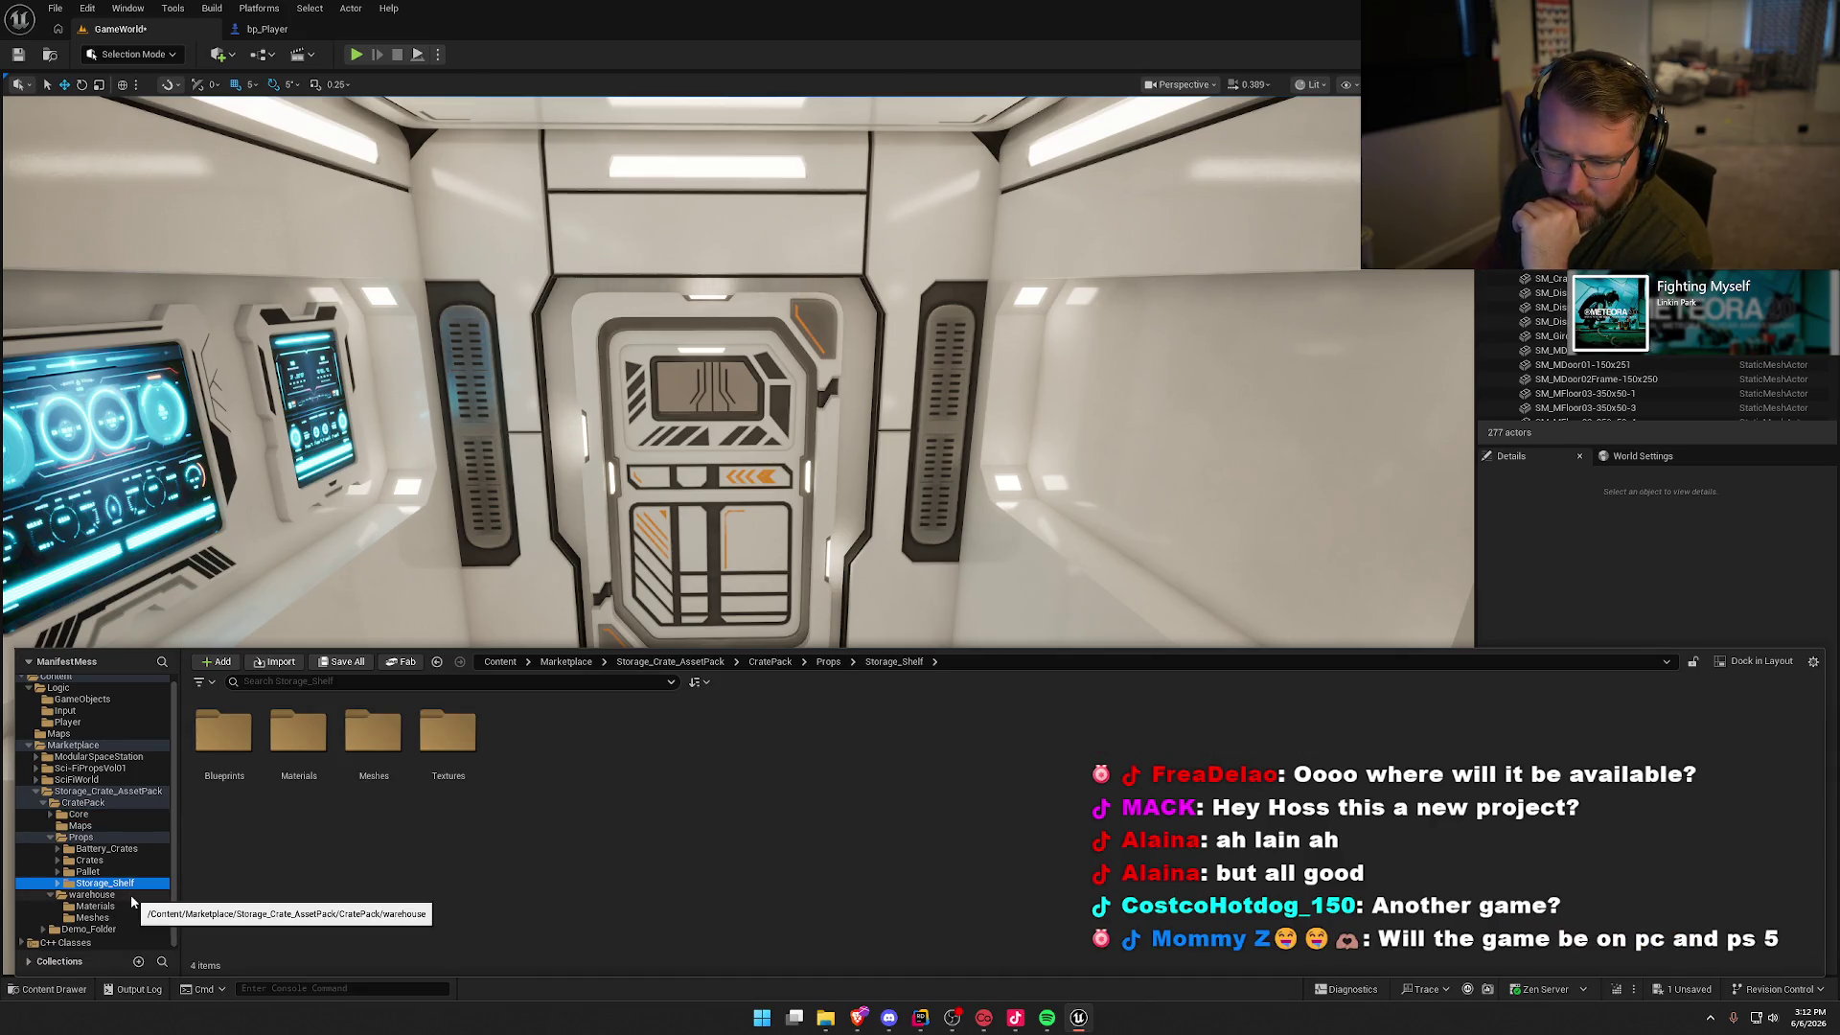
double_click(374, 733)
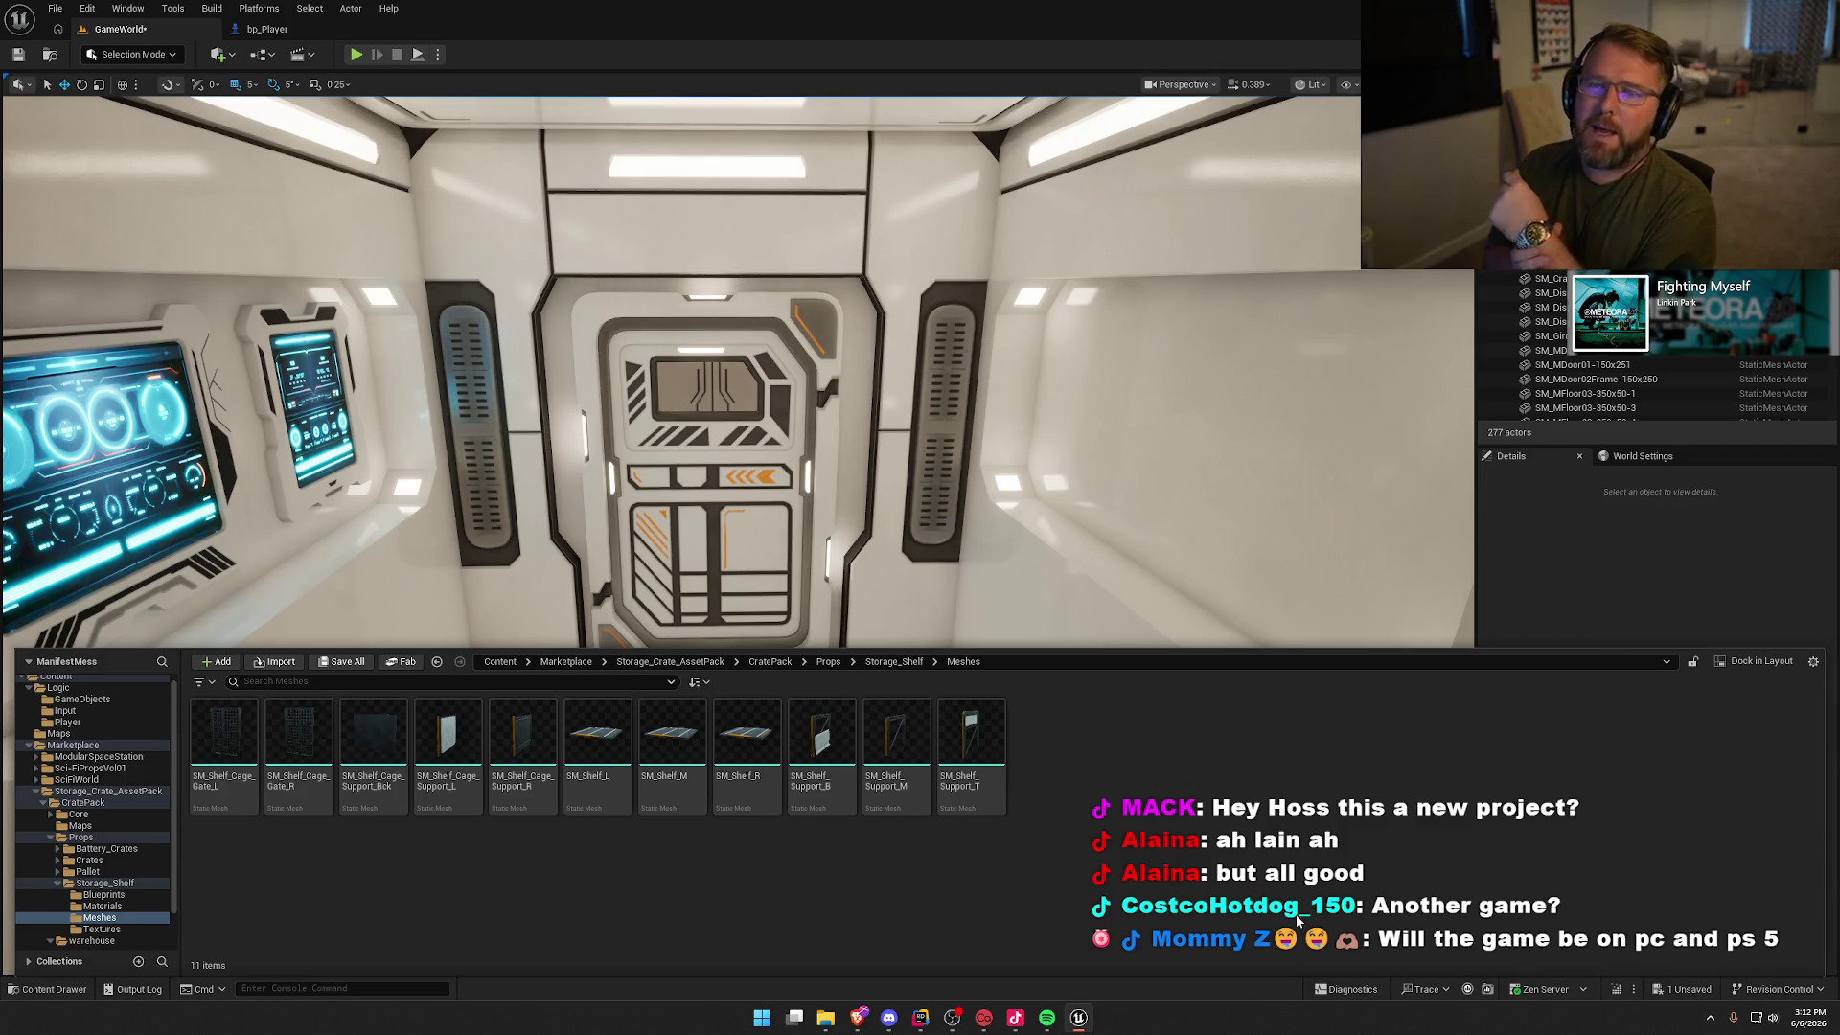
key(ctrl+space)
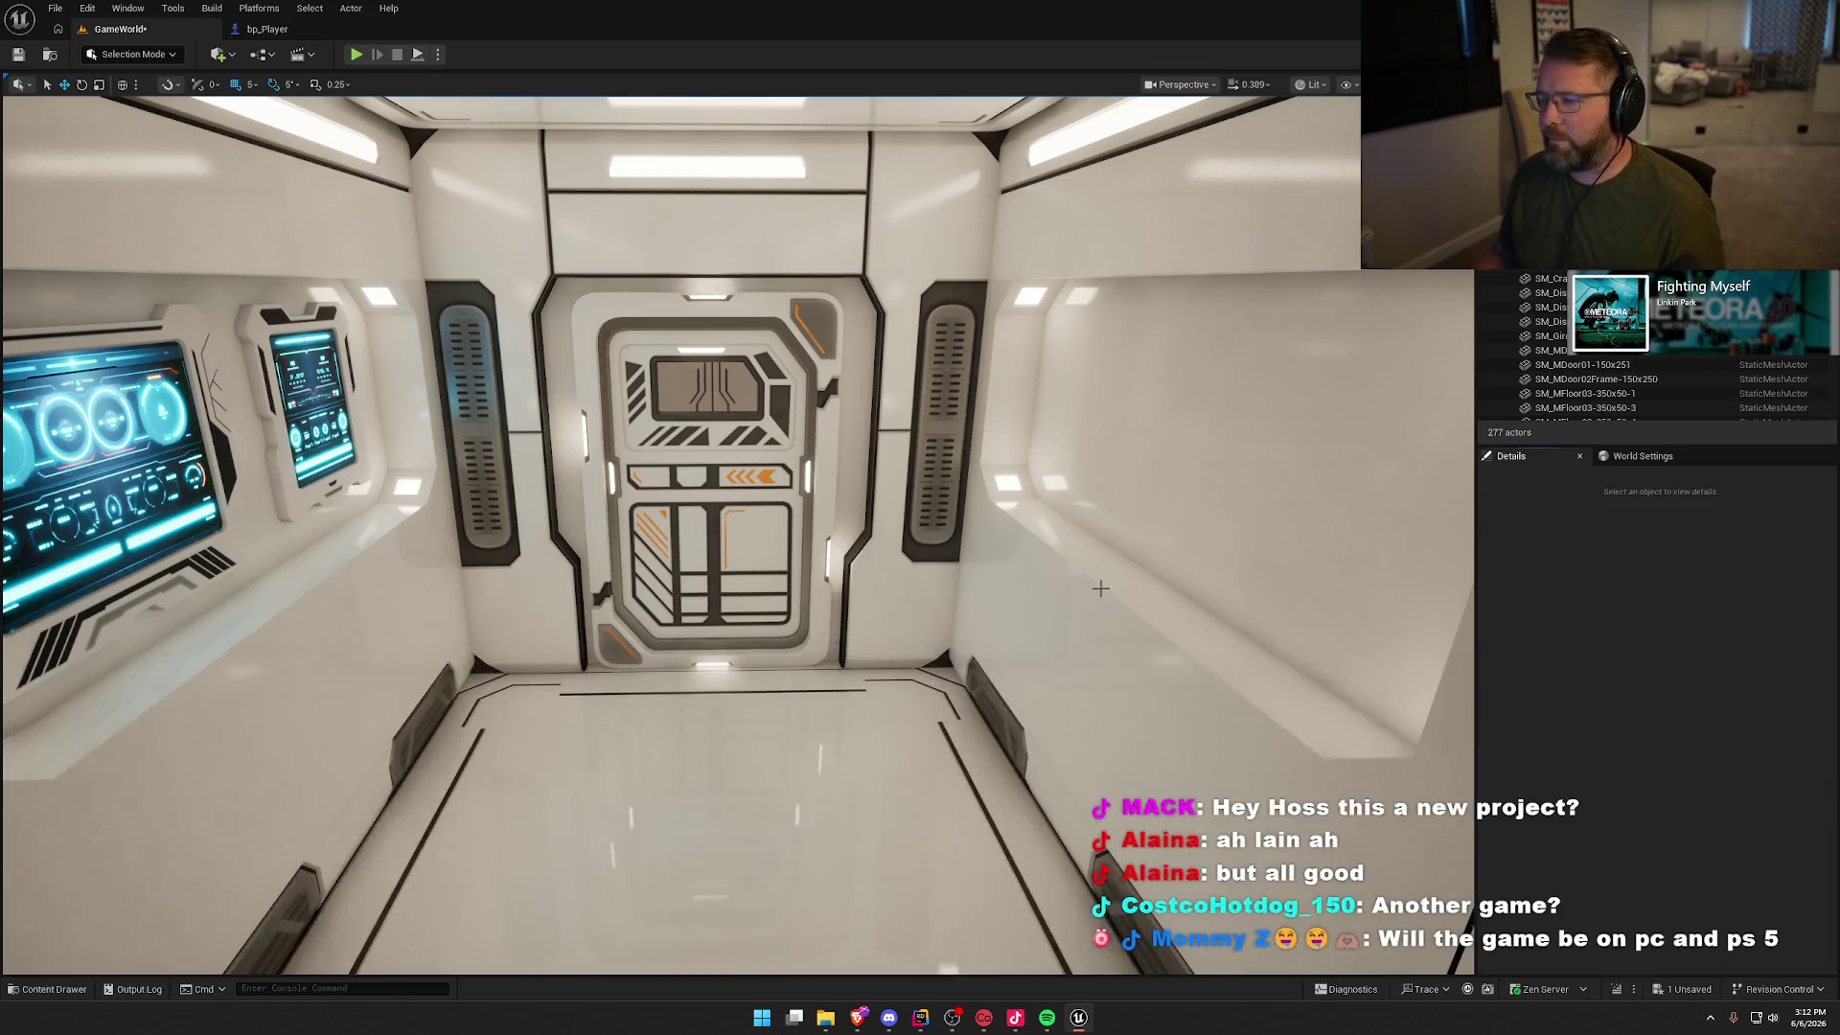
key(Up)
key(Left)
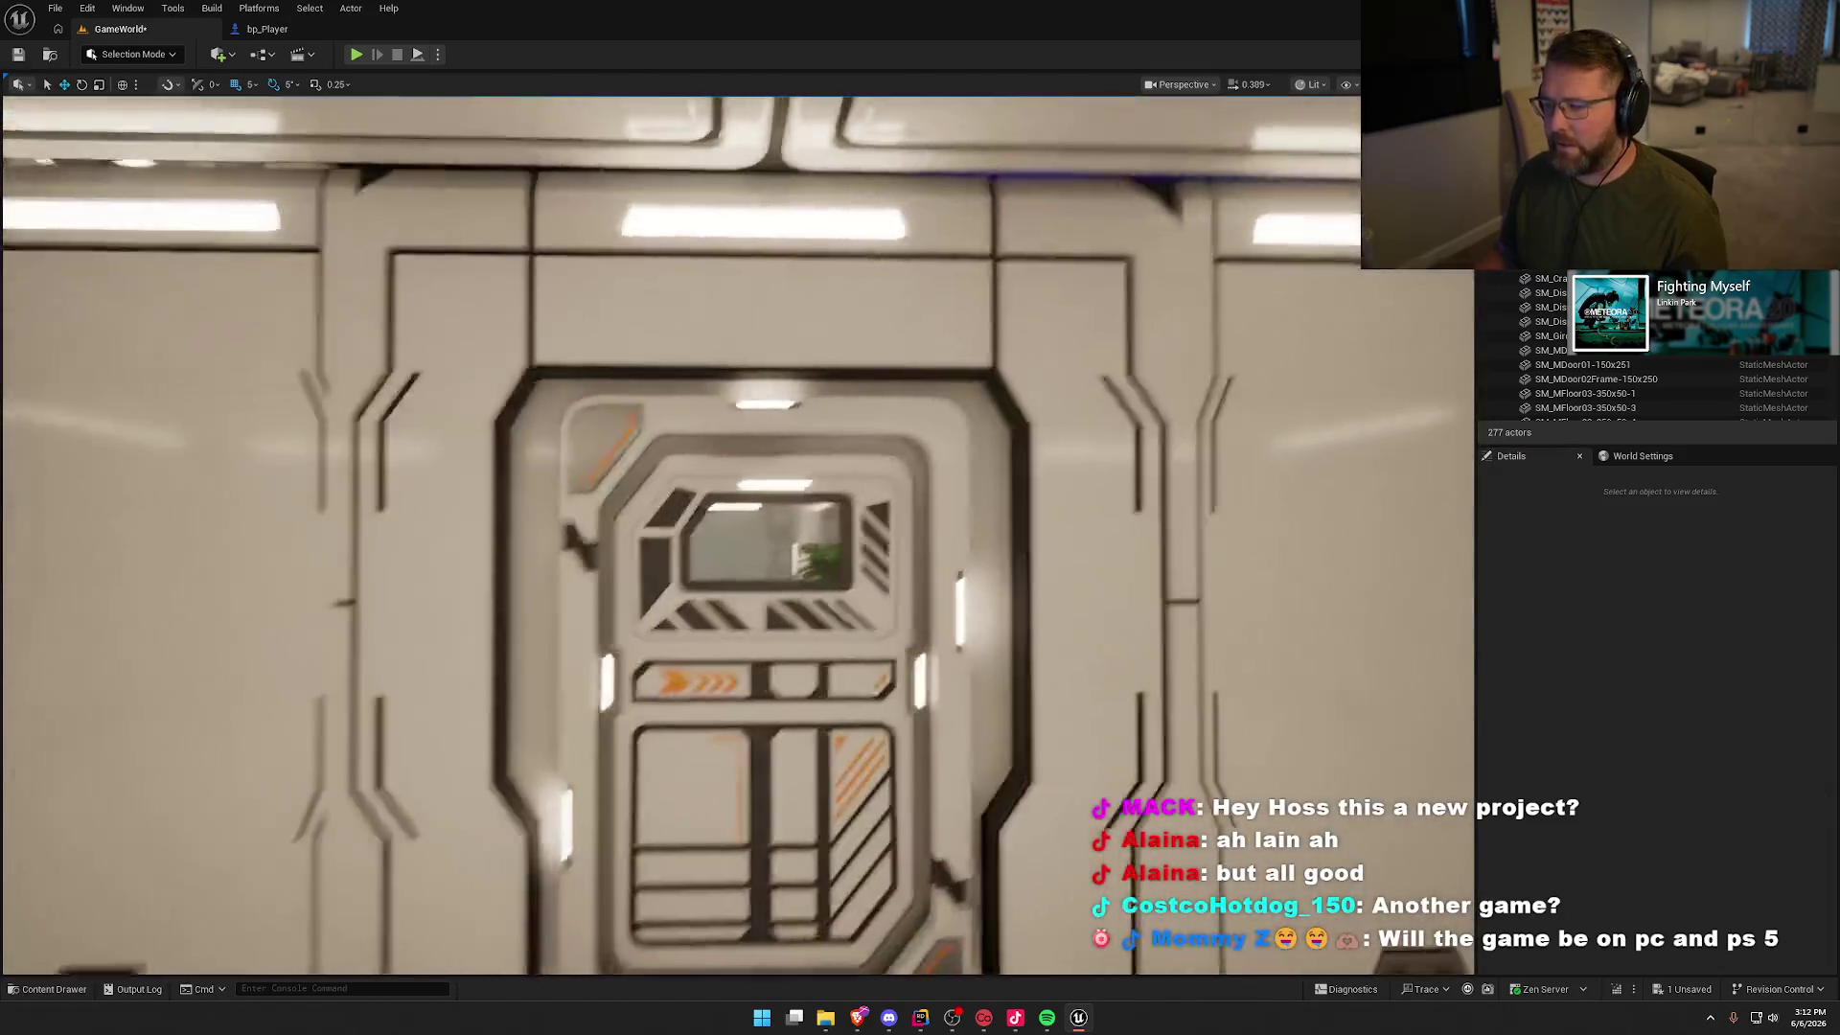
key(Up)
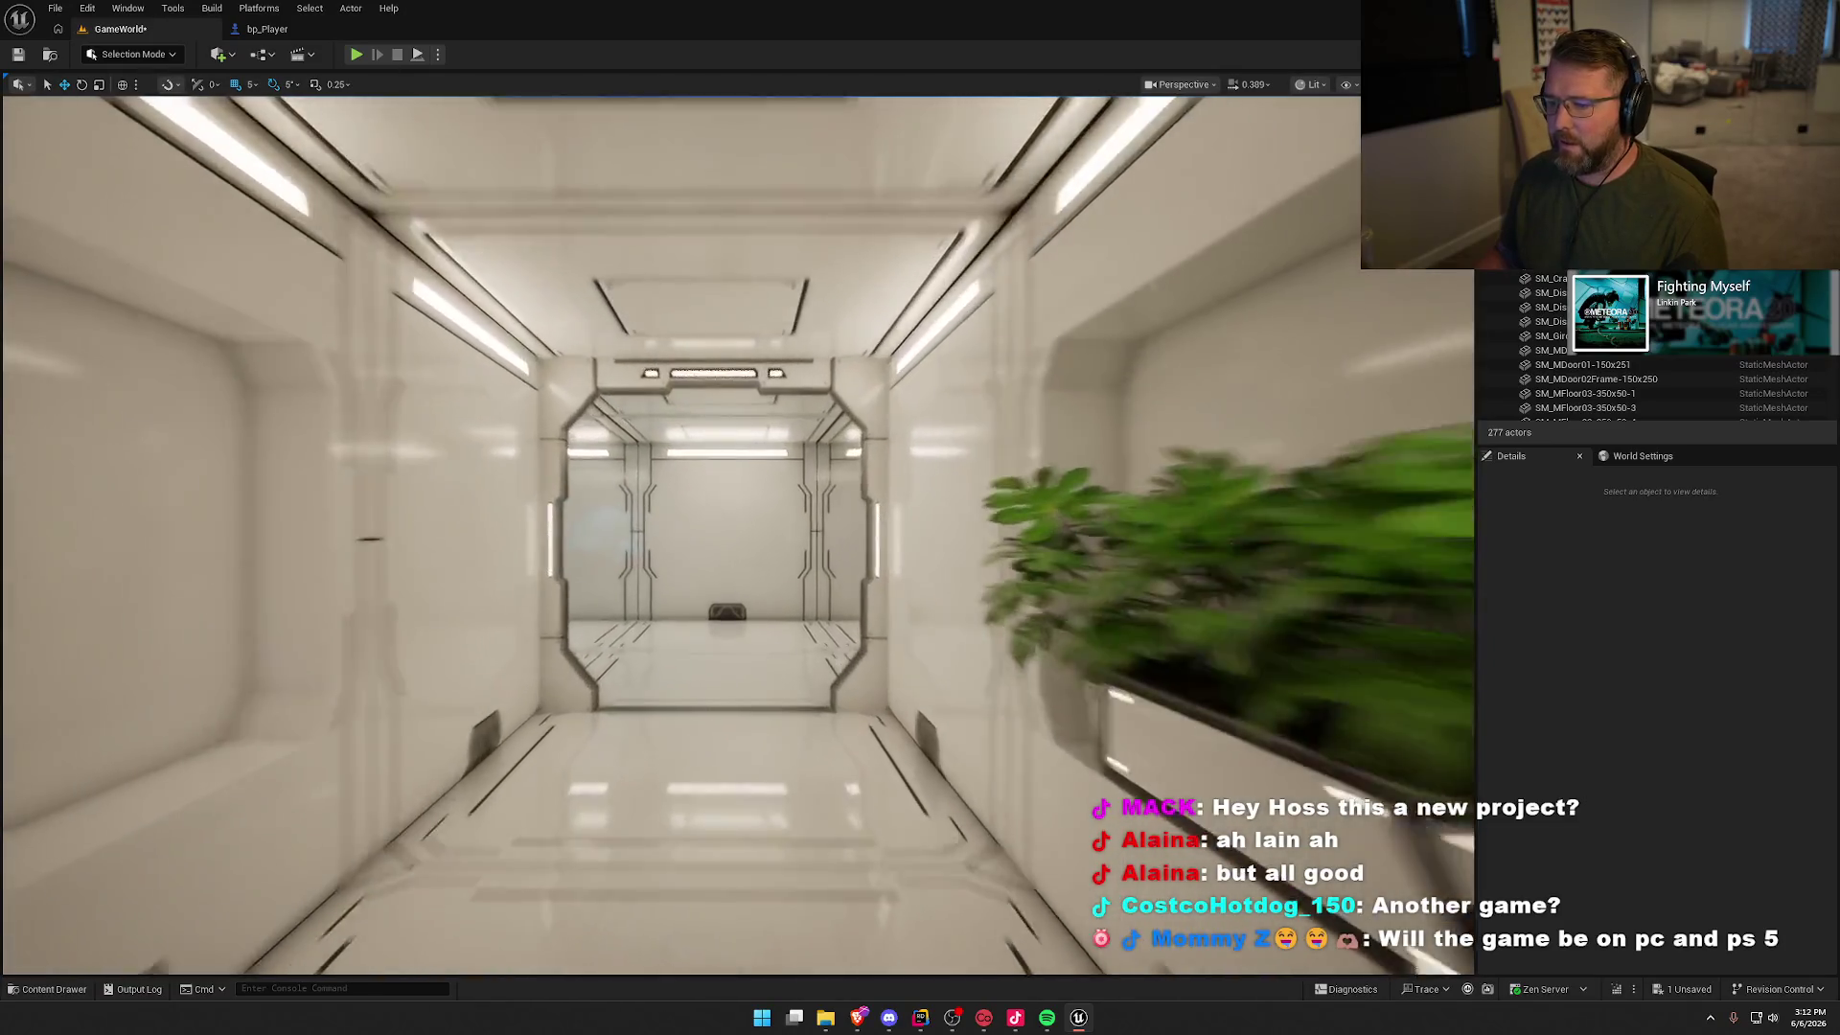
key(Up)
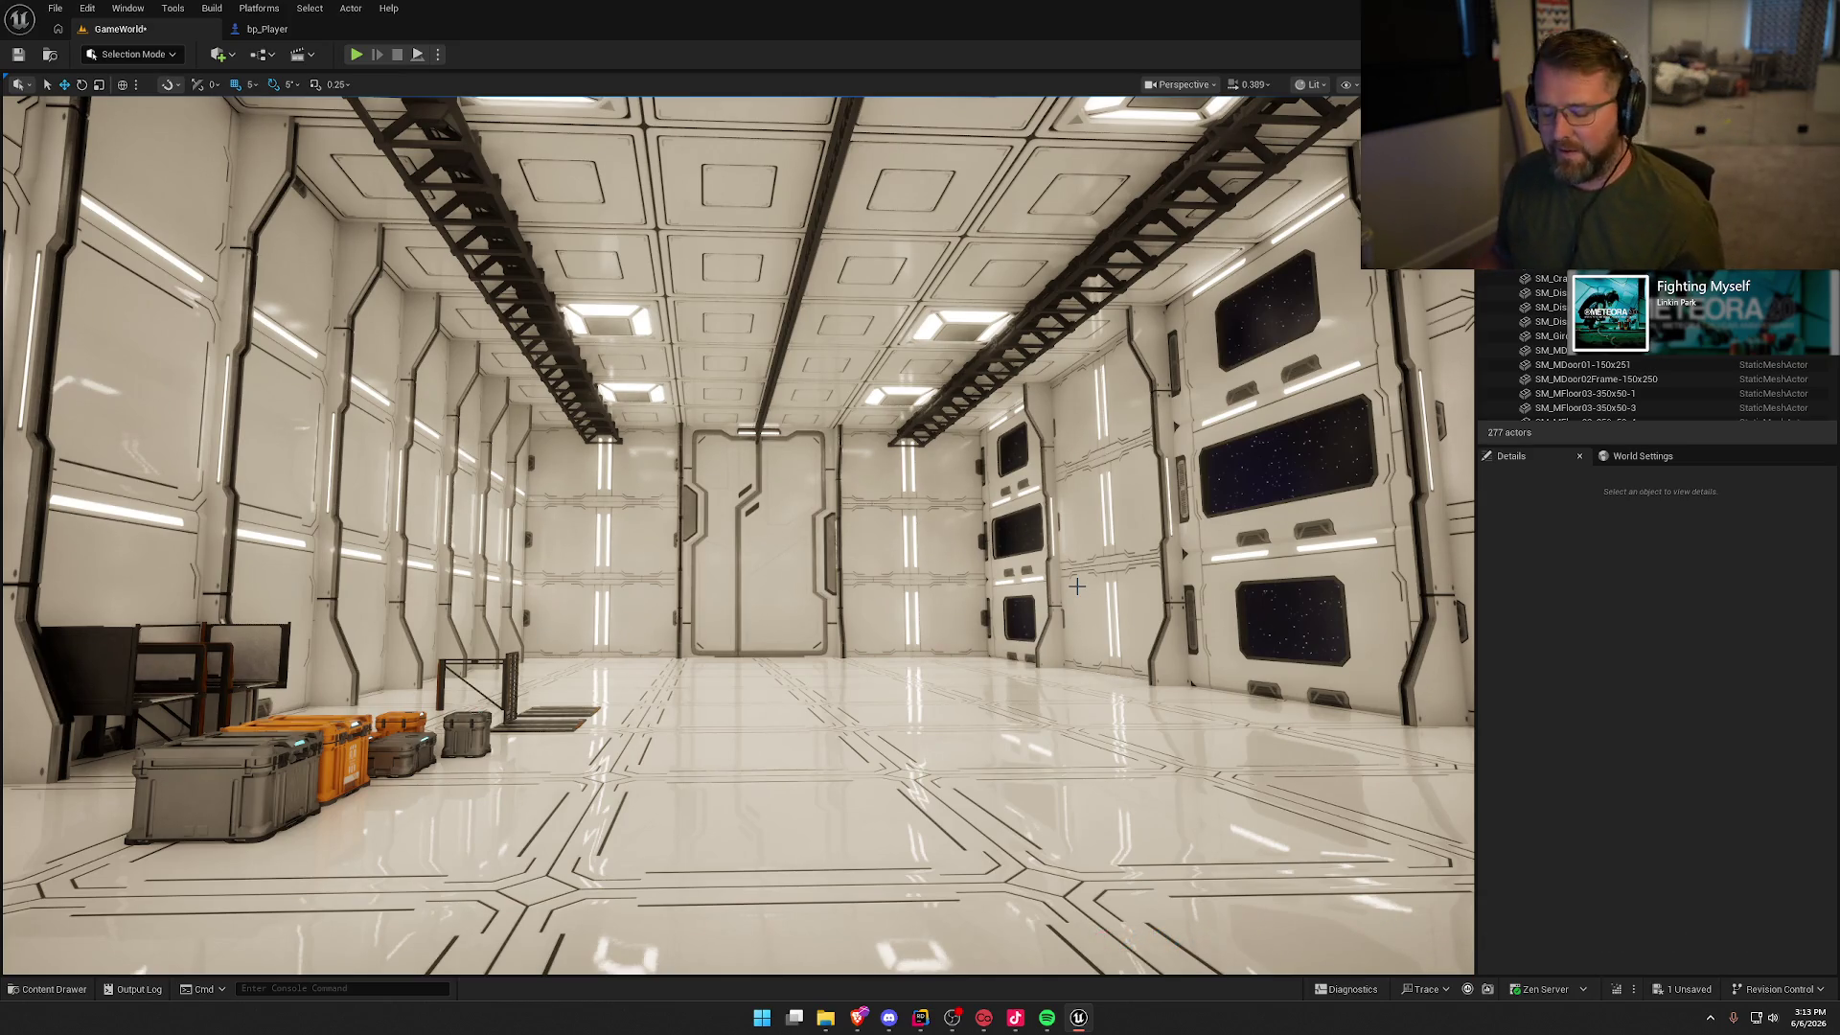
mouse_move(930, 523)
mouse_down()
mouse_move(920, 479)
mouse_move(824, 527)
mouse_move(862, 523)
mouse_move(824, 518)
mouse_move(852, 620)
mouse_up()
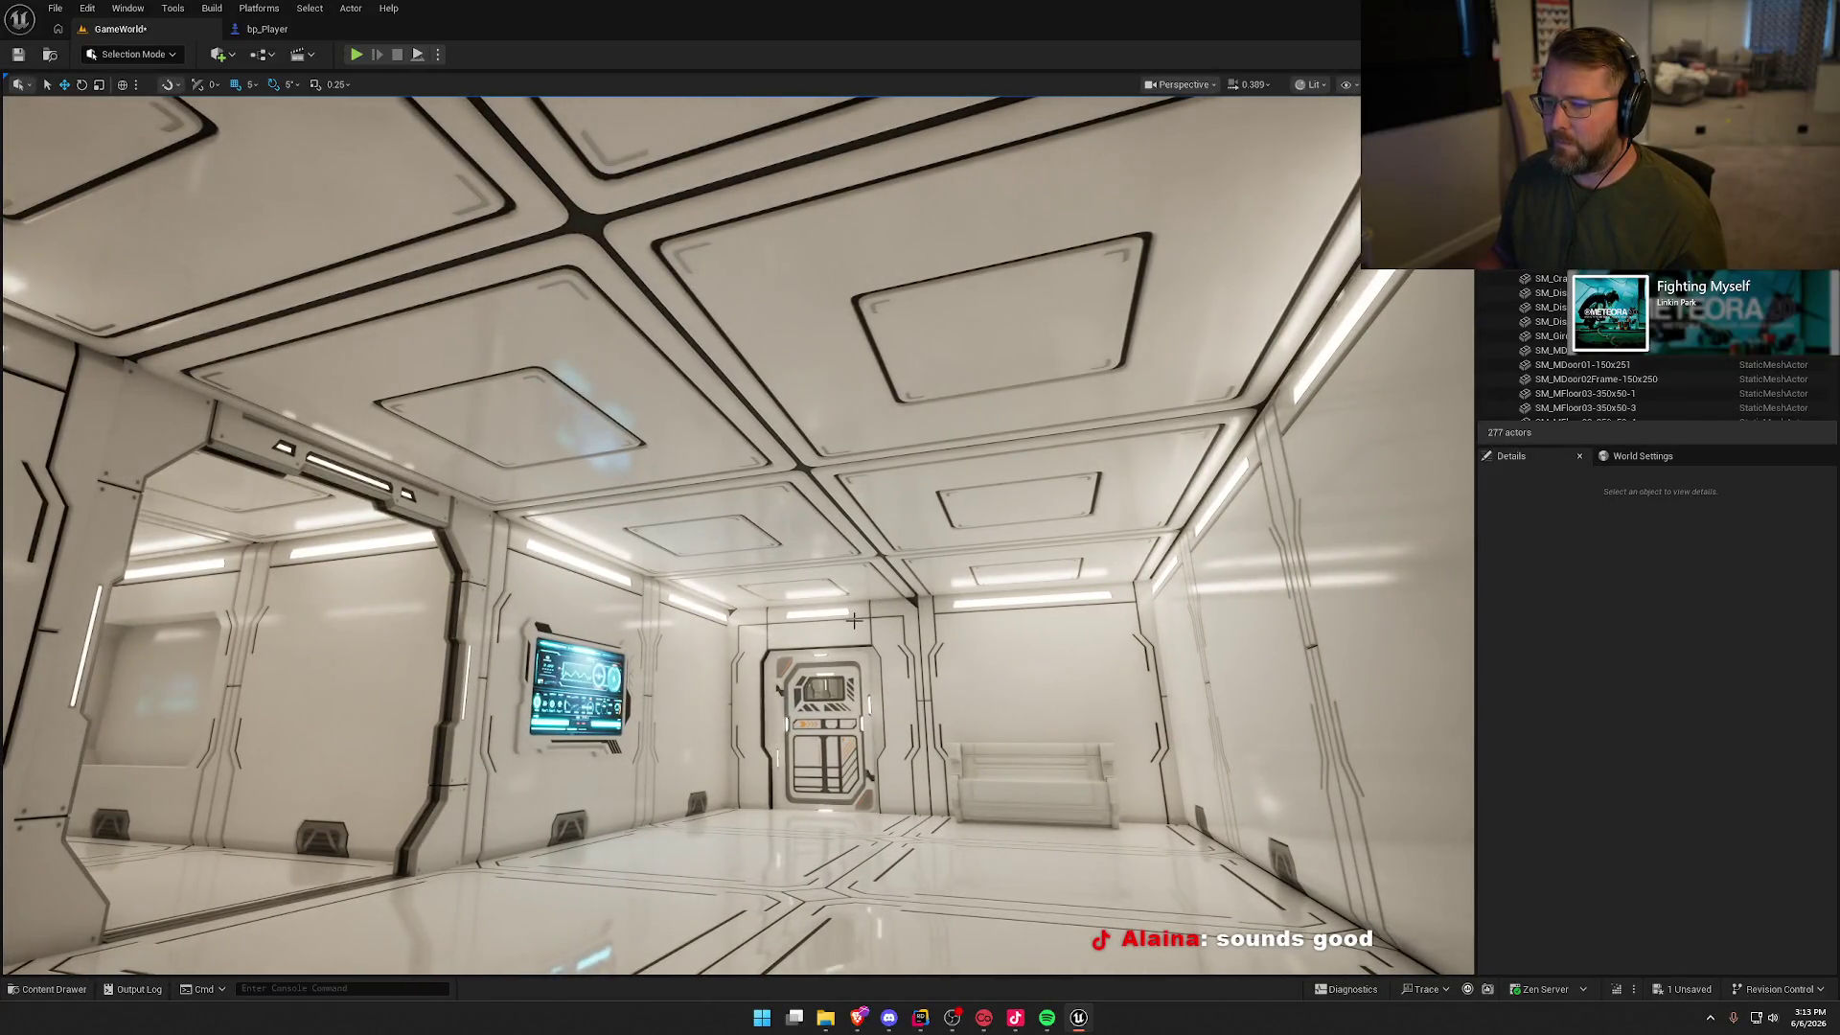
mouse_move(583, 452)
mouse_down()
mouse_move(709, 450)
mouse_move(567, 563)
mouse_move(450, 565)
mouse_move(684, 586)
mouse_up()
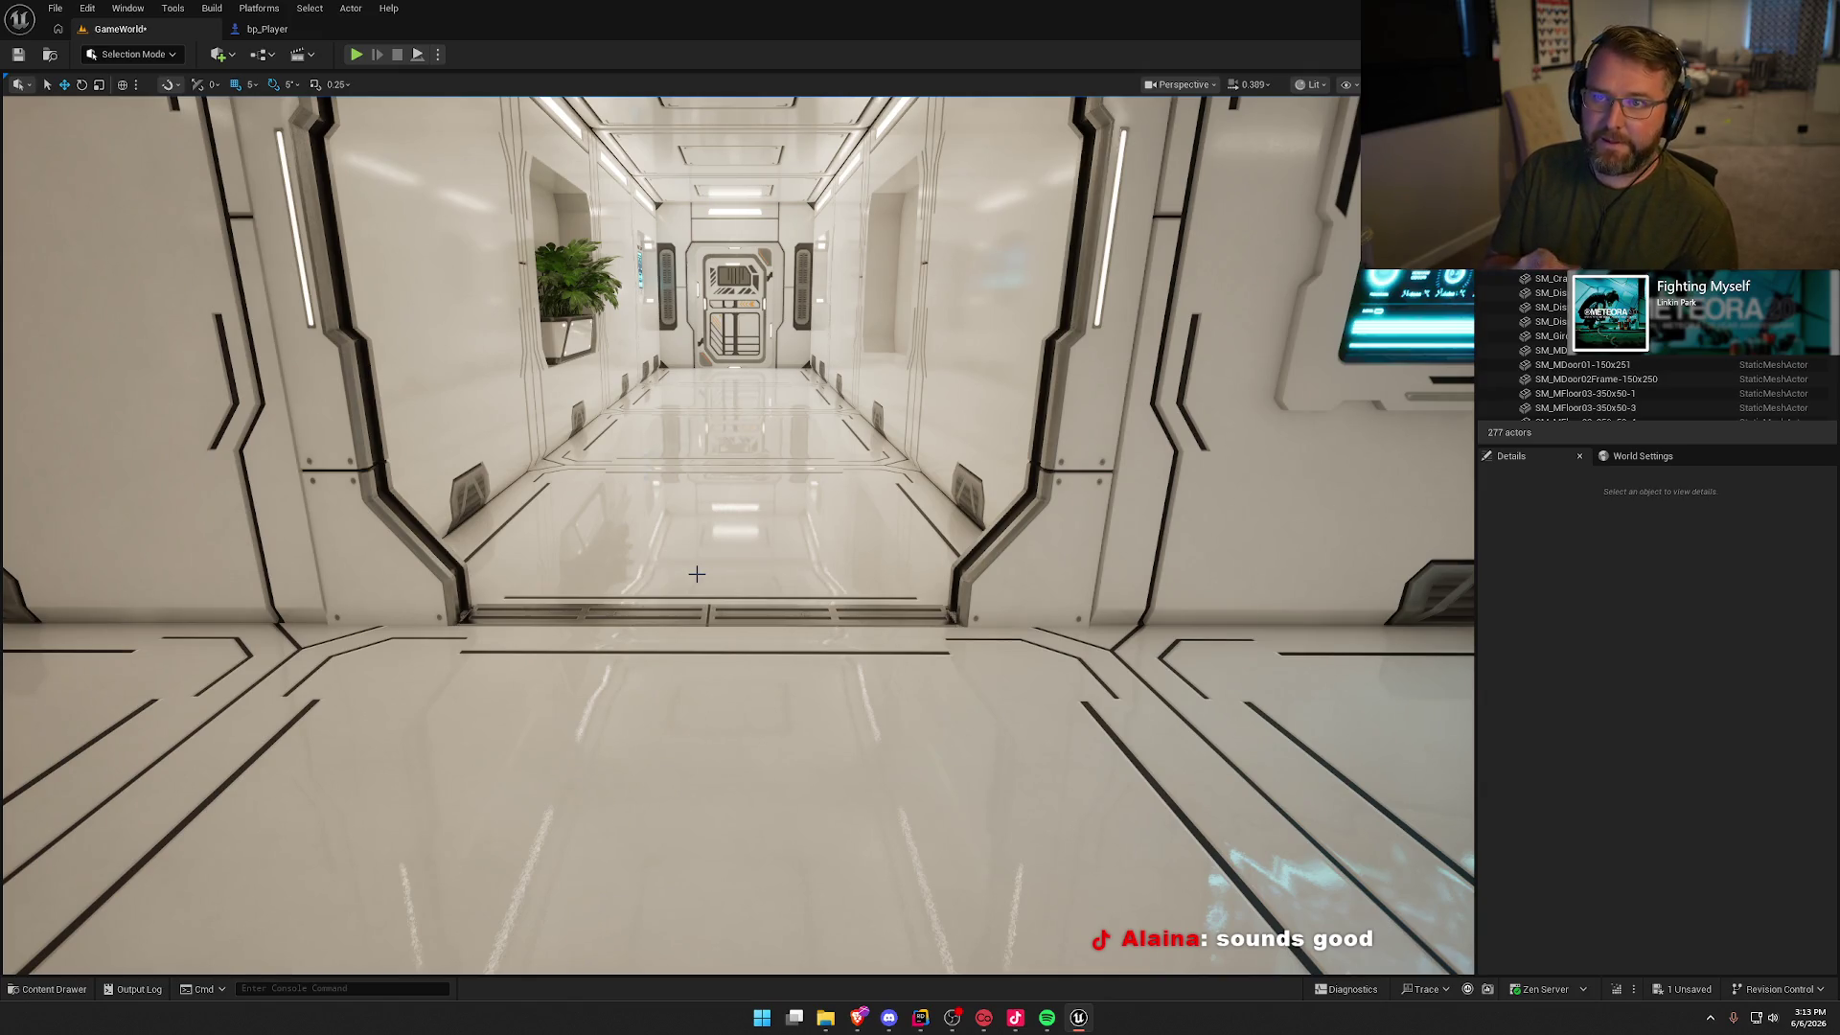
drag(669, 538, 636, 516)
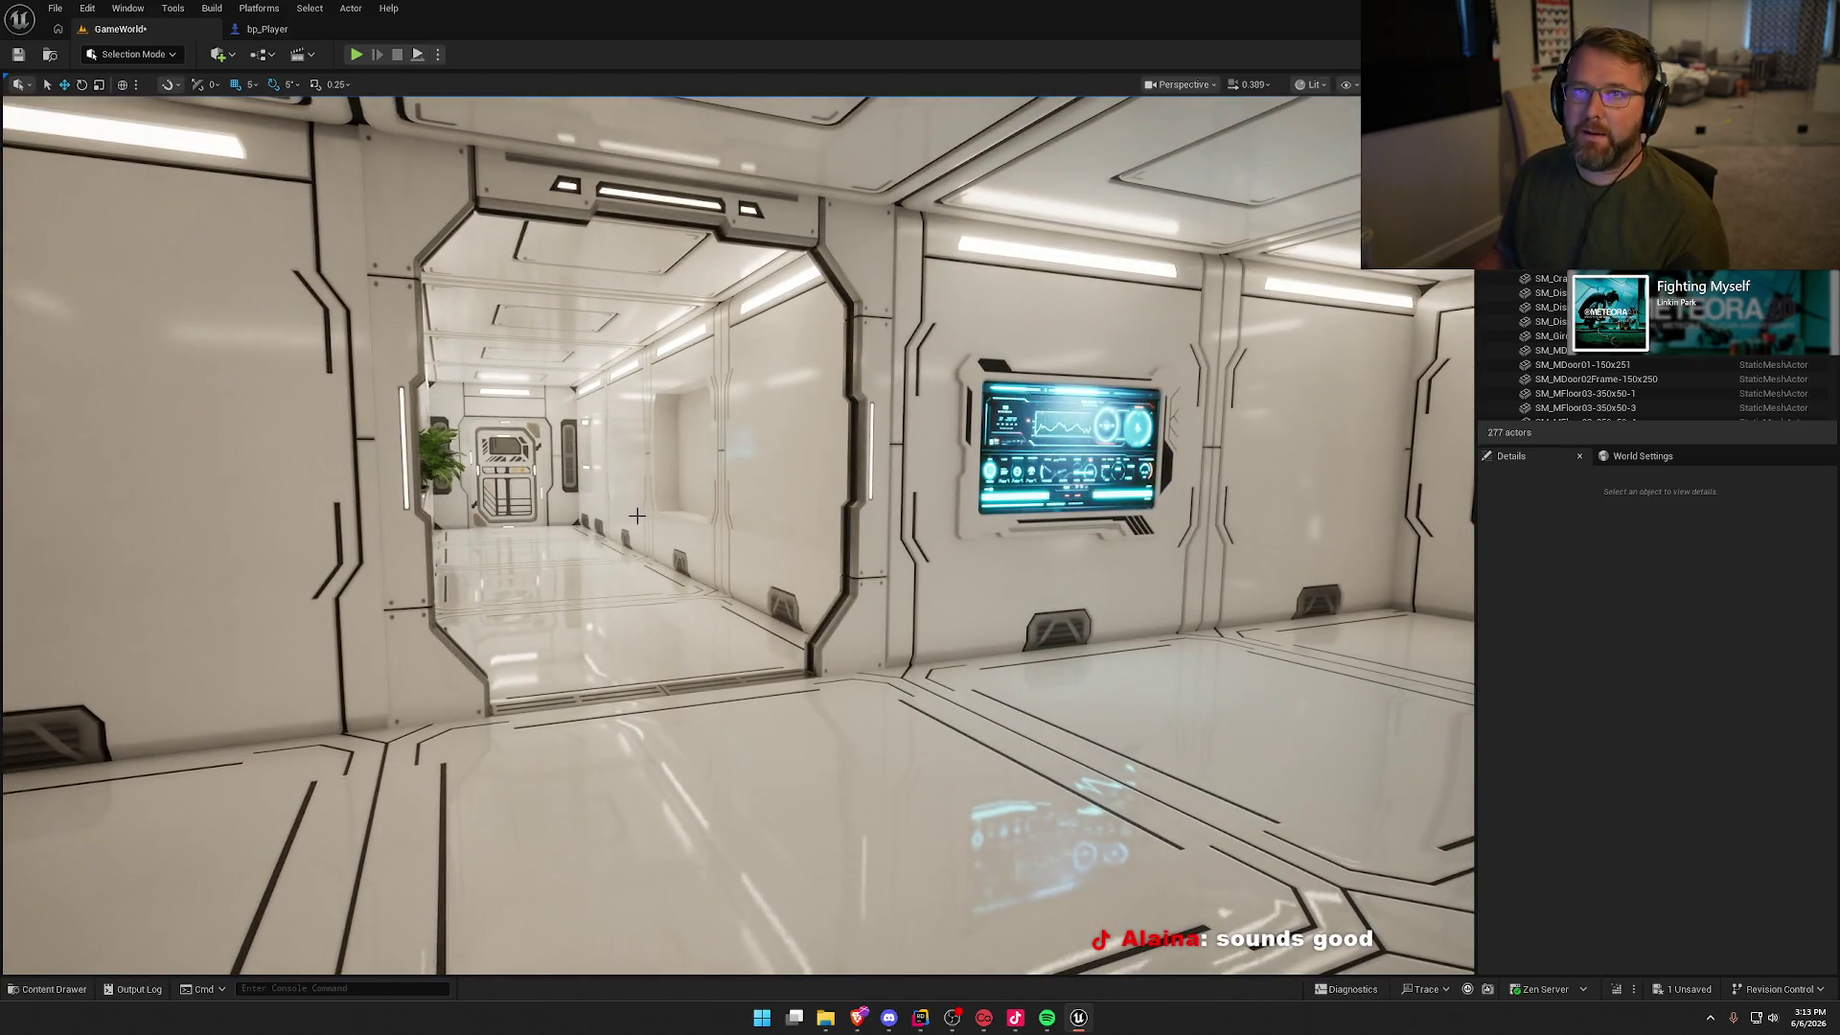
drag(815, 555, 949, 551)
mouse_move(747, 545)
mouse_down()
mouse_move(749, 474)
mouse_move(1054, 475)
mouse_up()
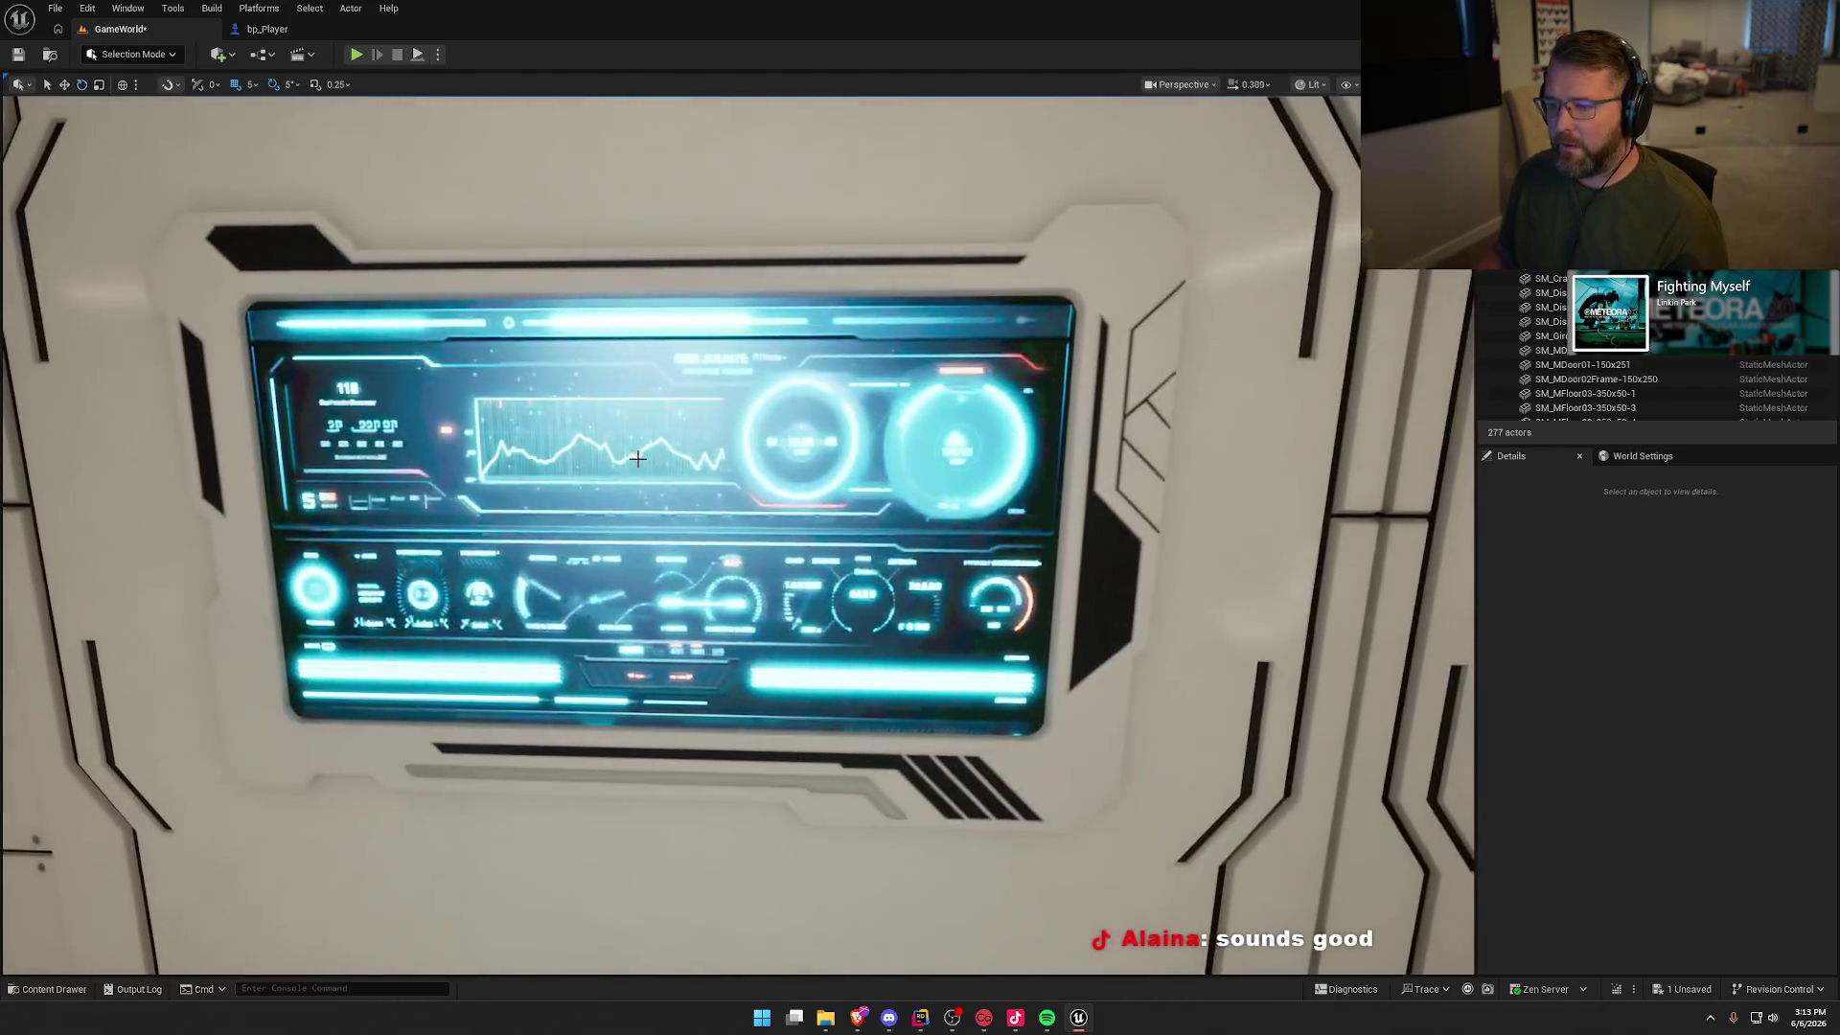
Step: Reposition the SM_Display03_4 wall display and turn it 90 degrees against the wall
click(893, 524)
mouse_move(893, 524)
mouse_down()
mouse_move(893, 551)
mouse_move(892, 524)
mouse_up()
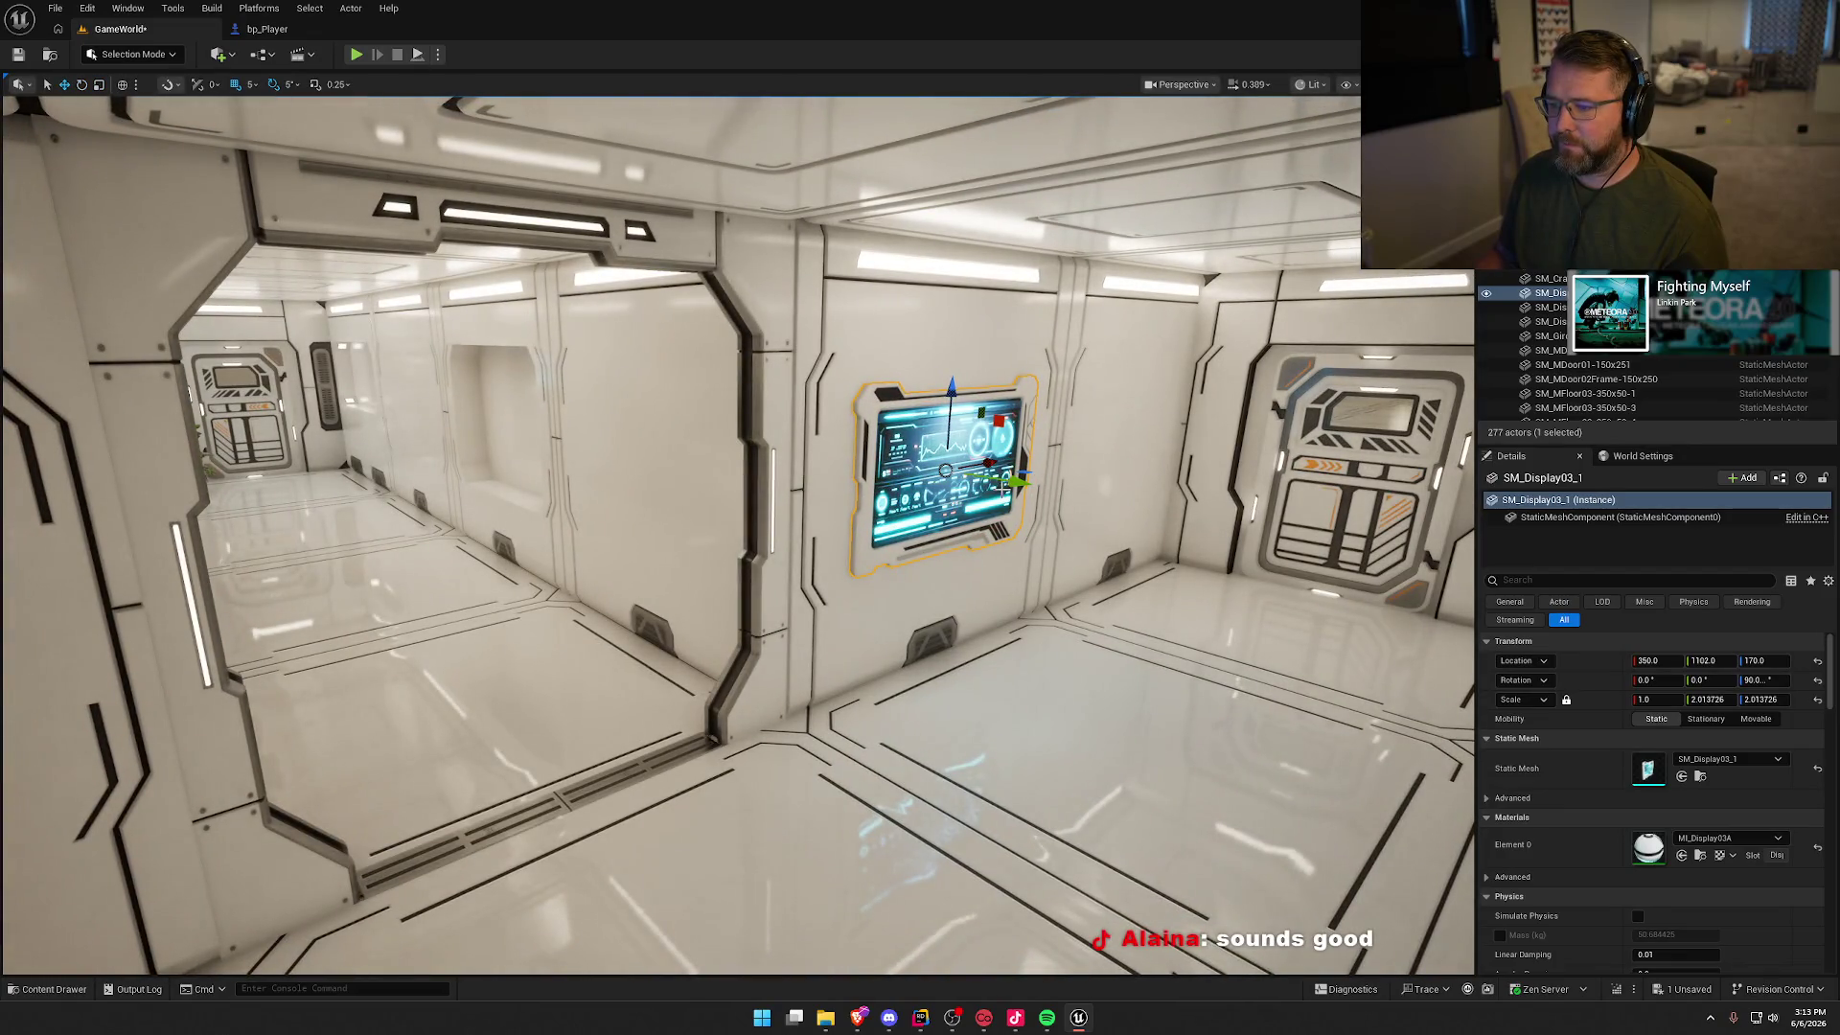
mouse_move(677, 497)
mouse_down()
mouse_move(652, 489)
mouse_move(652, 536)
mouse_move(797, 414)
mouse_up()
drag(779, 294, 924, 444)
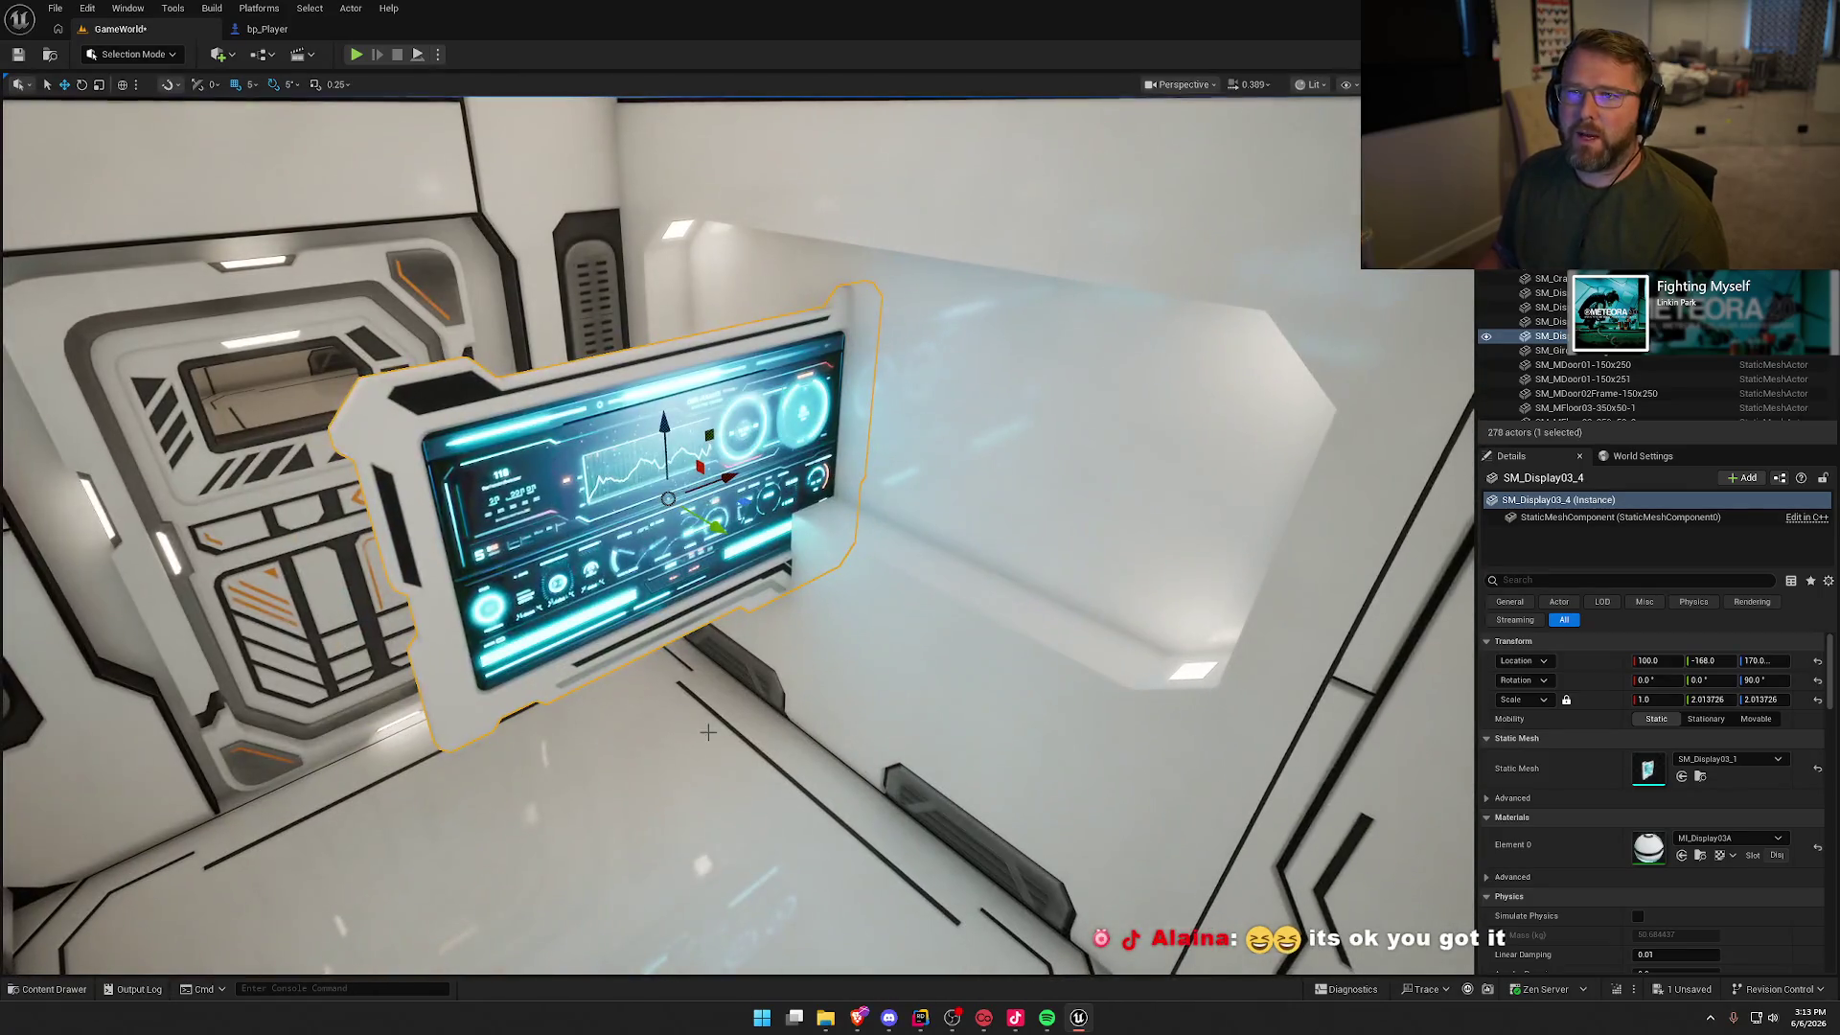
key(e)
drag(679, 535, 575, 522)
drag(741, 500, 947, 464)
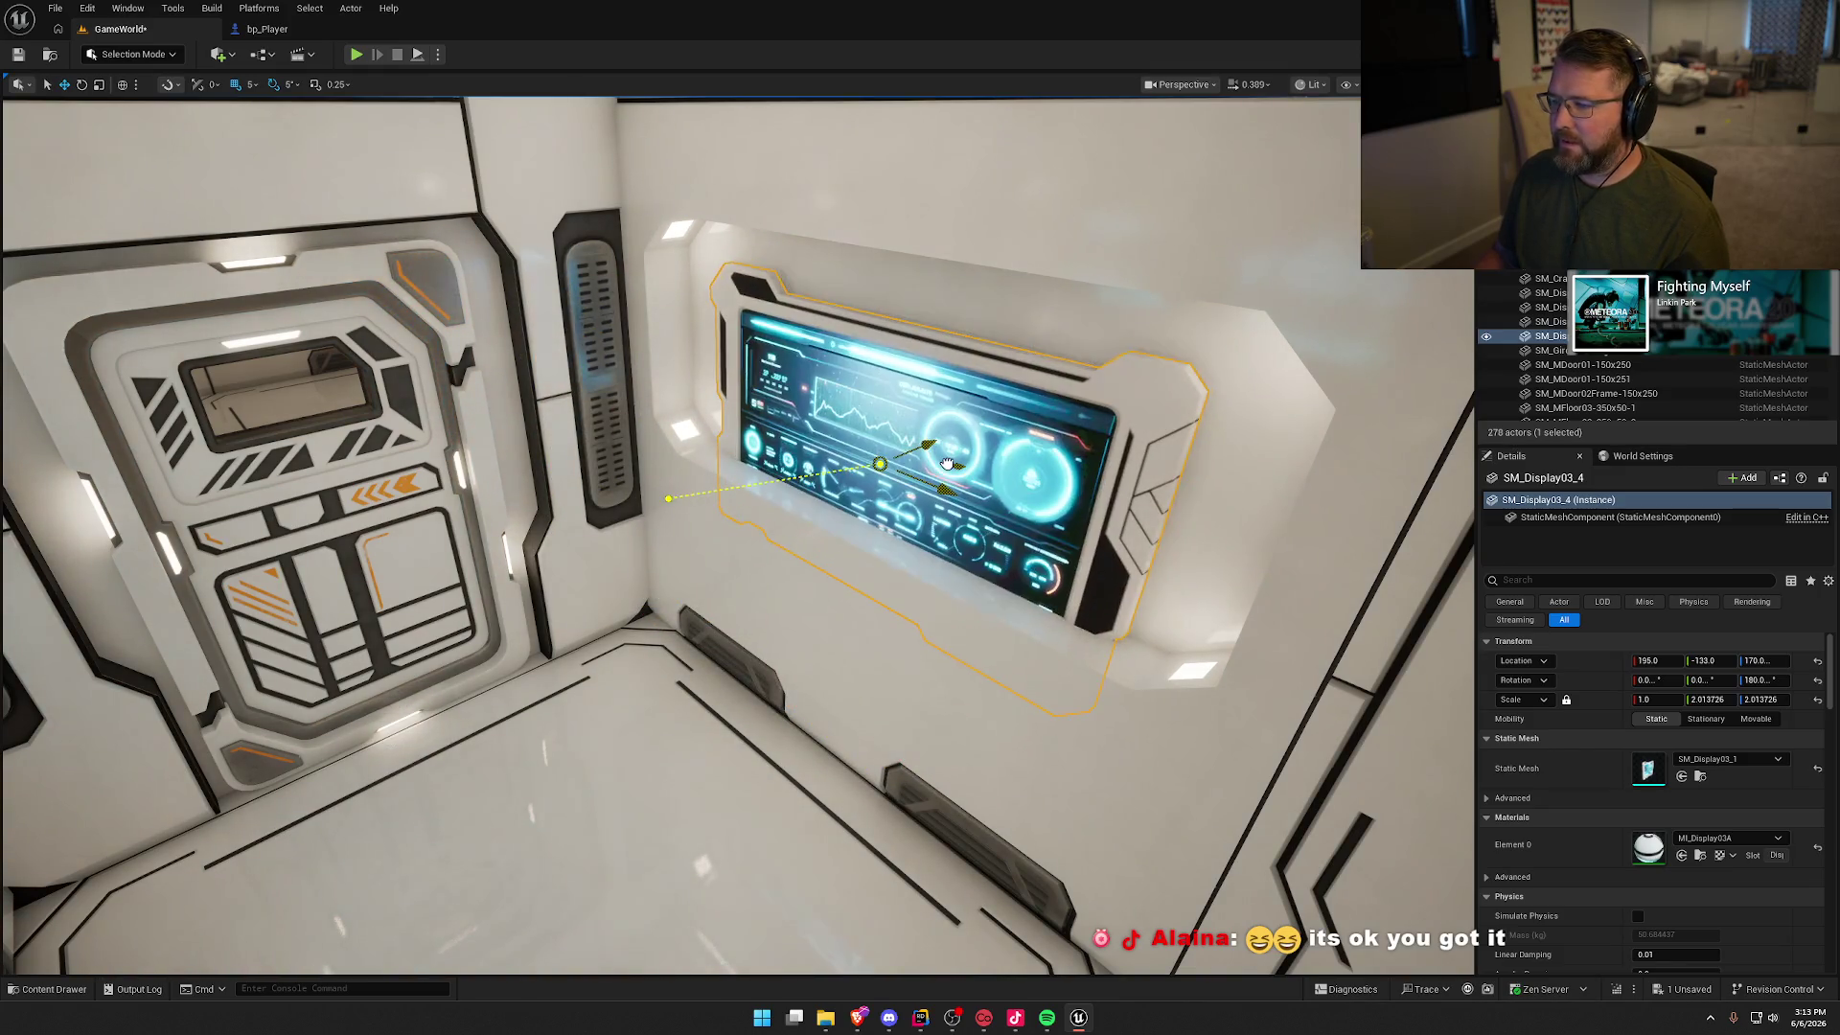
Step: Shrink the display to its frame, then widen its Scale Y to about 1.63
mouse_move(991, 540)
mouse_down()
mouse_move(800, 443)
mouse_move(781, 372)
mouse_up()
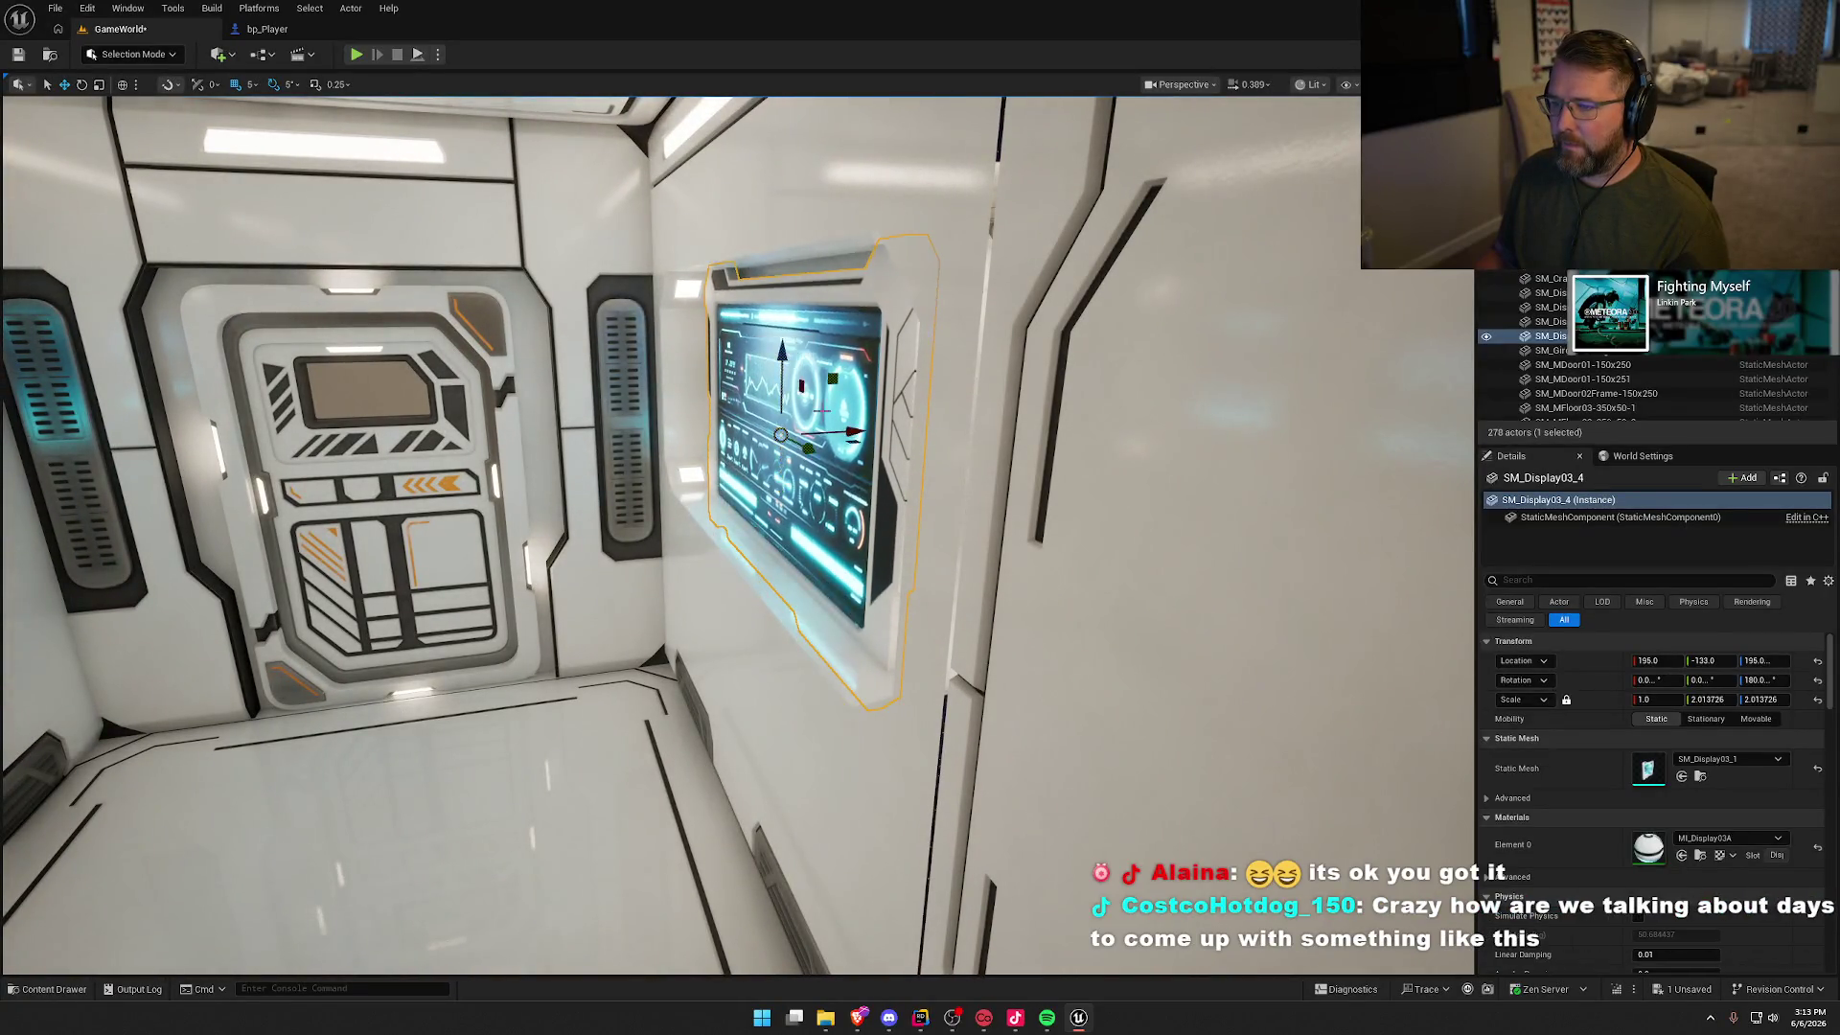
key(f)
mouse_move(740, 439)
mouse_down()
mouse_move(808, 431)
mouse_move(792, 400)
mouse_up()
key(w)
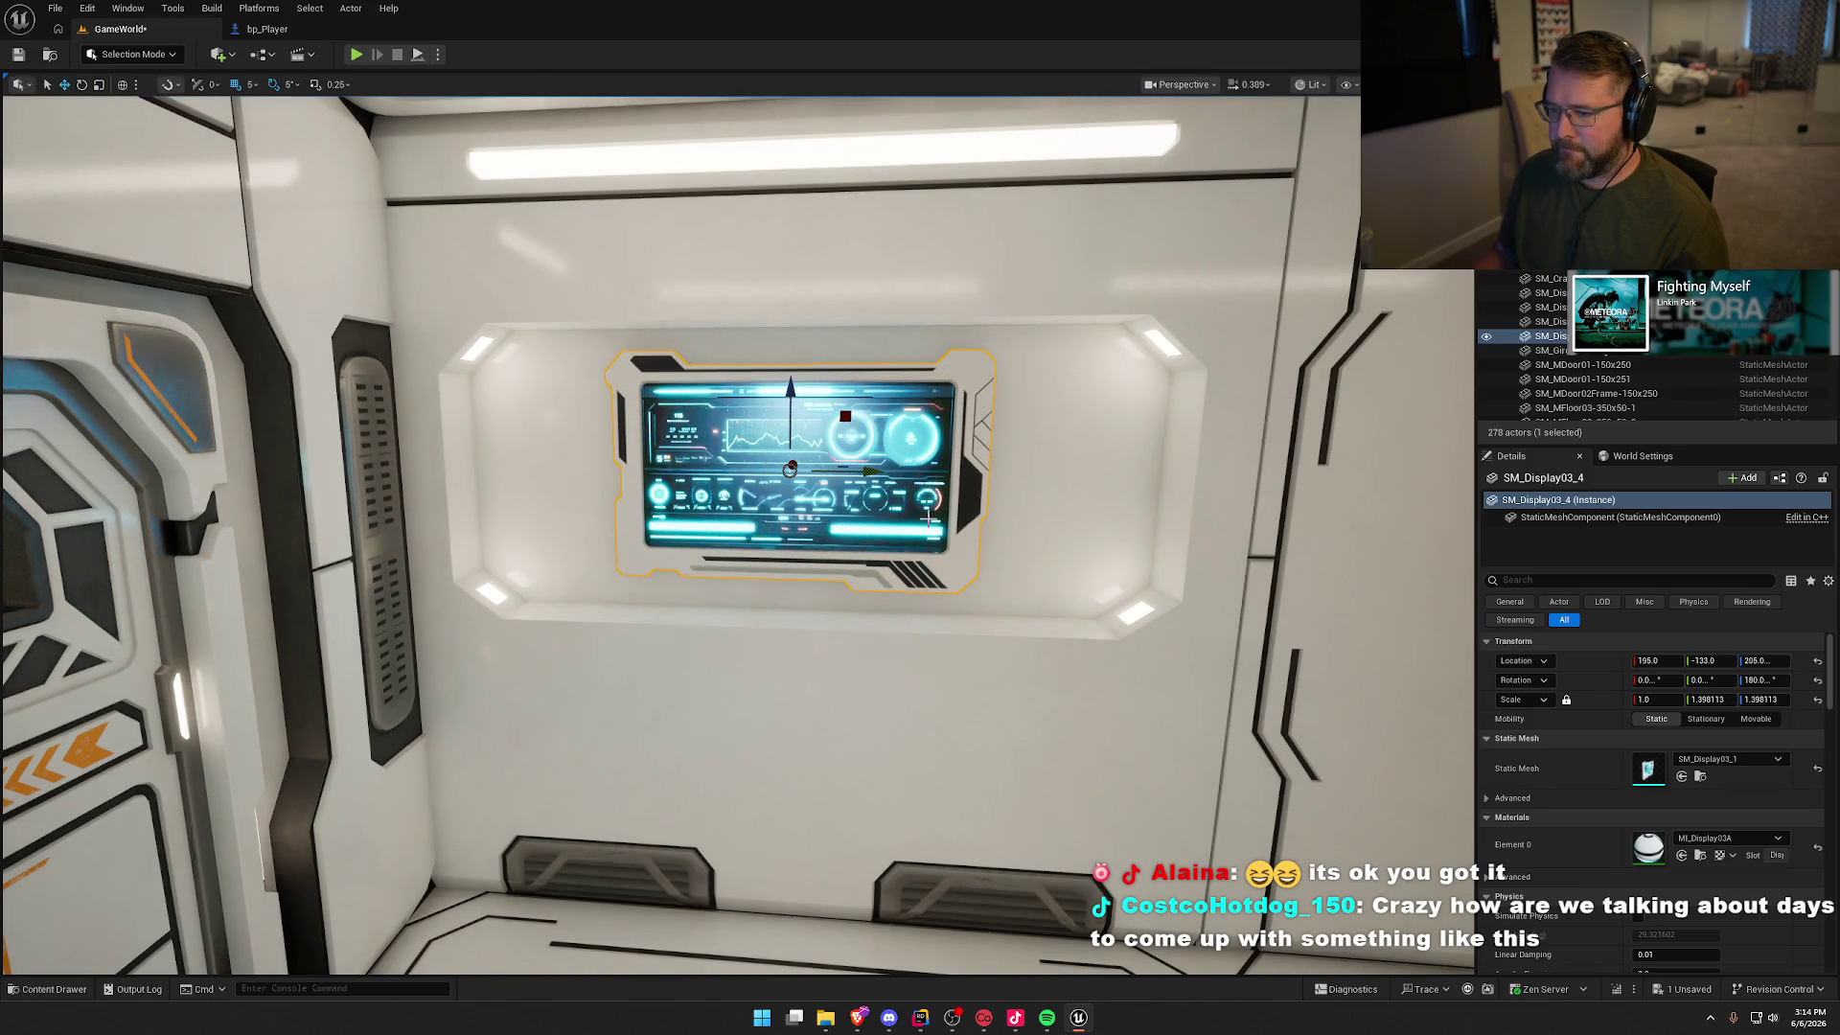
key(Escape)
click(855, 461)
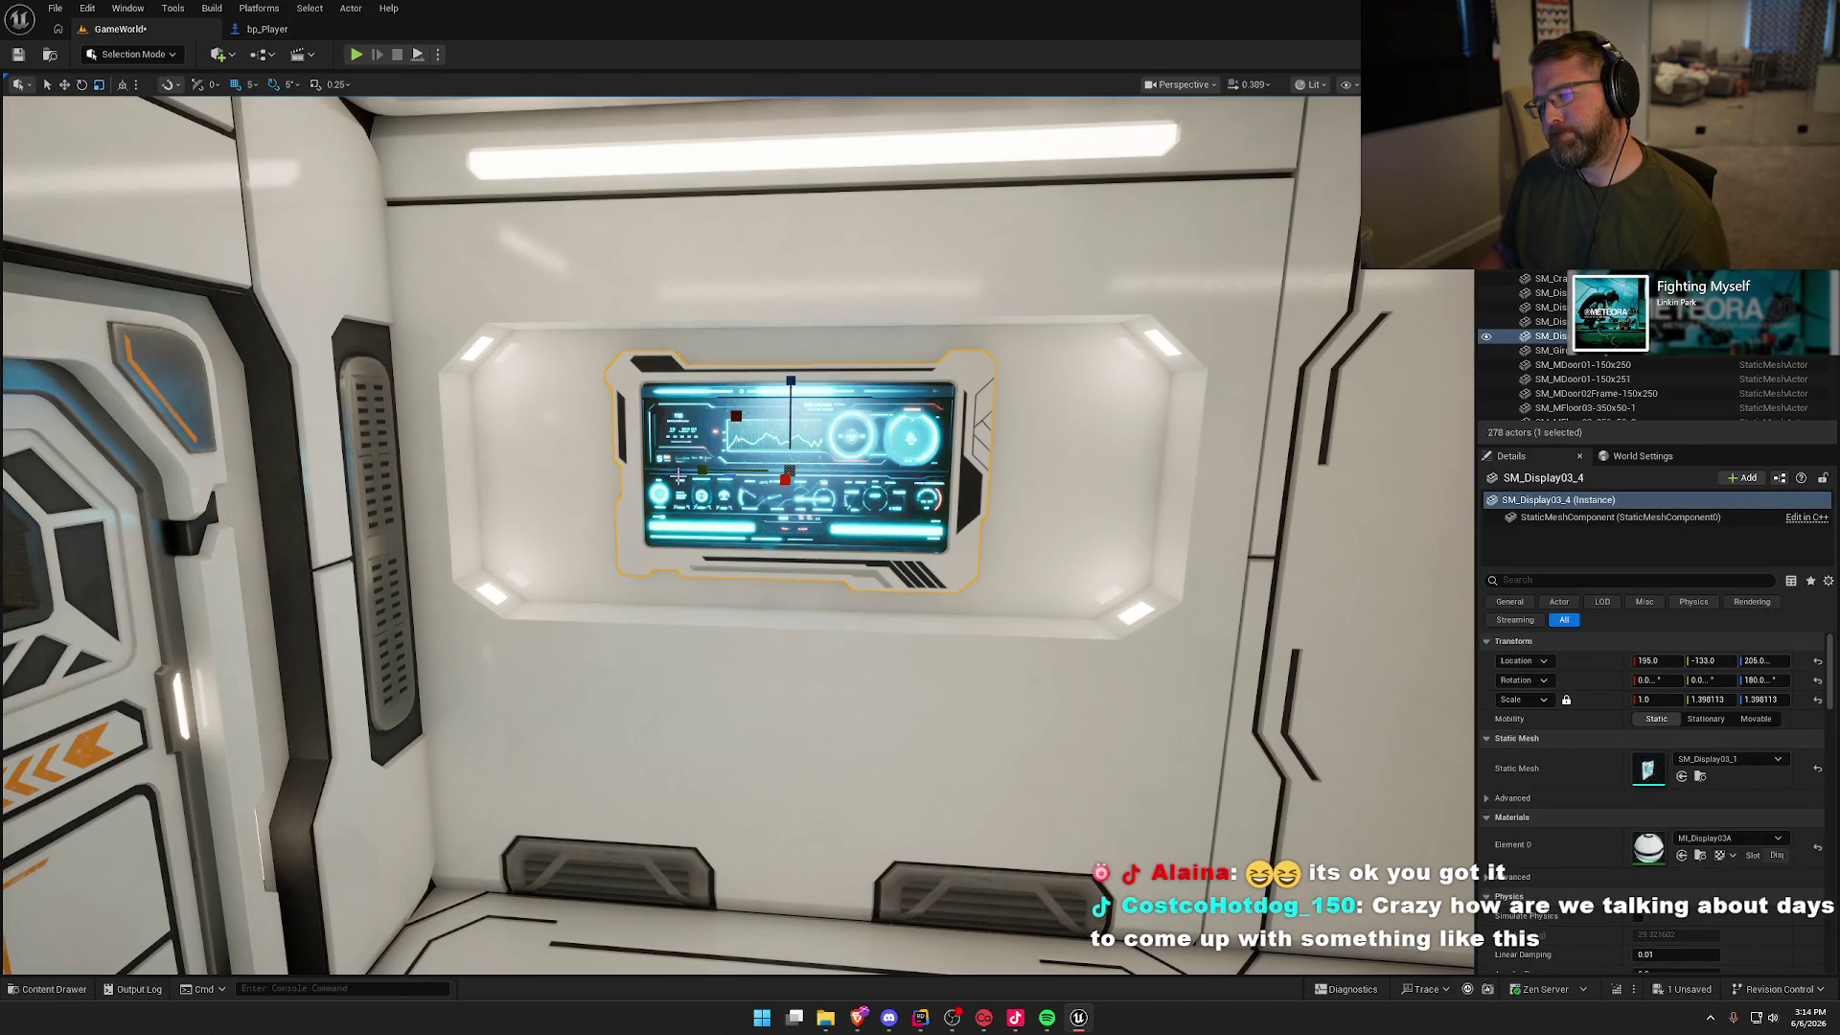
drag(699, 472, 687, 472)
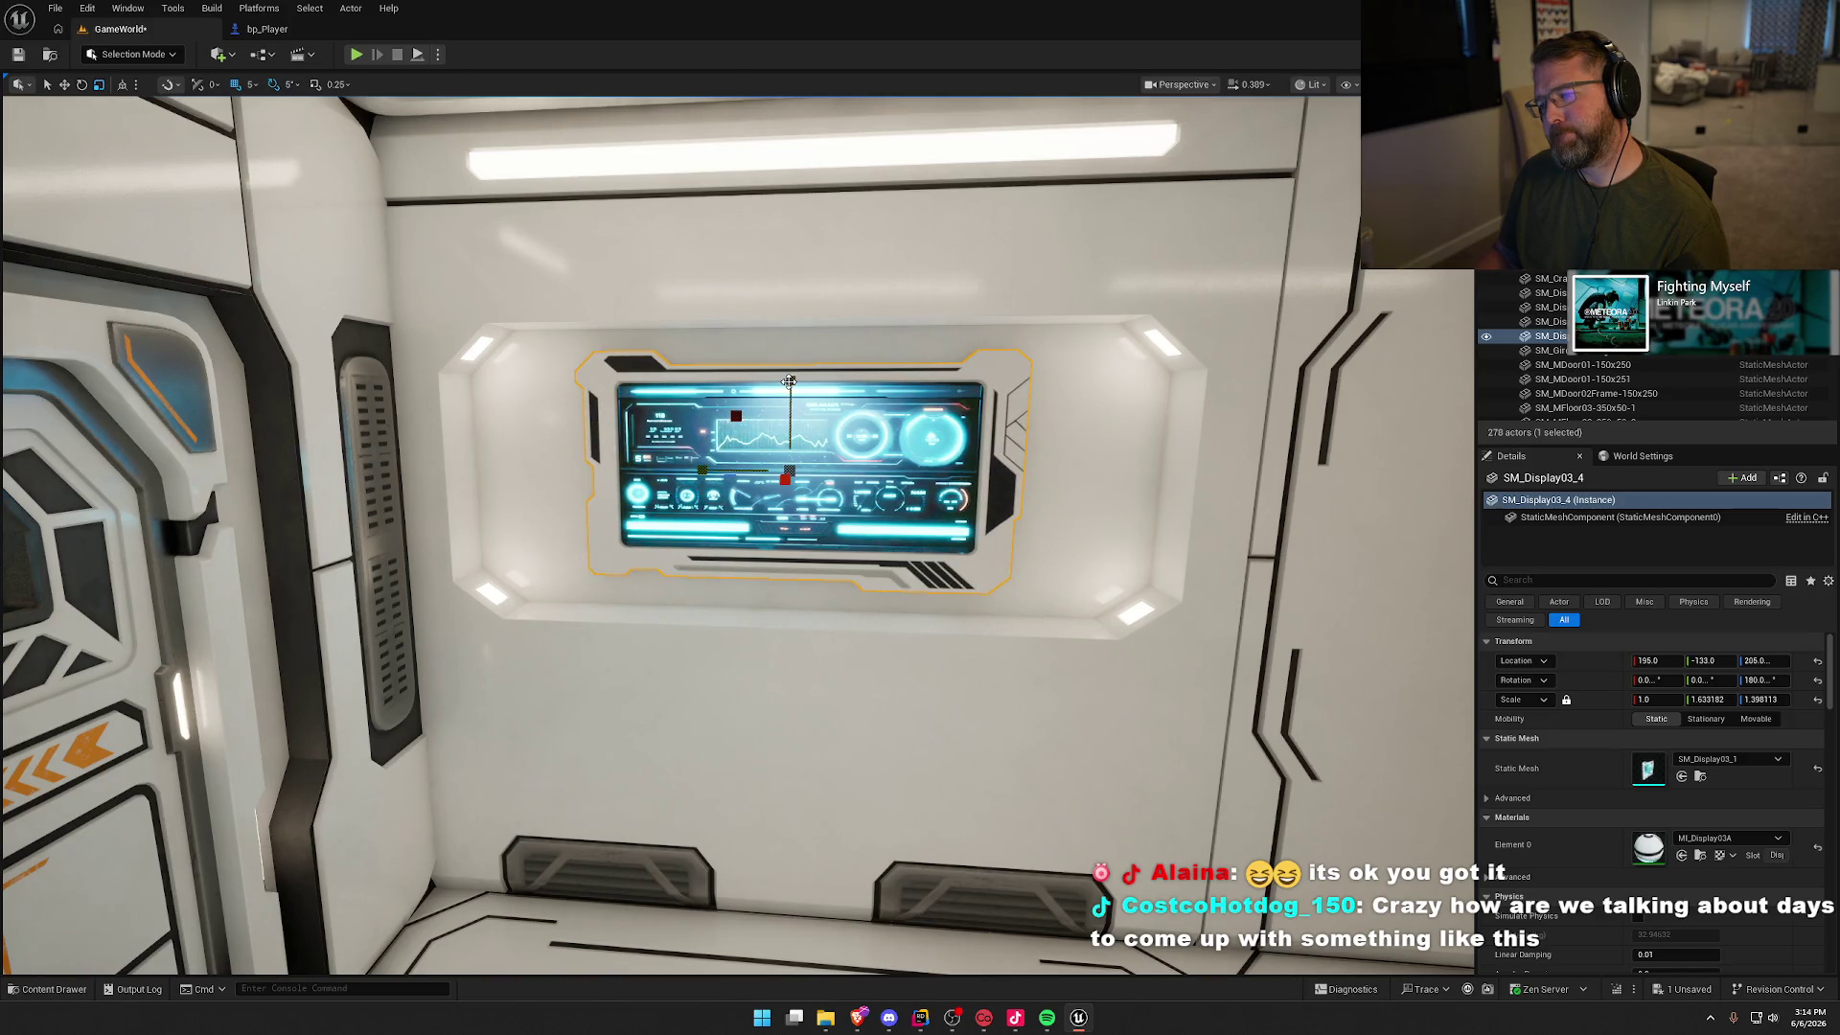
key(Escape)
mouse_move(788, 381)
mouse_down()
mouse_move(843, 382)
mouse_move(671, 395)
mouse_up()
drag(1005, 572, 1005, 572)
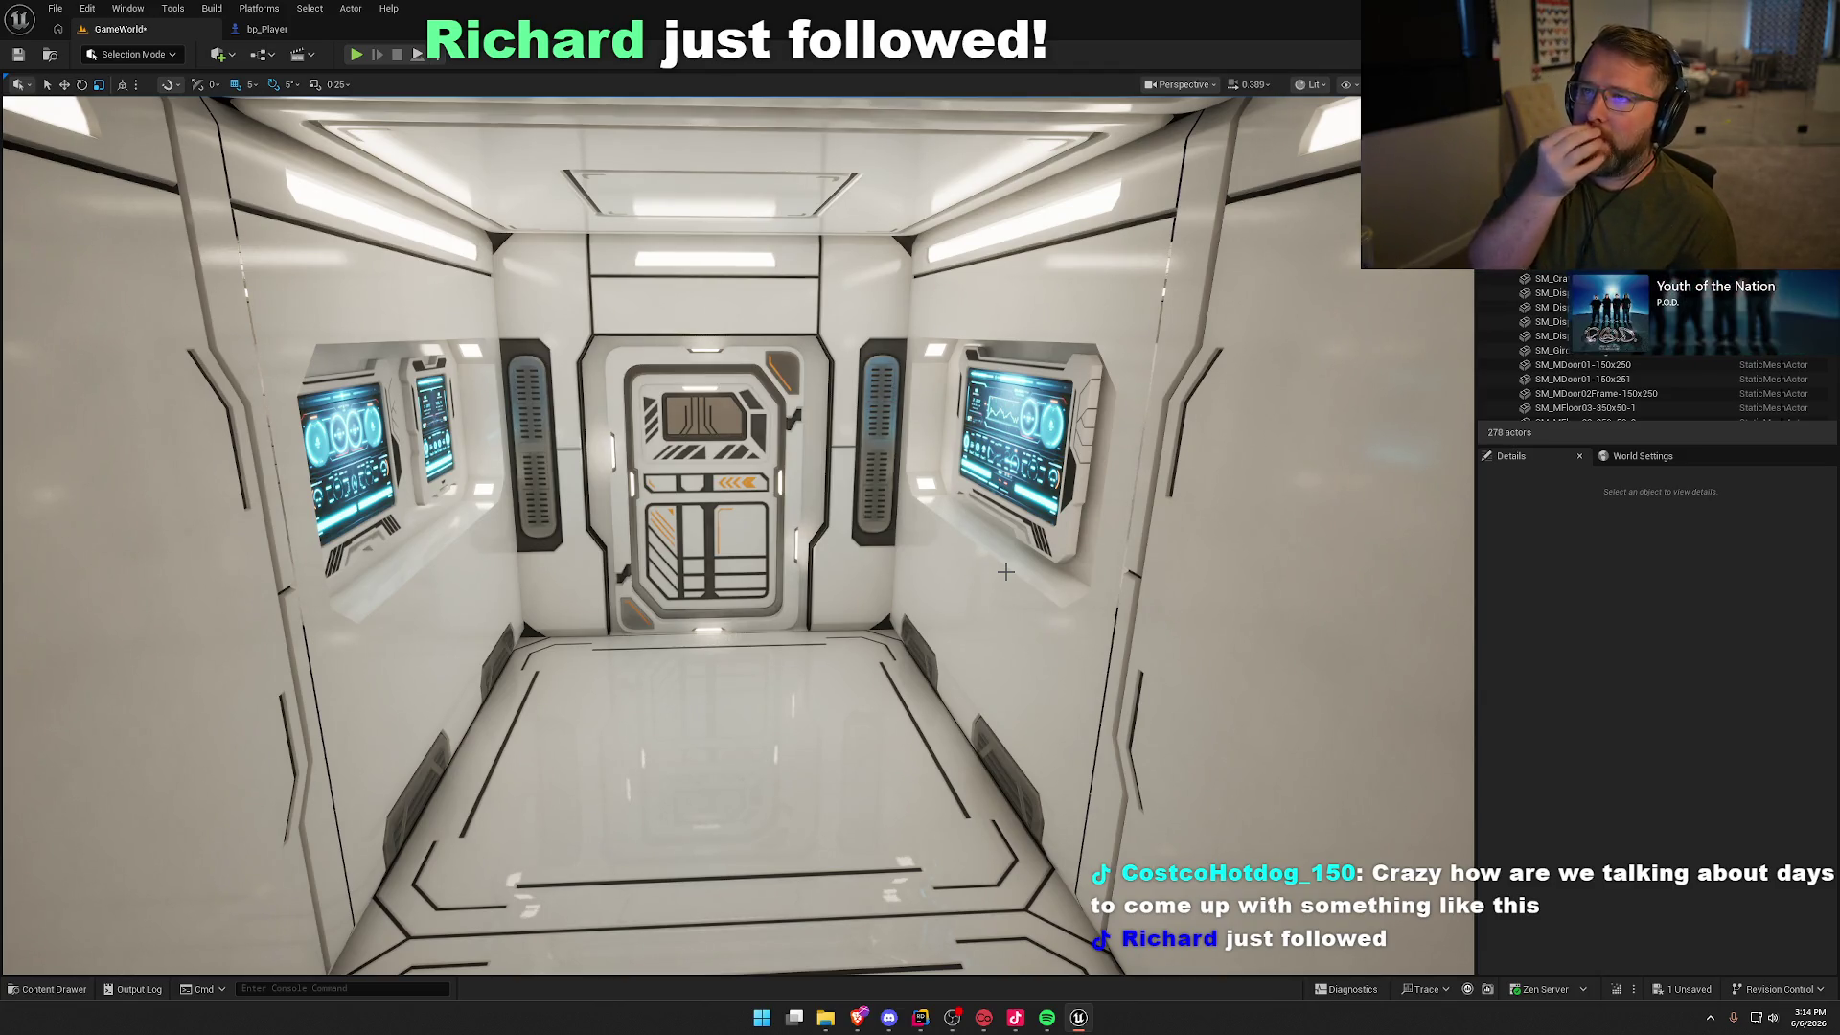
Step: Swap the corridor ceiling mesh through SM_MCeiling02-350x350 variants -3, -4, -2, keeping the final one
mouse_move(966, 621)
mouse_down()
mouse_move(926, 632)
mouse_move(901, 613)
mouse_move(917, 586)
mouse_move(922, 640)
mouse_move(988, 625)
mouse_move(974, 648)
mouse_up()
click(796, 292)
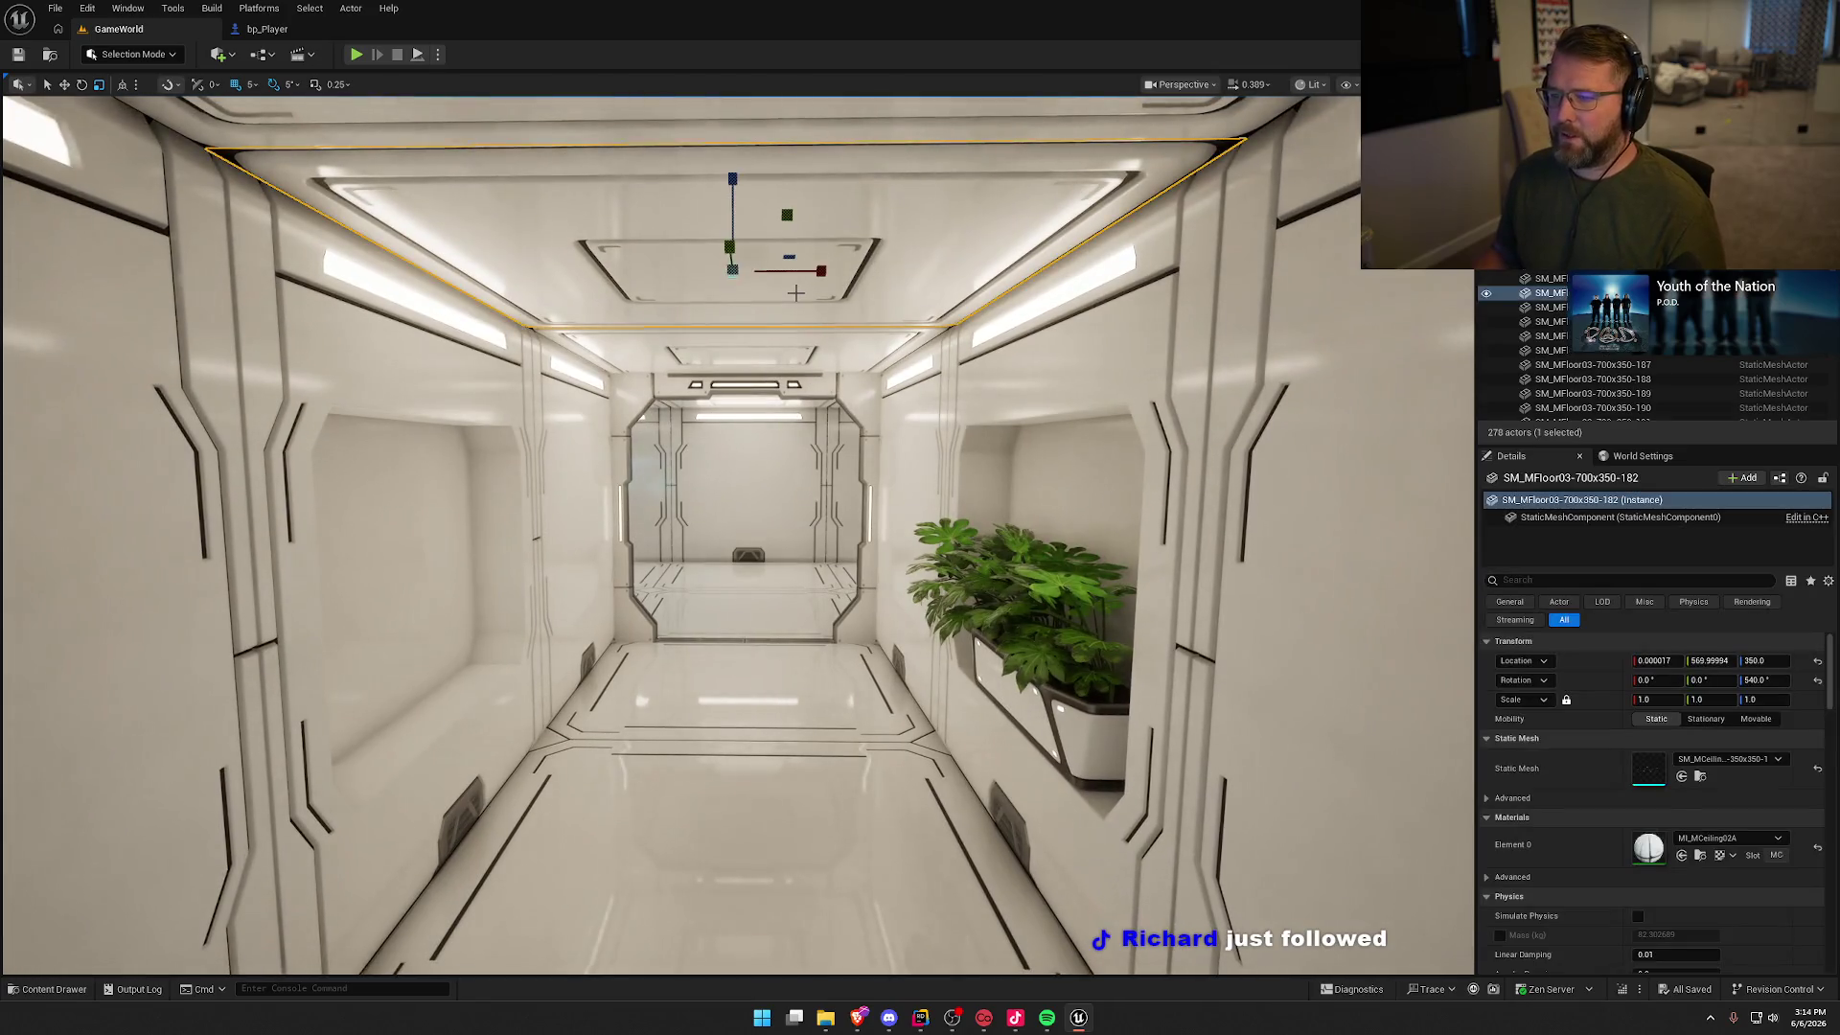
drag(996, 561, 997, 598)
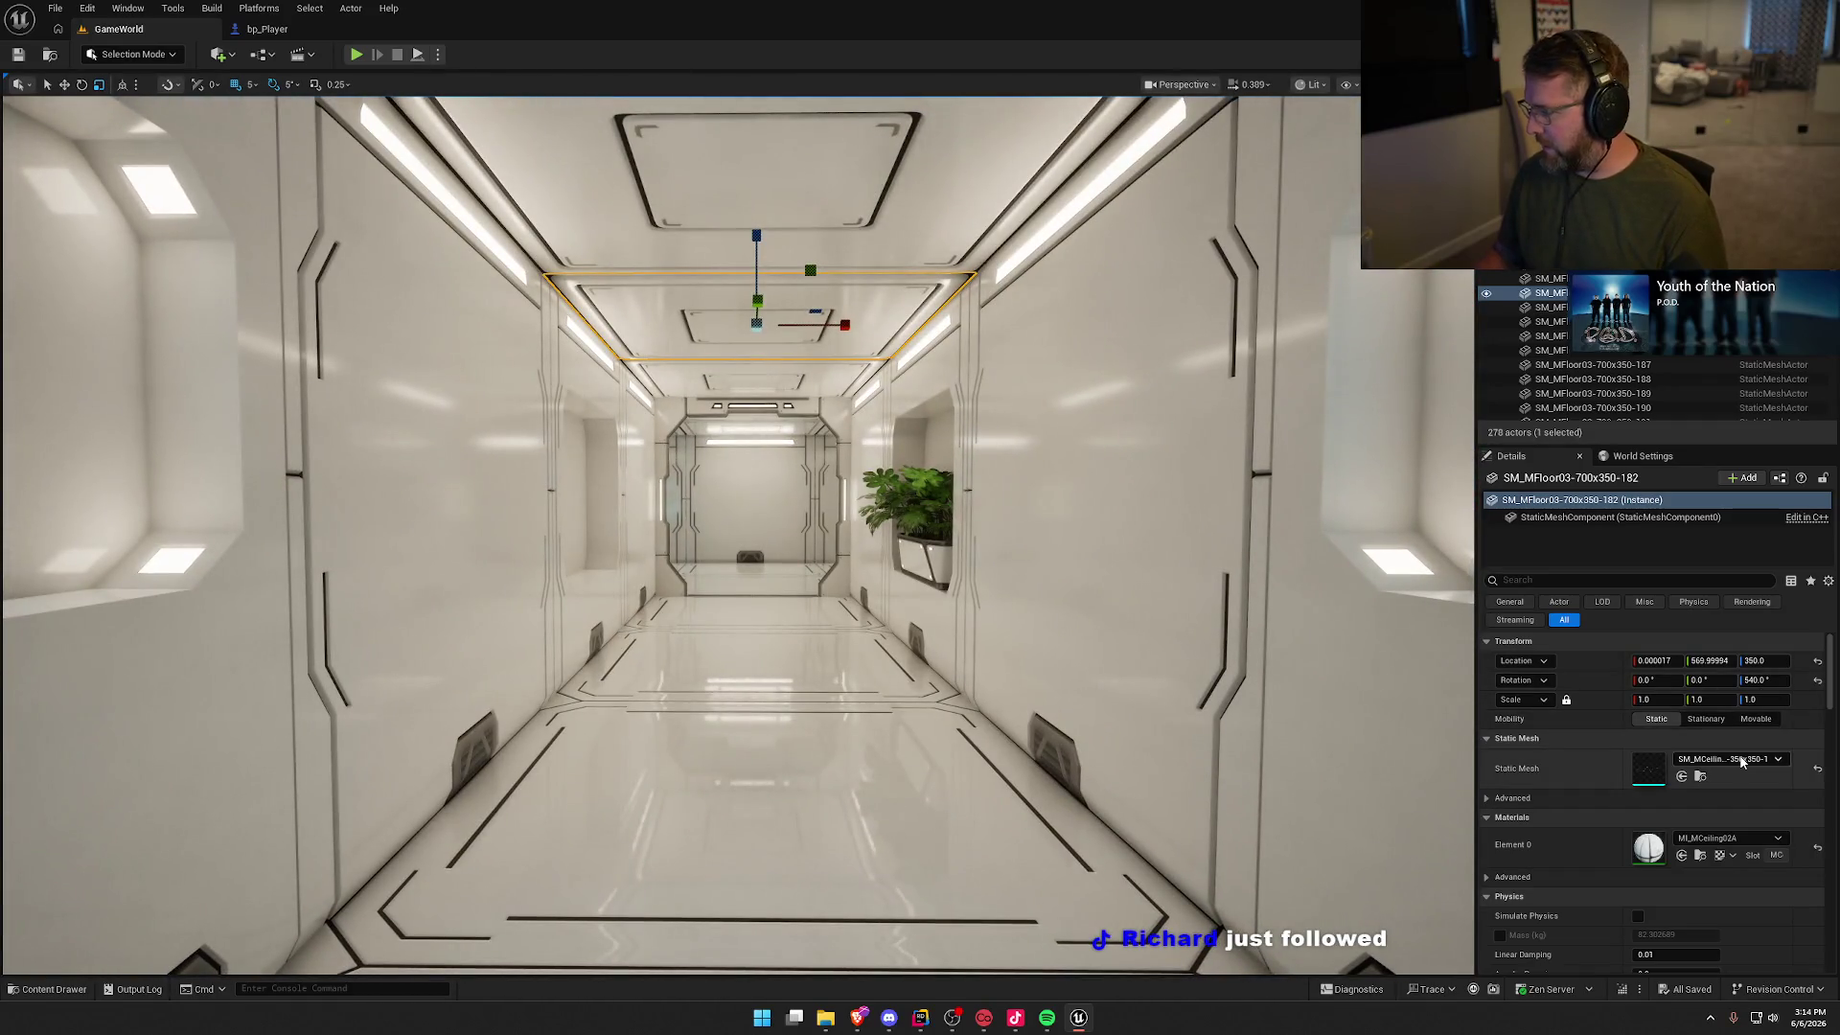
click(1730, 759)
click(1734, 635)
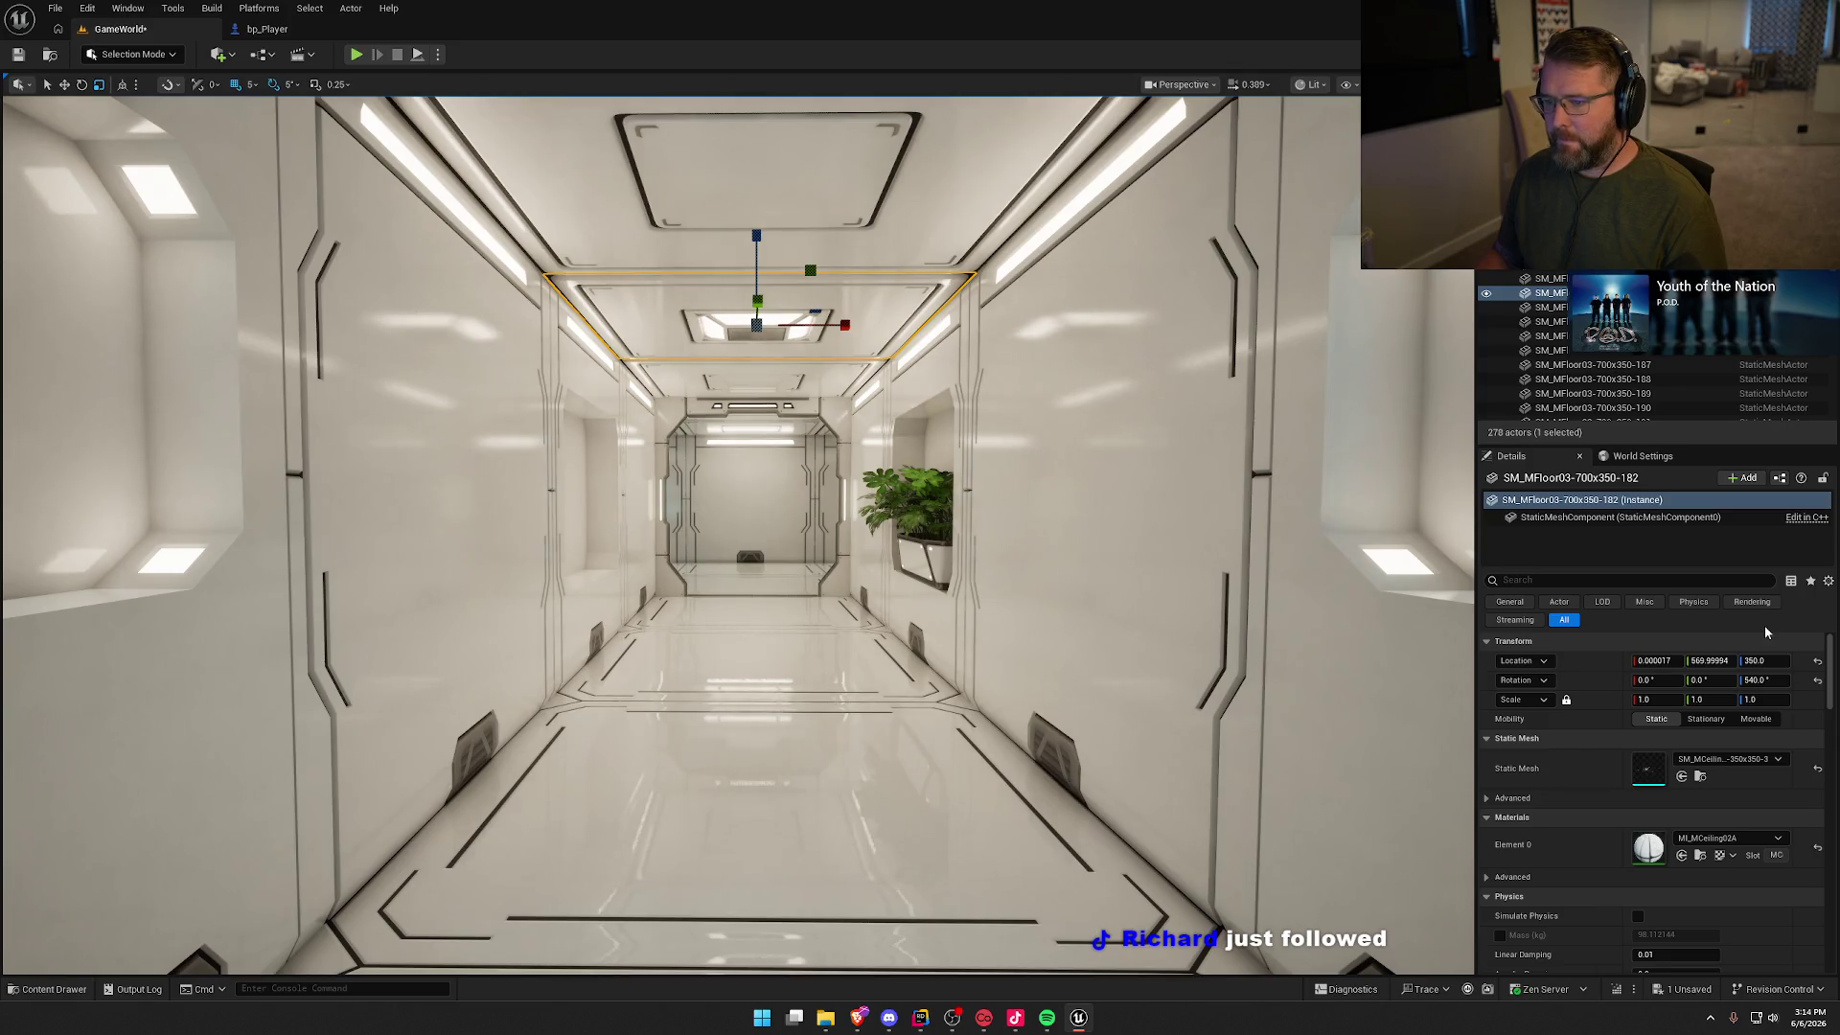
click(1729, 759)
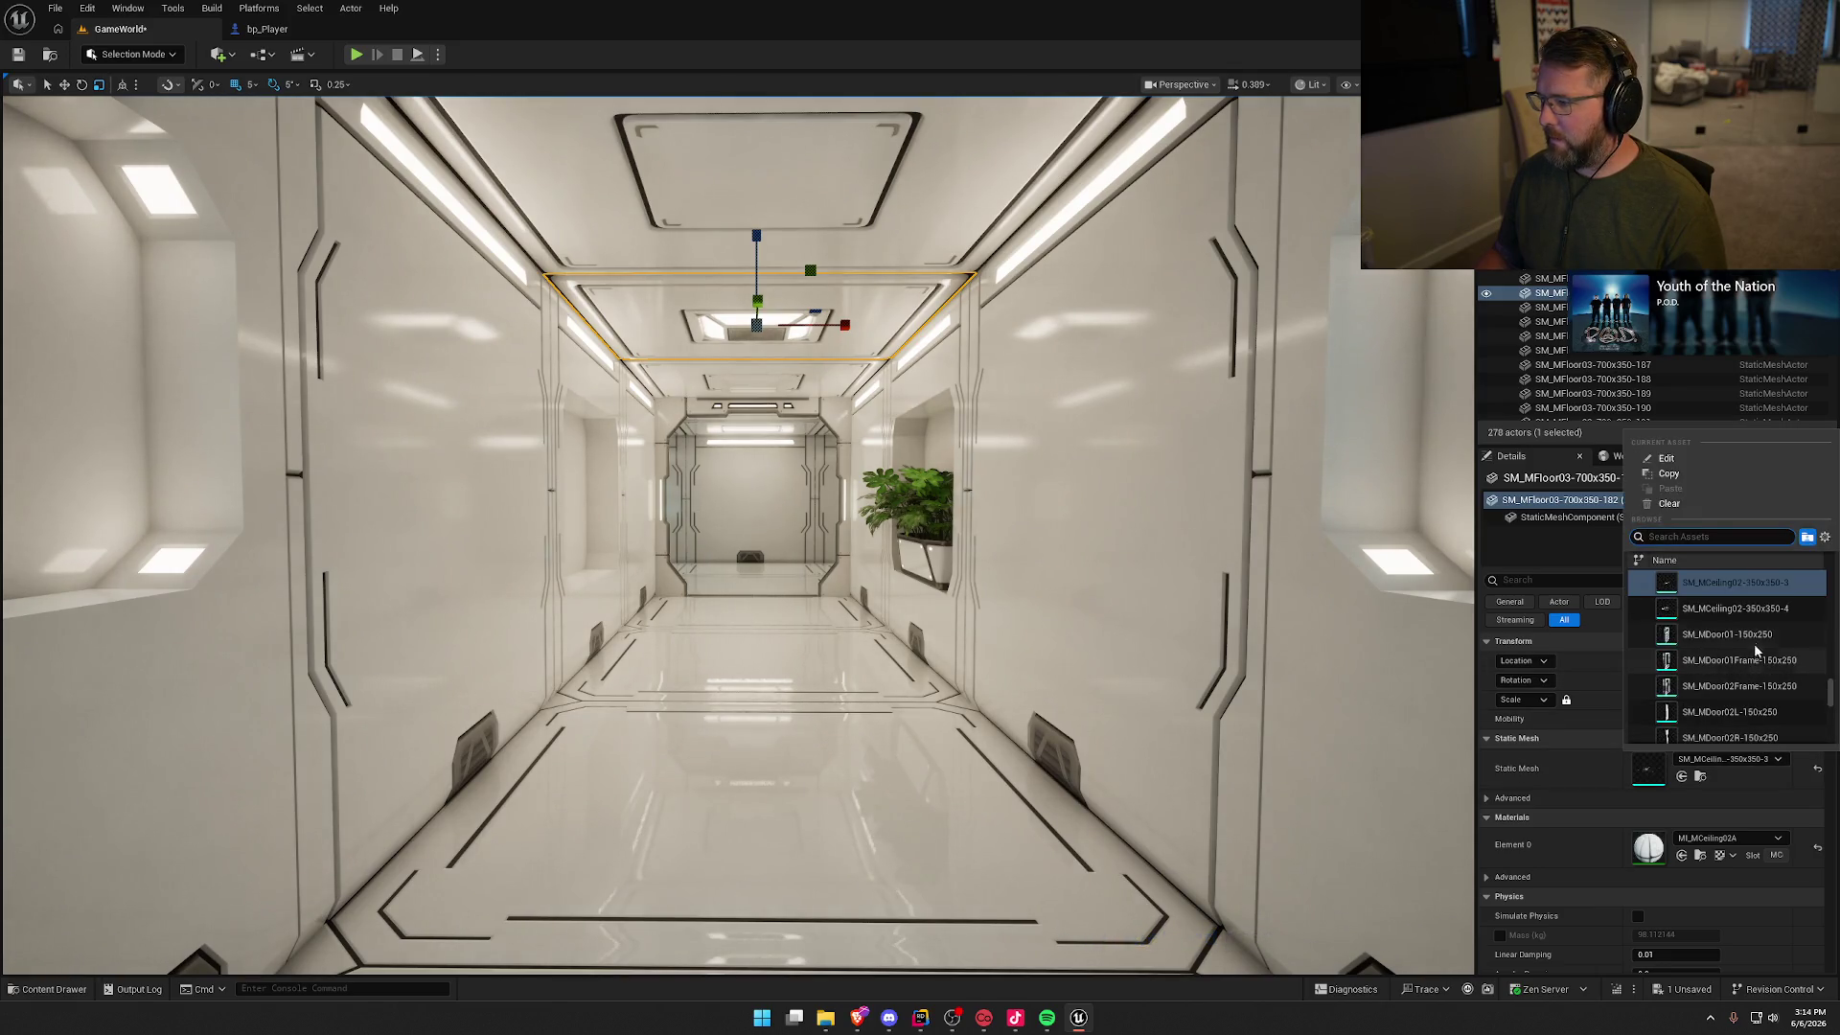
click(1758, 611)
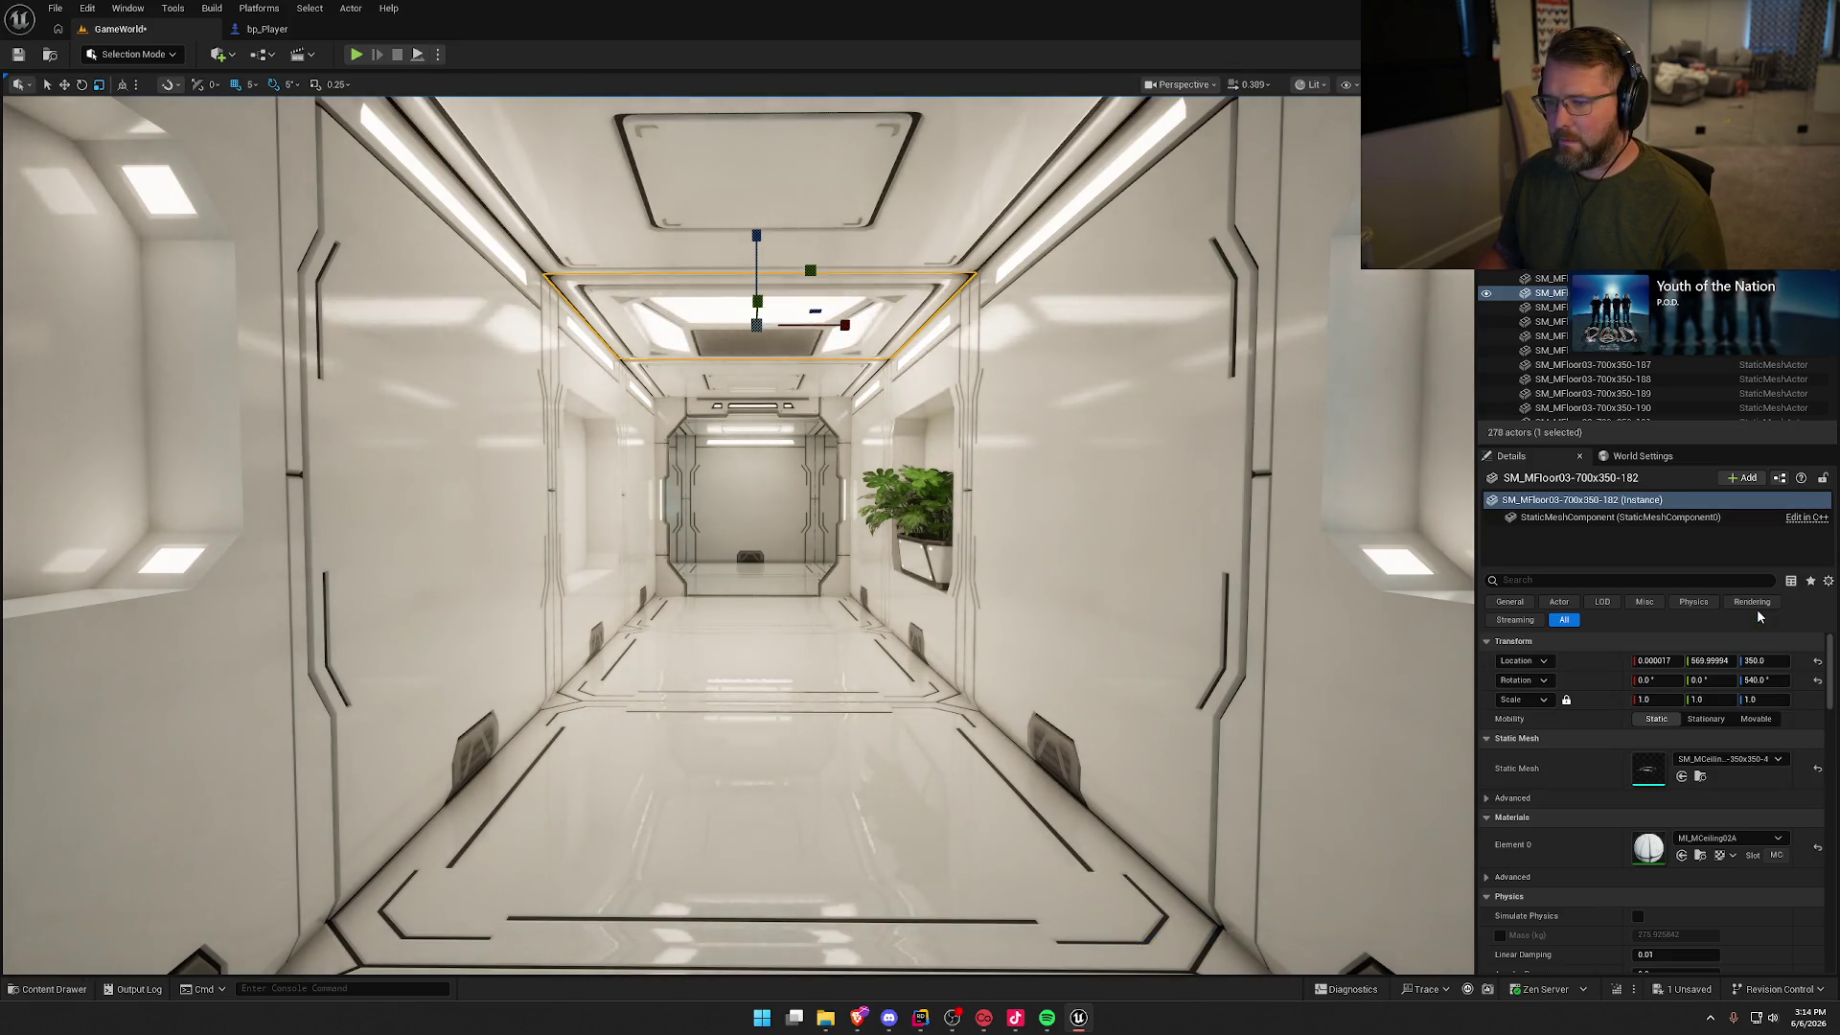
click(1746, 763)
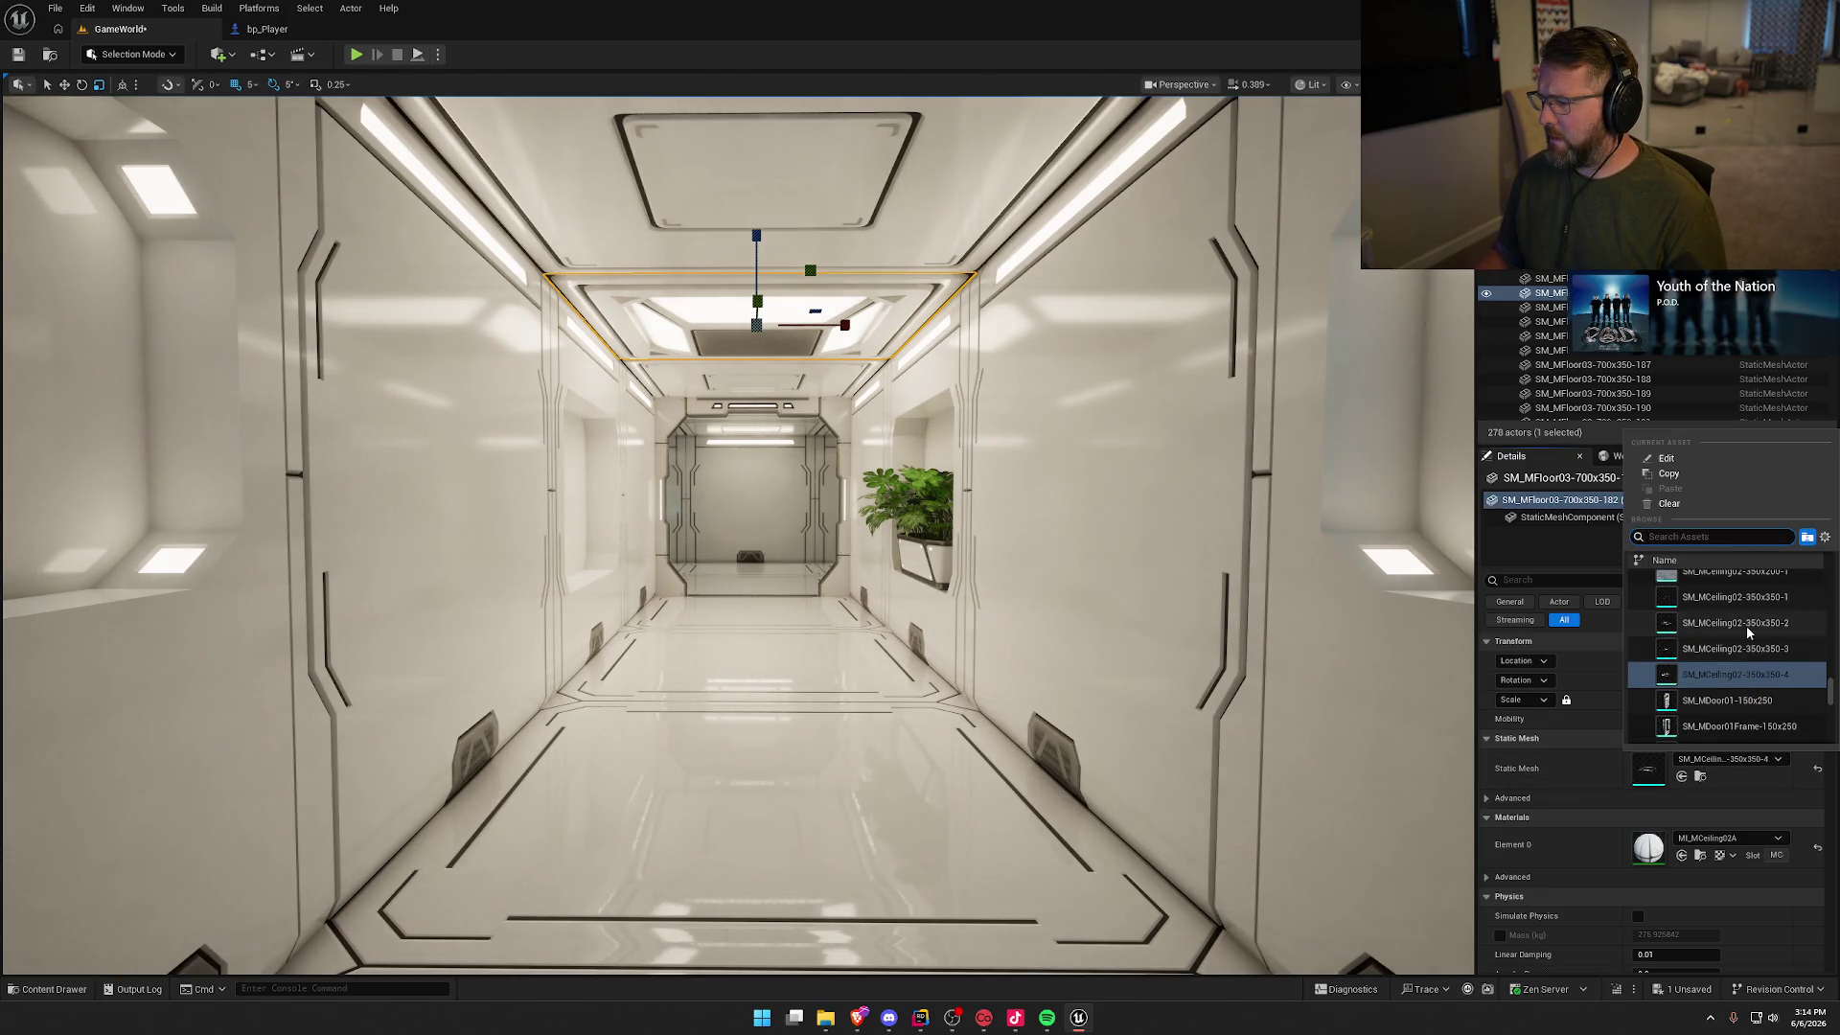
click(1746, 625)
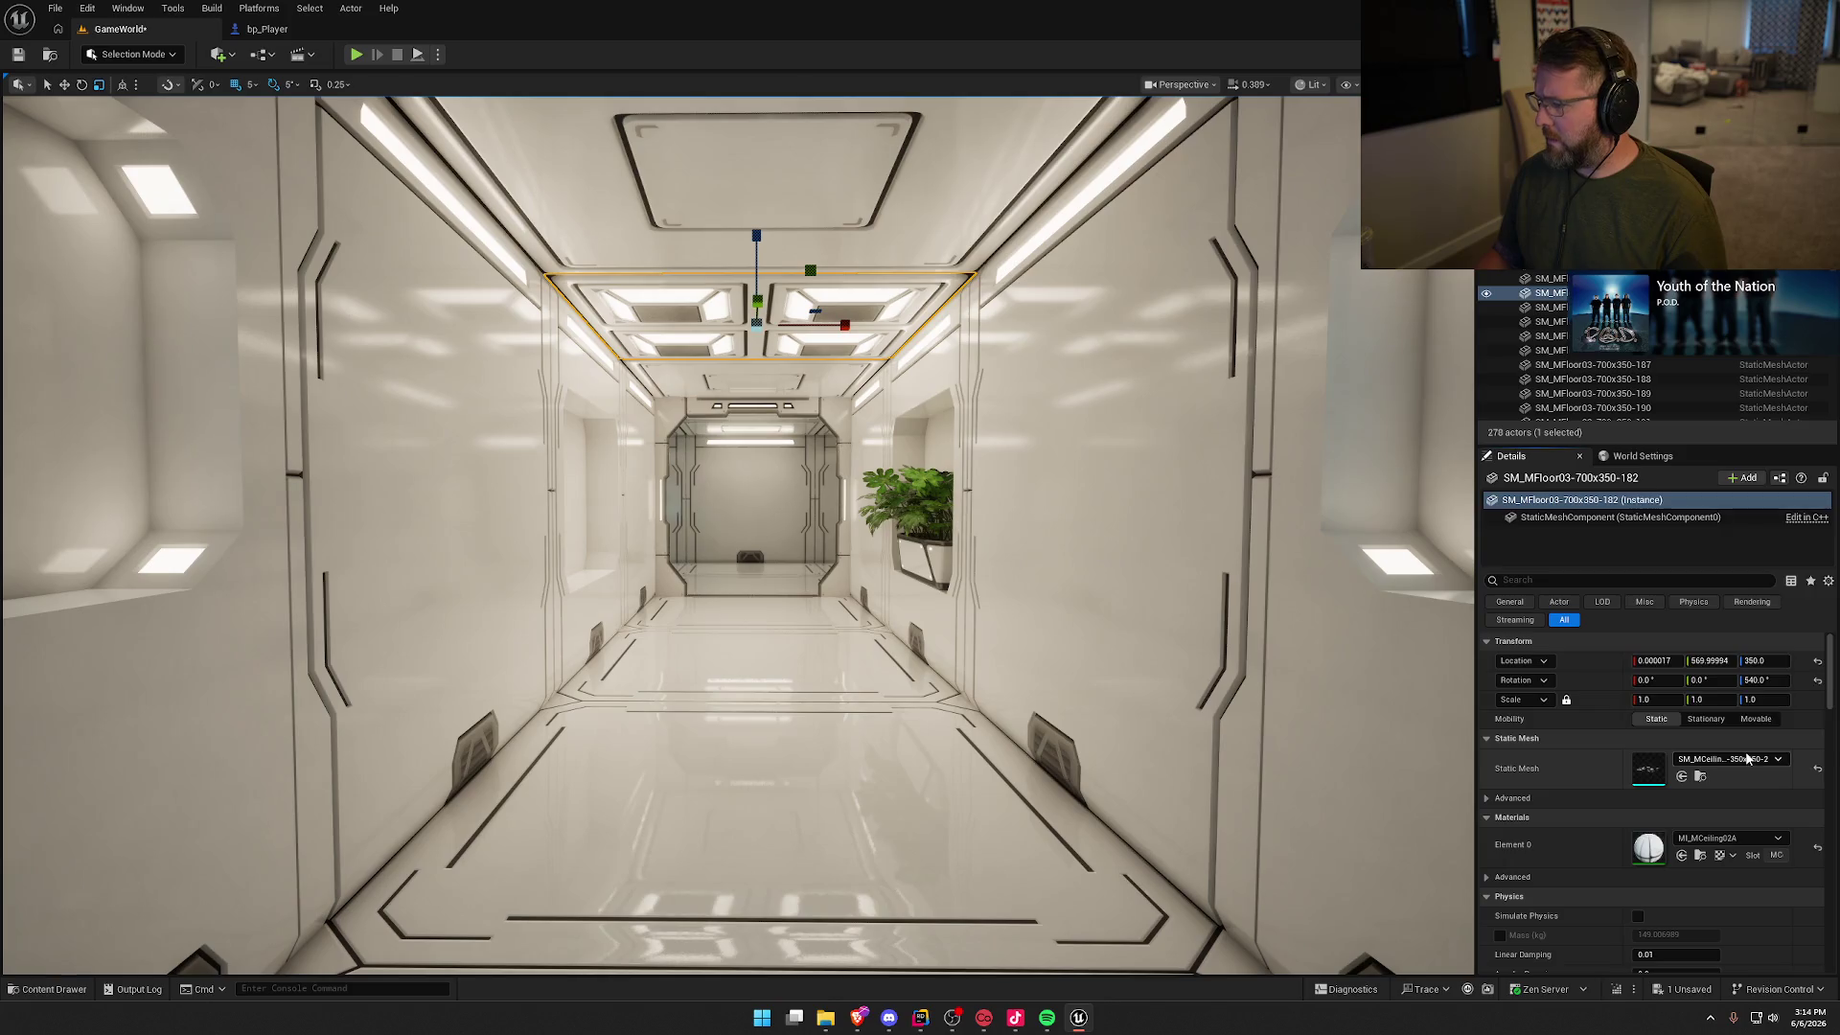
click(1732, 758)
click(1753, 618)
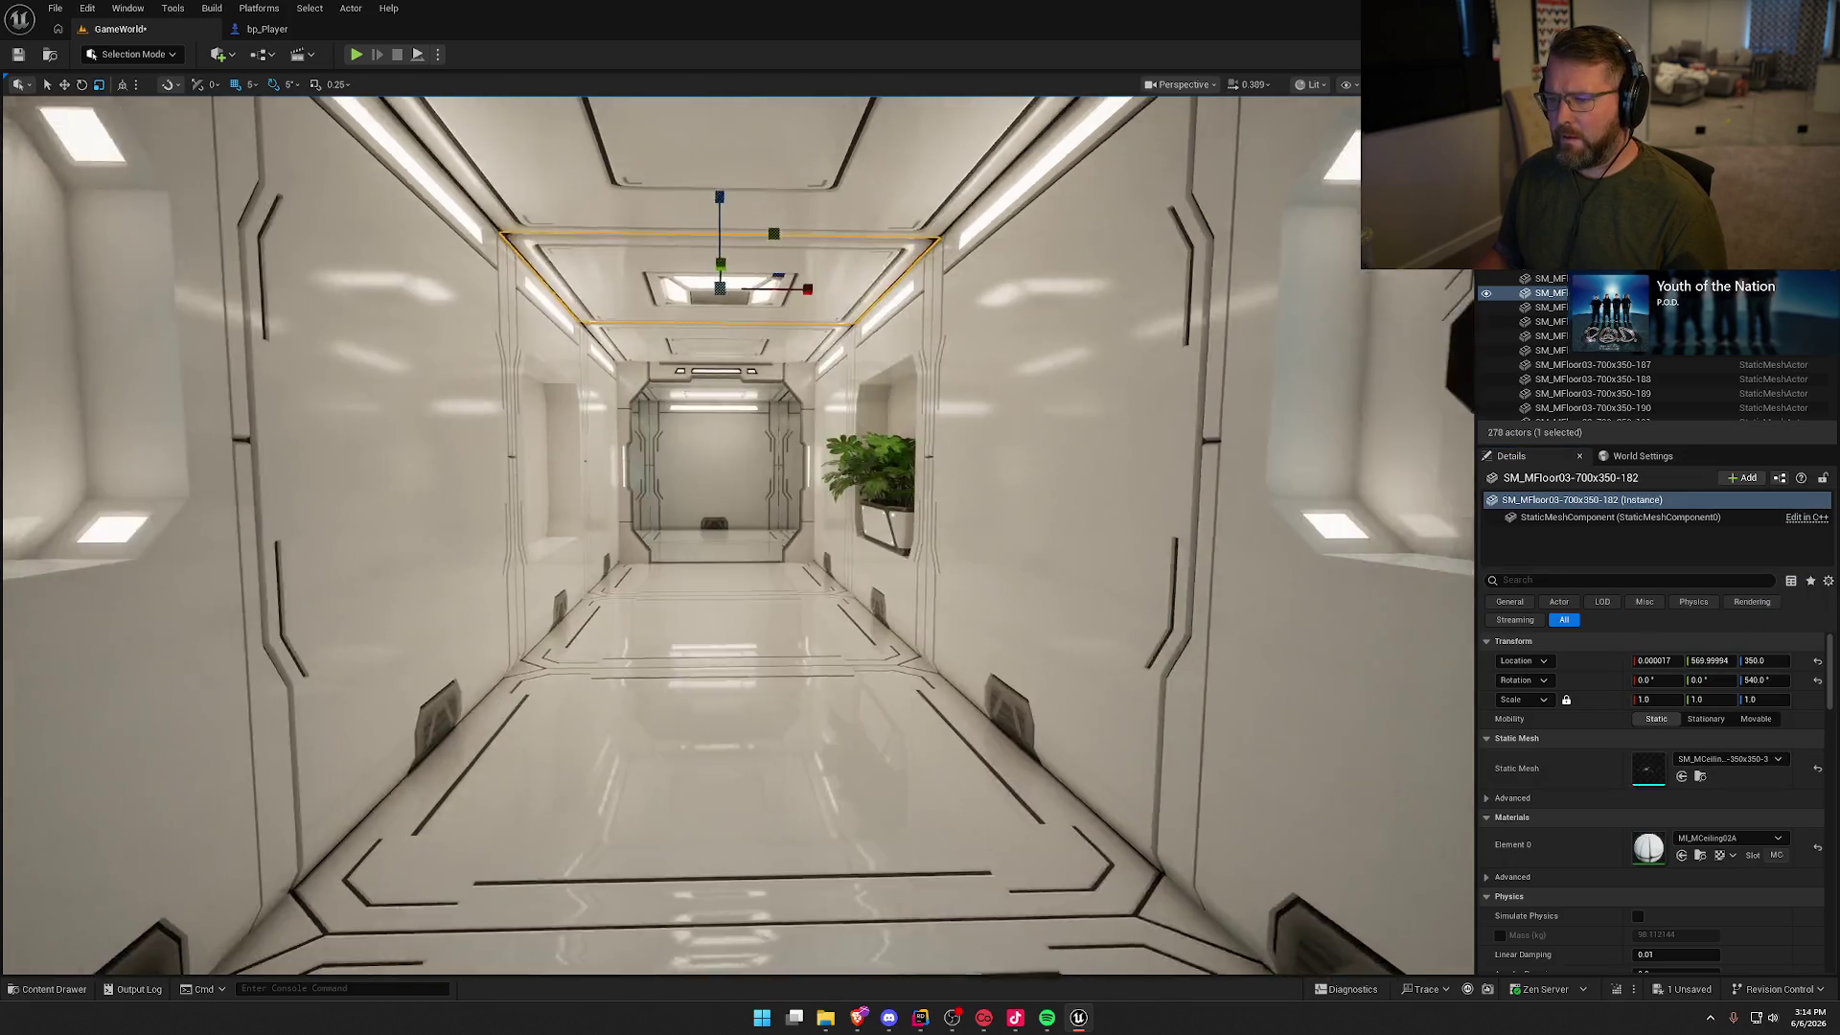
key(Escape)
key(w)
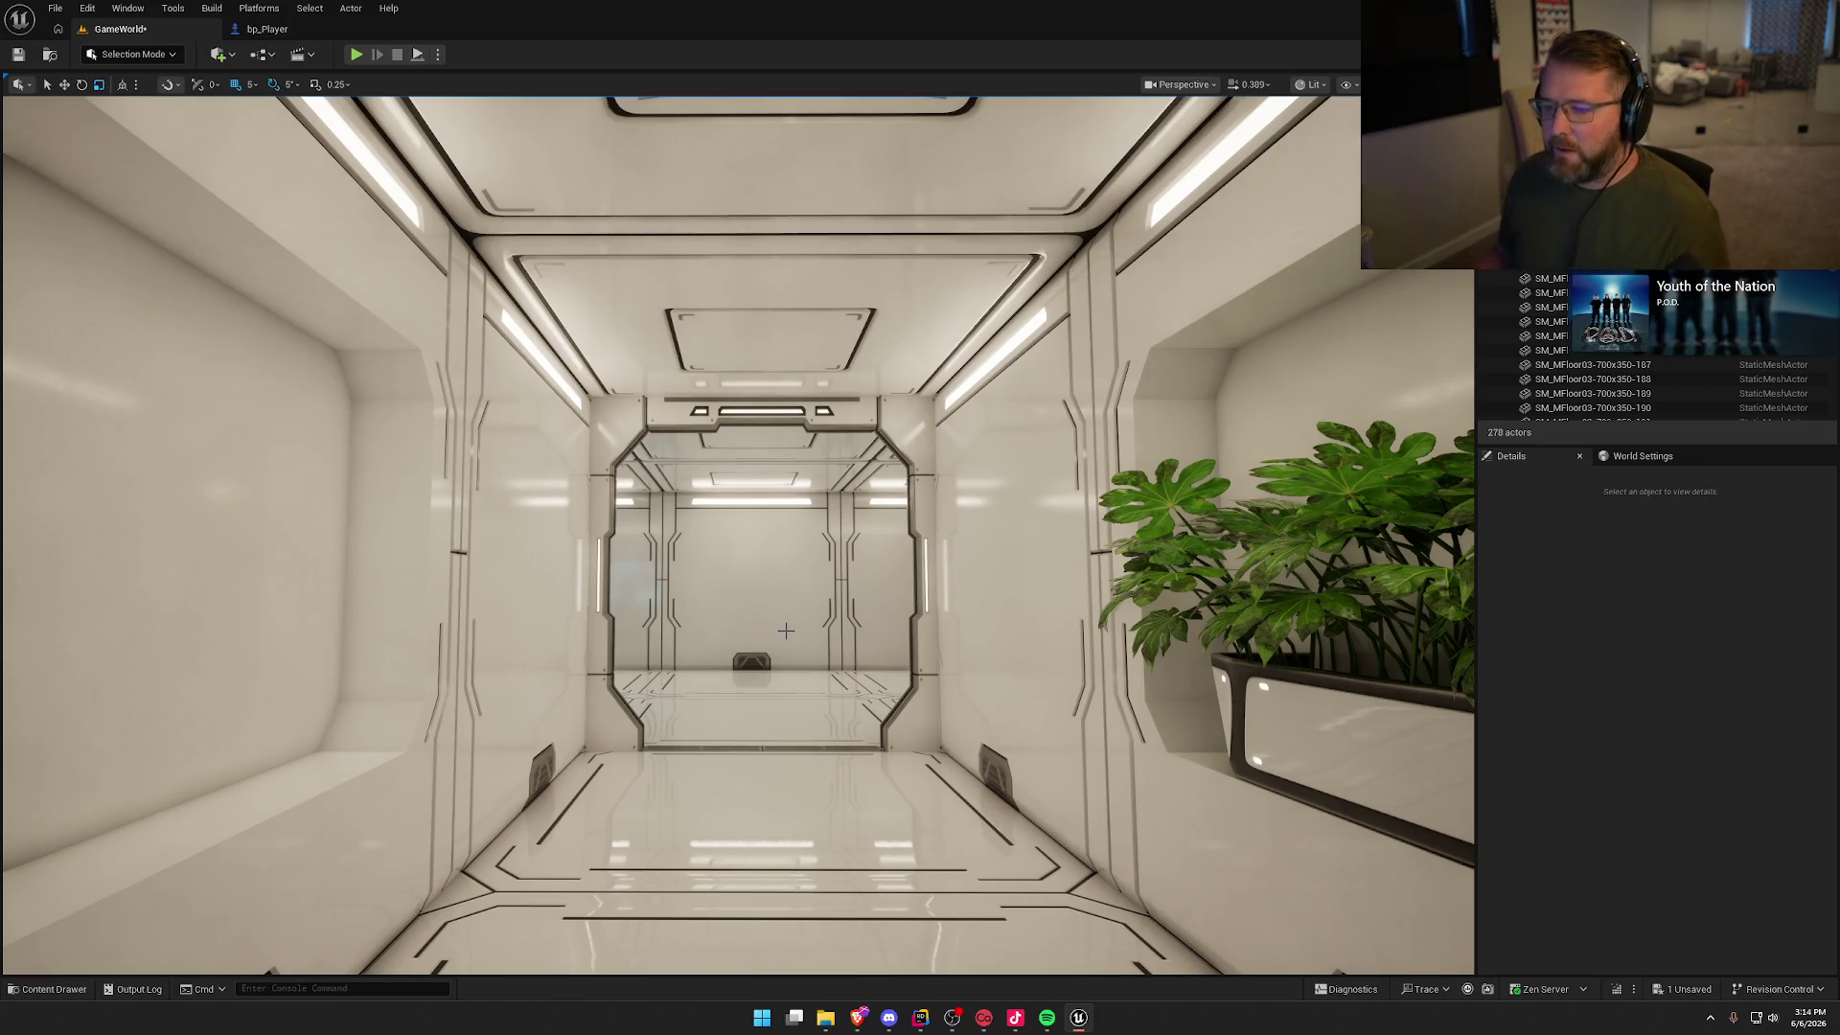
key(w)
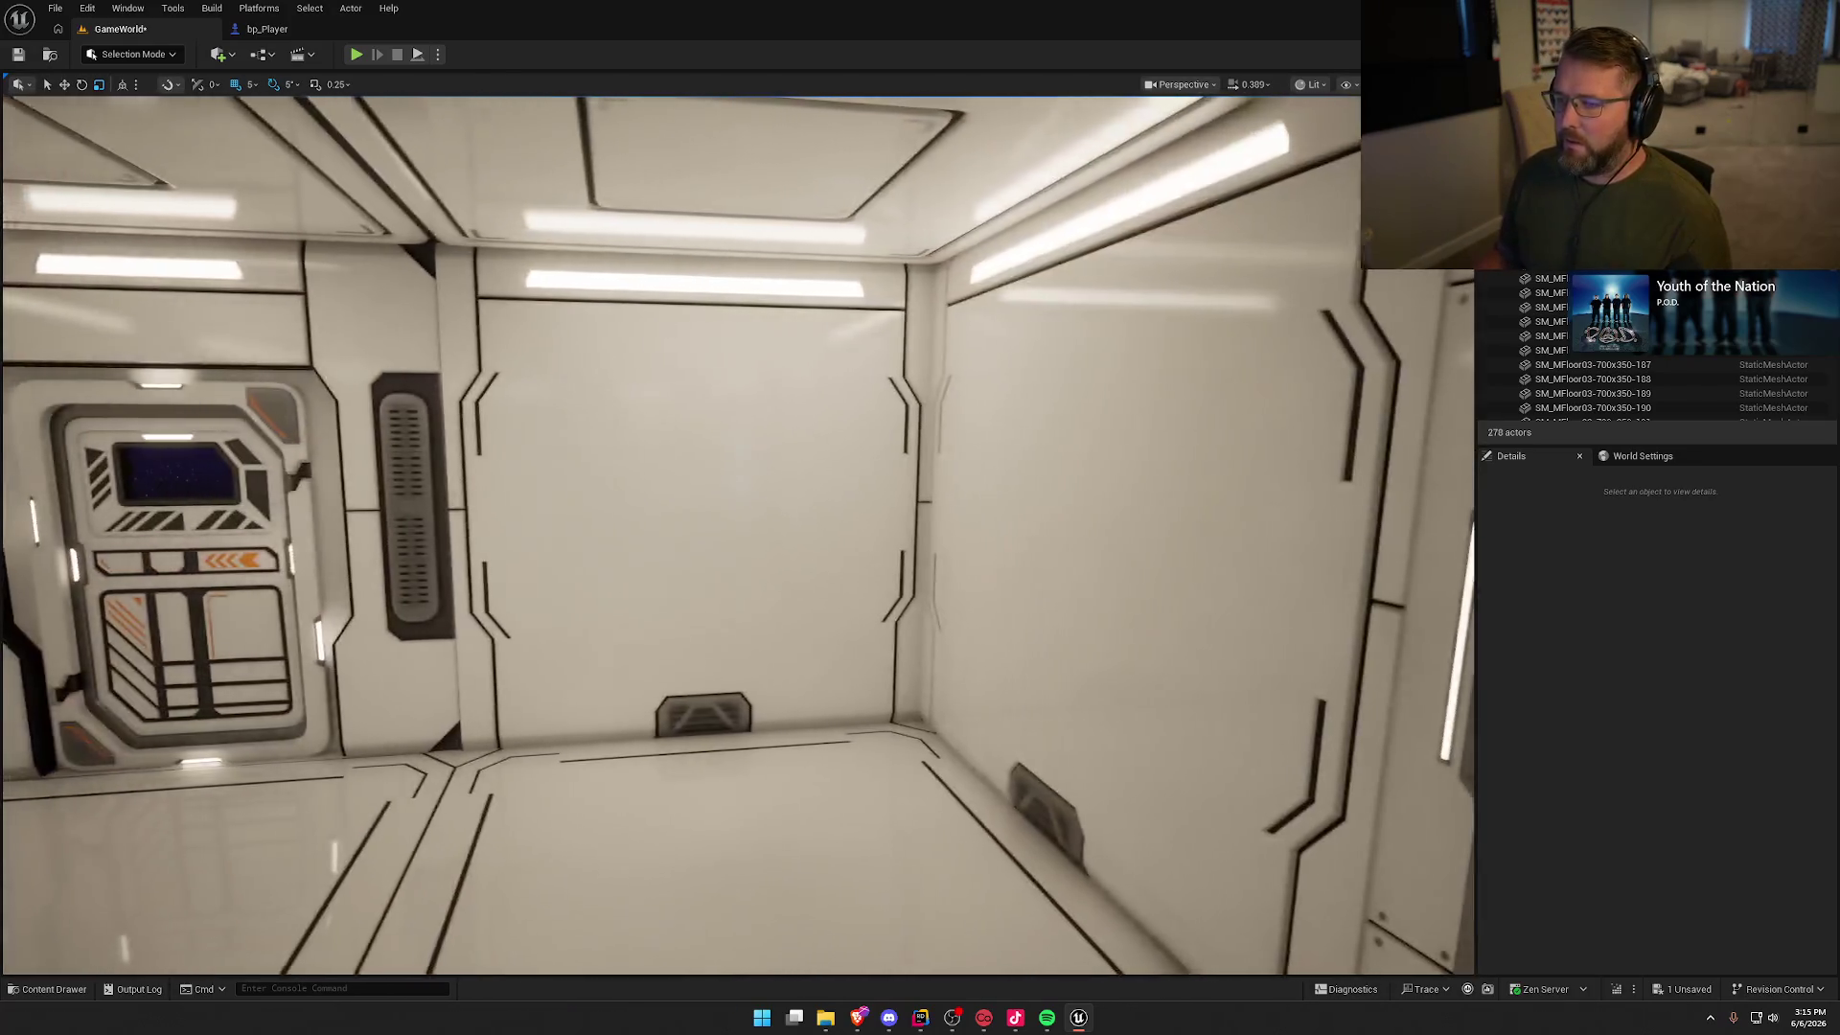
key(w)
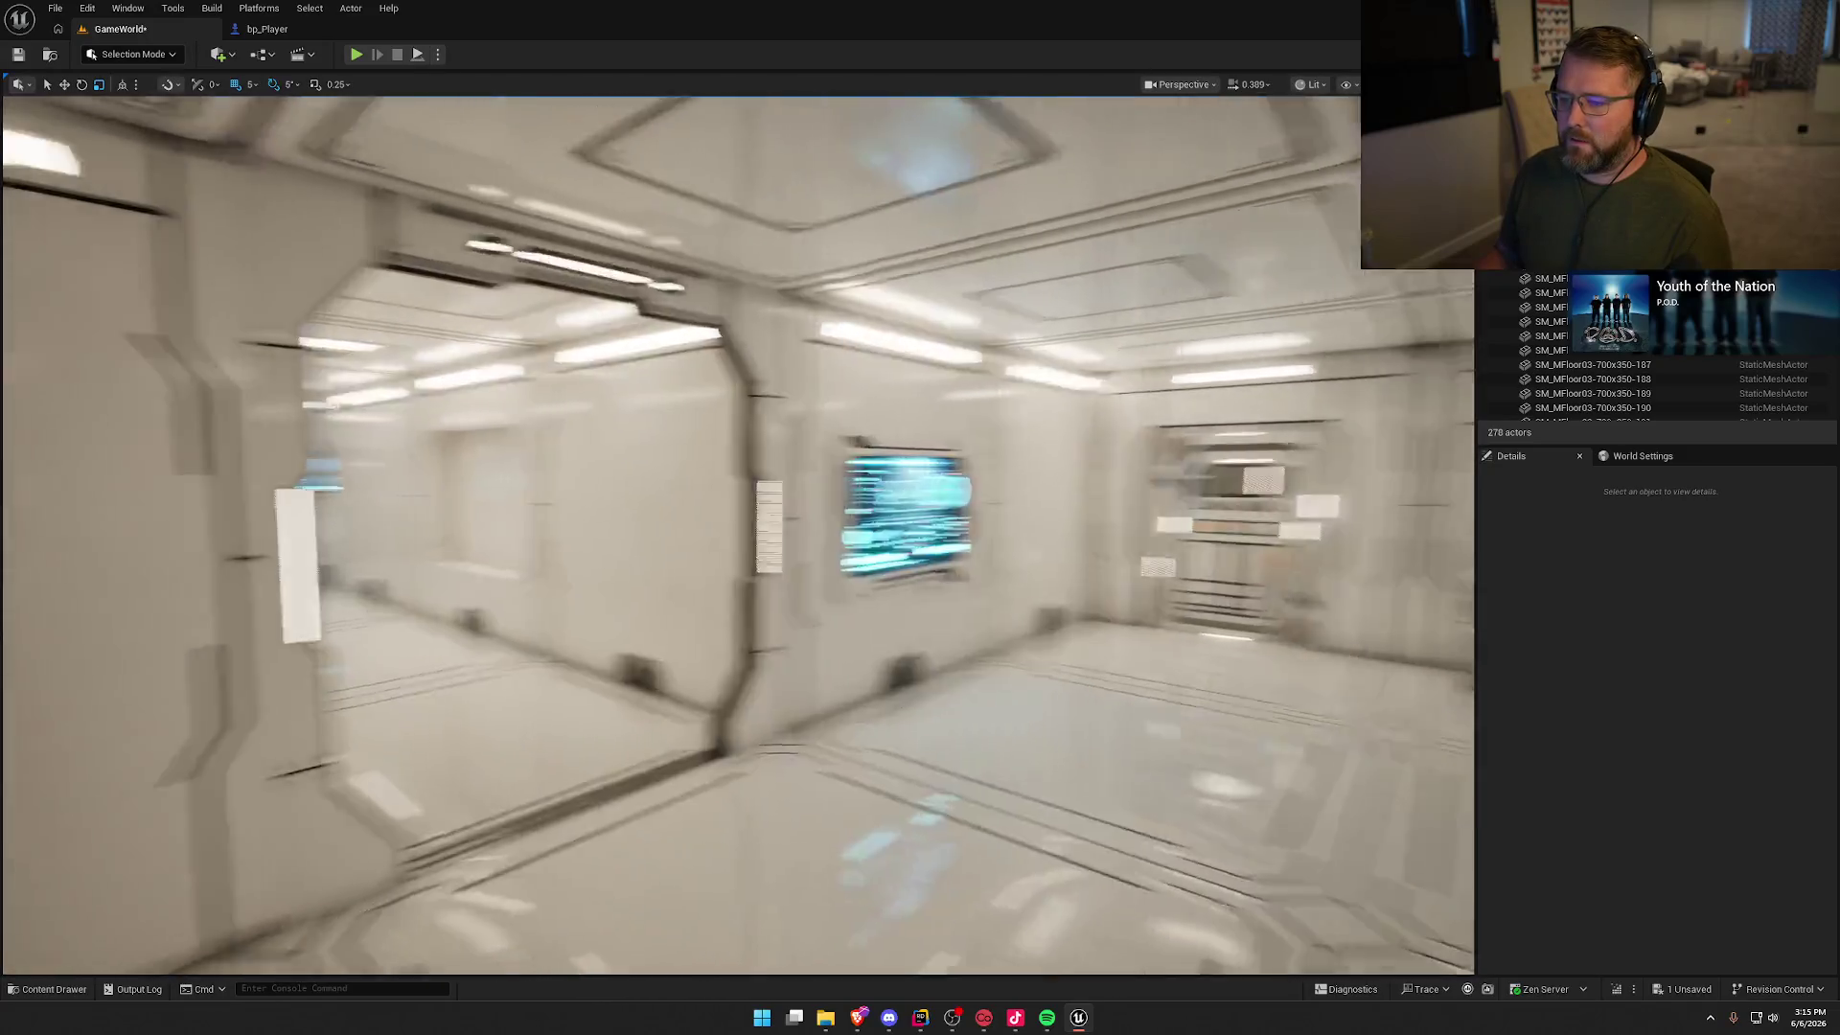
key(w)
key(w)
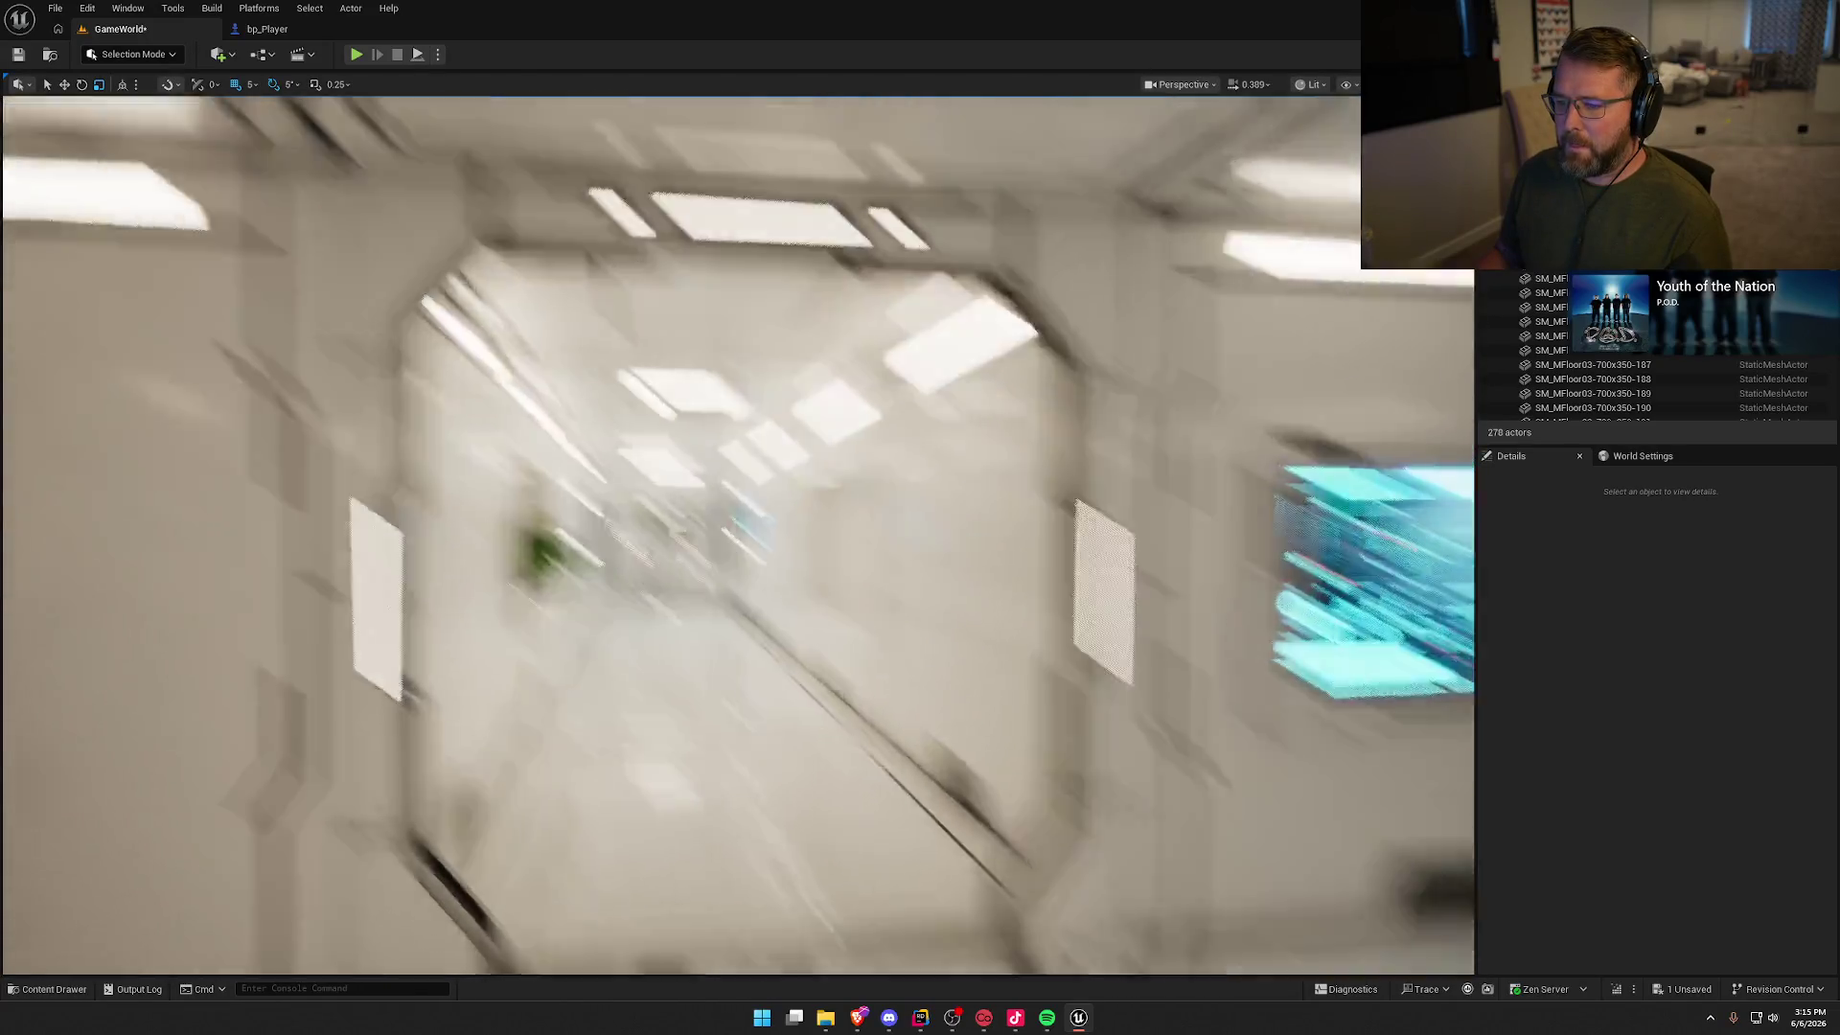
key(w)
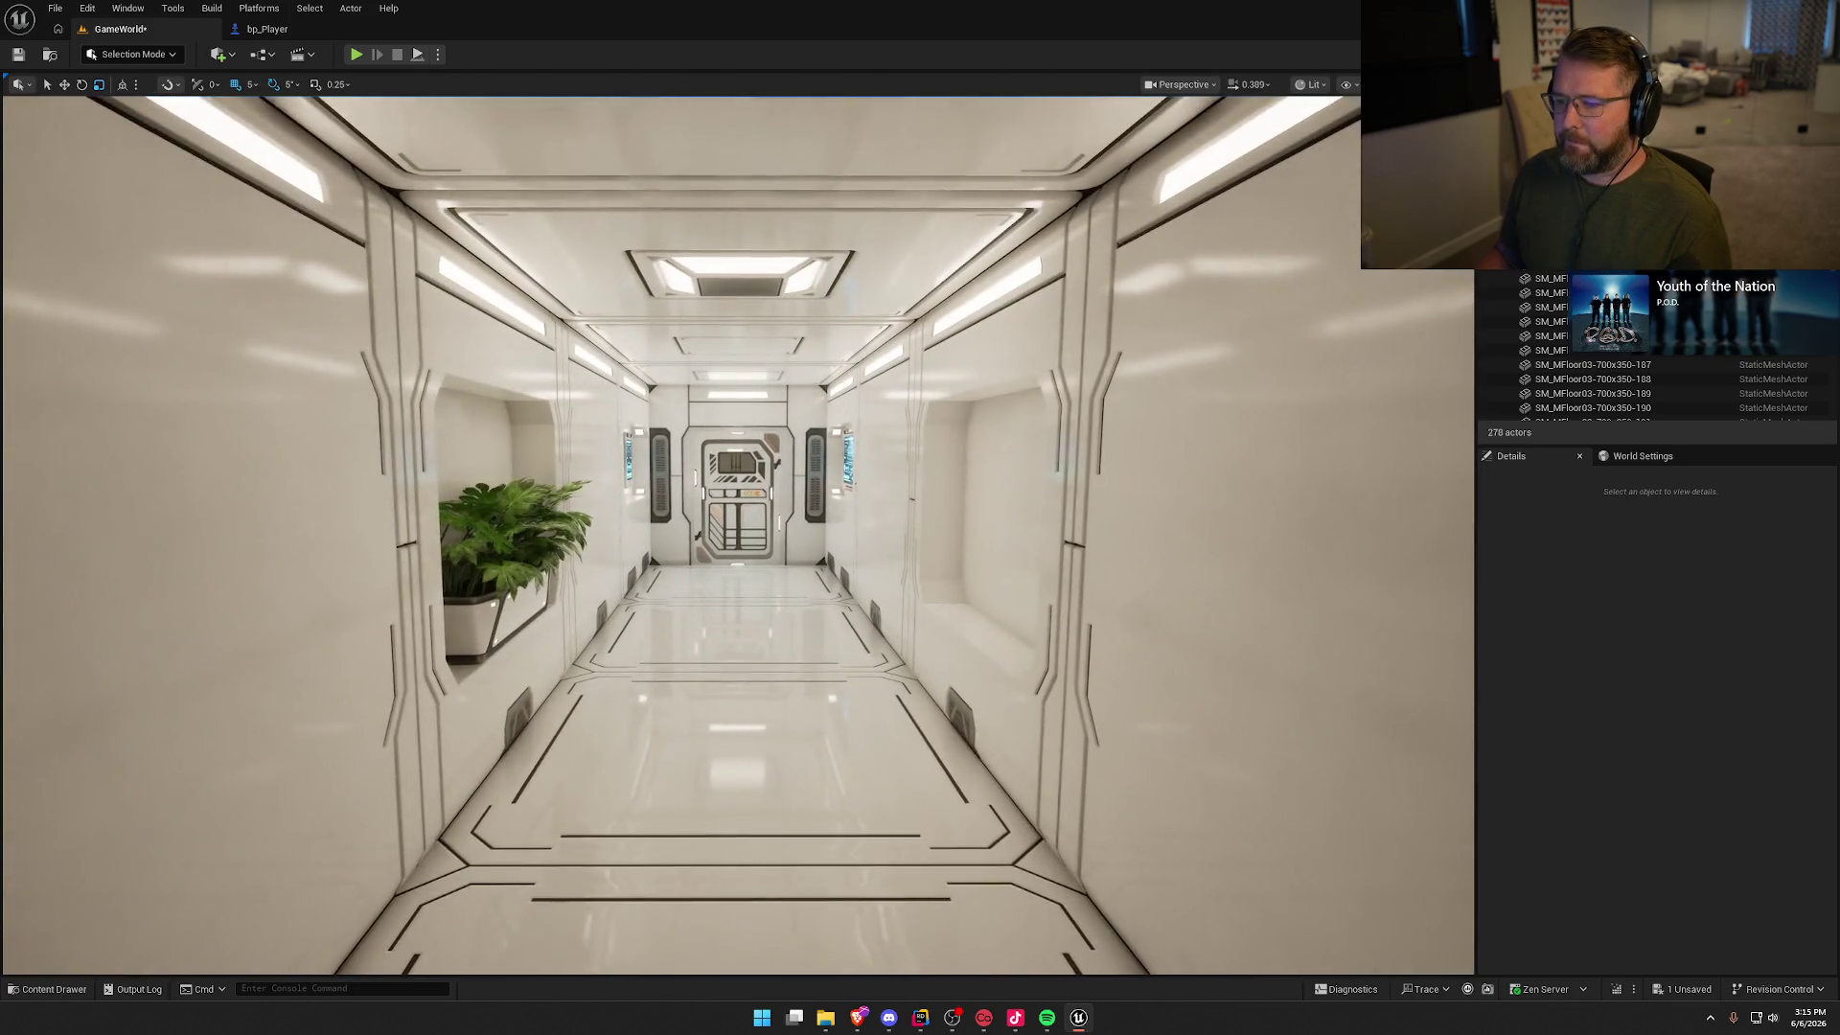
key(w)
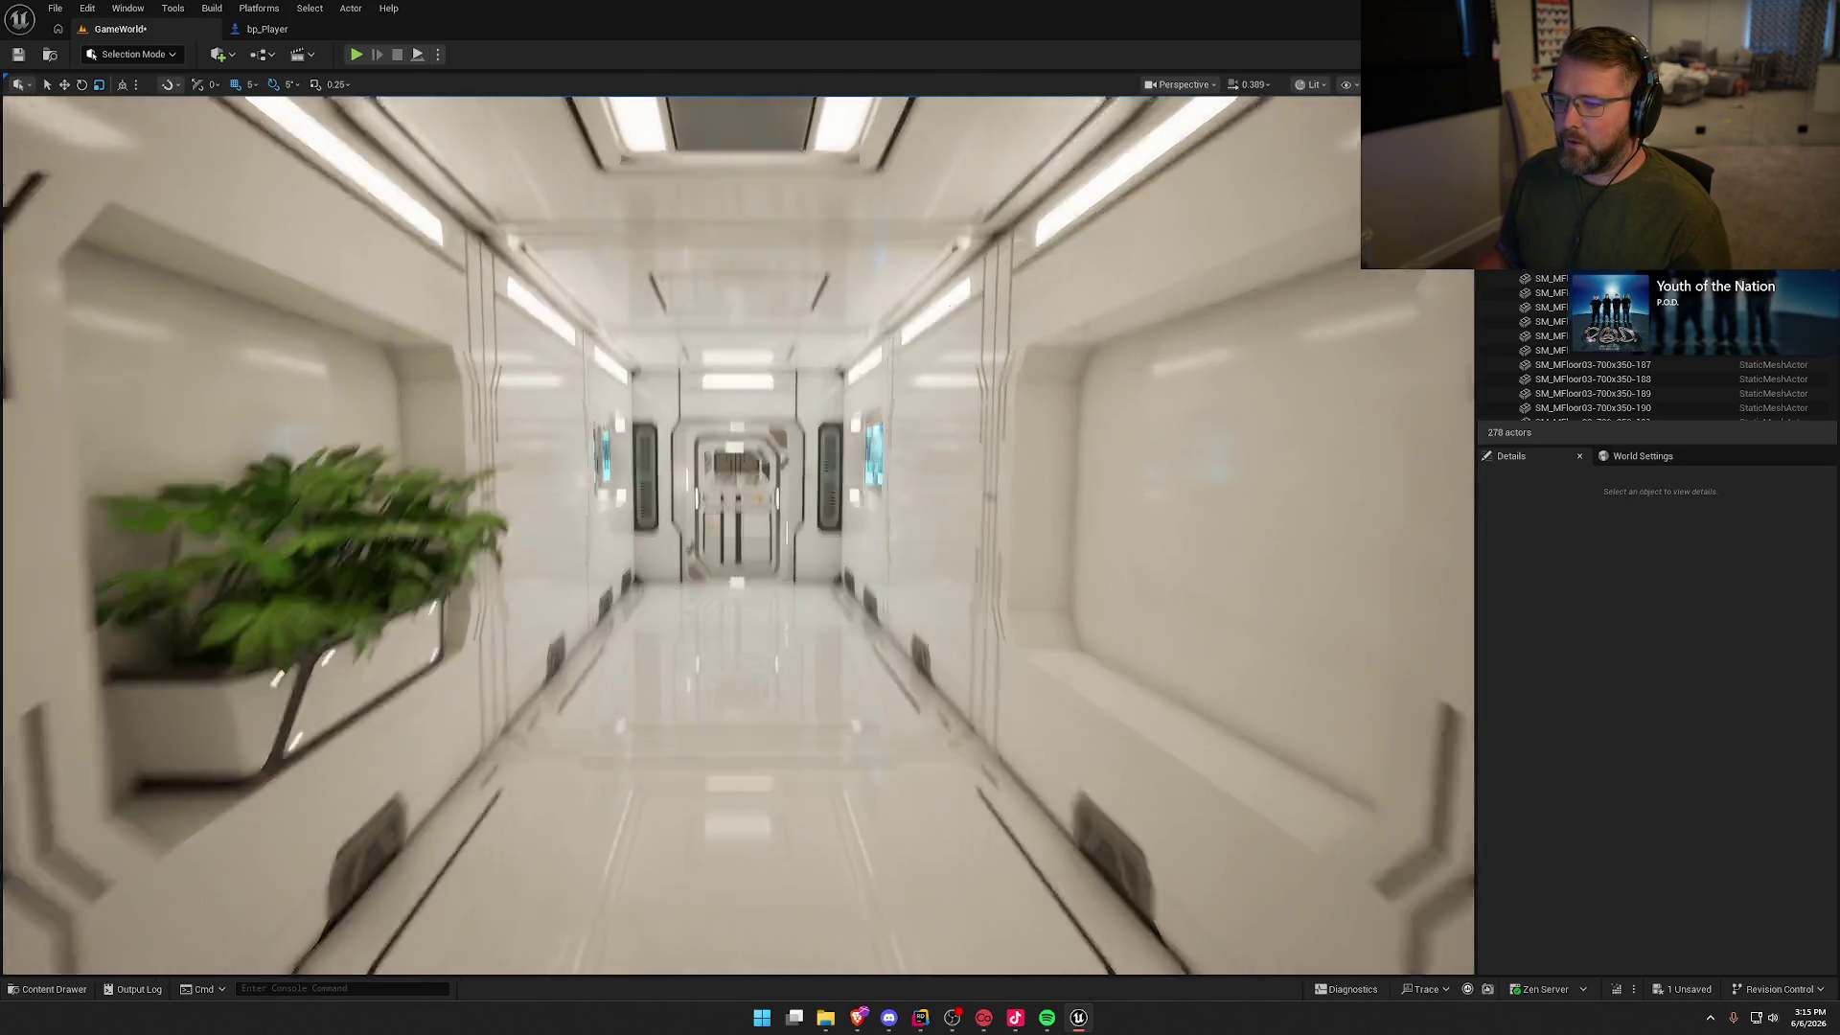
key(w)
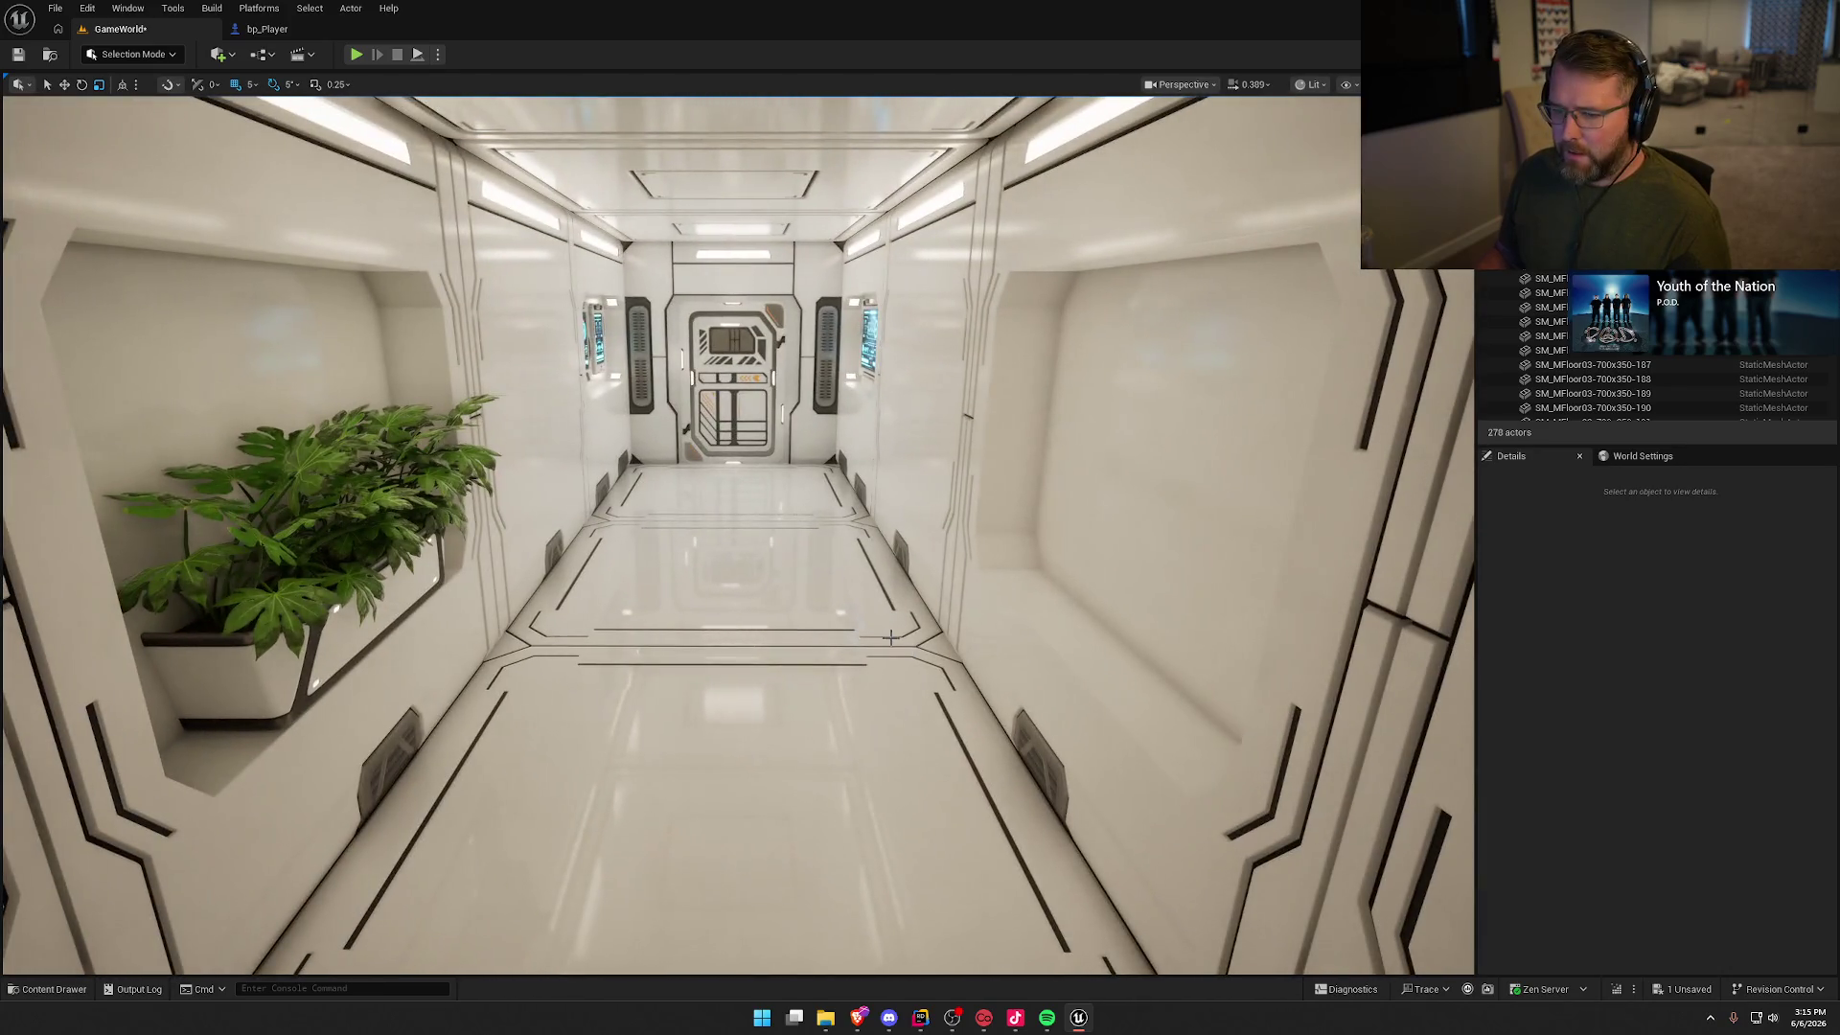
click(360, 618)
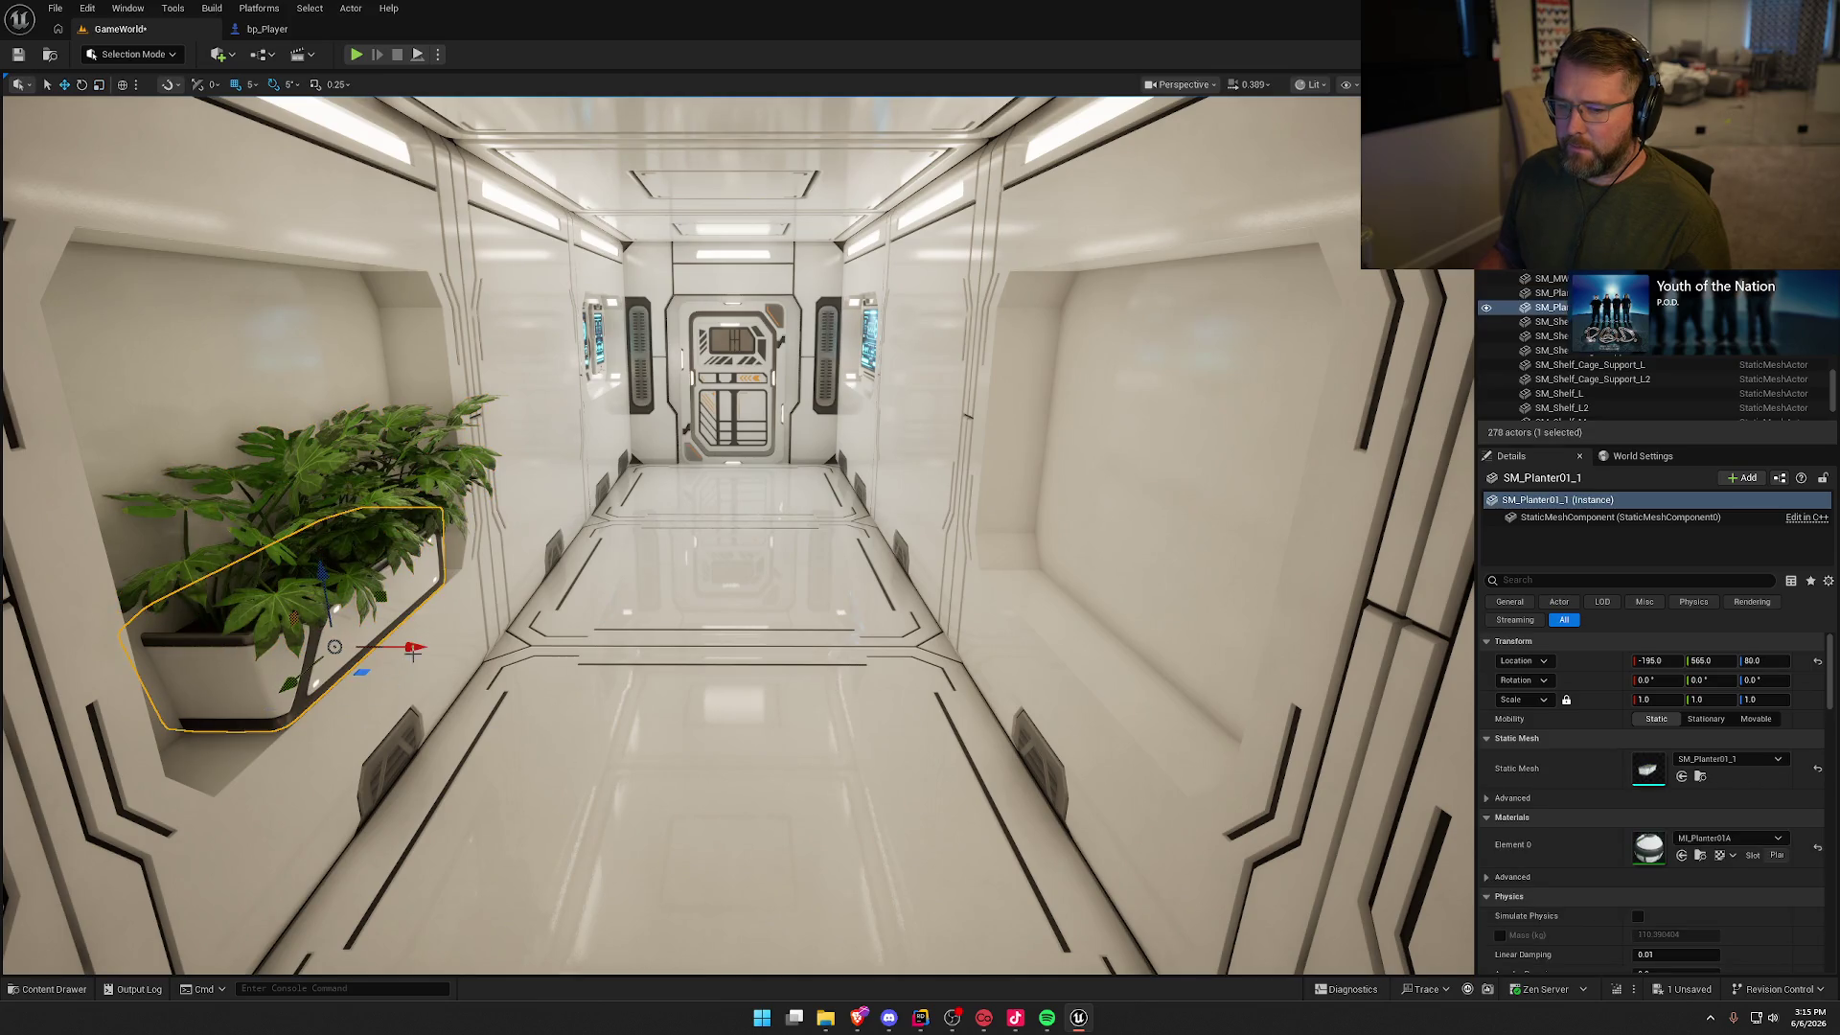
Step: Duplicate the planter to the right wall, narrow it to about 0.63 X, and paste a plant in
drag(416, 647, 863, 653)
key(ctrl+z)
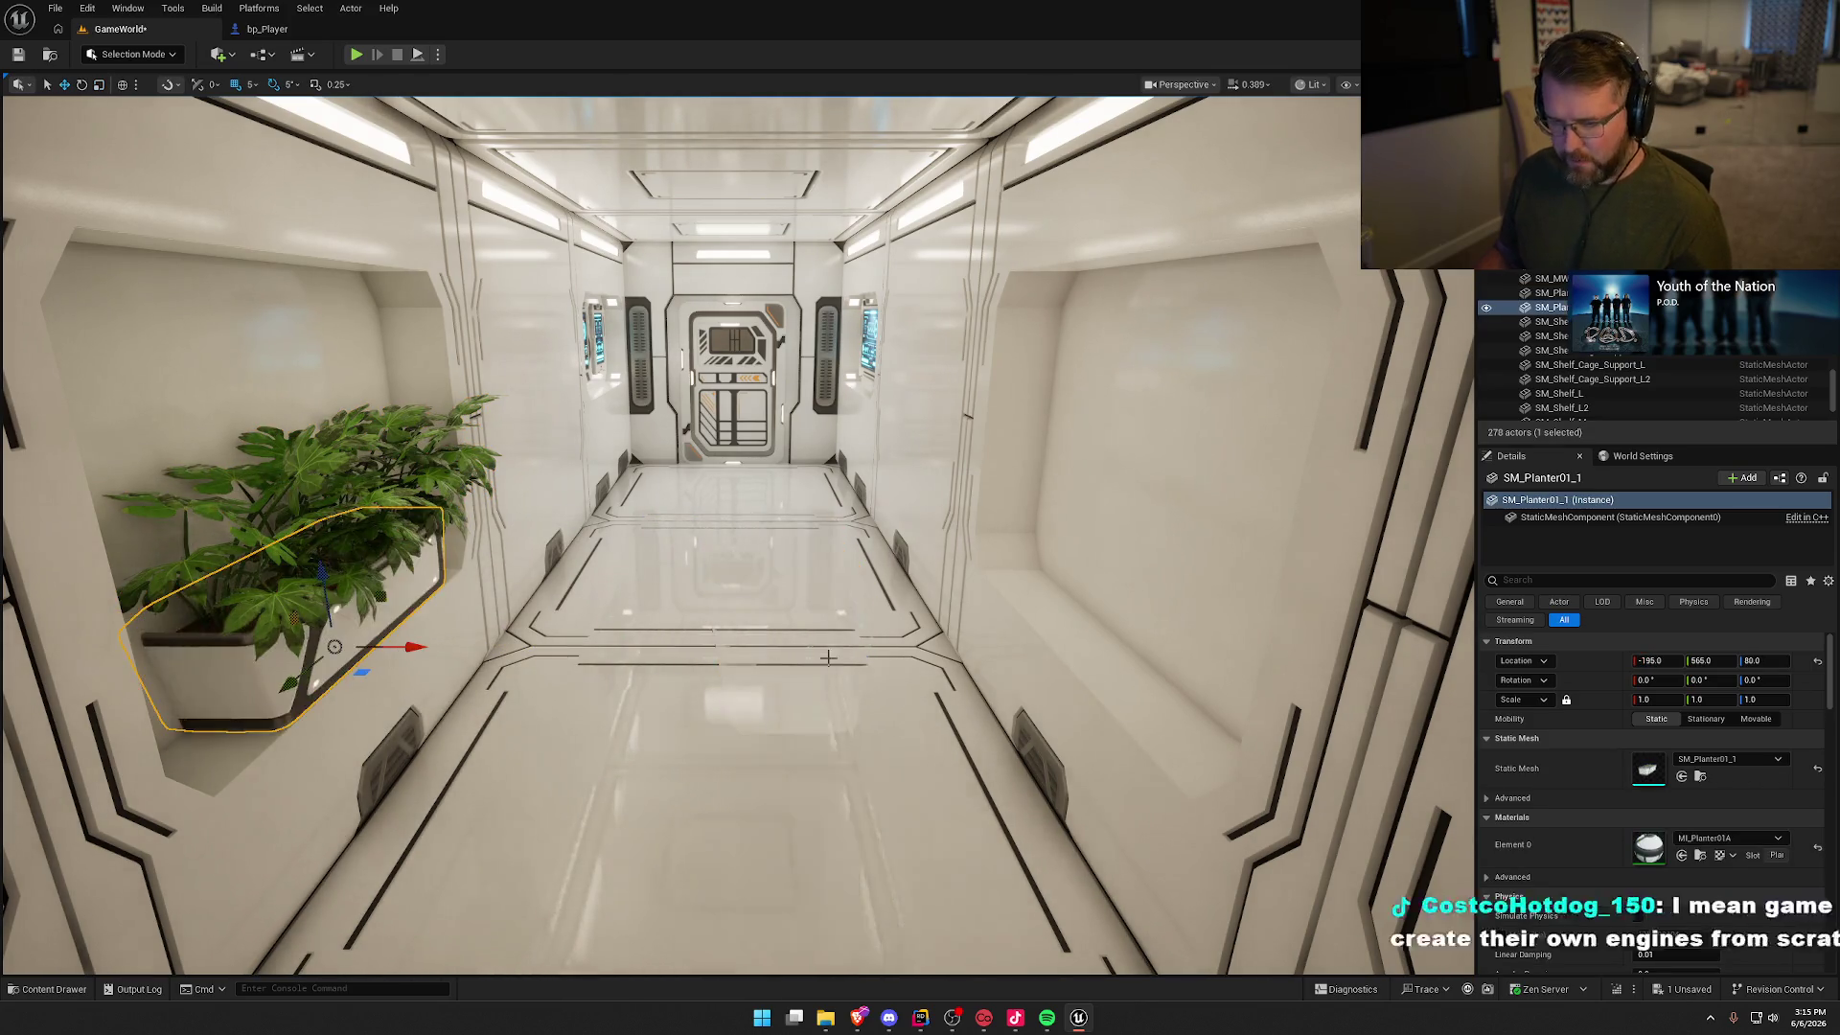
alt+drag(416, 647, 1170, 664)
key(f)
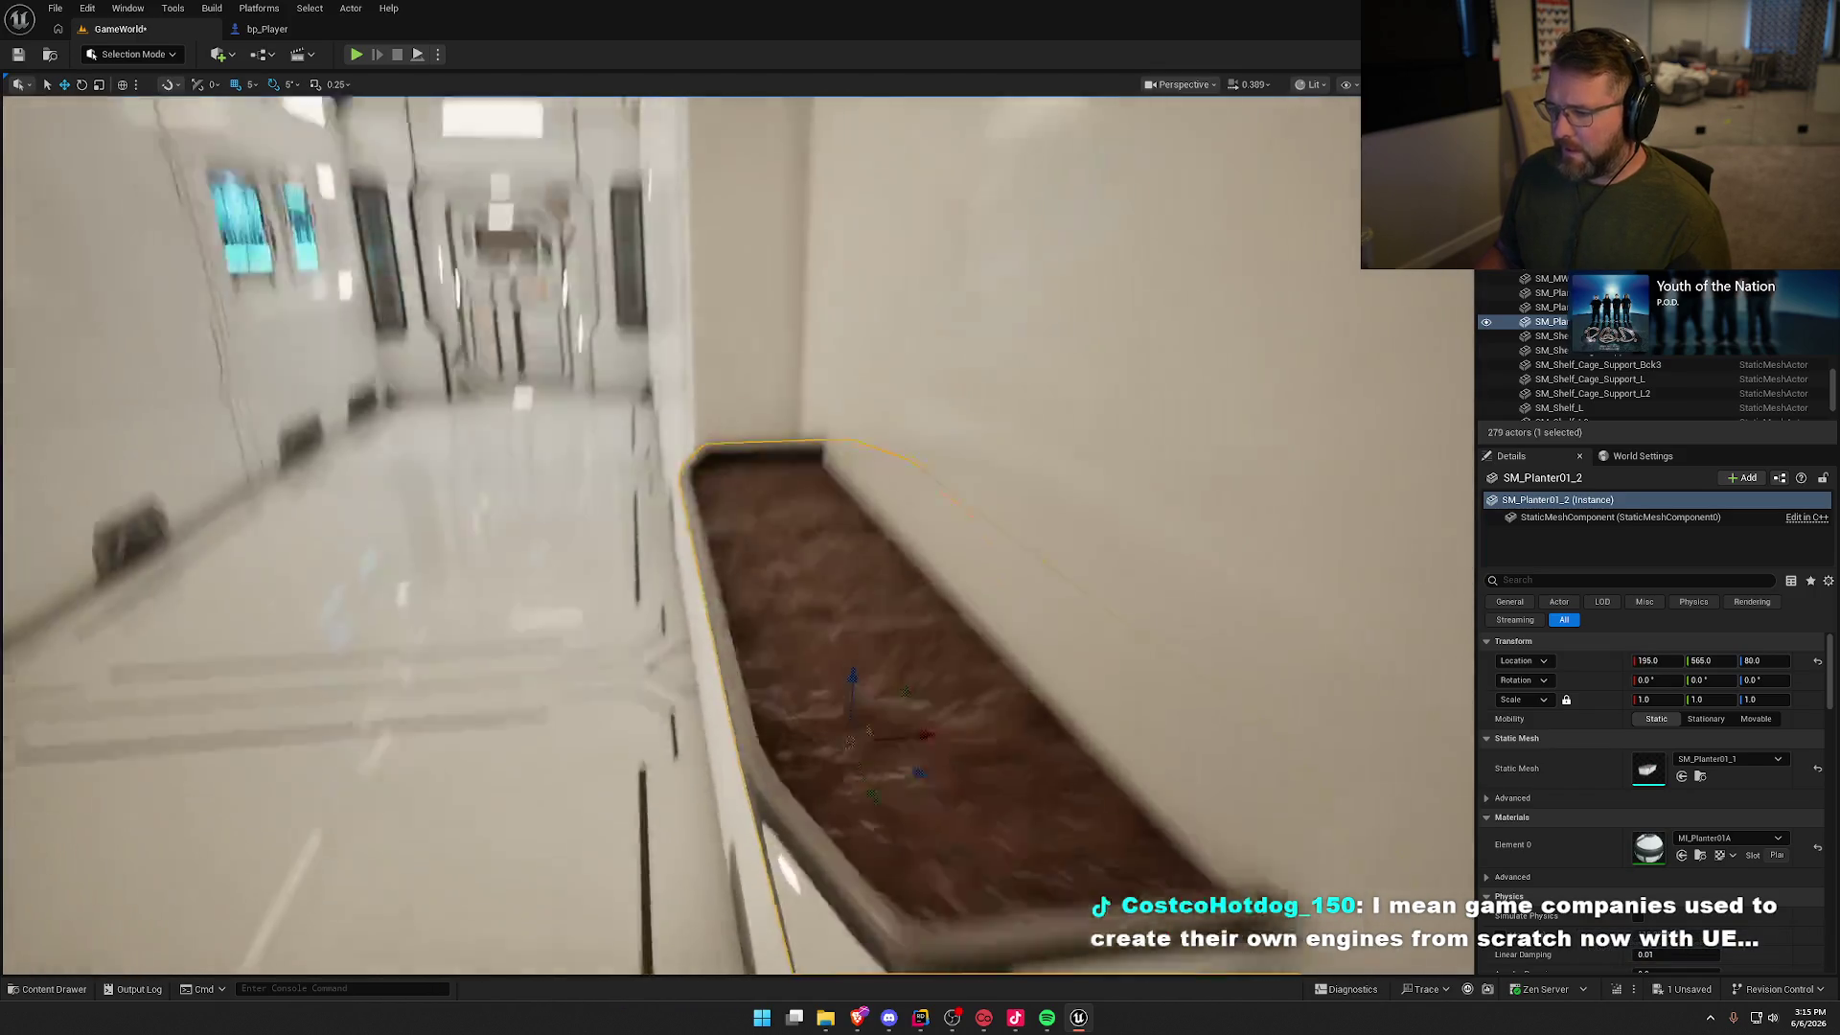
drag(923, 574, 888, 583)
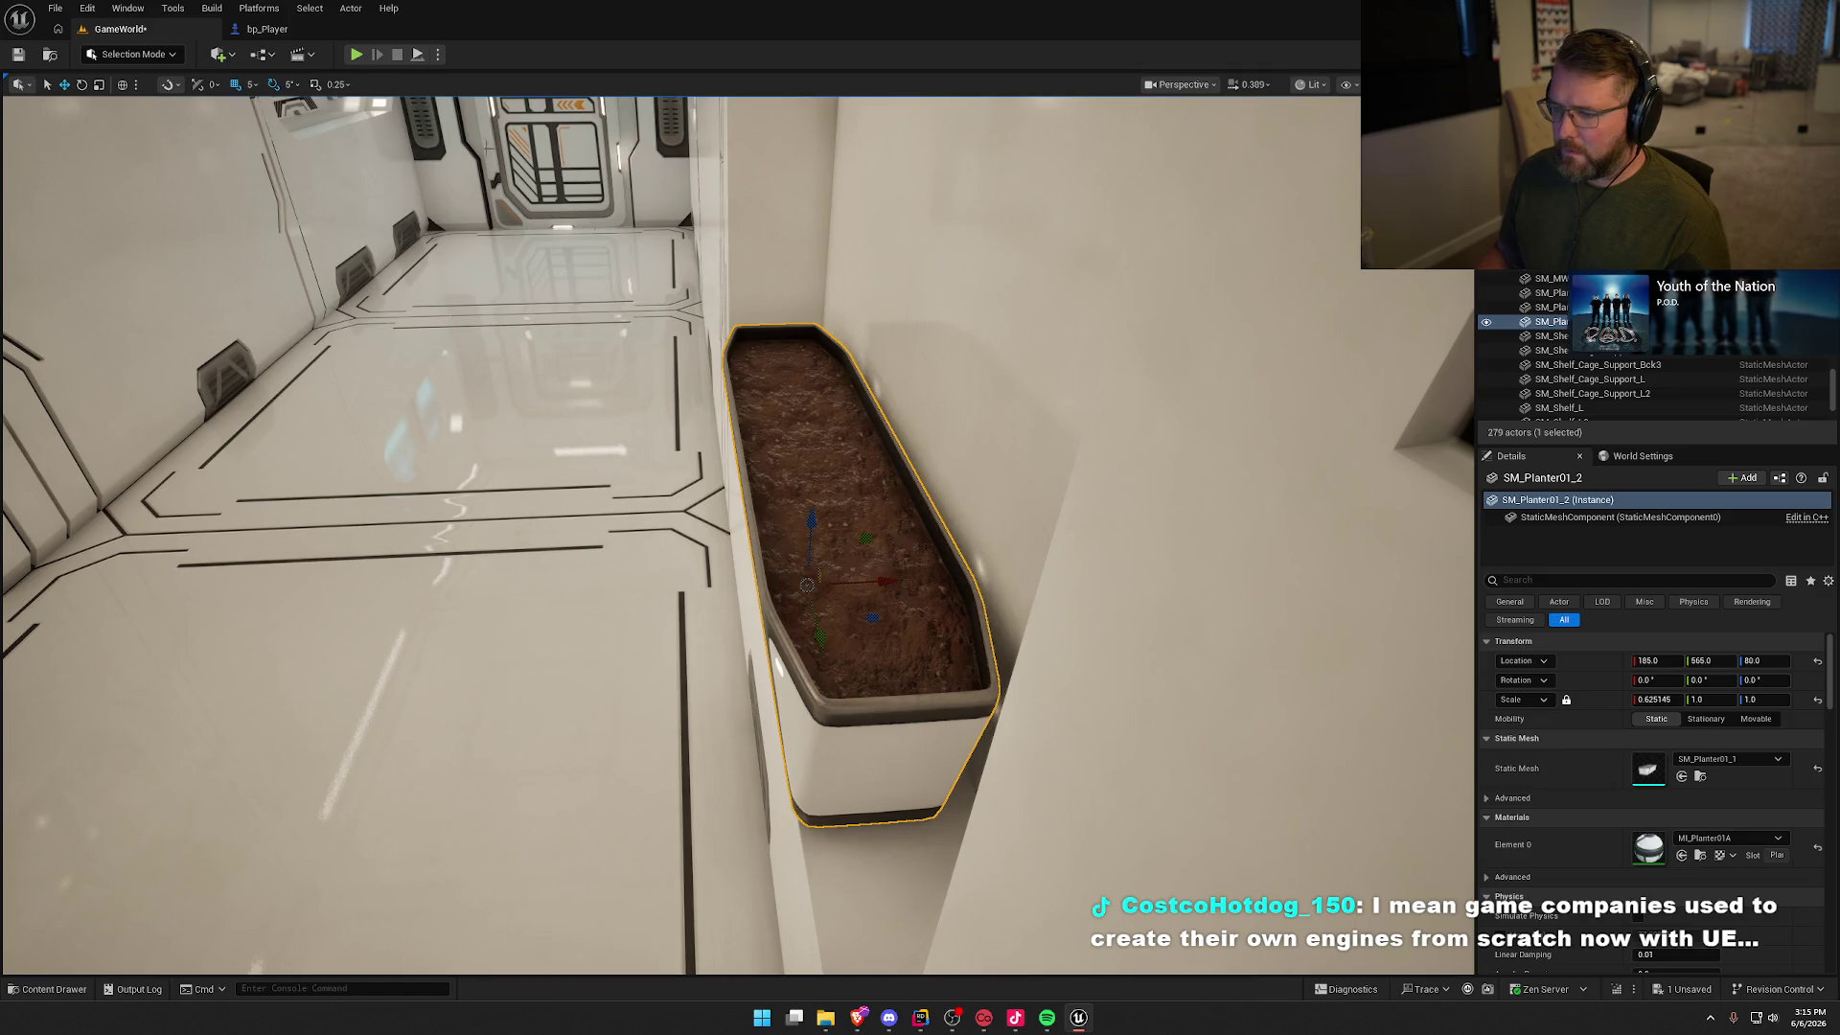
key(Escape)
drag(593, 328, 450, 322)
key(ctrl+v)
Step: Turn the plant 180 degrees, slide it 15 cm along X, and tilt it 20 degrees
key(f)
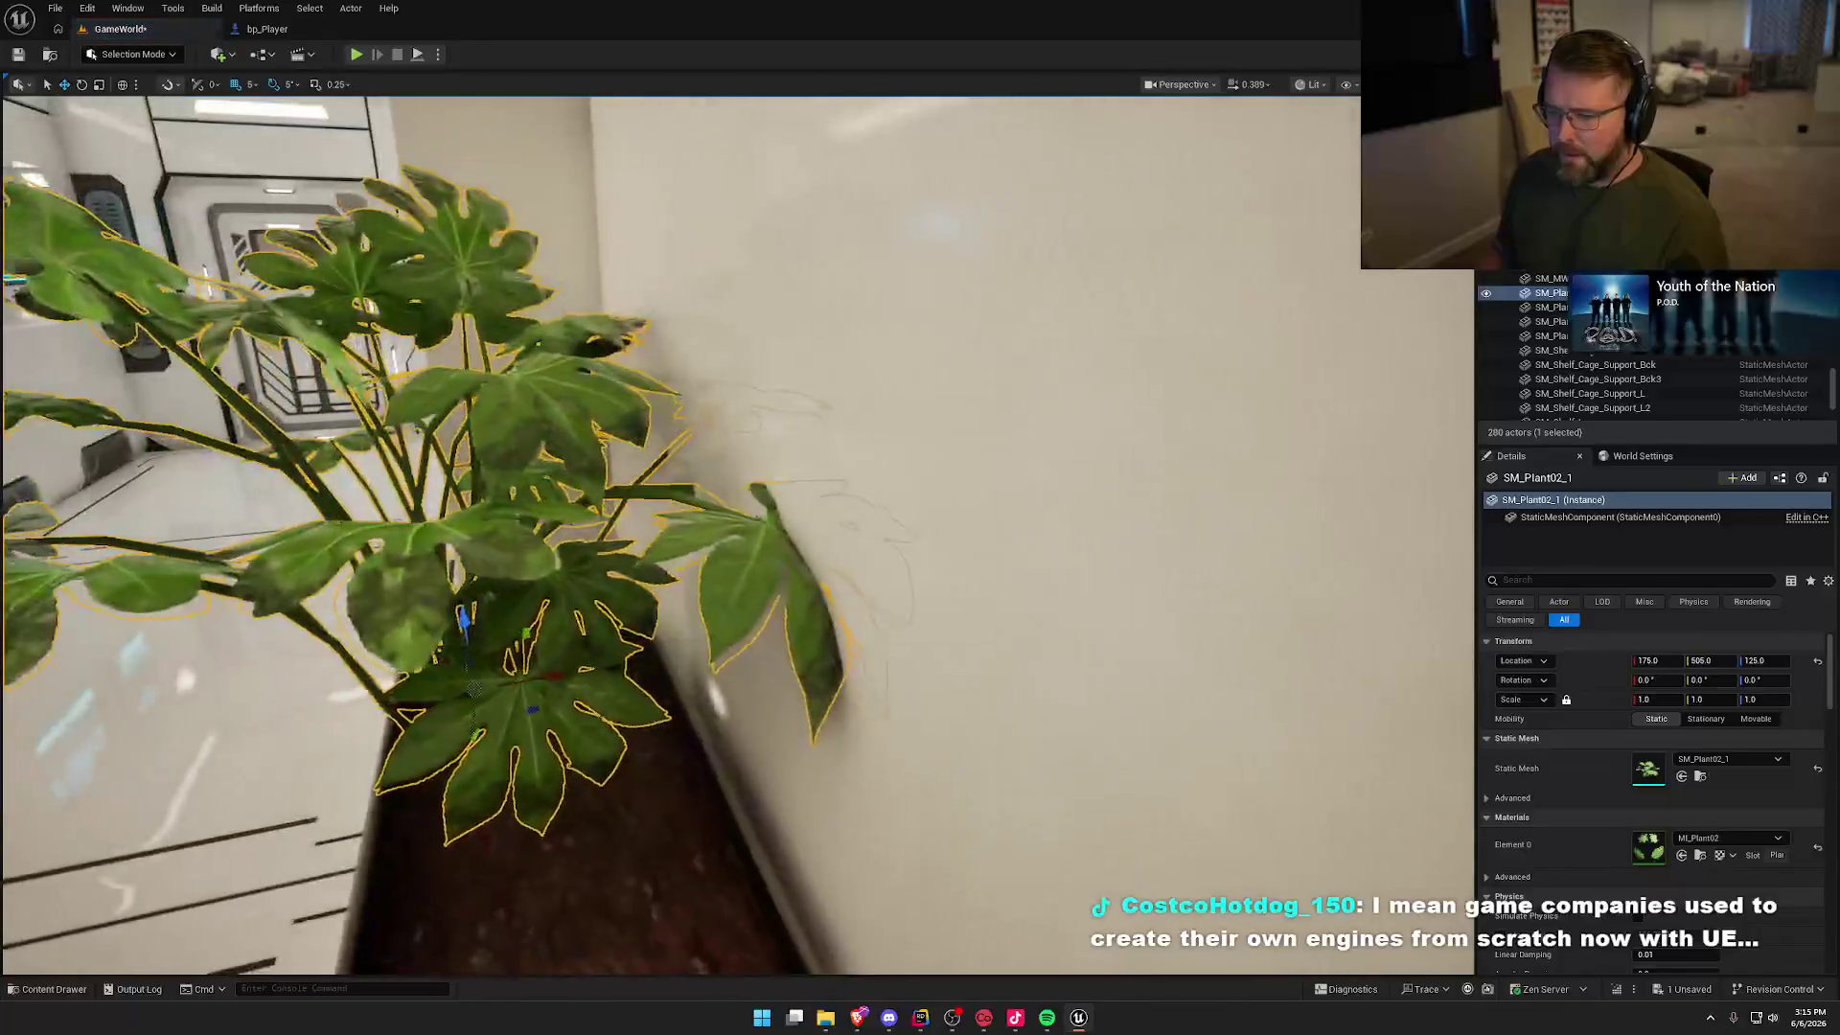
drag(966, 547, 868, 557)
key(e)
mouse_move(690, 565)
mouse_down()
mouse_move(599, 517)
mouse_move(525, 400)
mouse_move(558, 417)
mouse_up()
drag(747, 547, 803, 529)
mouse_move(704, 471)
mouse_down()
mouse_move(678, 492)
mouse_move(574, 483)
mouse_up()
key(Escape)
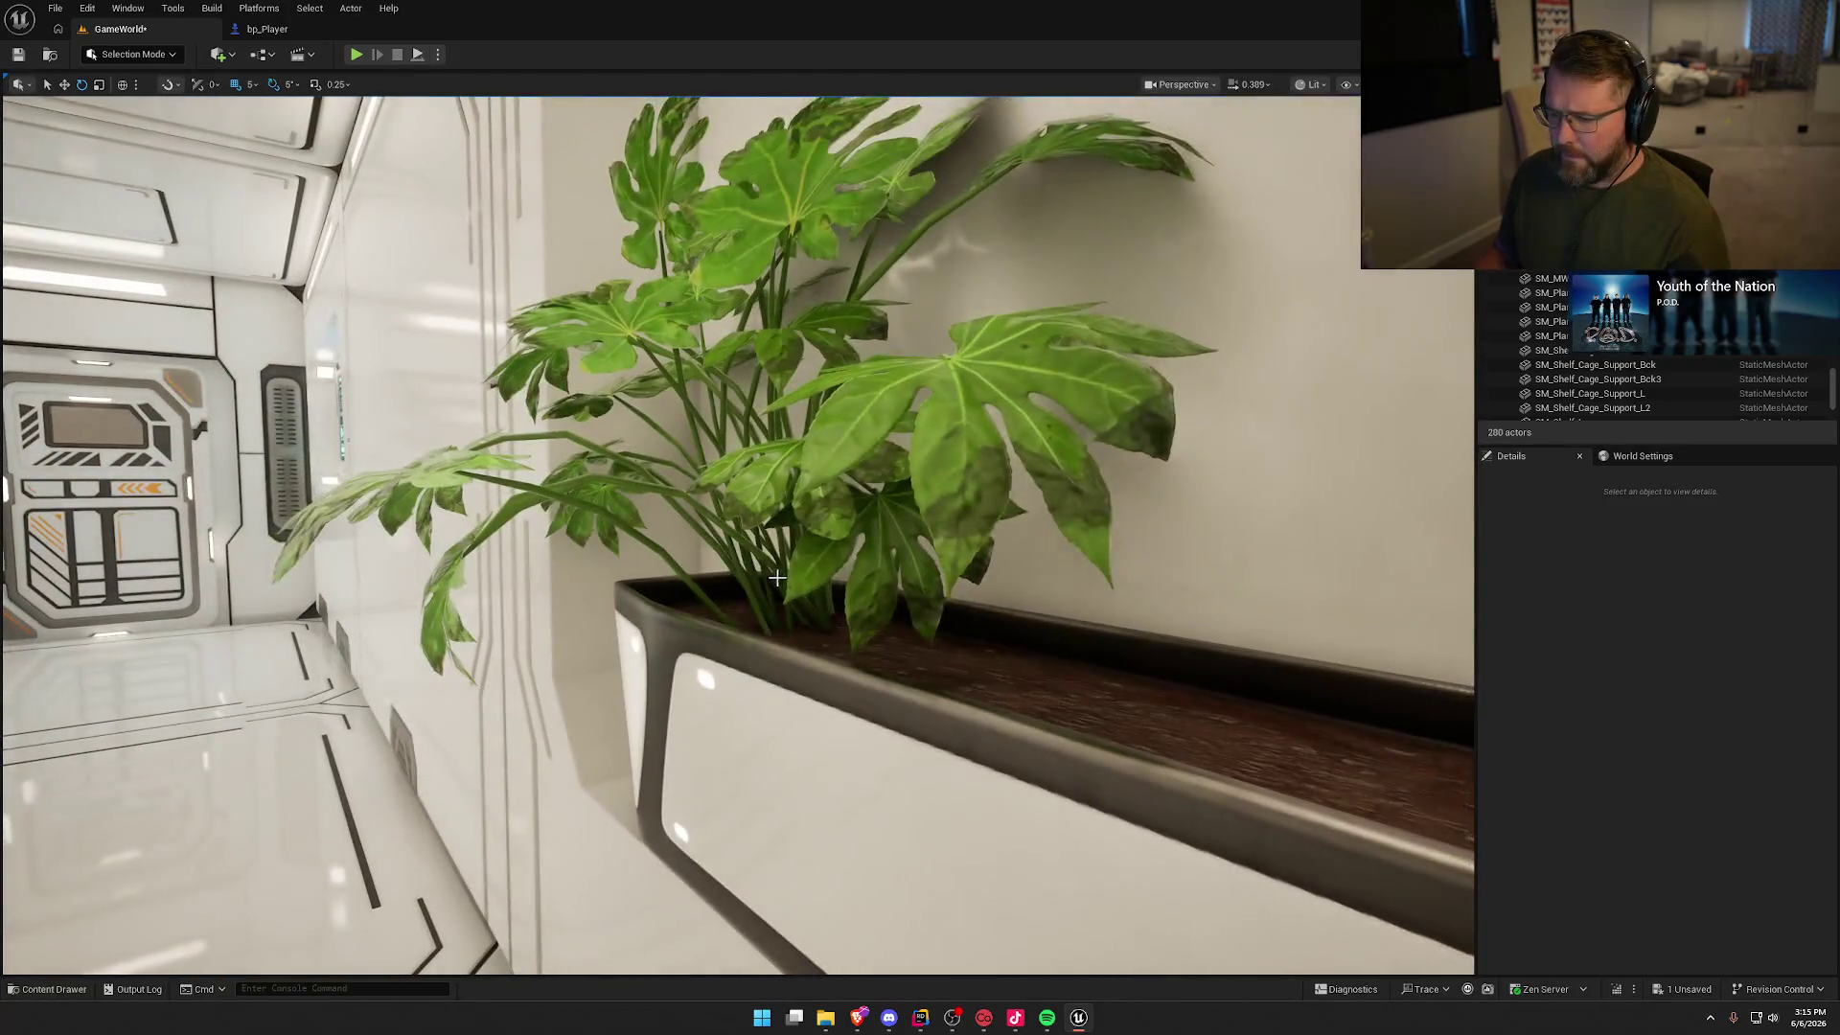
Step: Set grid snapping to 1 and settle the plant 2 cm higher in the planter
click(784, 564)
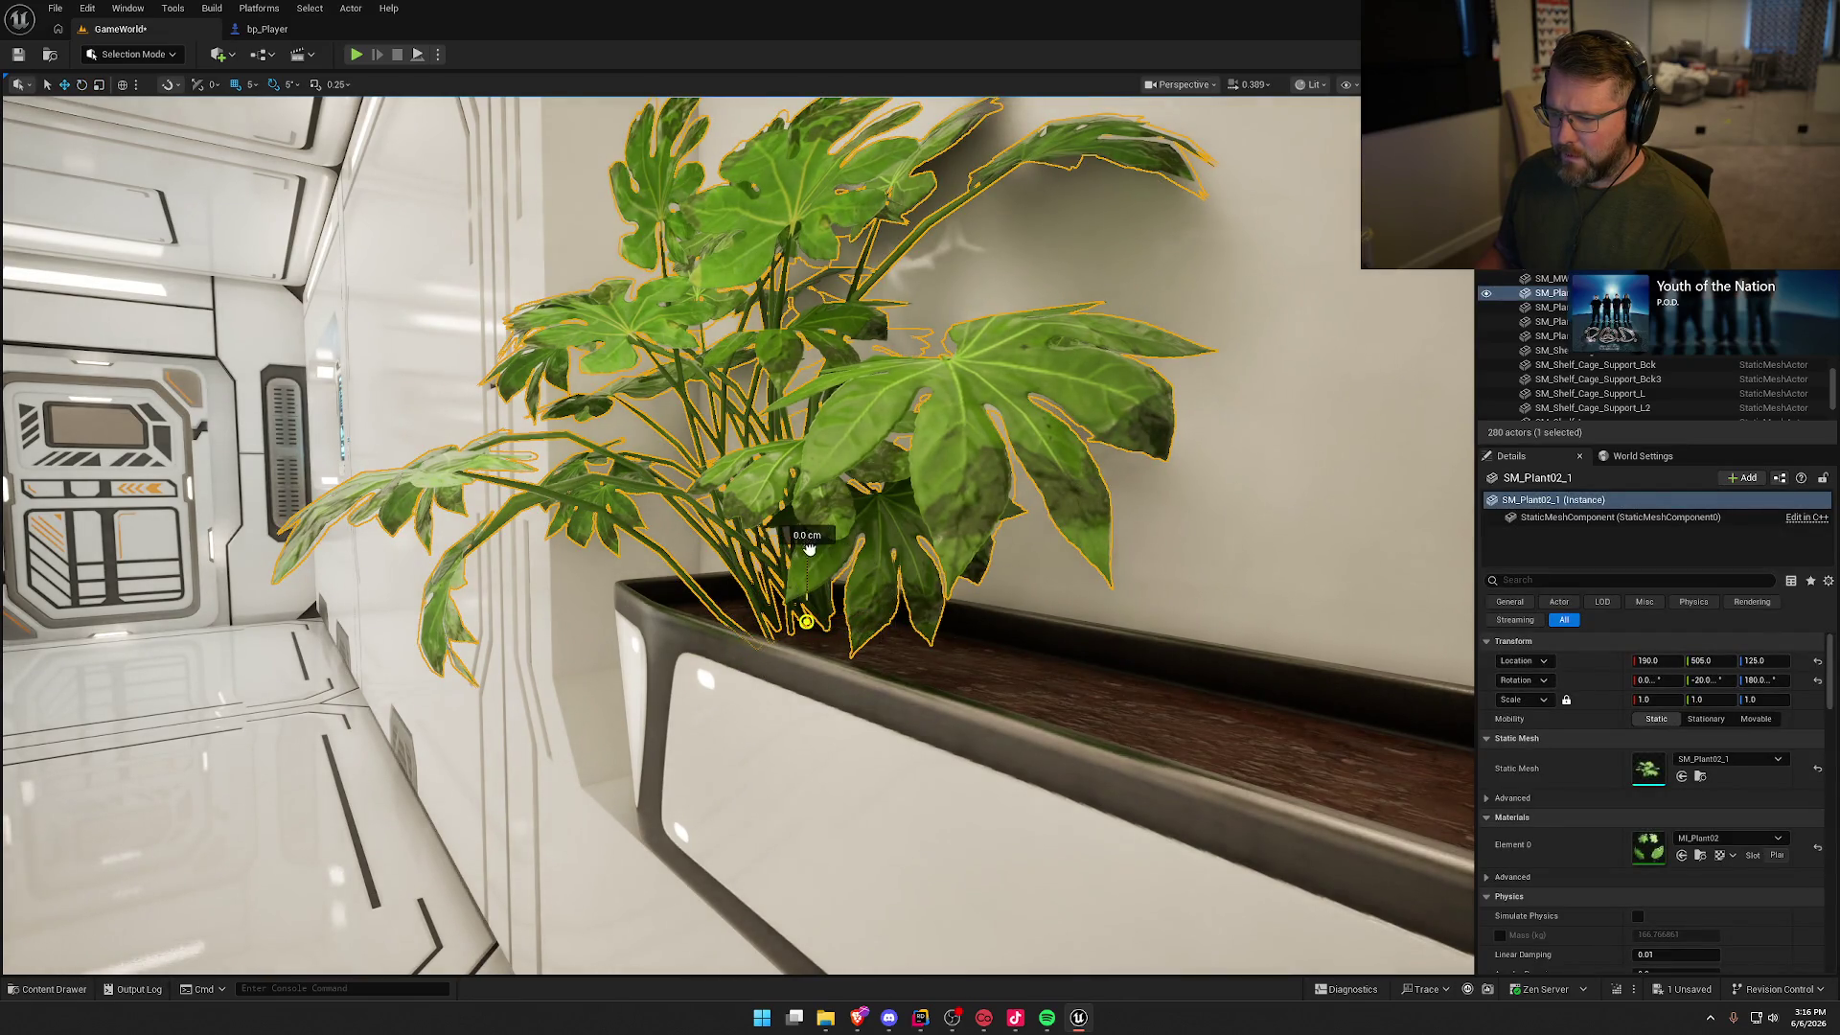
drag(808, 548, 808, 558)
click(249, 85)
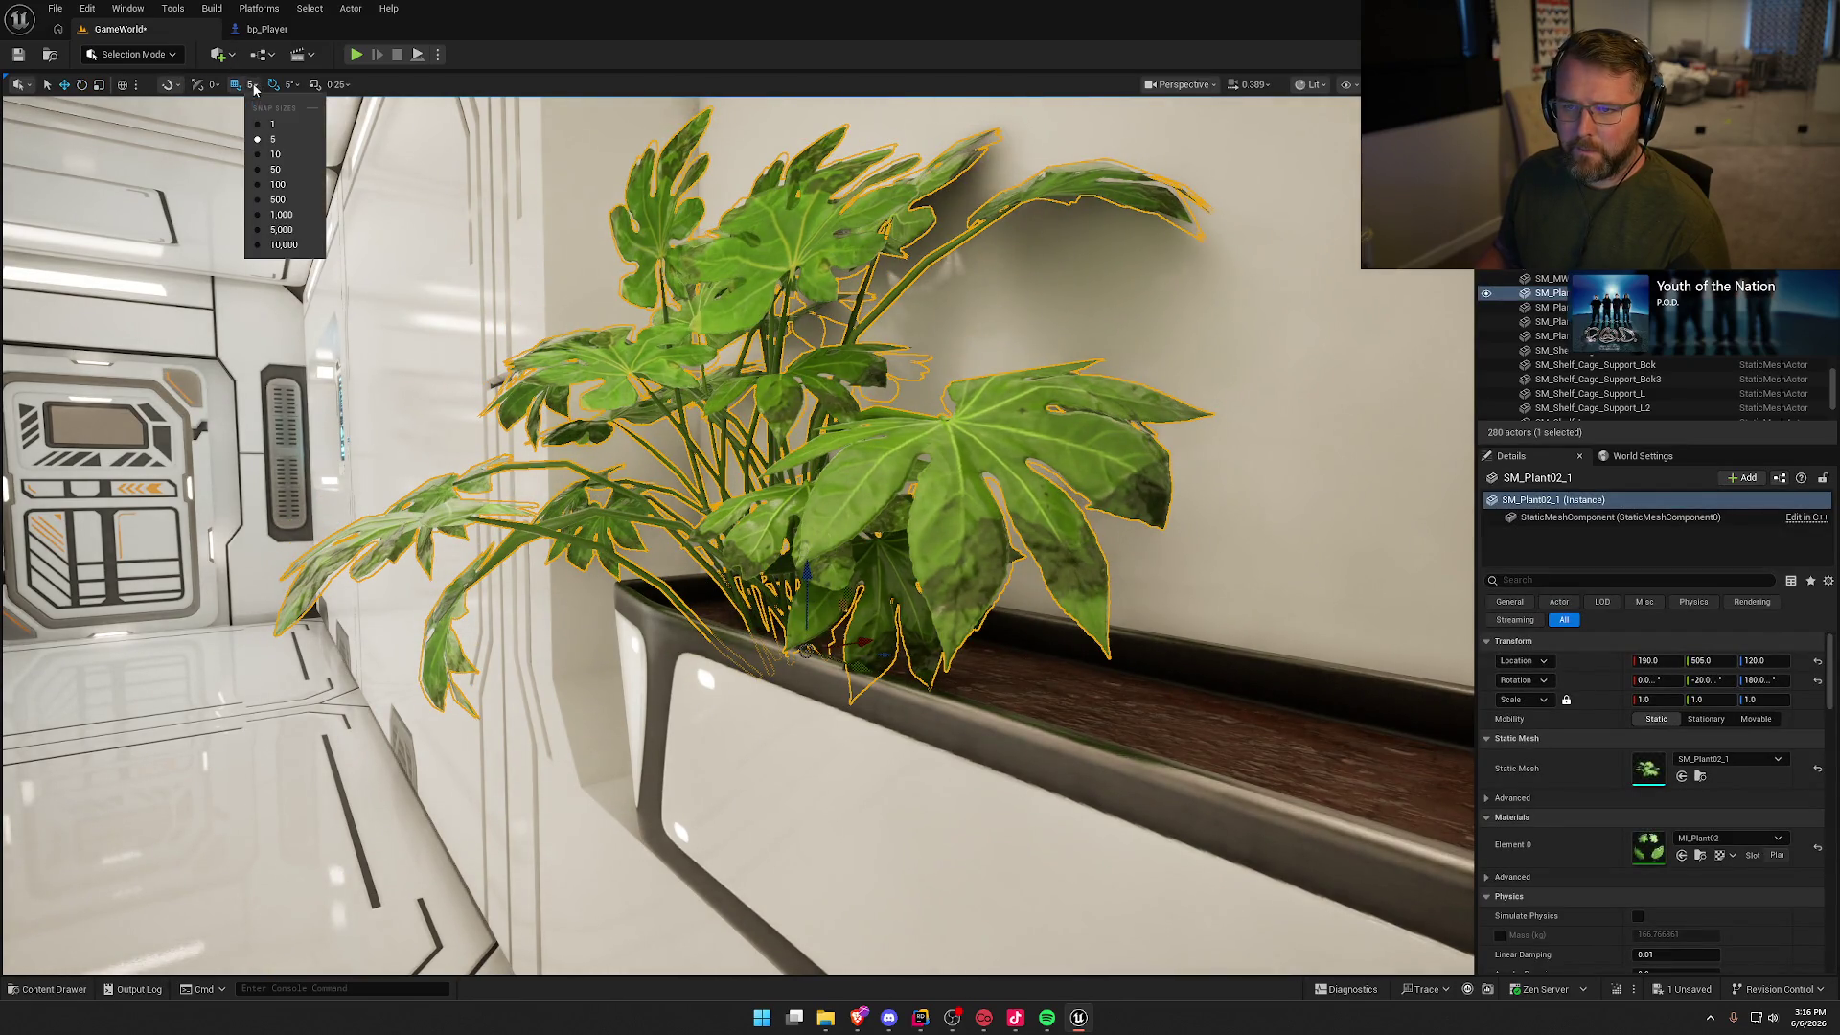
click(287, 122)
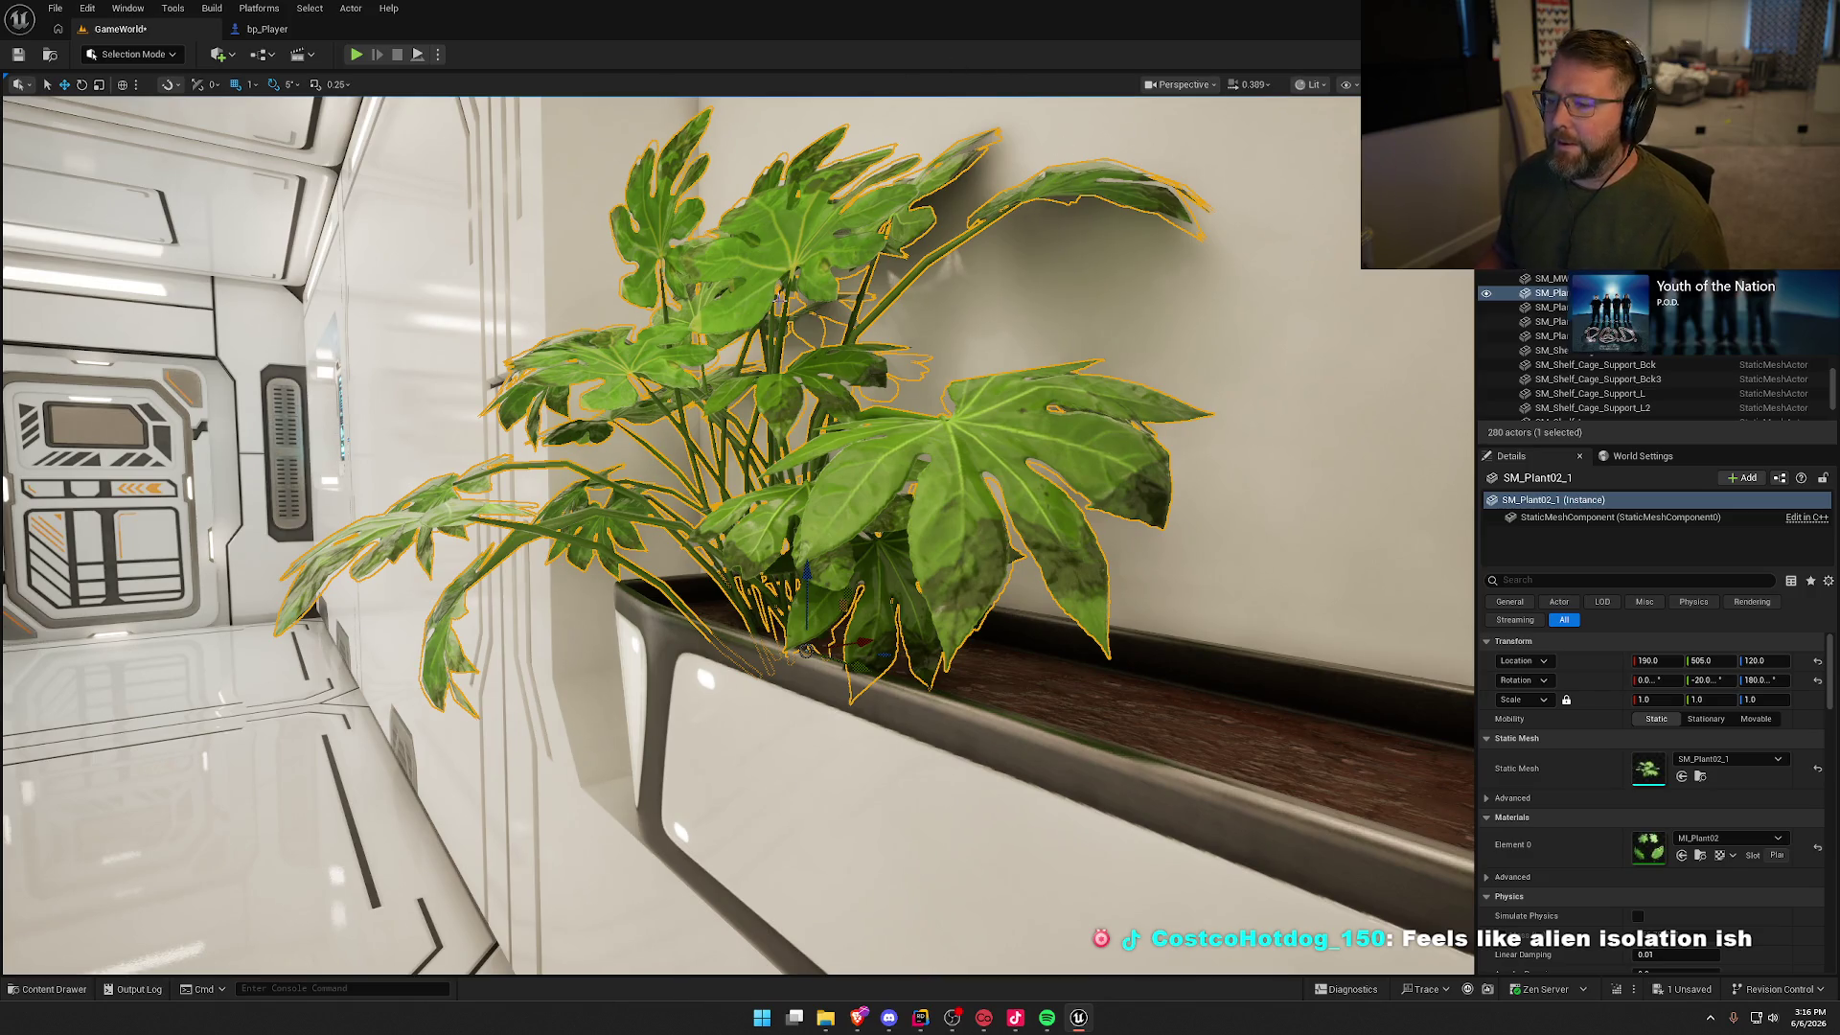
mouse_move(806, 572)
mouse_down()
mouse_move(699, 508)
mouse_move(824, 230)
mouse_up()
key(Escape)
Step: Tilt the plant further to -25 degrees and turn it to about 170 degrees
click(830, 219)
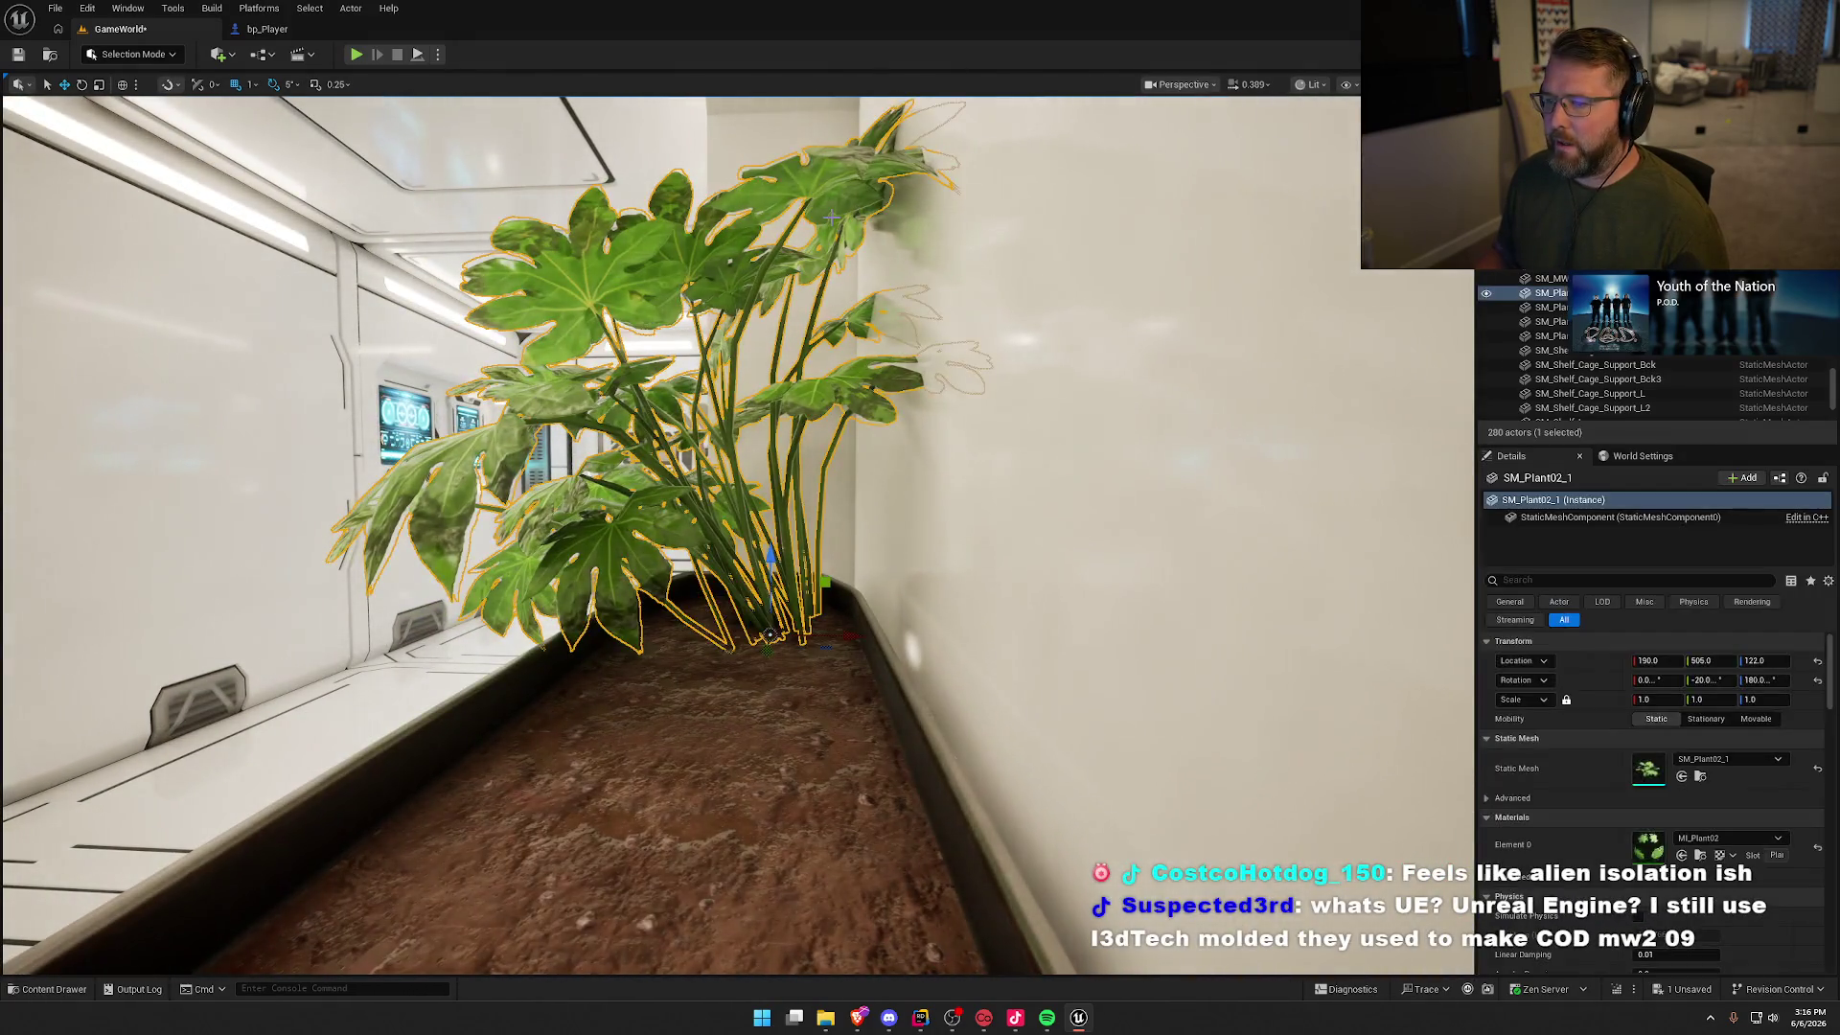
drag(811, 569, 816, 563)
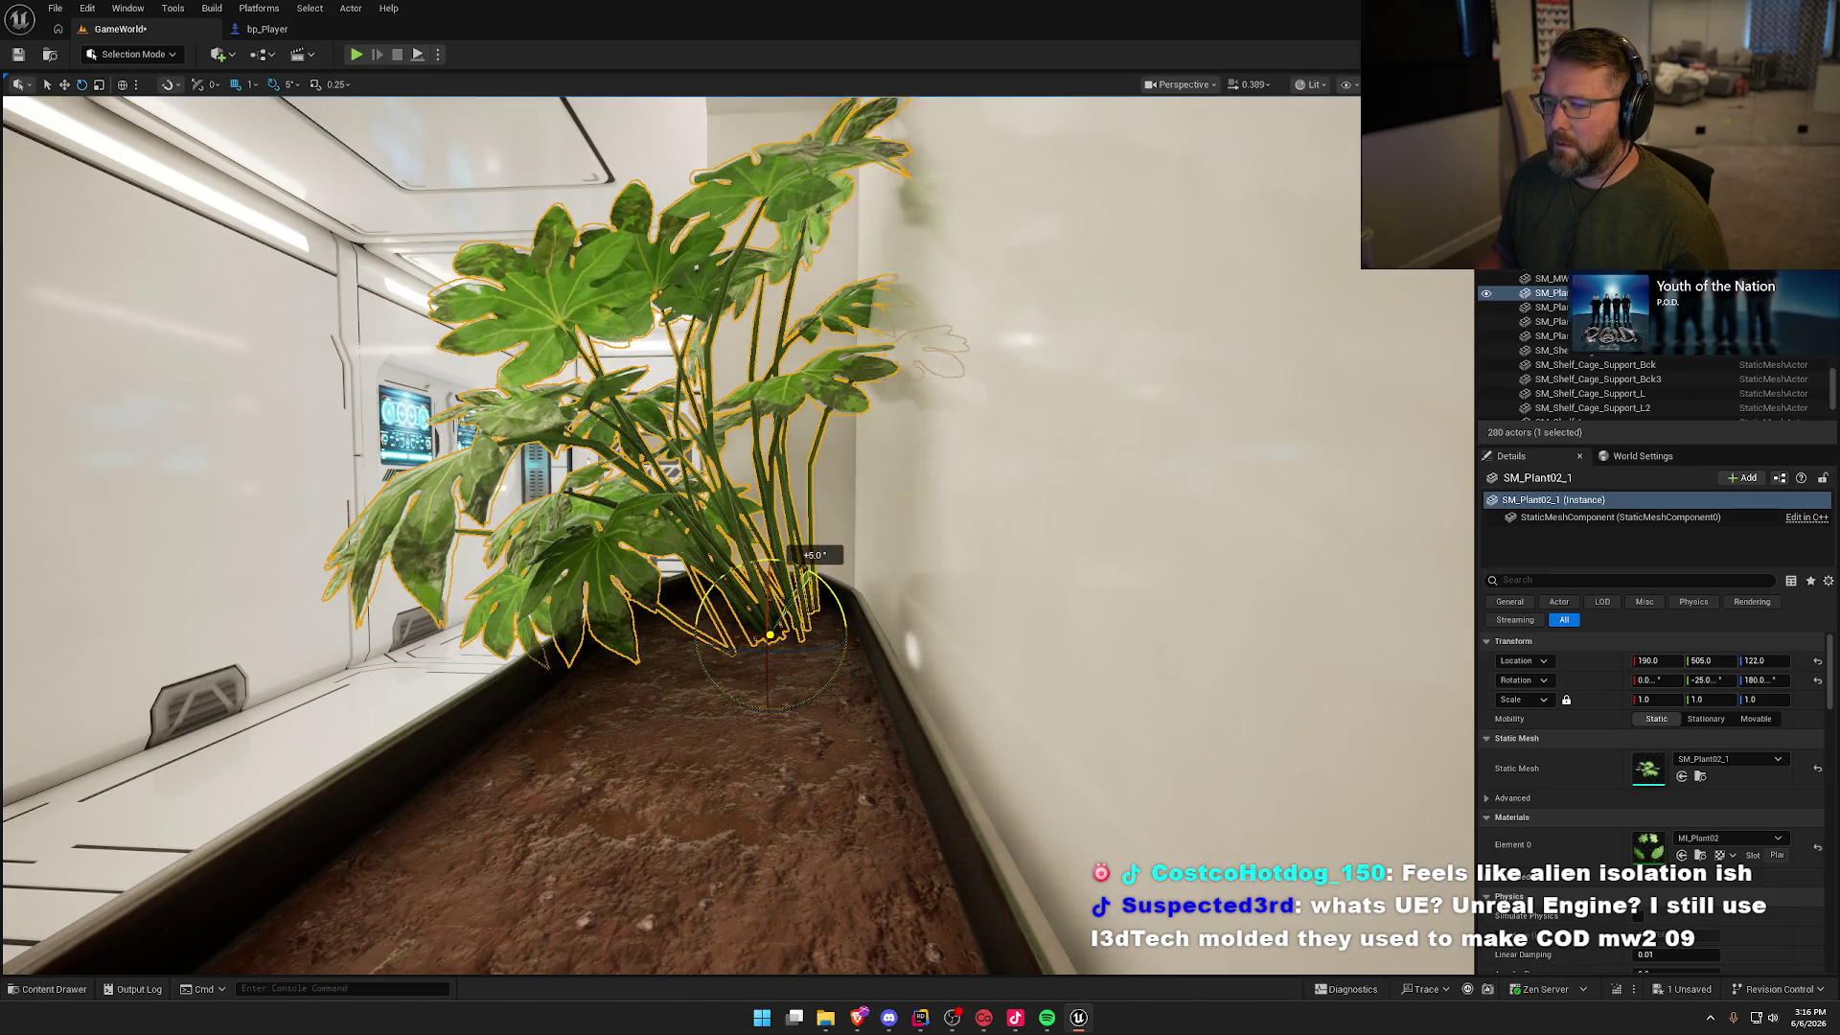
drag(778, 655, 786, 655)
key(Escape)
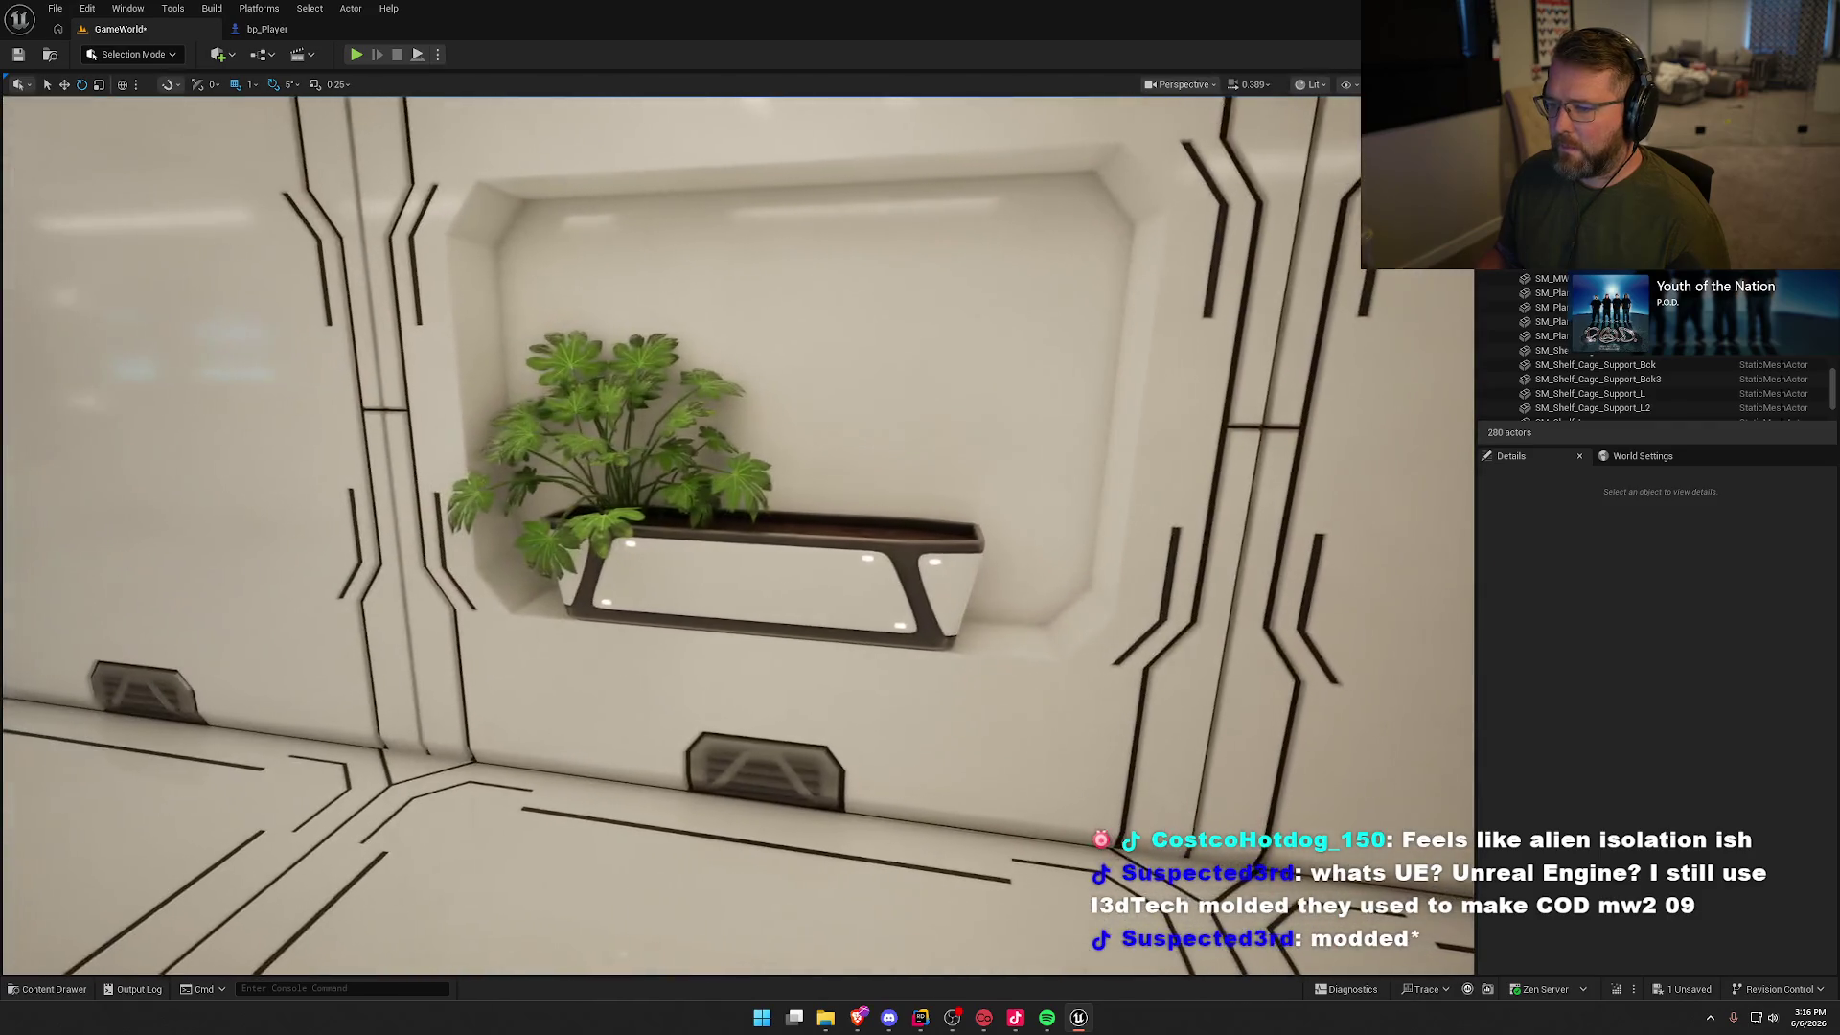
Step: Swap the second plant's mesh through SM_Plant02_2 and SM_Plant02_3 to SM_Plant02_4
click(767, 479)
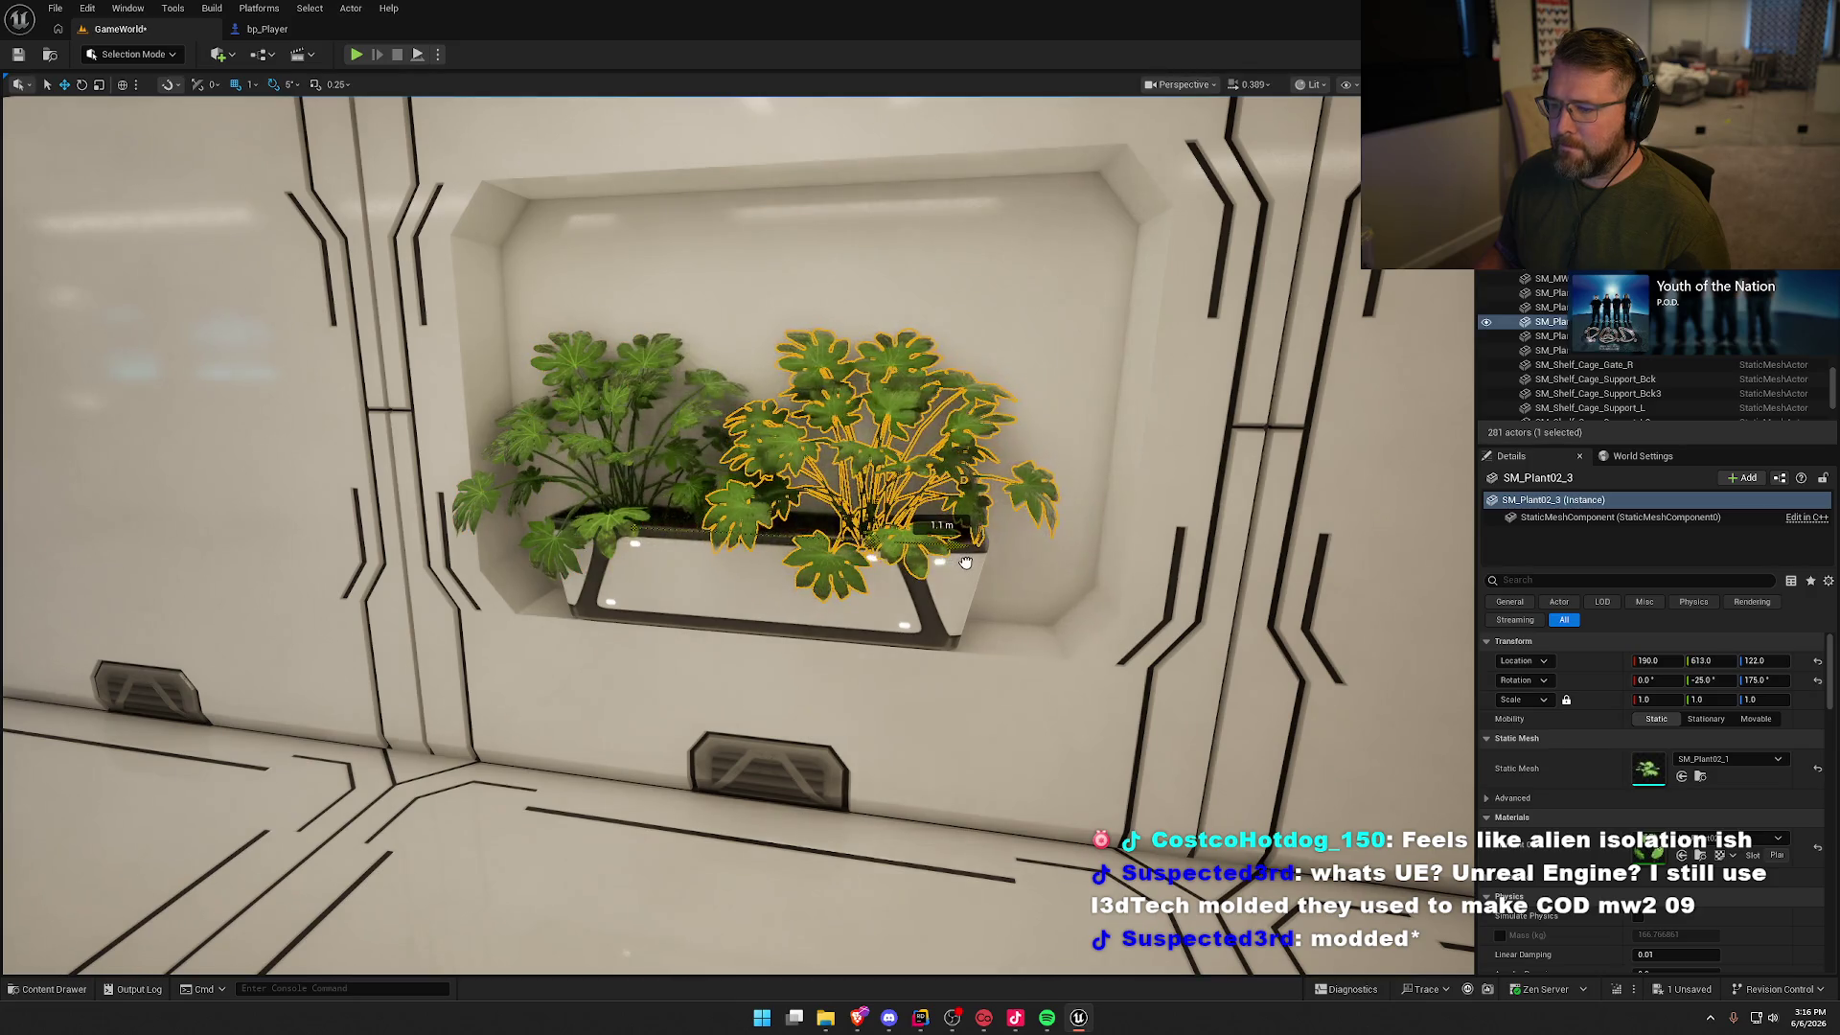
key(ctrl+space)
key(ctrl+space)
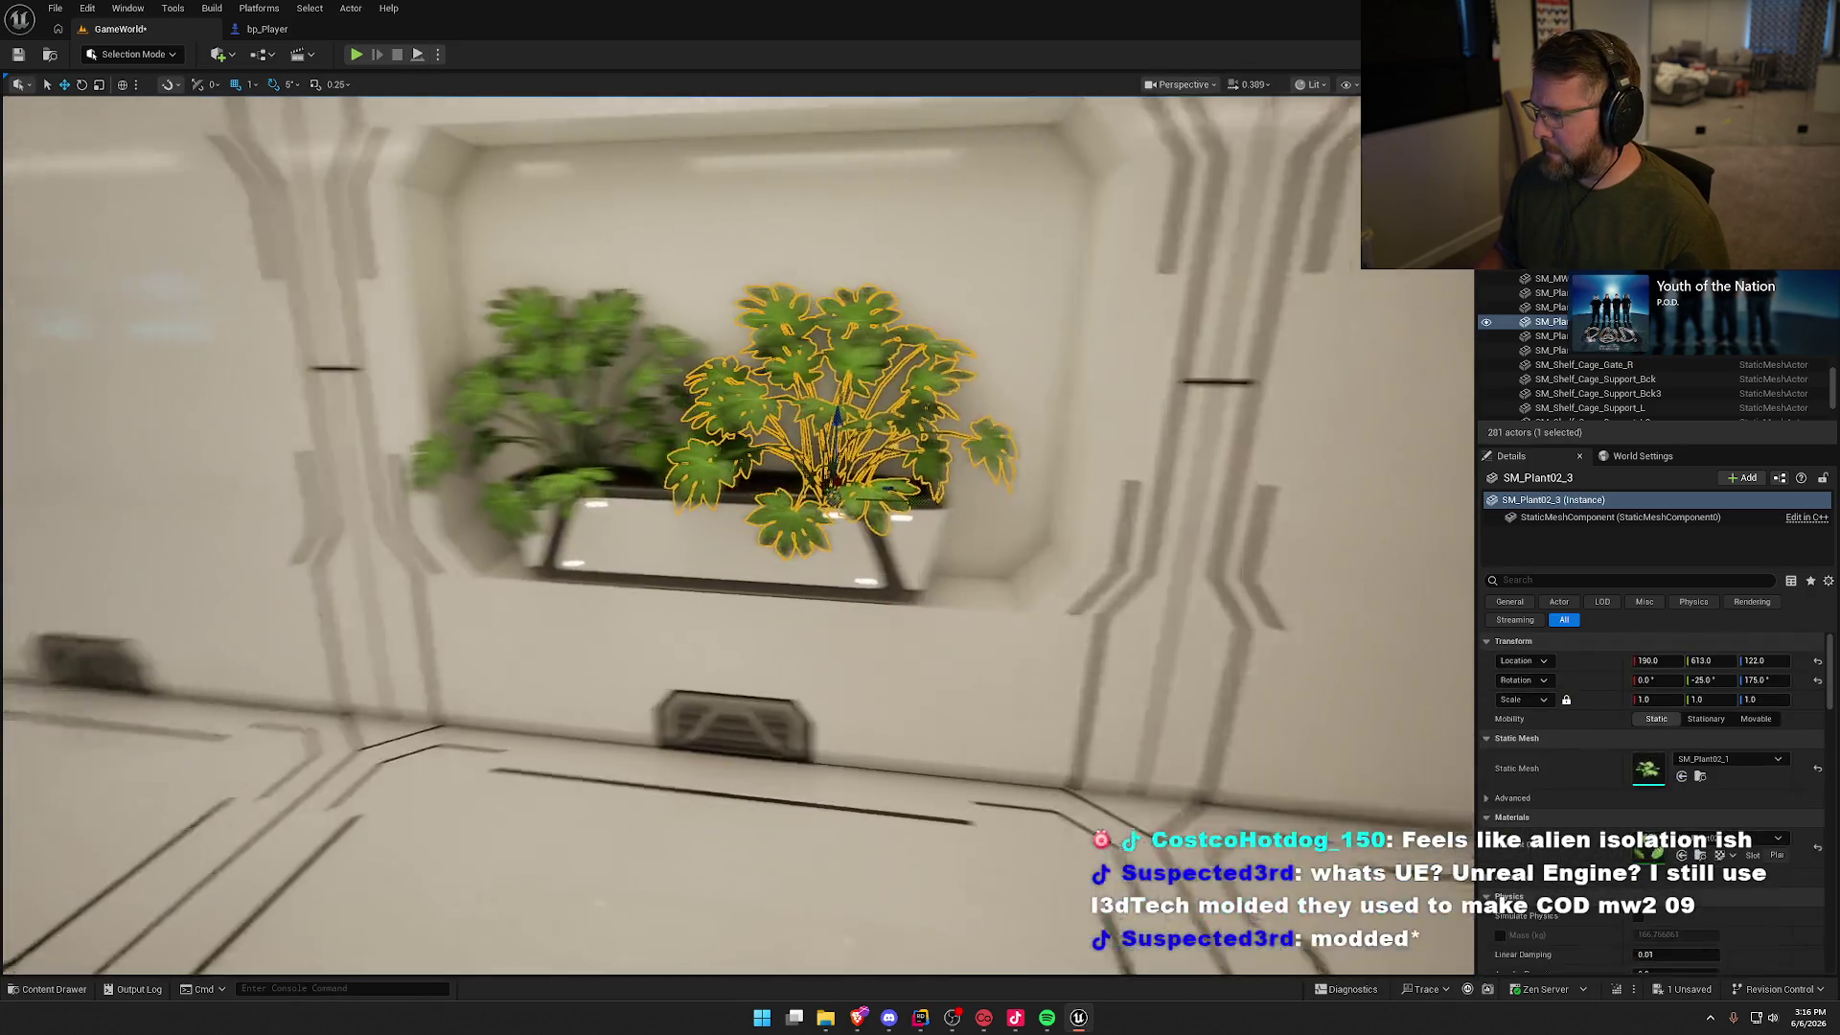
click(1682, 776)
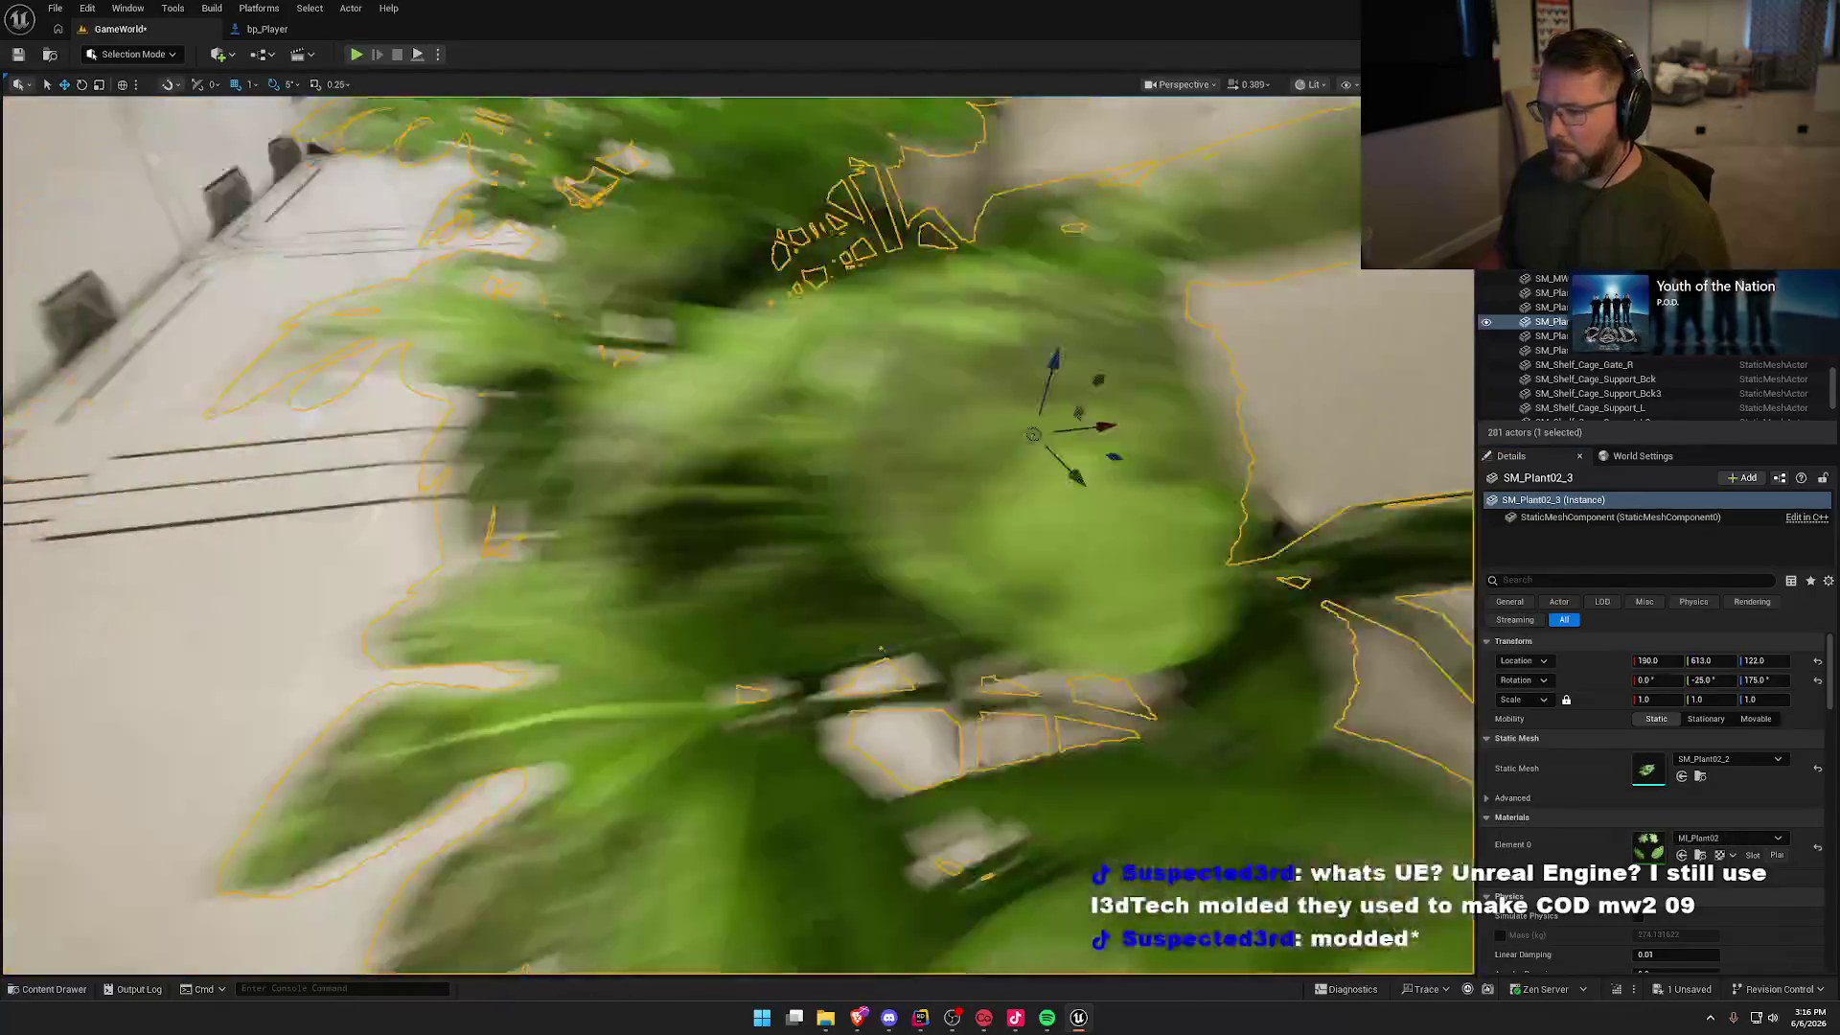
key(ctrl+space)
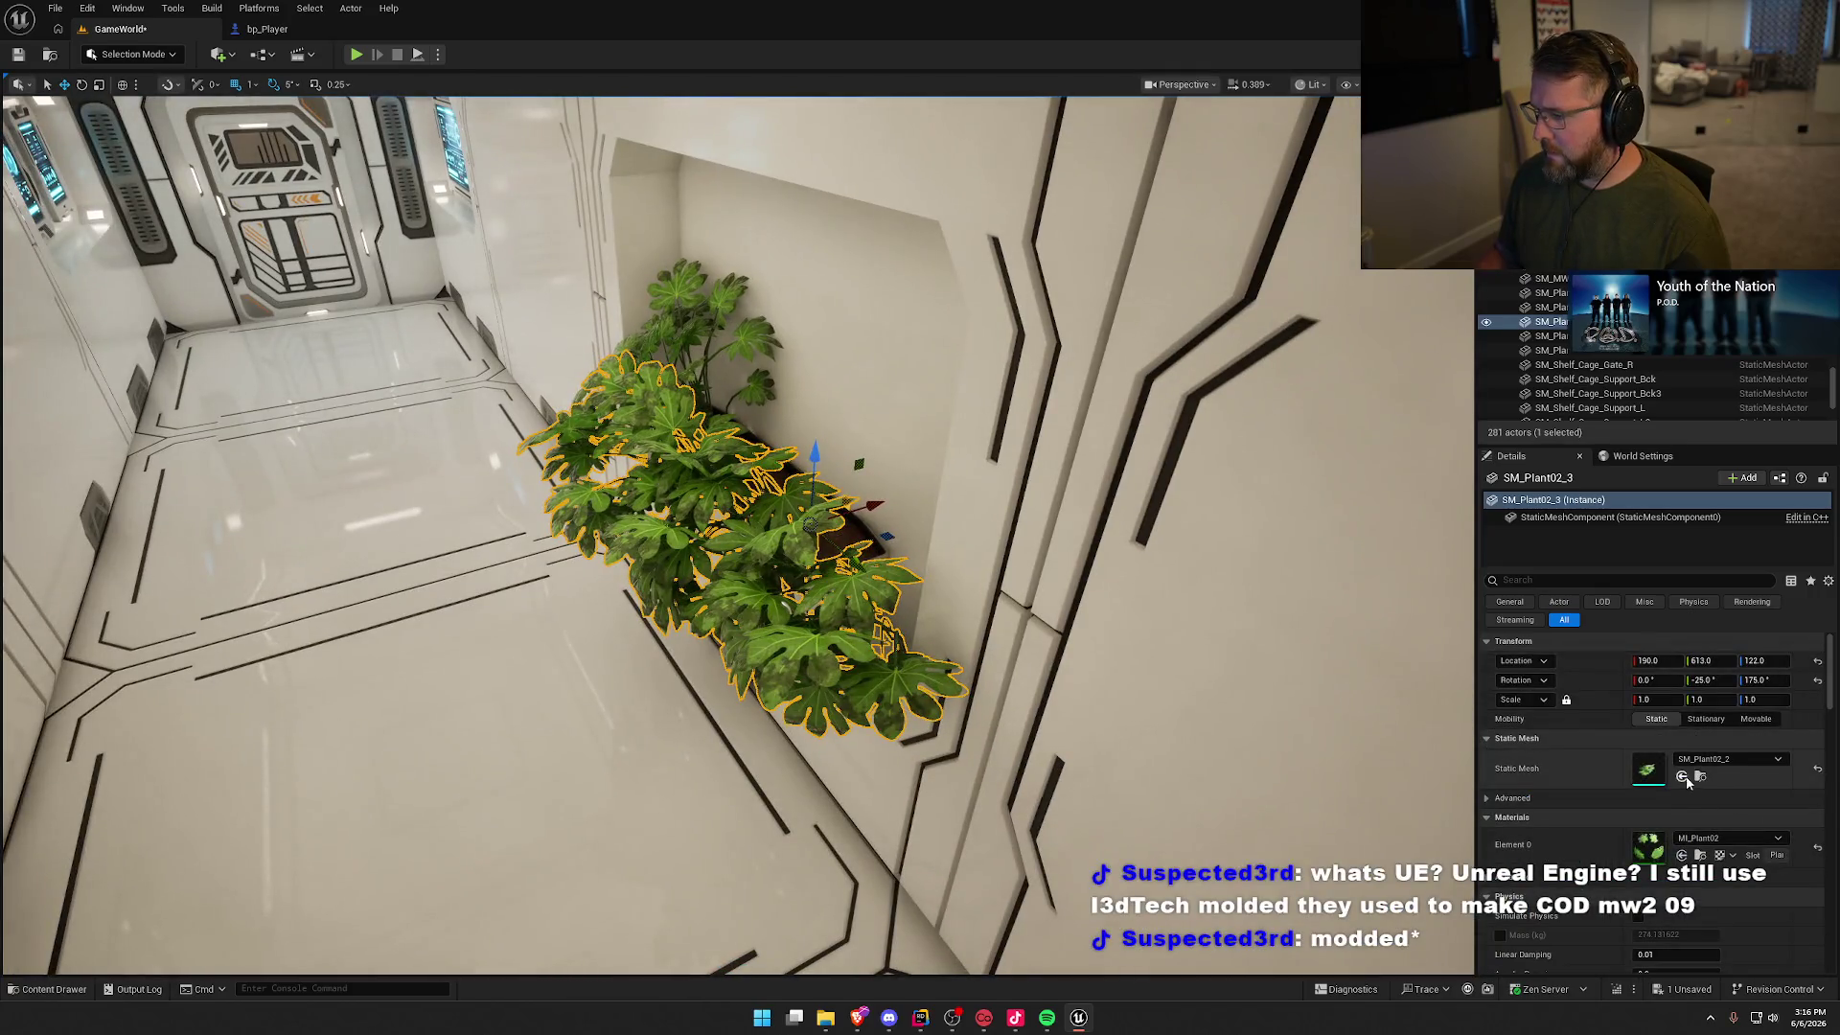
click(1684, 776)
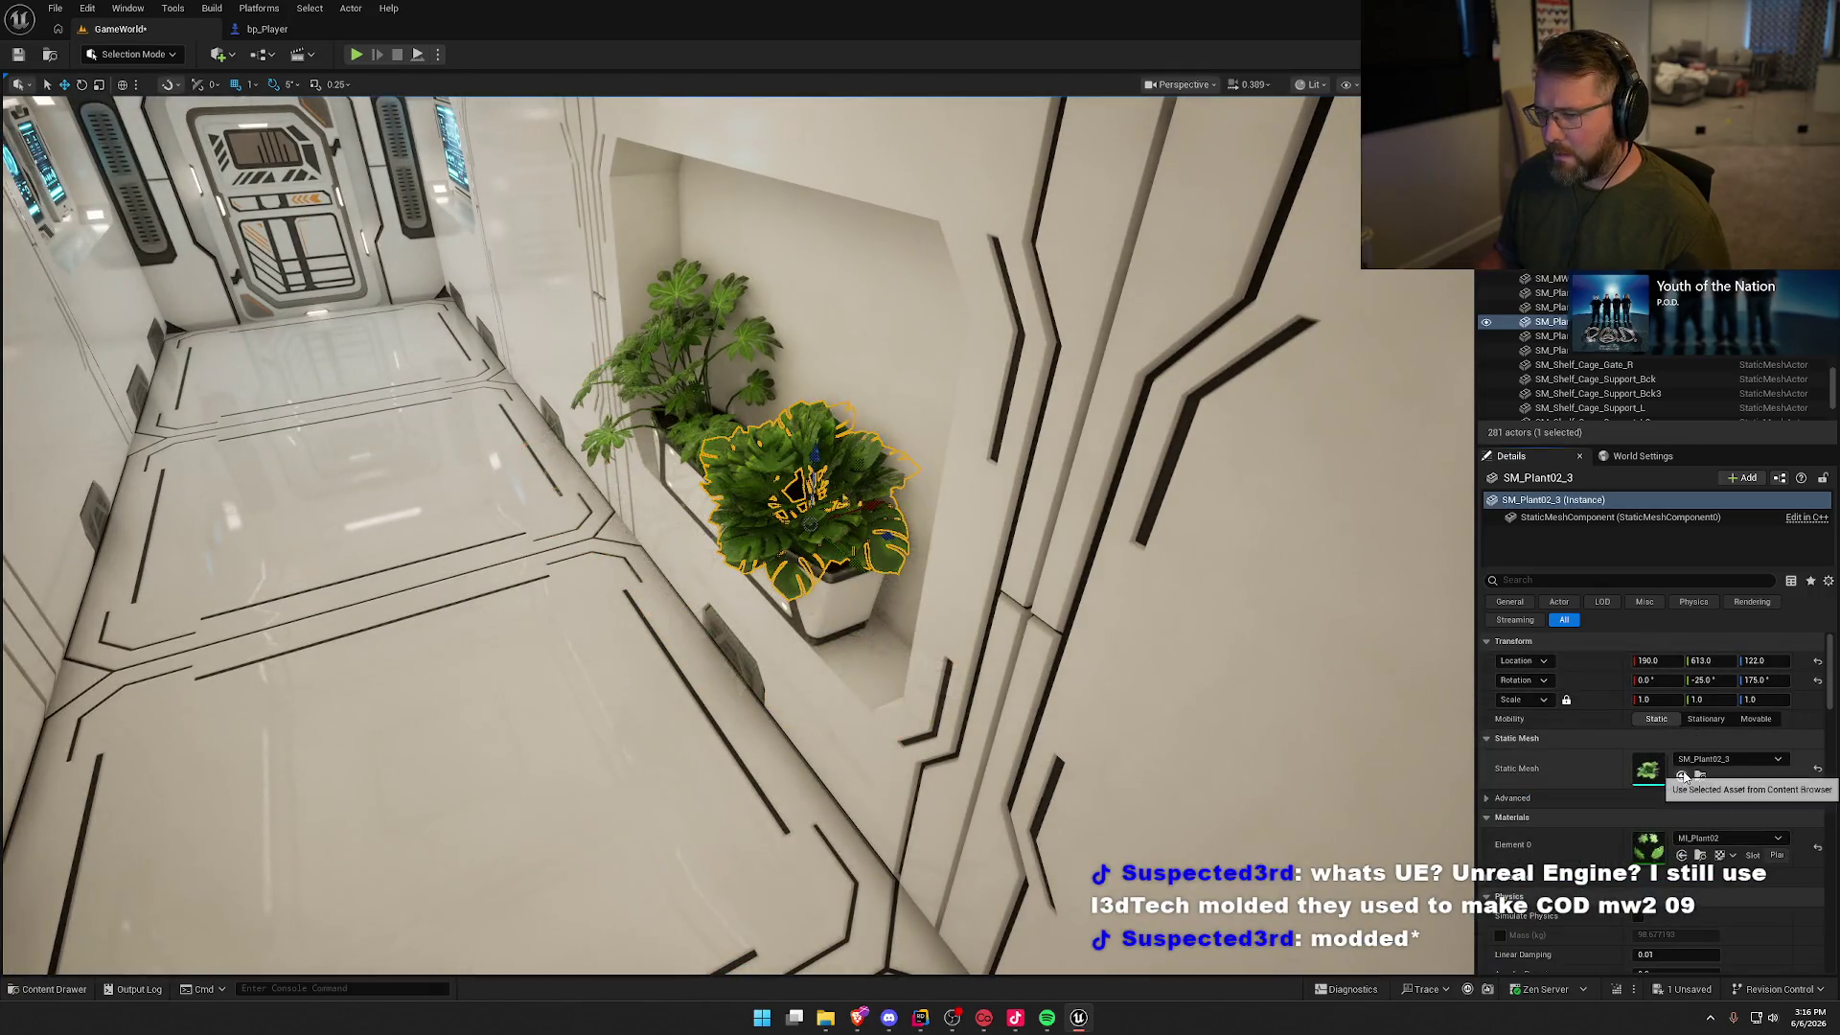
key(ctrl+space)
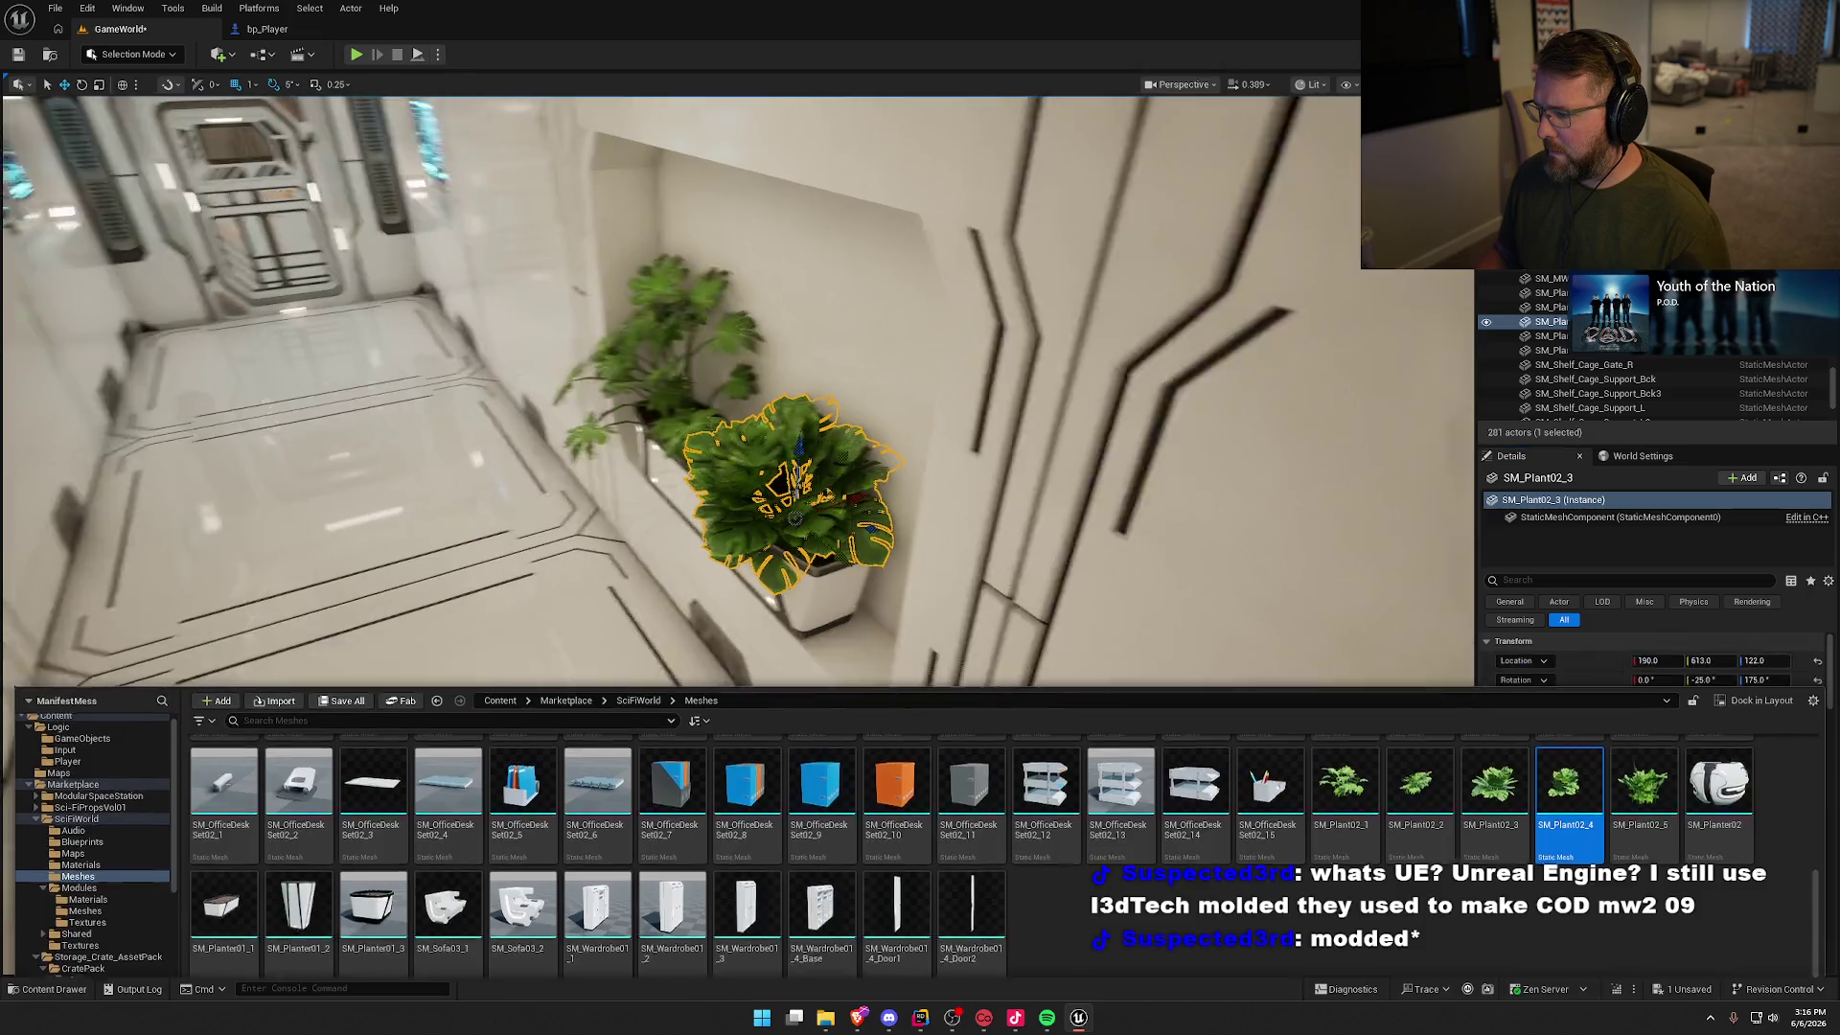
key(ctrl+space)
click(1682, 776)
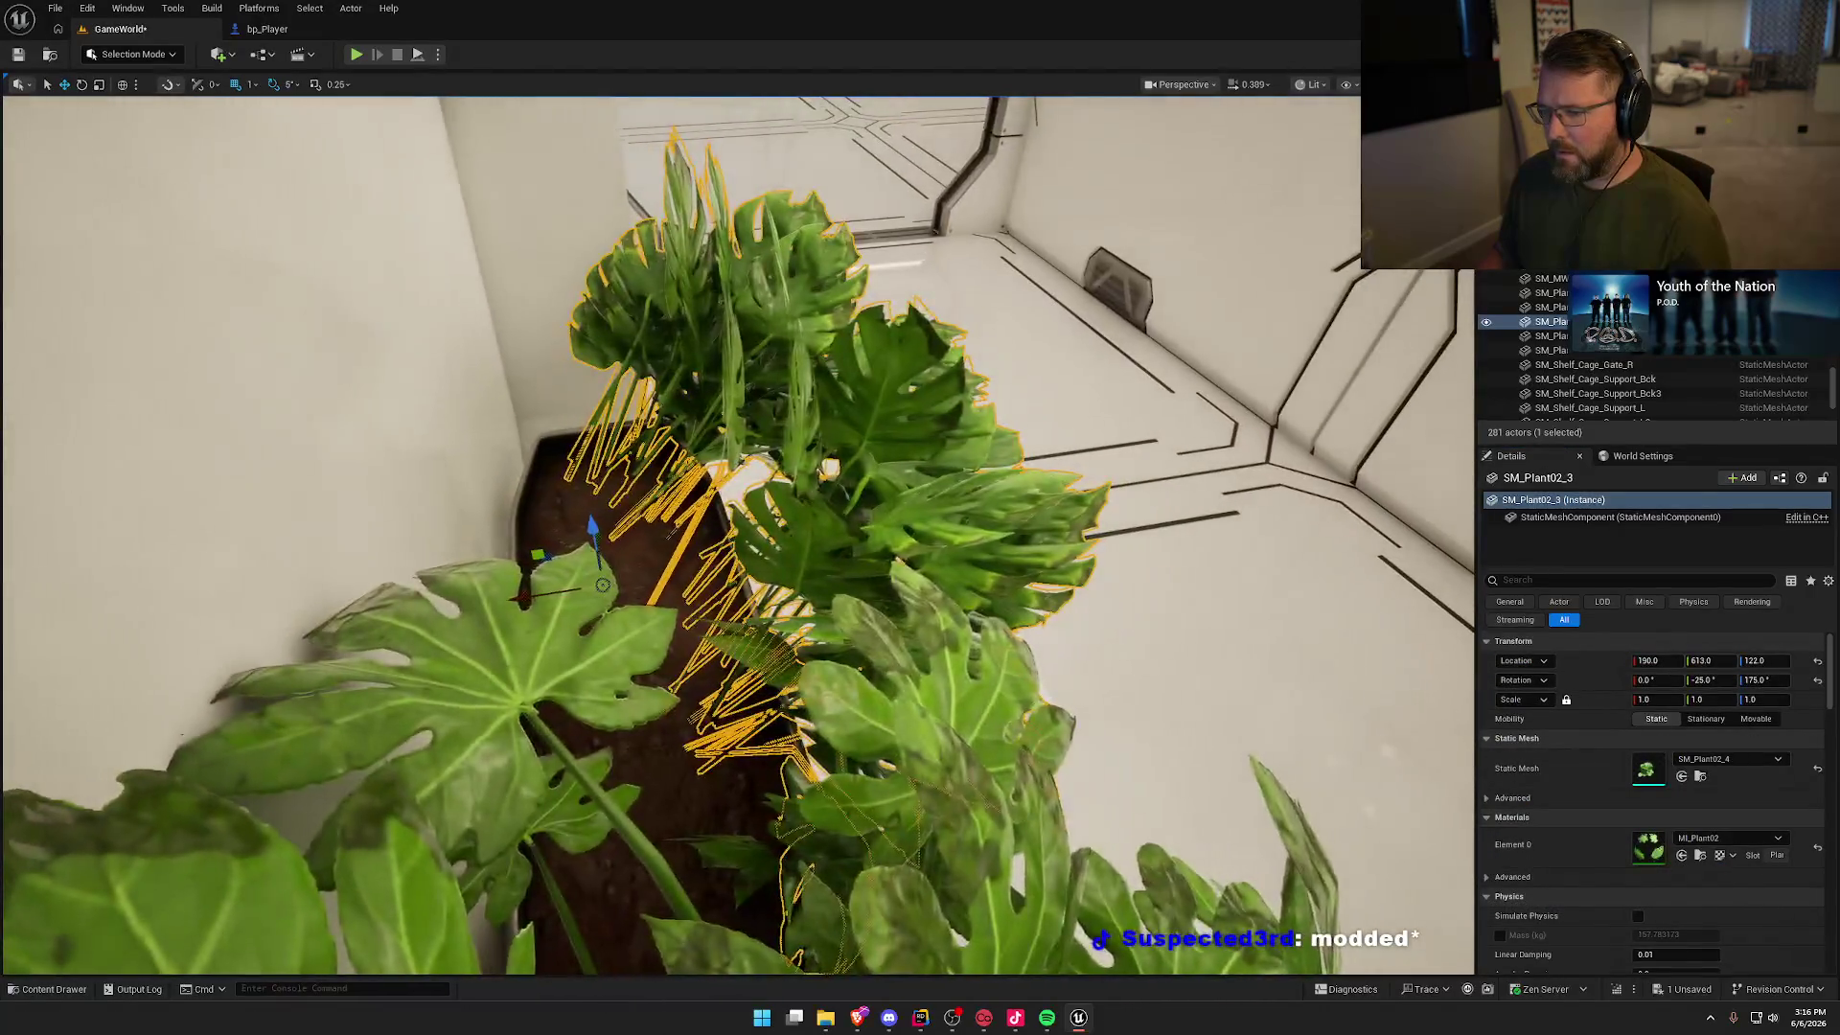
Step: Nudge the SM_Plant02_4 plant 4 cm along X and tilt and turn it slightly
key(e)
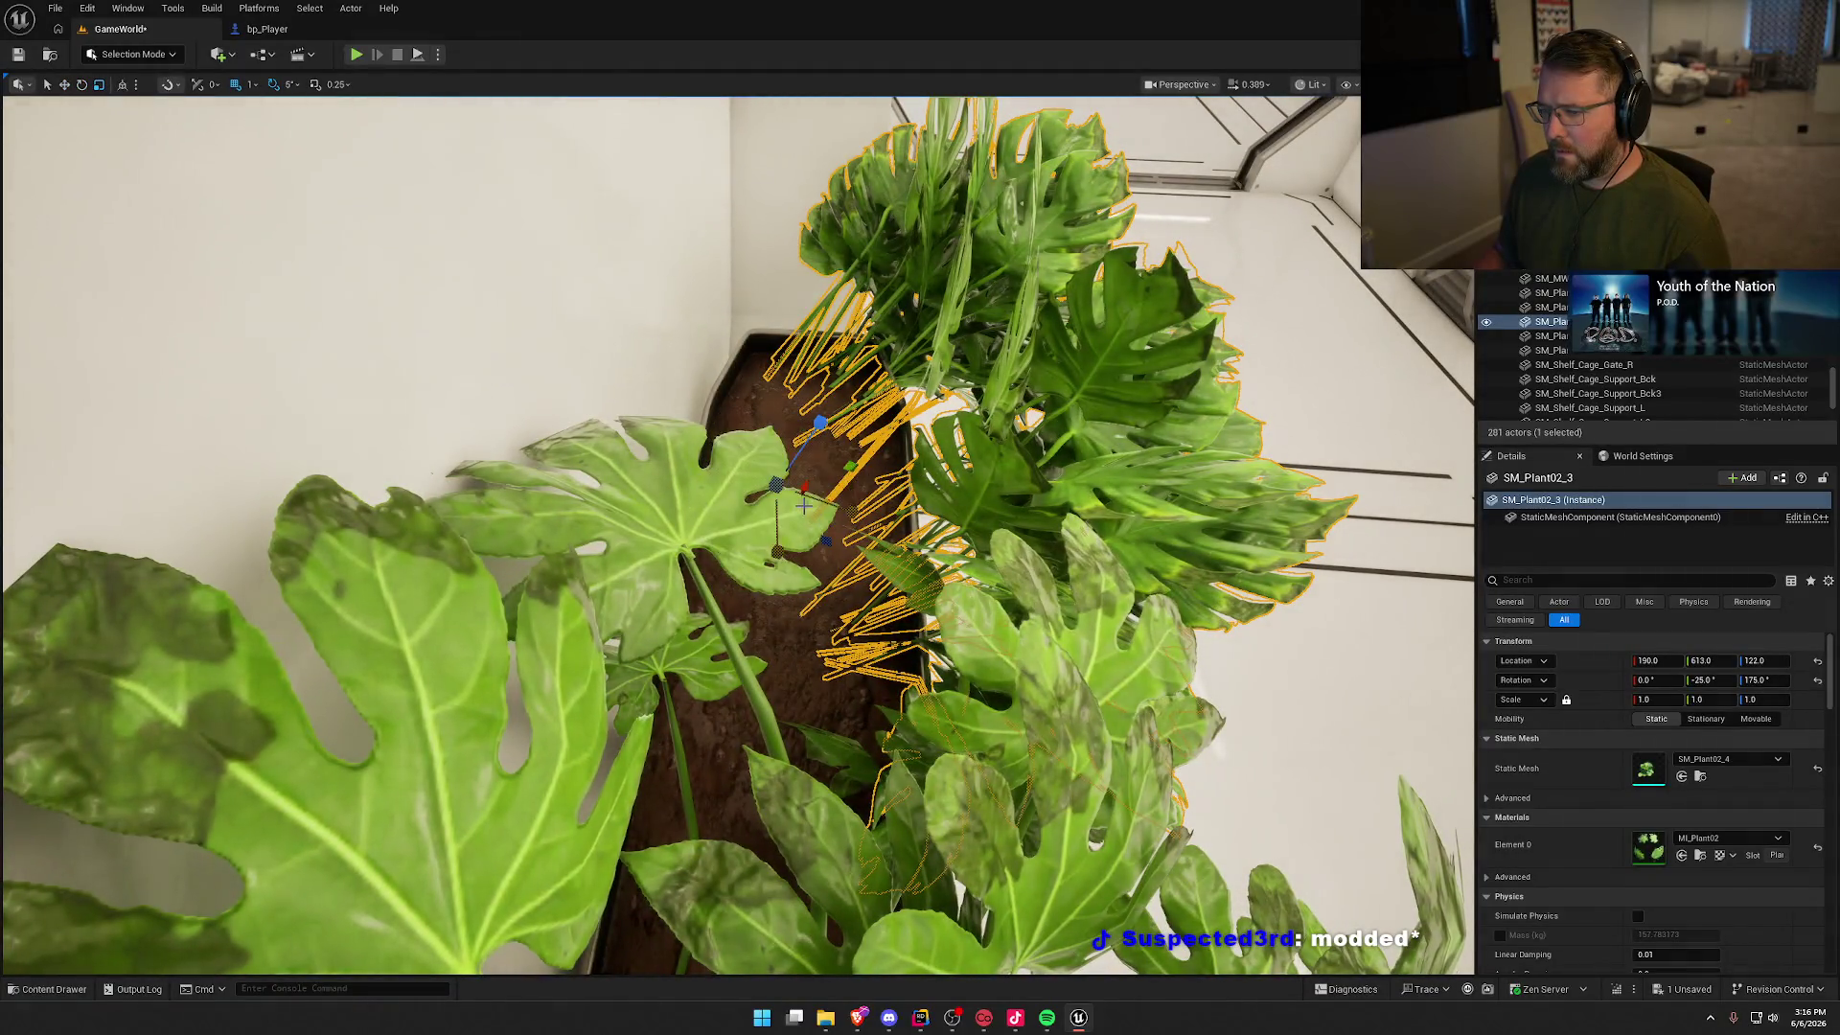
drag(696, 481, 675, 482)
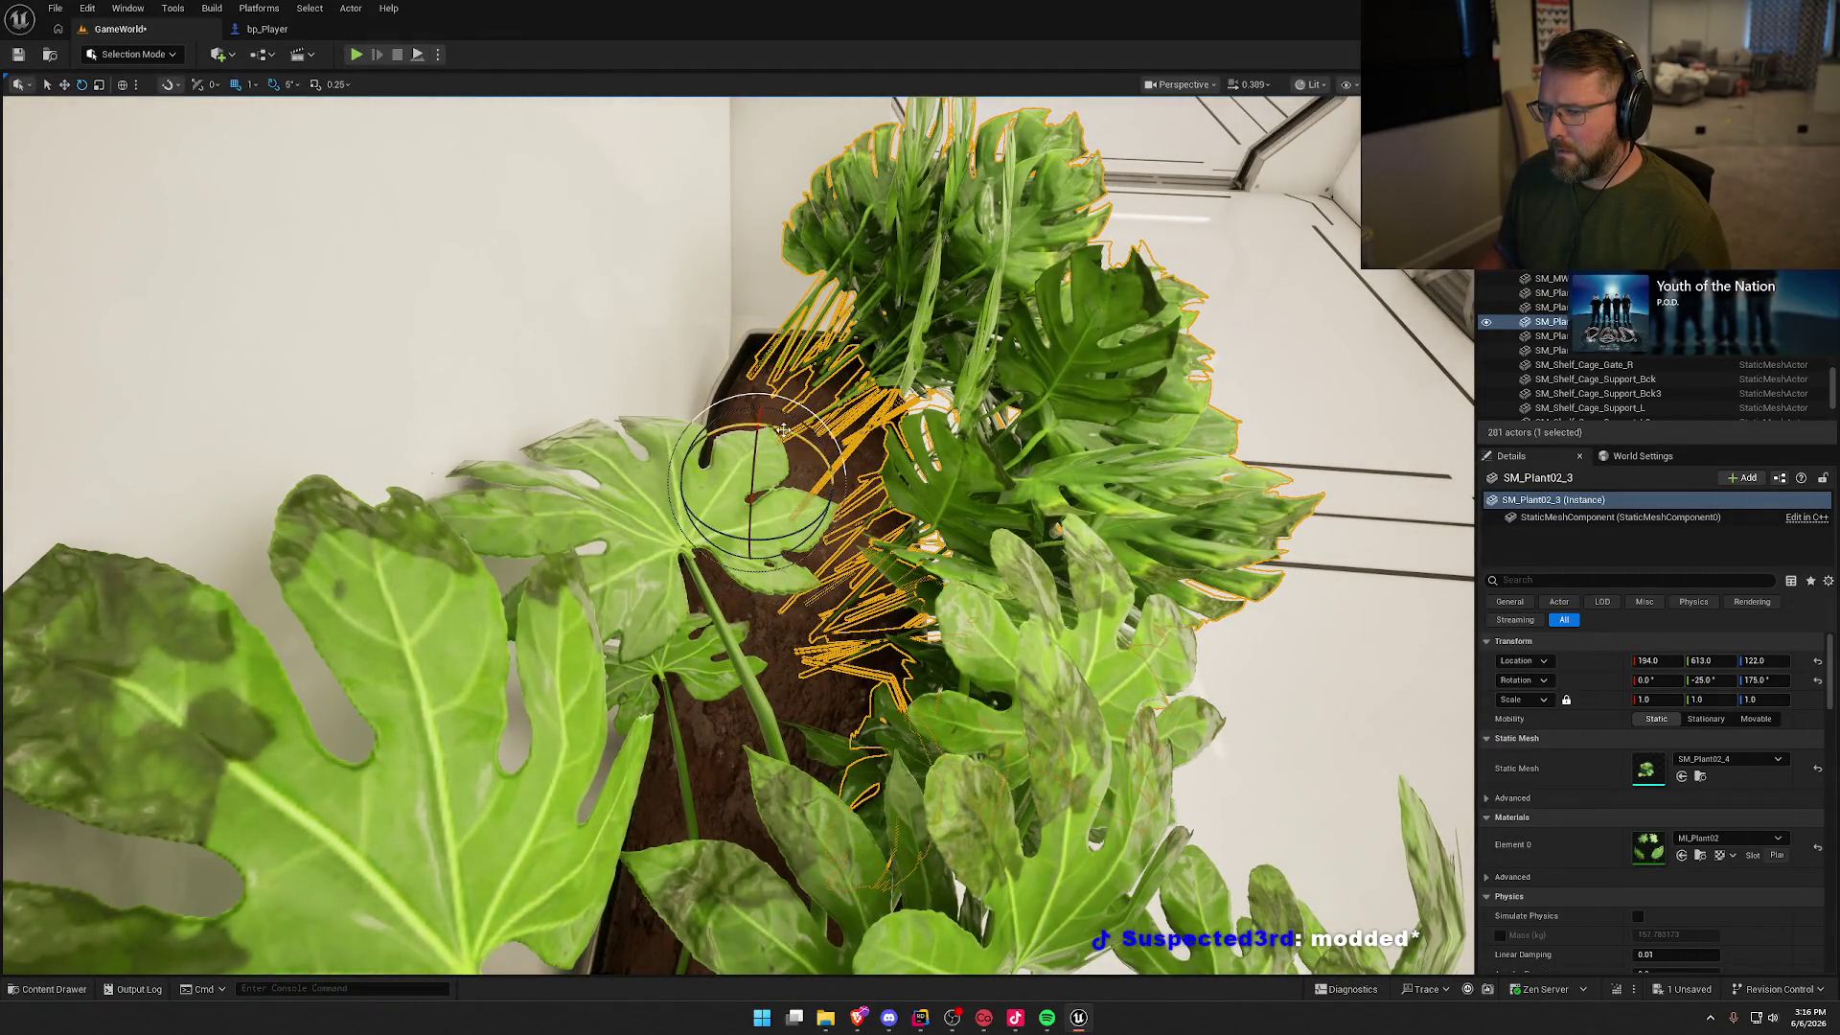
drag(813, 443, 781, 428)
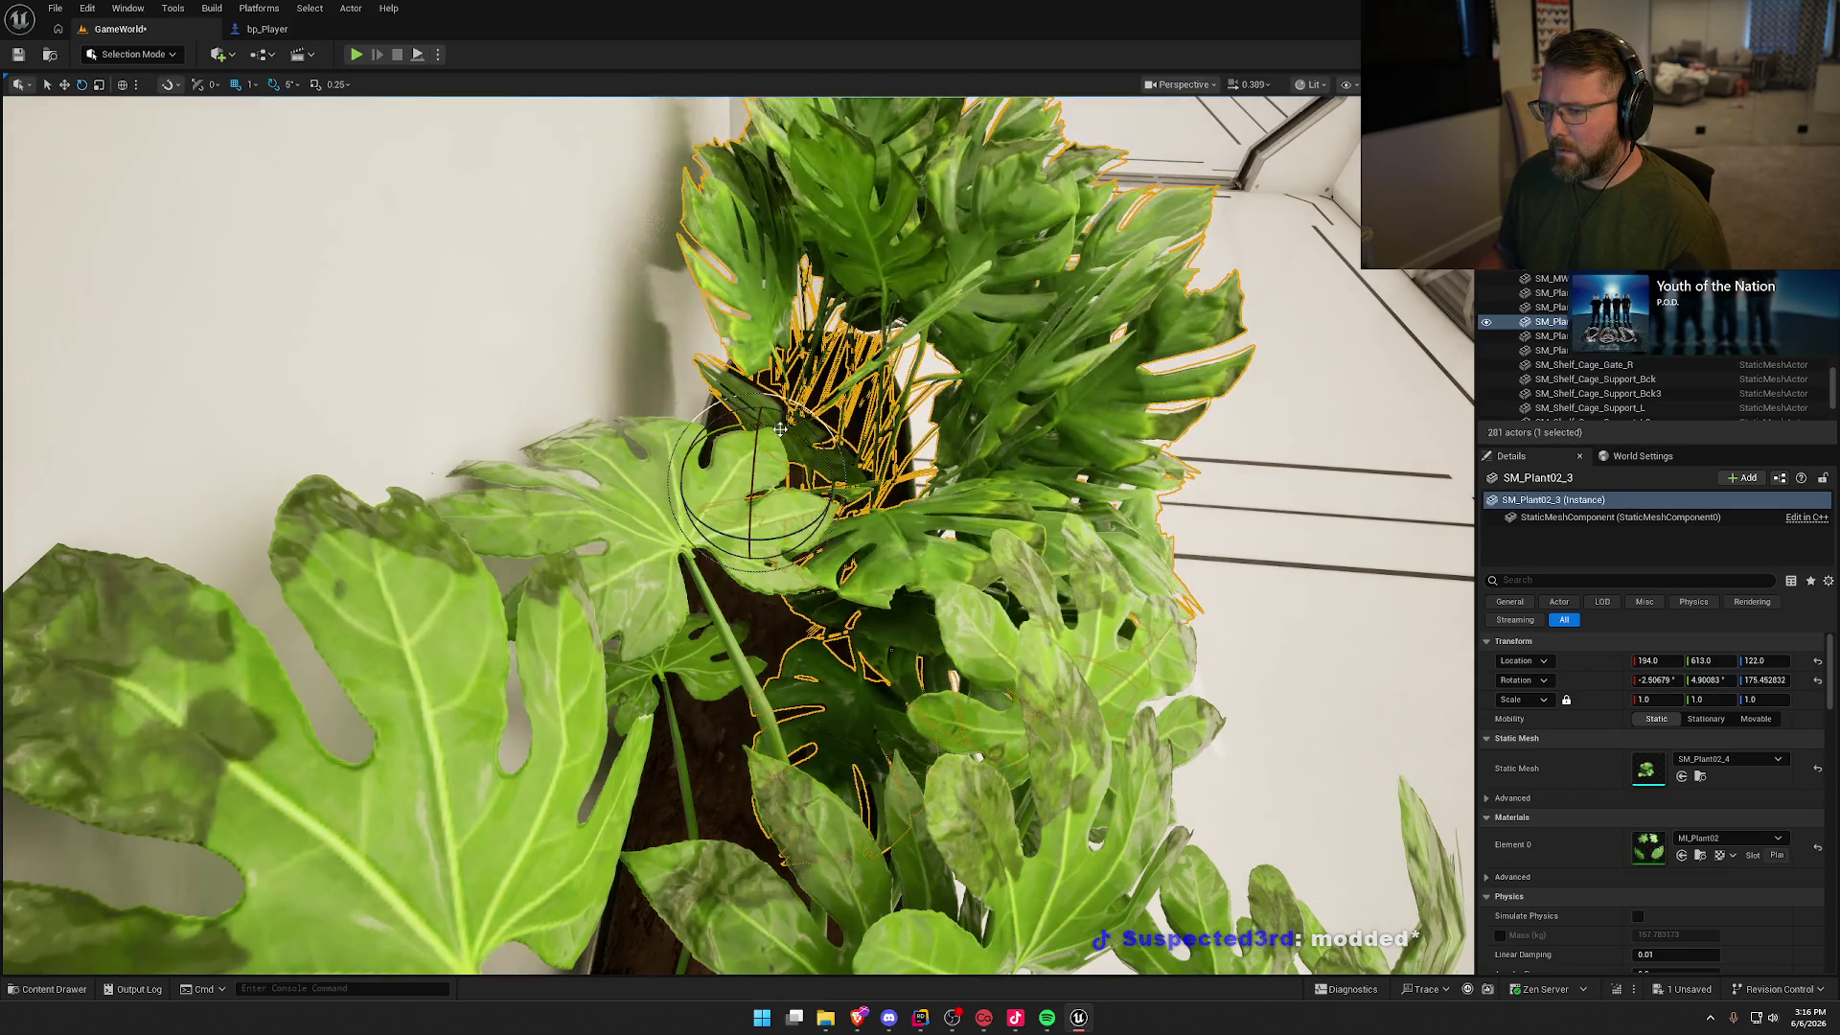
drag(793, 520, 783, 532)
mouse_move(934, 555)
mouse_down()
mouse_move(955, 410)
mouse_move(943, 441)
mouse_move(834, 523)
mouse_move(937, 555)
mouse_up()
key(Escape)
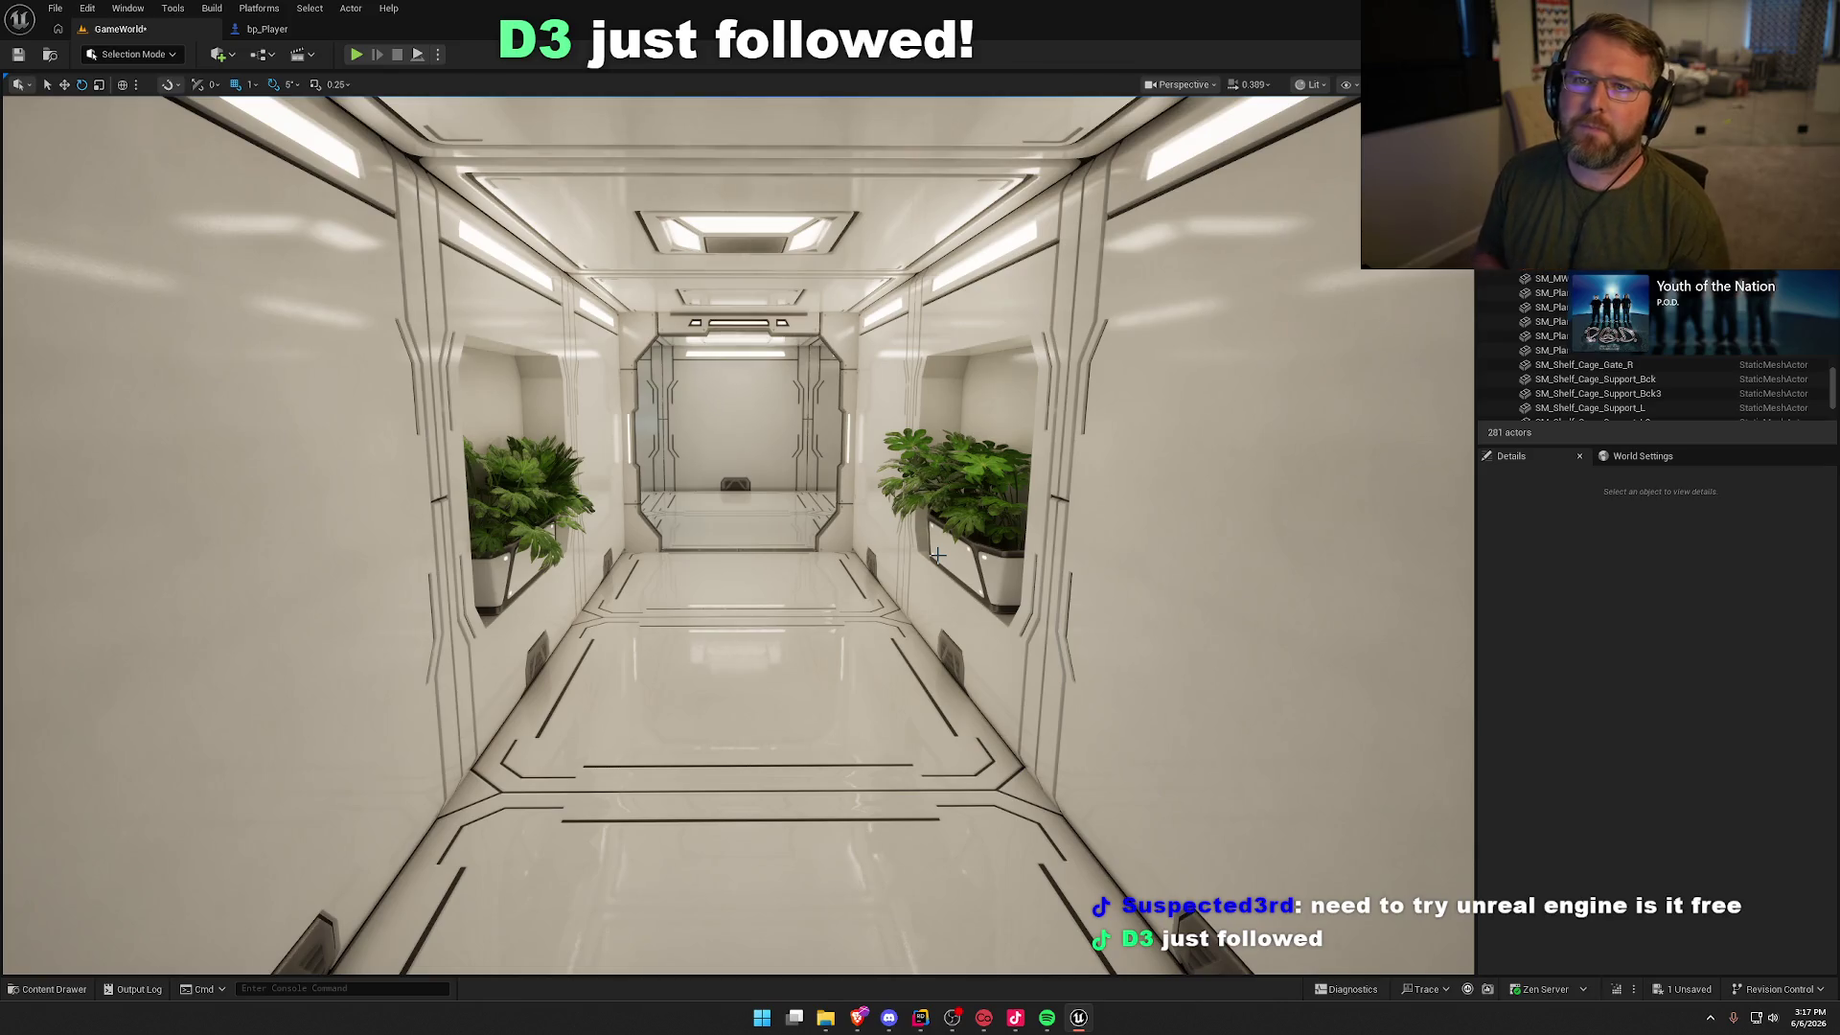
mouse_move(979, 642)
mouse_down()
mouse_move(979, 536)
mouse_move(981, 643)
mouse_up()
key(ctrl+space)
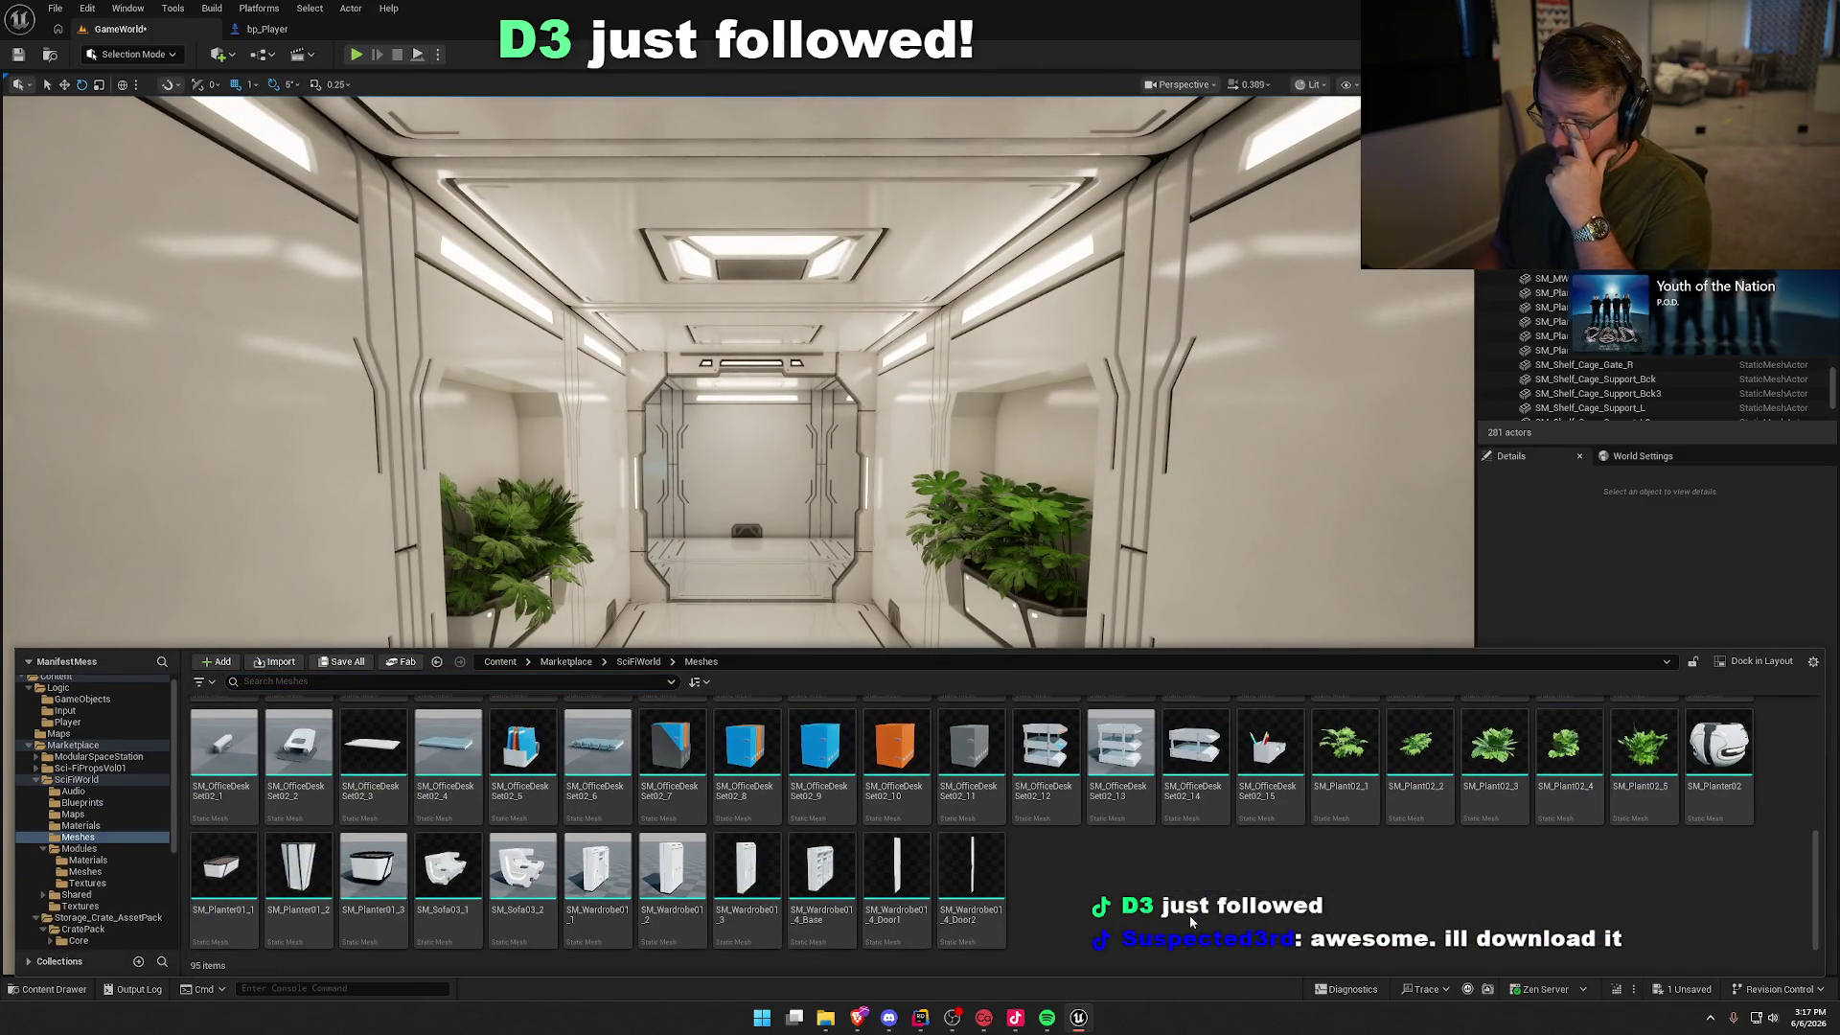
scroll(915, 876, up, 1)
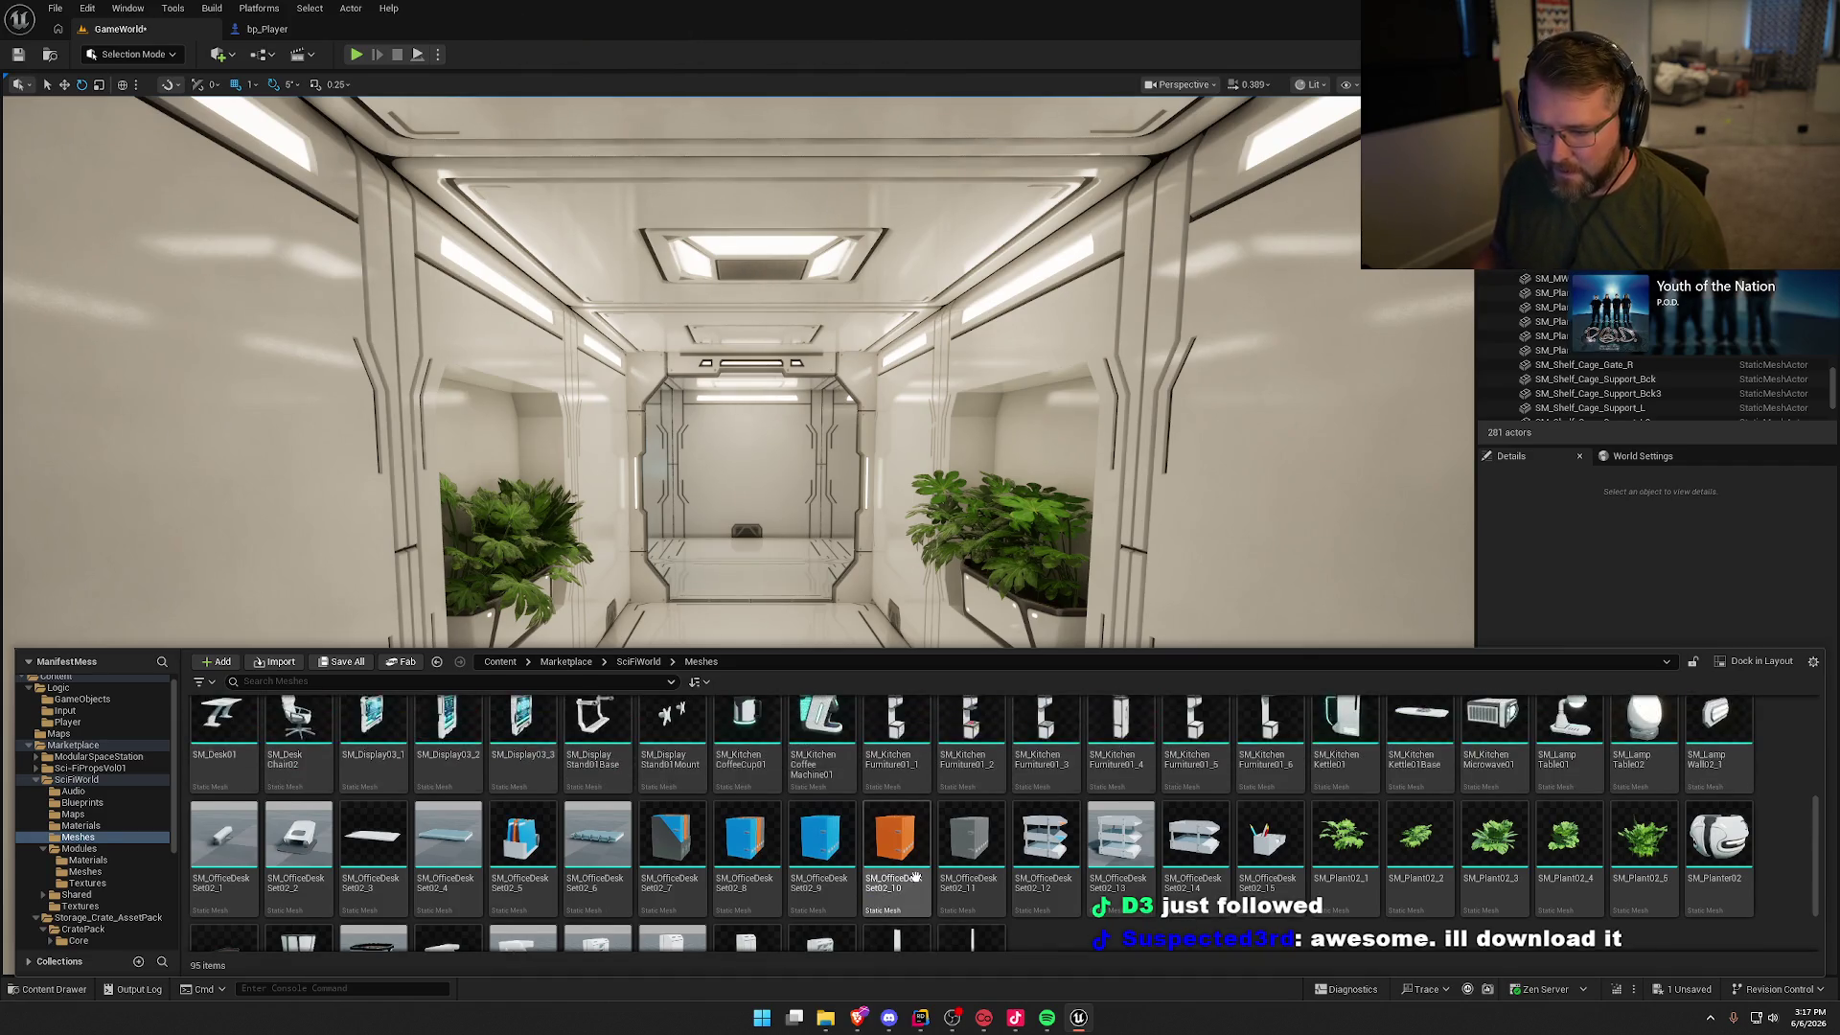
scroll(800, 834, up, 1)
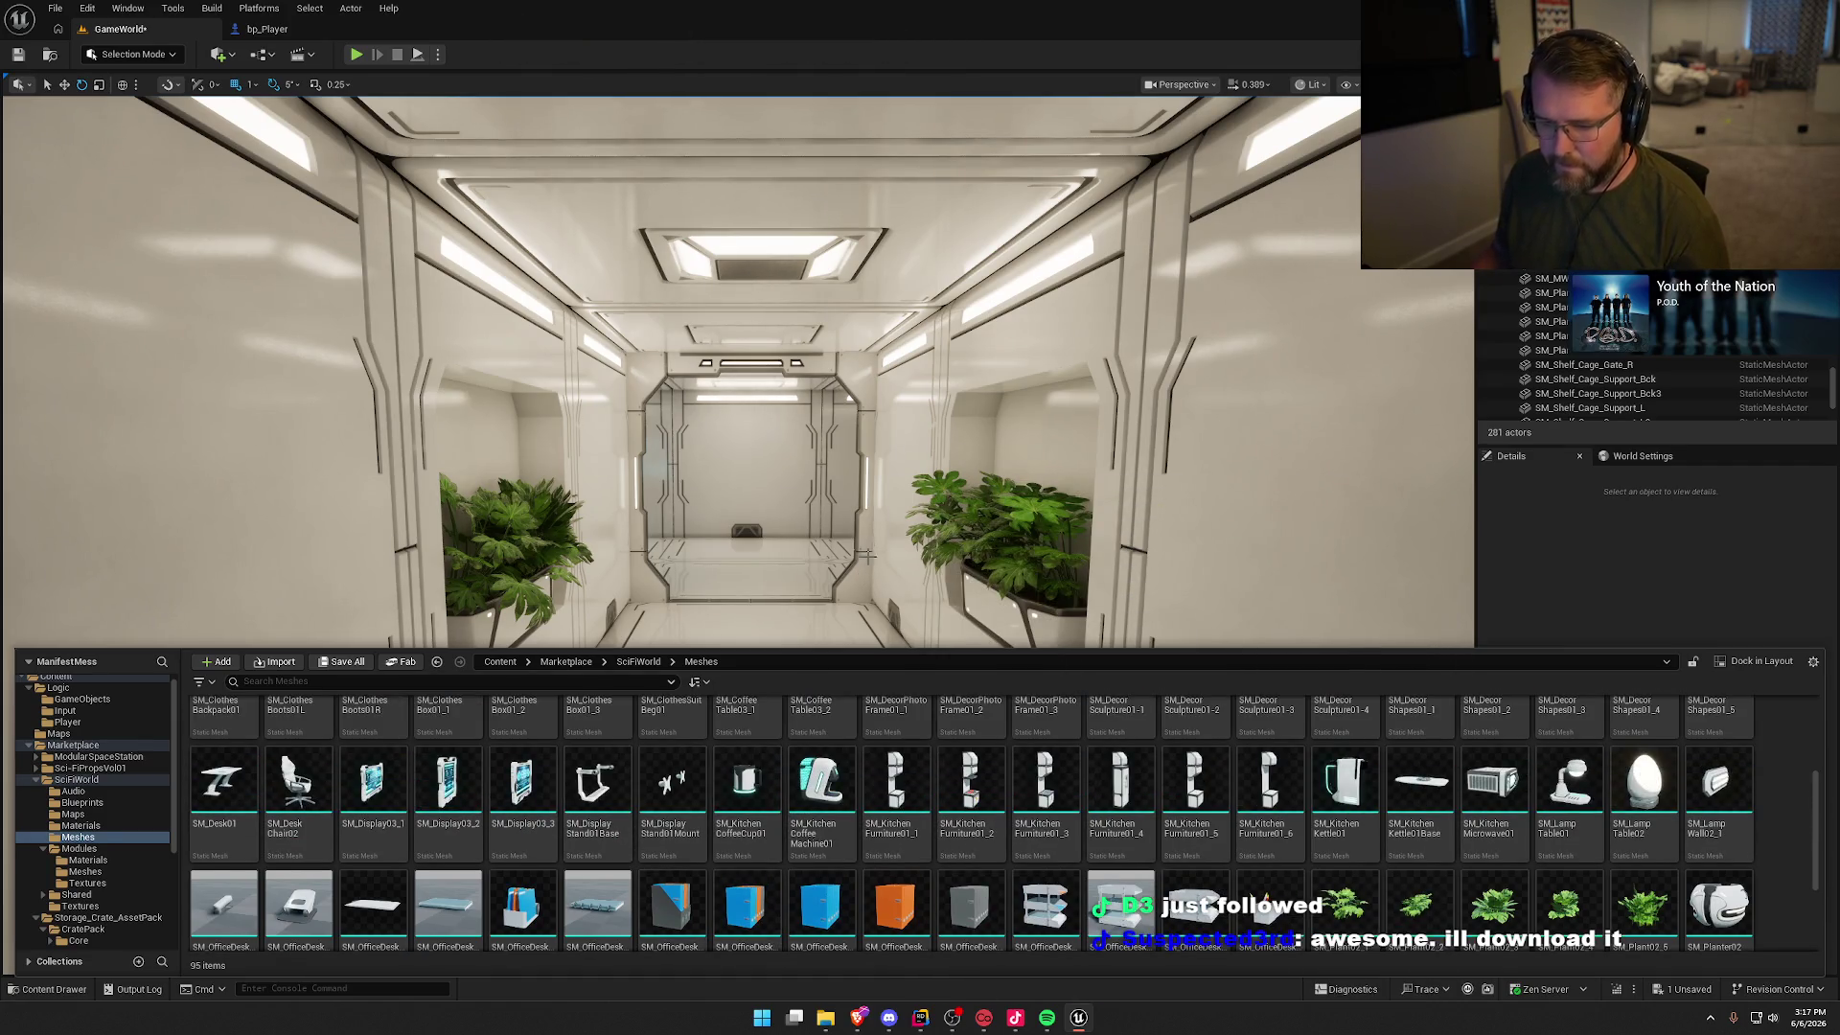
right_click(867, 553)
key(w)
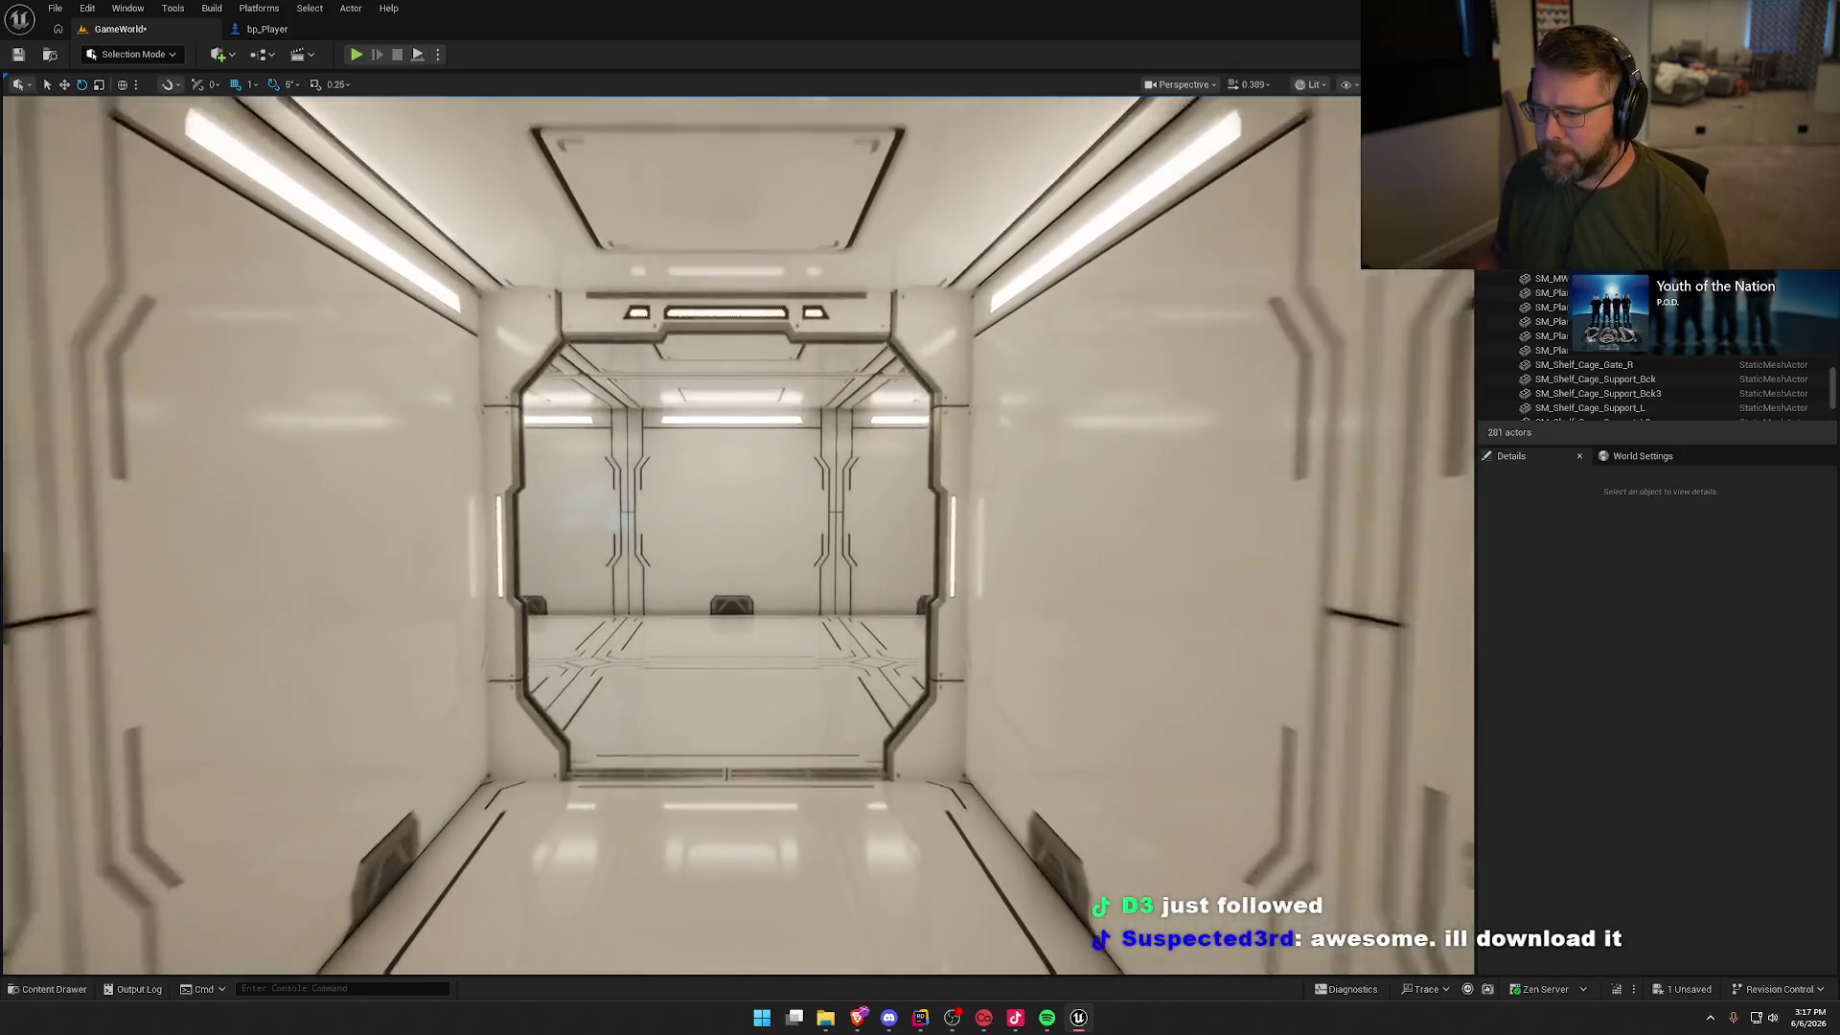
key(ctrl+space)
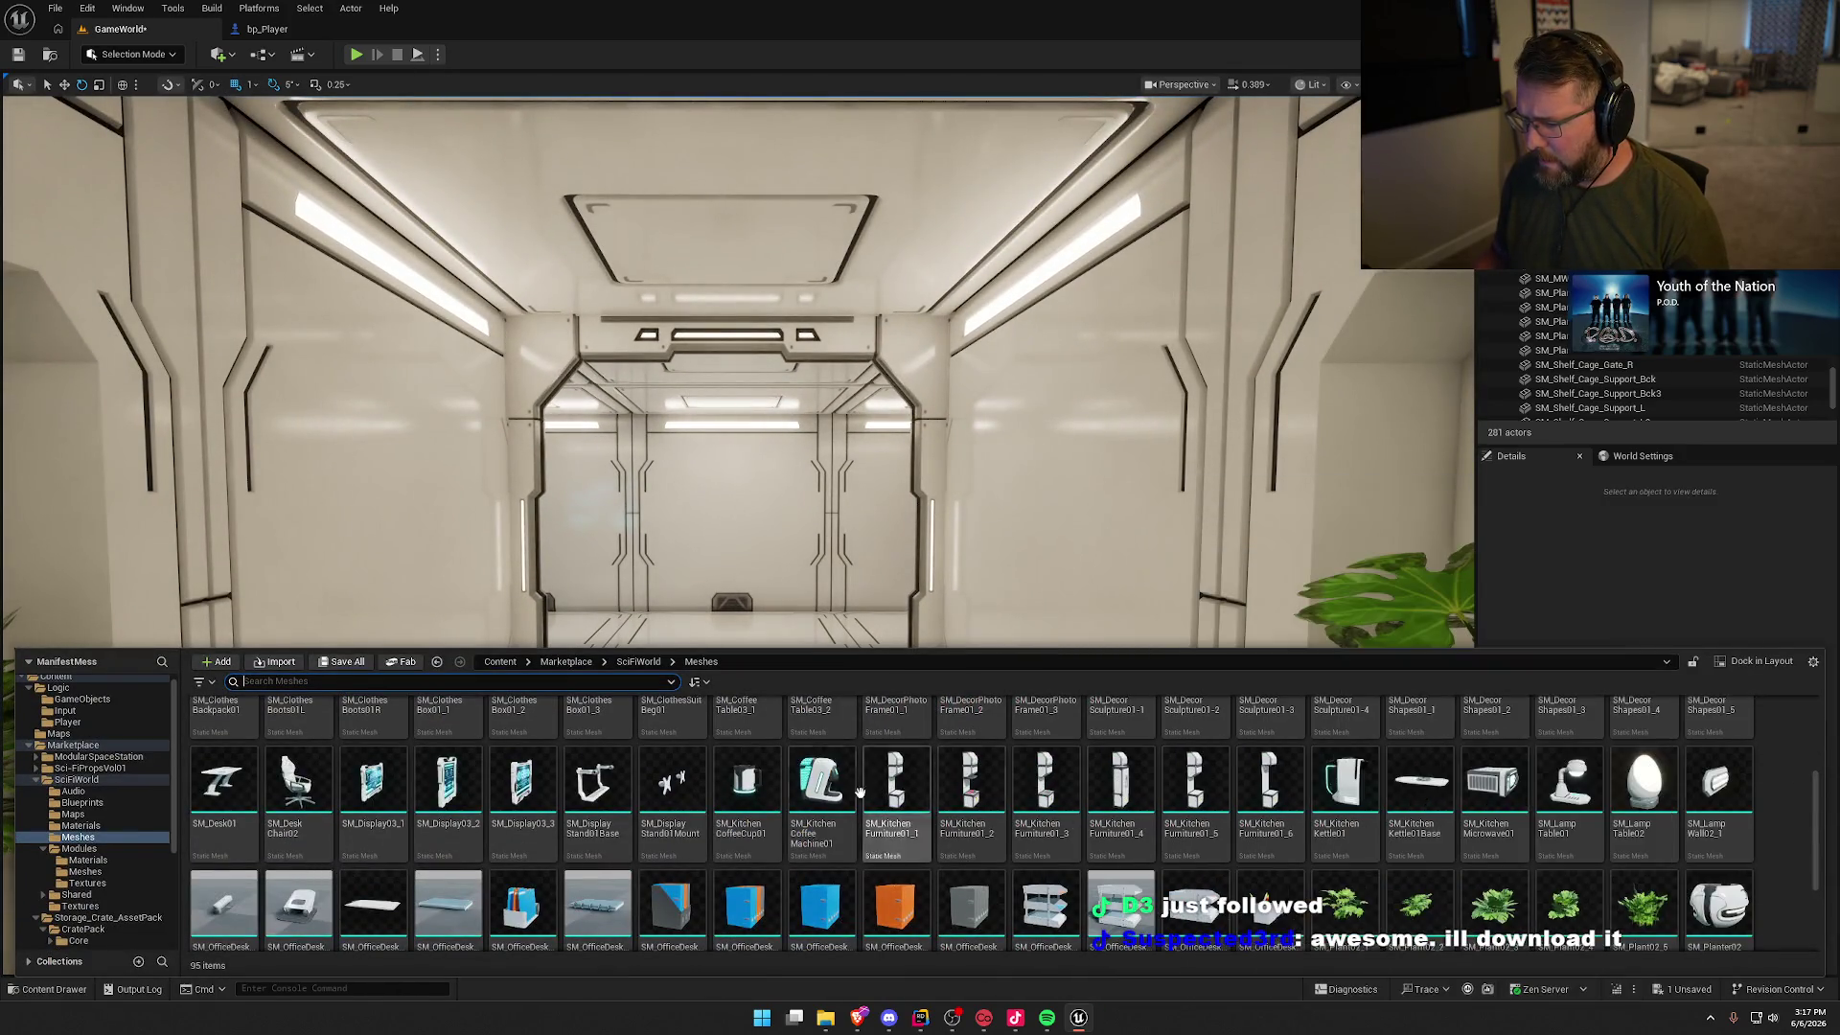
scroll(1668, 852, up, 1)
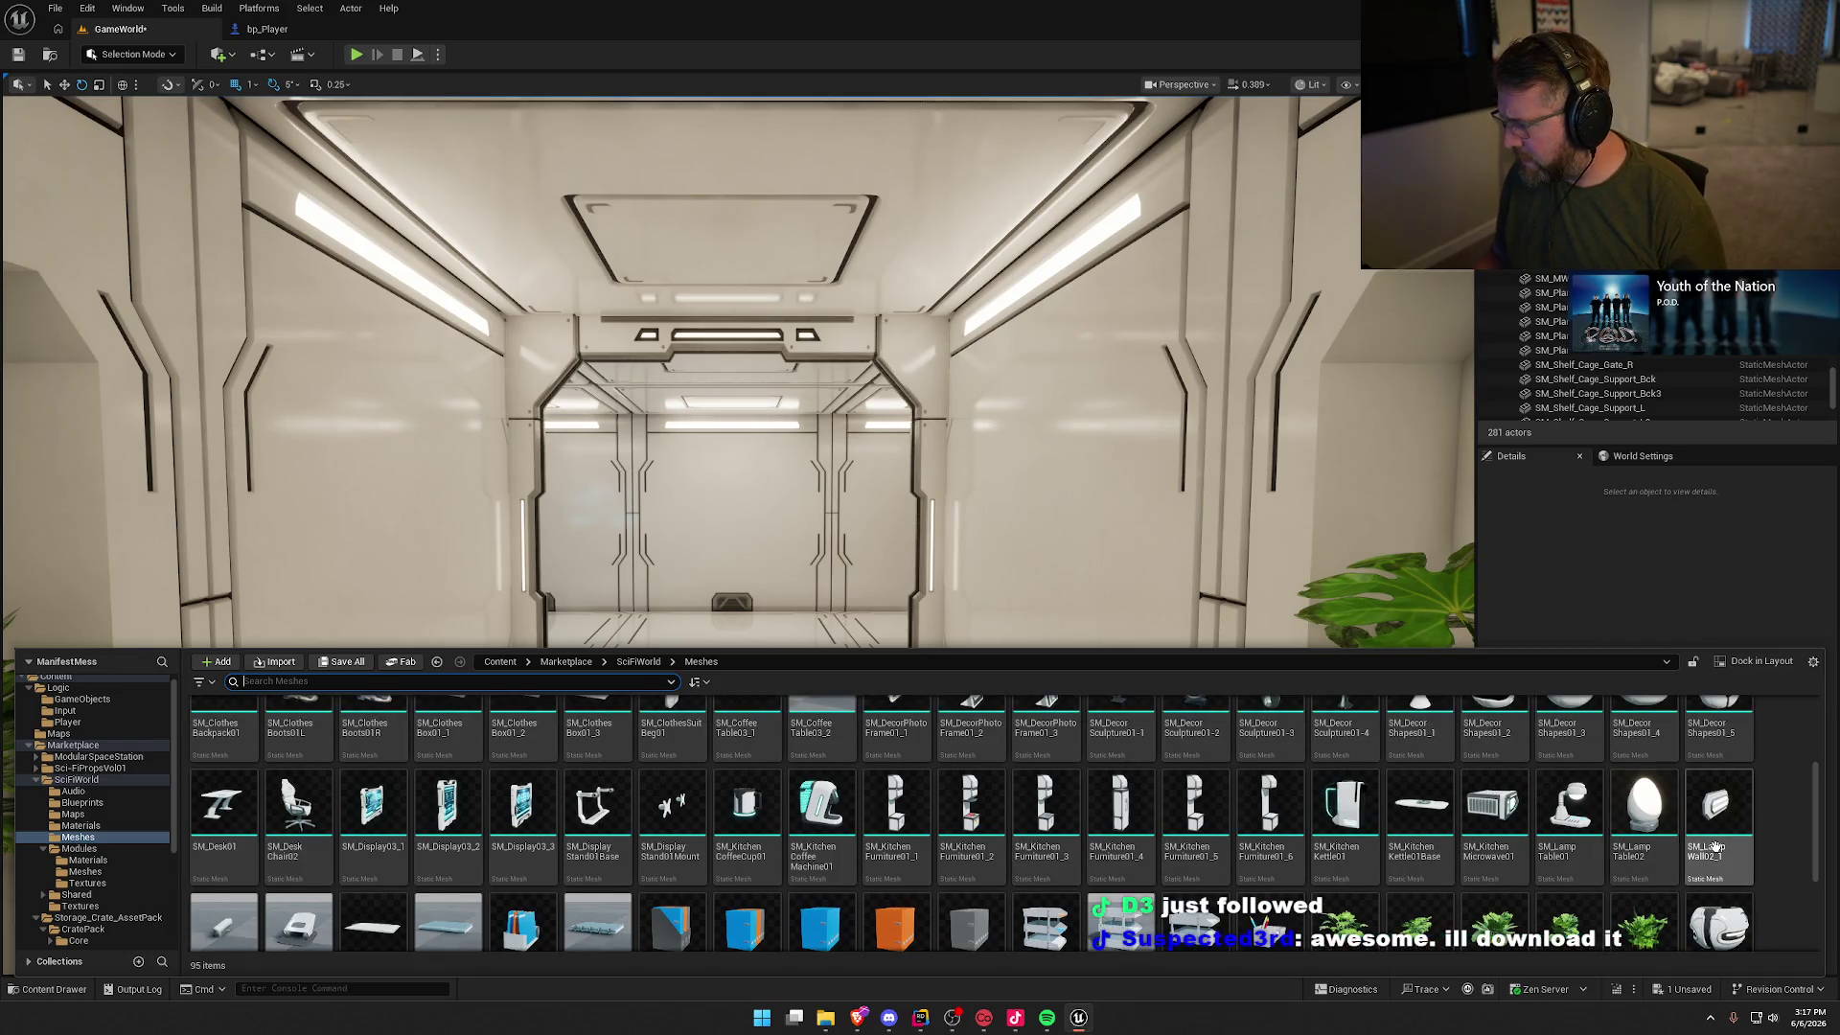
scroll(1715, 846, up, 3)
drag(1715, 846, 515, 544)
key(w)
mouse_move(358, 533)
mouse_down()
mouse_move(945, 534)
mouse_move(977, 544)
mouse_move(965, 559)
mouse_up()
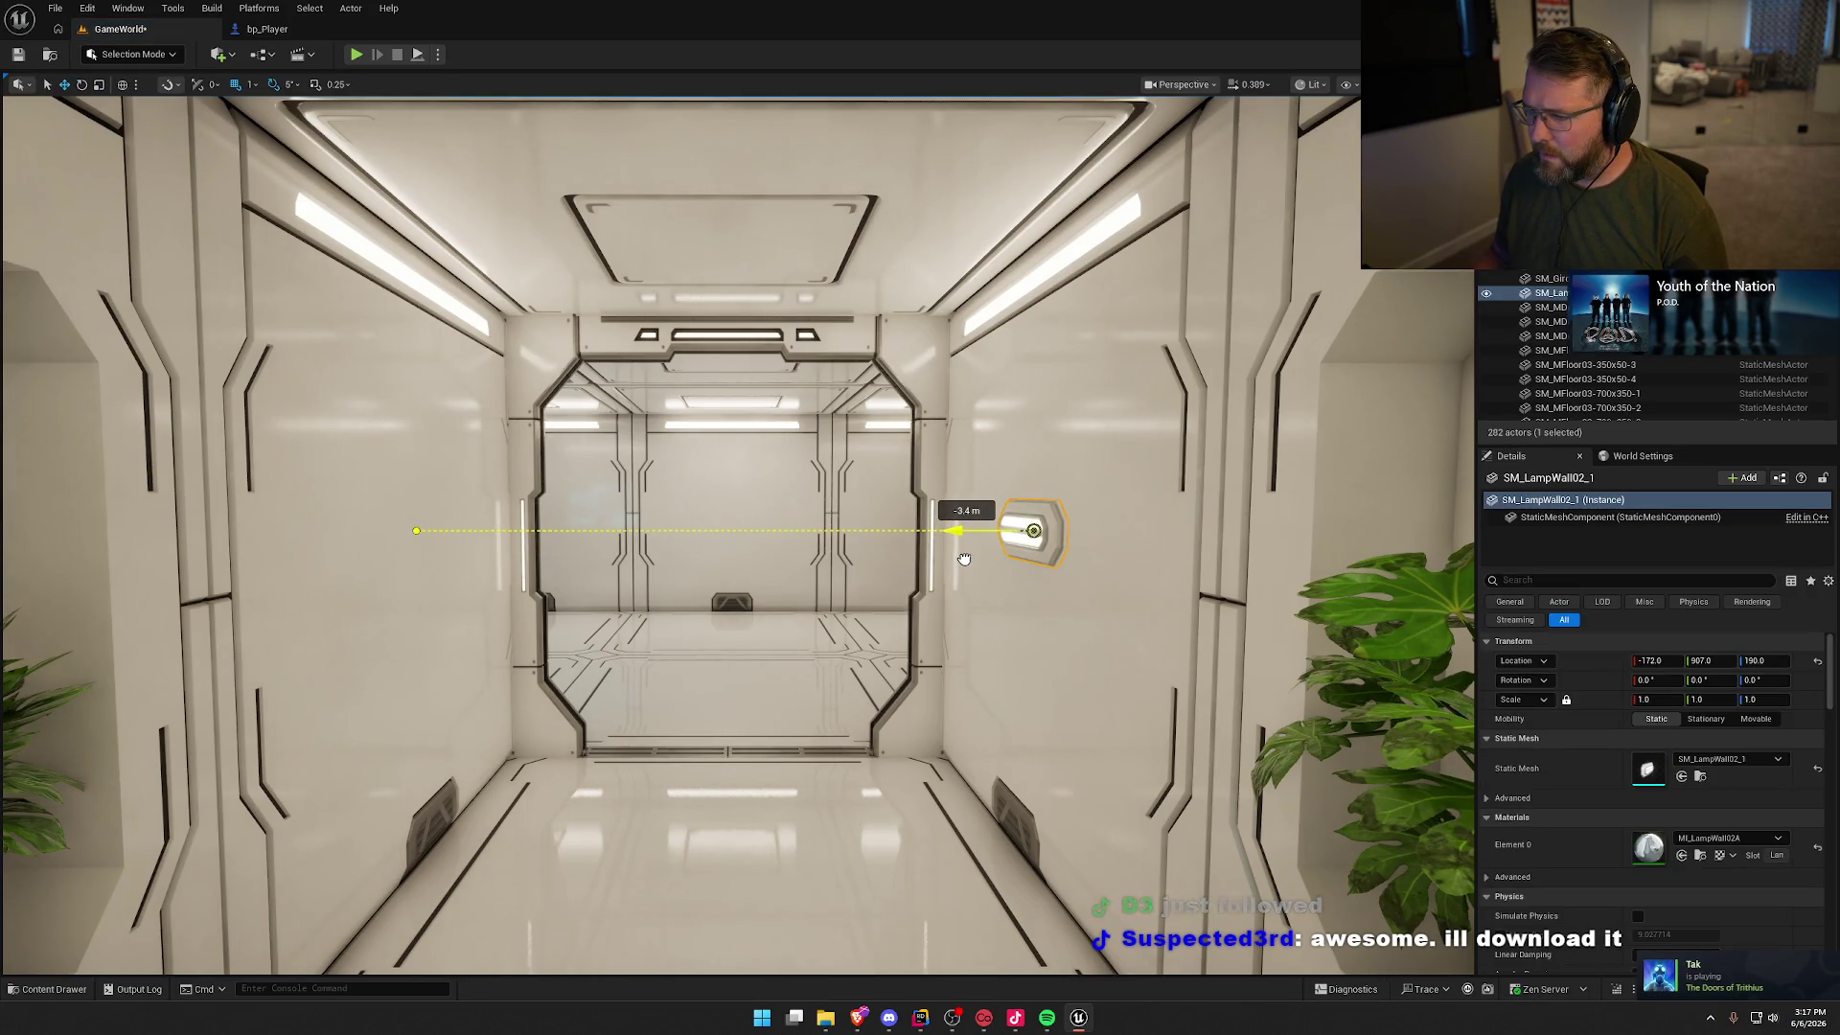
drag(1042, 456, 1042, 699)
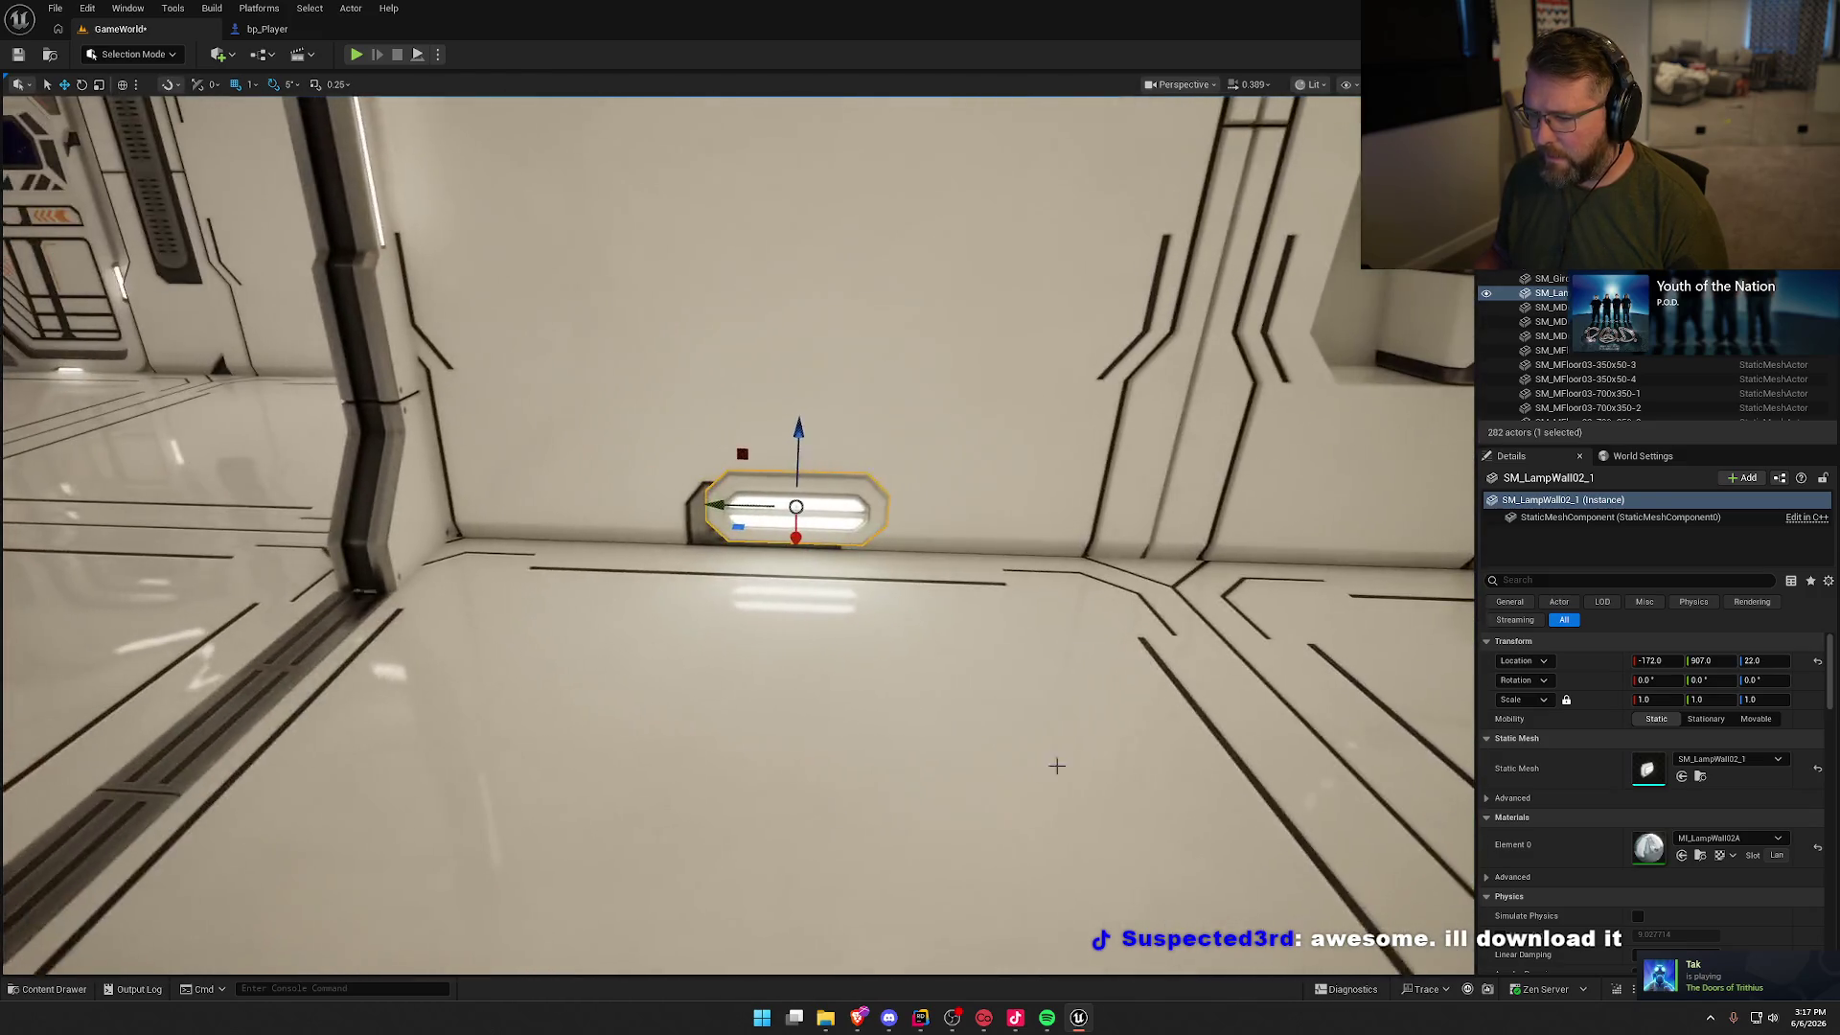
drag(750, 456, 716, 466)
key(Escape)
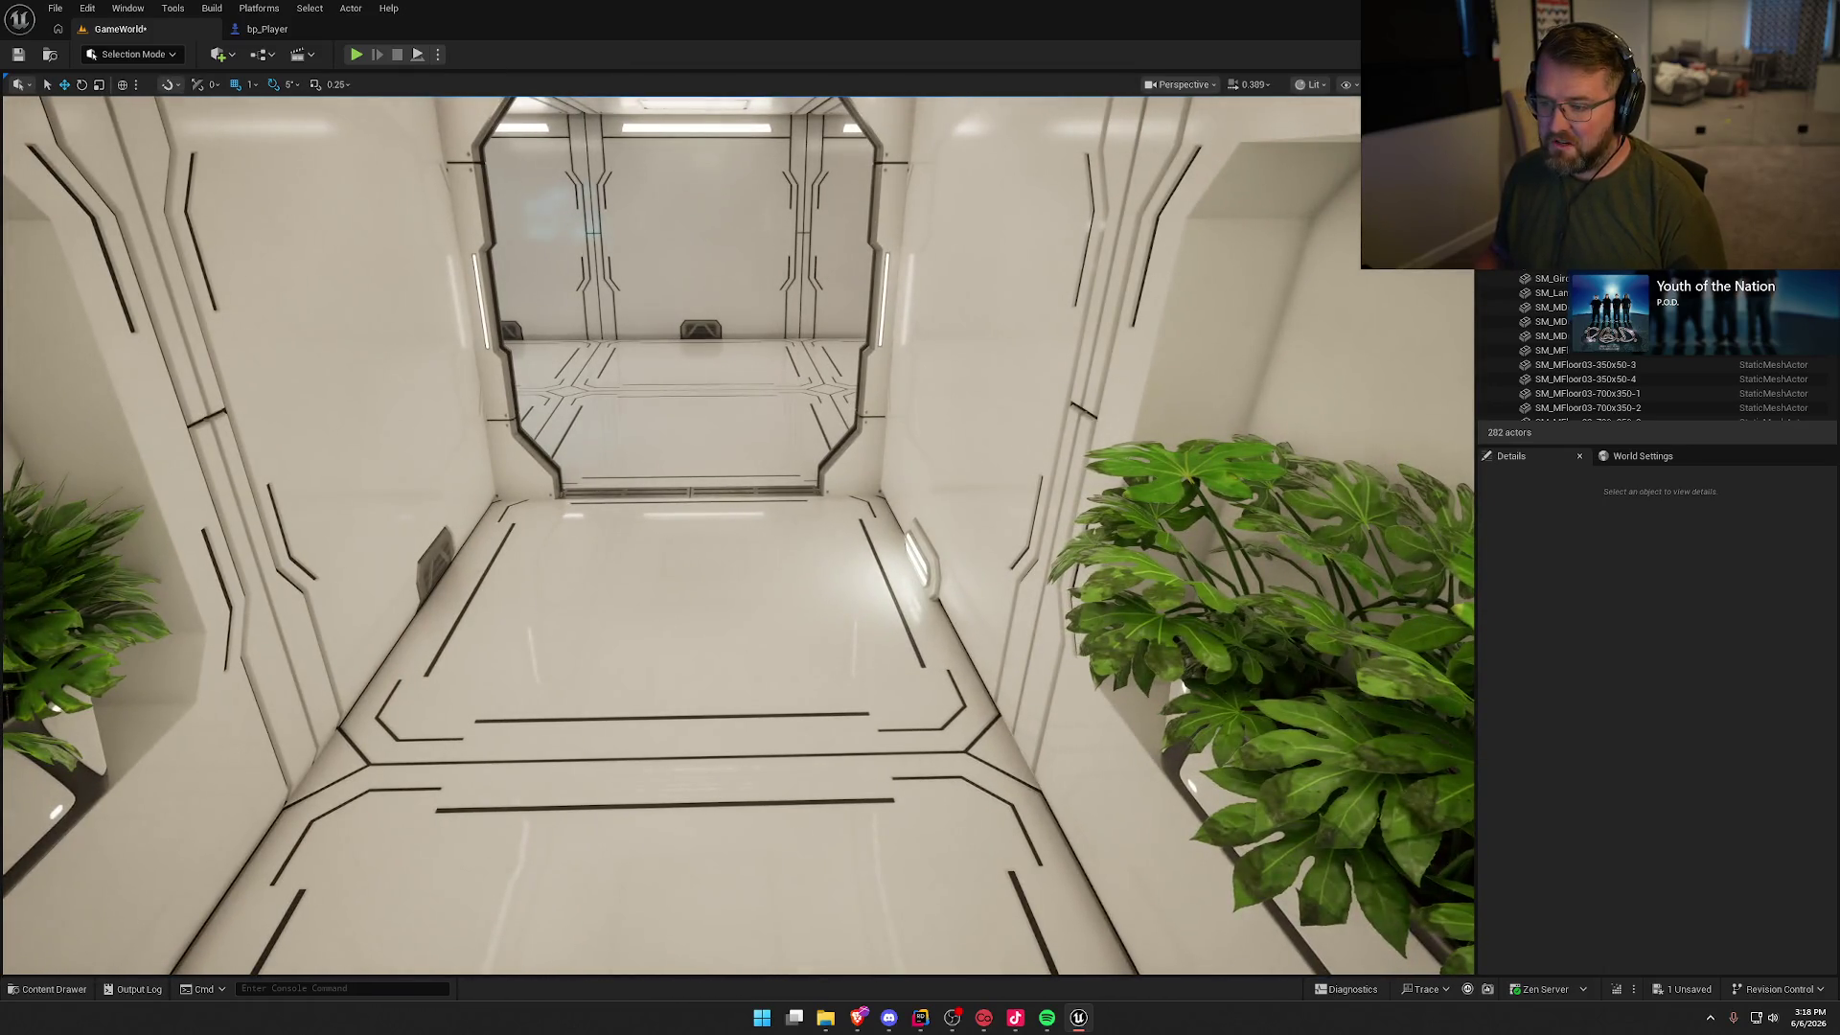
key(ctrl+z)
key(Delete)
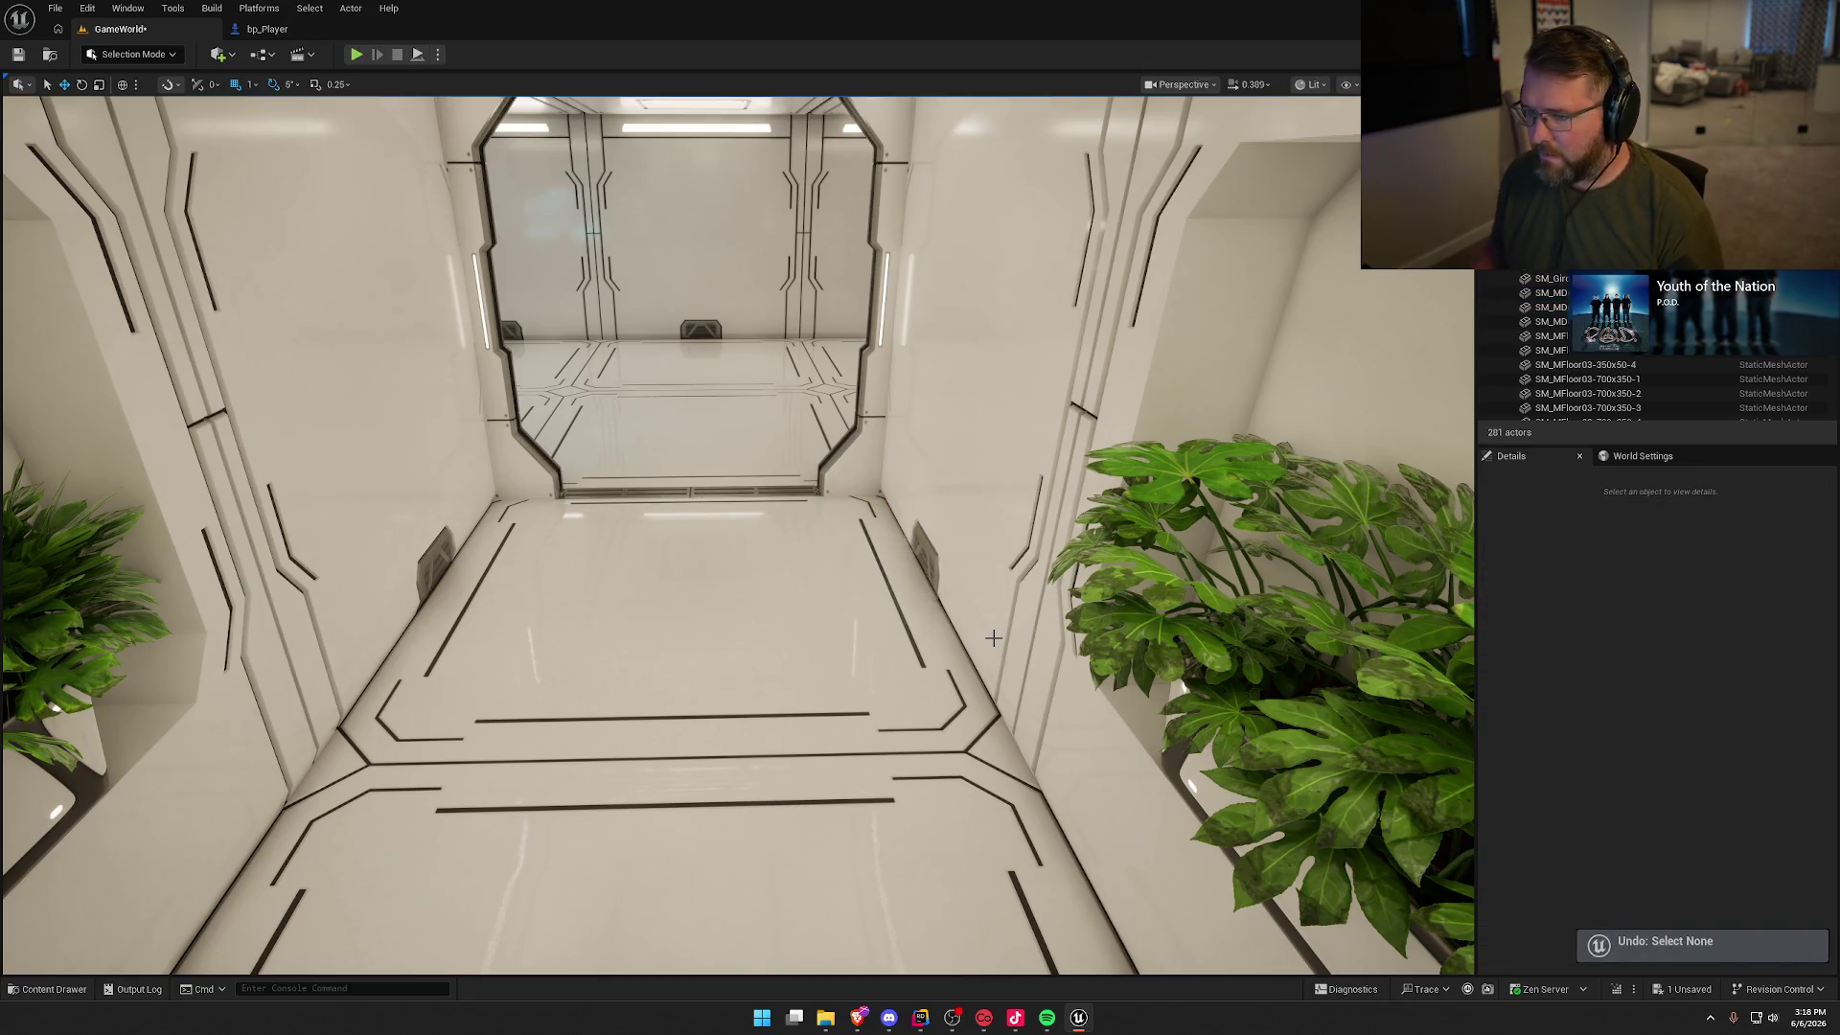
key(ctrl+space)
scroll(1418, 844, up, 2)
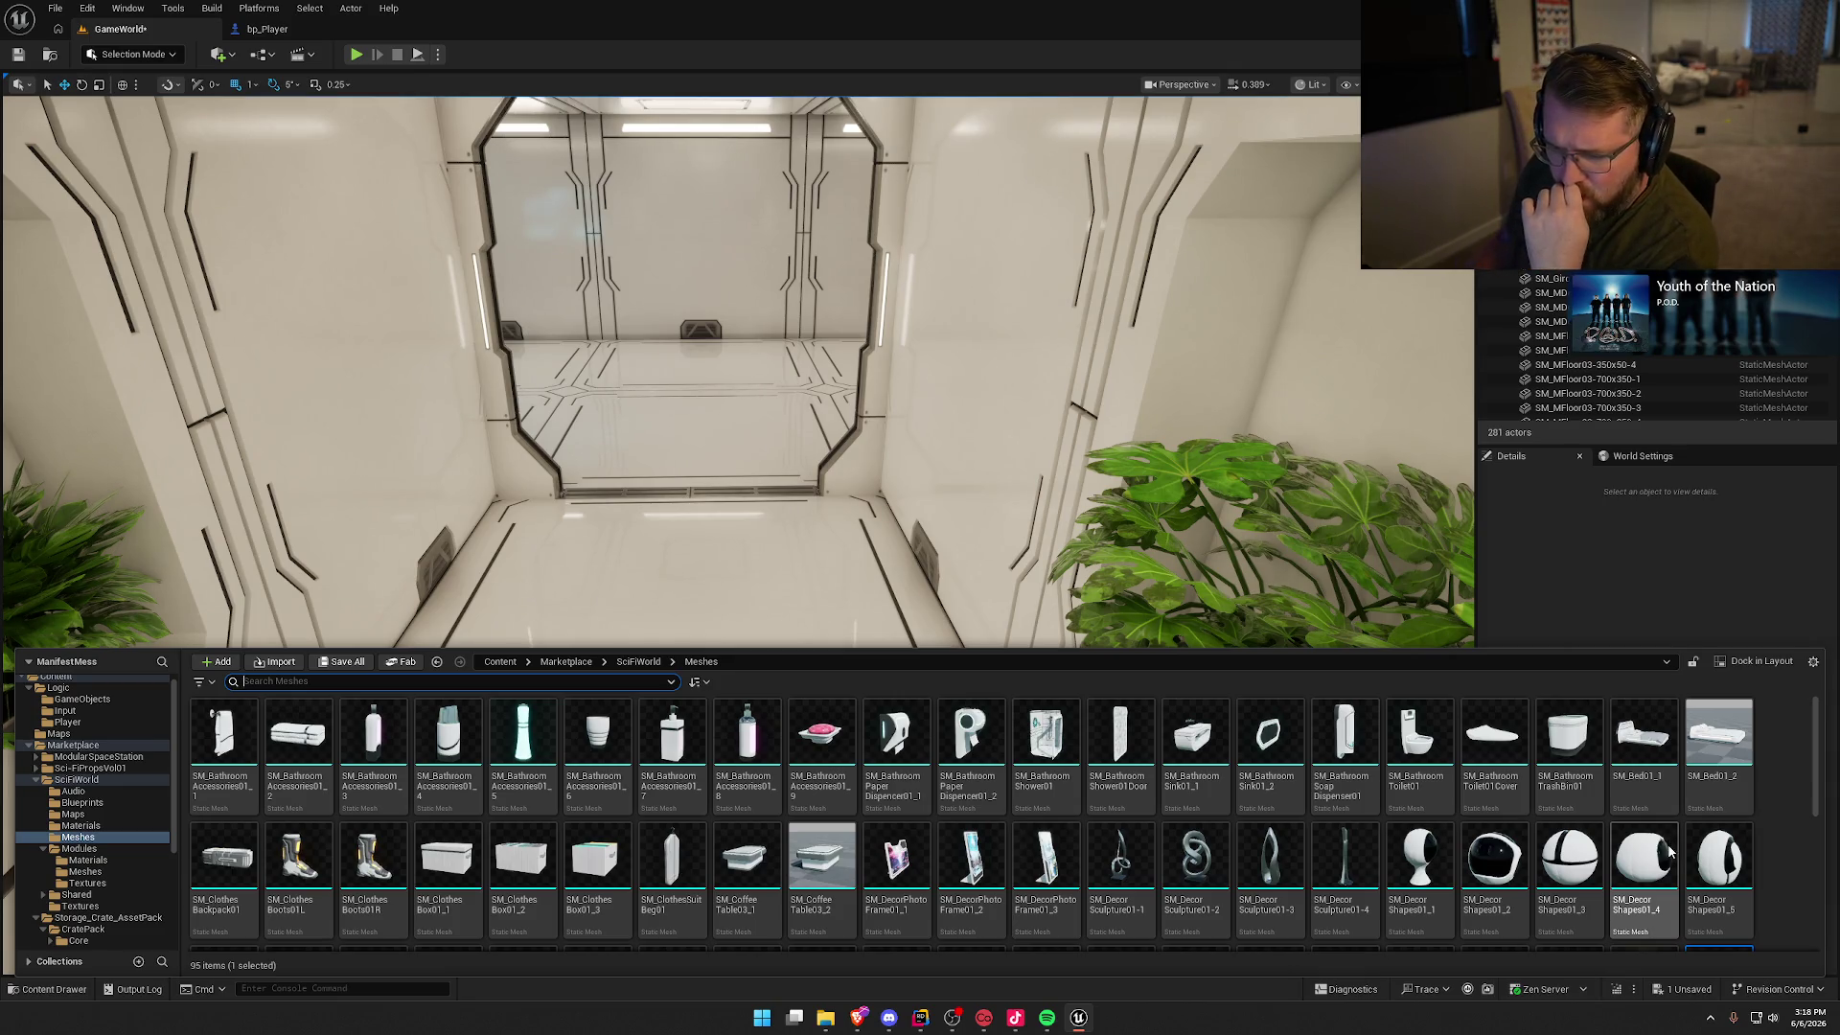
scroll(1344, 776, down, 2)
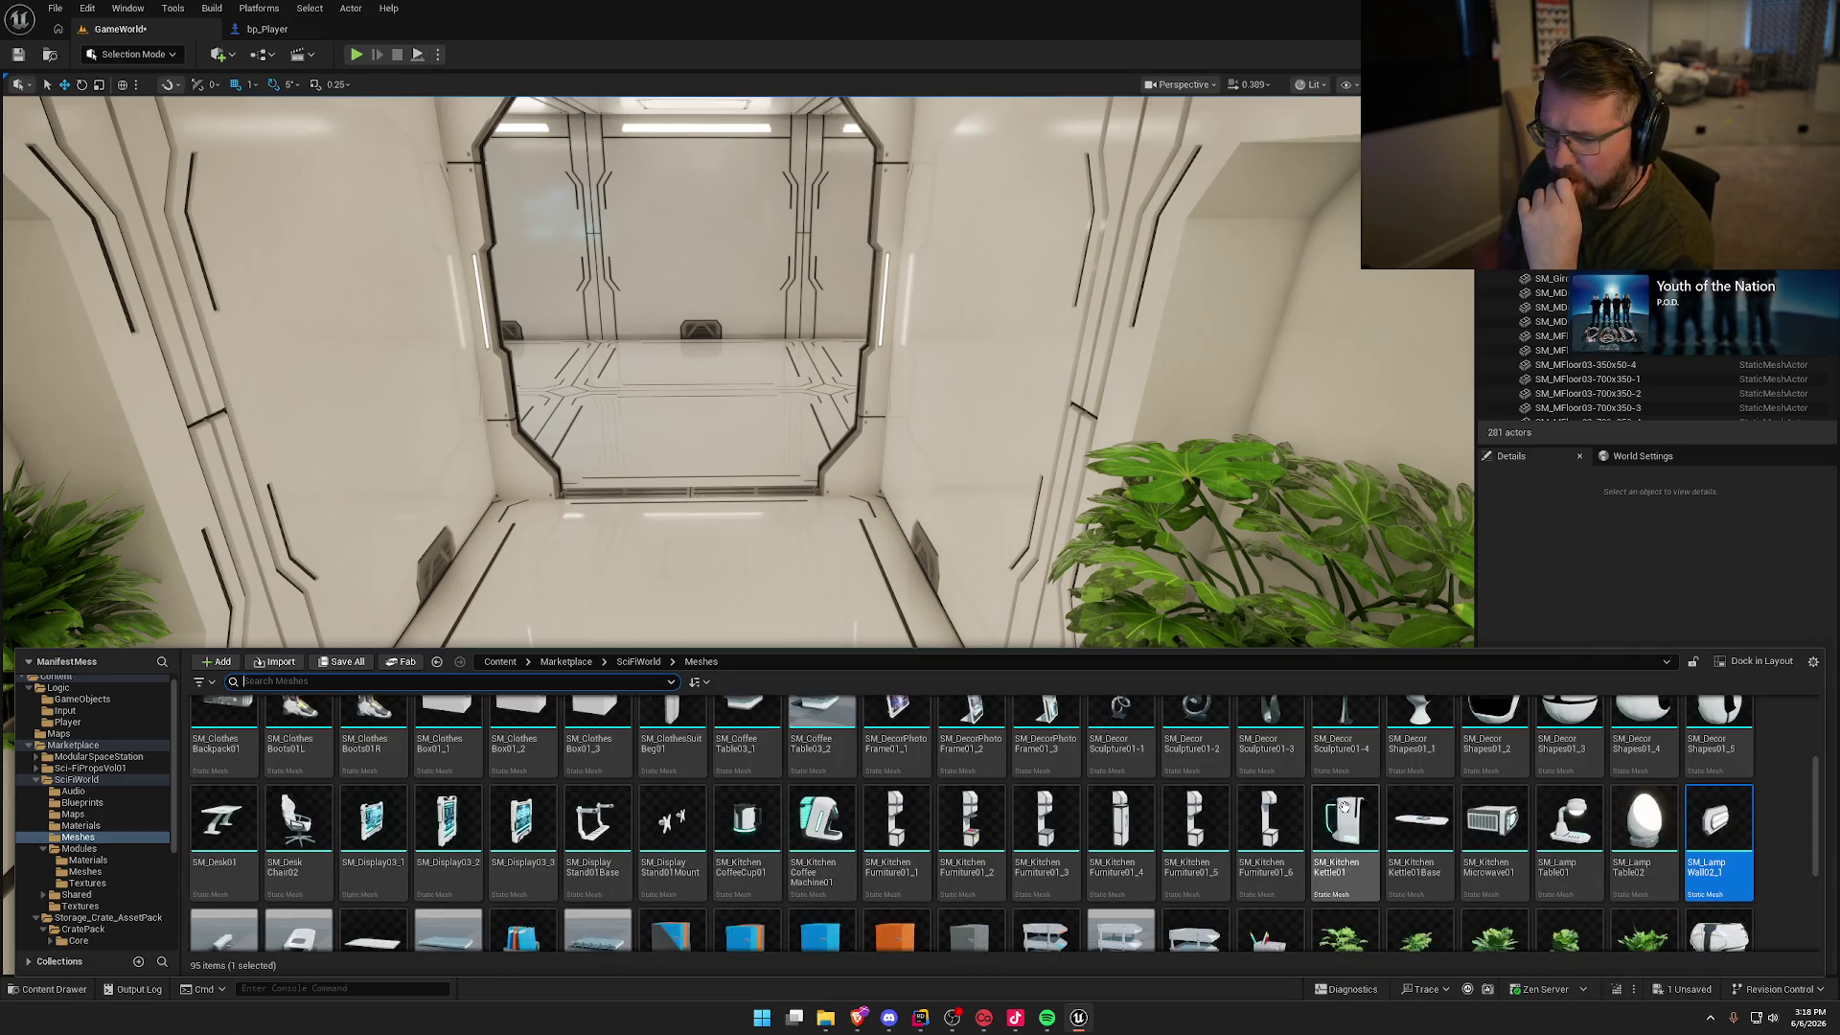
scroll(1343, 807, down, 1)
scroll(1345, 807, down, 3)
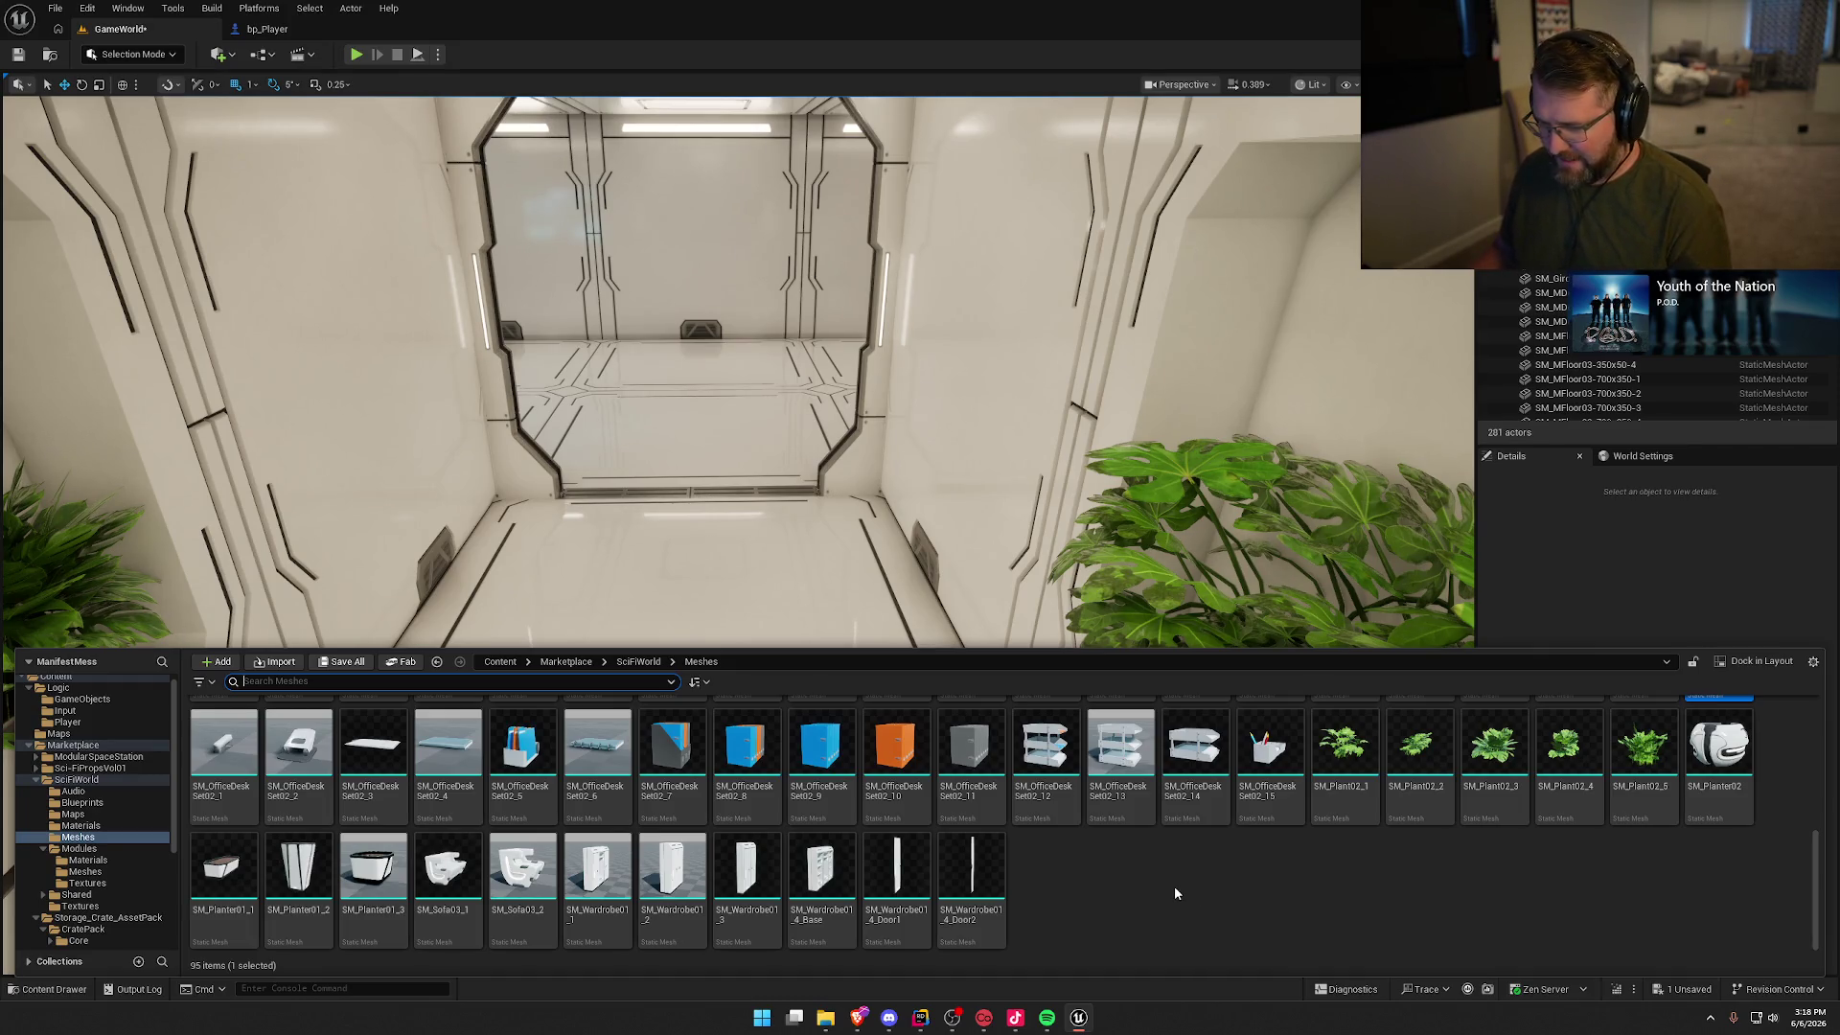
mouse_move(780, 575)
mouse_down()
mouse_move(780, 536)
mouse_move(747, 499)
mouse_move(656, 484)
mouse_move(714, 488)
mouse_up()
key(ctrl+space)
Step: Place an SM_Plant02_5 plant from the Content Drawer into the planter beside the couch
mouse_move(282, 898)
mouse_down()
mouse_move(756, 613)
mouse_move(790, 679)
mouse_up()
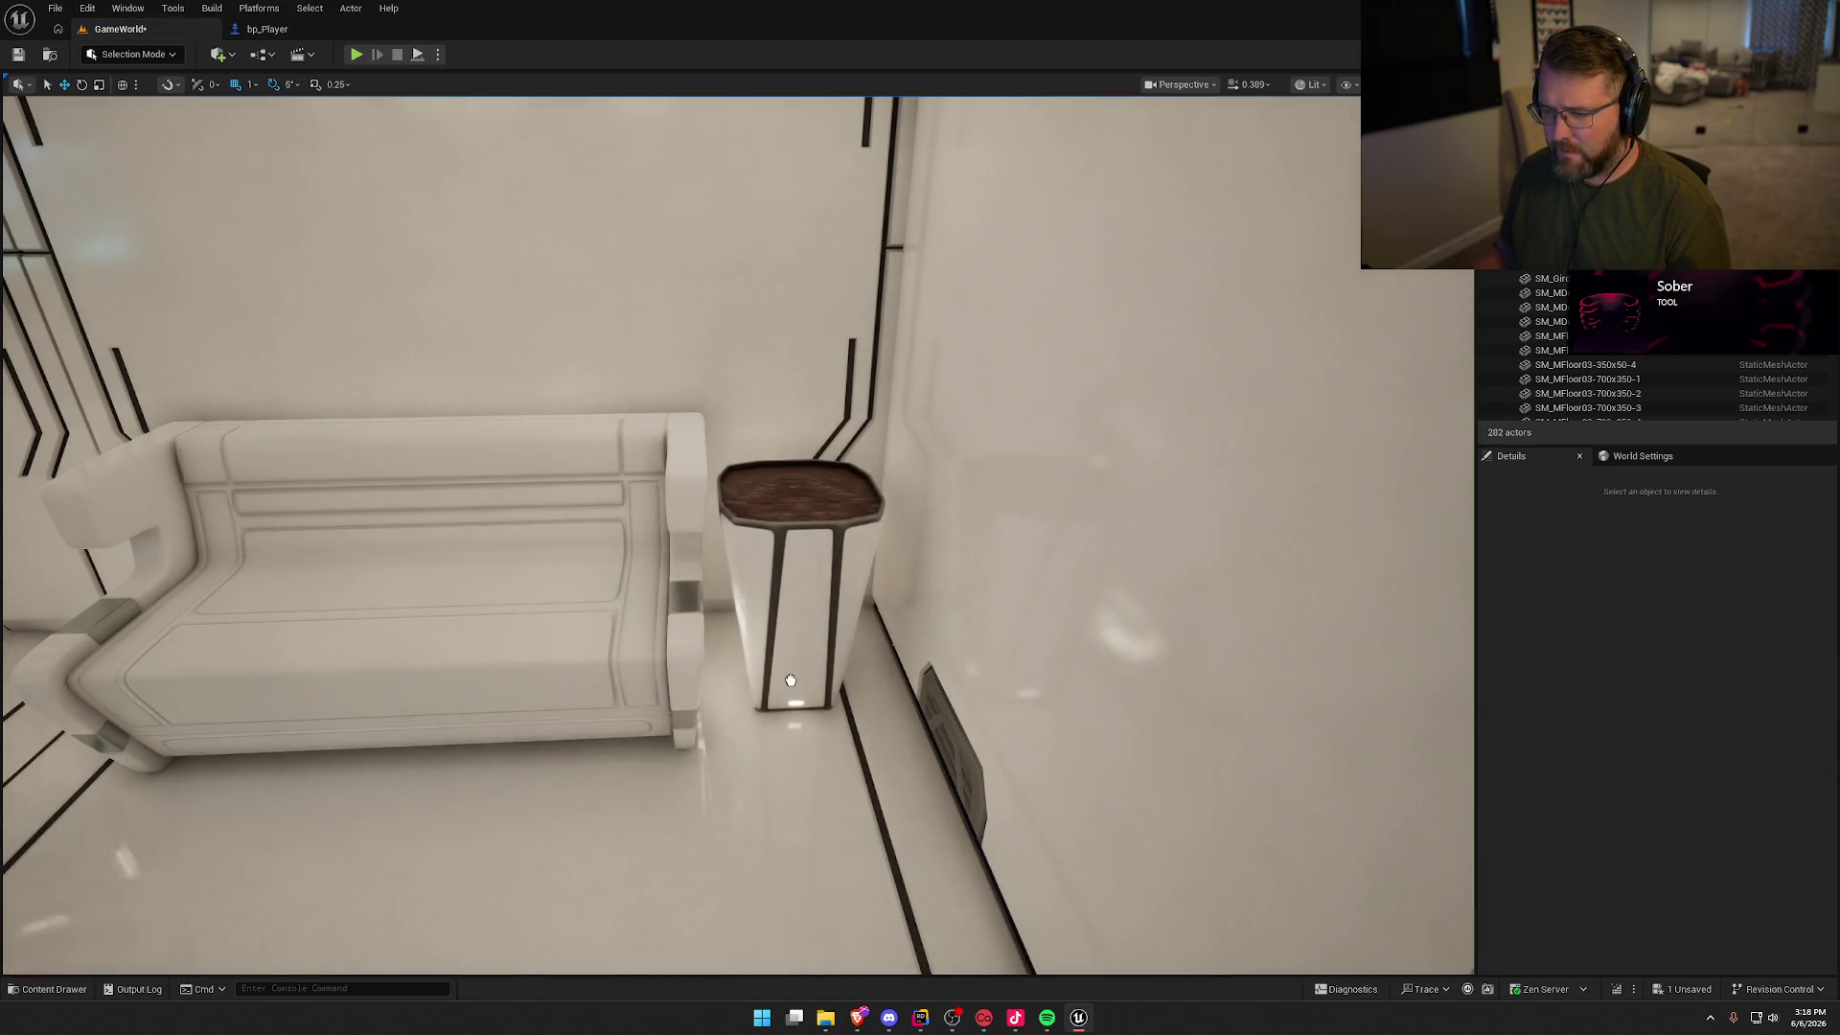
key(ctrl+space)
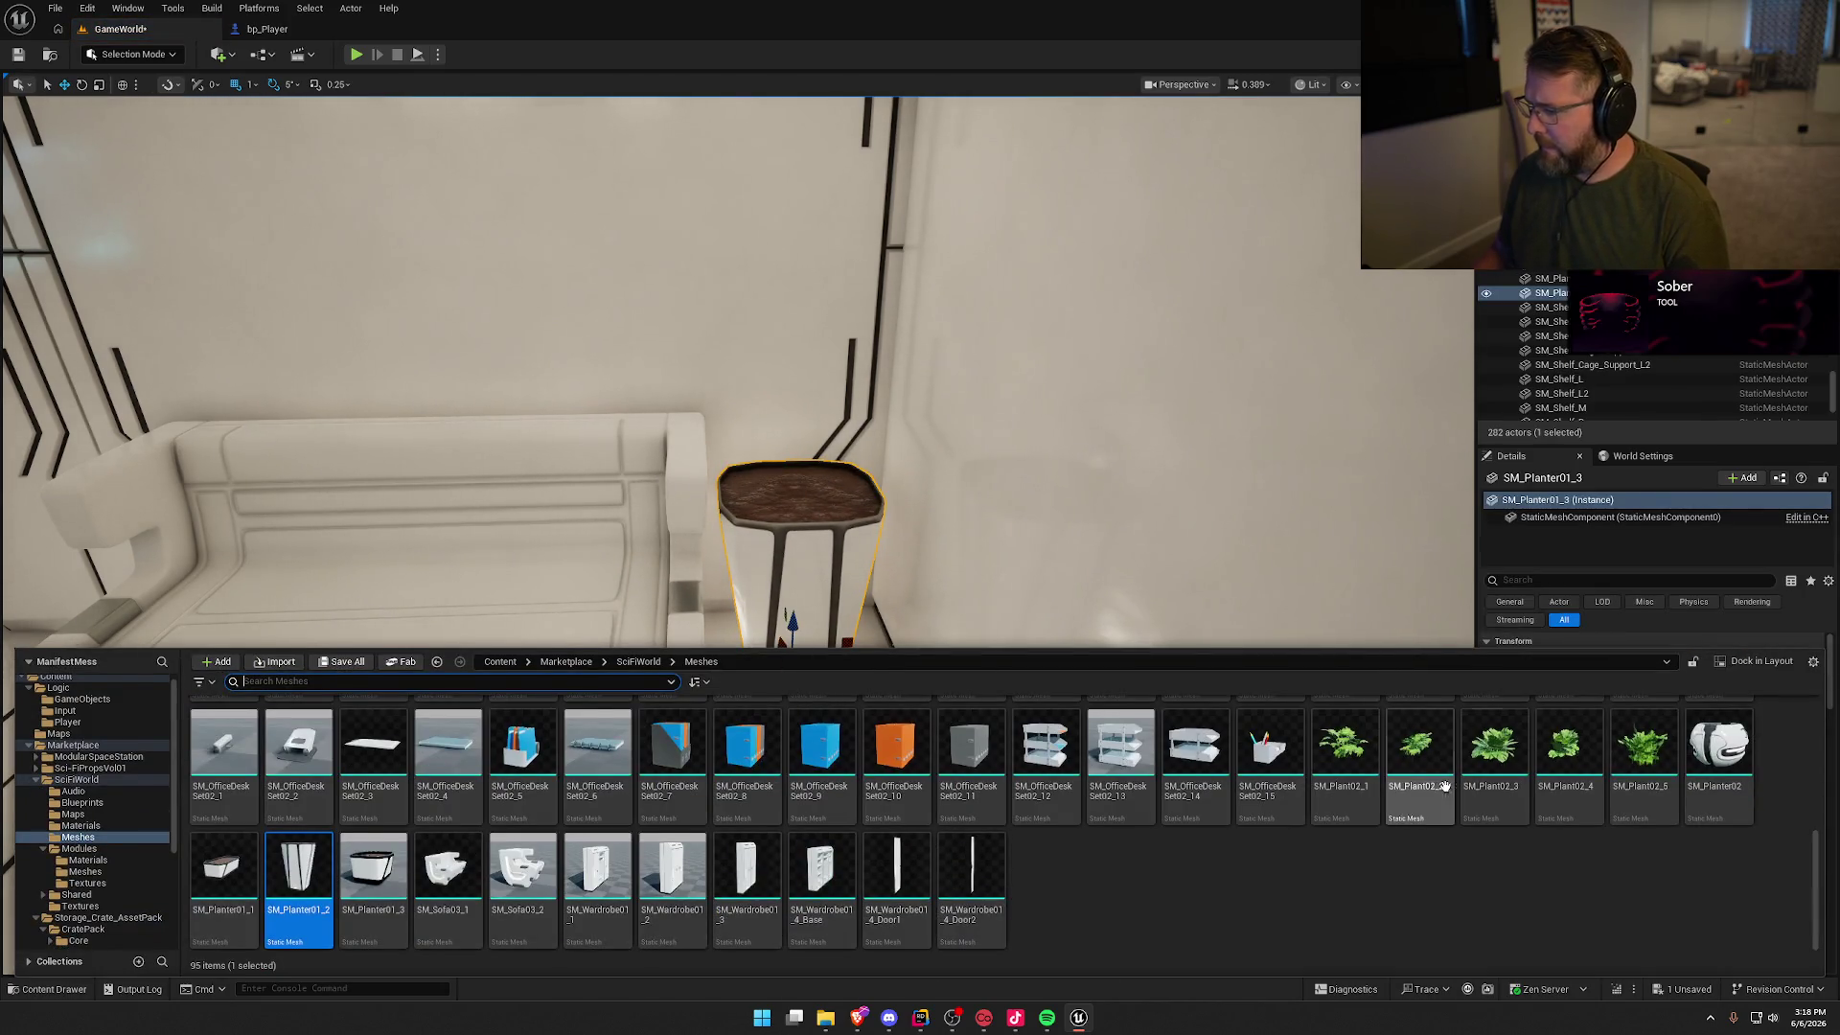
mouse_move(1648, 764)
mouse_down()
mouse_move(817, 485)
mouse_move(793, 499)
mouse_move(854, 443)
mouse_up()
key(e)
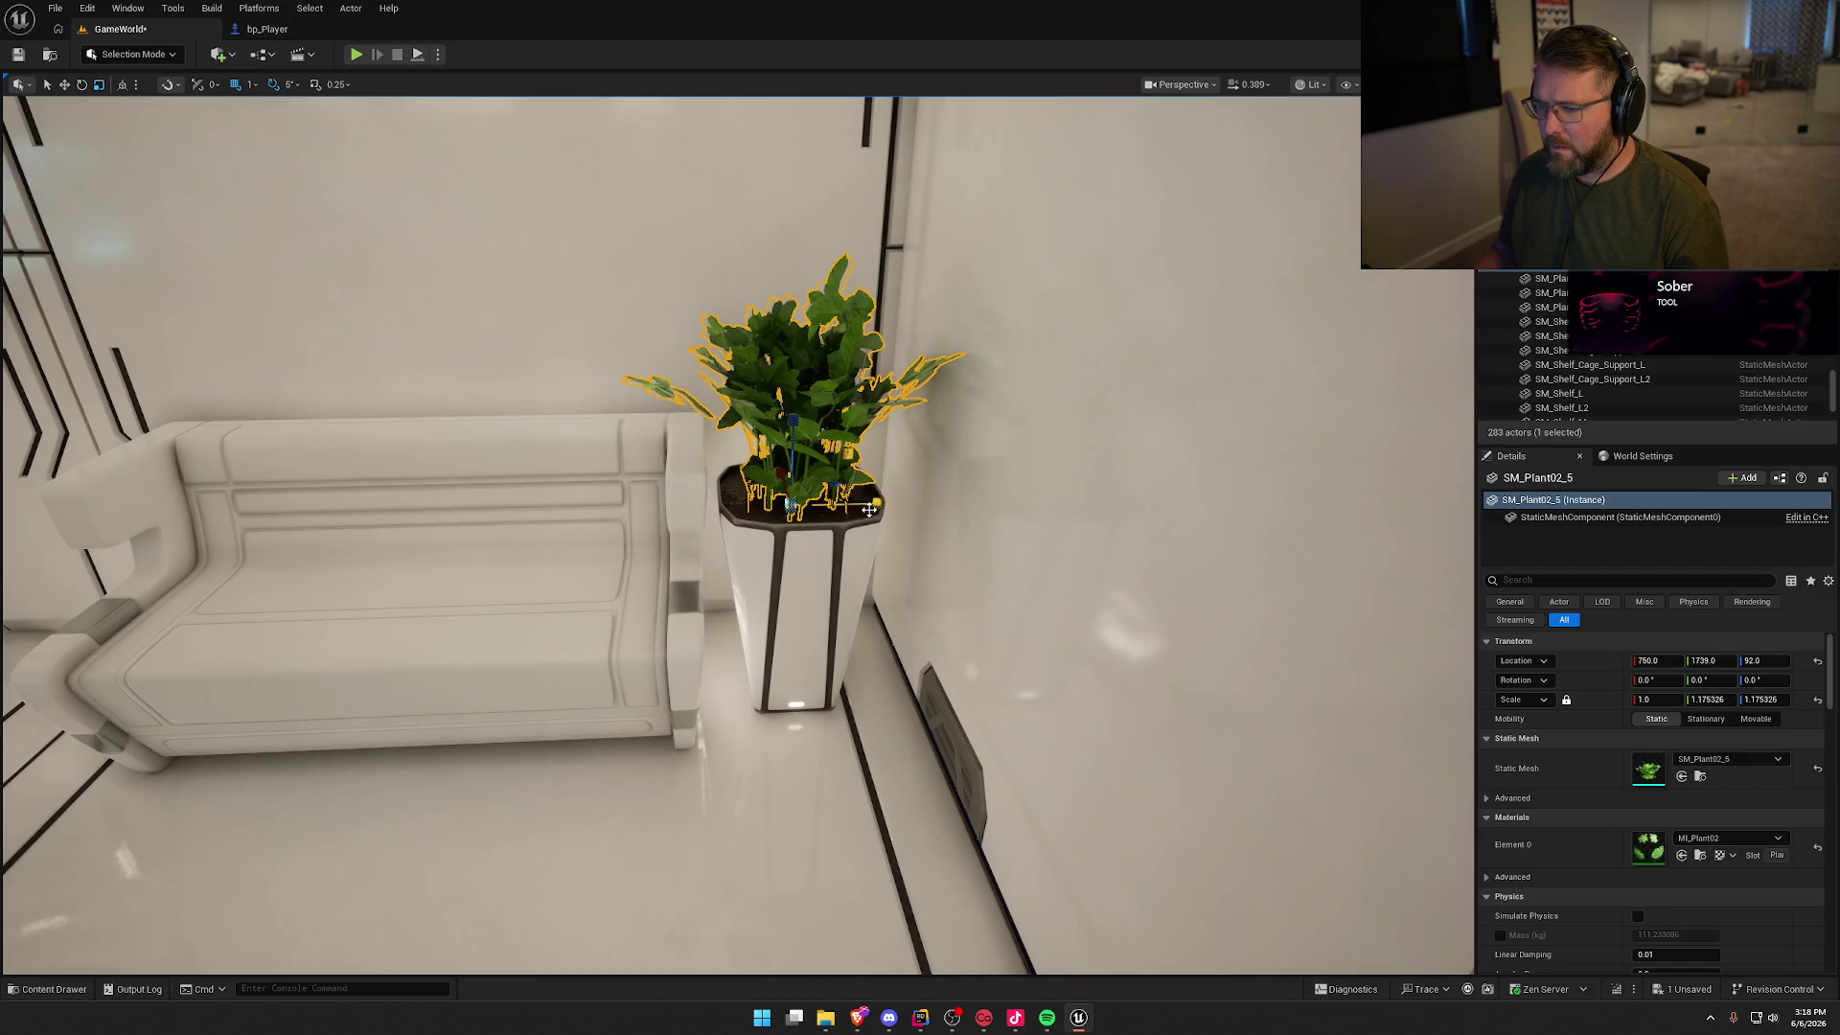
key(Escape)
Step: Select the plant together with its pot and nudge them 2 cm
mouse_move(868, 504)
mouse_down()
mouse_move(884, 612)
mouse_move(910, 622)
mouse_move(862, 630)
mouse_up()
click(891, 605)
ctrl+click(868, 597)
click(767, 431)
ctrl+click(818, 636)
key(f)
drag(817, 736, 732, 736)
click(796, 523)
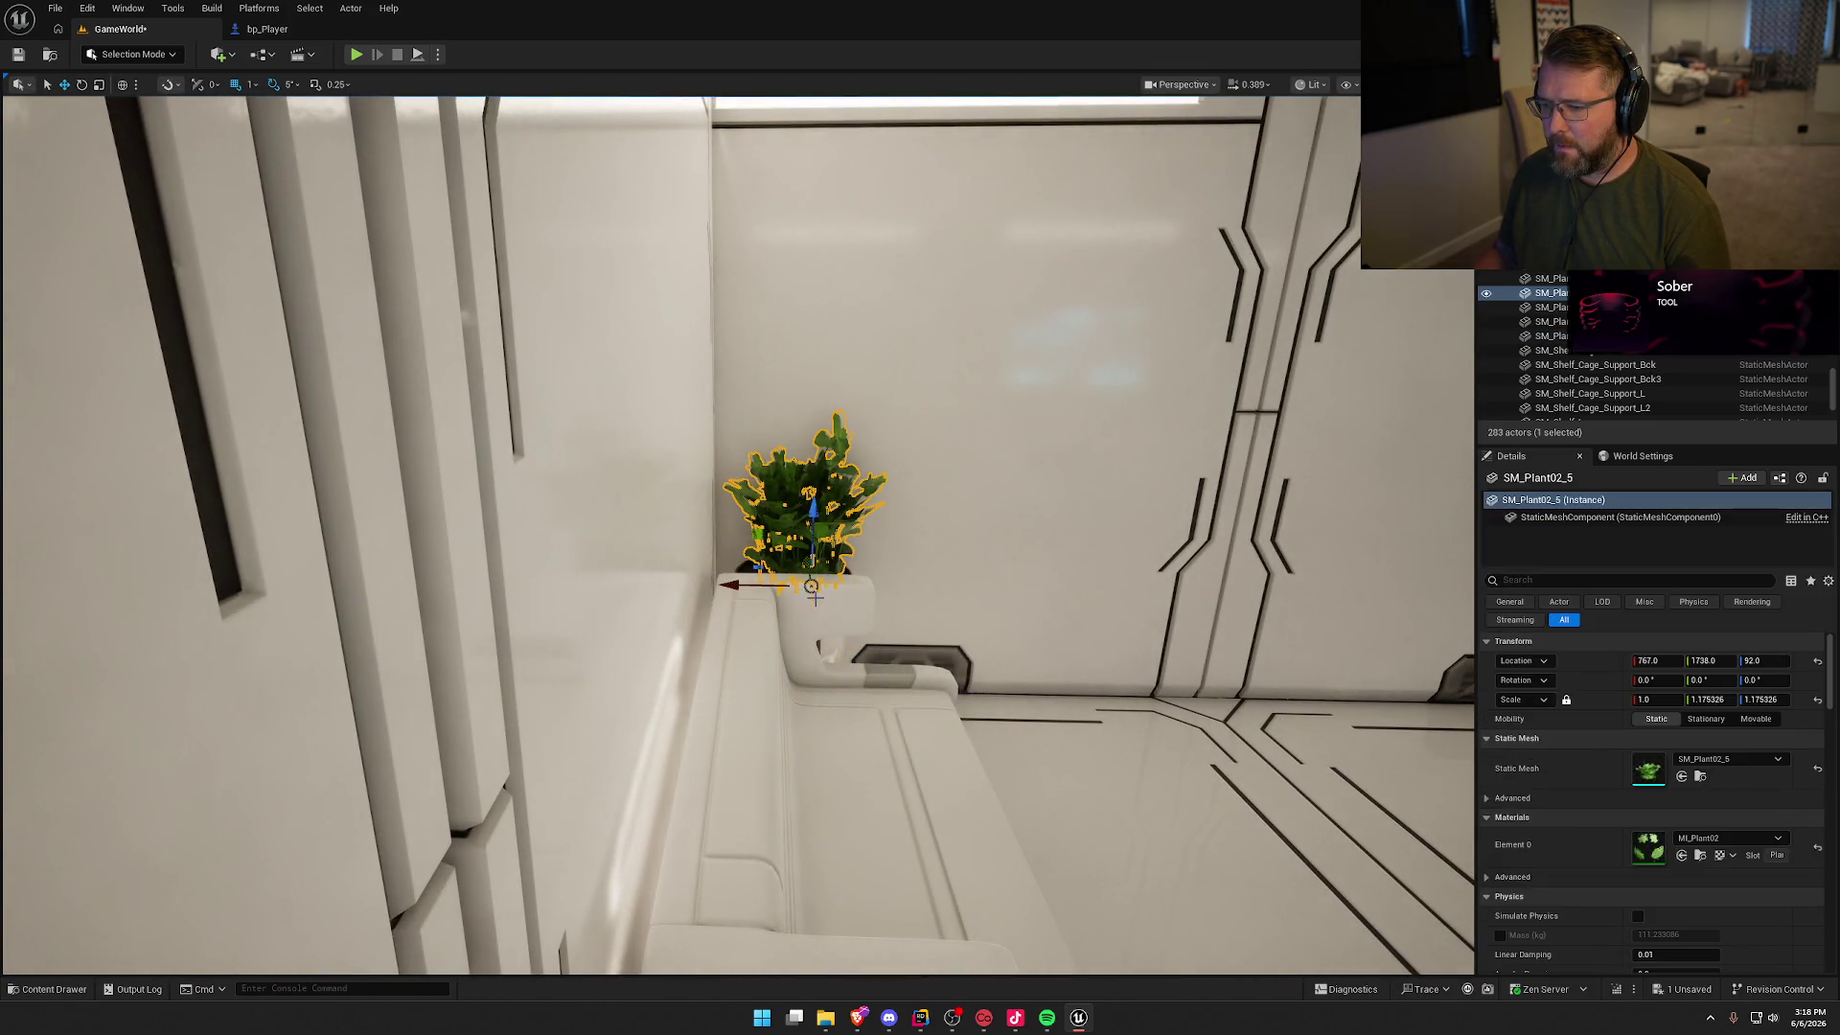
key(Escape)
mouse_move(728, 584)
mouse_down()
mouse_move(575, 700)
mouse_move(955, 638)
mouse_up()
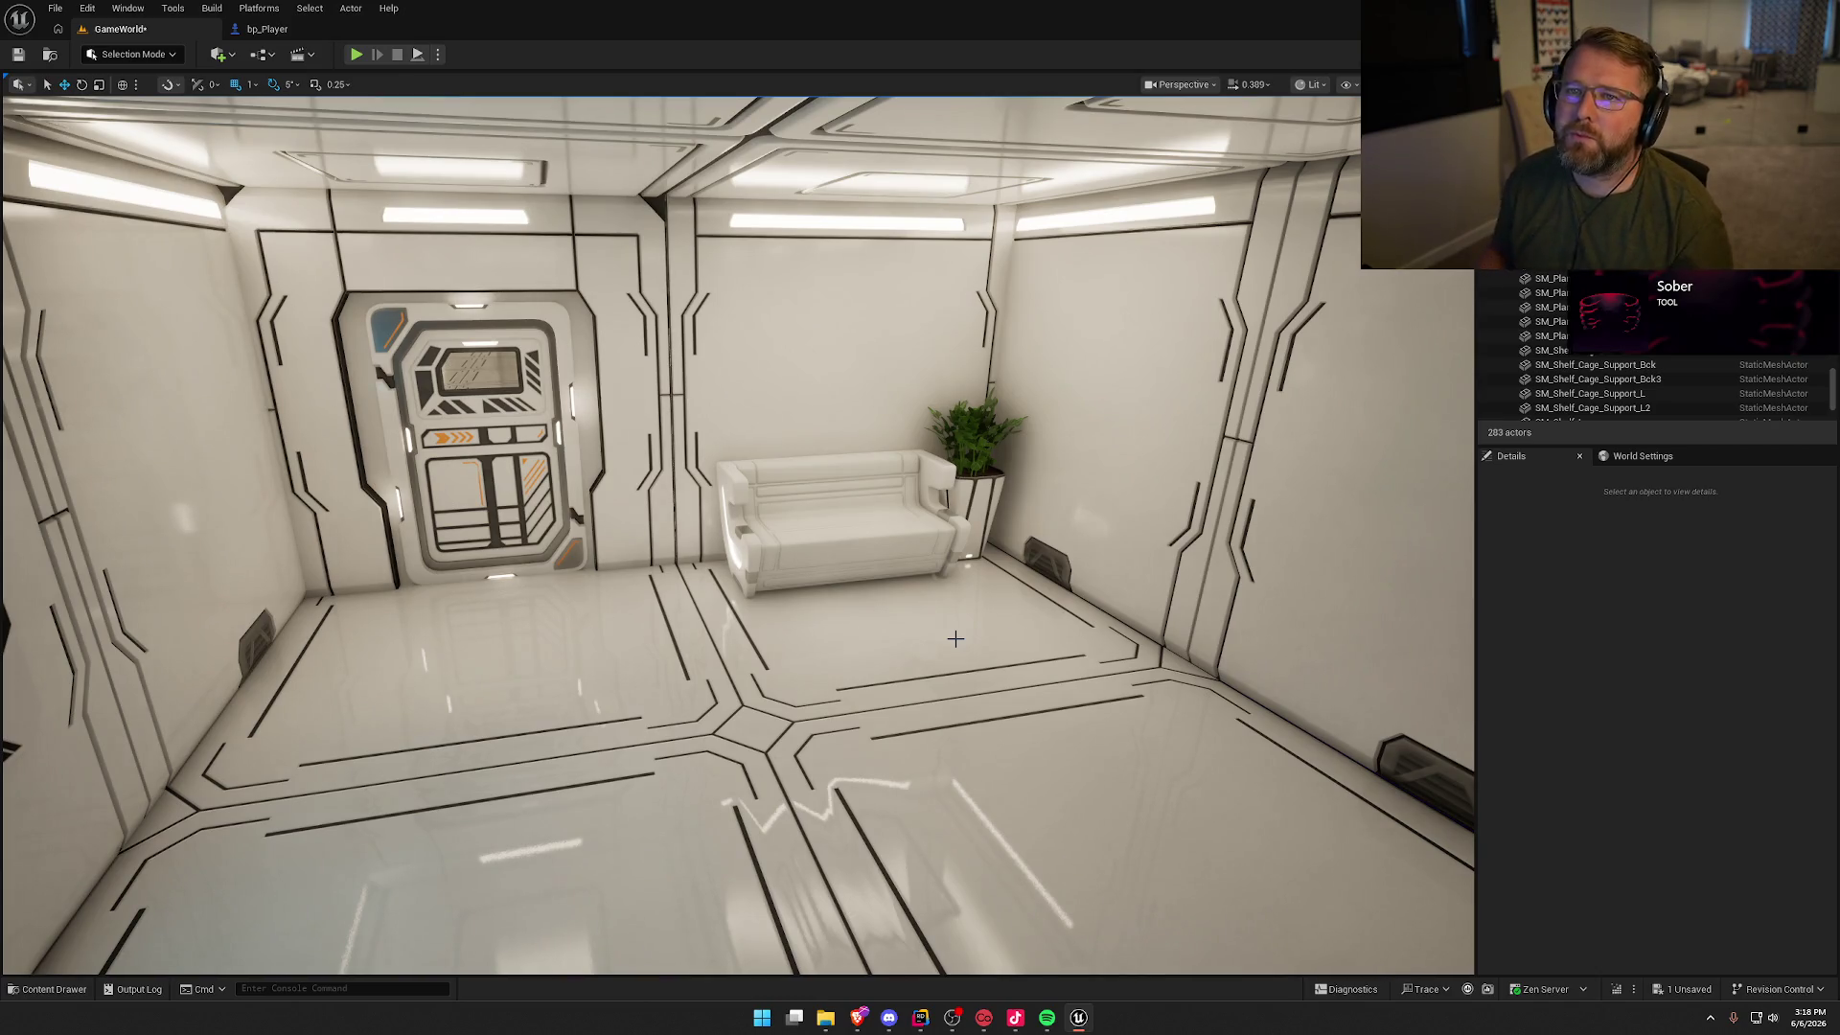
Step: Place an SM_OfficeDeskSet02_11 piece in the door window and move it 27 cm in
mouse_move(839, 657)
mouse_down()
mouse_move(910, 652)
mouse_move(862, 633)
mouse_move(824, 556)
mouse_move(789, 754)
mouse_up()
key(ctrl+space)
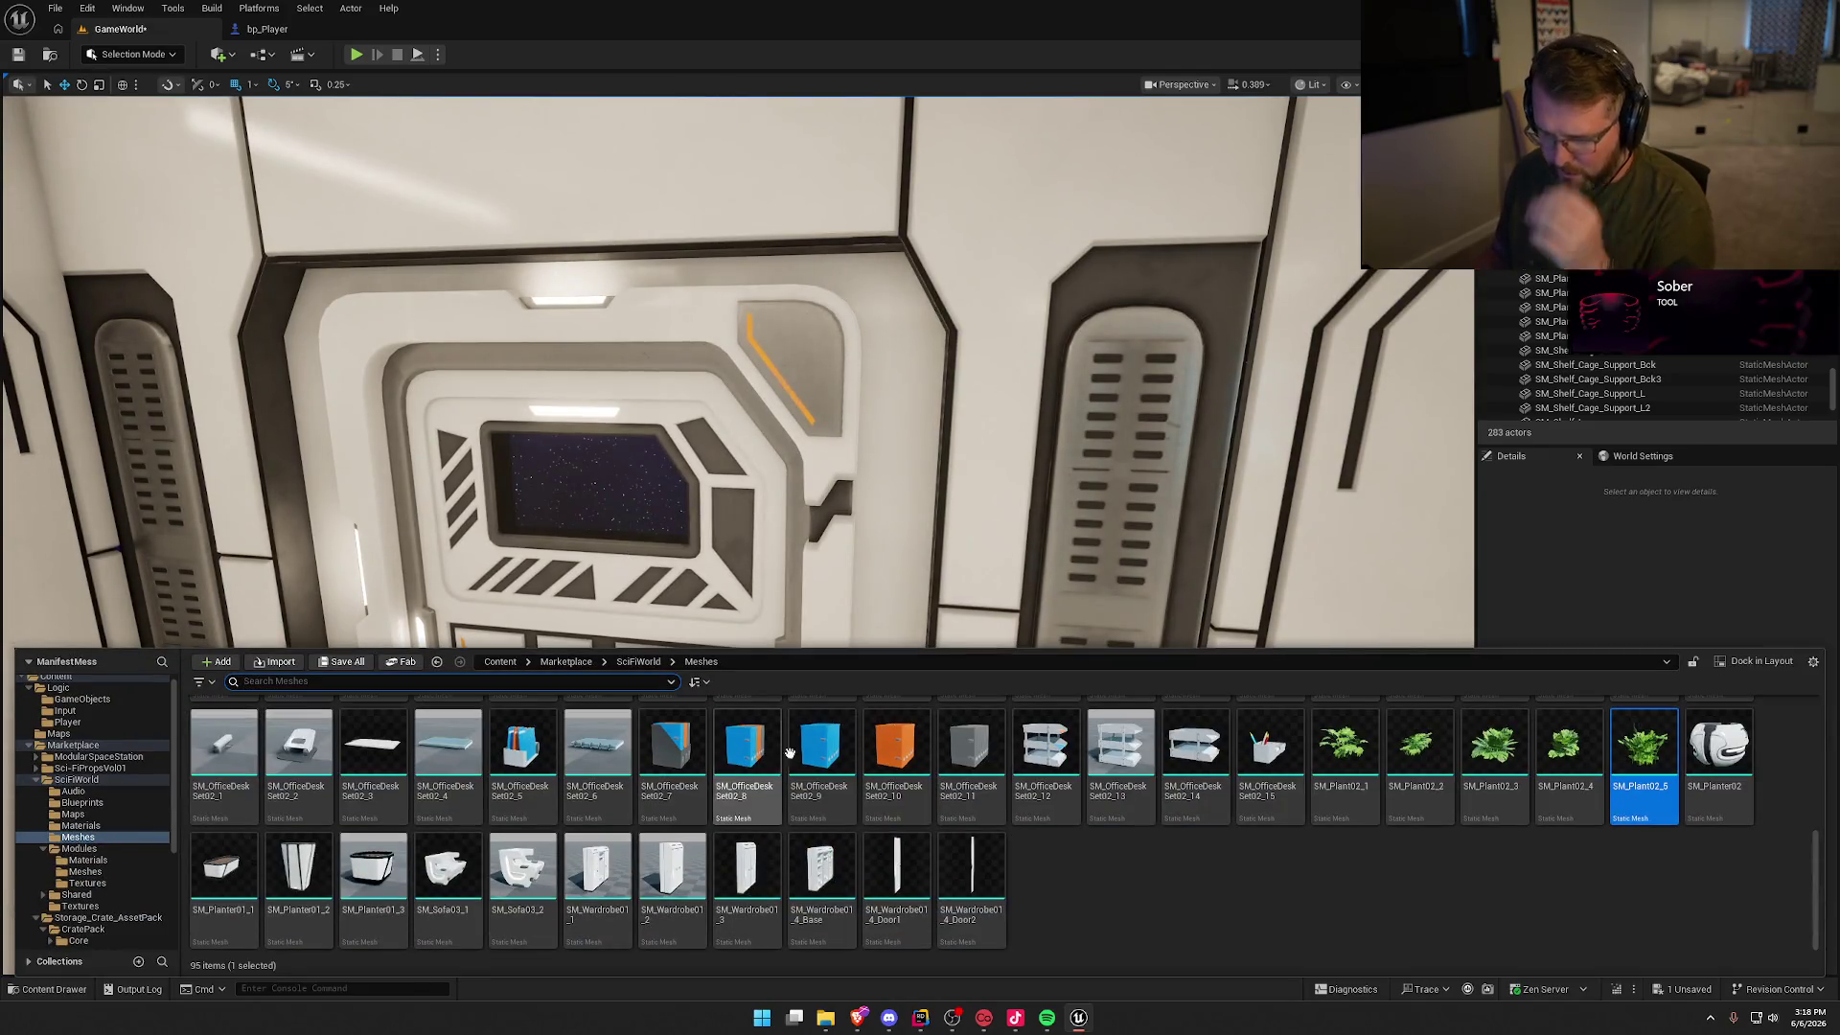
scroll(1134, 881, up, 2)
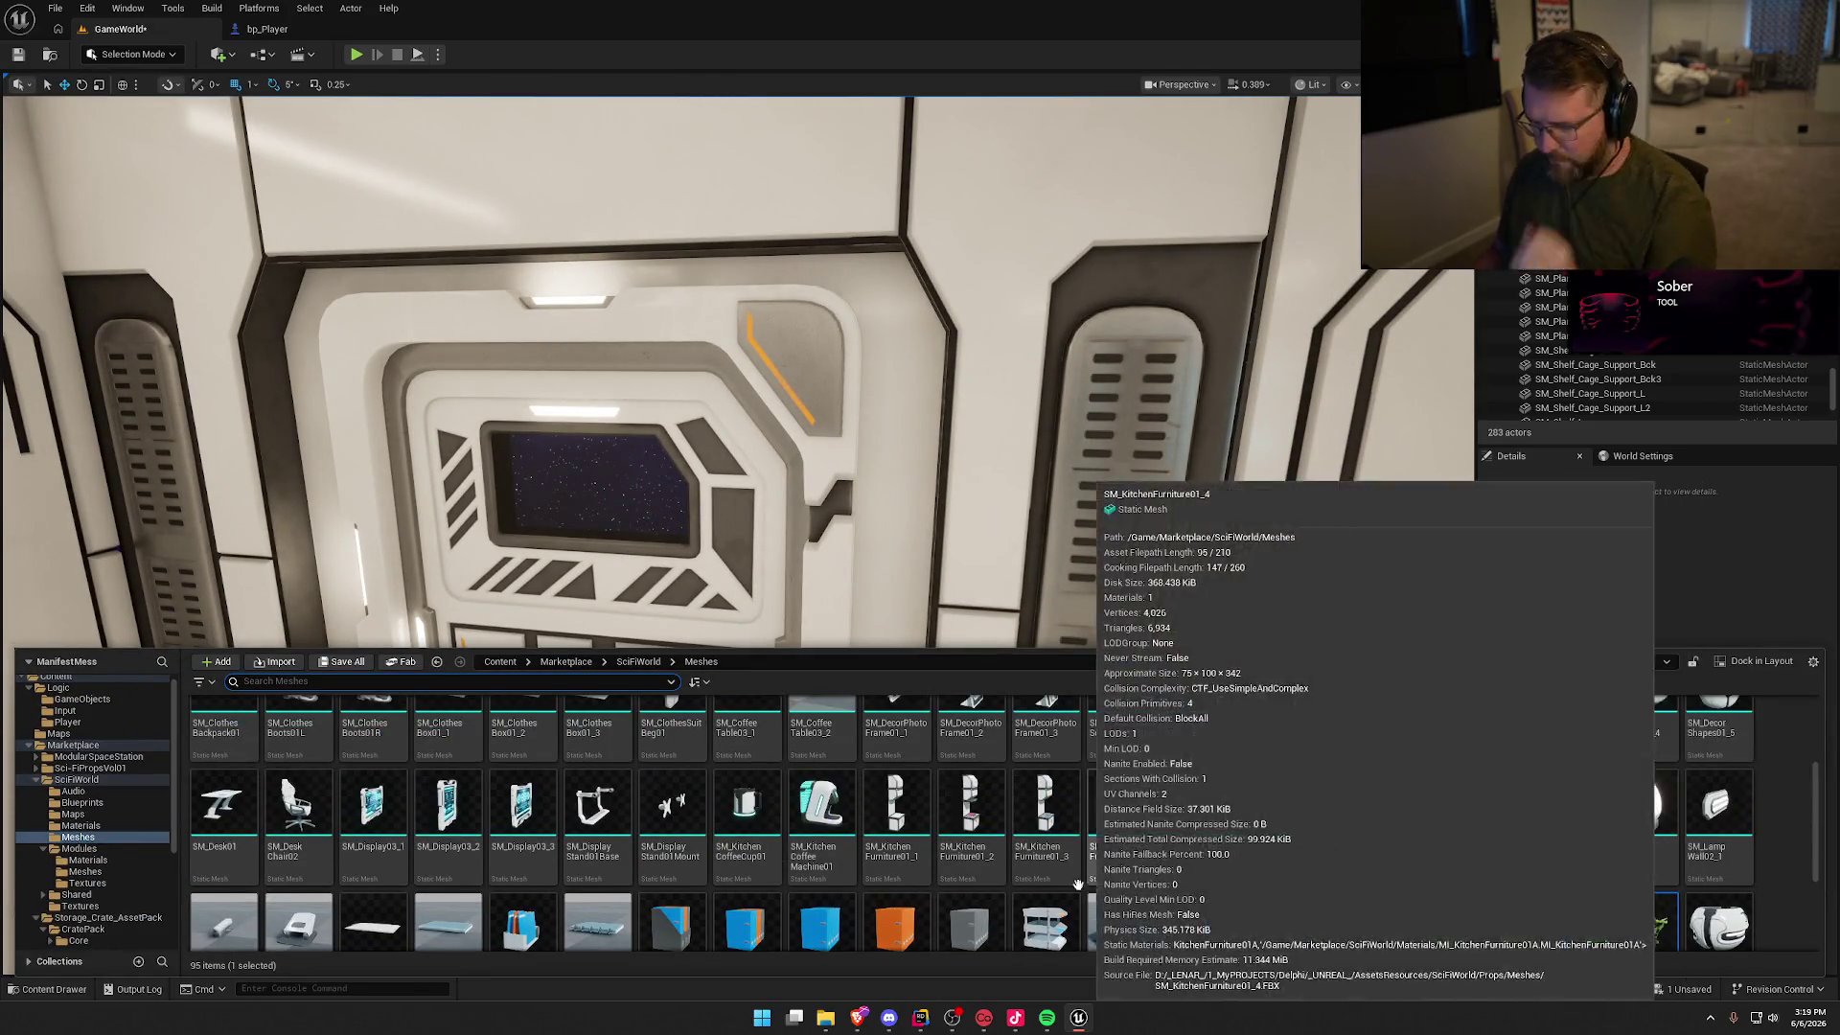
mouse_move(970, 838)
mouse_down()
mouse_move(942, 732)
mouse_move(575, 499)
mouse_move(551, 489)
mouse_move(537, 537)
mouse_up()
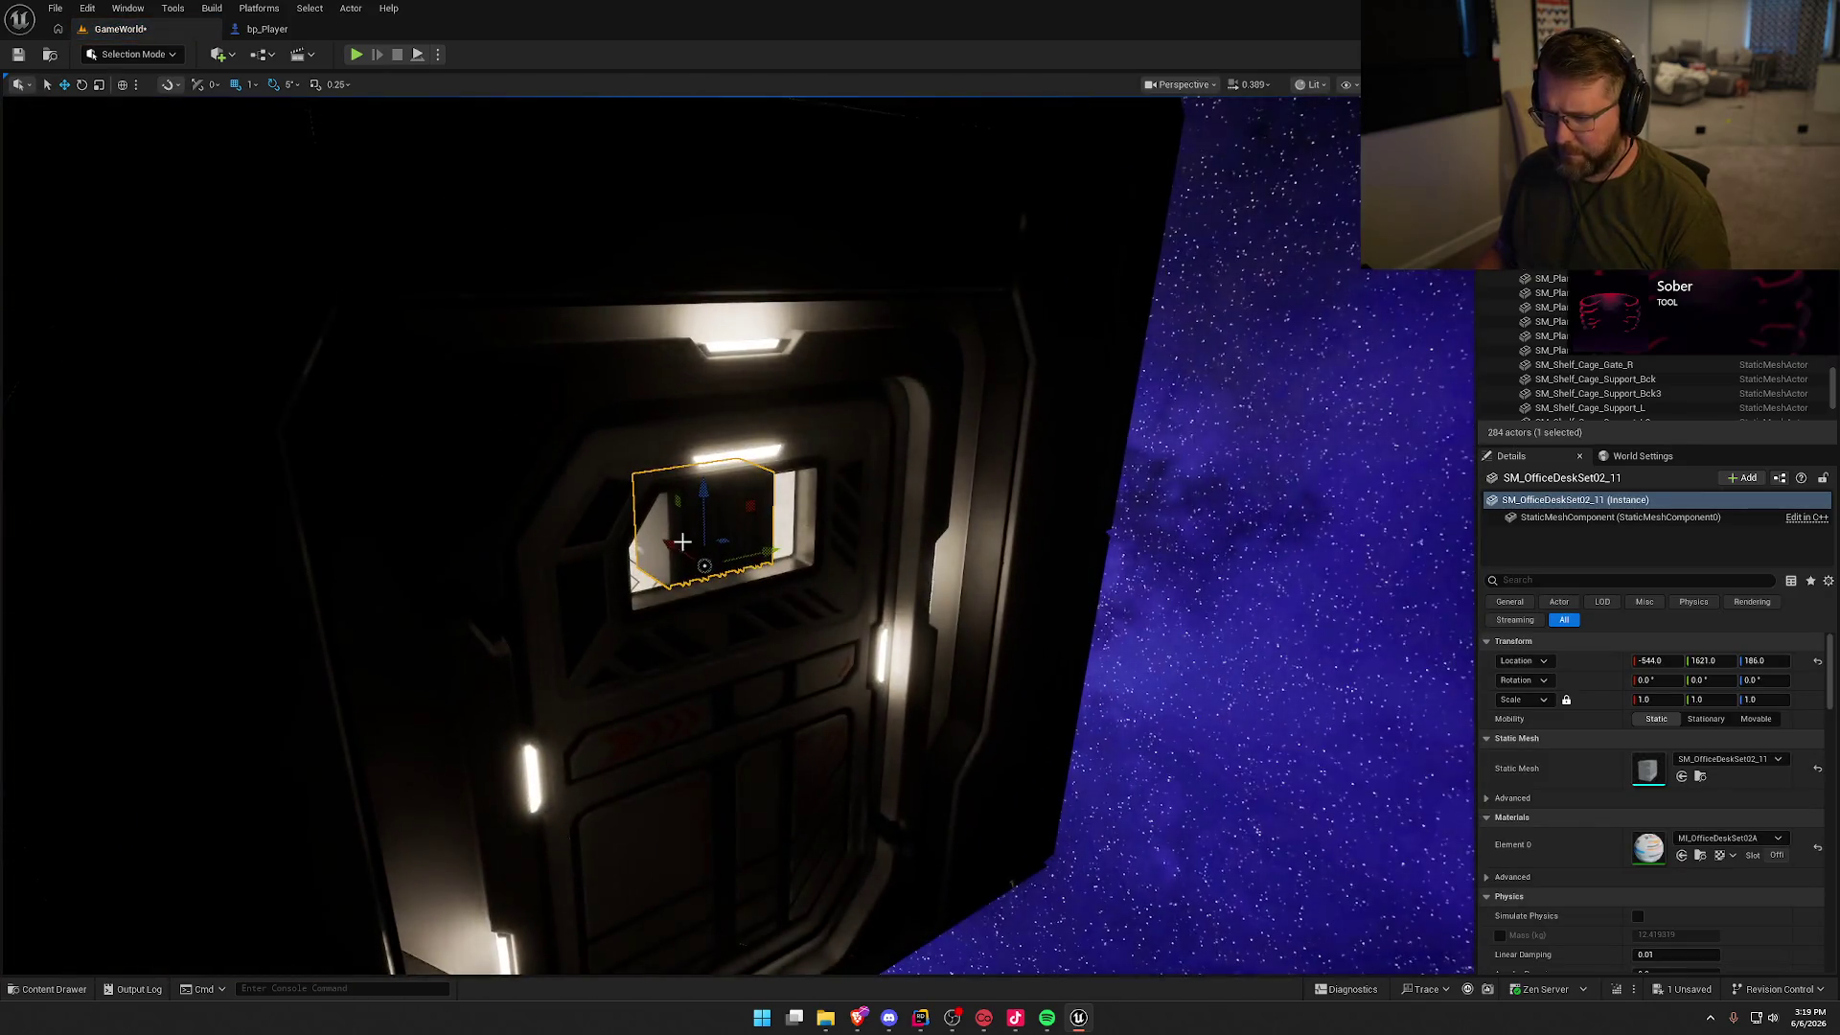
mouse_move(742, 588)
mouse_down()
mouse_move(707, 573)
mouse_move(709, 613)
mouse_move(682, 596)
mouse_up()
Step: Turn the desk piece 180° in Z, scale it to about 1.9, and center it in the window
key(e)
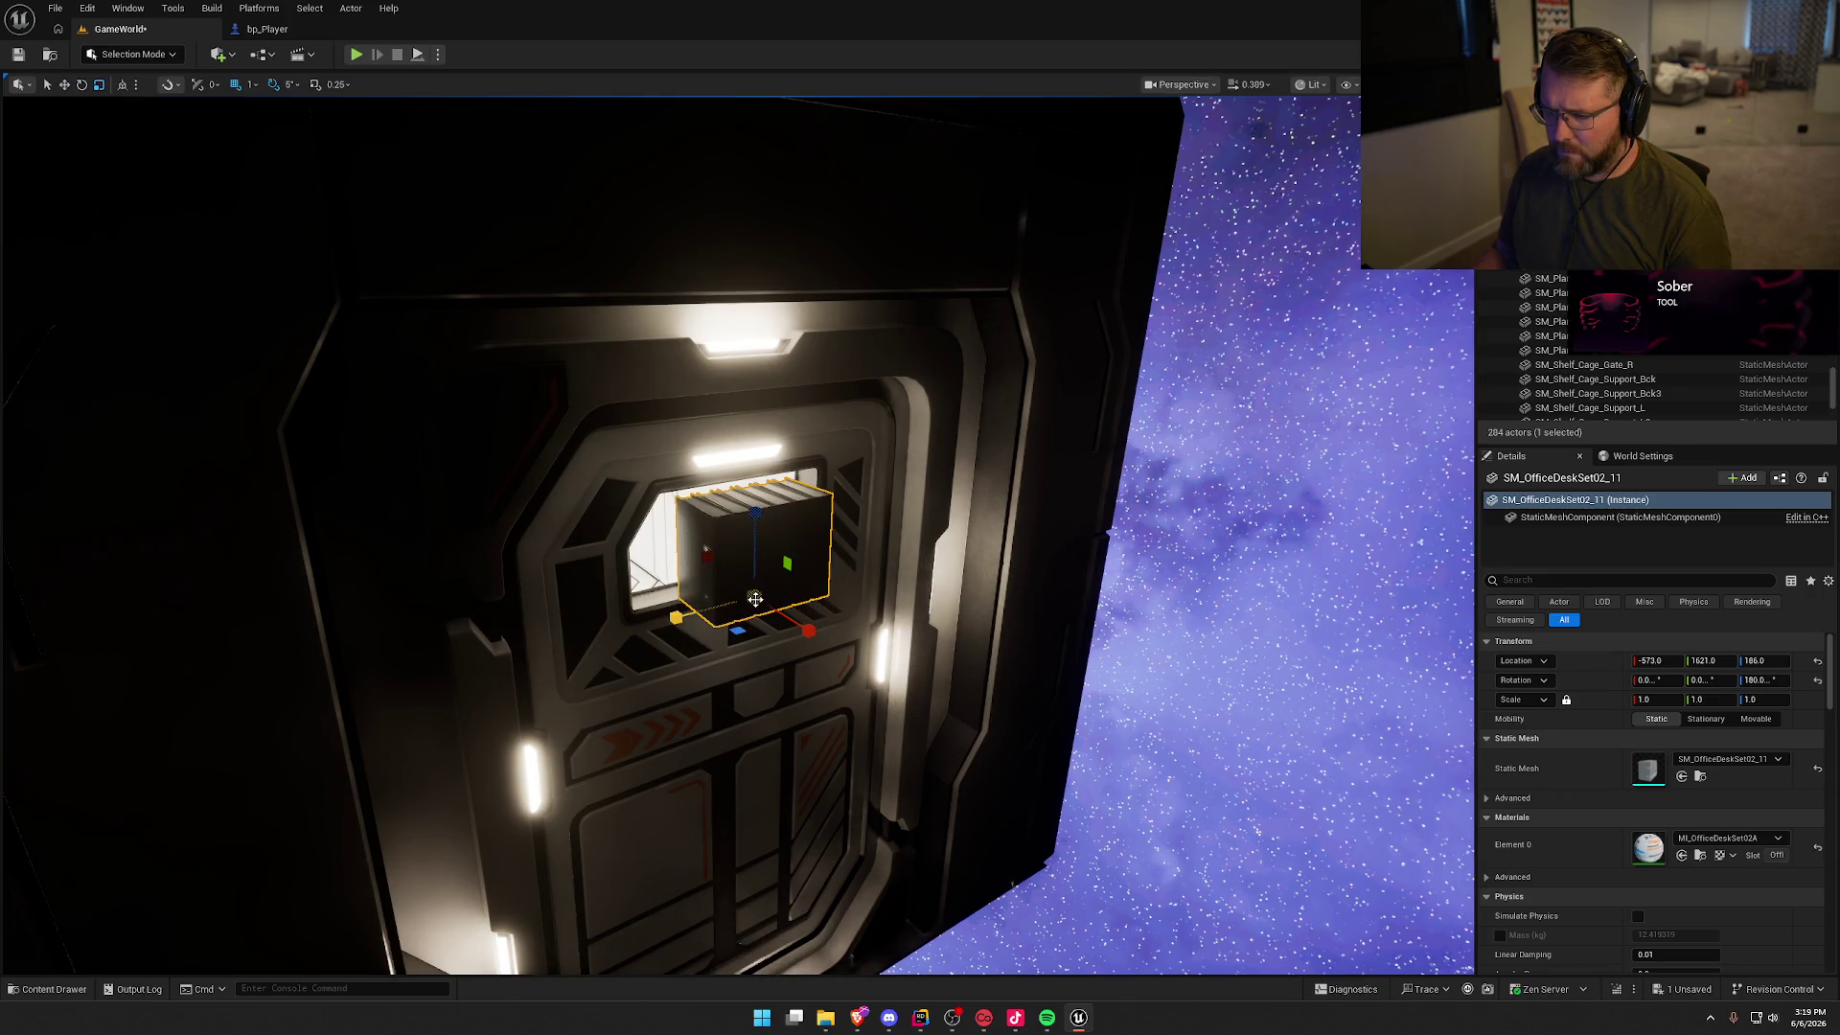
drag(758, 599, 895, 637)
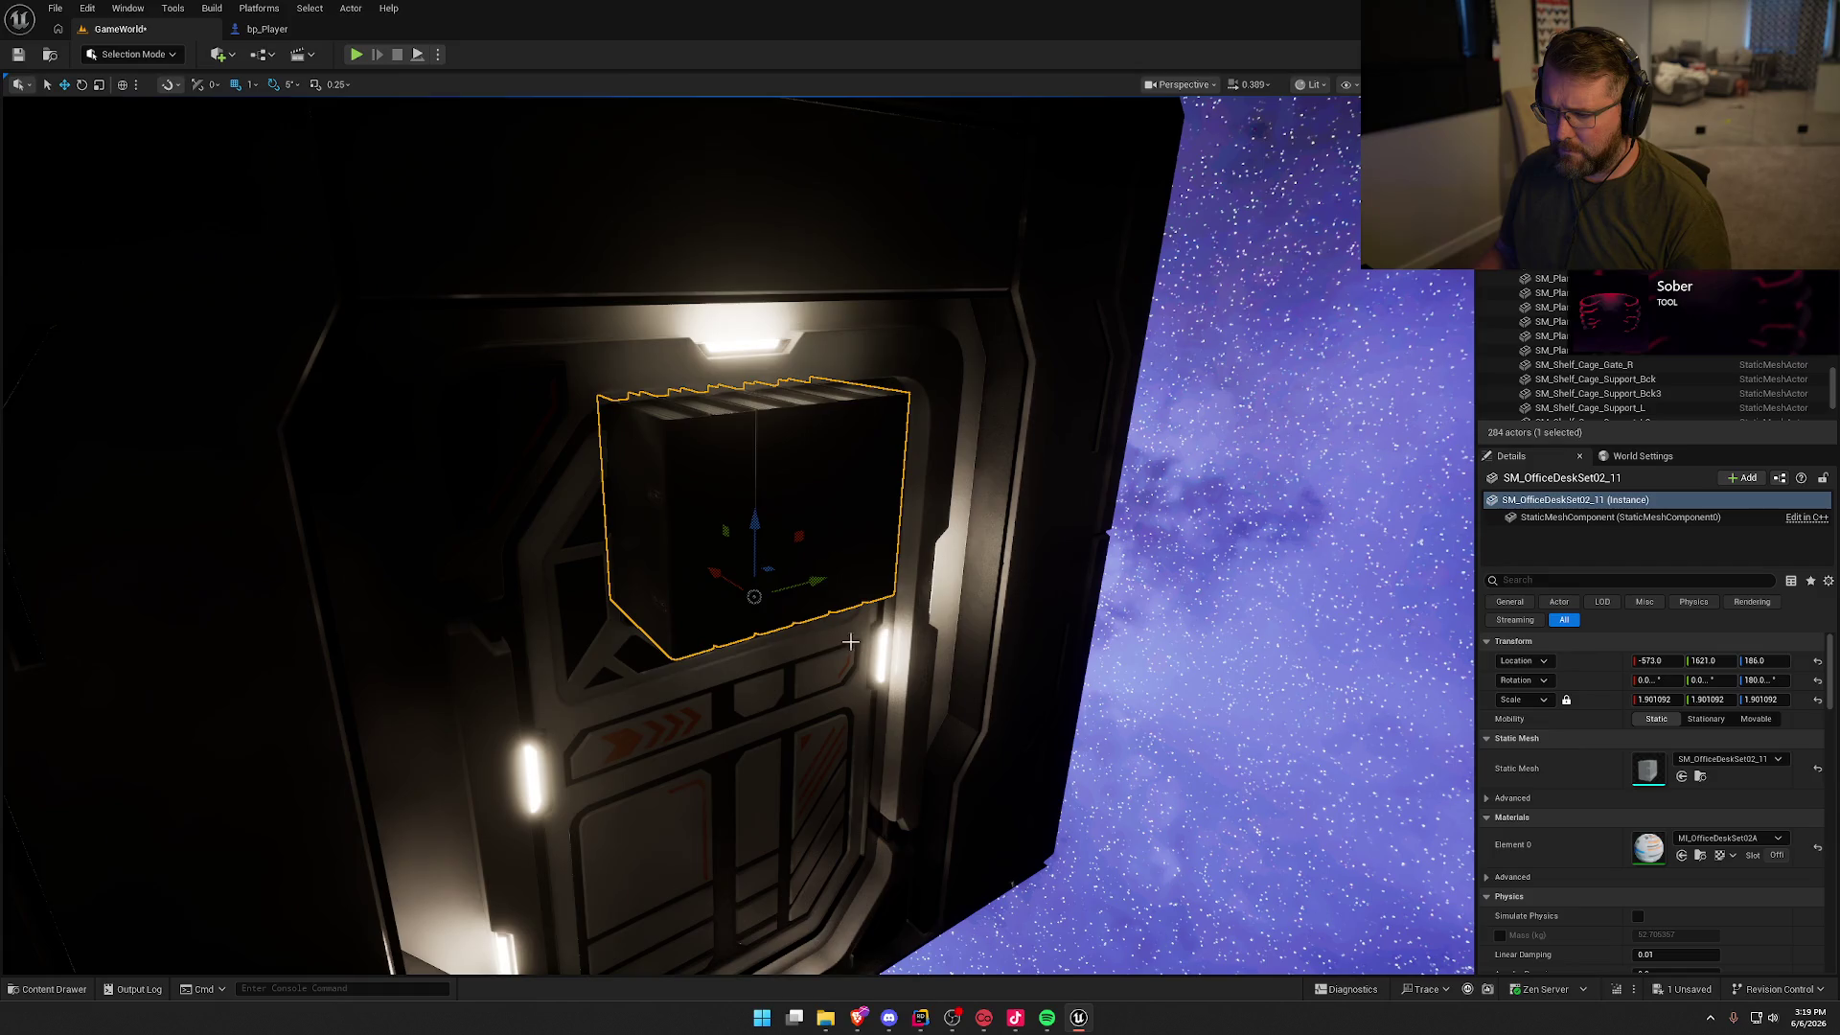
drag(717, 572, 709, 575)
key(f)
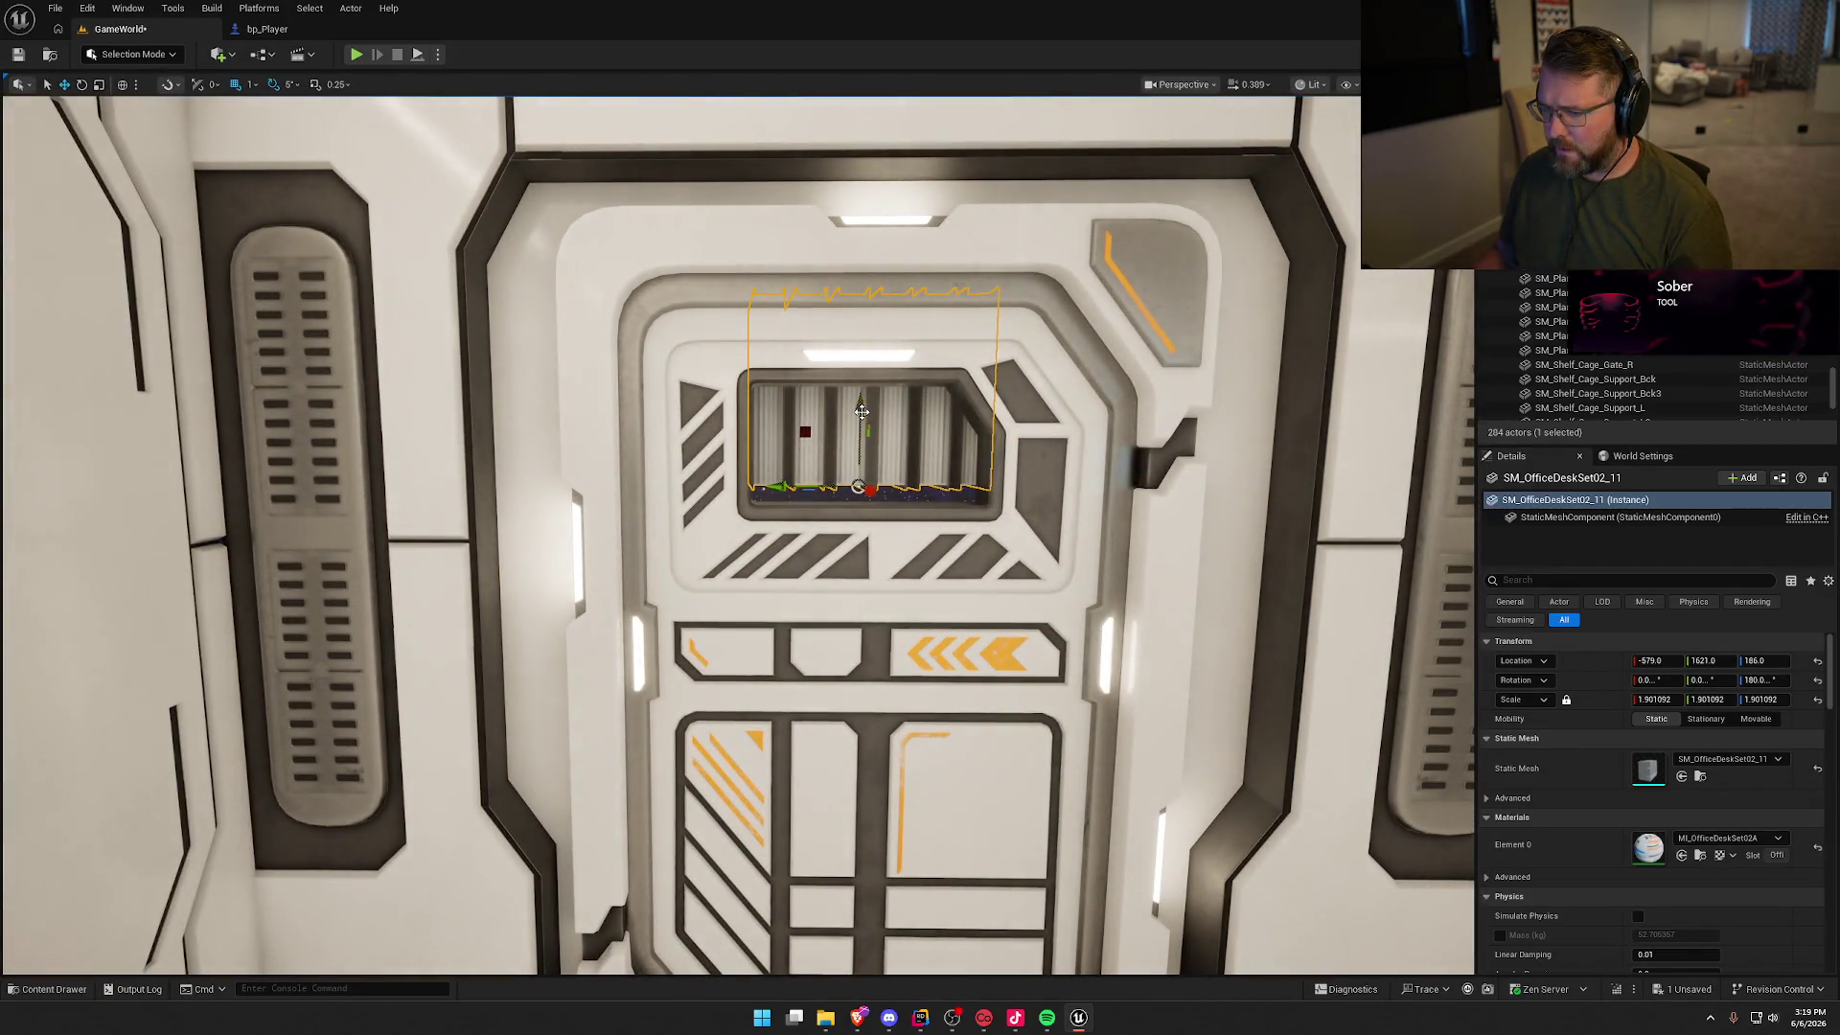
drag(784, 539, 778, 539)
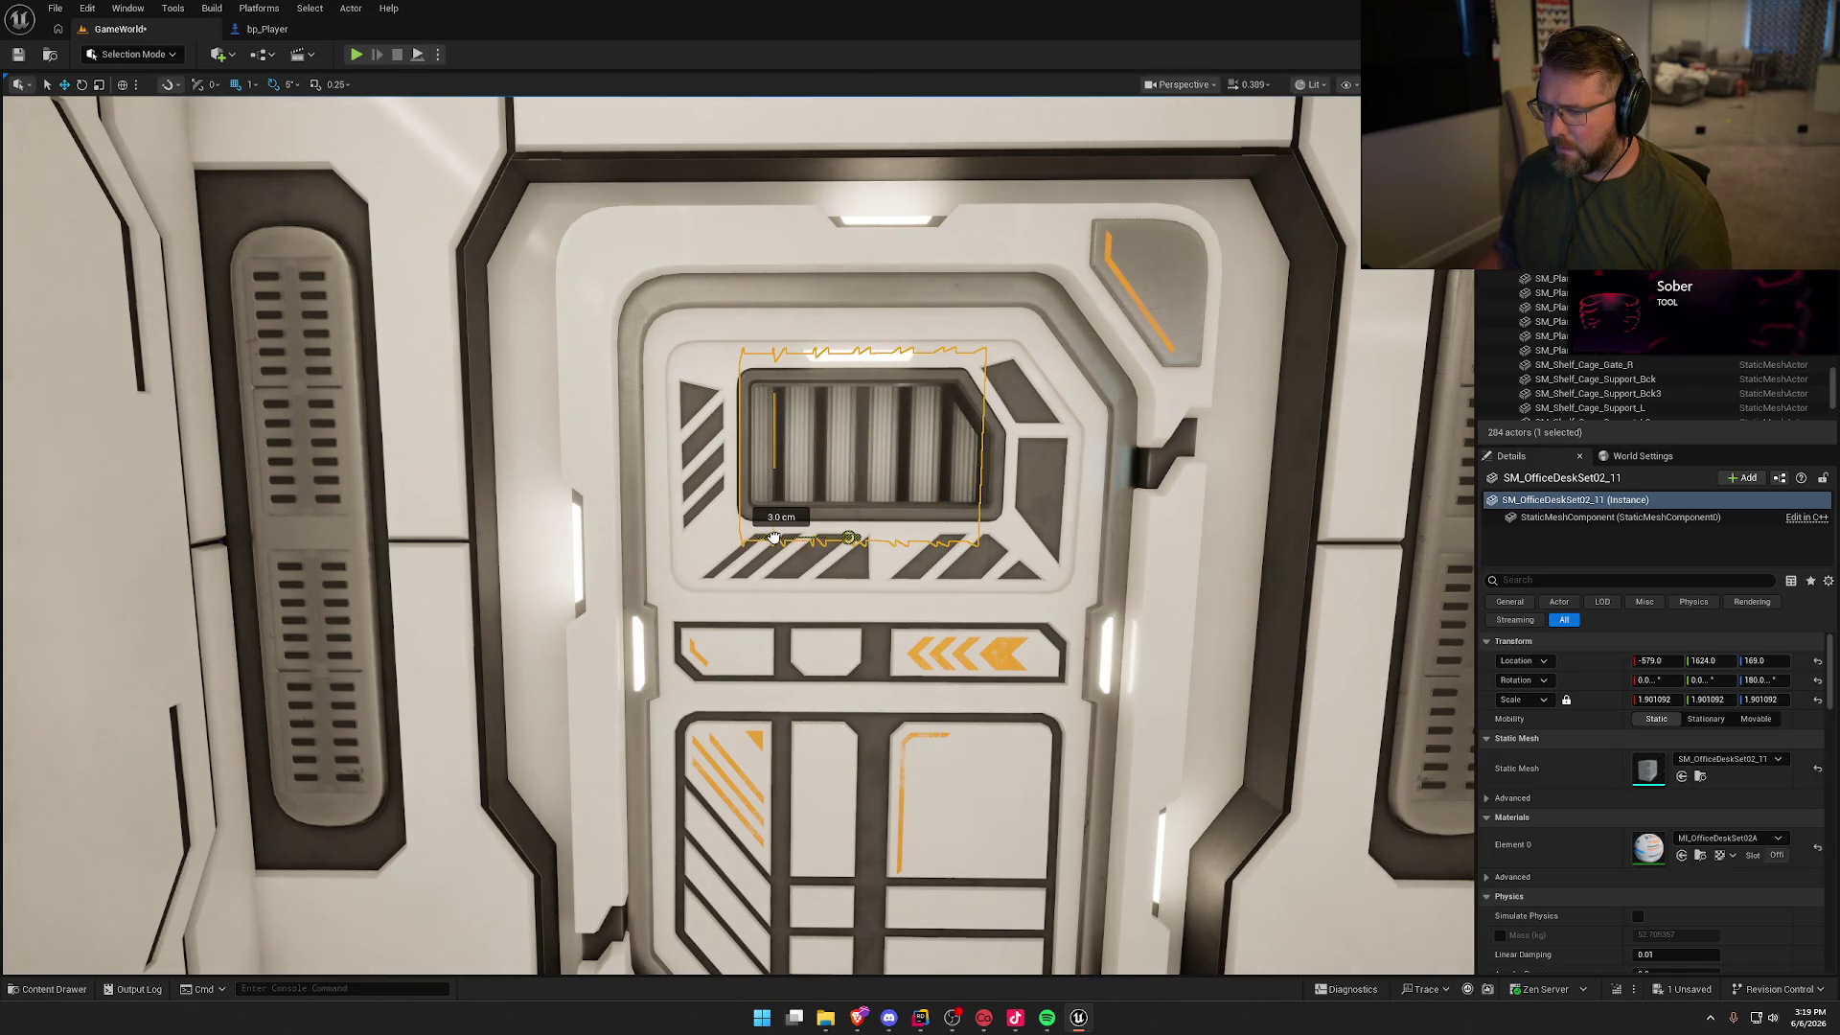
key(e)
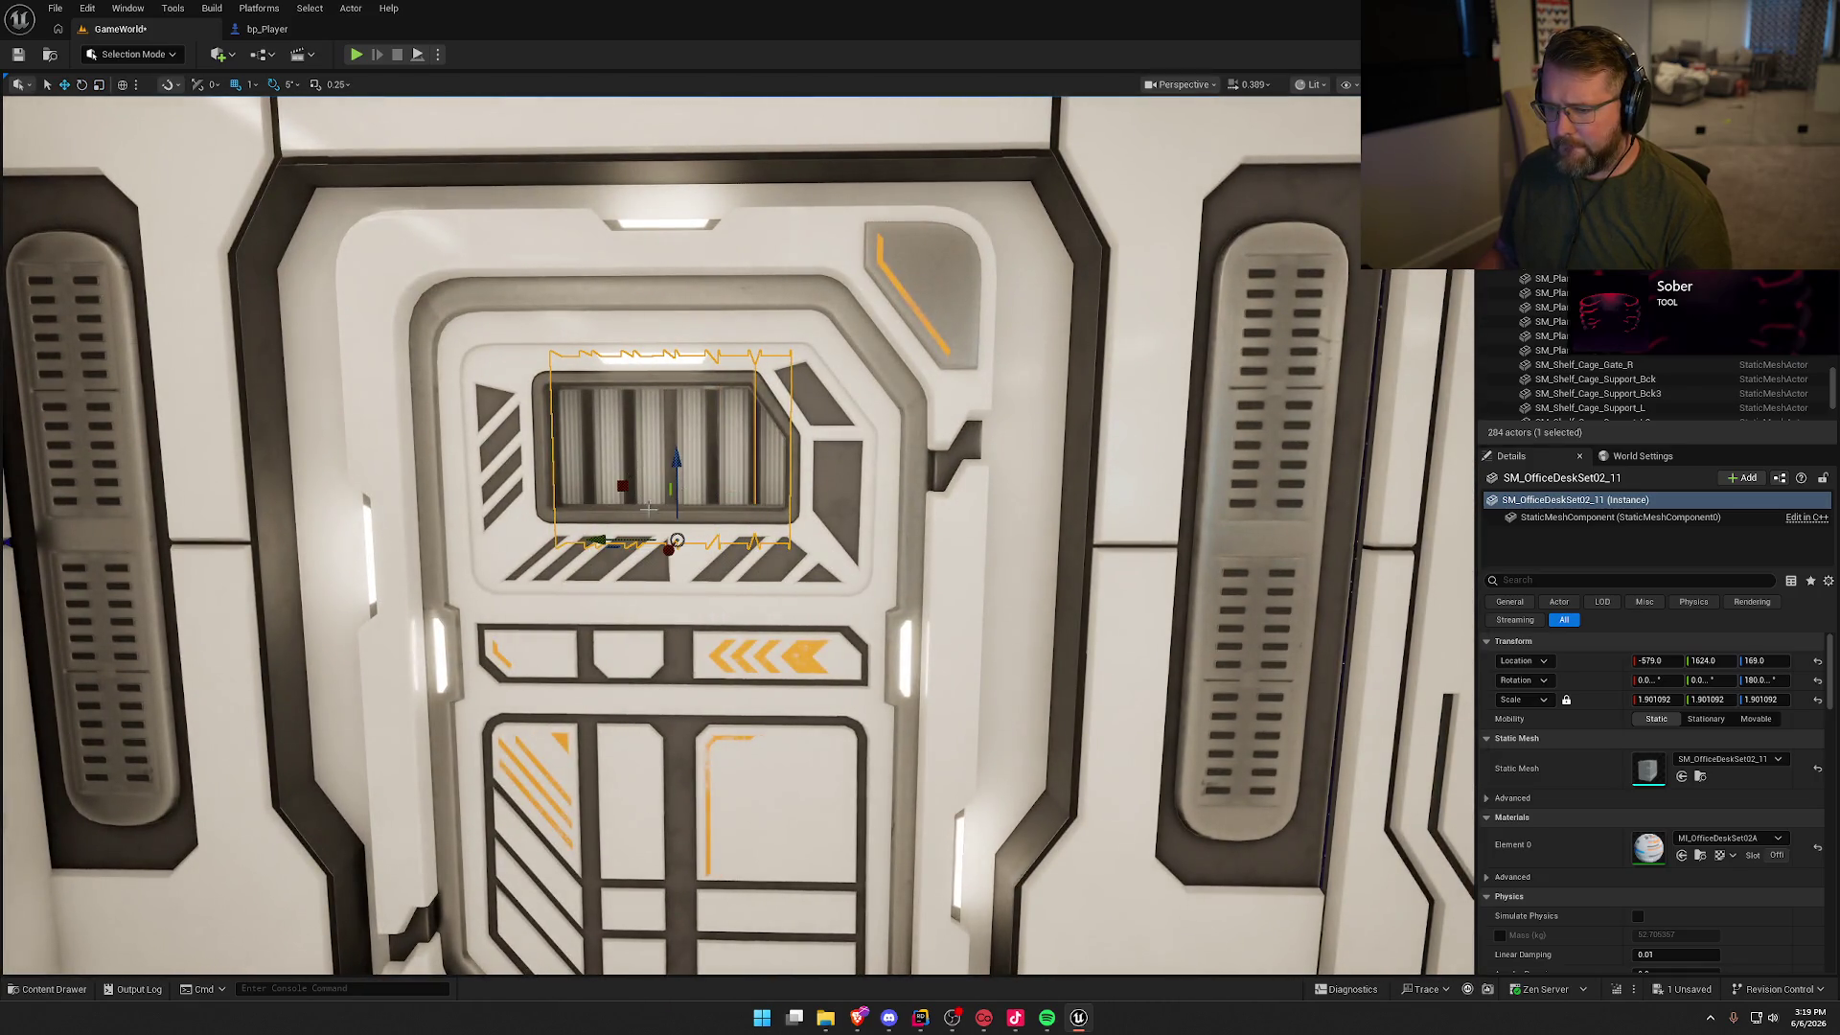
drag(616, 483, 623, 483)
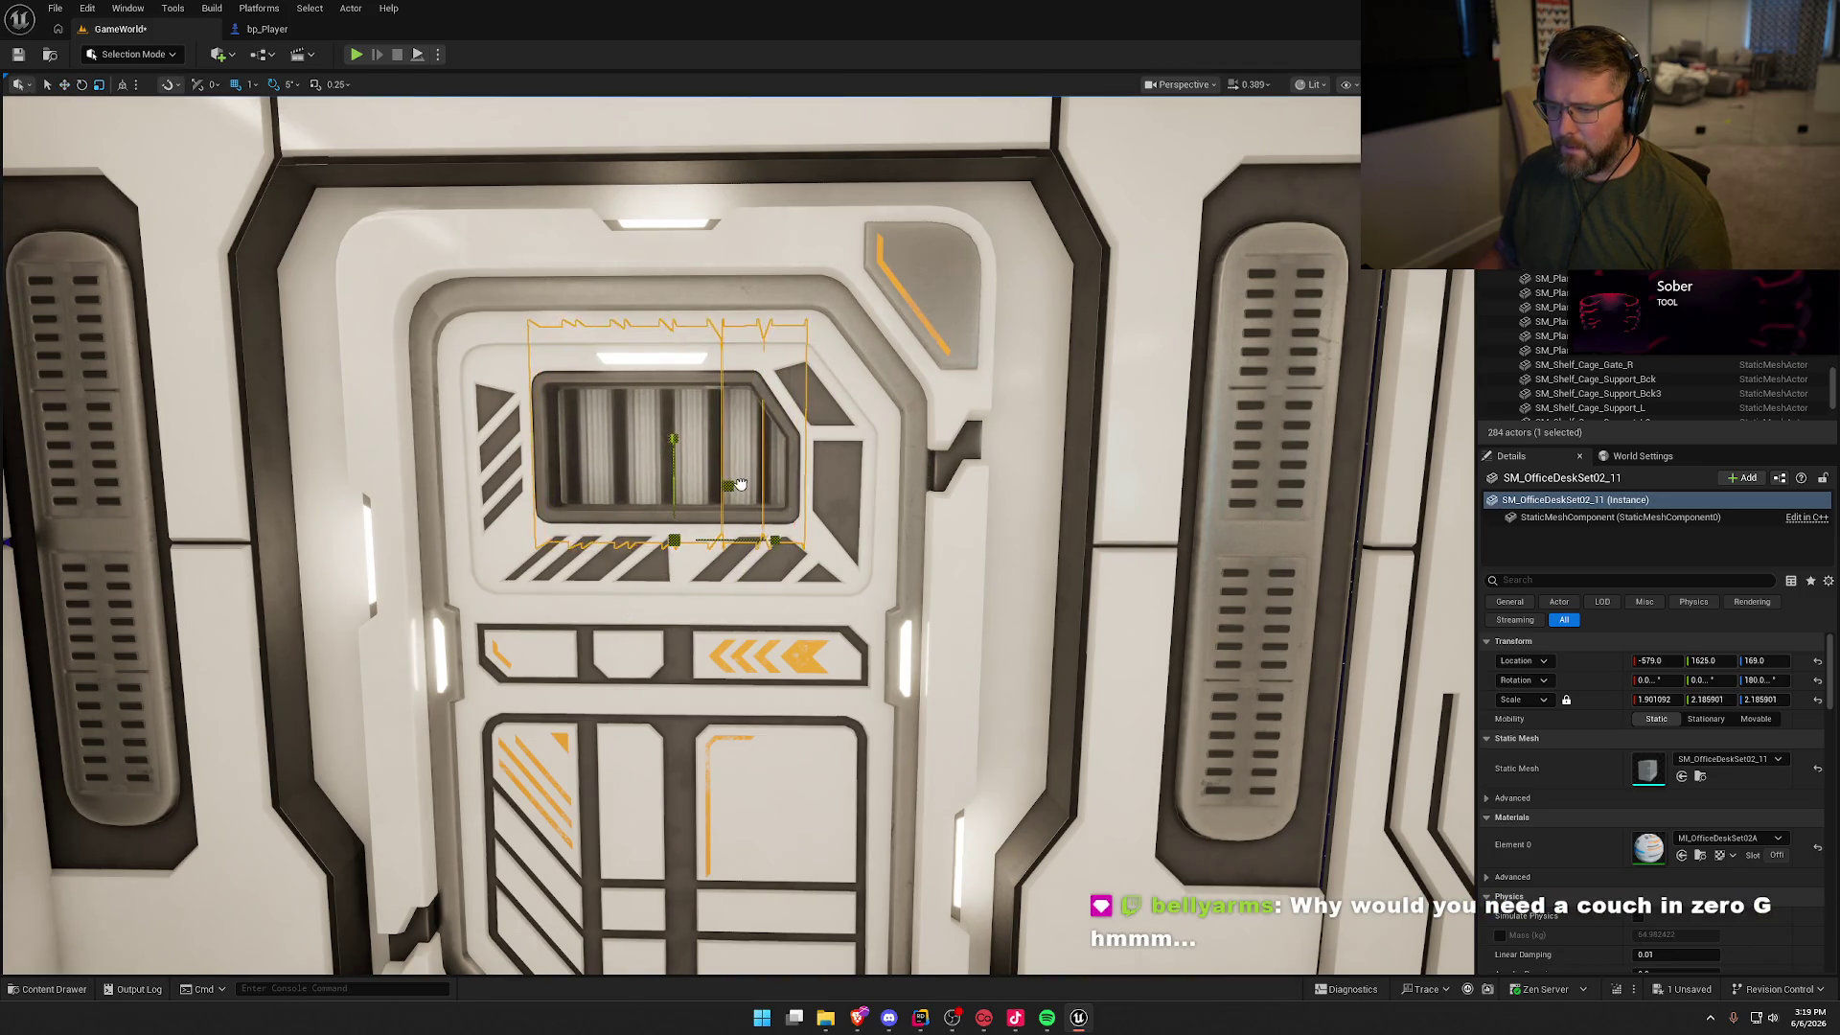
Step: Inspect the corridor door panel and the white room's corner, then save the level
key(Escape)
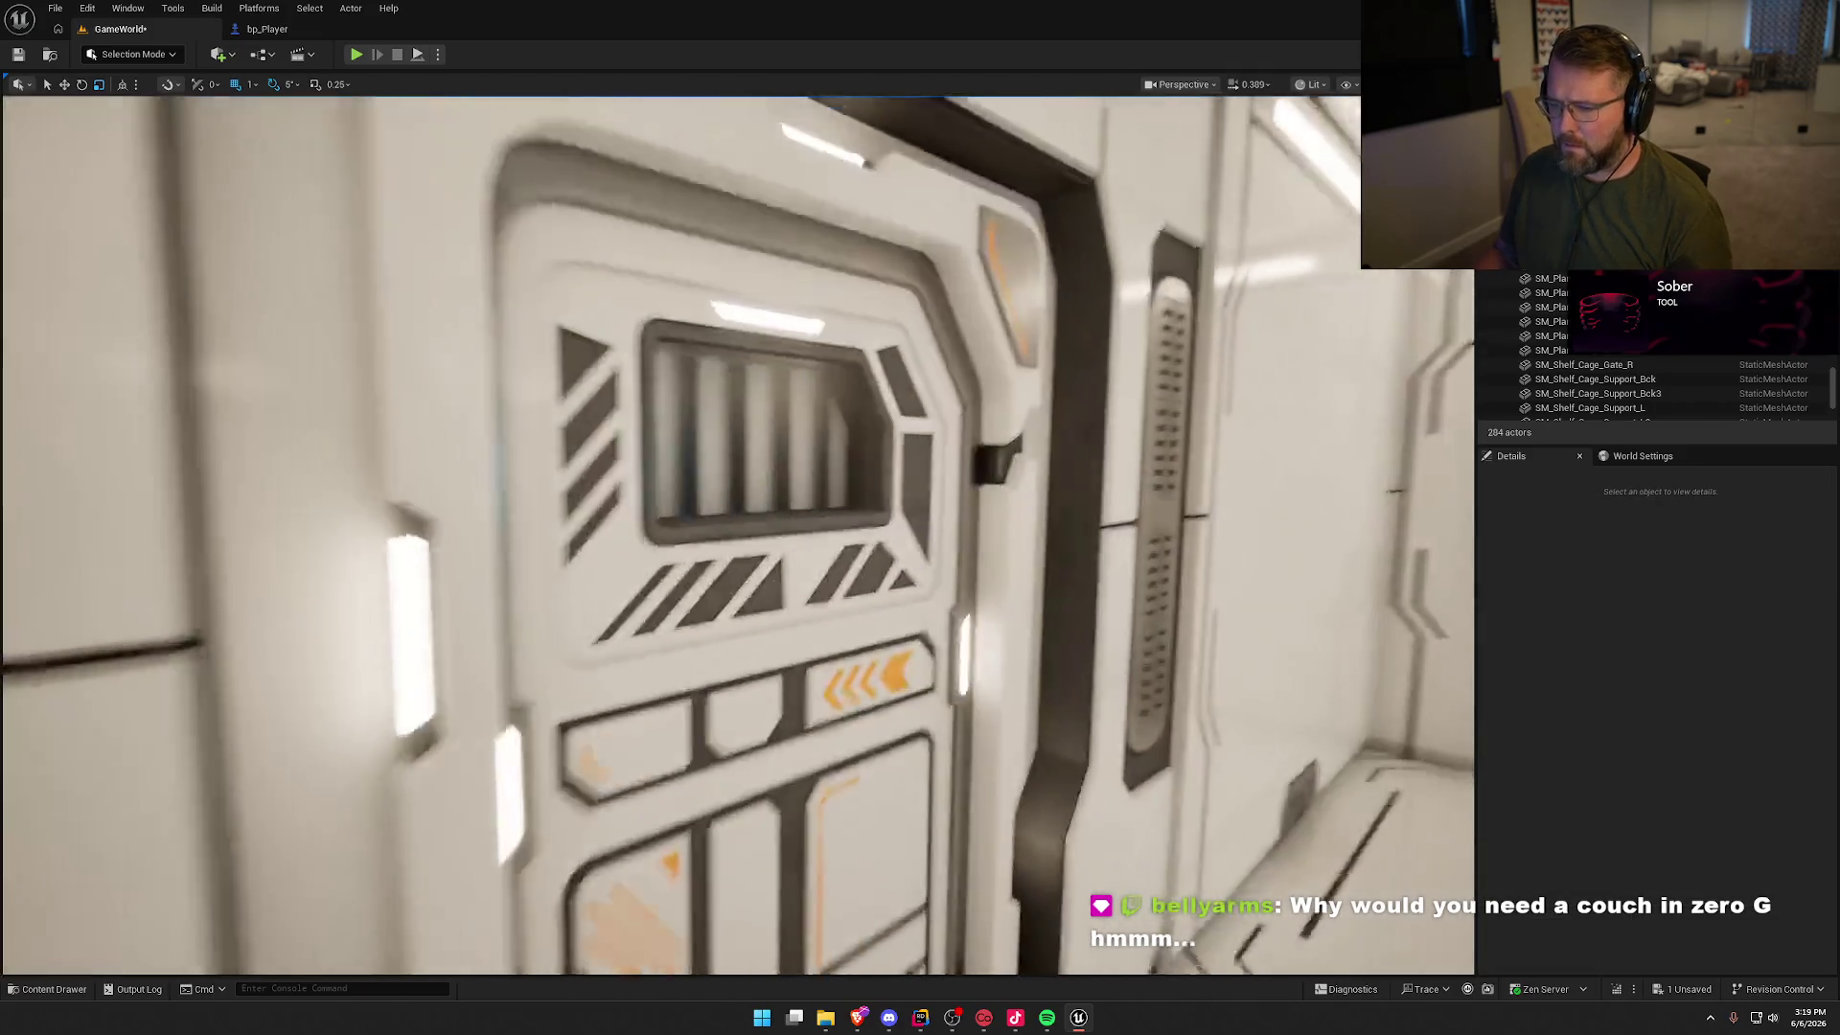
key(s)
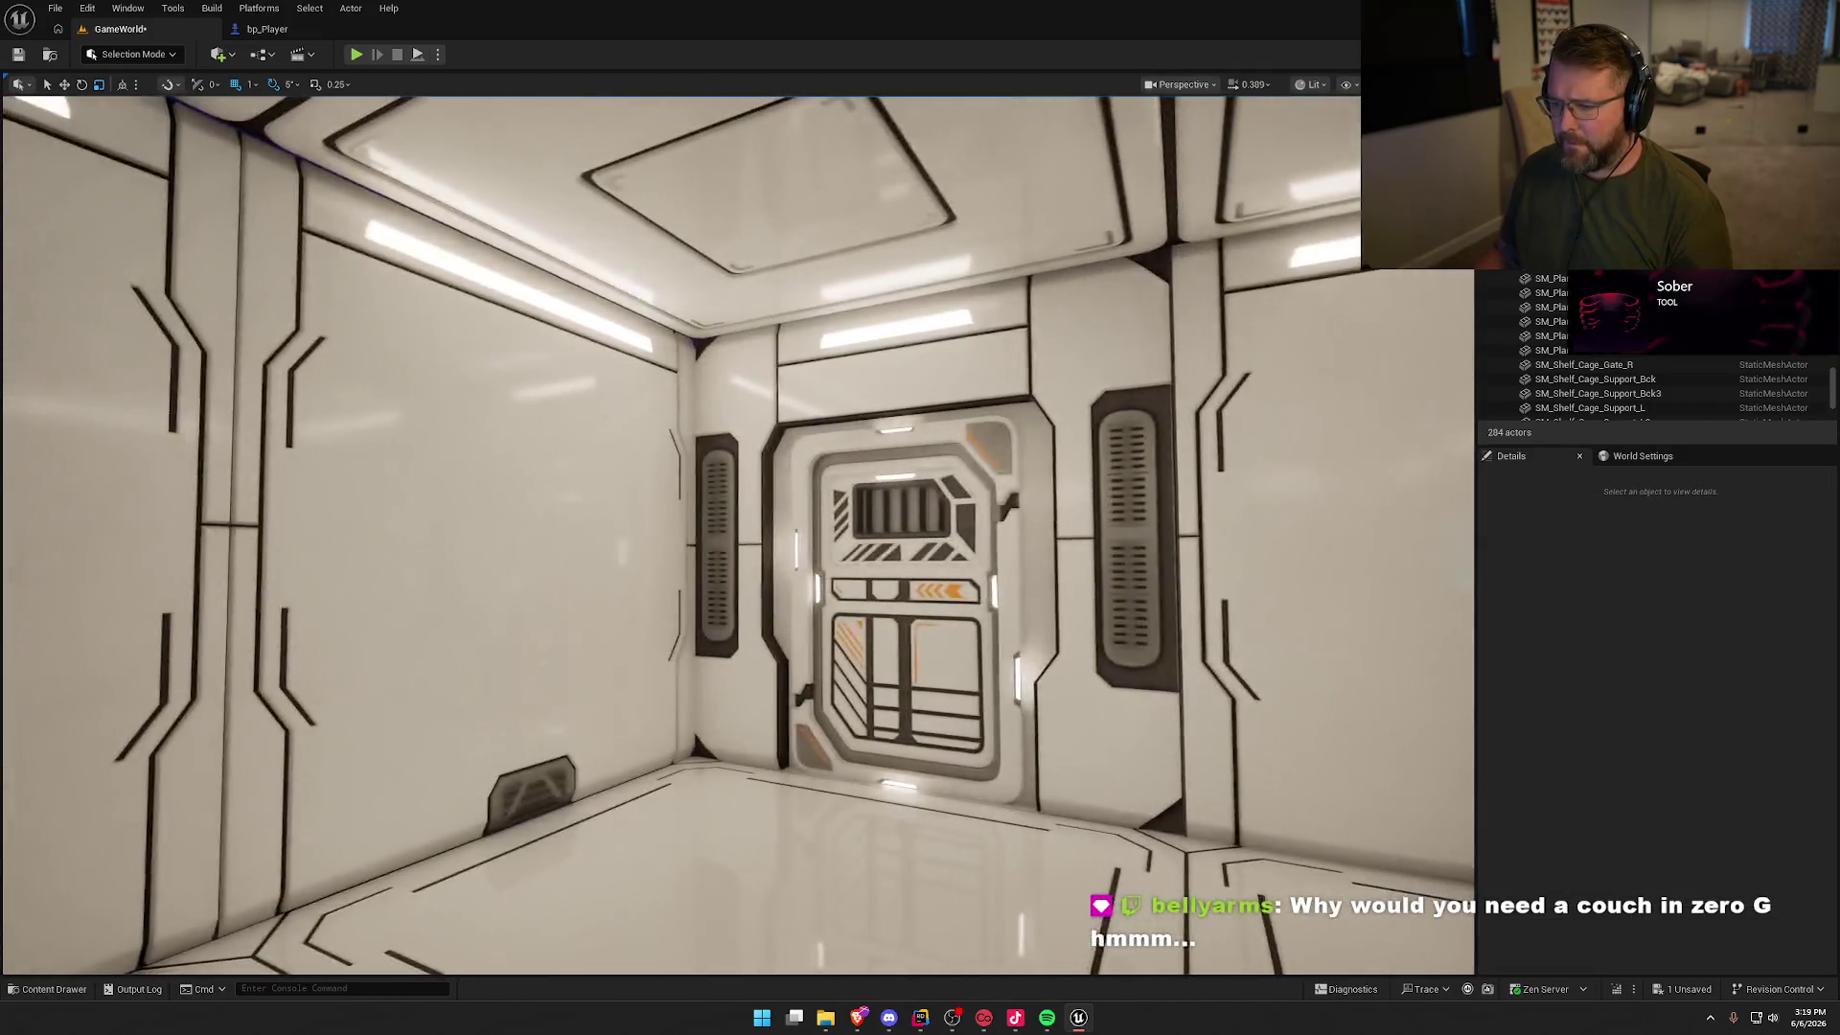
key(w)
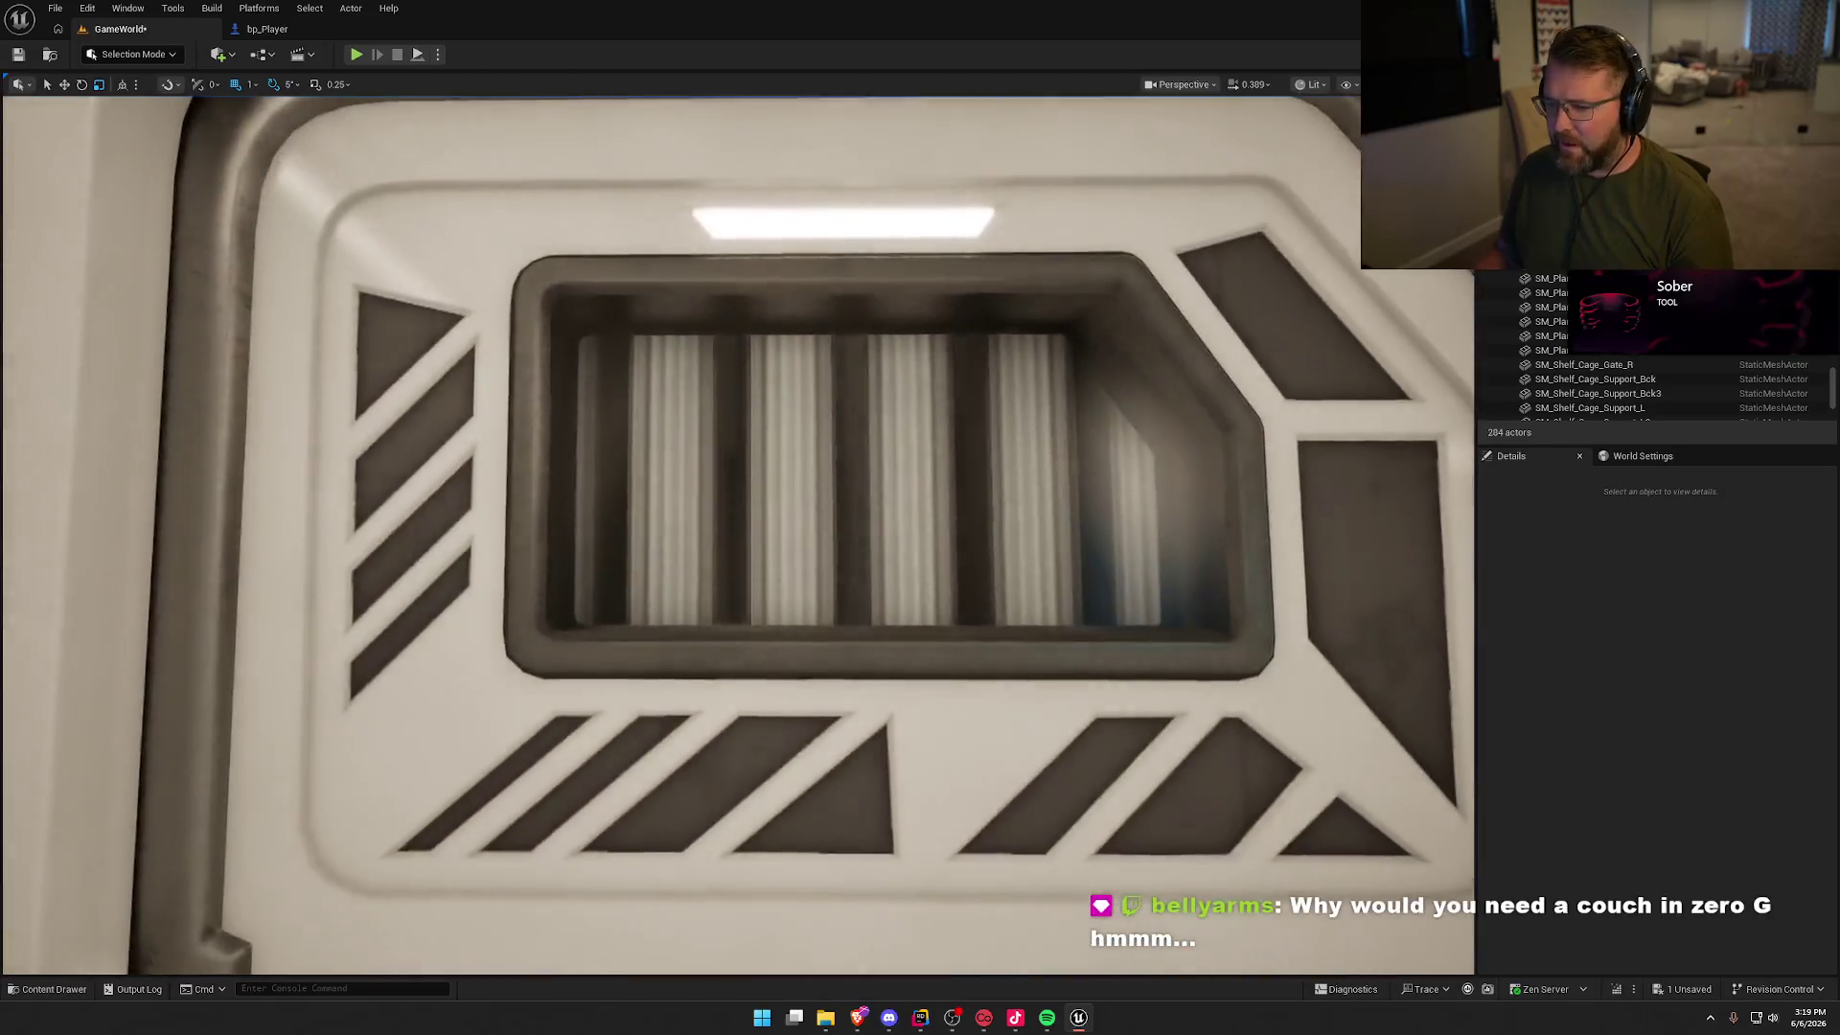
key(w)
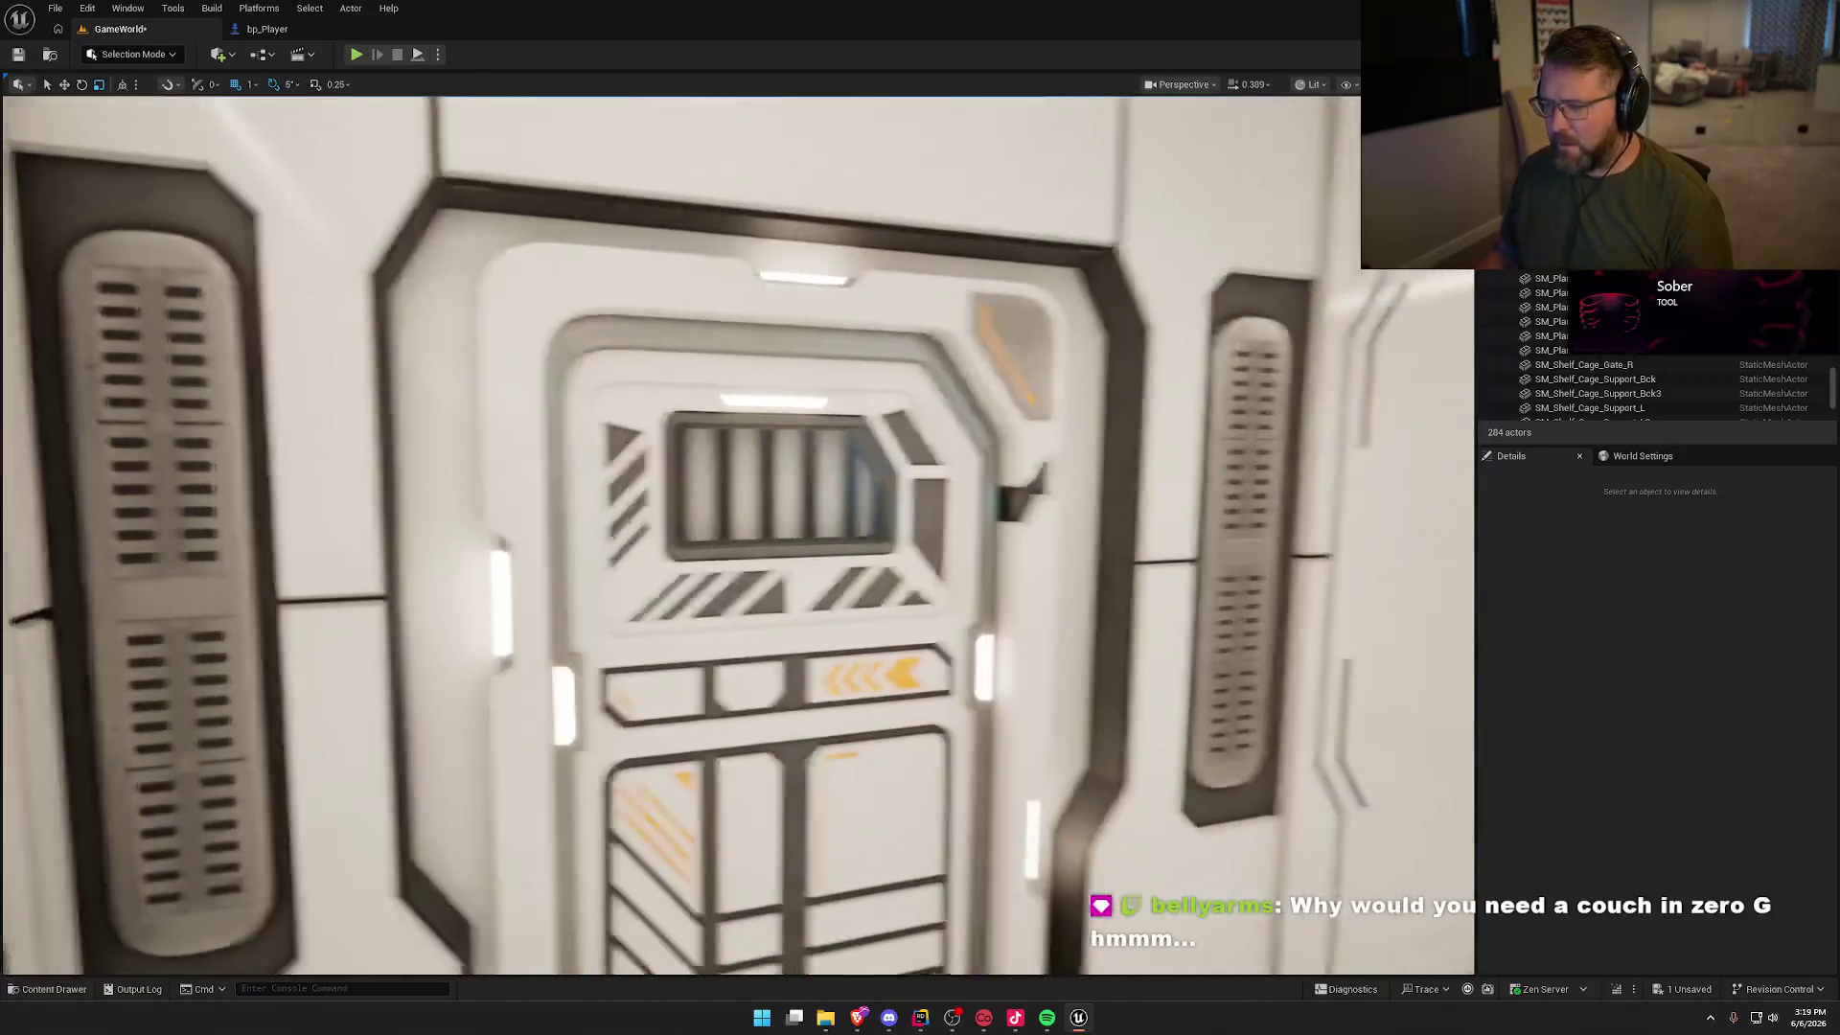
key(d)
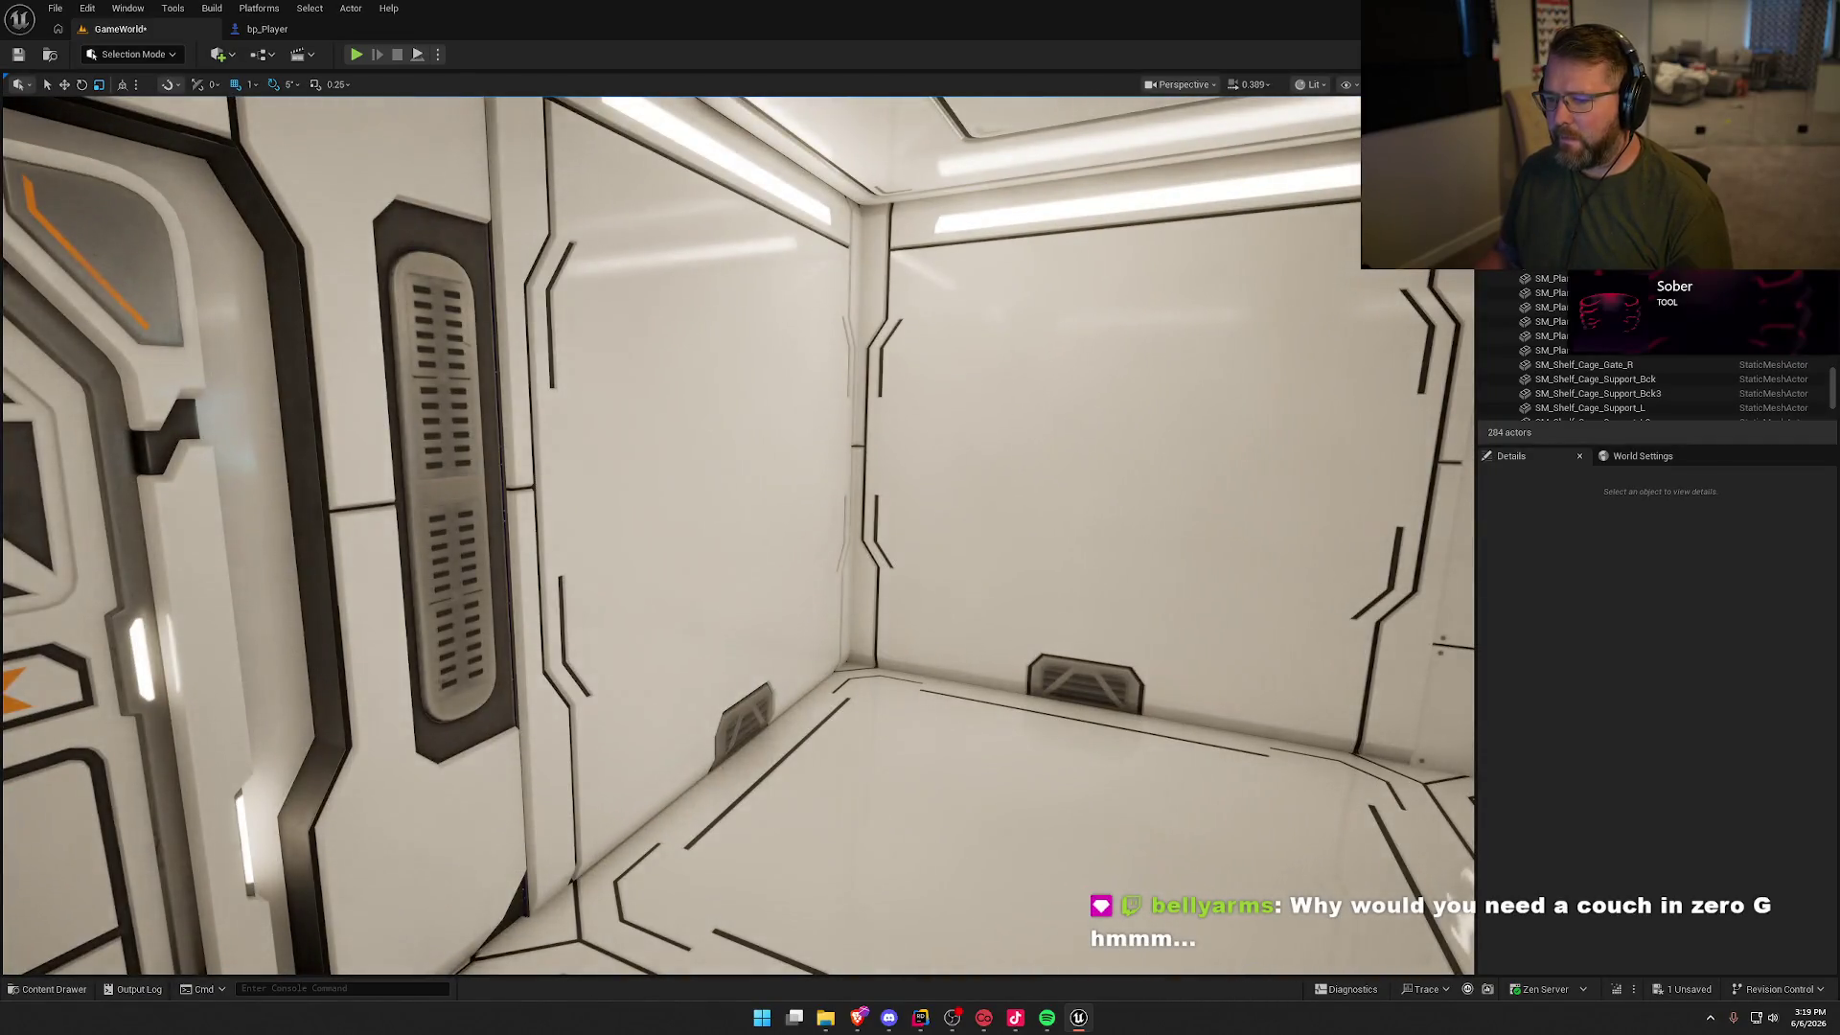
key(ctrl+s)
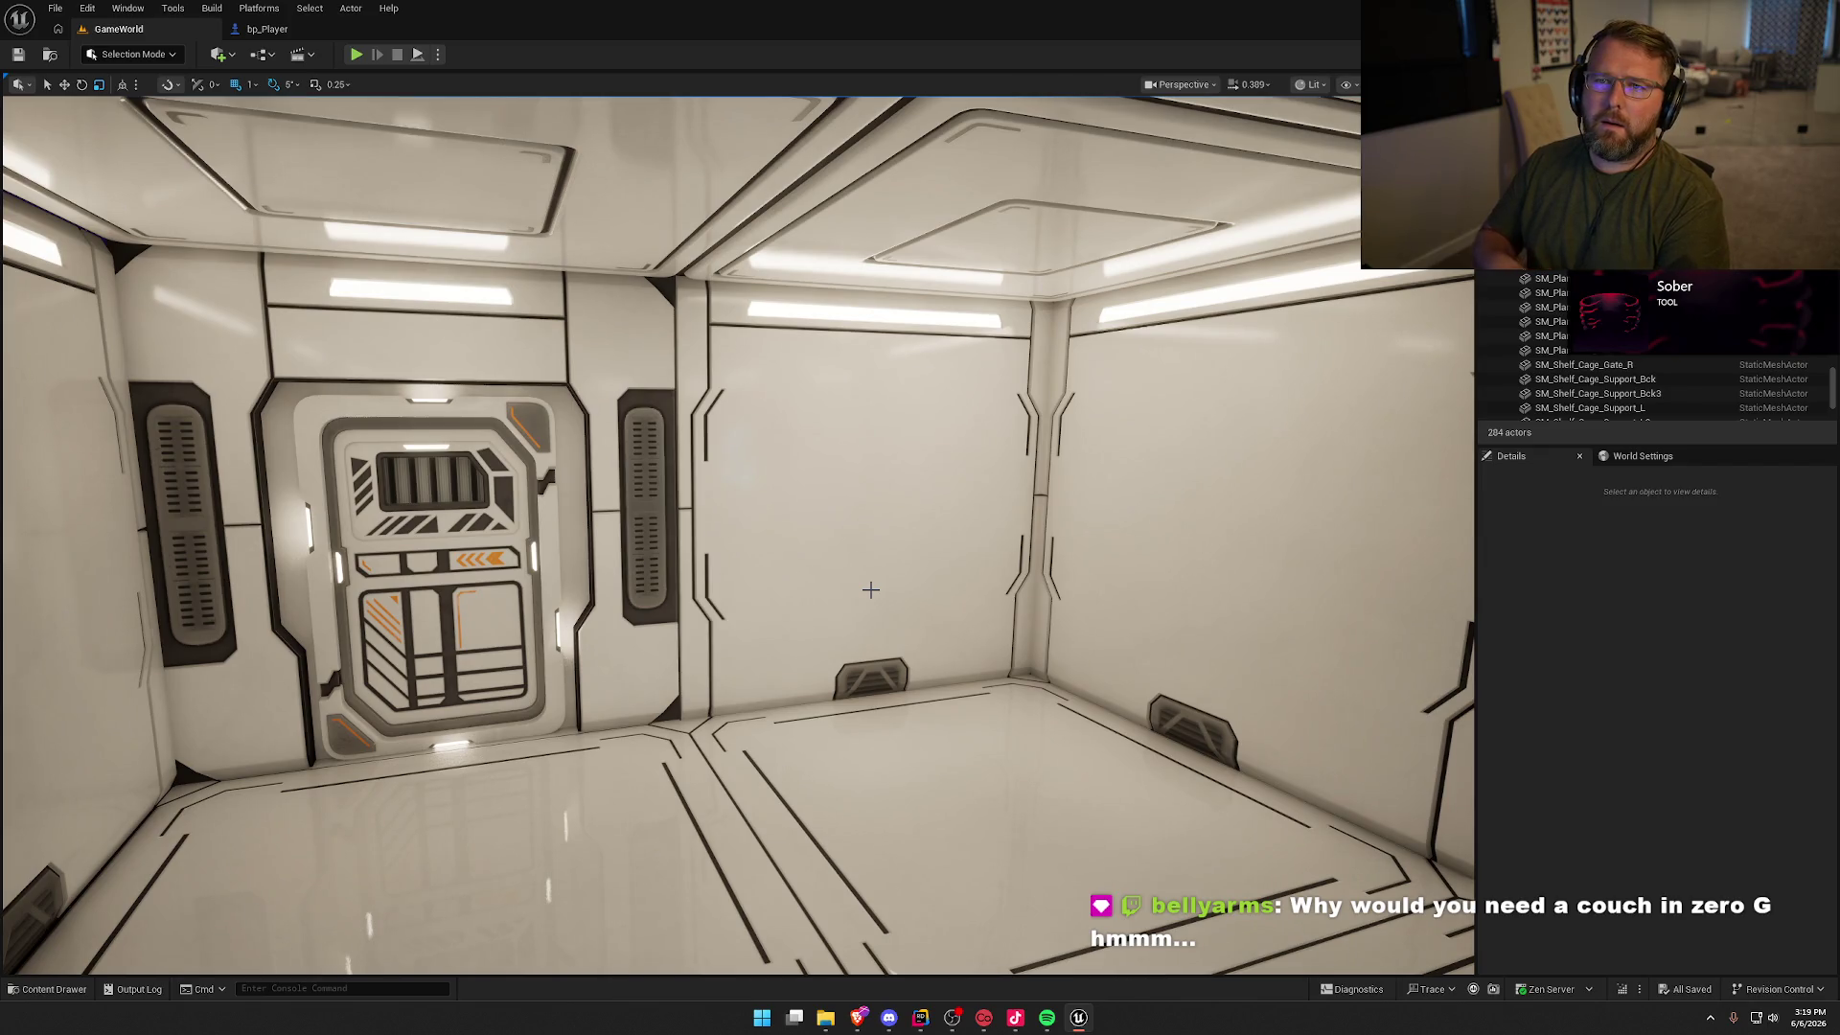
Step: Tour the couch room, hangar hall and side corridor, then bring up the Content Drawer
mouse_move(870, 590)
mouse_down()
mouse_move(824, 623)
mouse_move(786, 604)
mouse_up()
drag(700, 671, 700, 723)
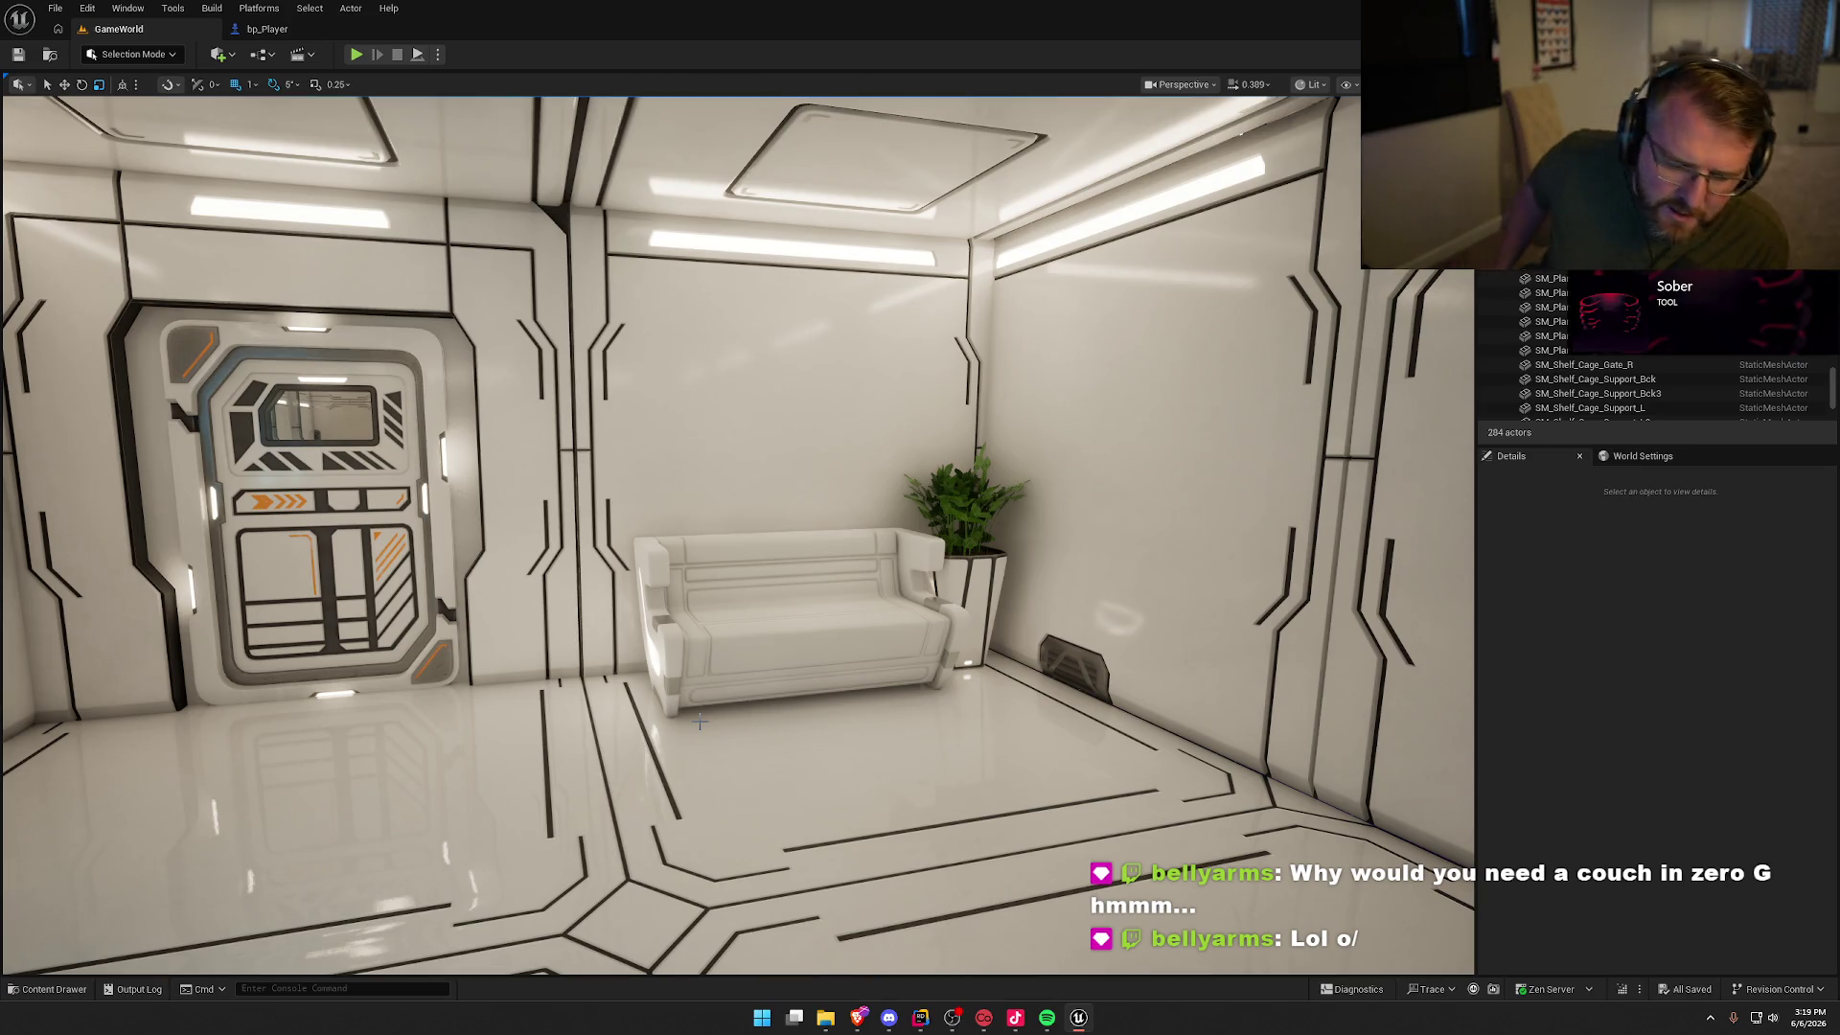
mouse_move(527, 657)
mouse_down()
mouse_move(498, 642)
mouse_move(494, 565)
mouse_move(614, 623)
mouse_move(725, 641)
mouse_up()
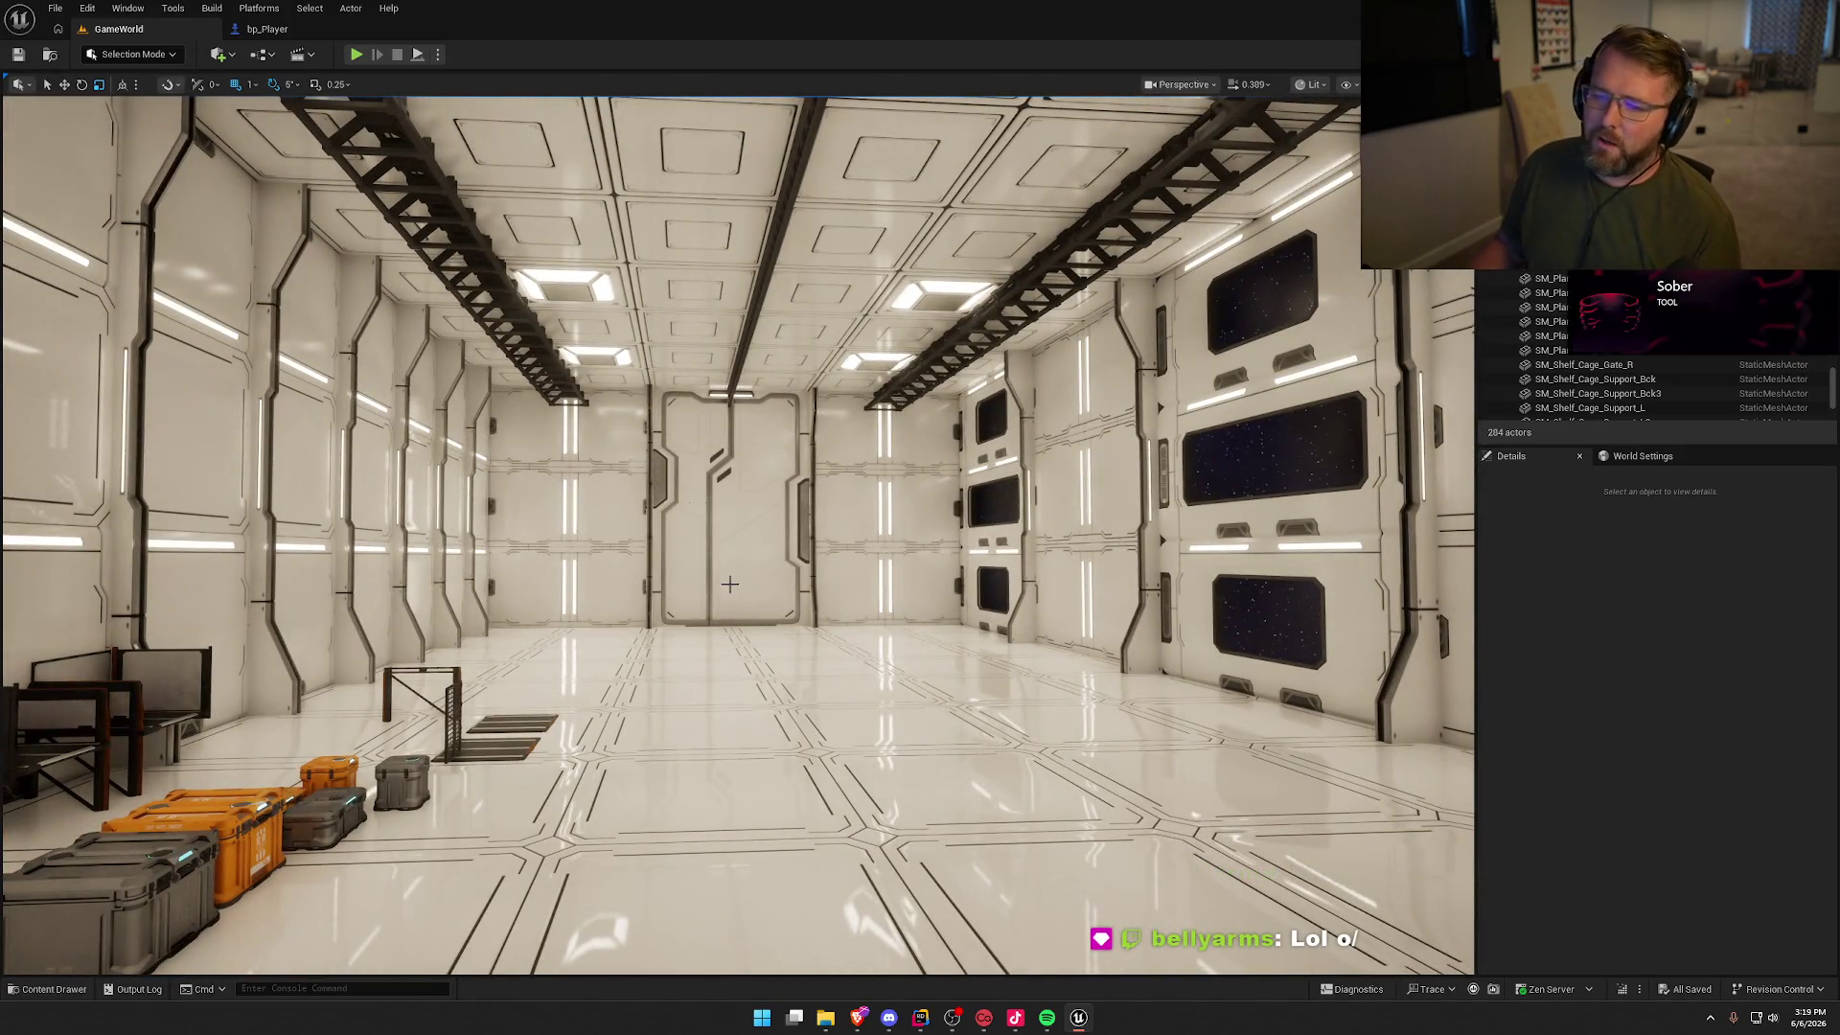
mouse_move(927, 542)
mouse_down()
mouse_move(901, 556)
mouse_move(867, 537)
mouse_move(872, 613)
mouse_move(875, 571)
mouse_up()
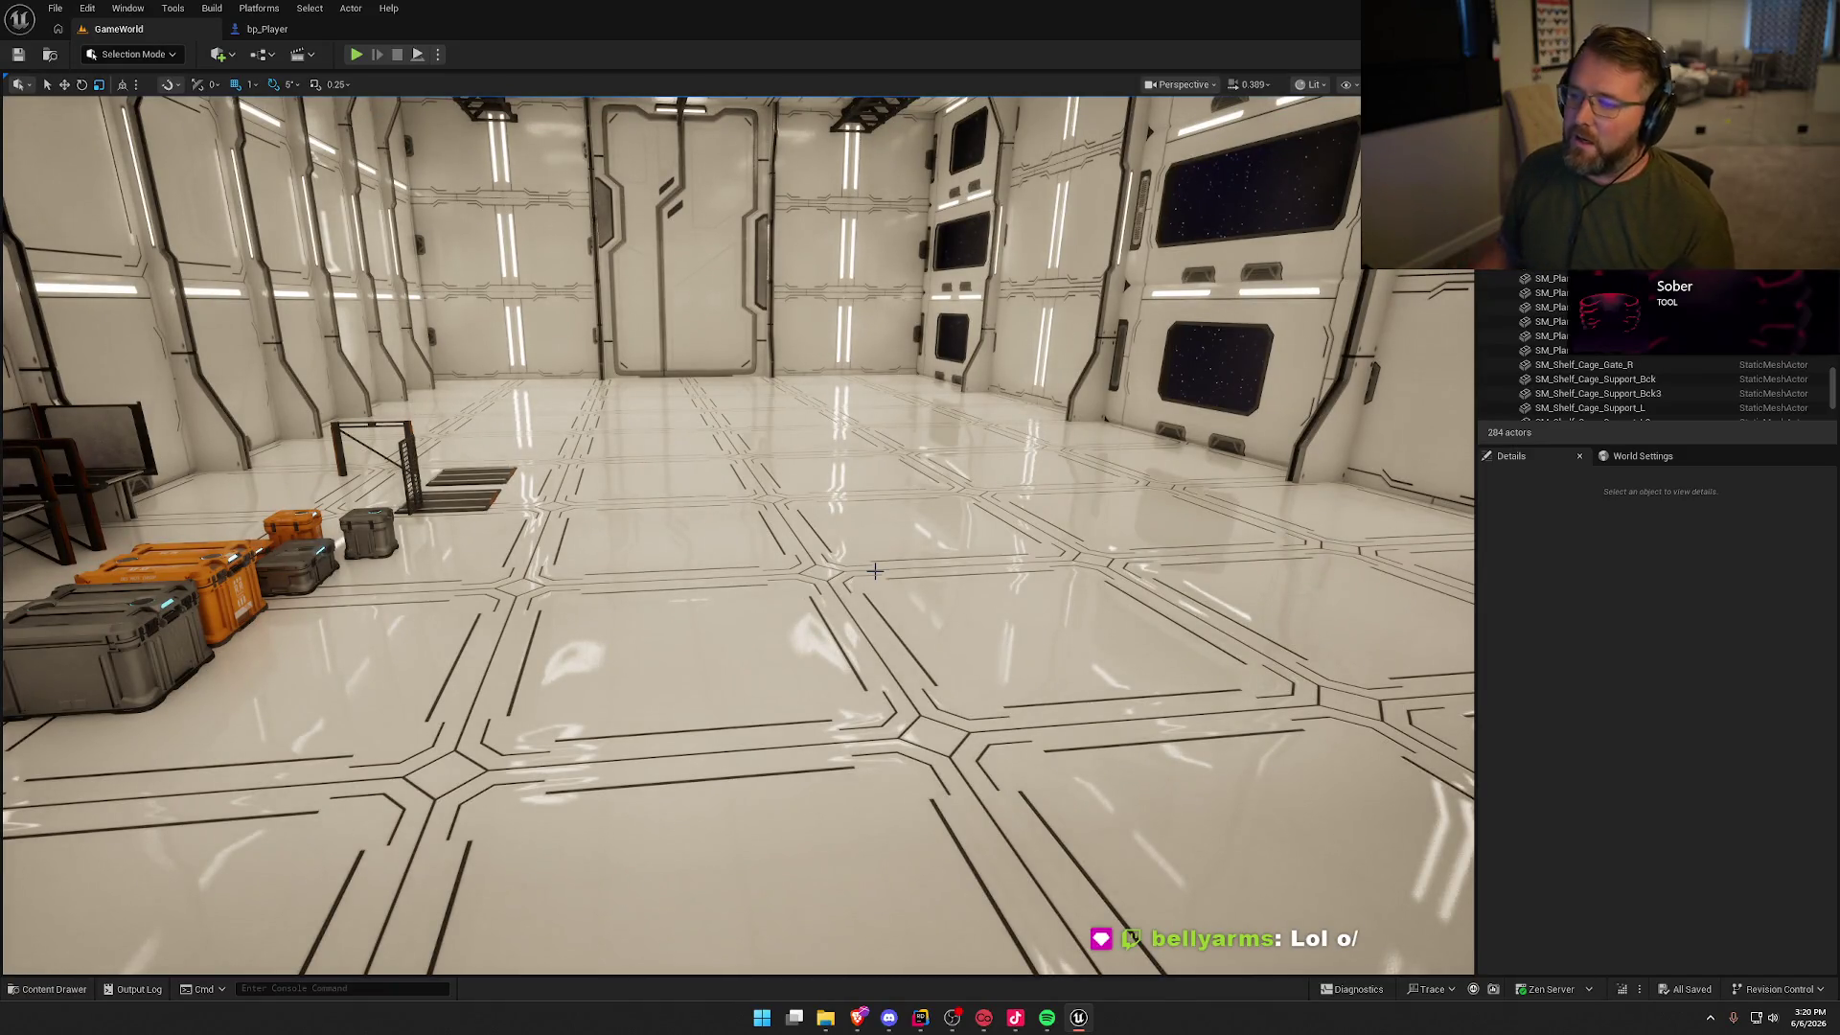
drag(908, 502, 900, 502)
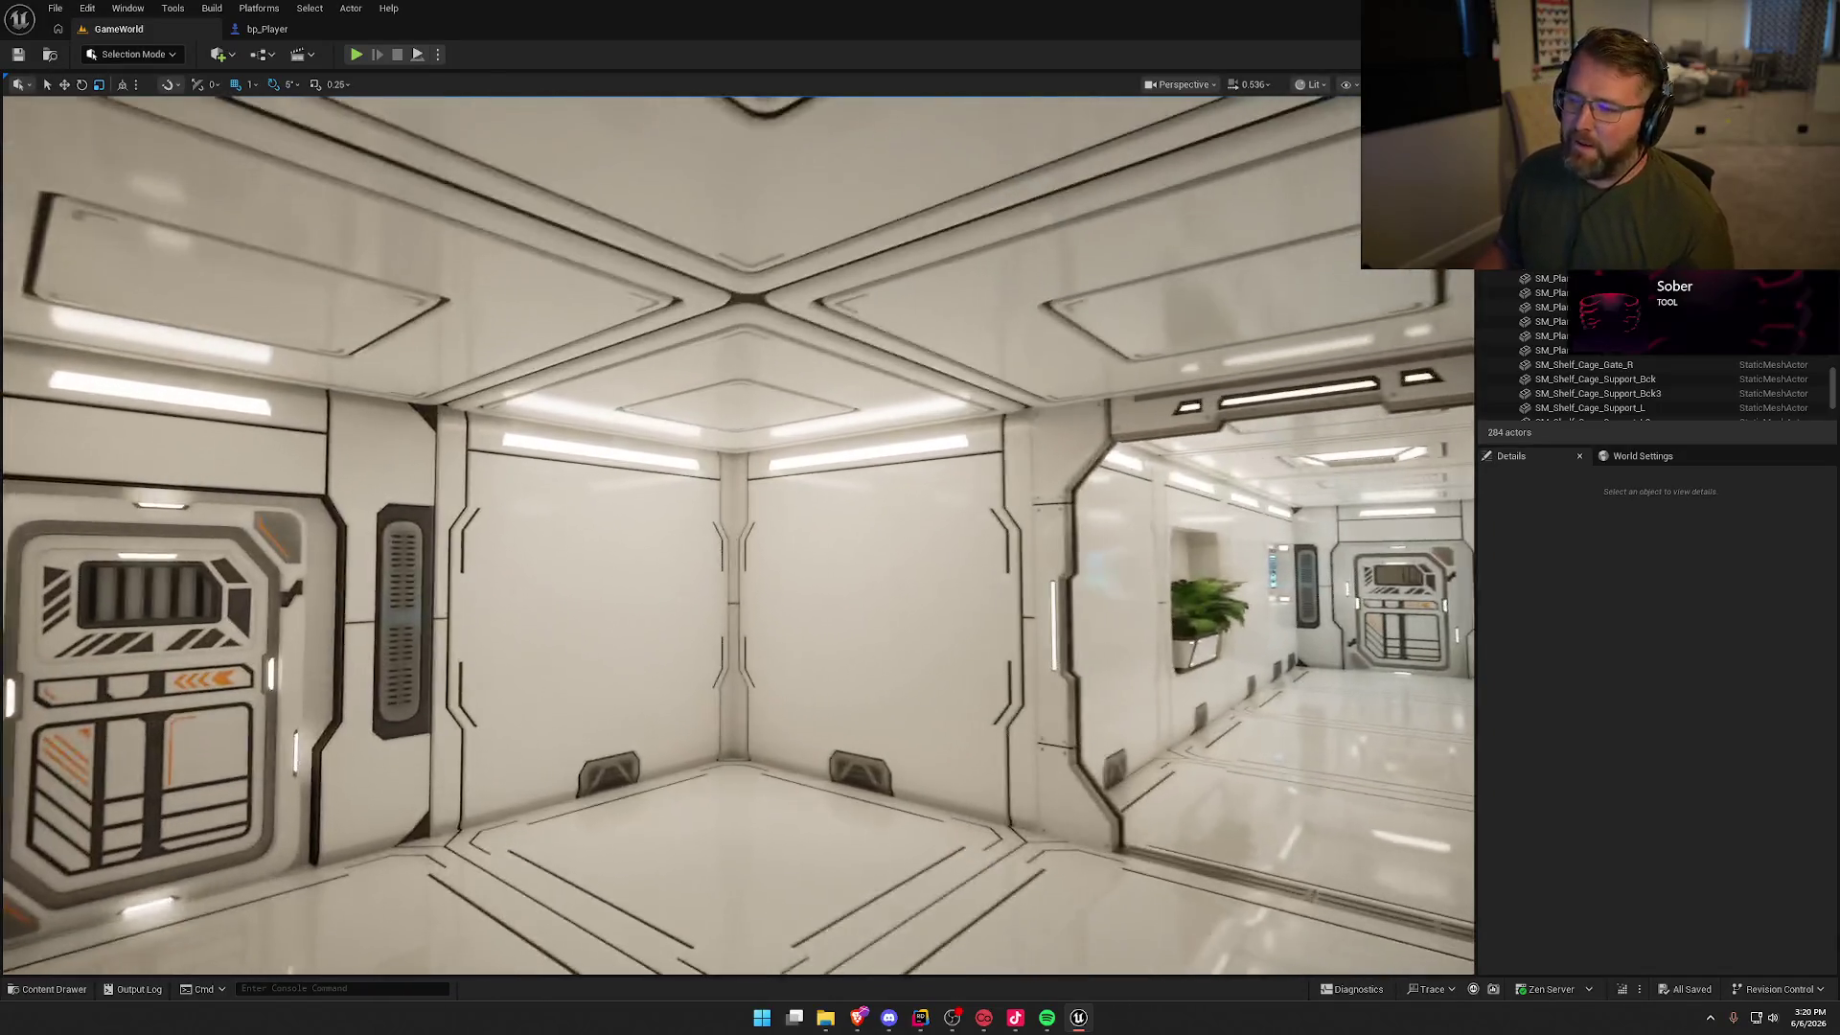
key(w)
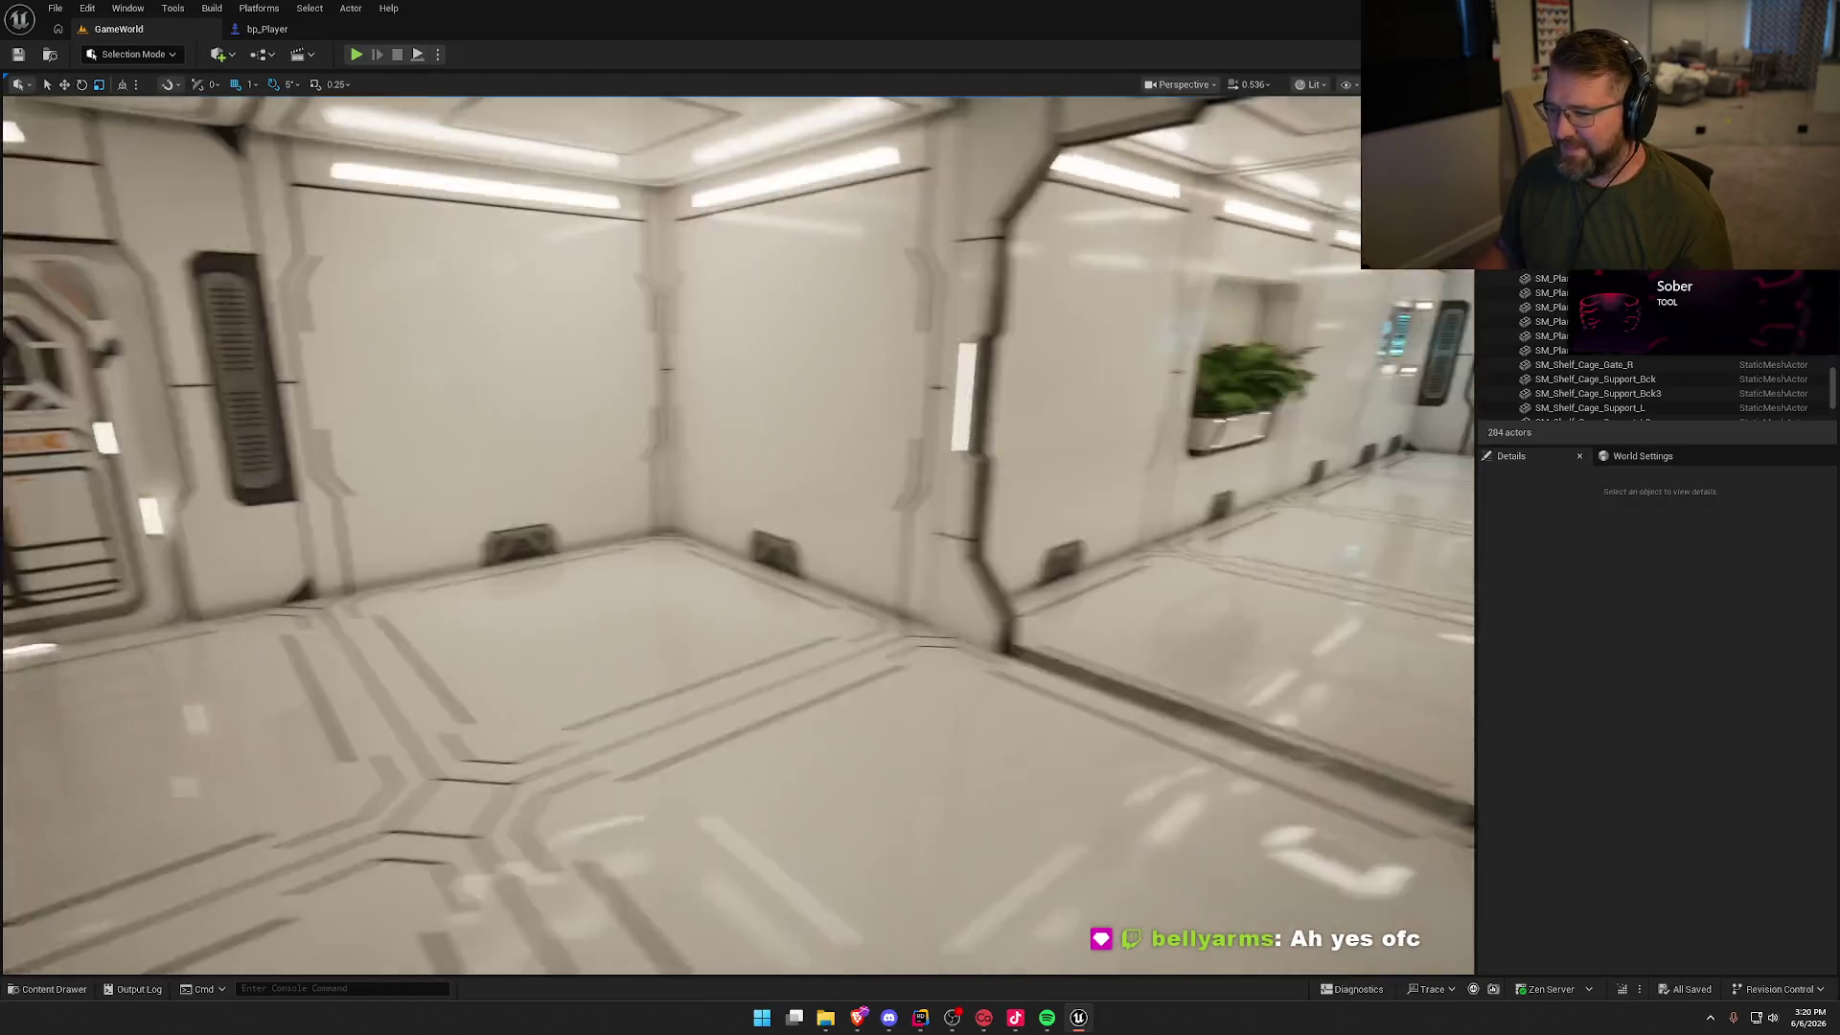
key(ctrl+space)
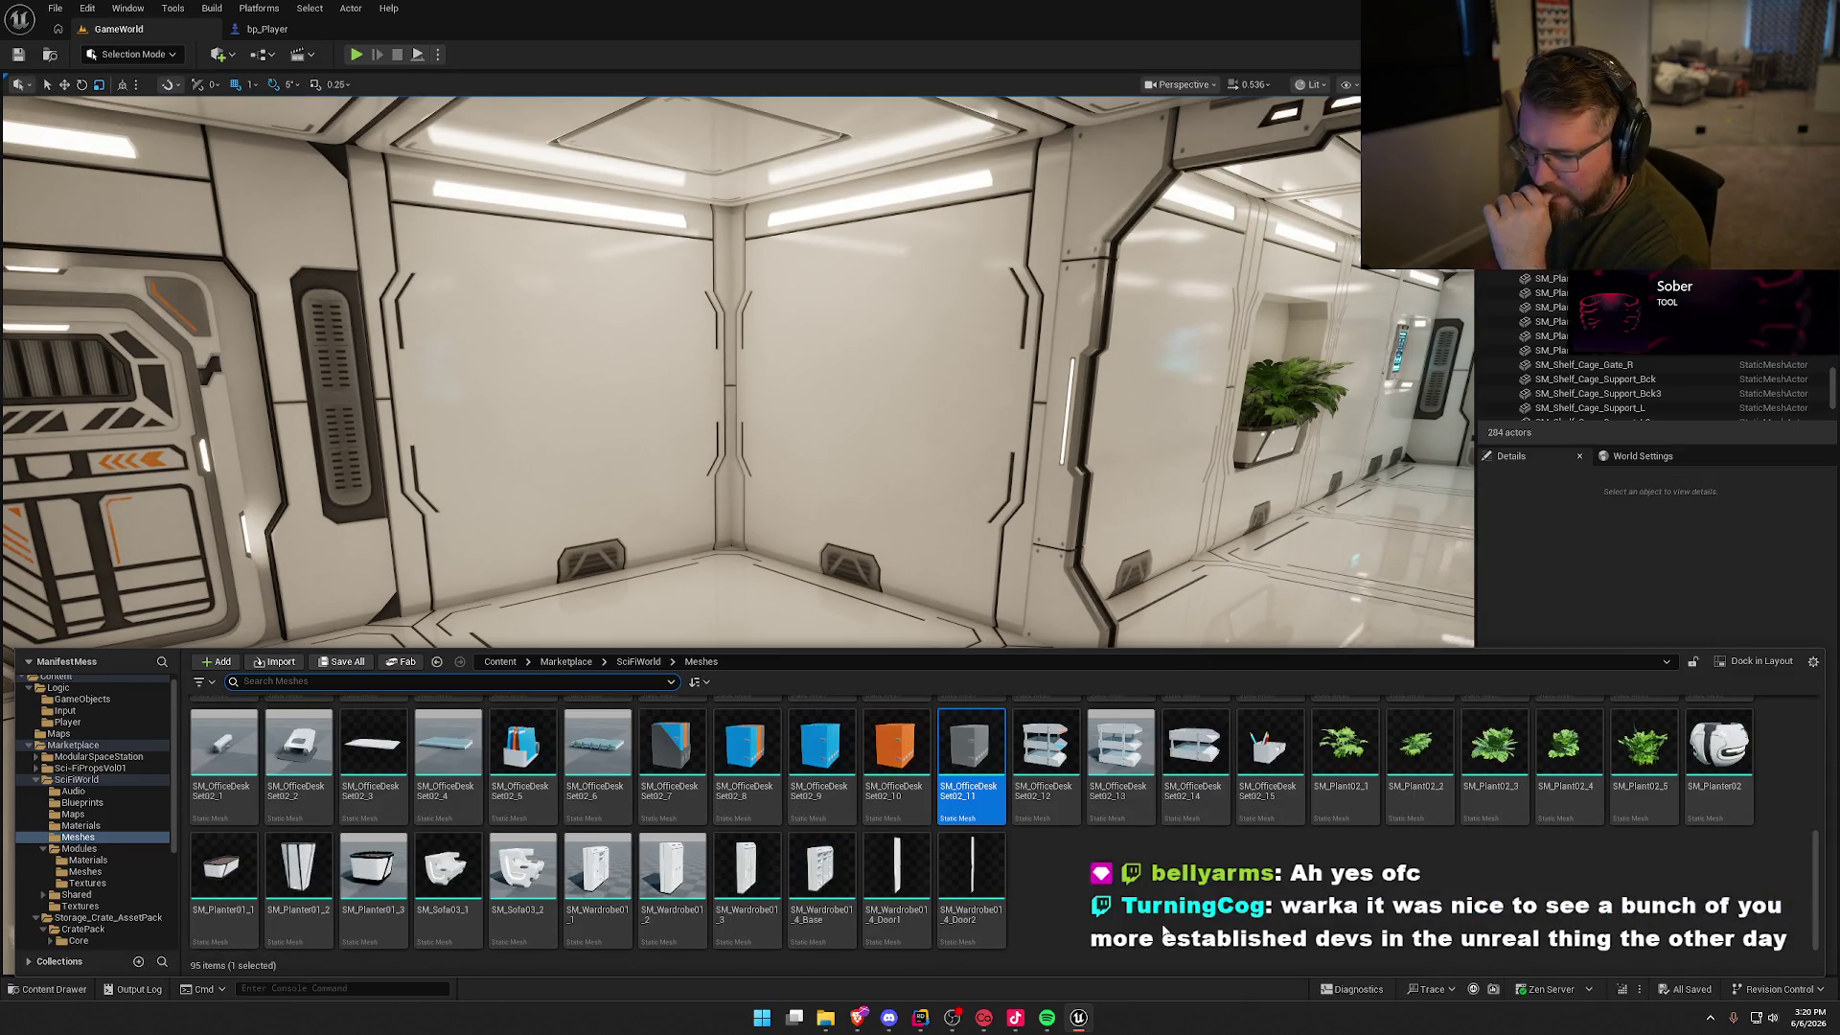
Step: Place an SM_KitchenFurniture01_1 cabinet against the room's back wall
scroll(961, 862, up, 8)
mouse_move(961, 863)
mouse_down()
mouse_move(919, 867)
mouse_move(497, 588)
mouse_up()
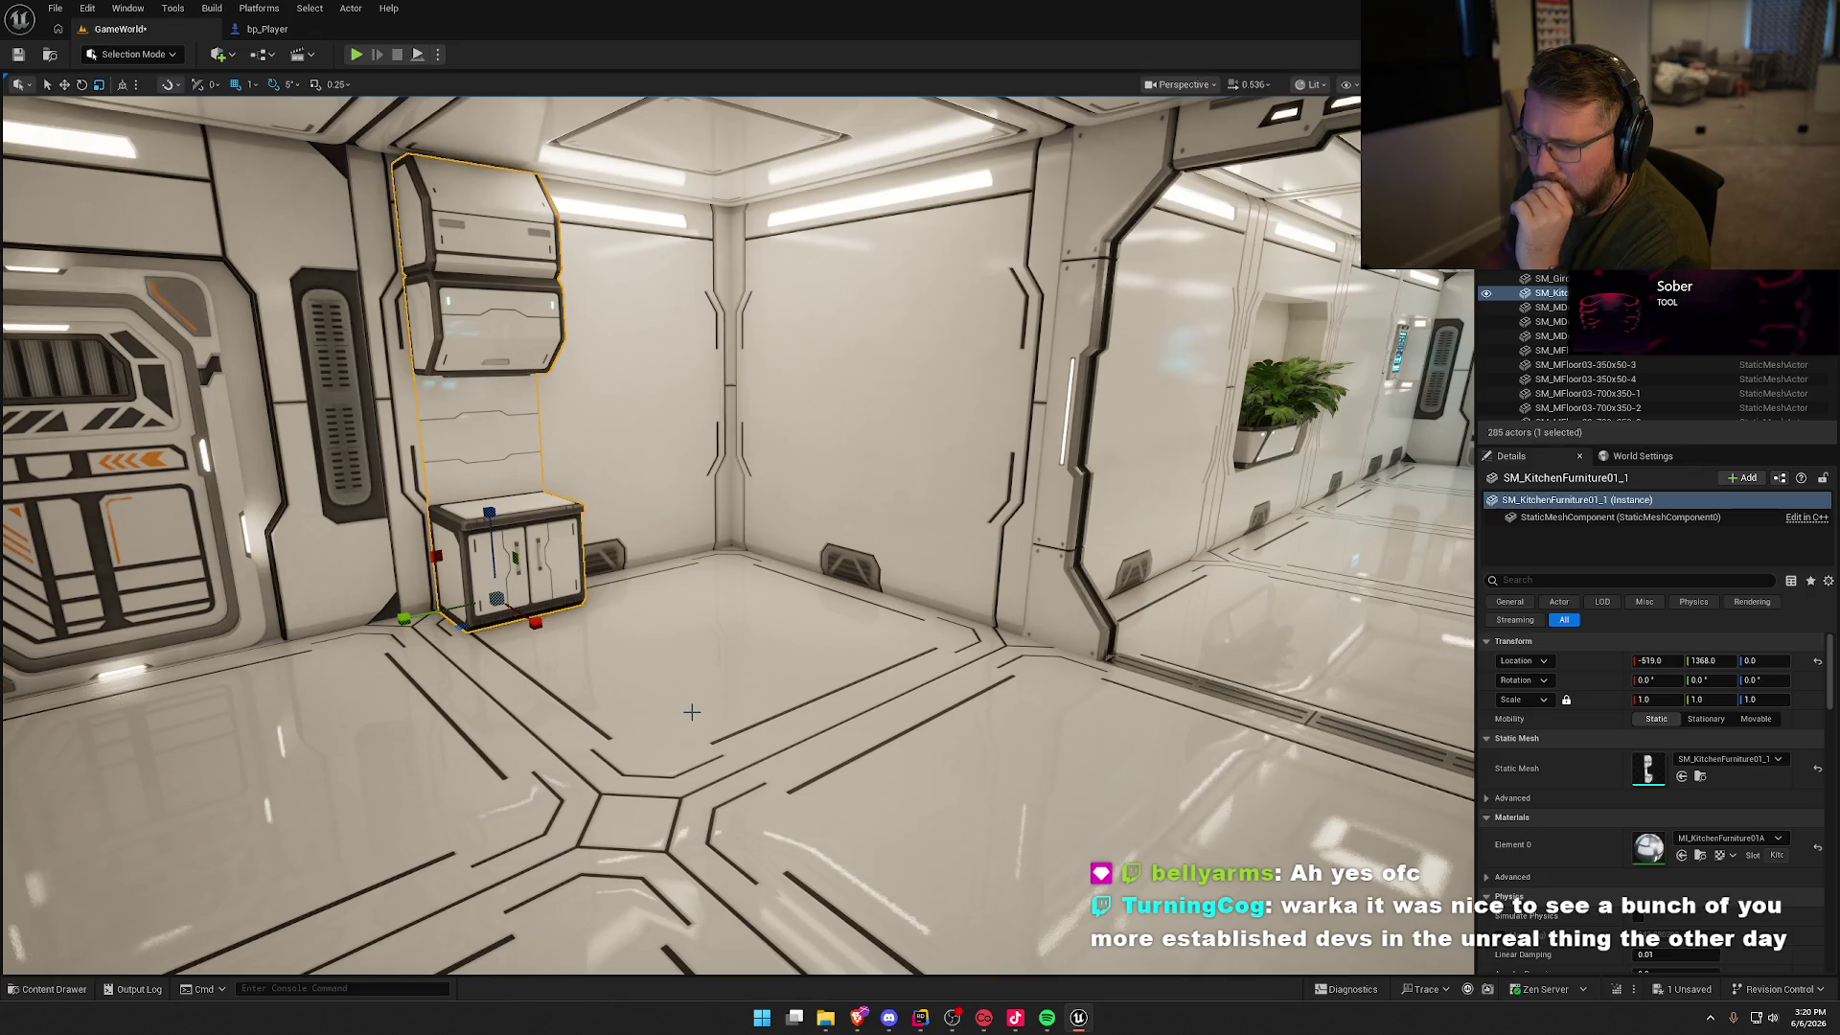
drag(692, 712, 773, 787)
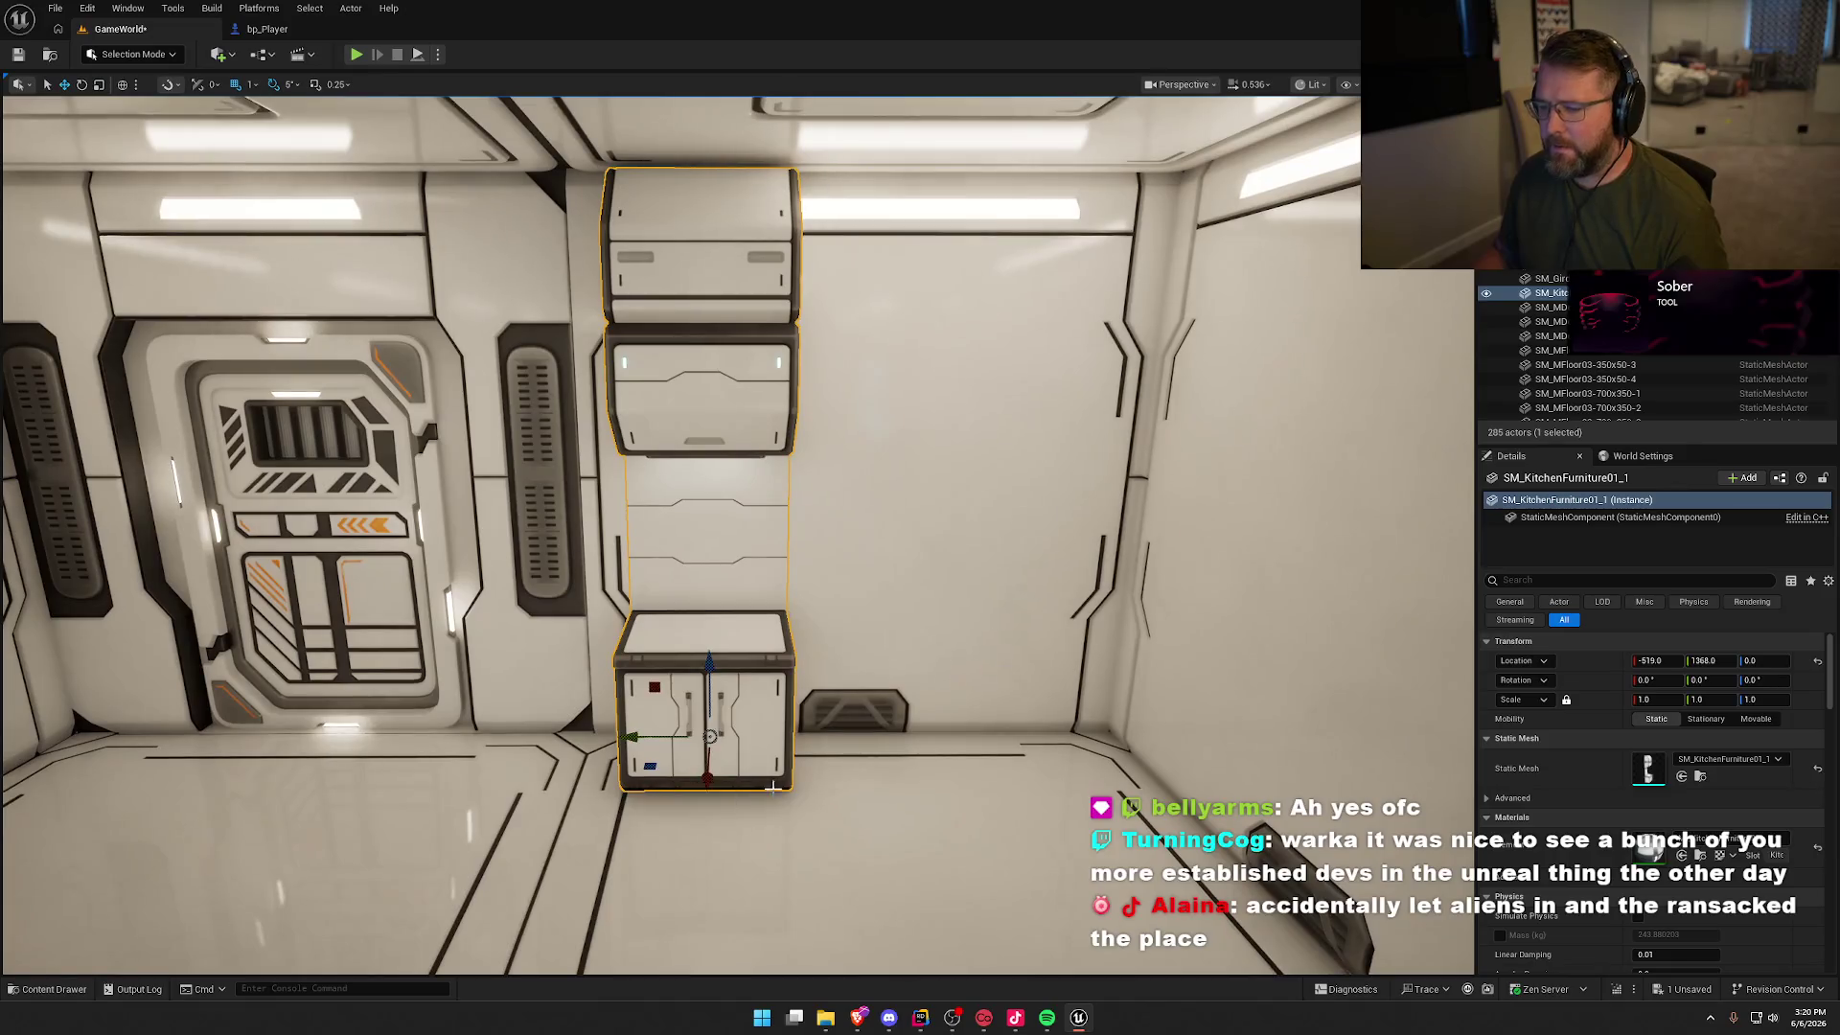
Step: Set grid snap to 10 and Alt-drag a duplicate cabinet 1 m along Y
click(251, 84)
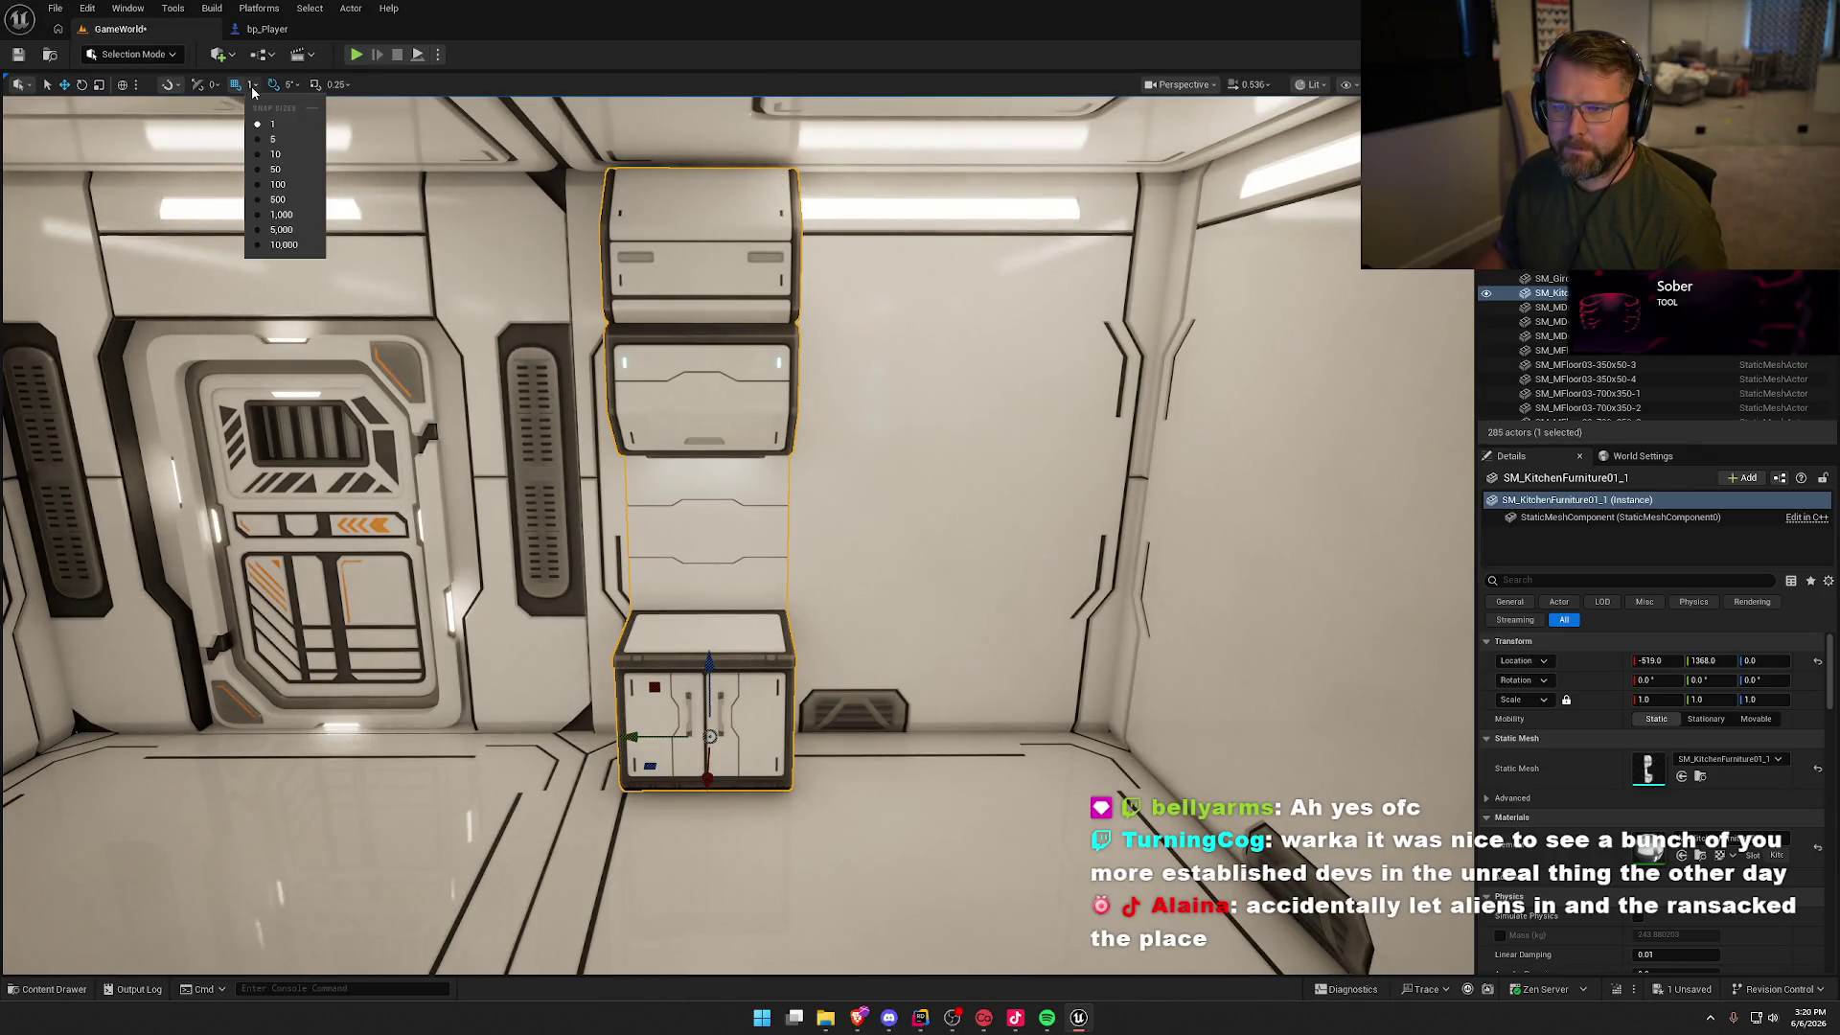
click(278, 137)
mouse_move(629, 736)
mouse_down()
mouse_move(800, 742)
mouse_move(783, 743)
mouse_up()
key(Escape)
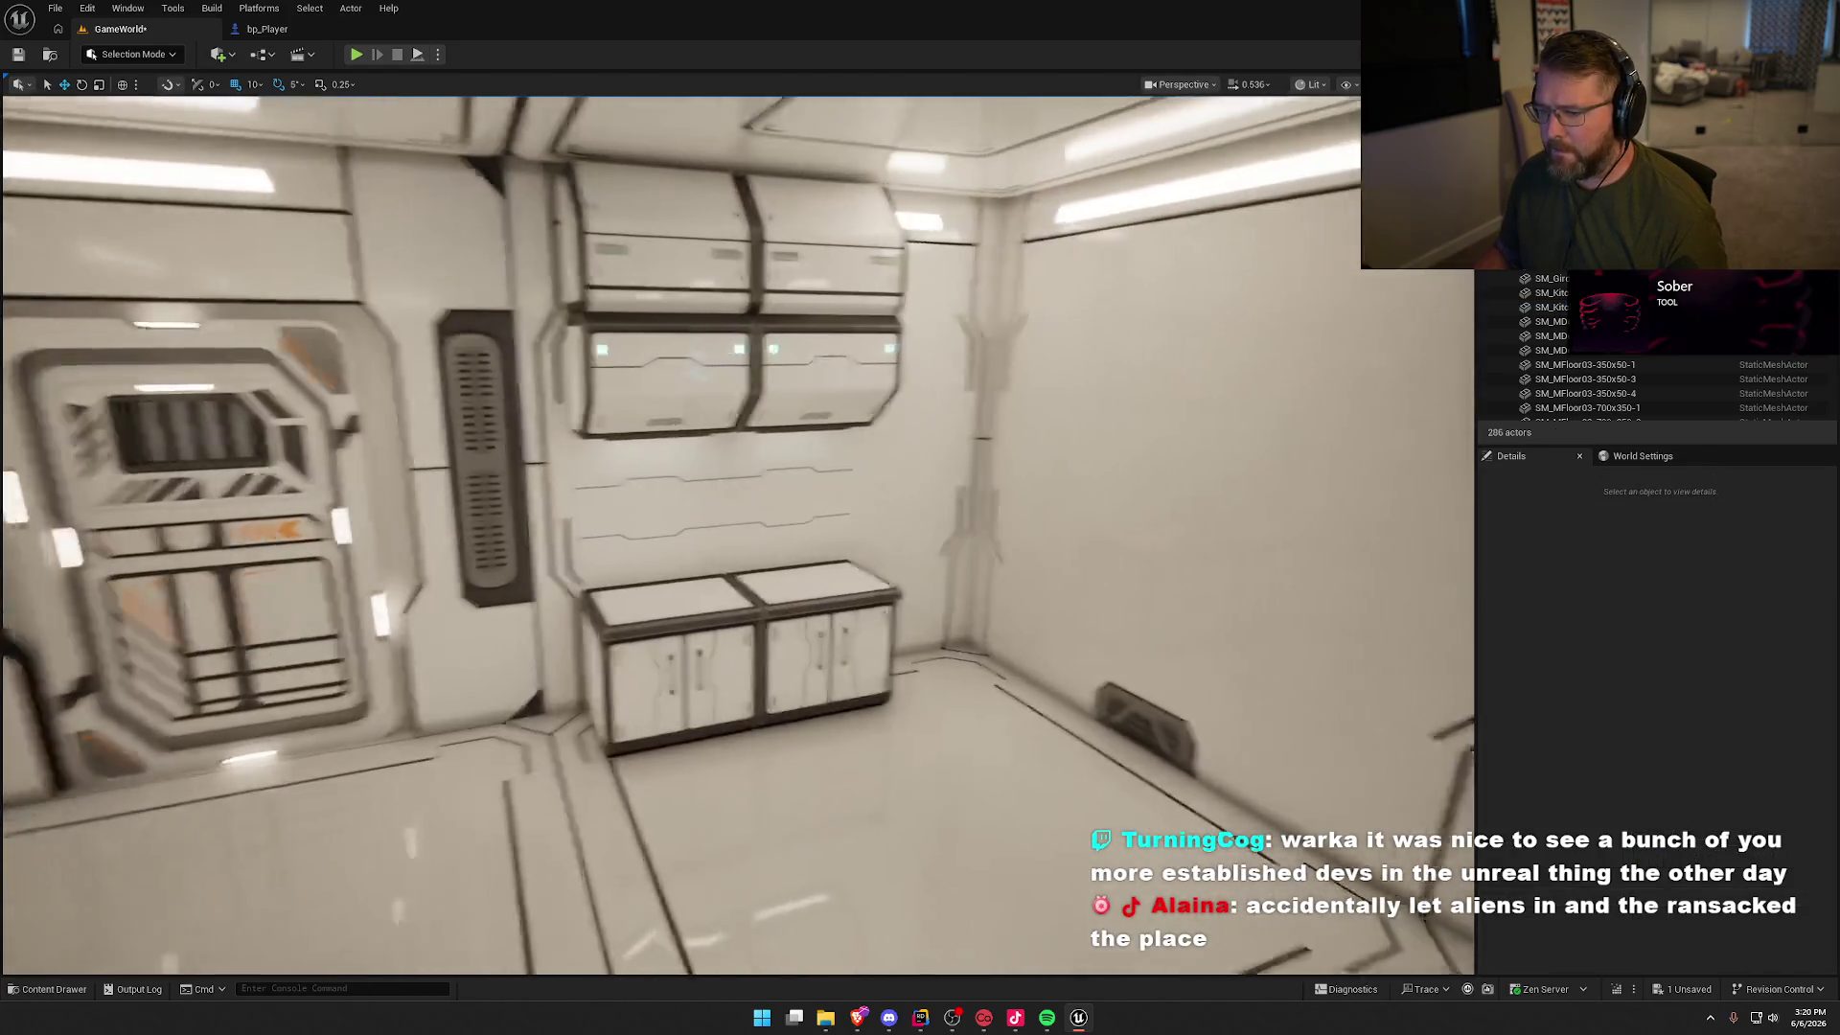
key(ctrl+space)
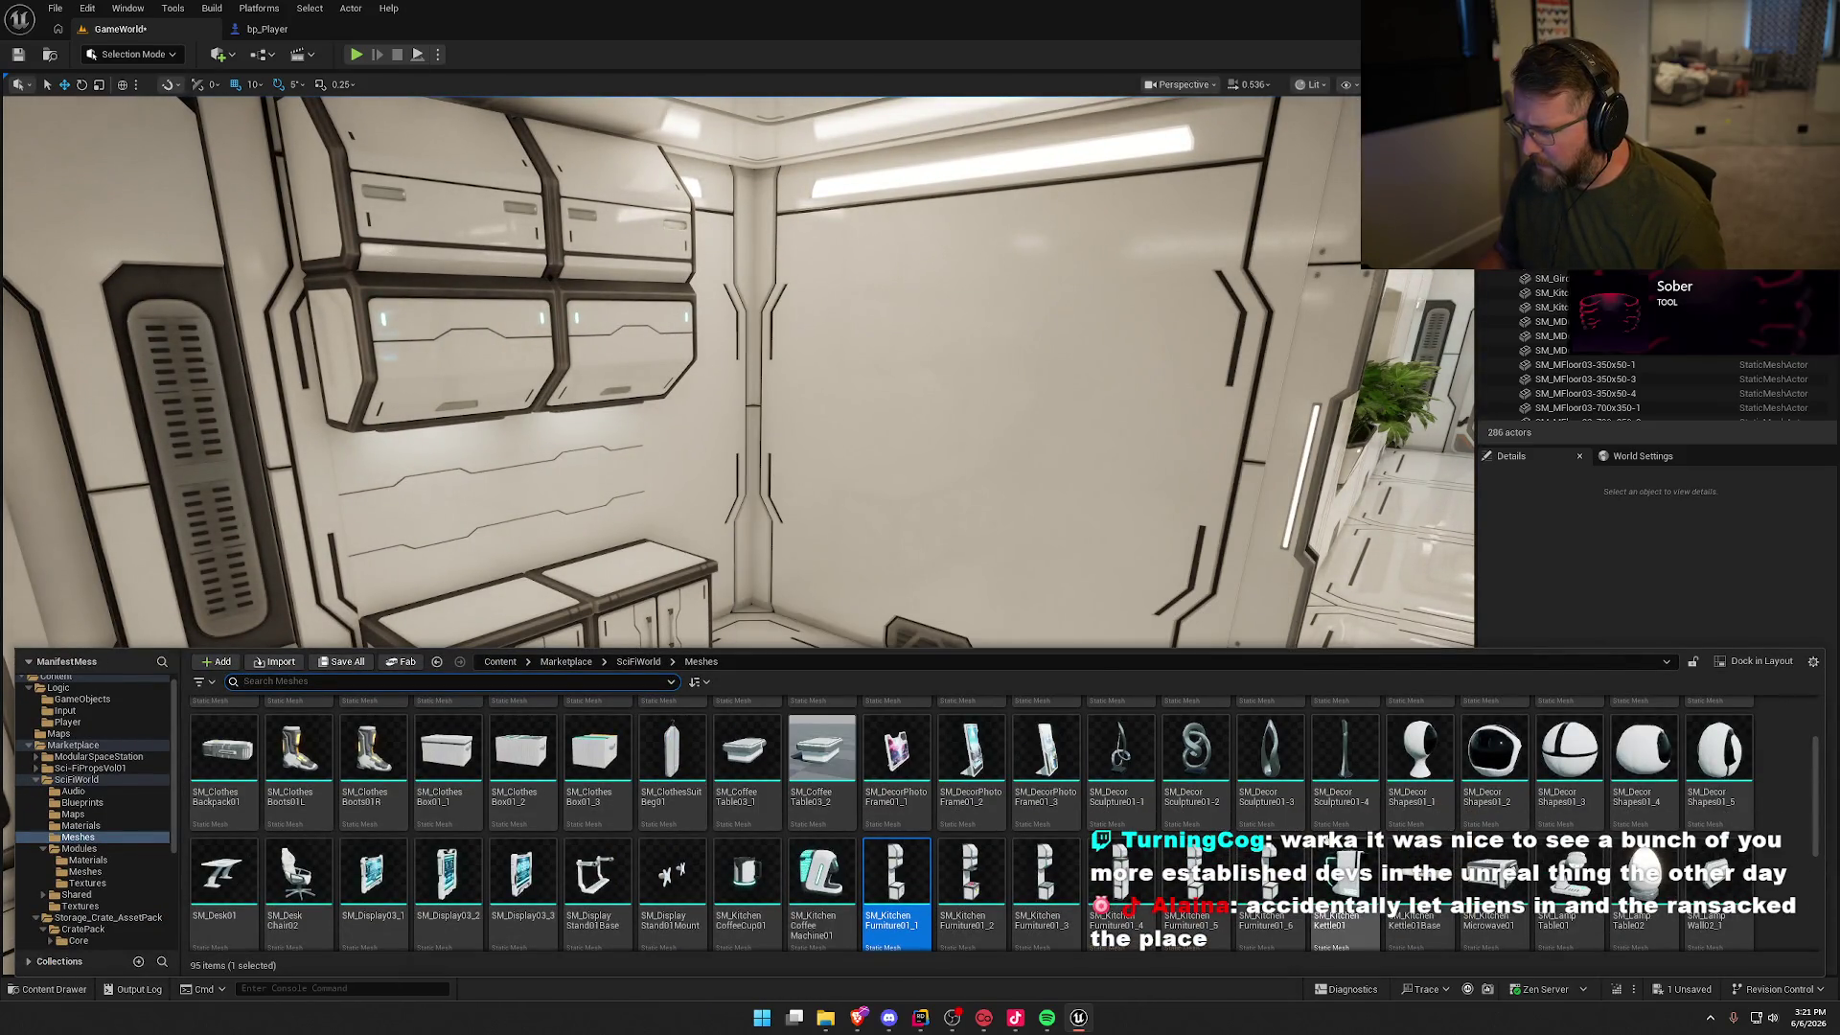
Step: Place and remove a trial kitchen piece, then line up the view on the cabinet columns
mouse_move(1195, 877)
mouse_down()
mouse_move(829, 652)
mouse_move(786, 722)
mouse_up()
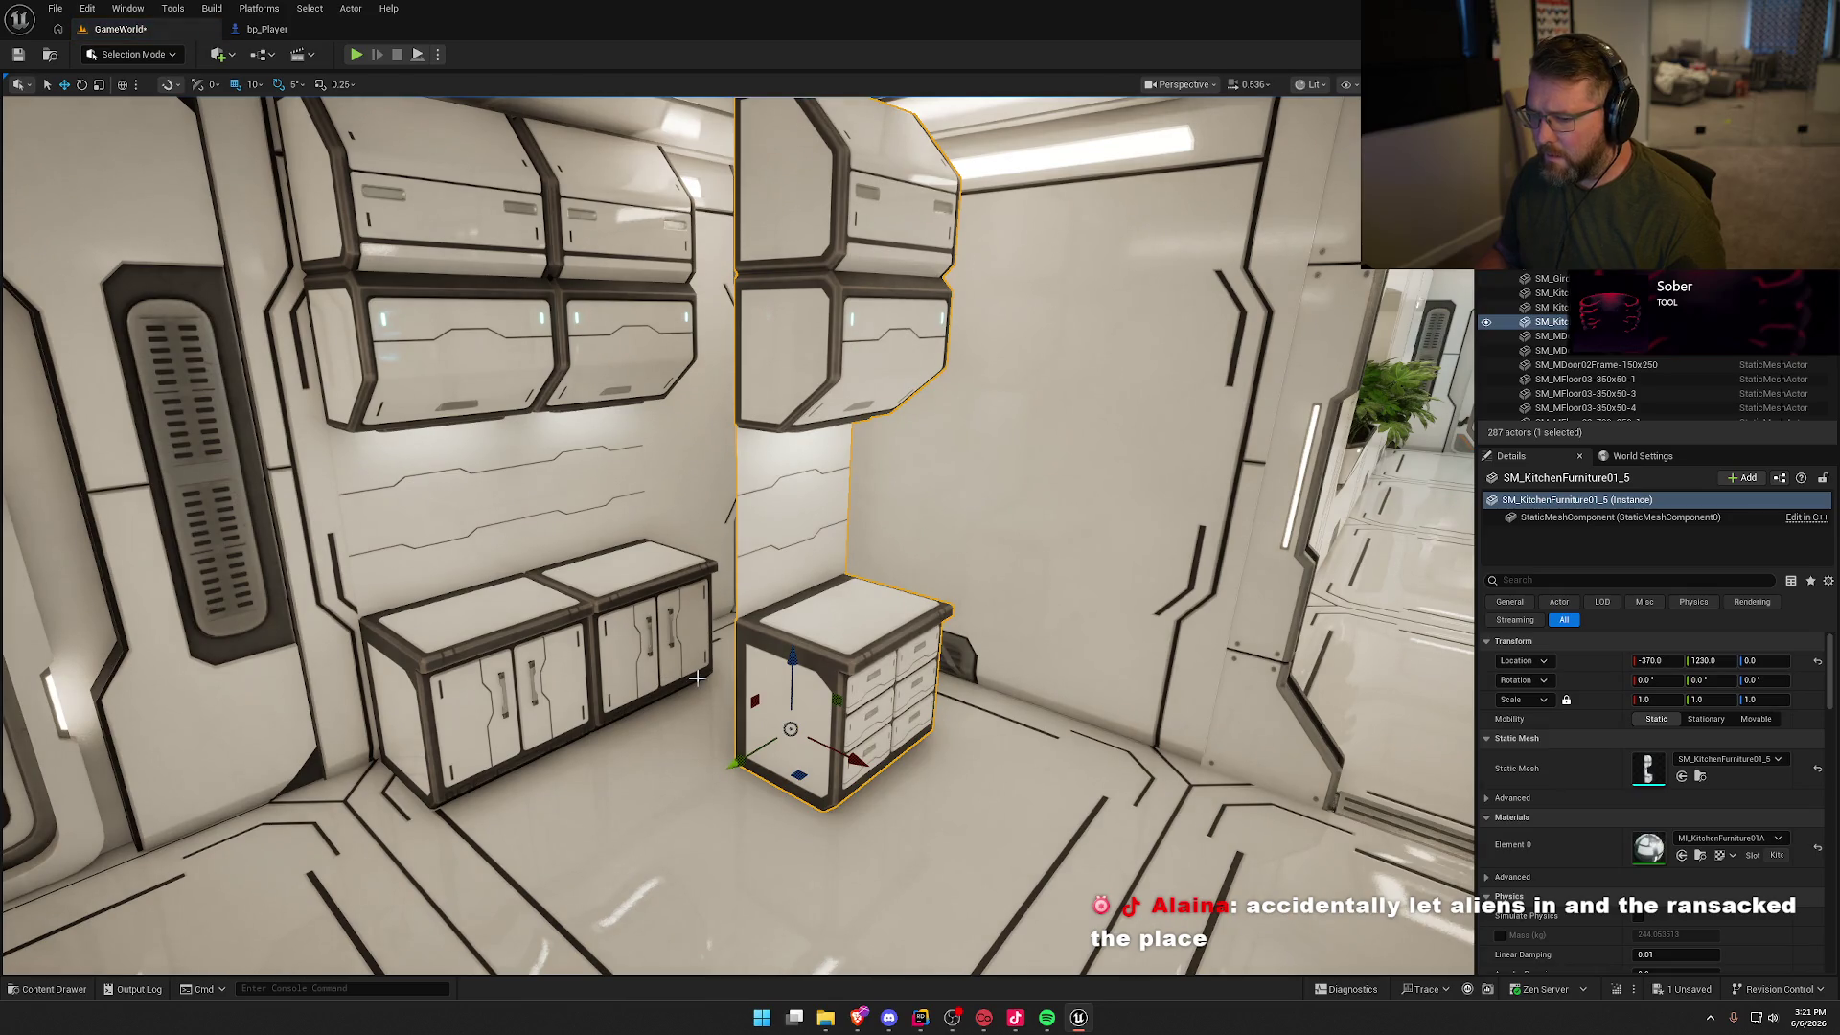
key(Delete)
click(661, 638)
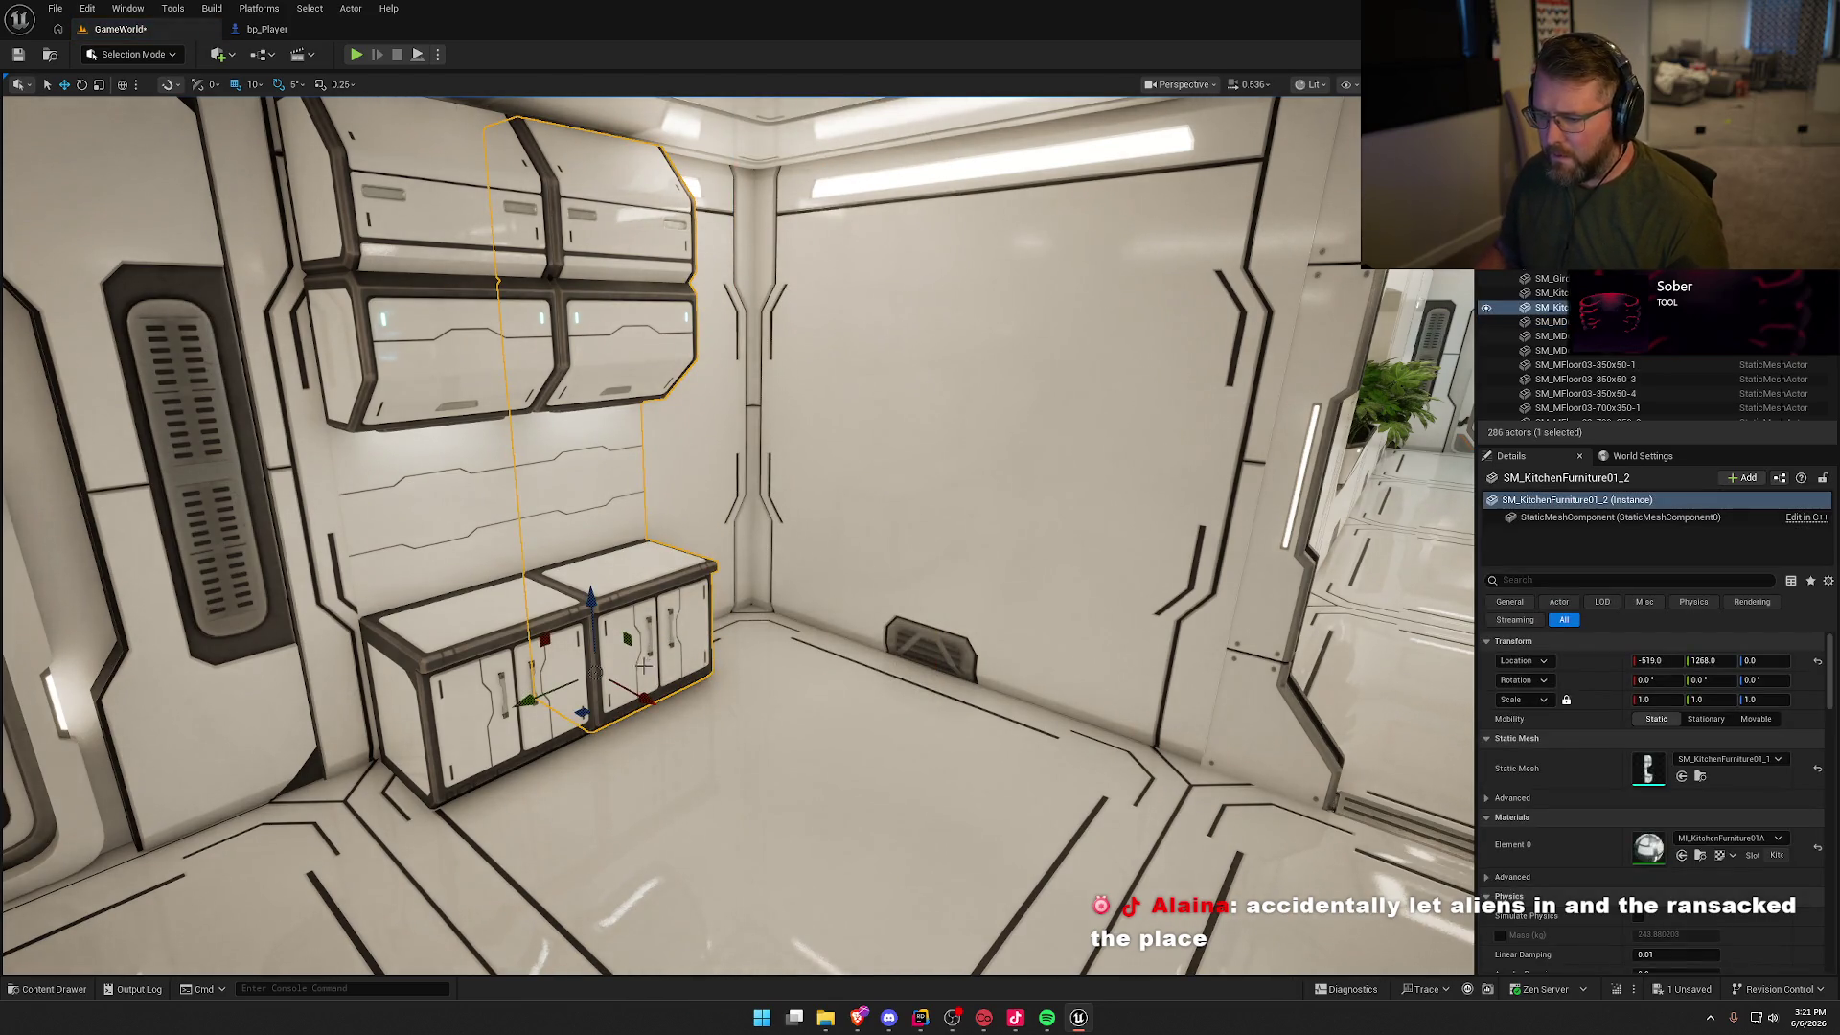
mouse_move(644, 668)
mouse_down()
mouse_move(707, 692)
mouse_move(677, 686)
mouse_move(689, 697)
mouse_up()
ctrl+click(862, 671)
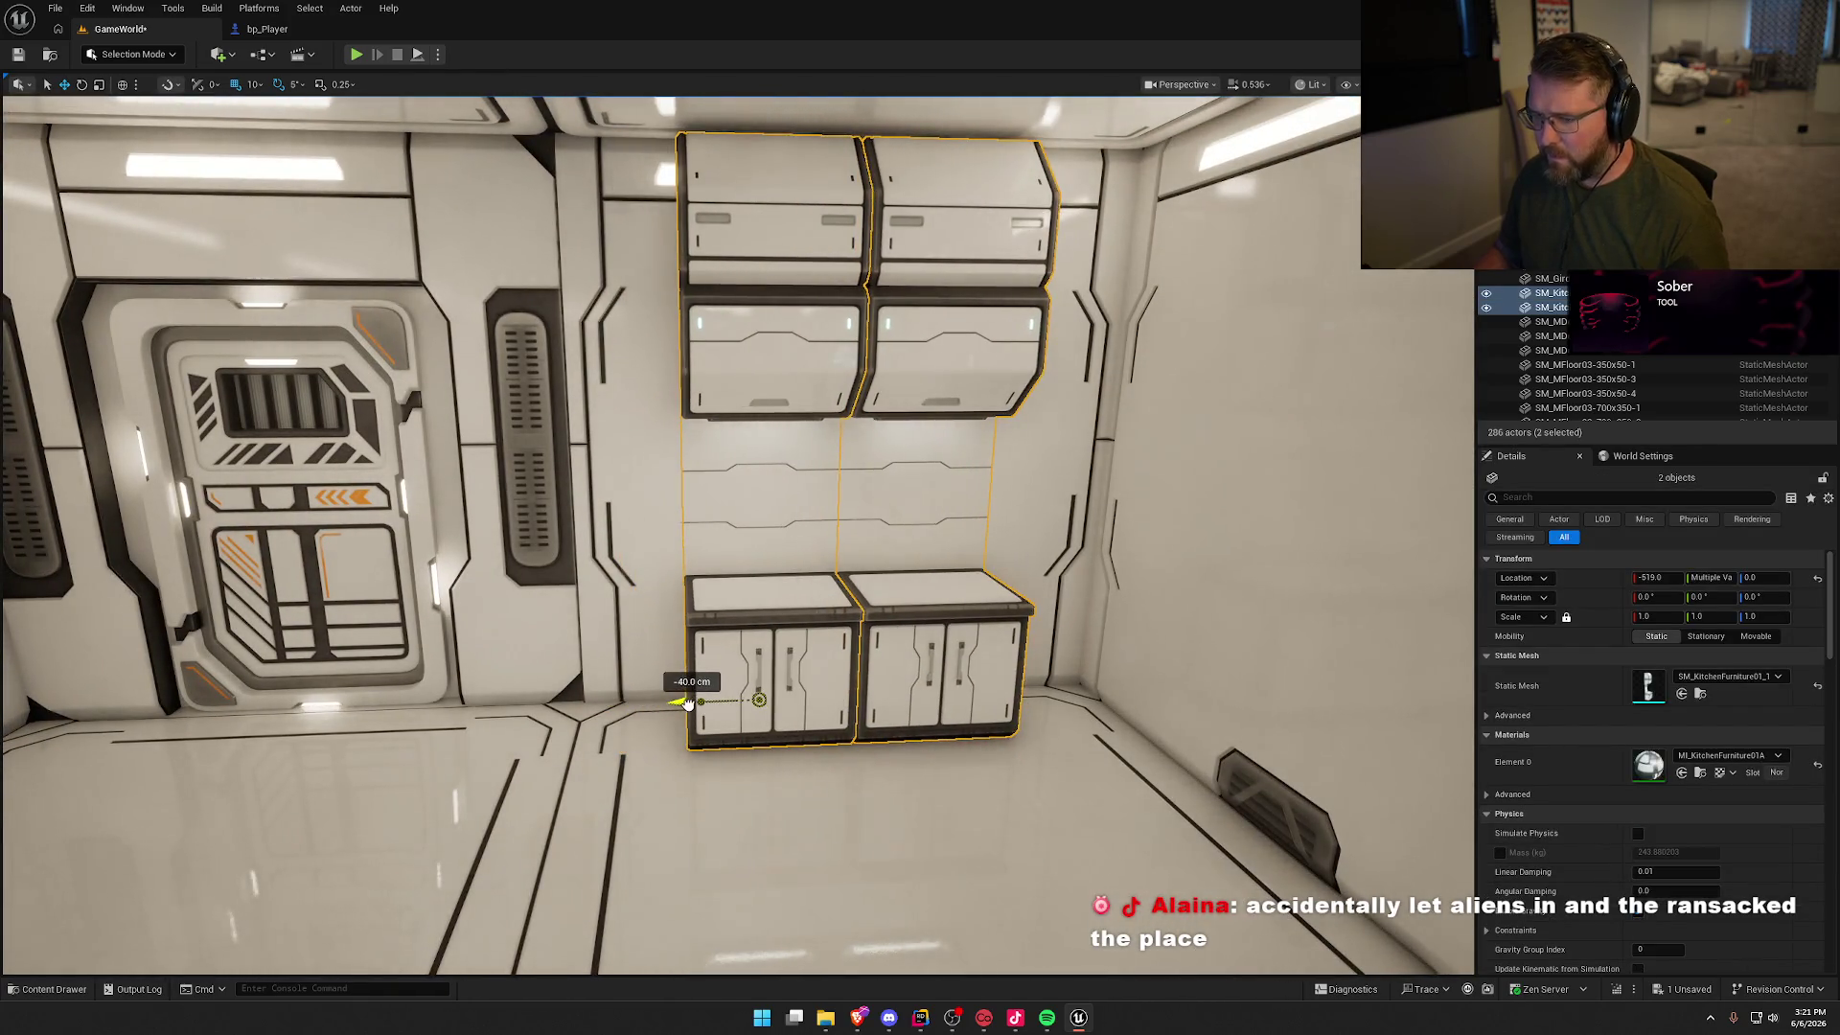
key(Escape)
drag(860, 653, 861, 652)
Step: Slide both cabinet columns 30 cm left and copy a third column to the right
click(860, 653)
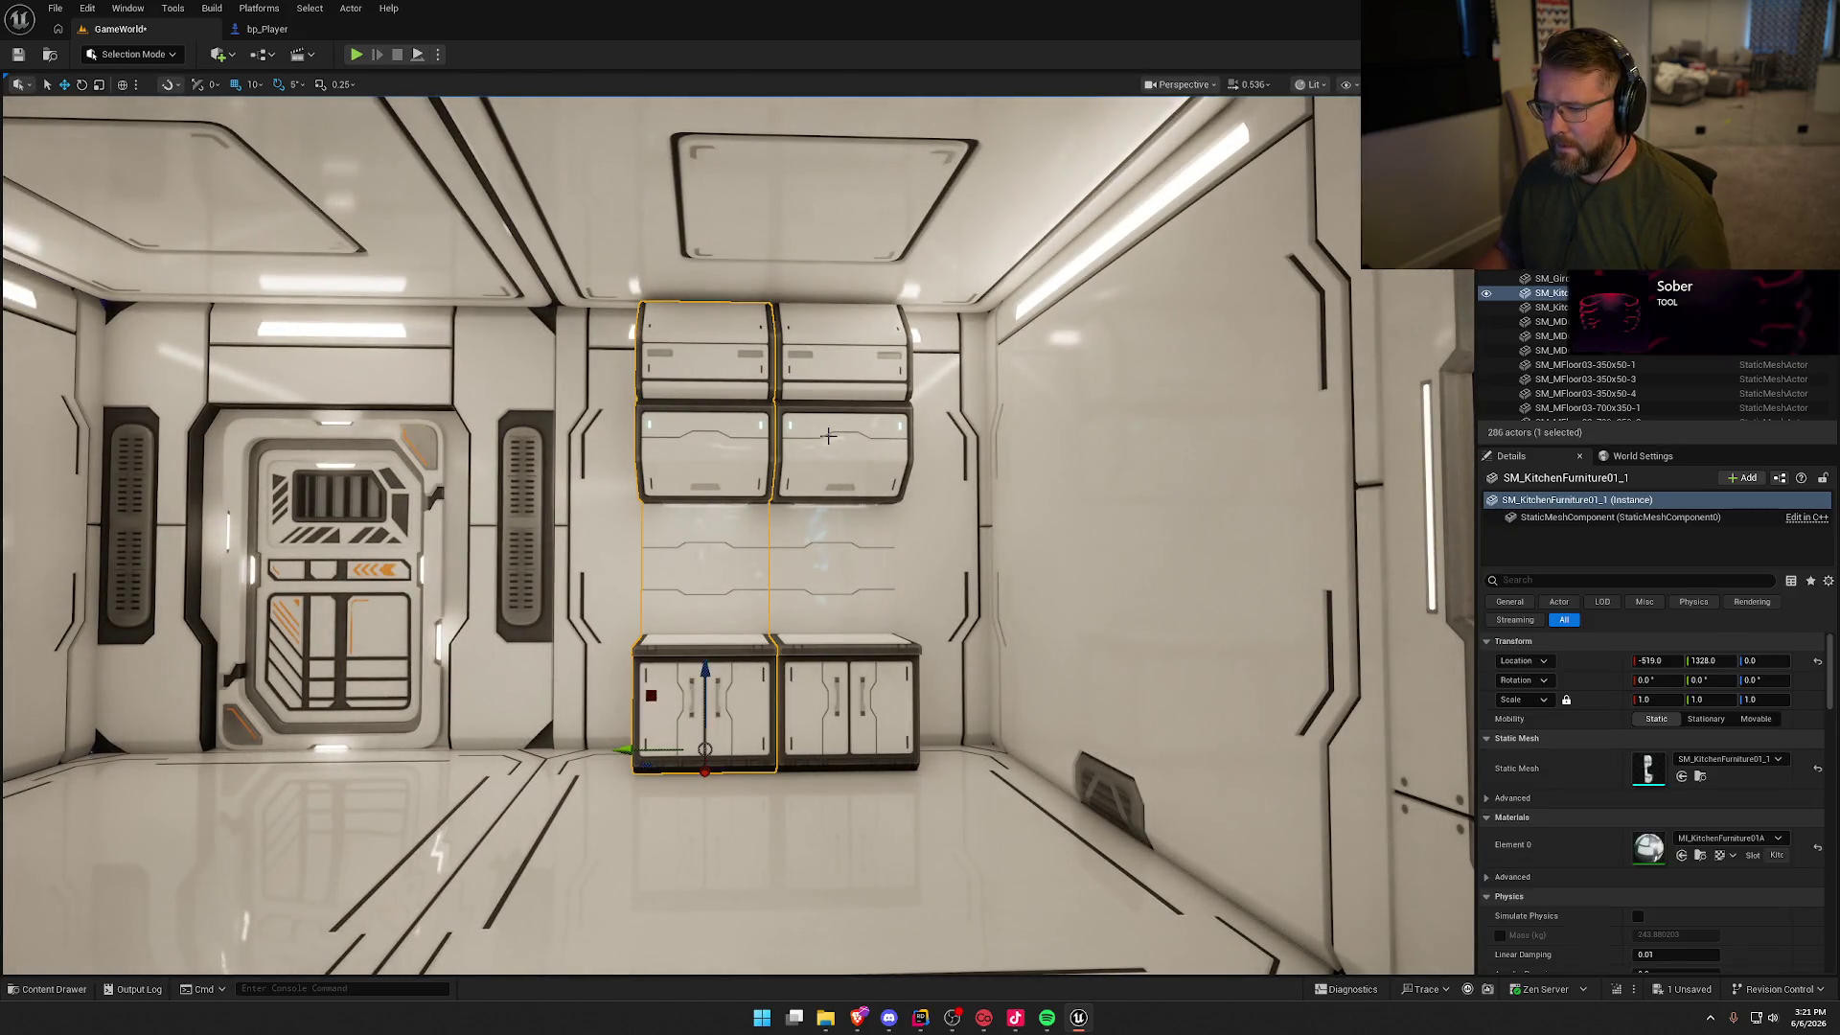
ctrl+click(734, 724)
mouse_move(753, 750)
mouse_down()
mouse_move(706, 753)
mouse_move(963, 764)
mouse_move(944, 762)
mouse_move(953, 728)
mouse_move(986, 728)
mouse_move(834, 738)
mouse_up()
click(814, 704)
key(Escape)
Step: Copy the lower cabinet unit and push the copy toward the wall
click(591, 634)
mouse_move(590, 640)
mouse_down()
mouse_move(738, 623)
mouse_move(690, 690)
mouse_move(584, 680)
mouse_up()
key(e)
key(w)
key(f)
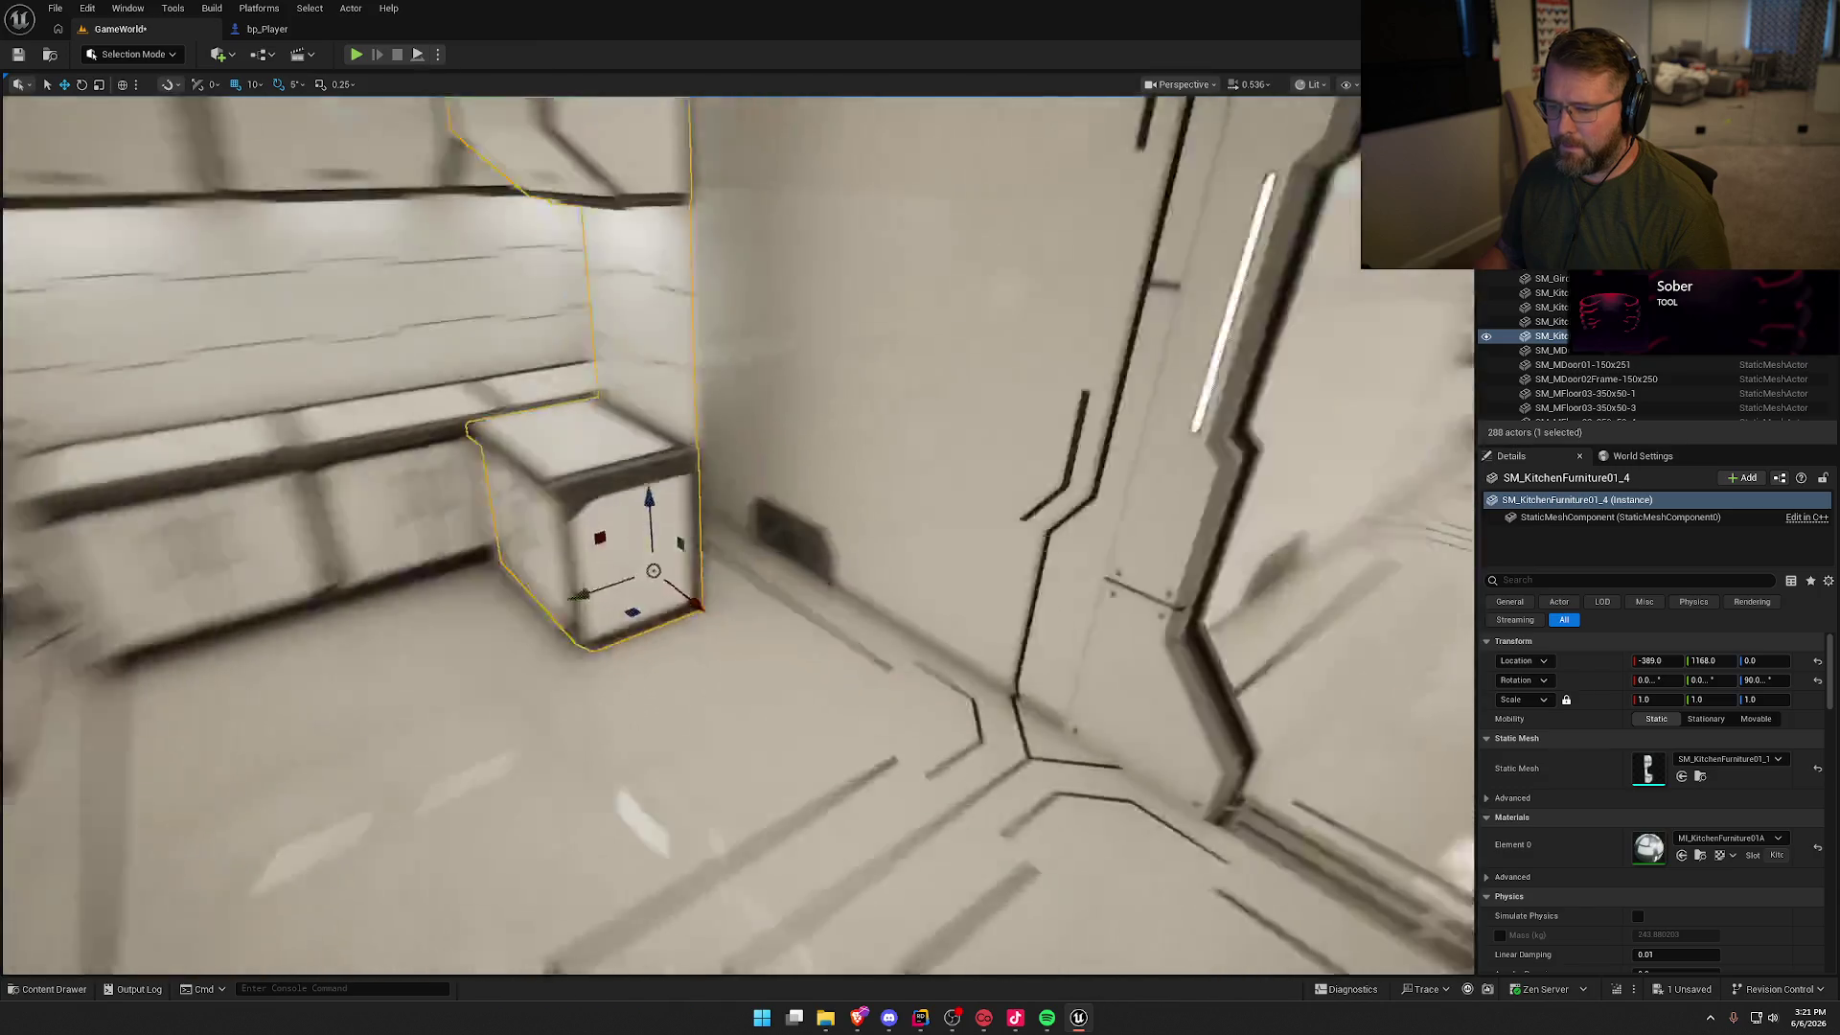
drag(671, 585, 747, 572)
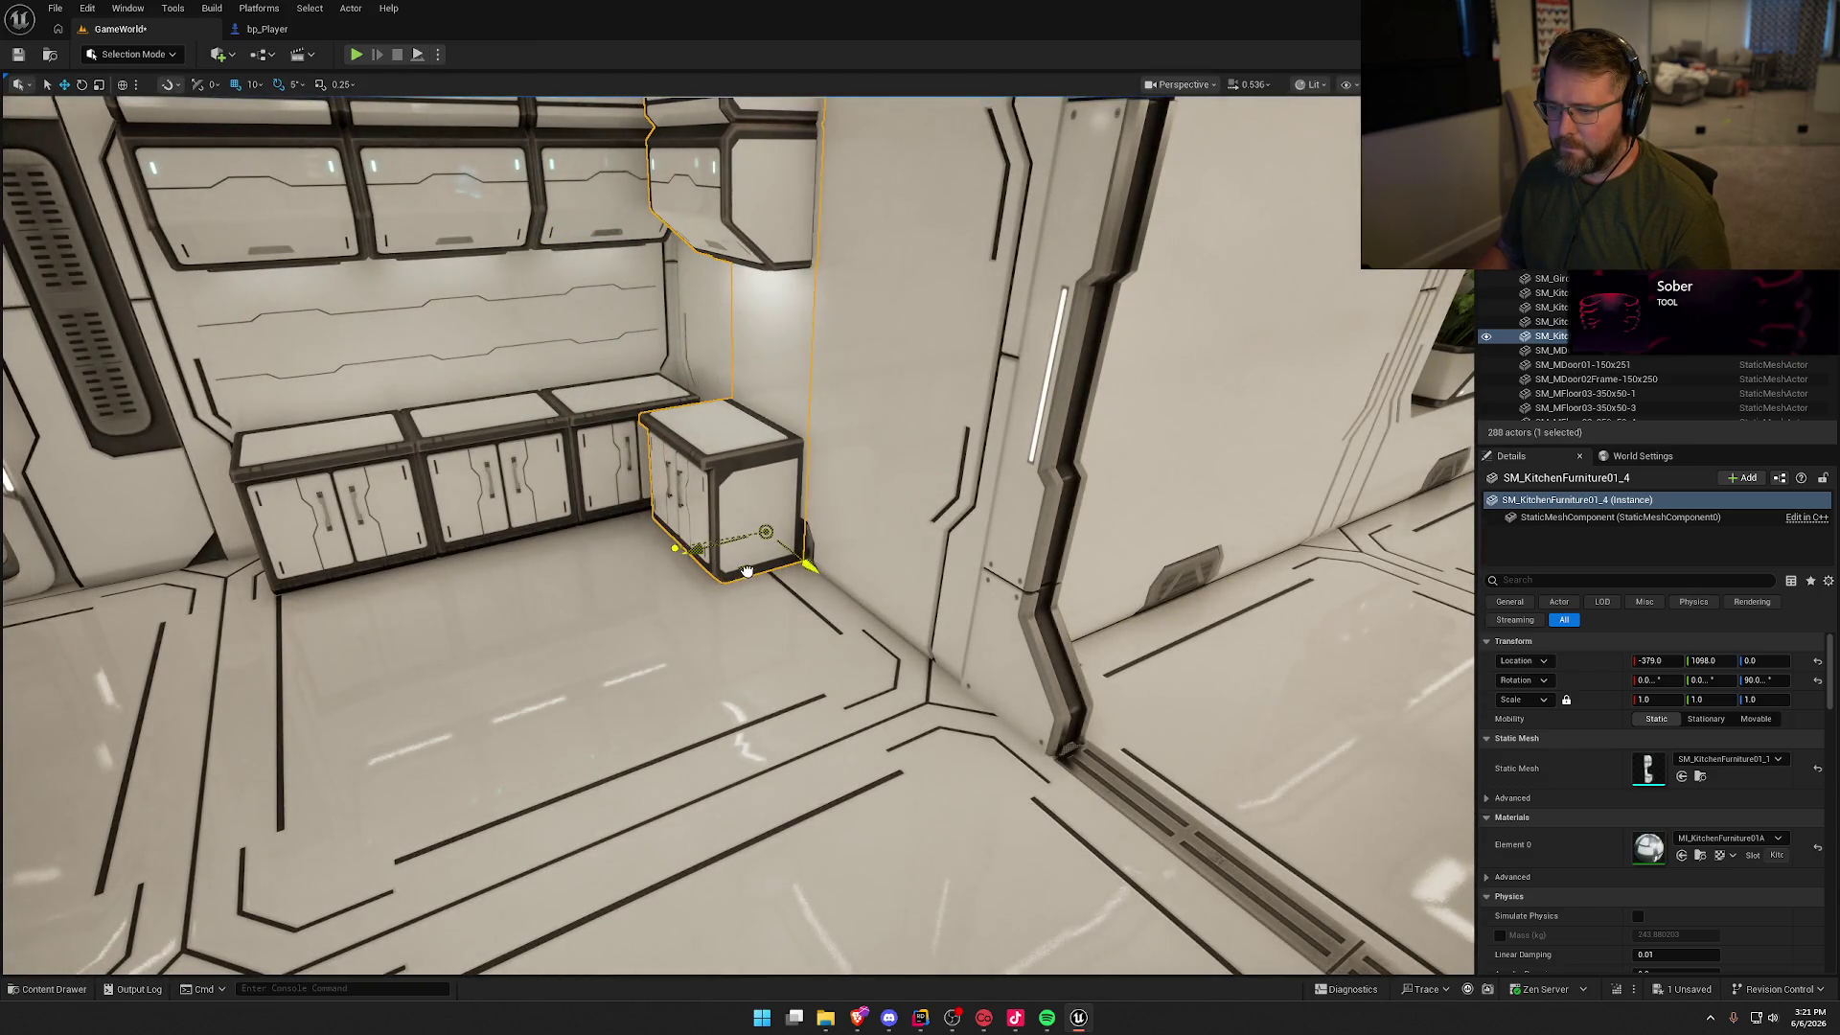
Step: Align the copy using grid snap 1 (3 units on Y) and 5 (1.2 m on X), then delete the extra cabinet
click(254, 84)
click(278, 124)
drag(696, 553, 285, 81)
click(252, 84)
click(278, 140)
mouse_move(800, 595)
mouse_down()
mouse_move(953, 606)
mouse_move(862, 575)
mouse_move(767, 575)
mouse_up()
key(Delete)
mouse_move(872, 482)
mouse_down()
mouse_move(867, 460)
mouse_move(872, 482)
mouse_up()
click(872, 482)
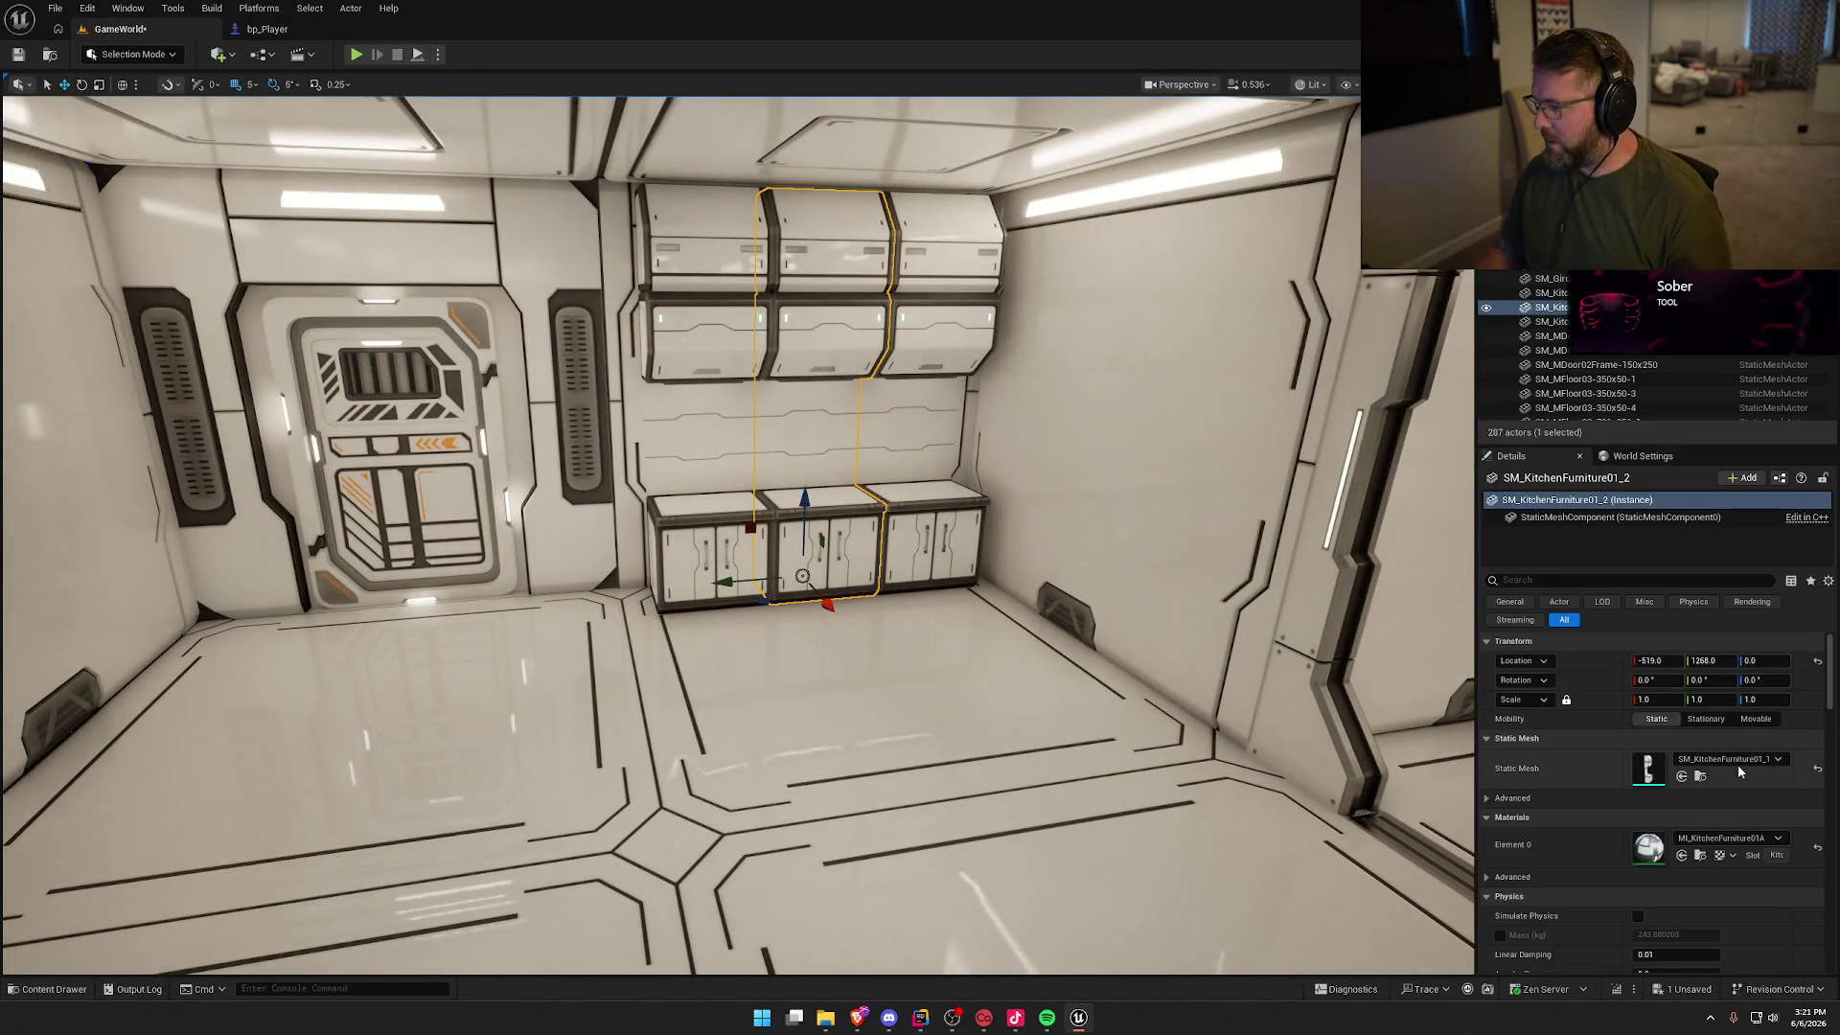
Step: Try stove, sink and tall meshes on the middle cabinet, then restore SM_KitchenFurniture01_1
click(1738, 762)
click(1766, 614)
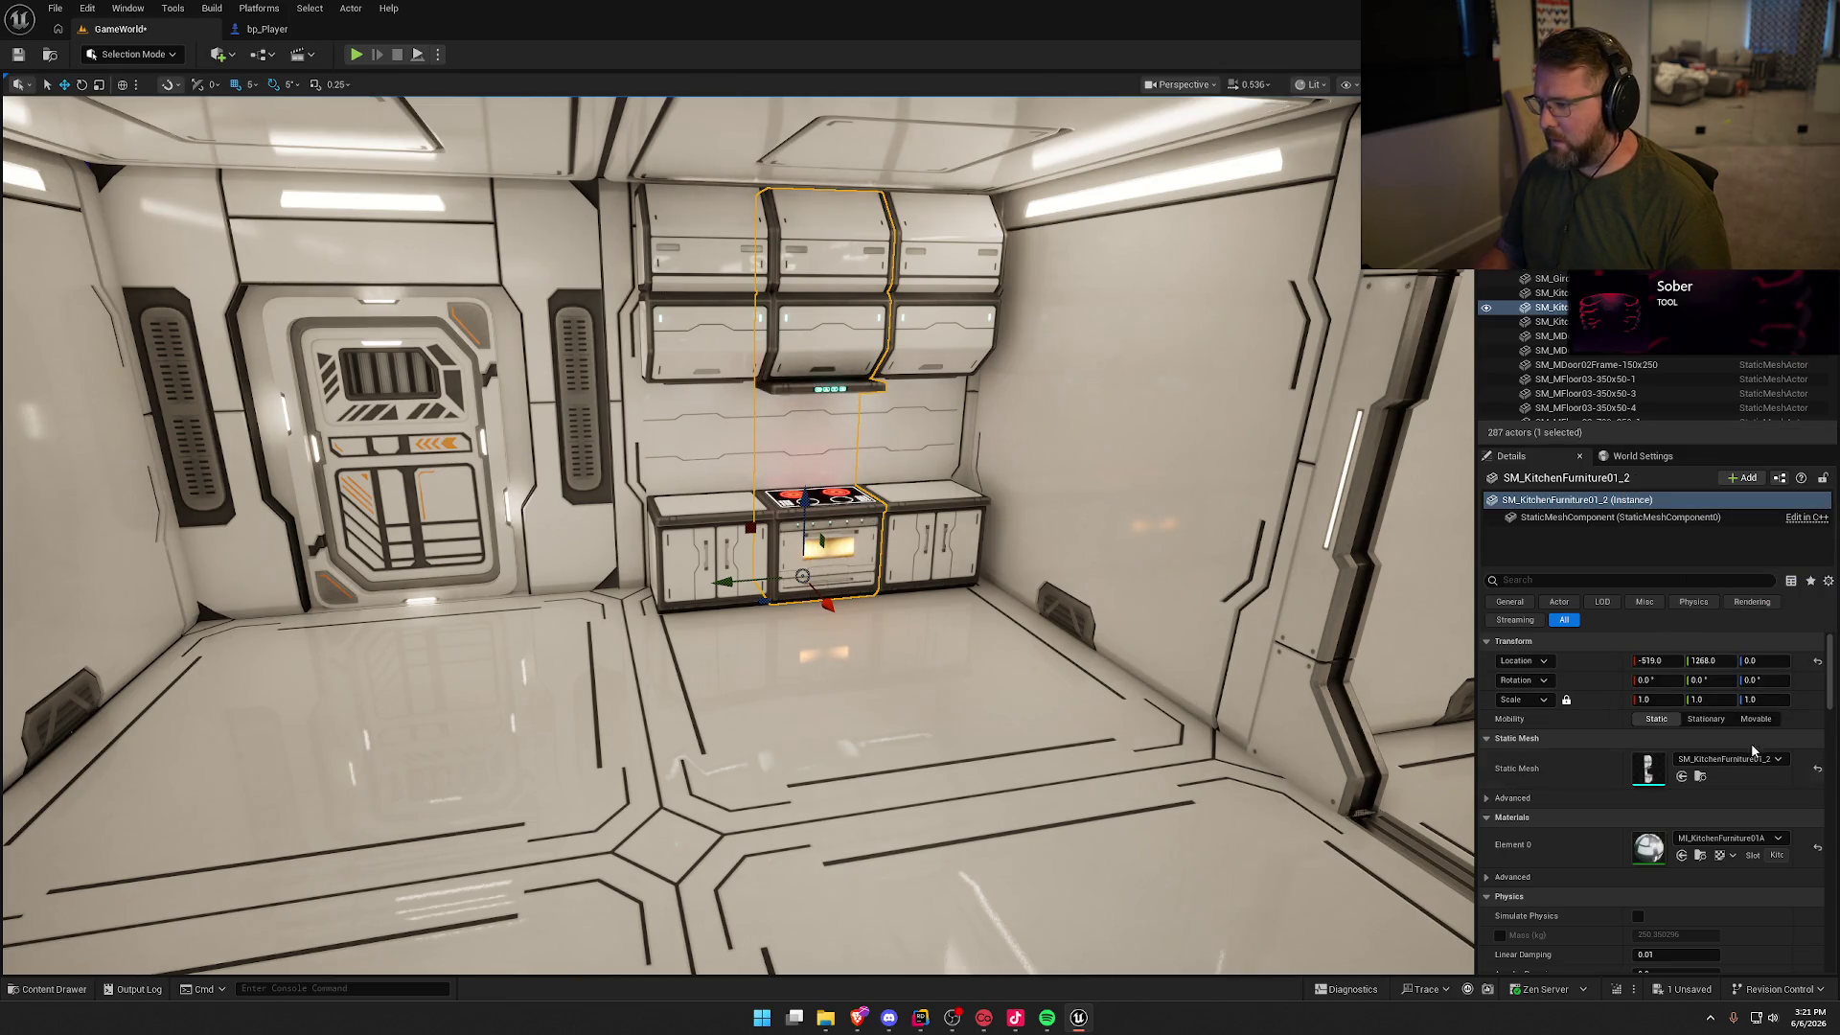
click(1739, 758)
click(1739, 618)
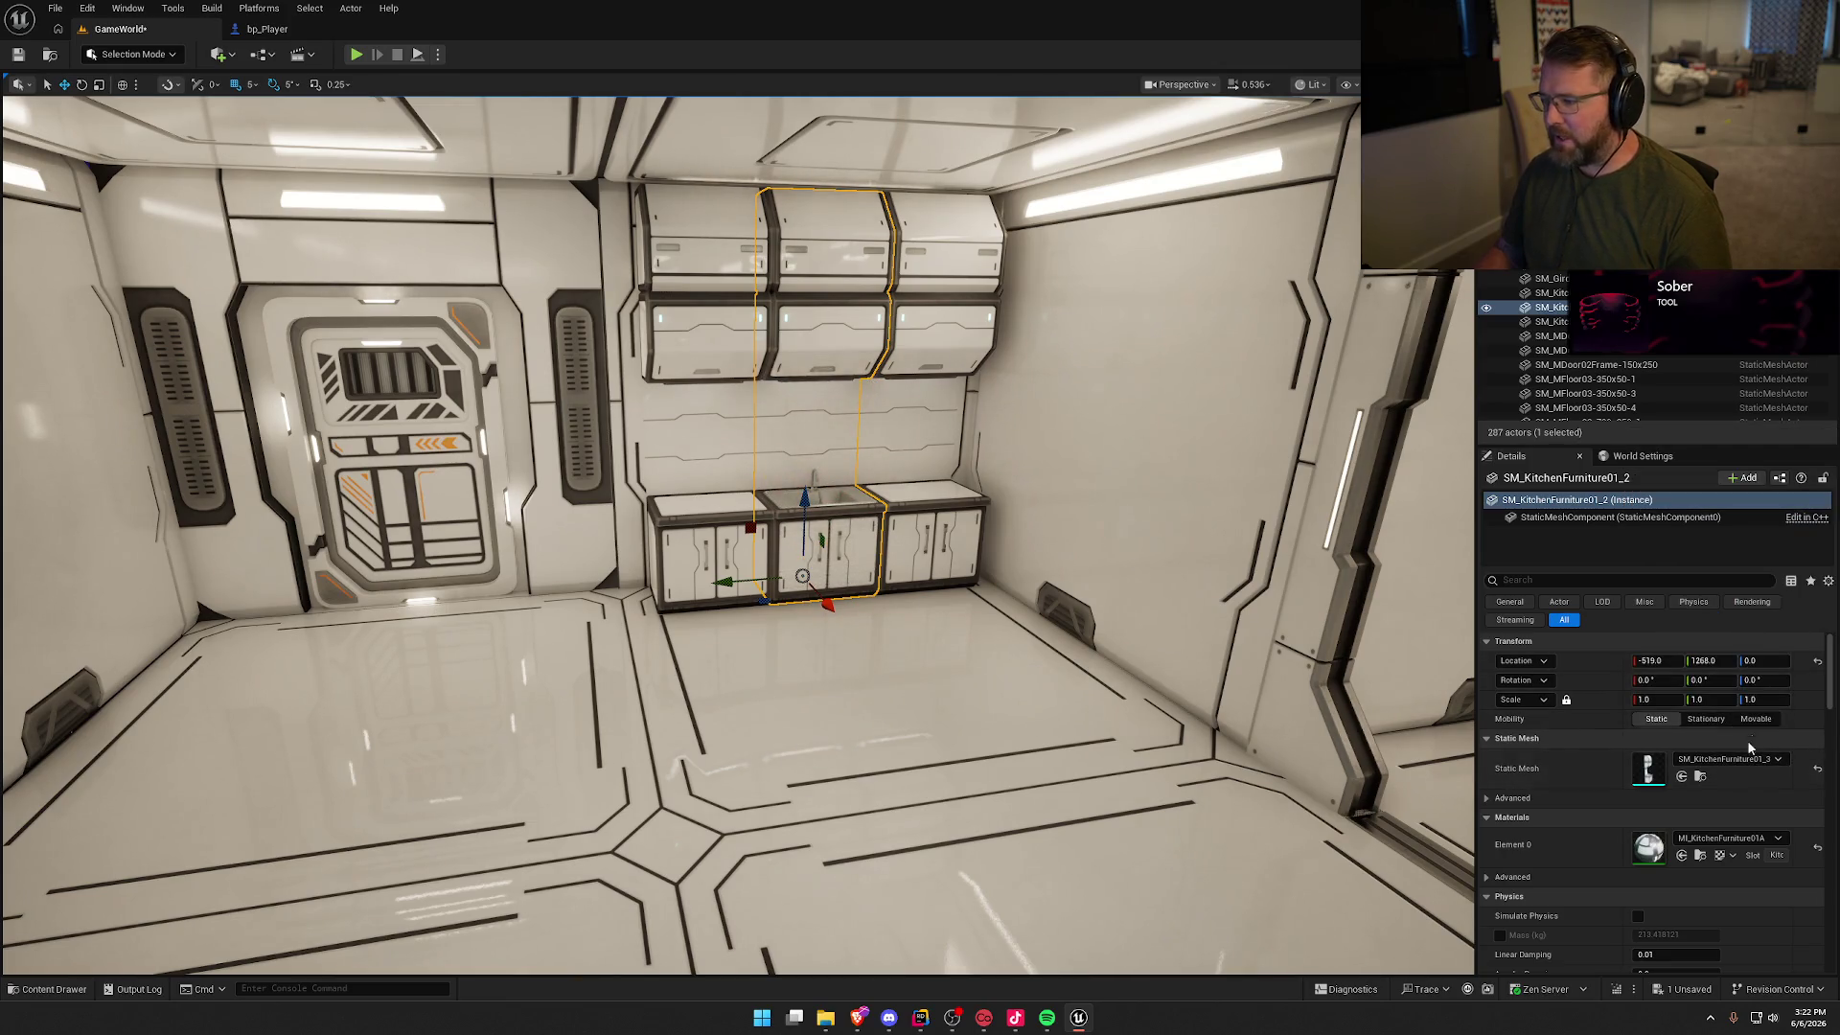
click(1742, 758)
click(1742, 609)
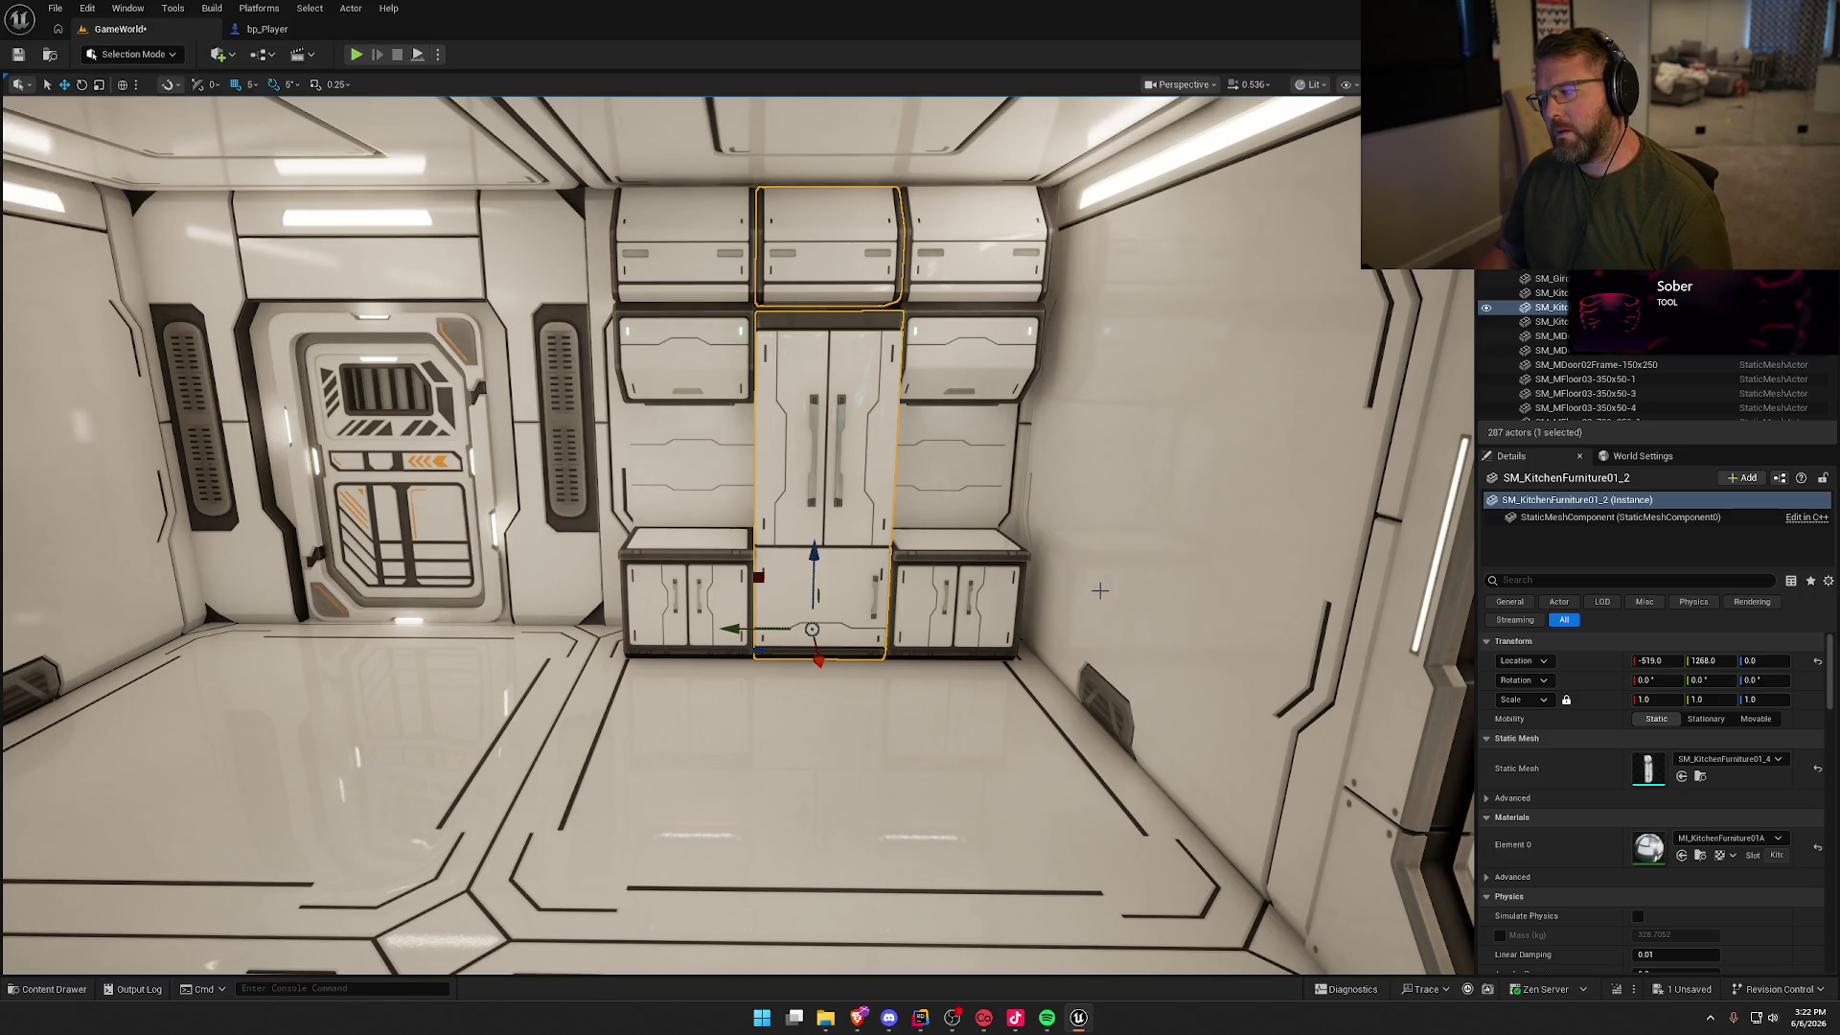
click(1730, 758)
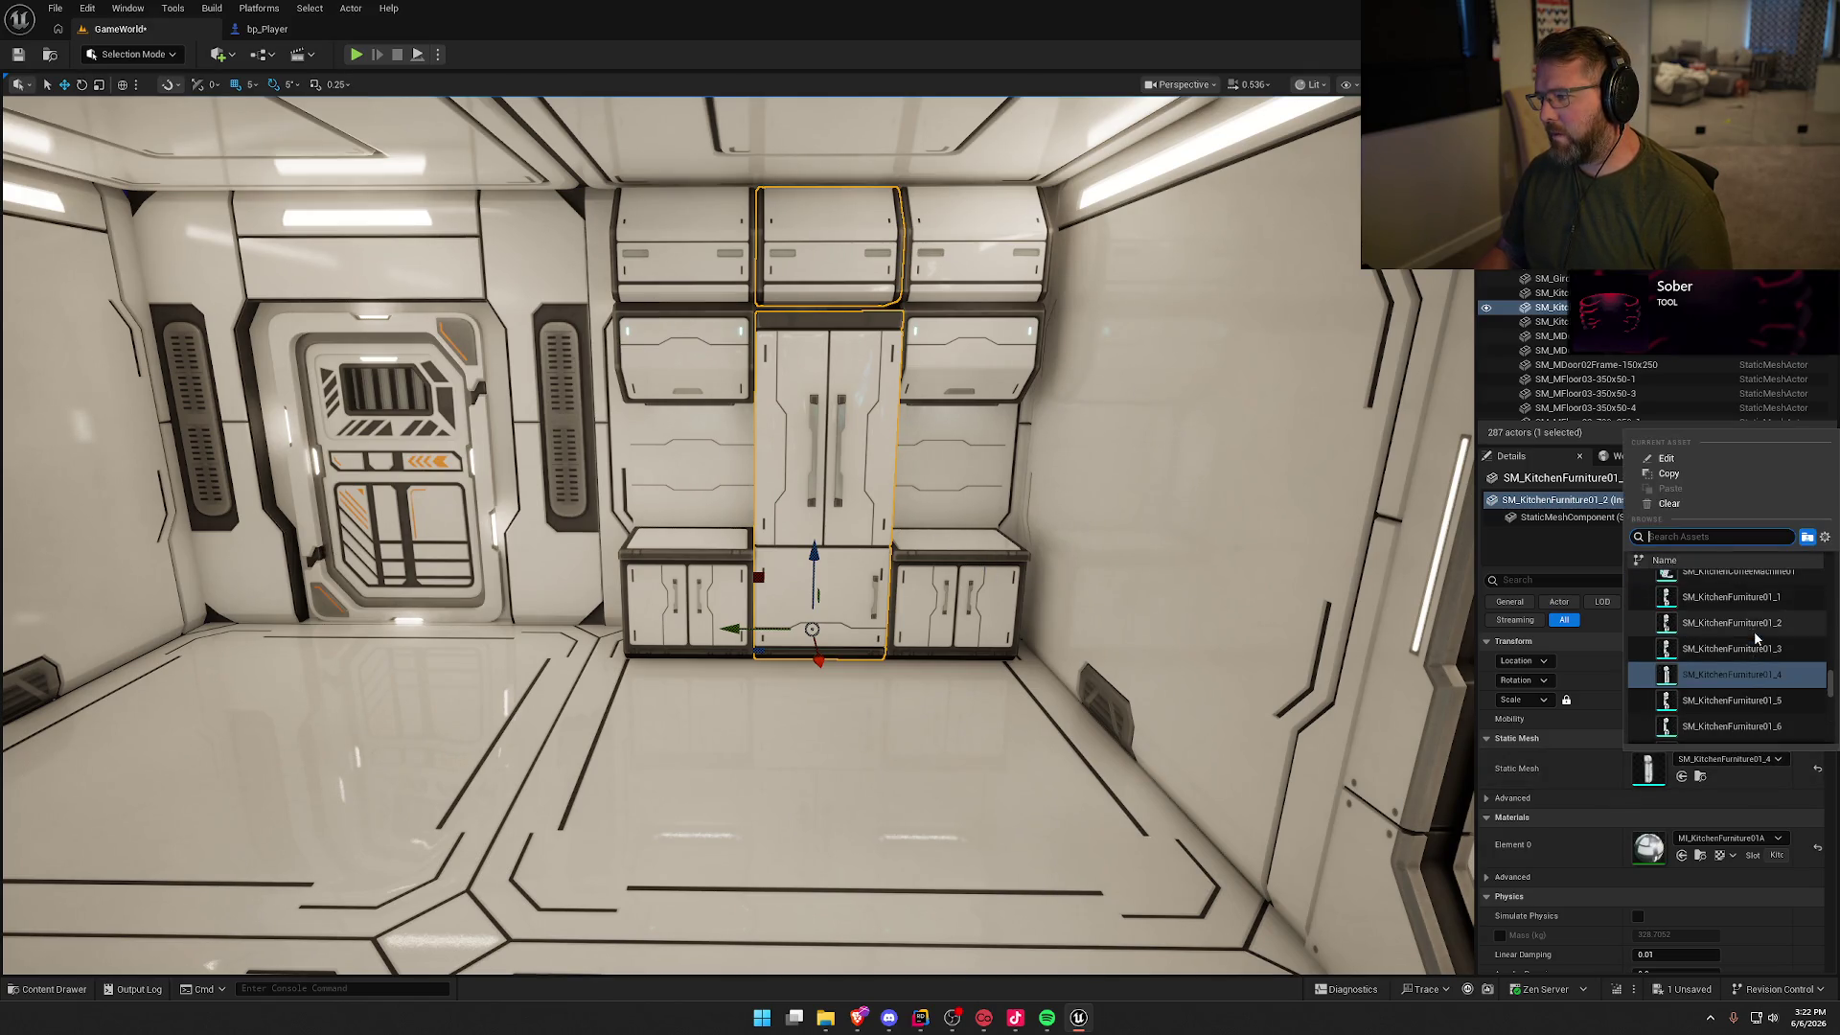
click(1756, 610)
Step: Make both outer cabinets tall, then change the left one to SM_KitchenFurniture01_5 drawers
click(685, 604)
ctrl+click(958, 604)
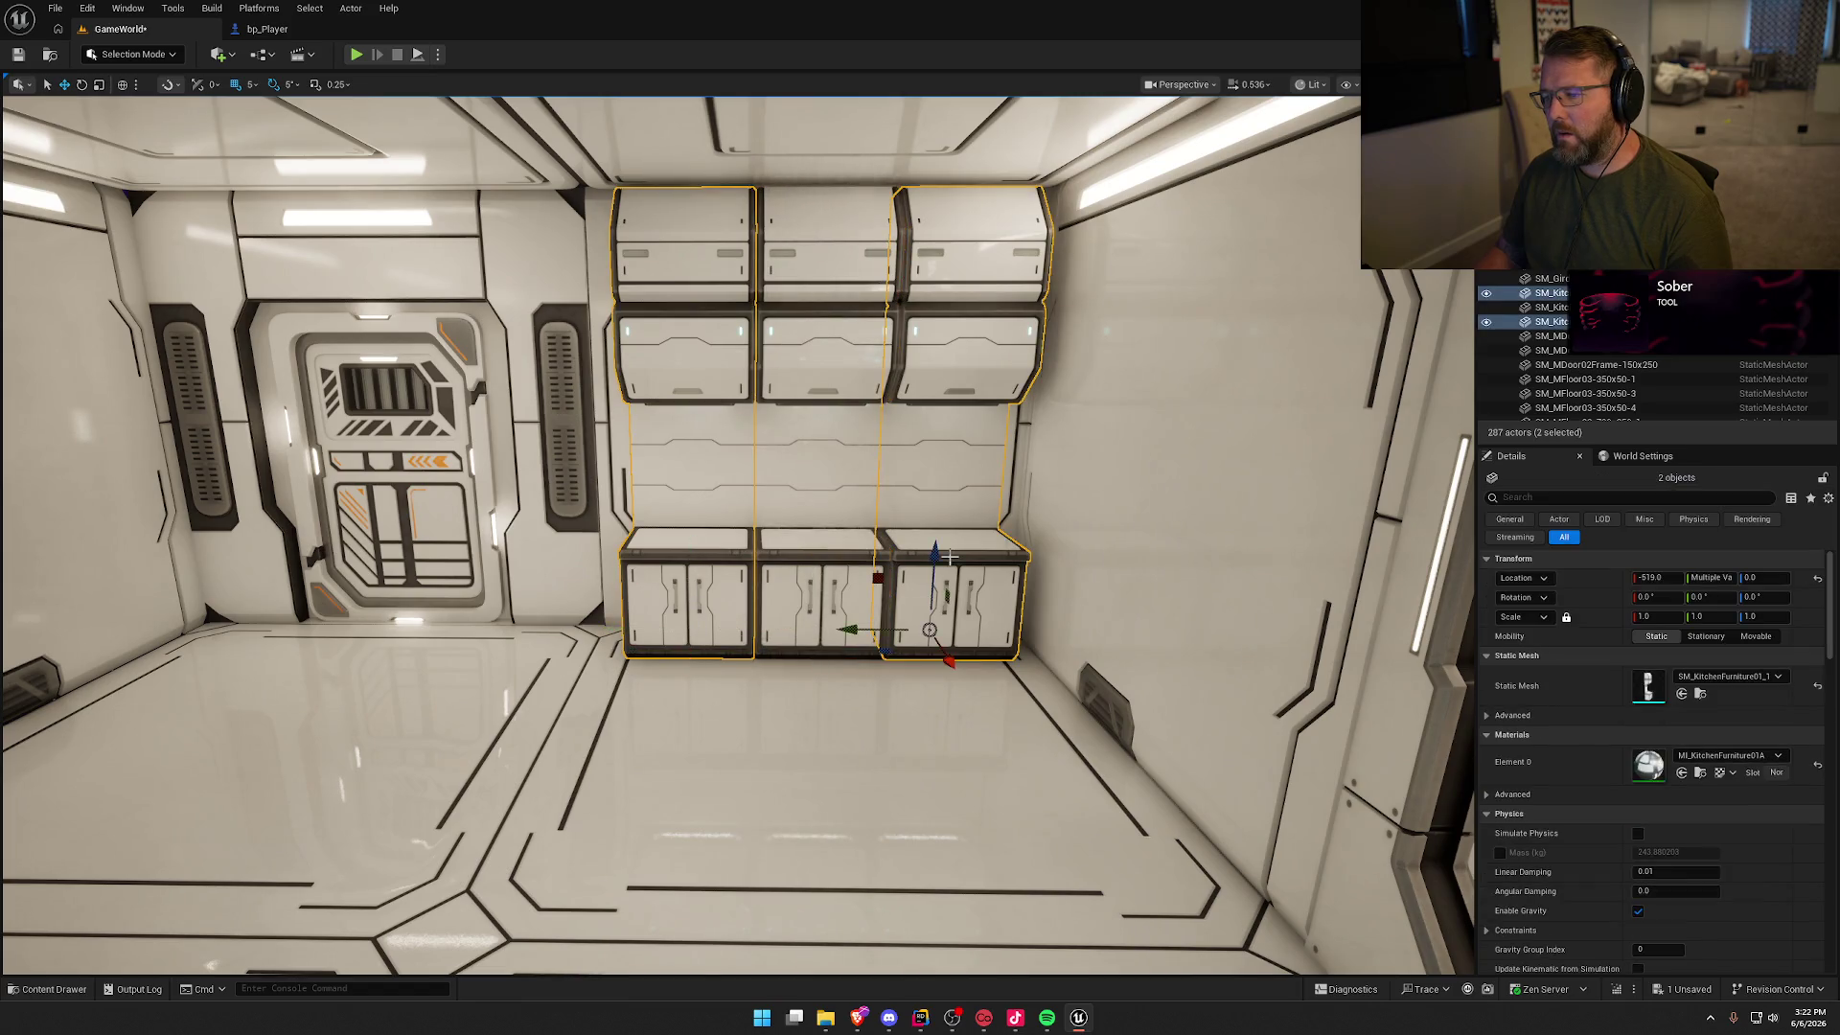
click(1725, 676)
click(1758, 578)
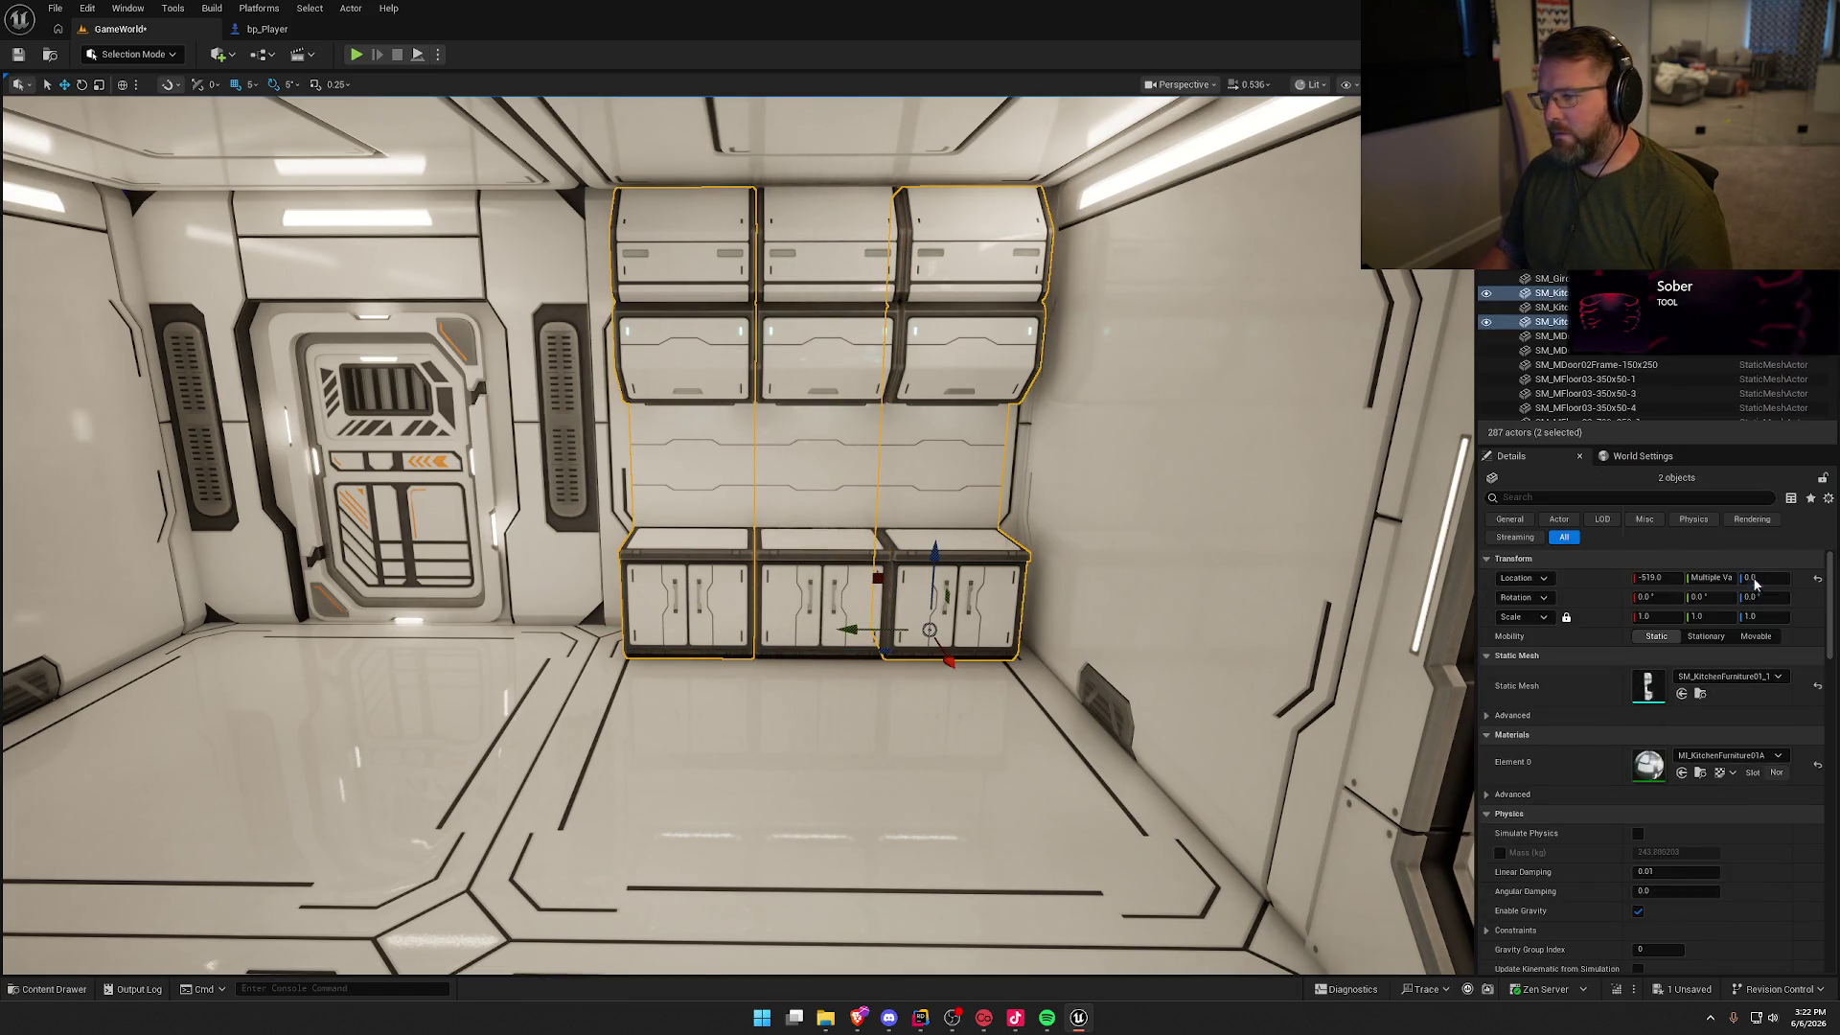
click(730, 516)
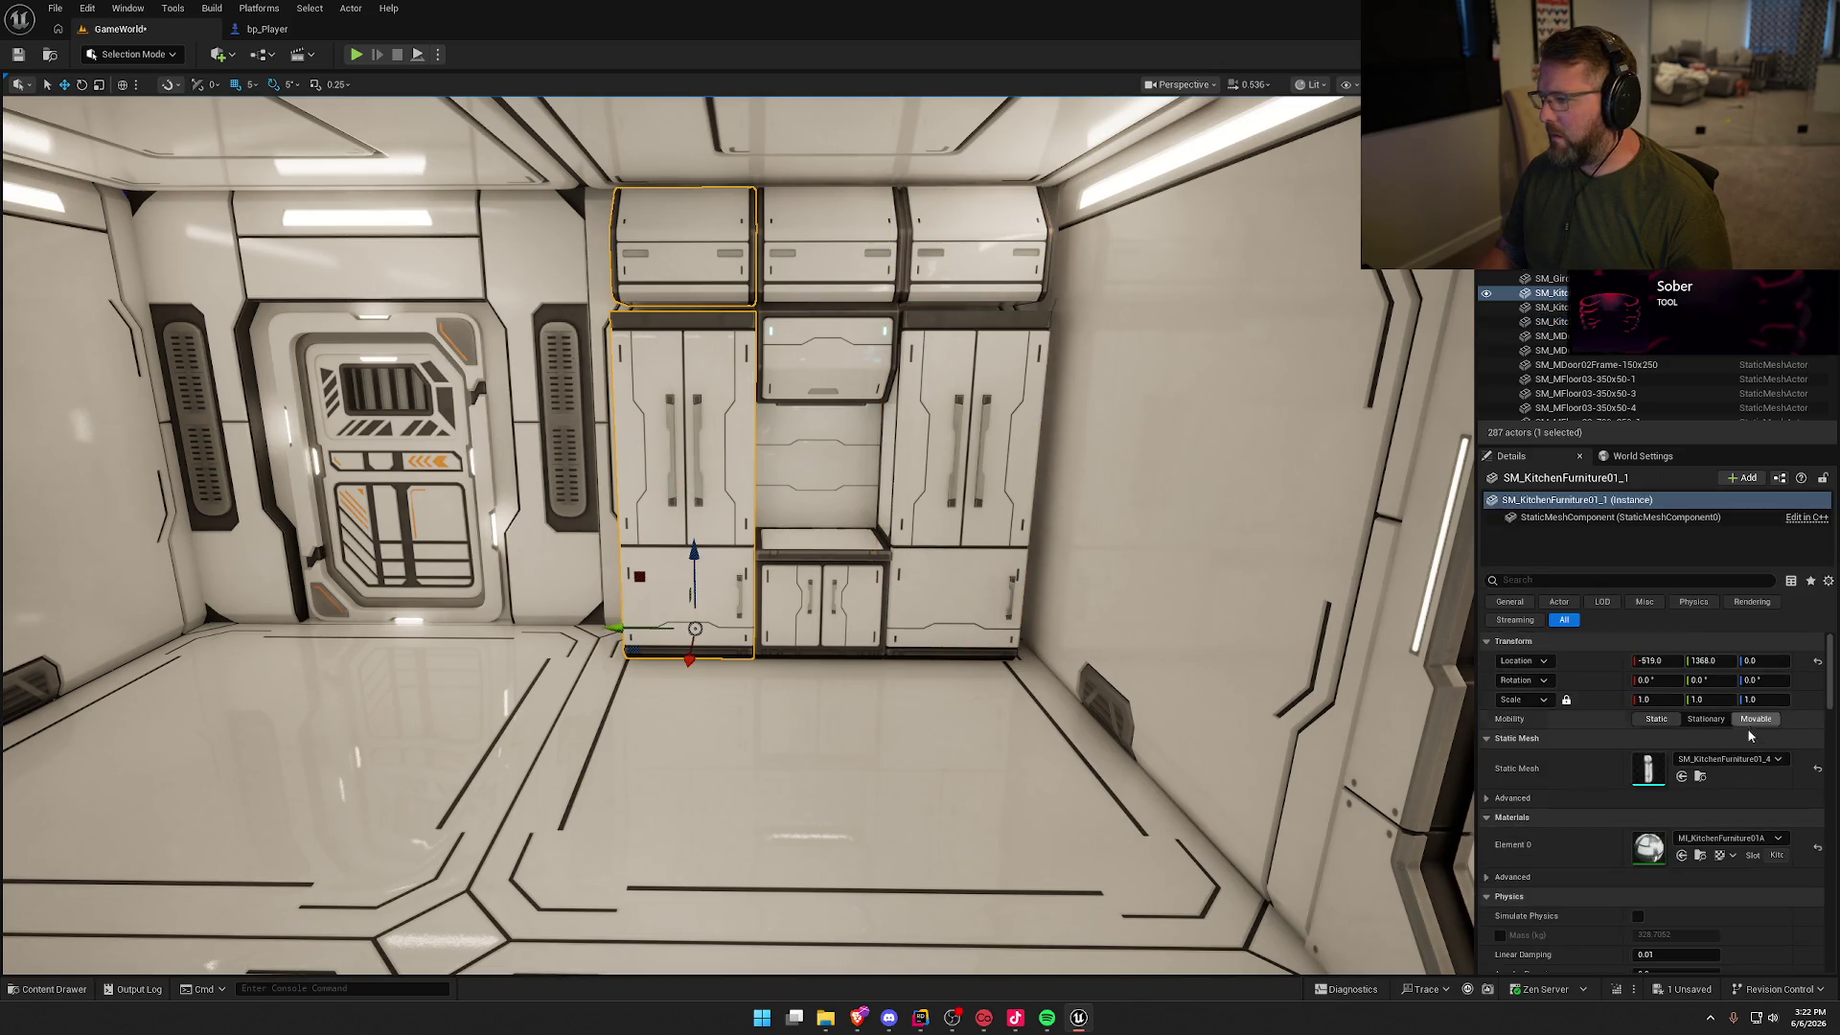
click(1728, 758)
click(1761, 607)
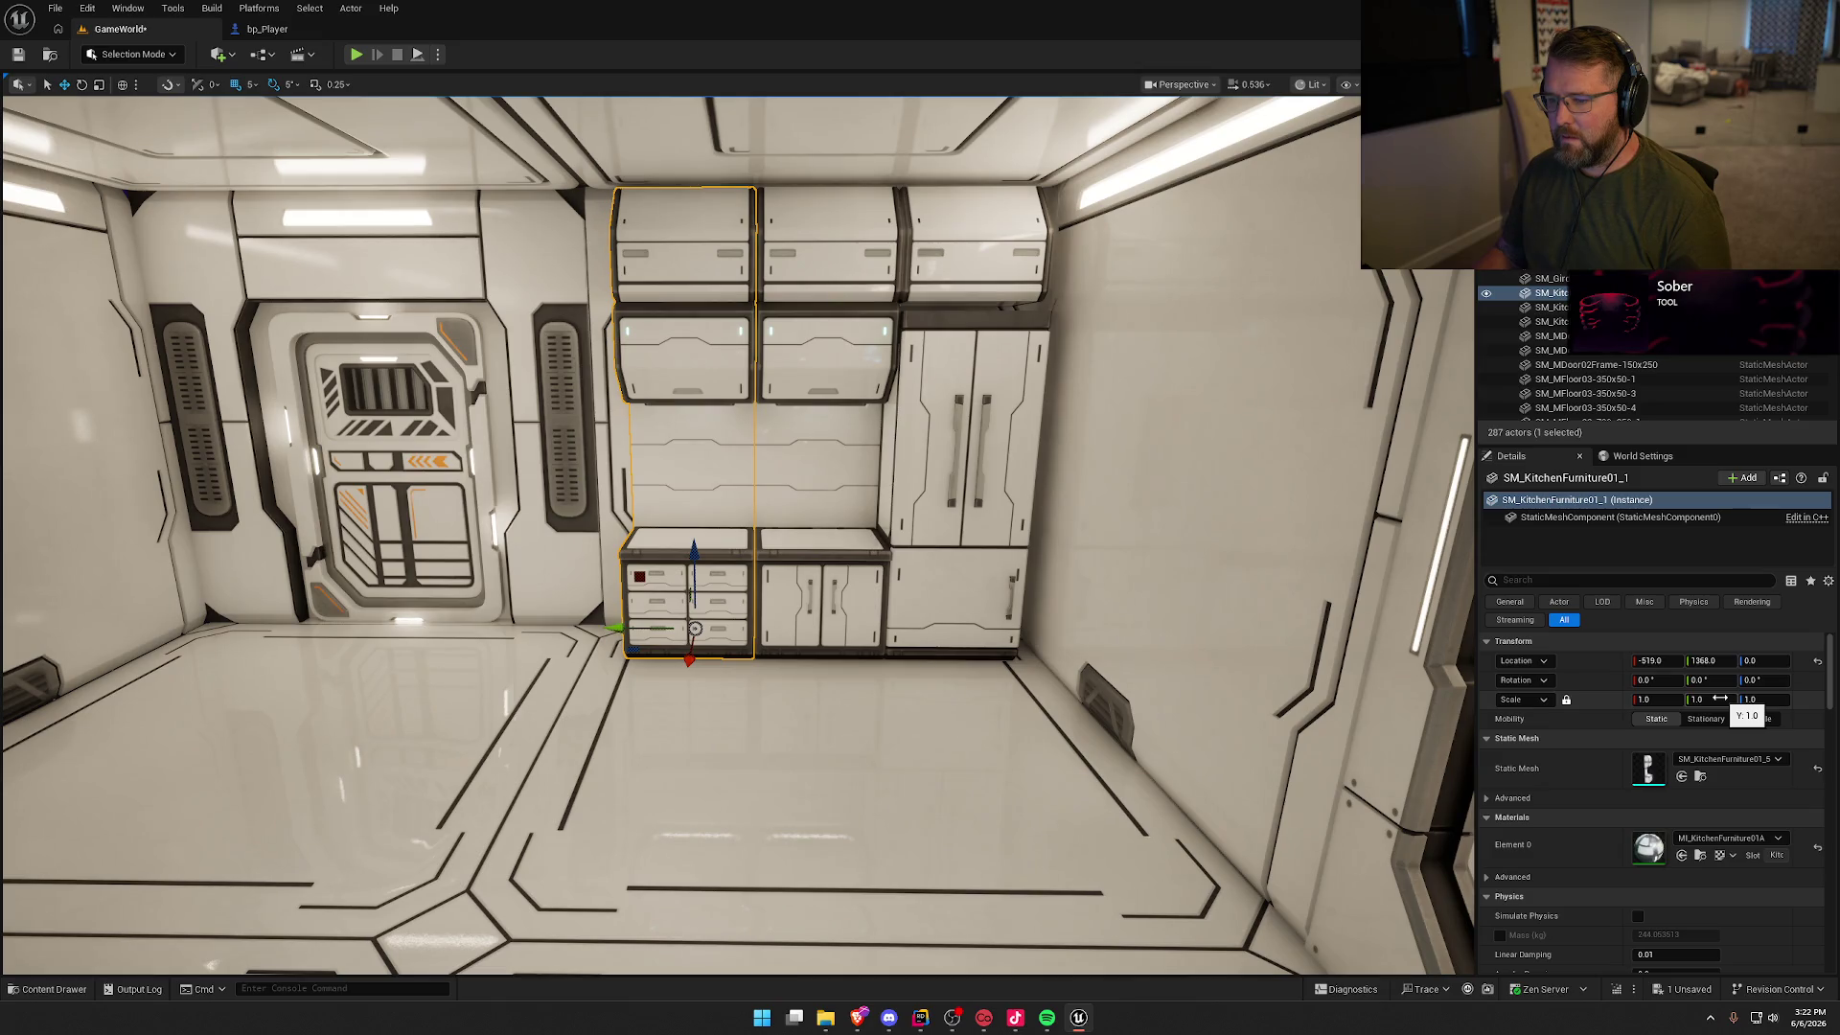
key(Escape)
mouse_move(871, 702)
mouse_down()
mouse_move(853, 795)
mouse_move(881, 705)
mouse_up()
Step: Swap the right cabinet to SM_KitchenFurniture01_6, then to SM_KitchenFurniture01_5 drawers, and save
click(855, 529)
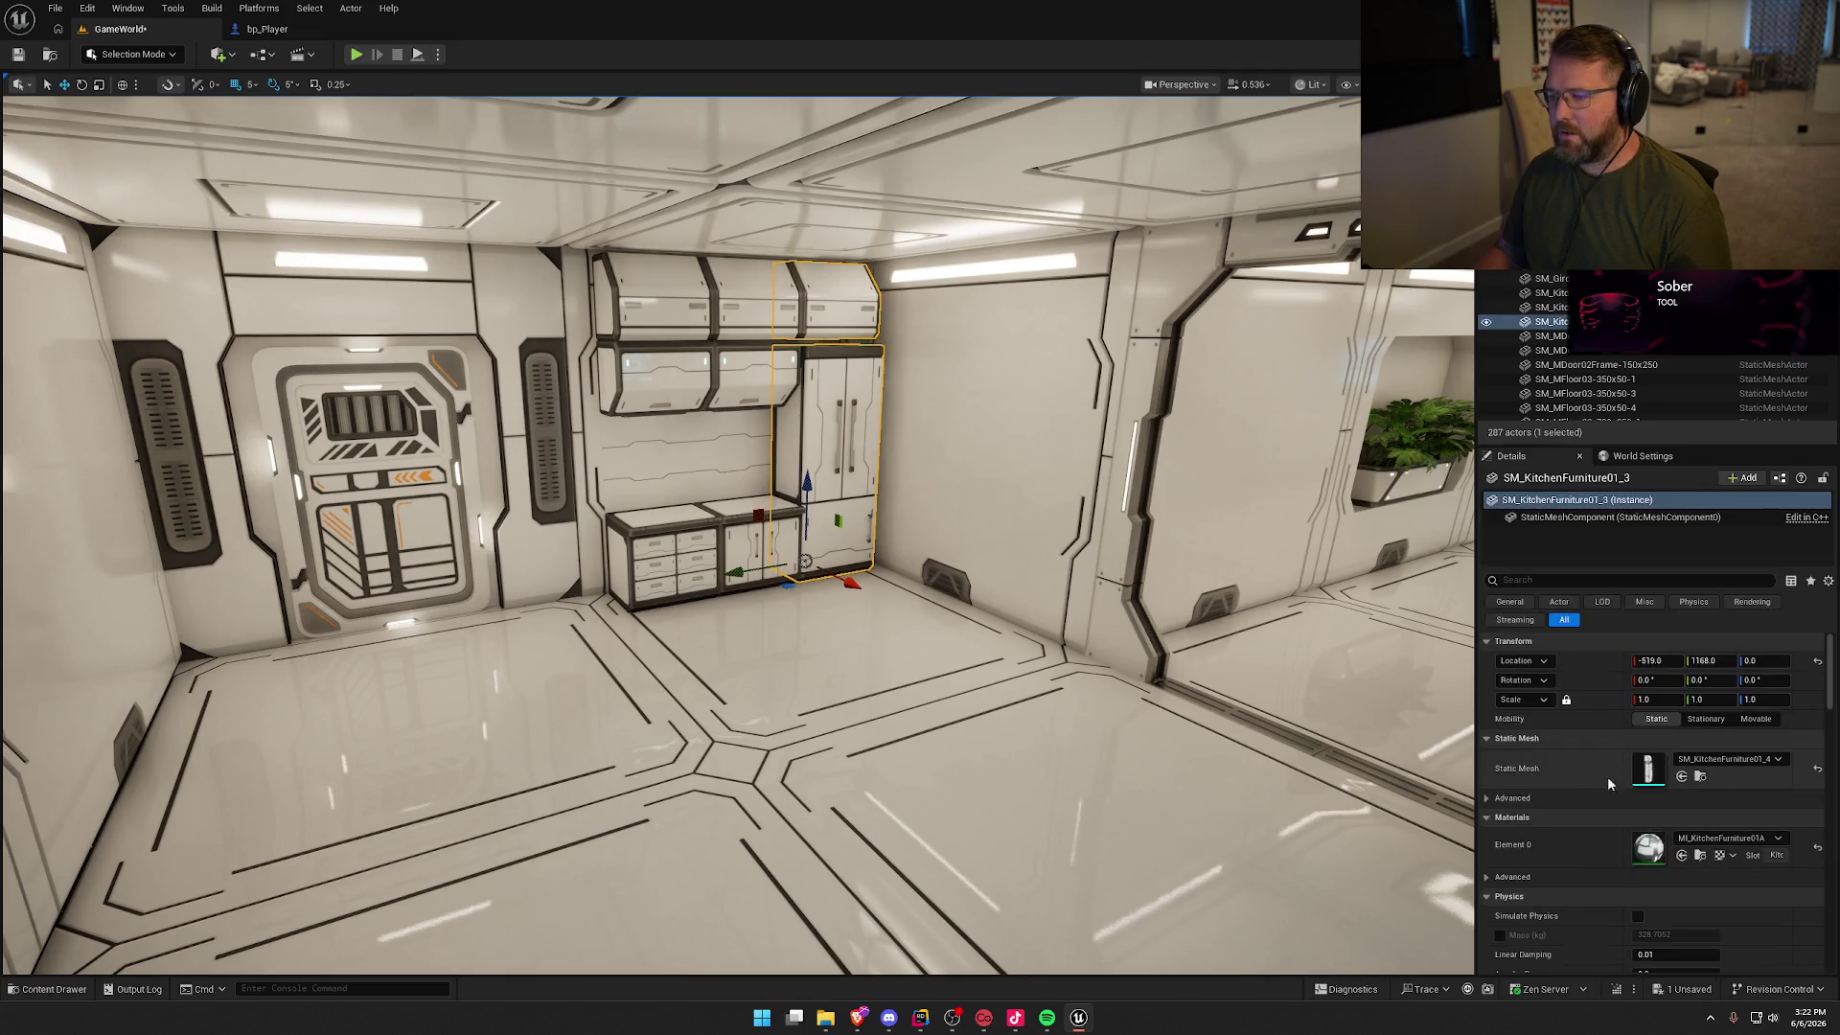
click(1728, 759)
click(1746, 636)
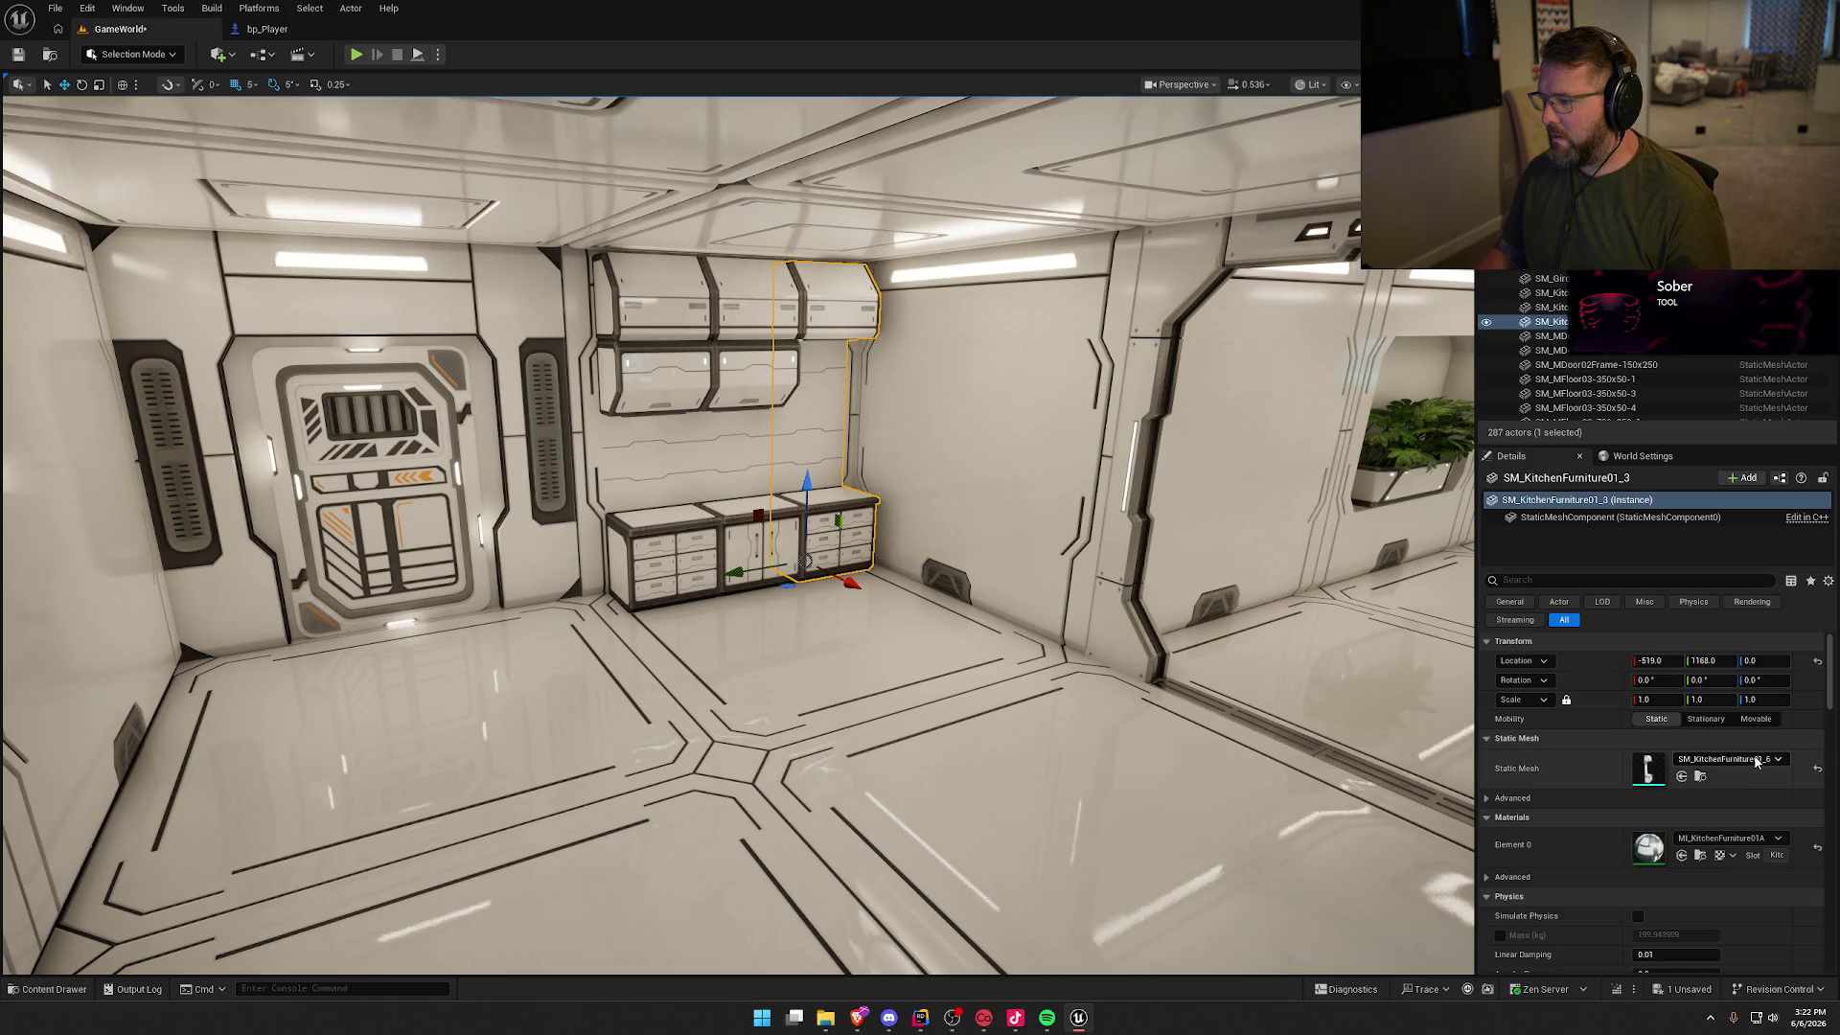
click(1727, 759)
click(1768, 604)
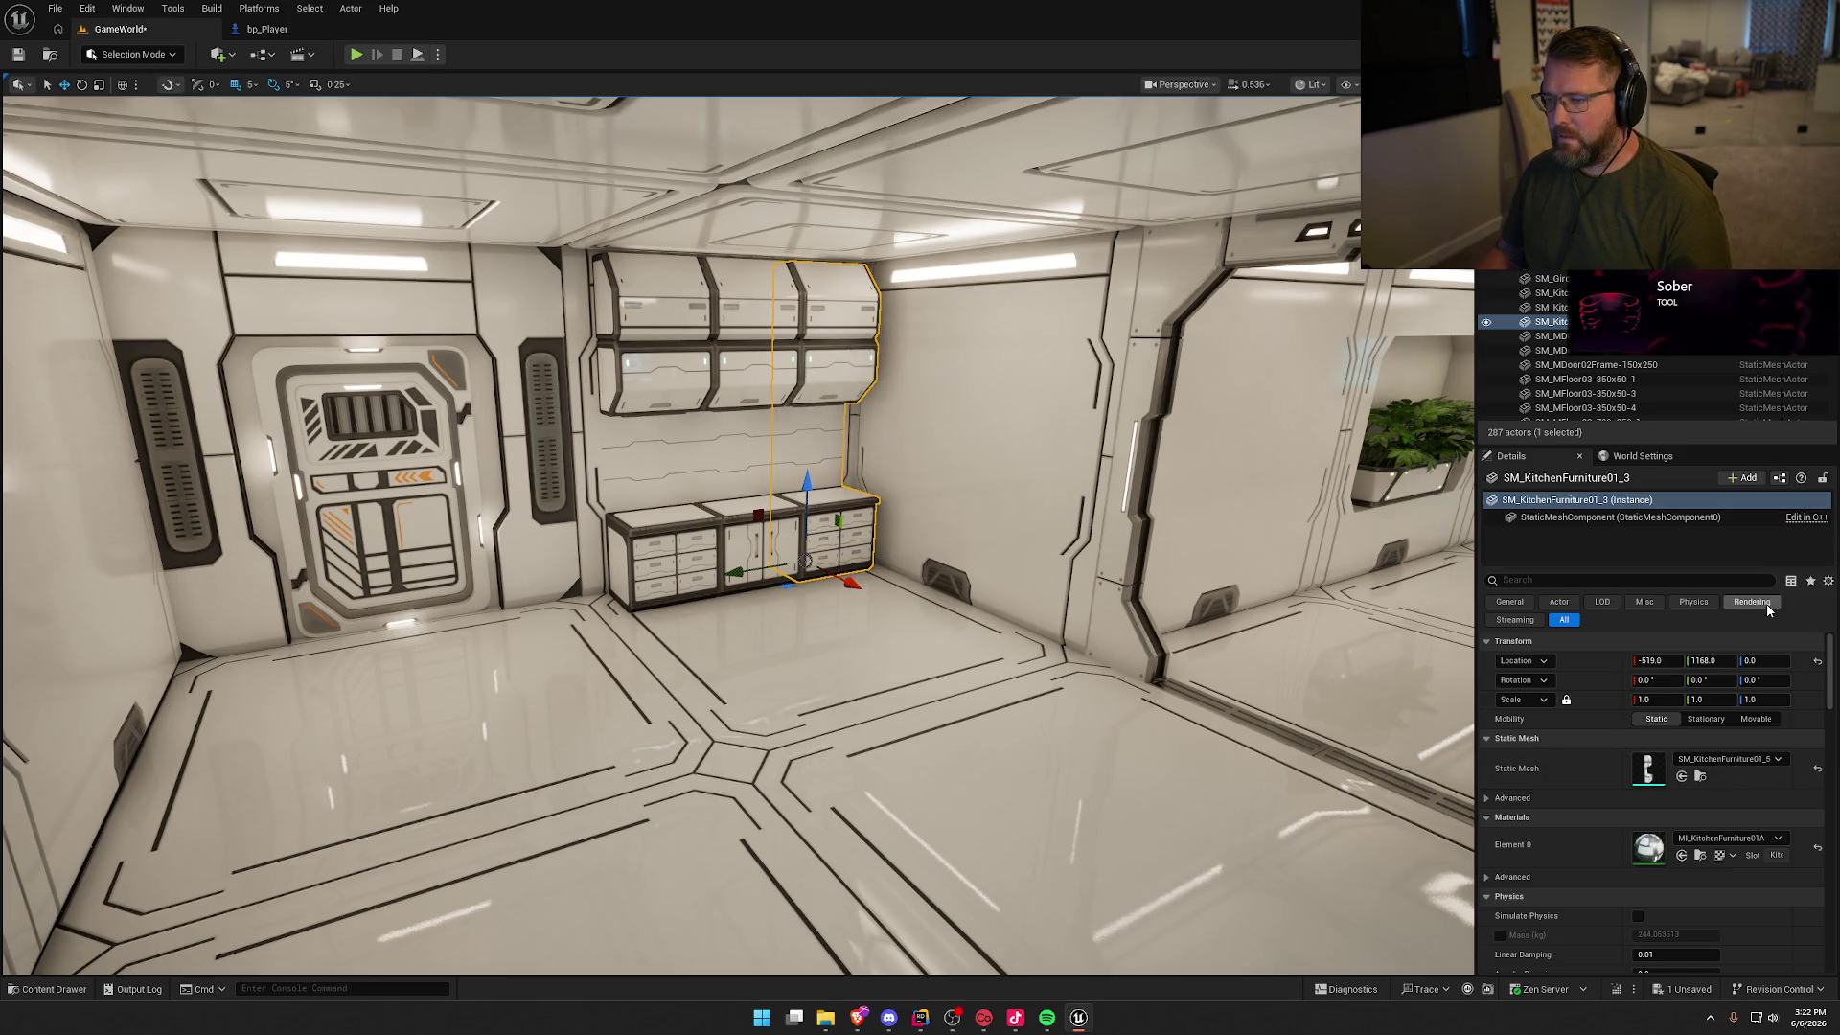
key(Escape)
drag(1115, 657, 1041, 674)
key(ctrl+s)
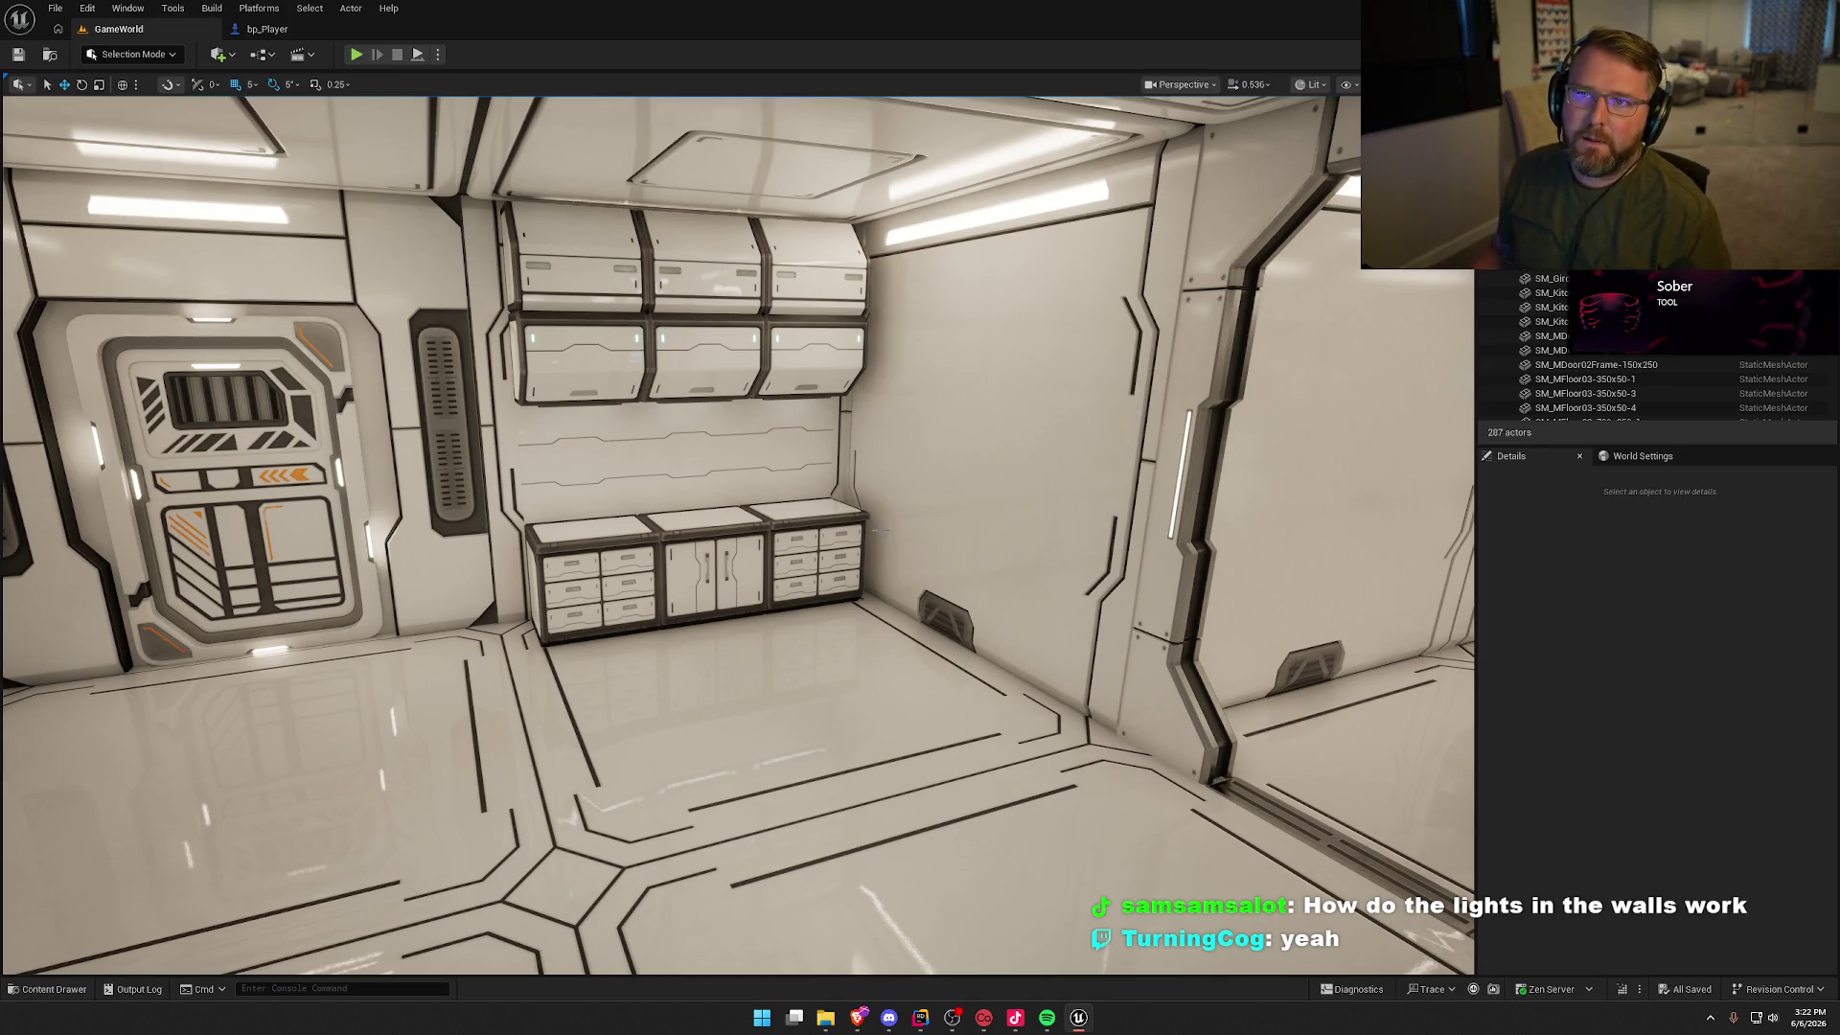
Step: Inspect the wall panel beside the kitchen and a nearby wall light strip
drag(754, 477, 640, 256)
click(785, 582)
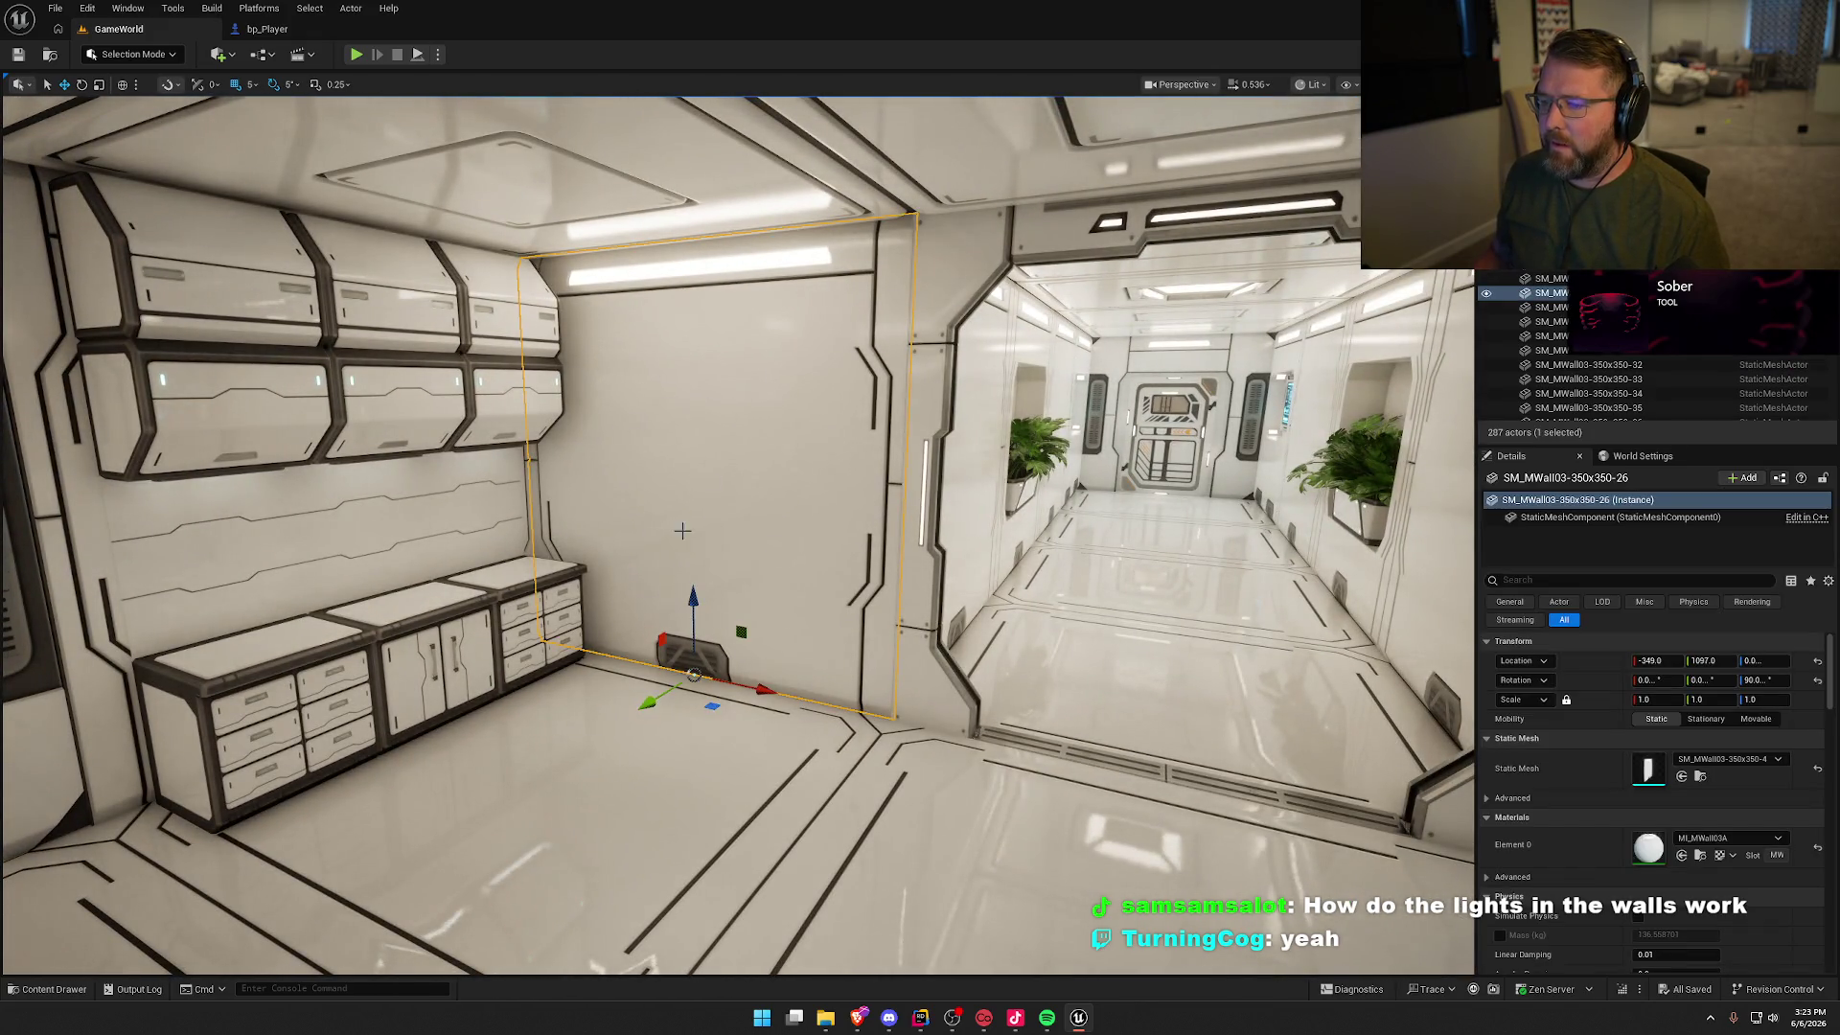
key(Escape)
drag(822, 645, 796, 498)
mouse_move(1042, 847)
mouse_down()
mouse_move(1035, 824)
mouse_move(1043, 847)
mouse_move(986, 841)
mouse_move(1043, 847)
mouse_move(1006, 839)
mouse_move(1026, 844)
mouse_up()
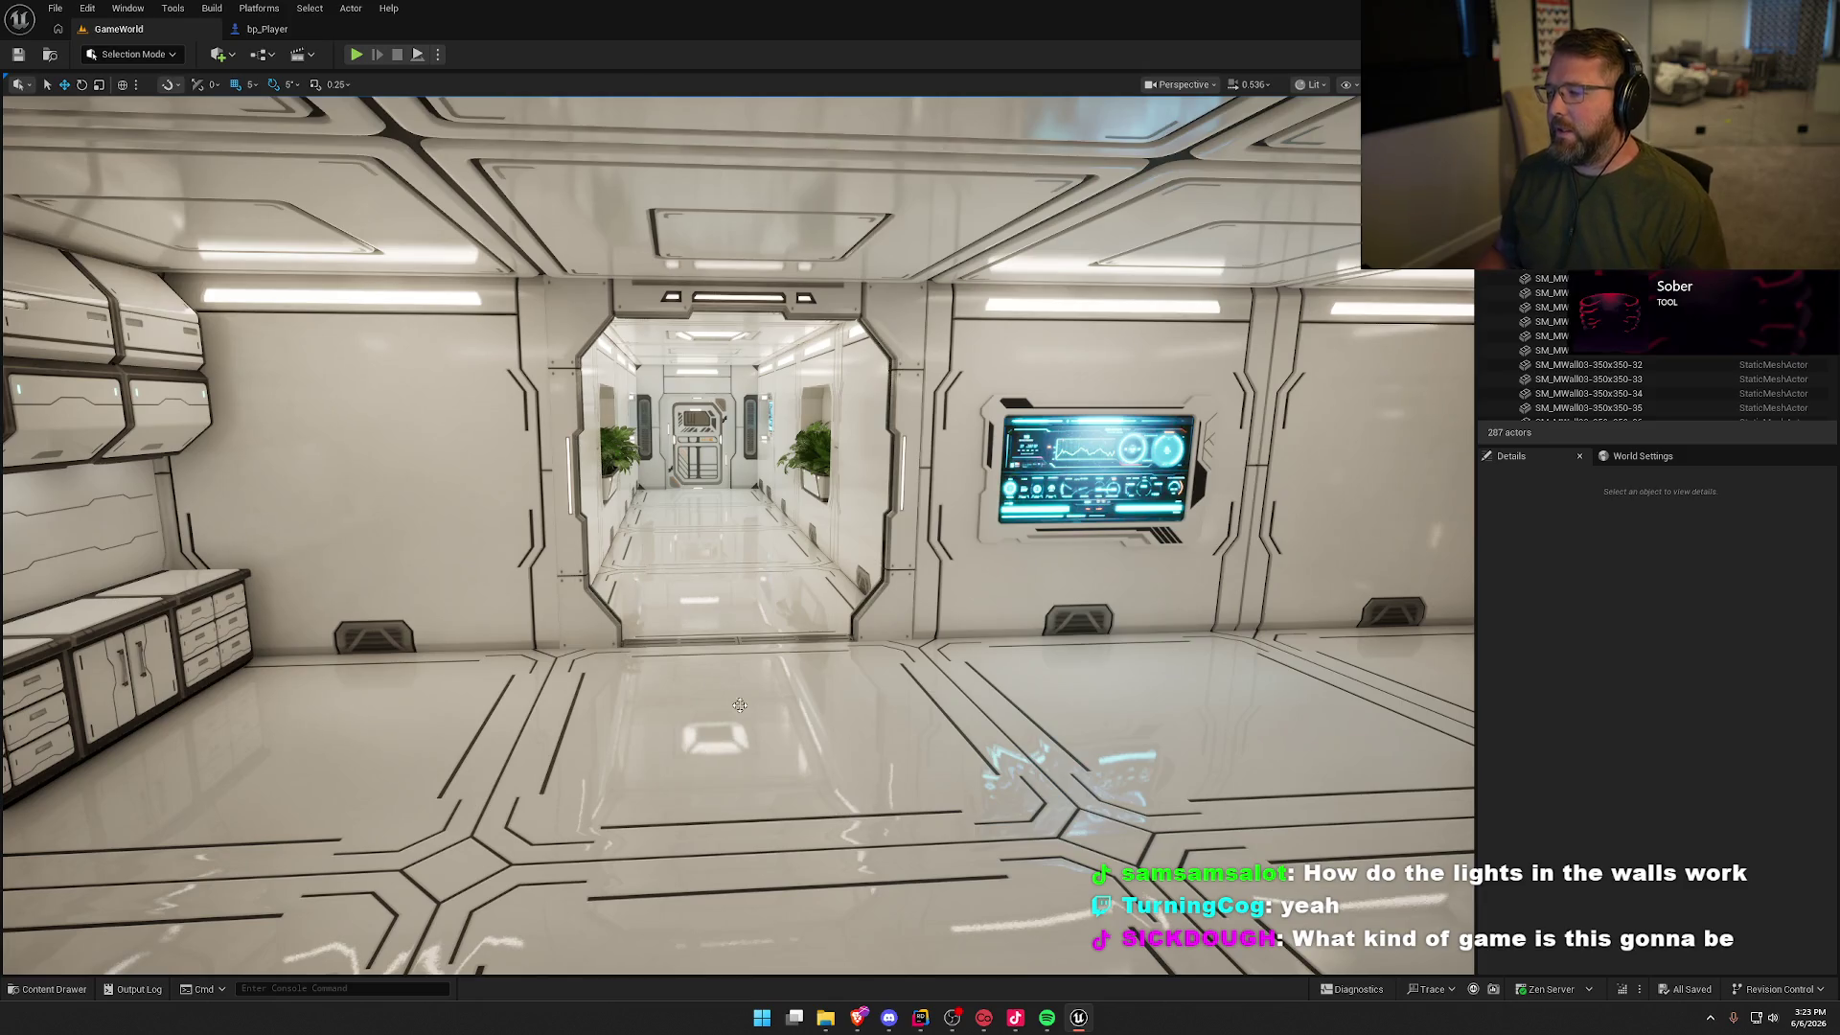
Step: Inspect the wall display screen and save the level
mouse_move(1126, 560)
mouse_down()
mouse_move(1035, 489)
mouse_move(820, 491)
mouse_move(719, 412)
mouse_up()
click(838, 491)
key(Escape)
mouse_move(945, 633)
mouse_down()
mouse_move(987, 624)
mouse_move(945, 632)
mouse_up()
key(ctrl+s)
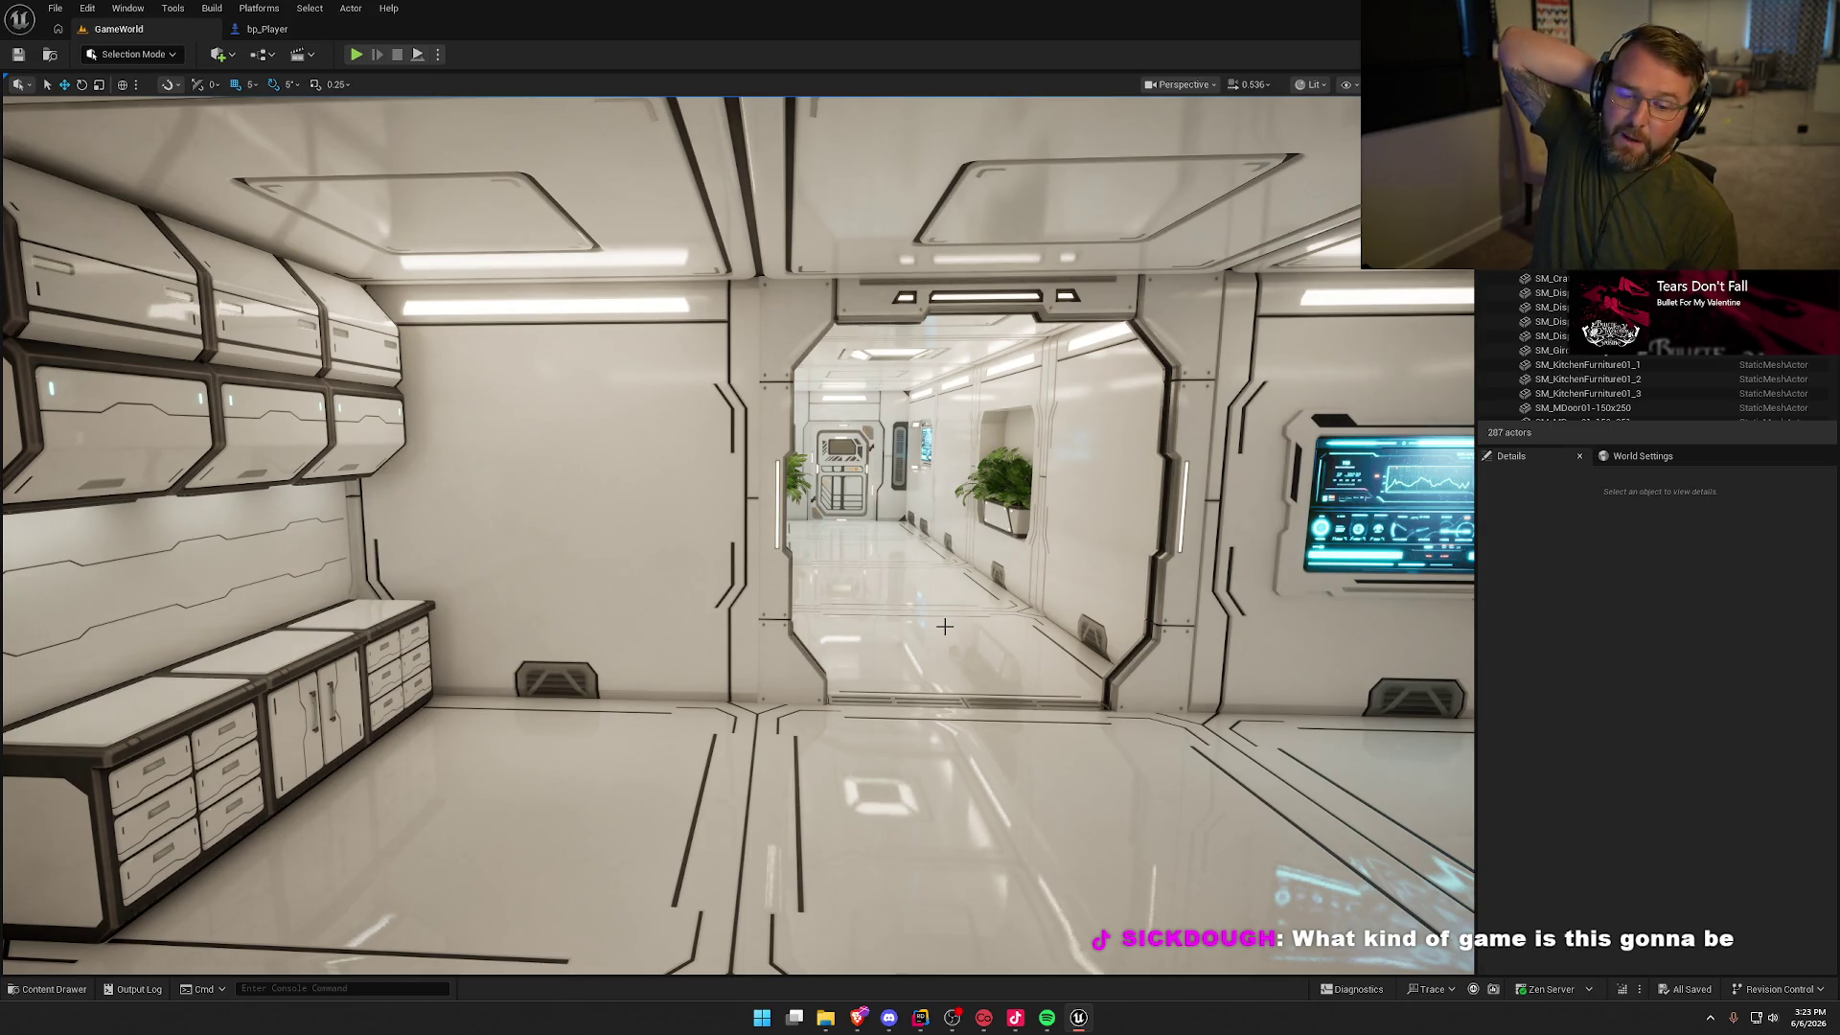
mouse_move(945, 625)
mouse_down()
mouse_move(1102, 618)
mouse_move(1083, 670)
mouse_move(1064, 651)
mouse_move(1025, 670)
mouse_move(1025, 623)
mouse_up()
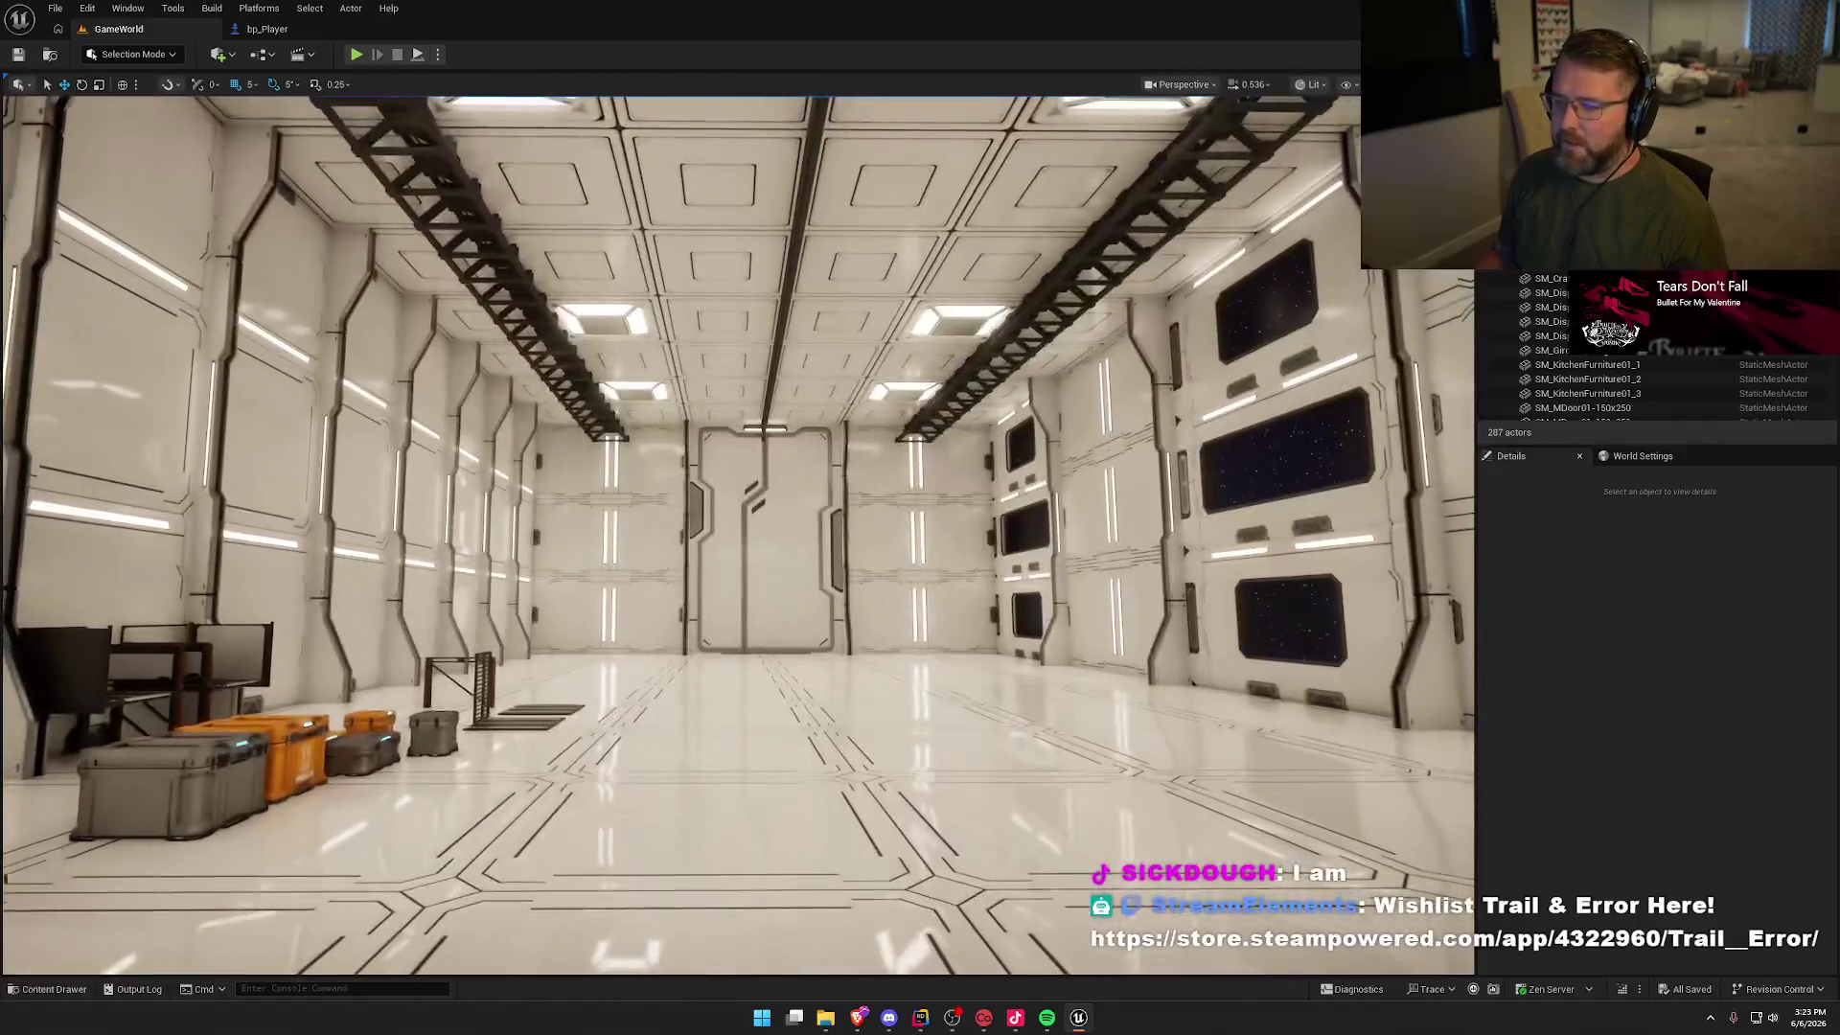
Step: Face the hangar's crates and chairs and start a Play-in-Editor session
drag(754, 709, 754, 709)
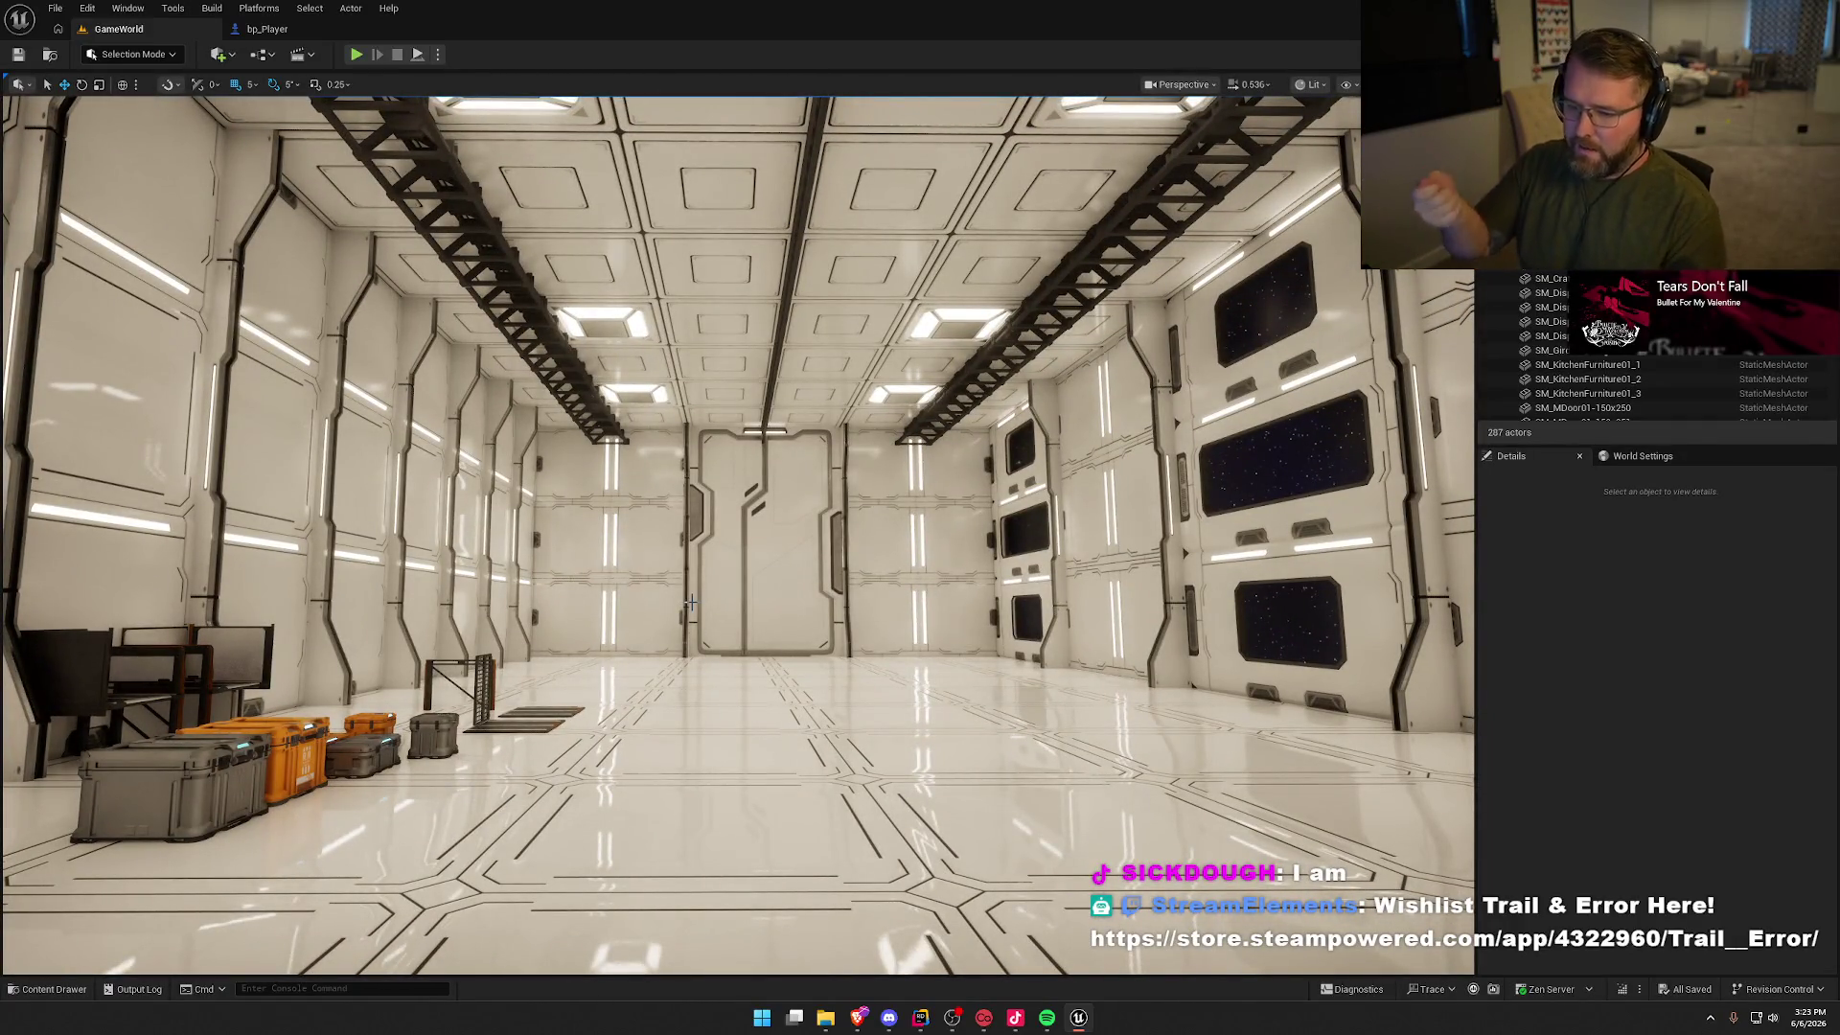
drag(754, 709, 594, 709)
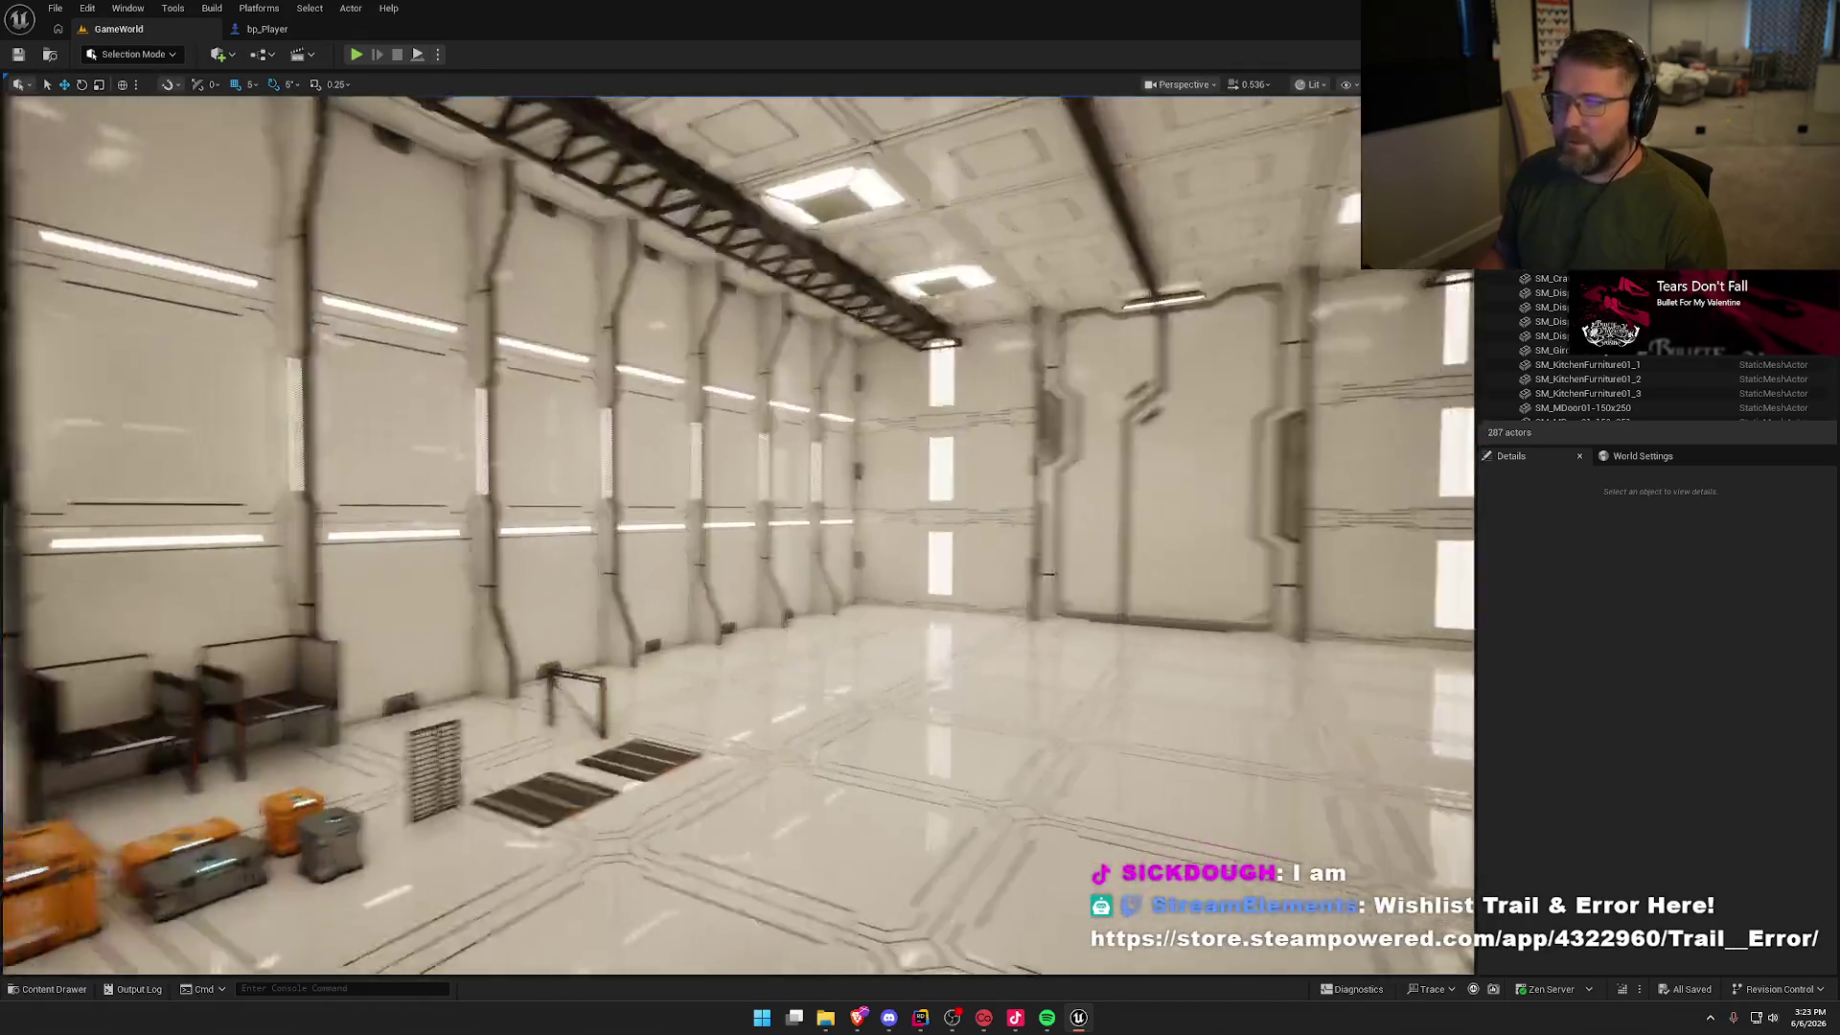
drag(594, 709, 459, 709)
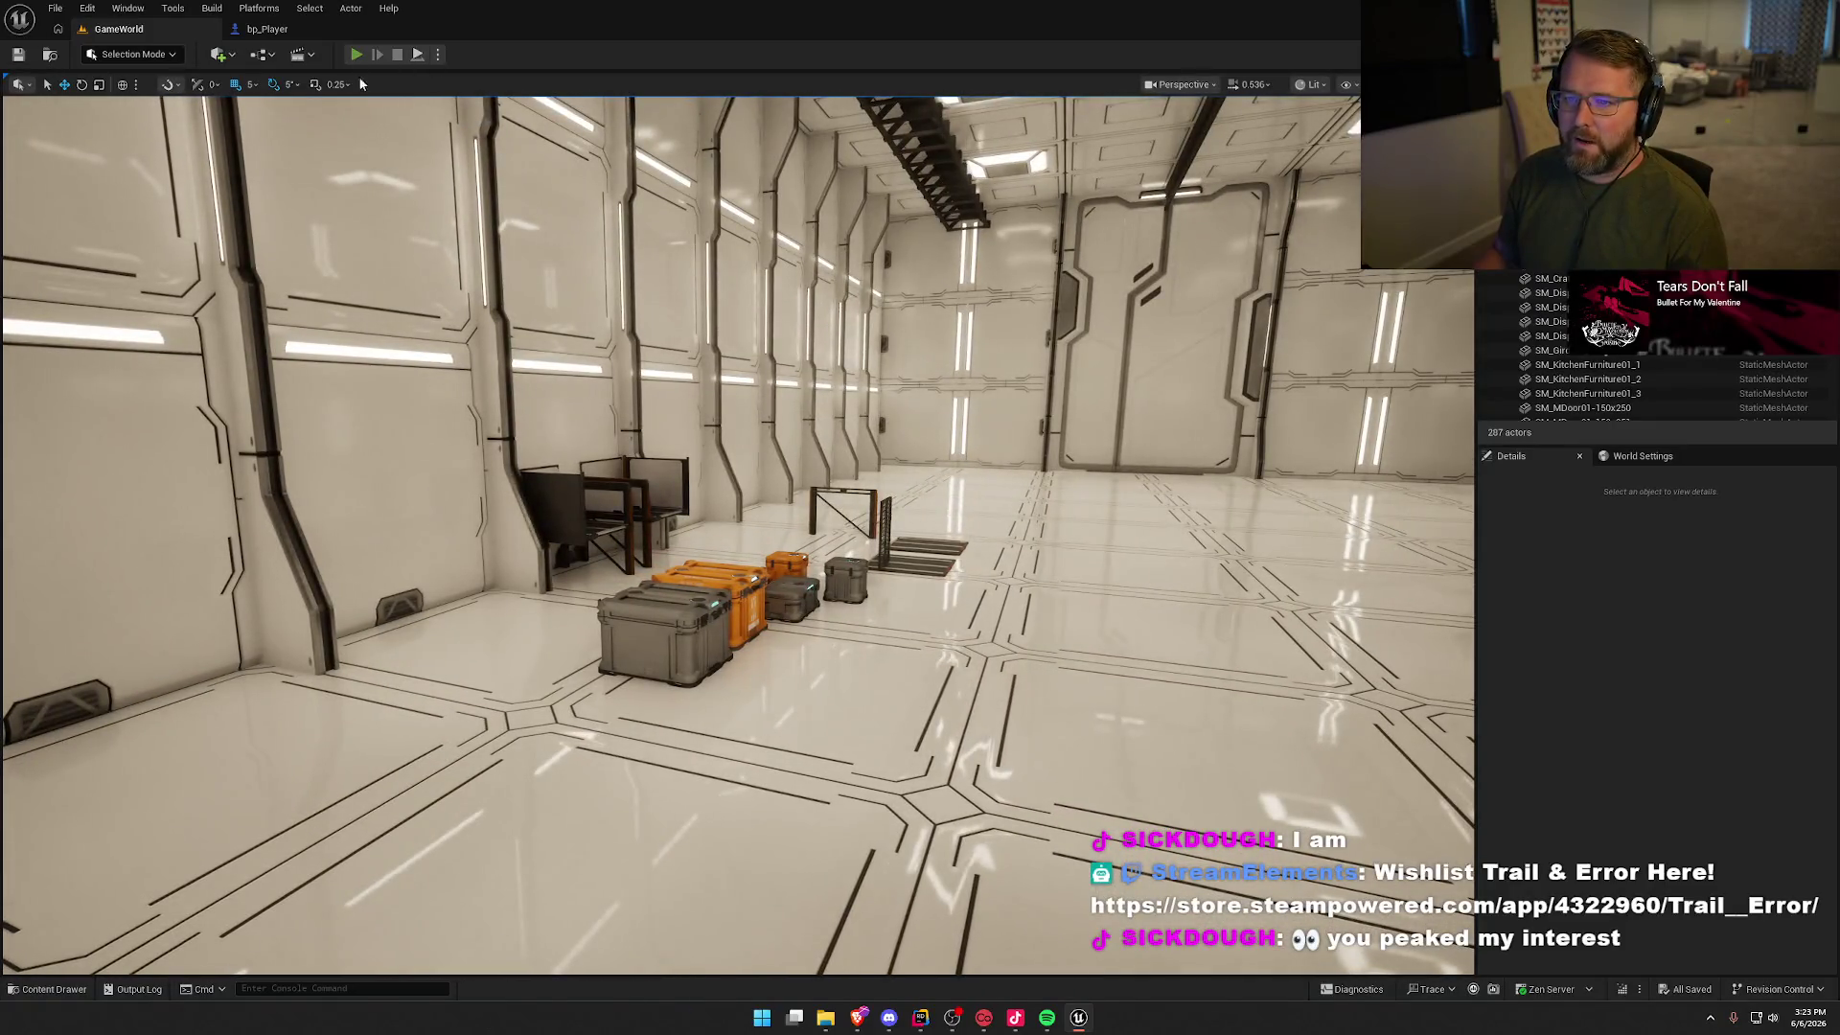
click(355, 53)
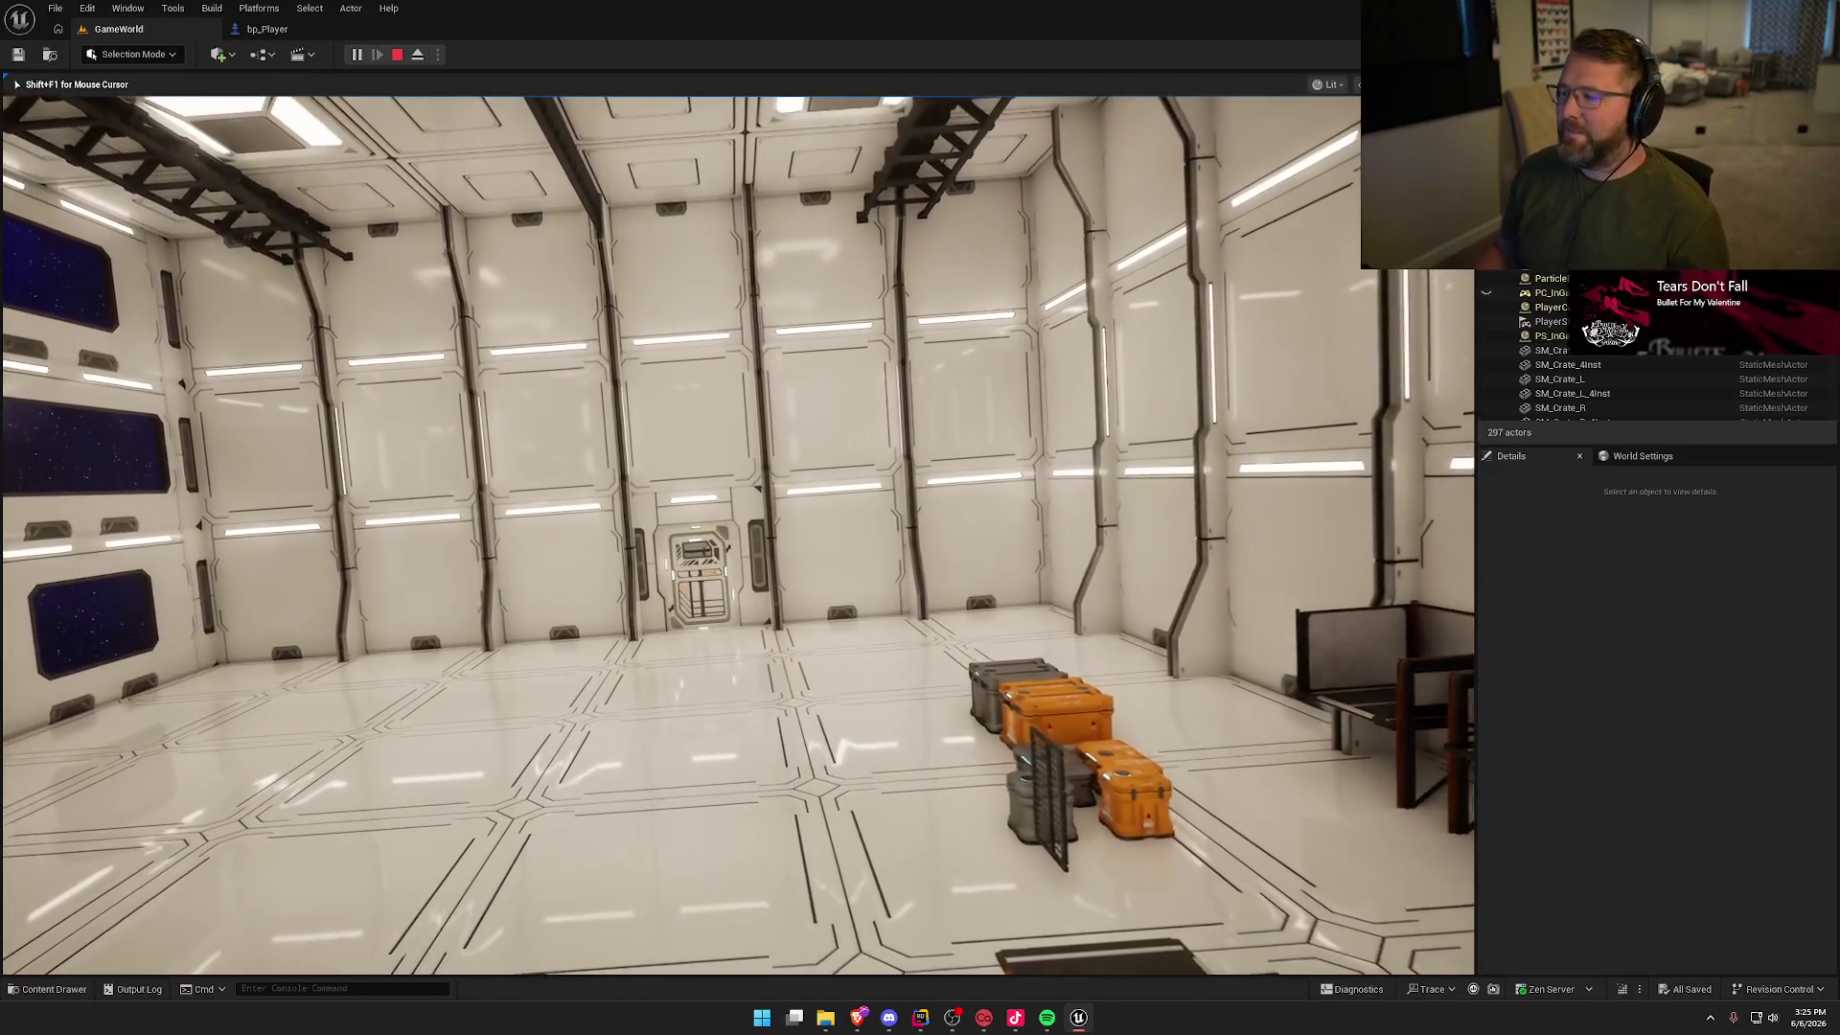
key(w)
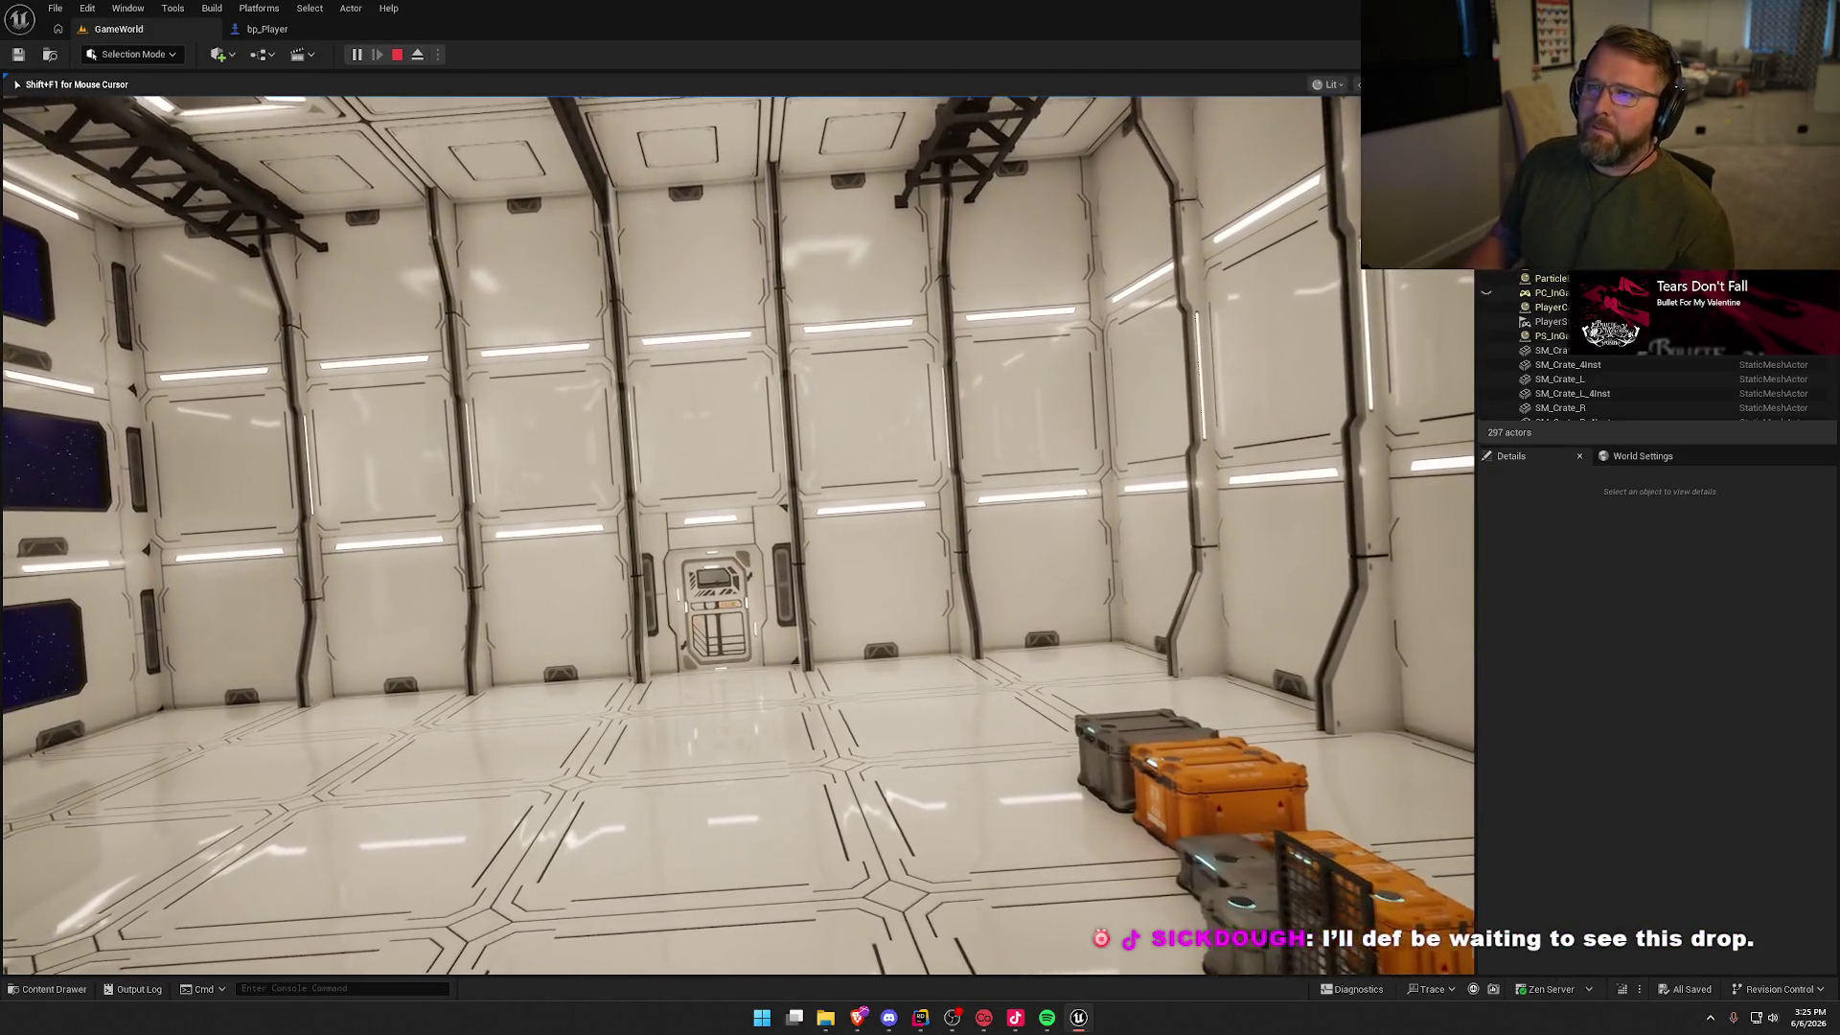
key(w)
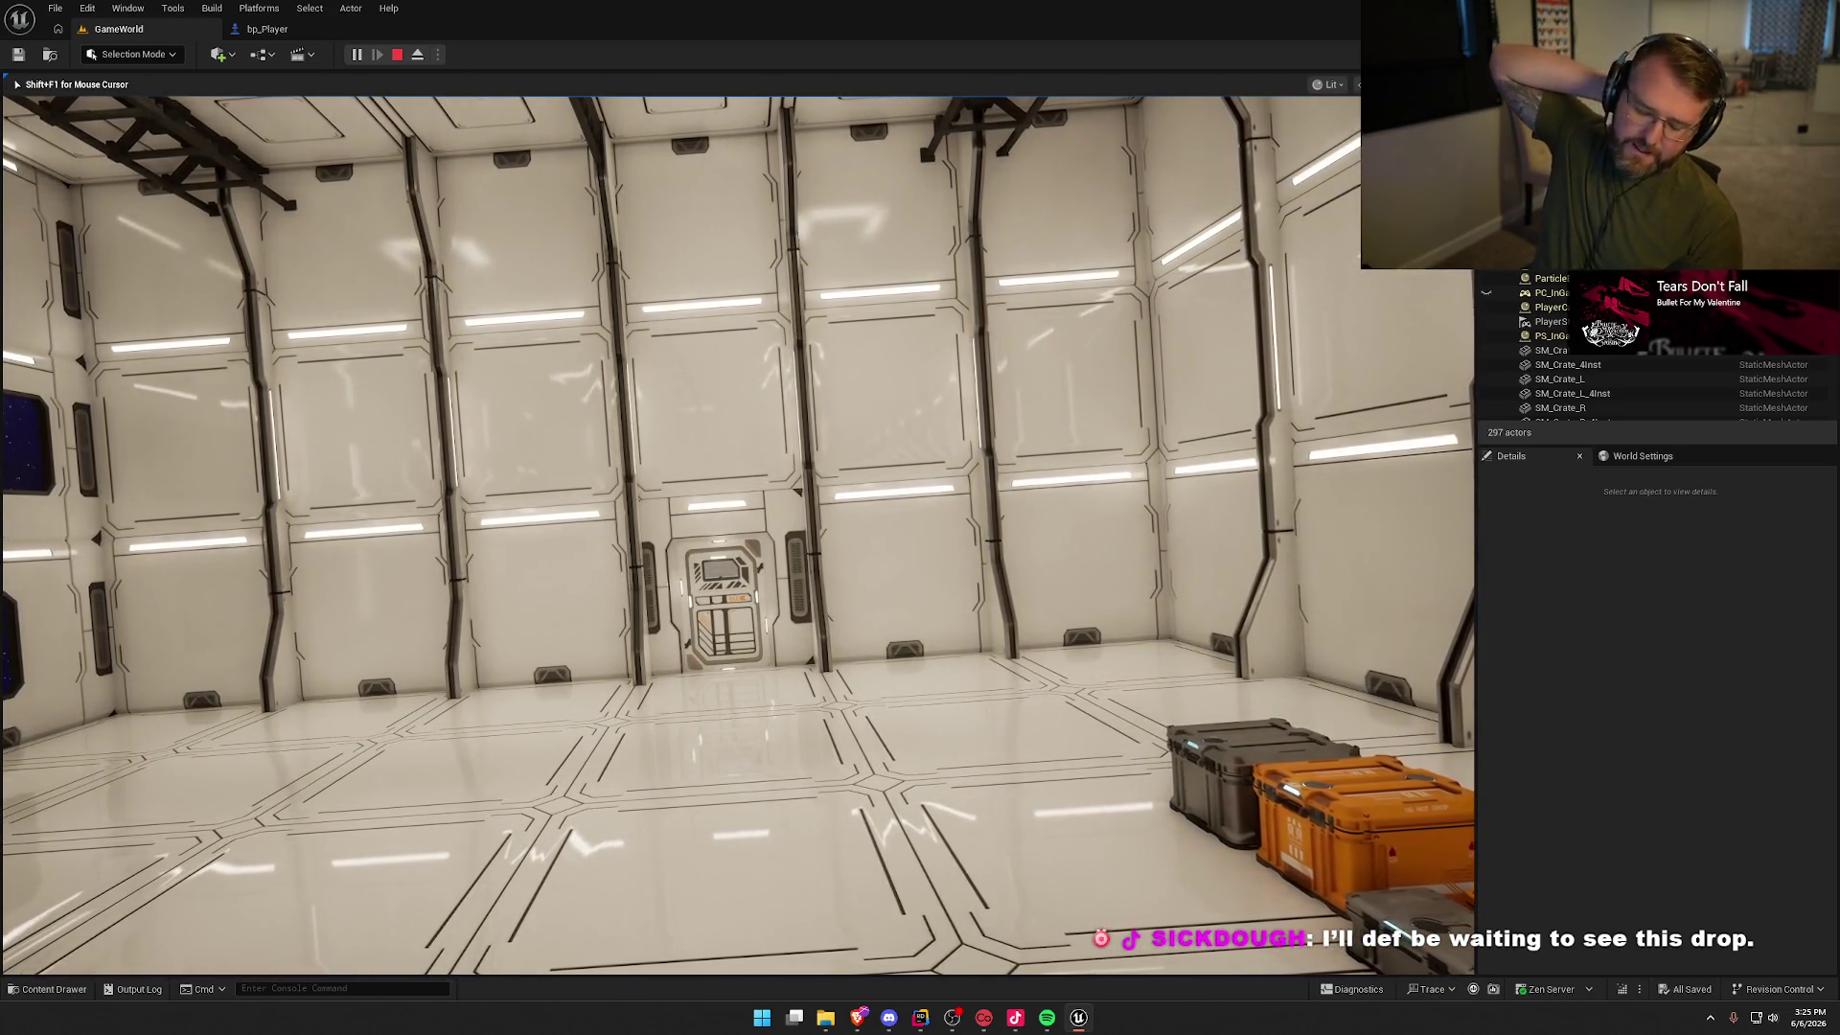
key(w)
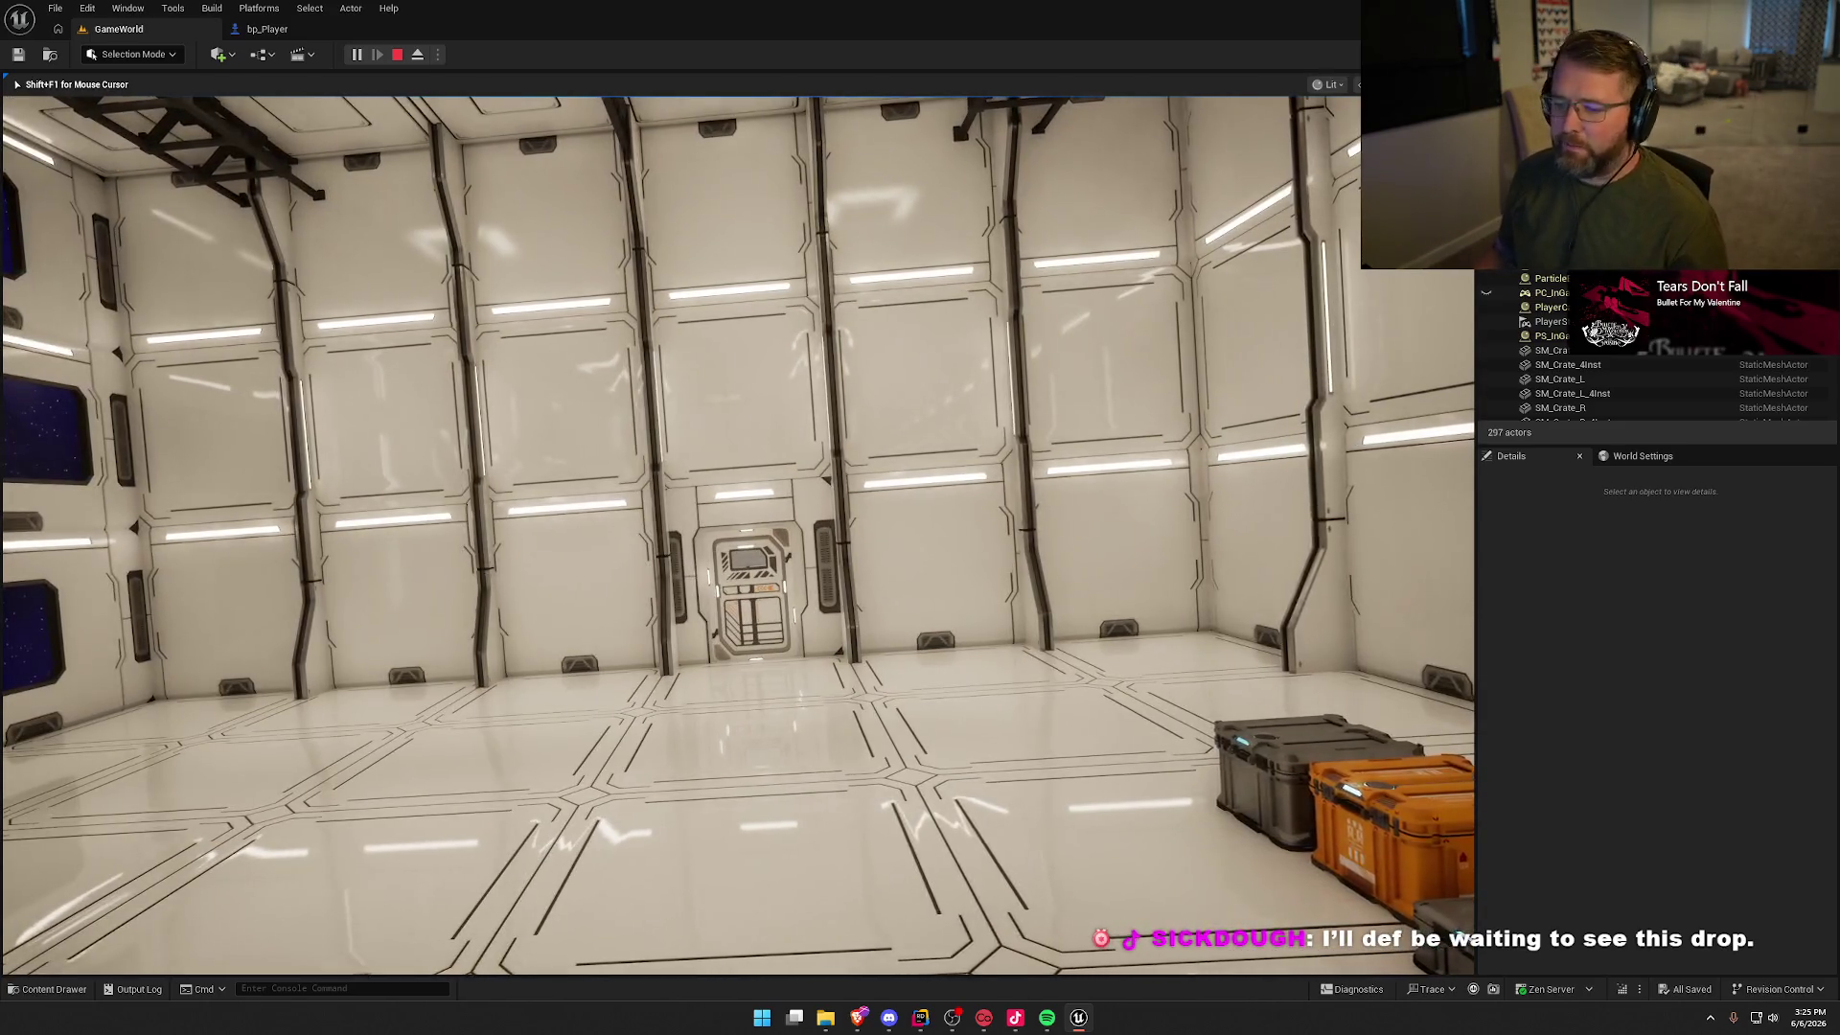
key(w)
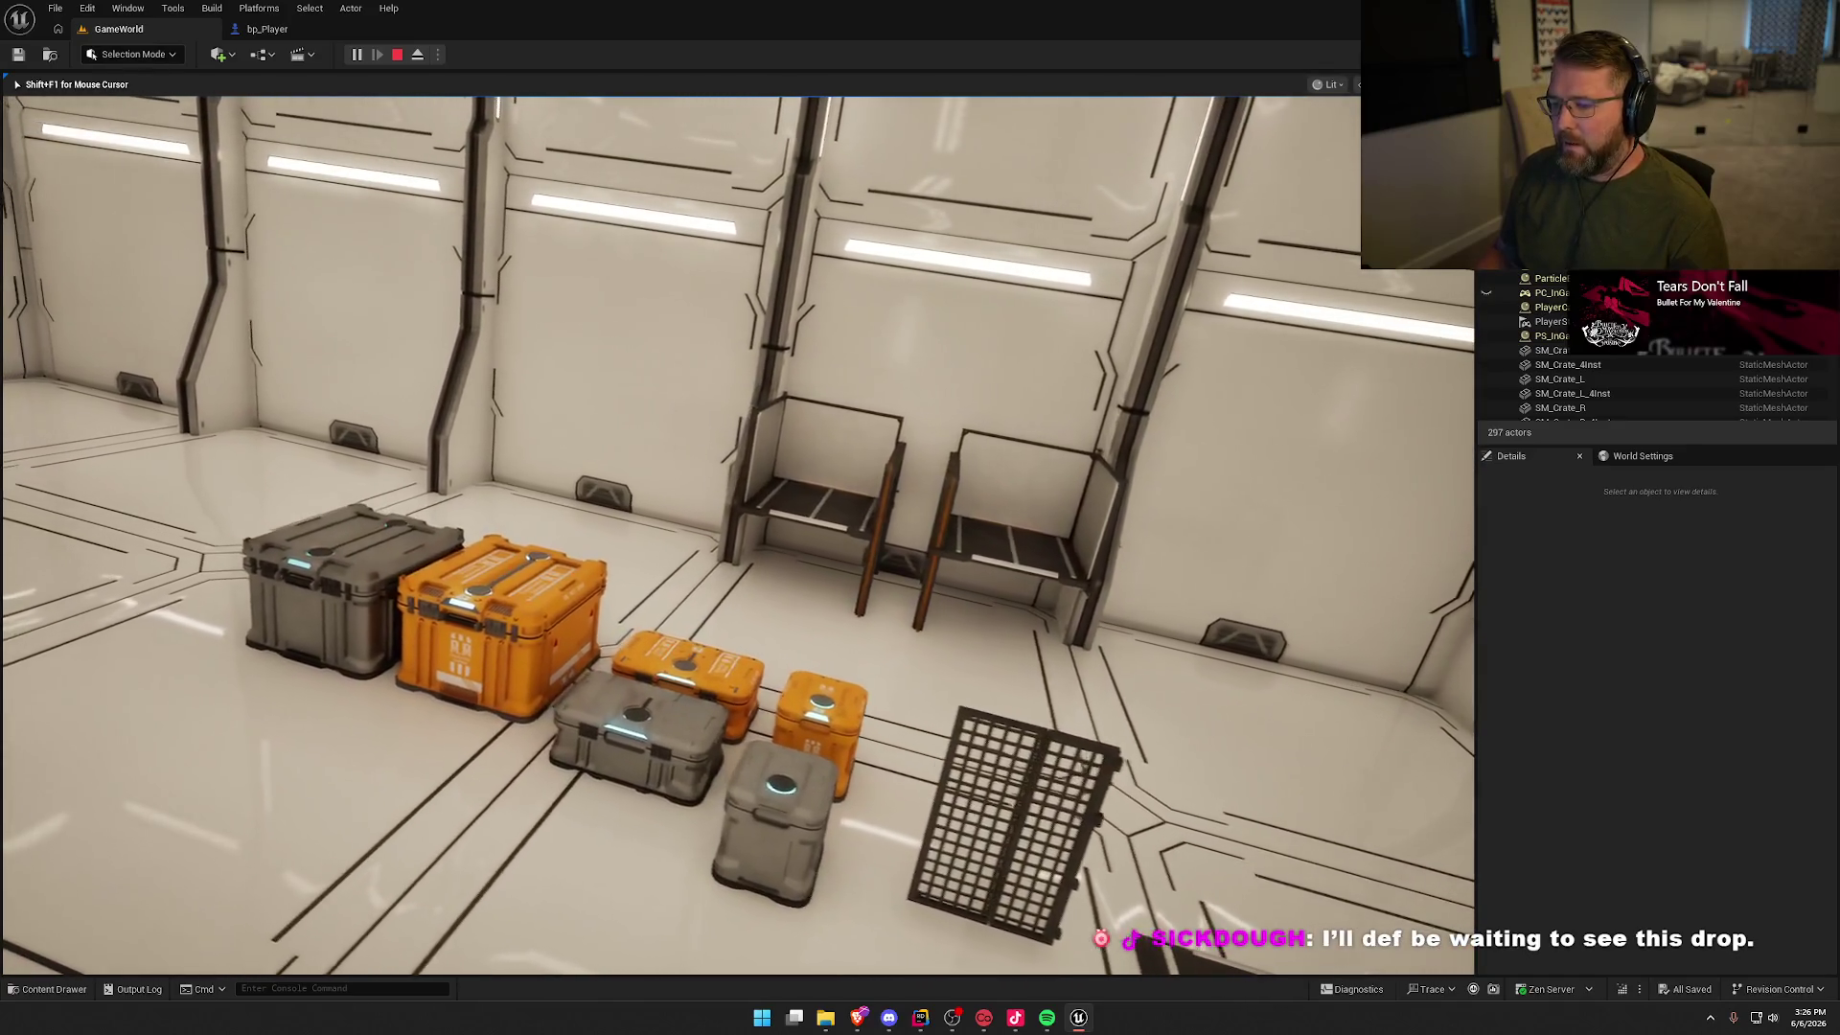
mouse_move(738, 536)
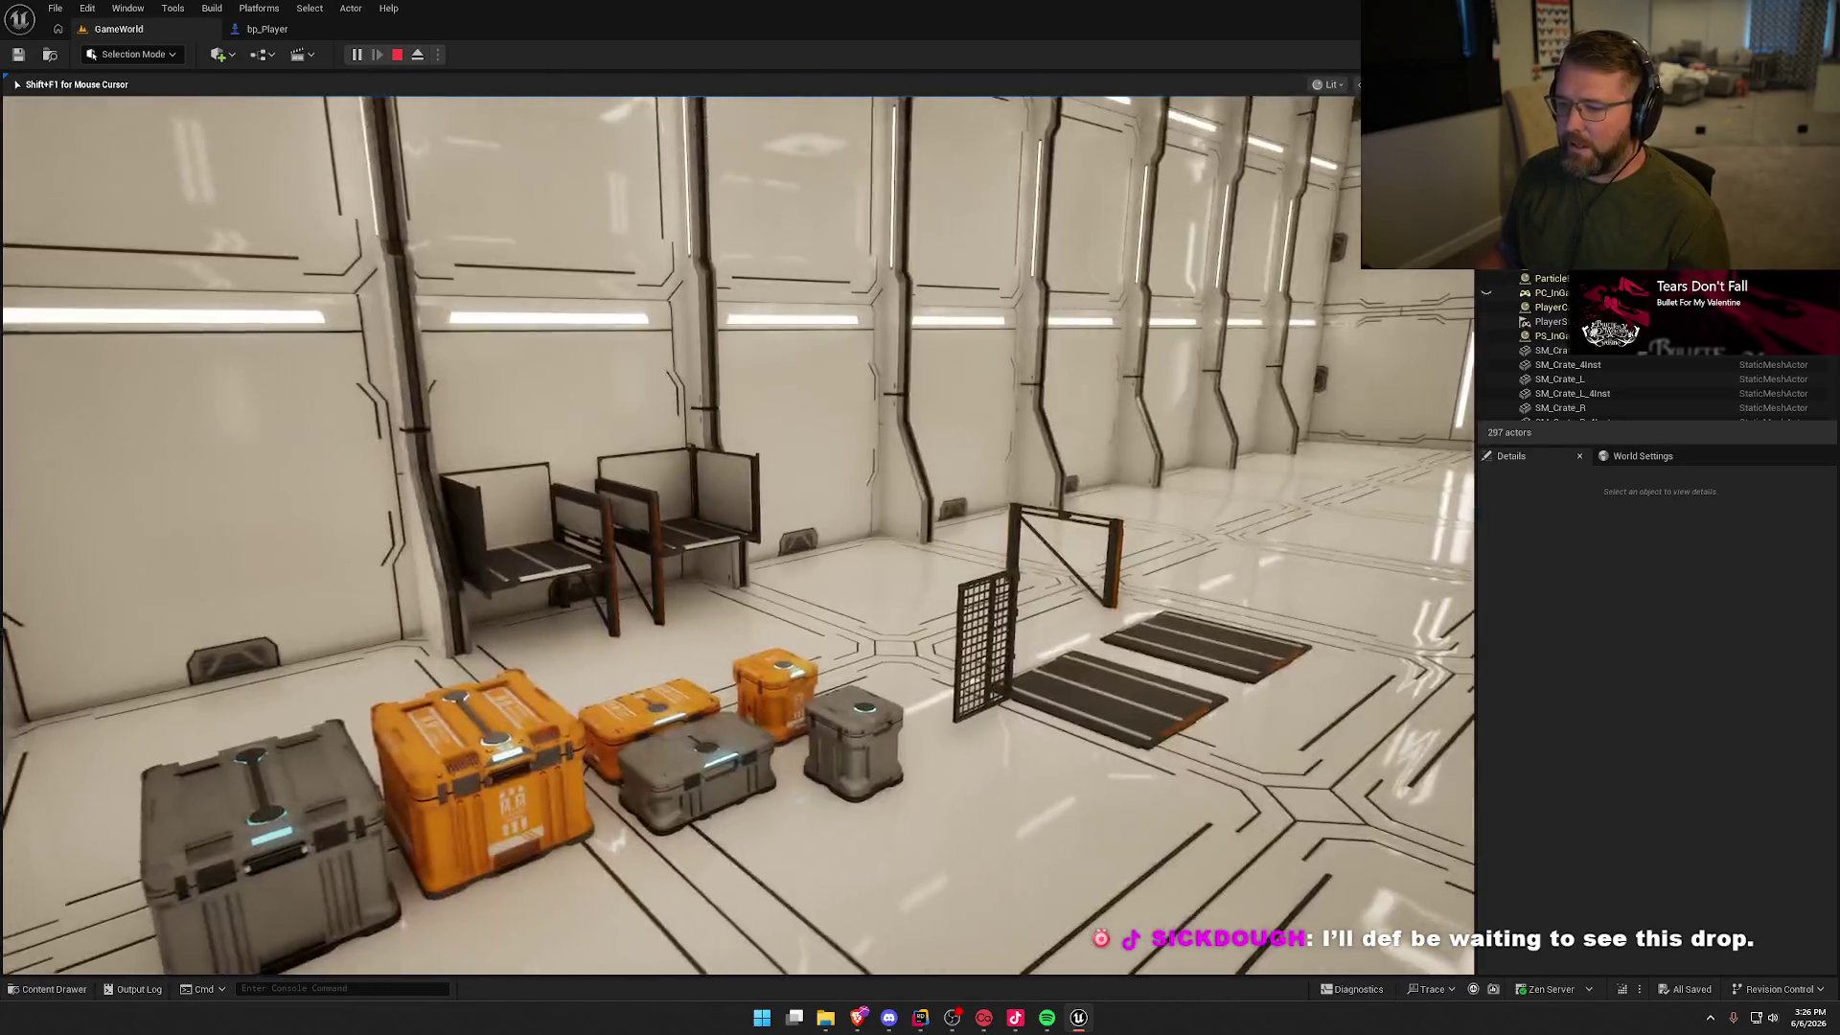
key(w)
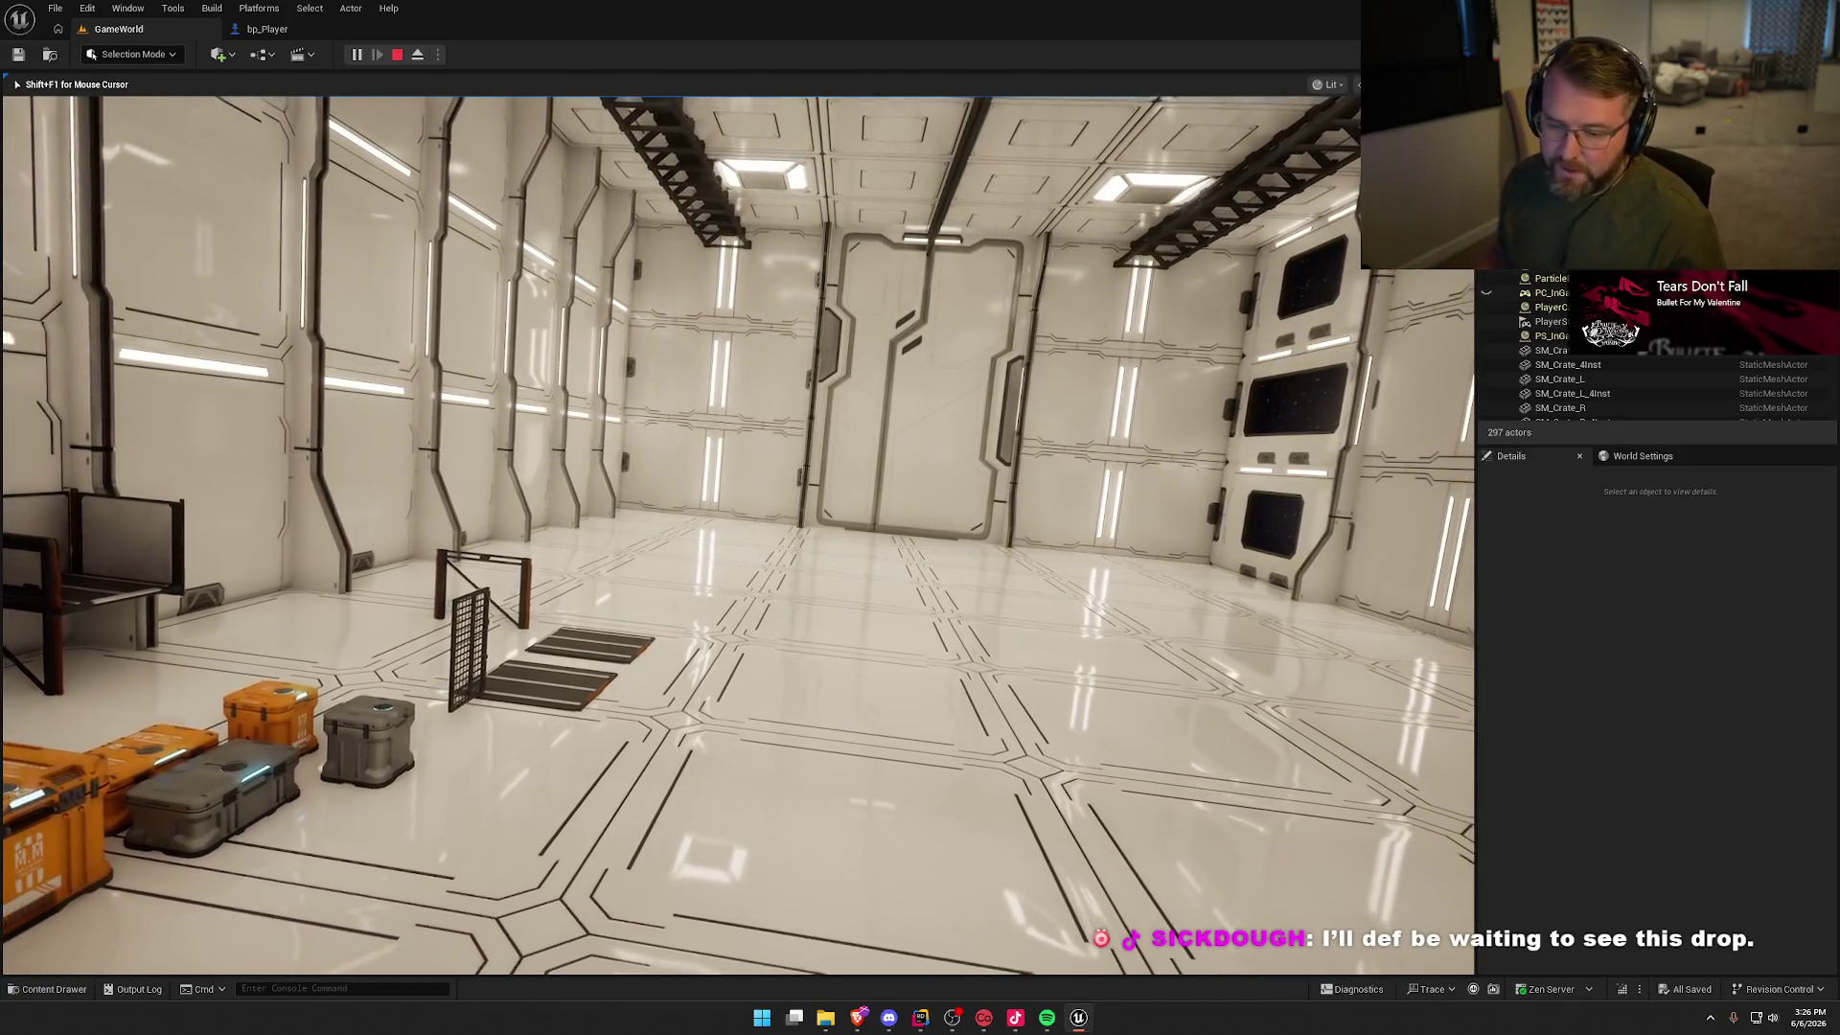
key(s)
key(w)
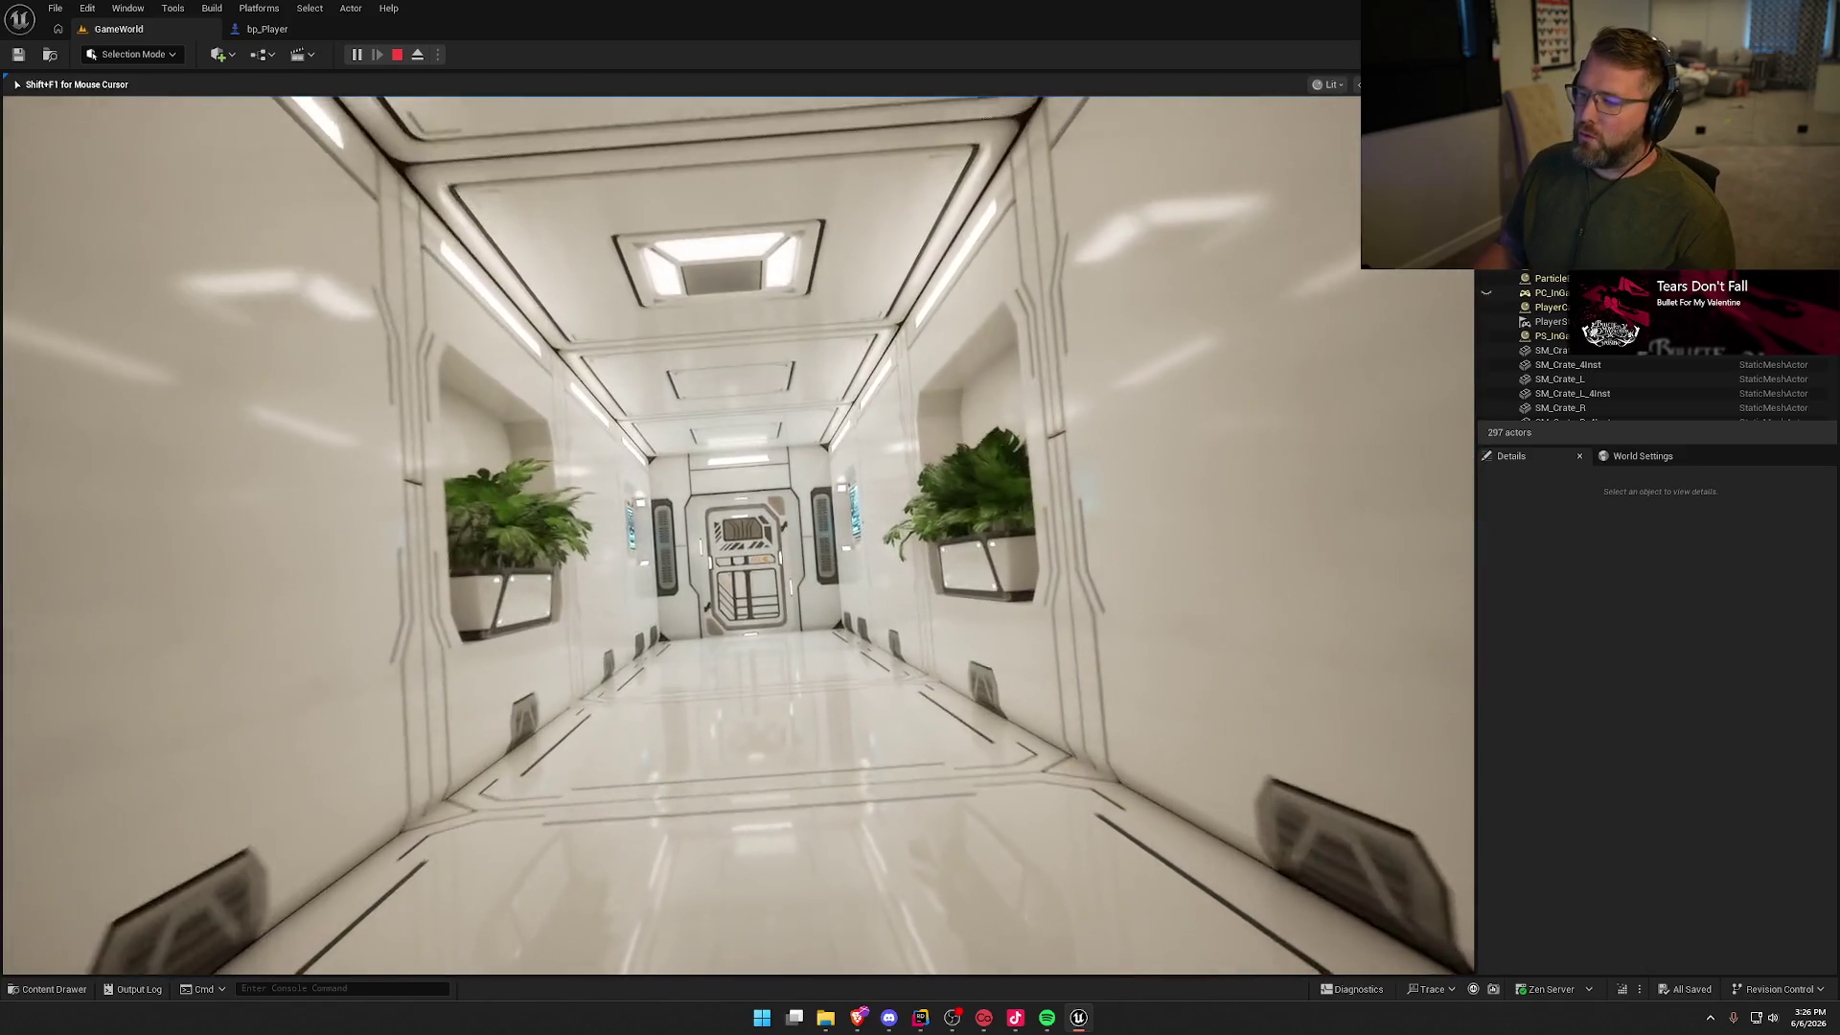
key(w)
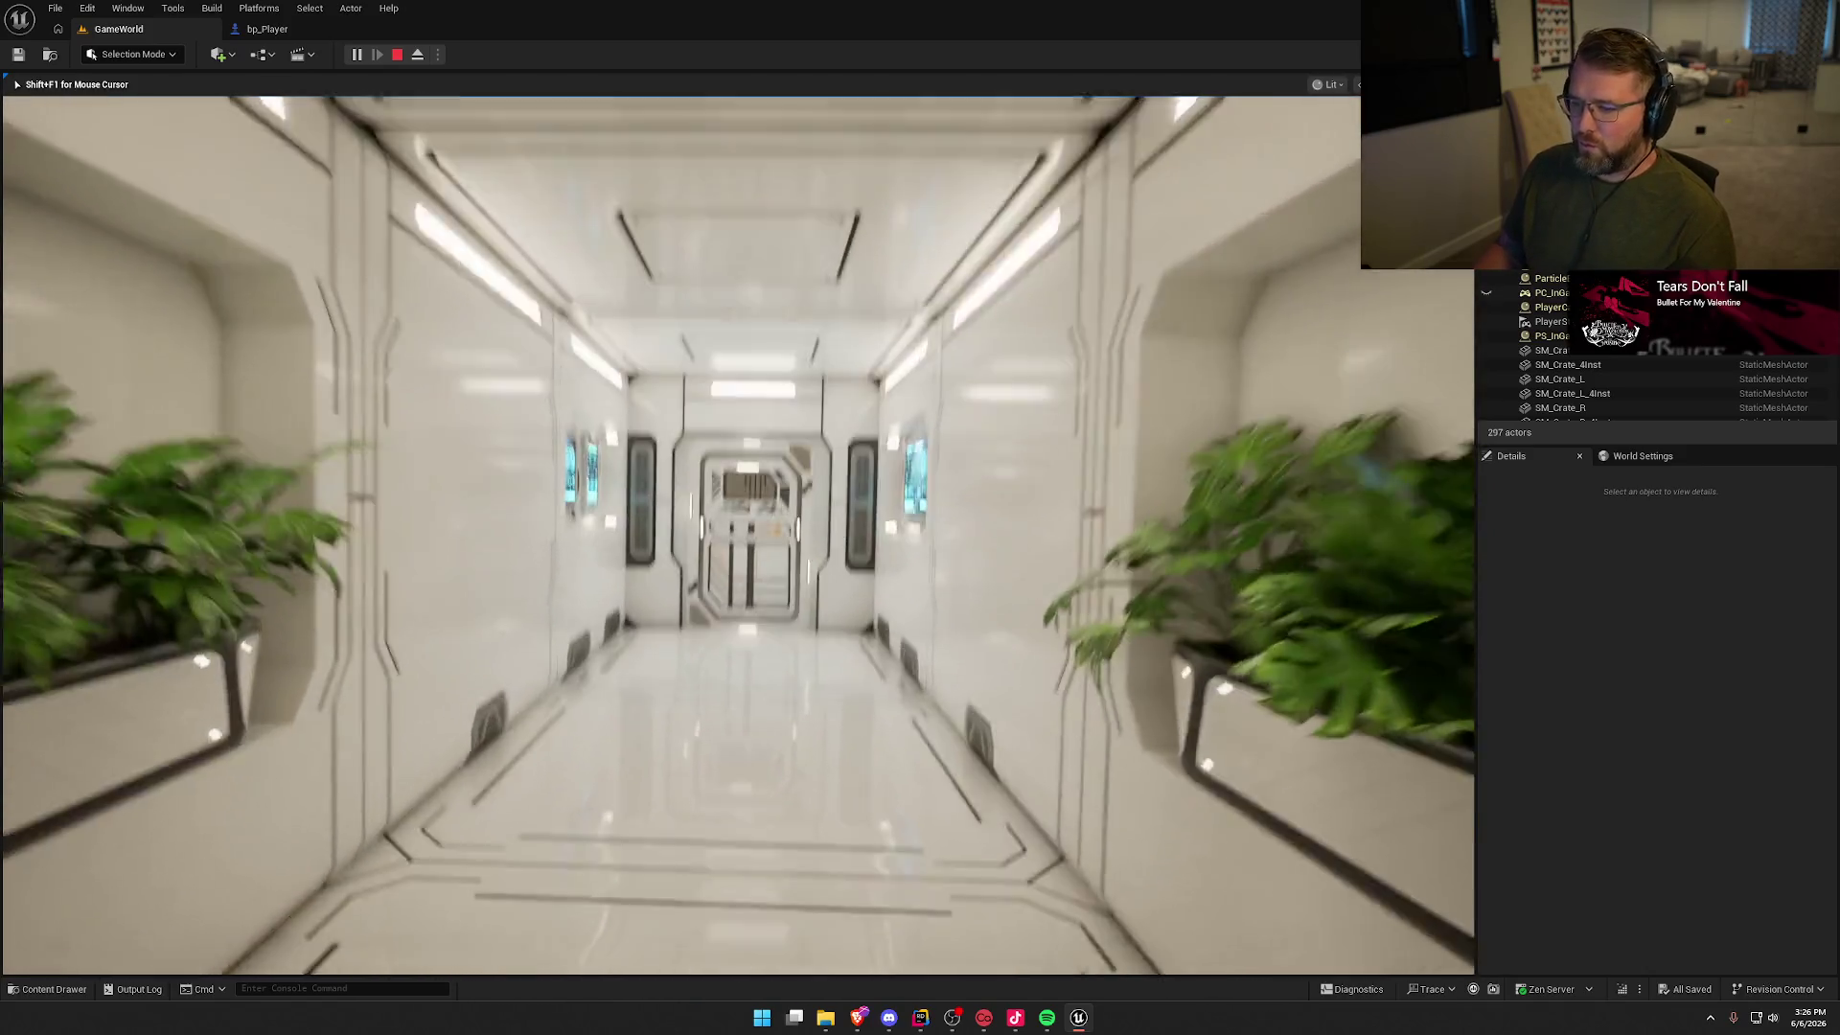
key(w)
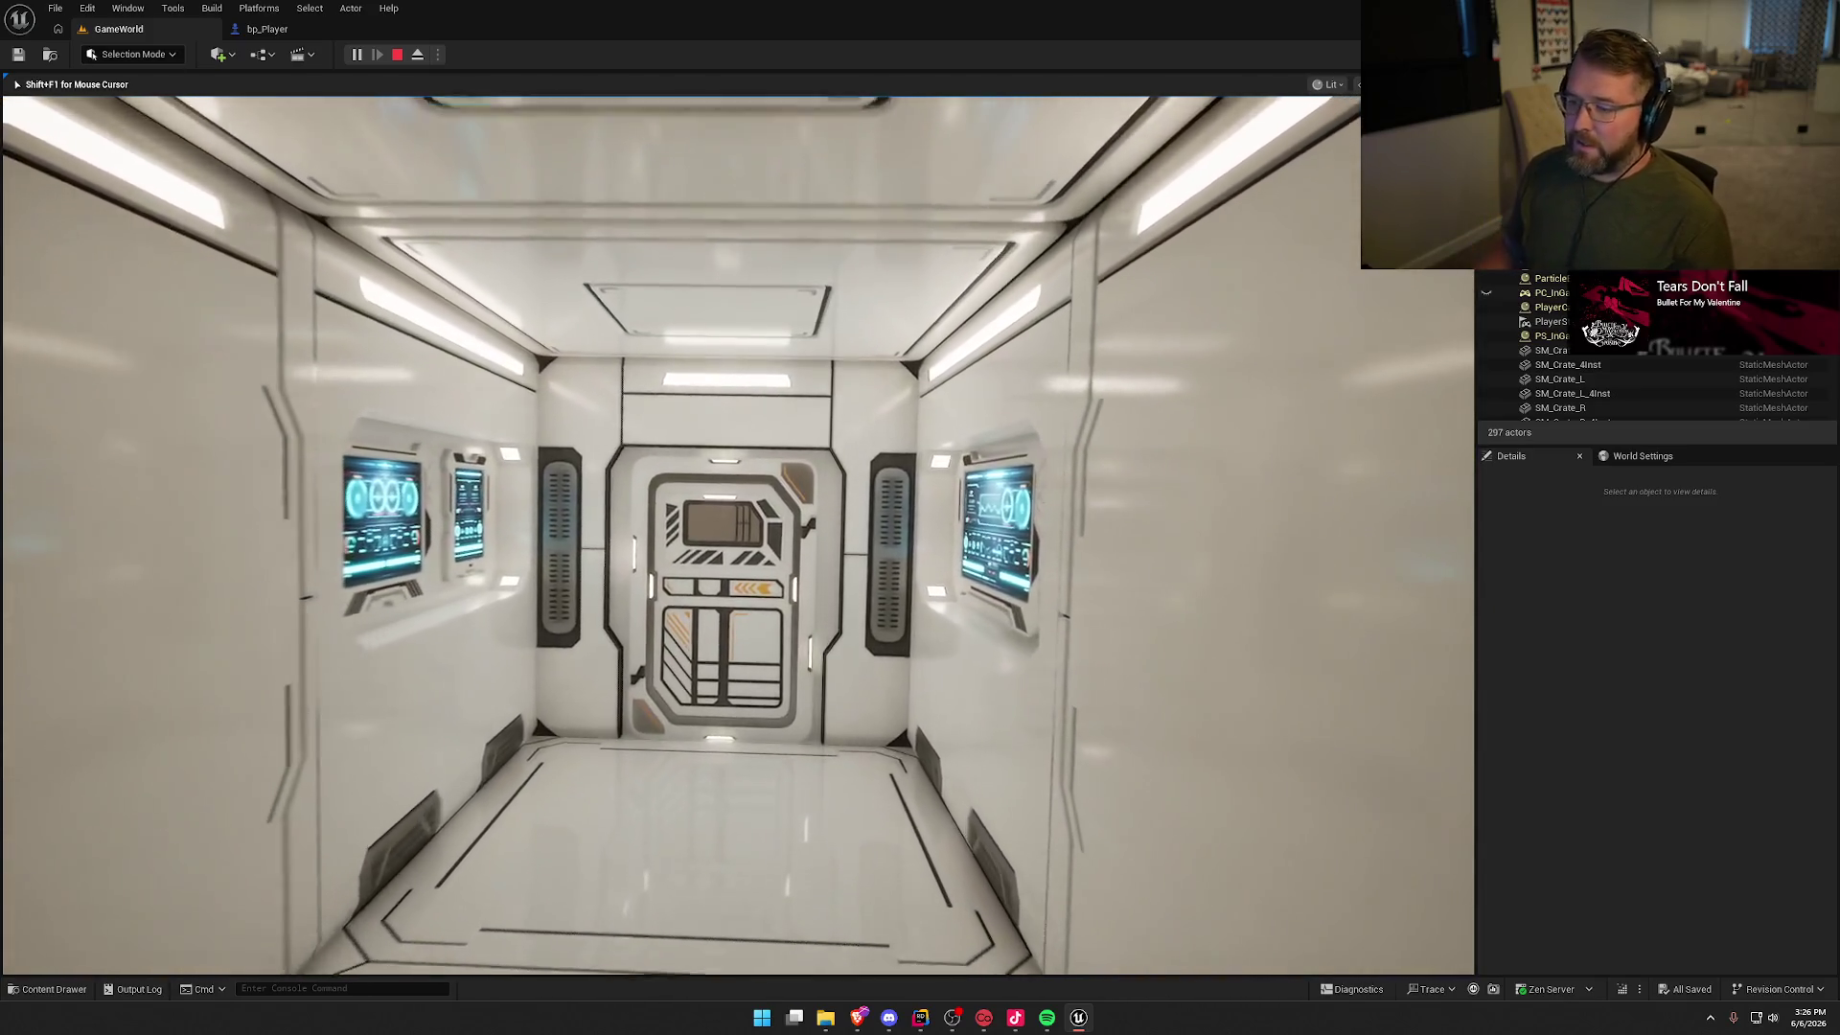
key(w)
key(w)
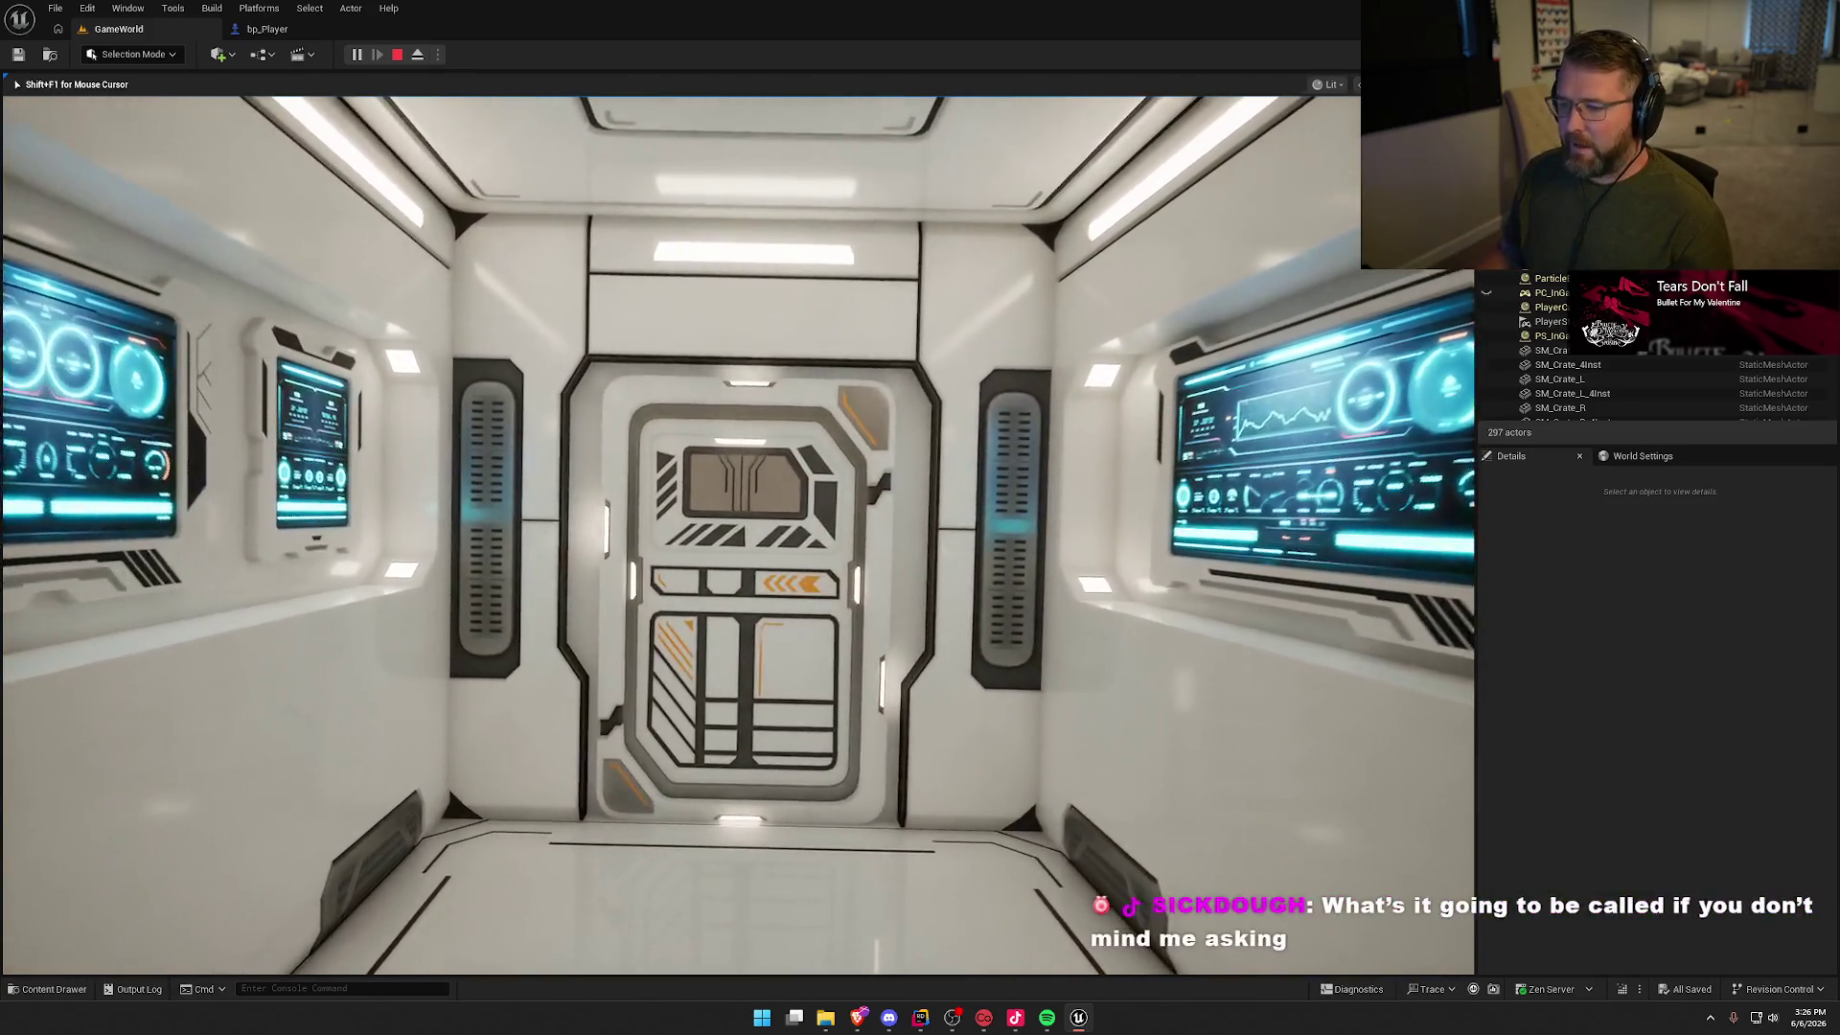
key(w)
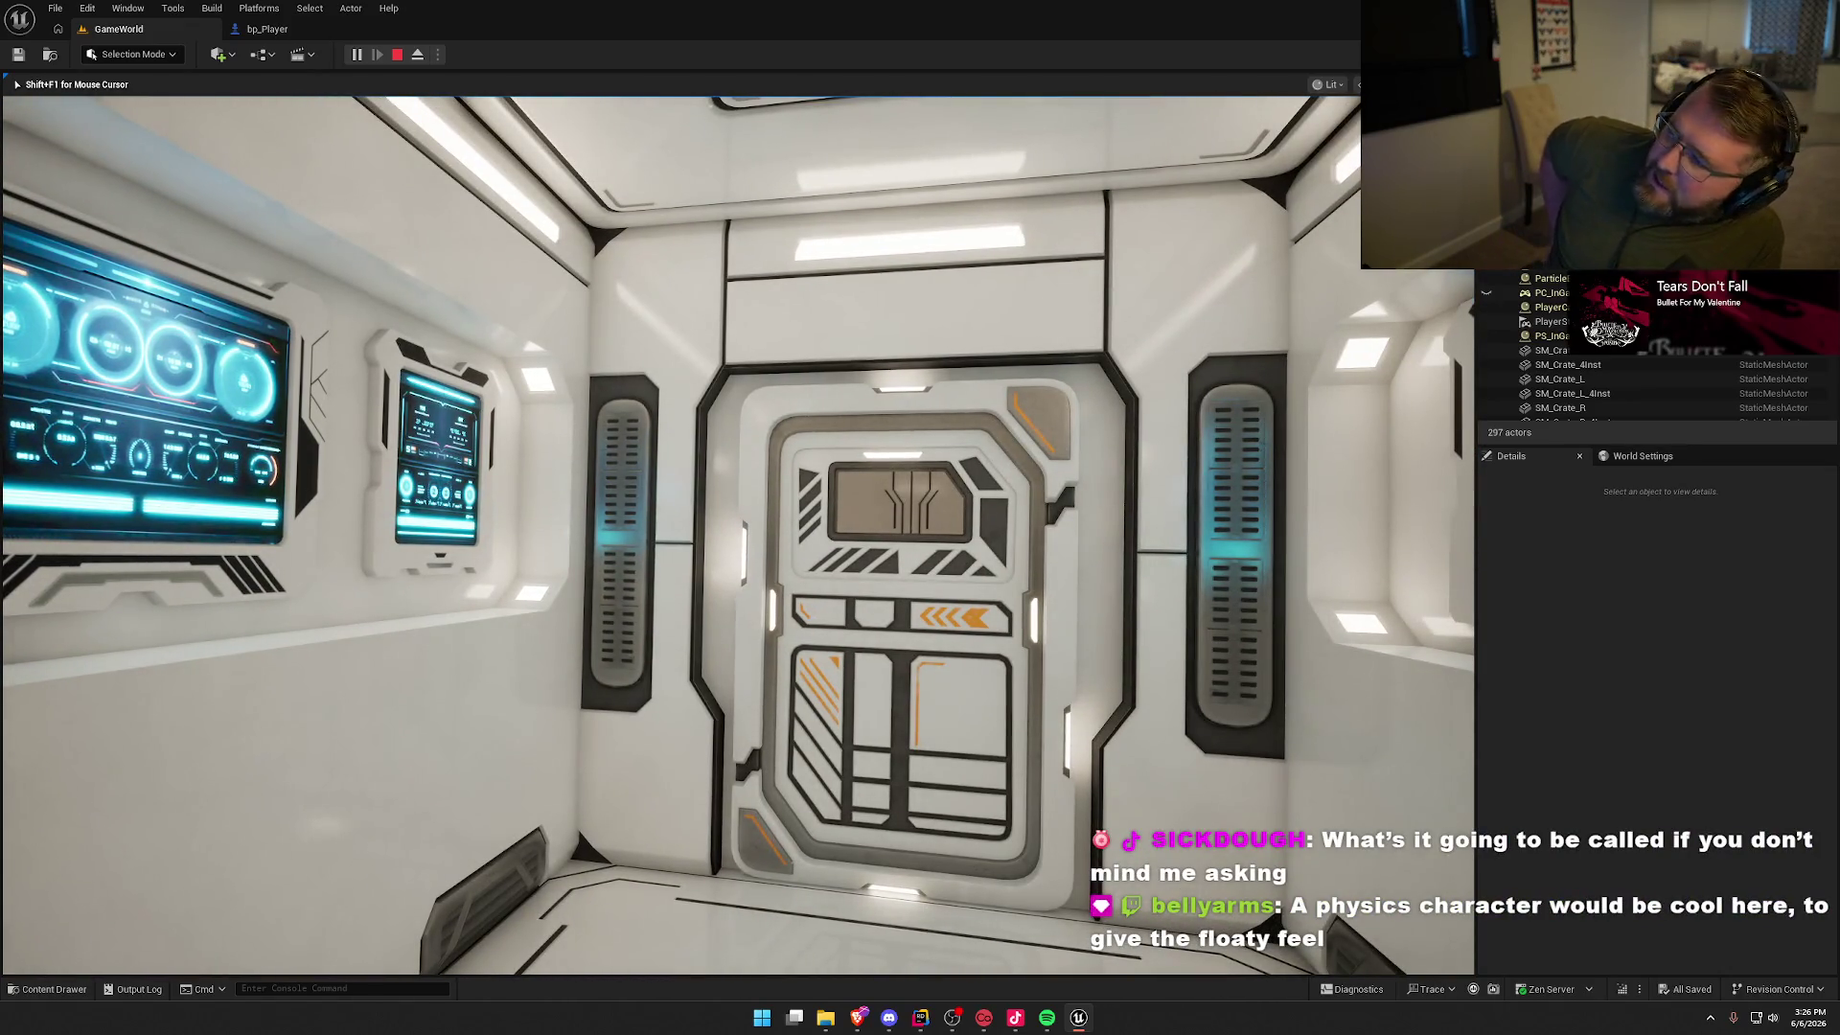
key(w)
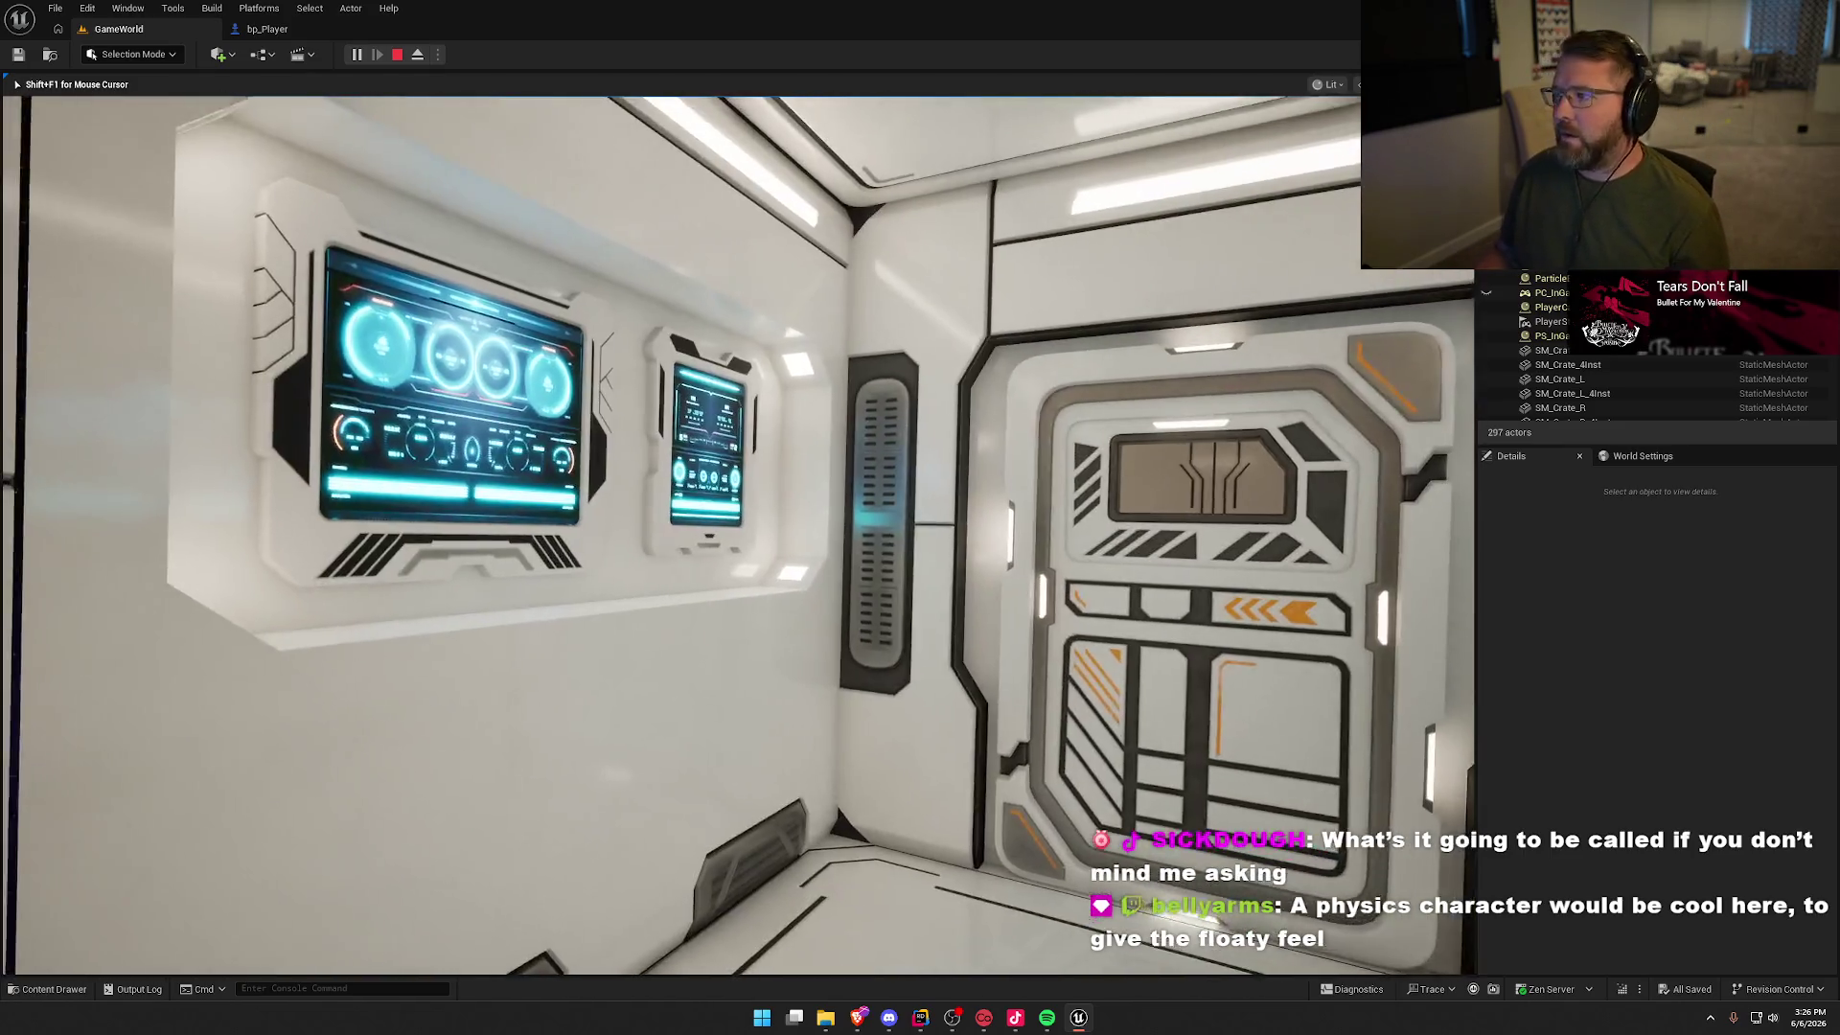
key(w)
key(w)
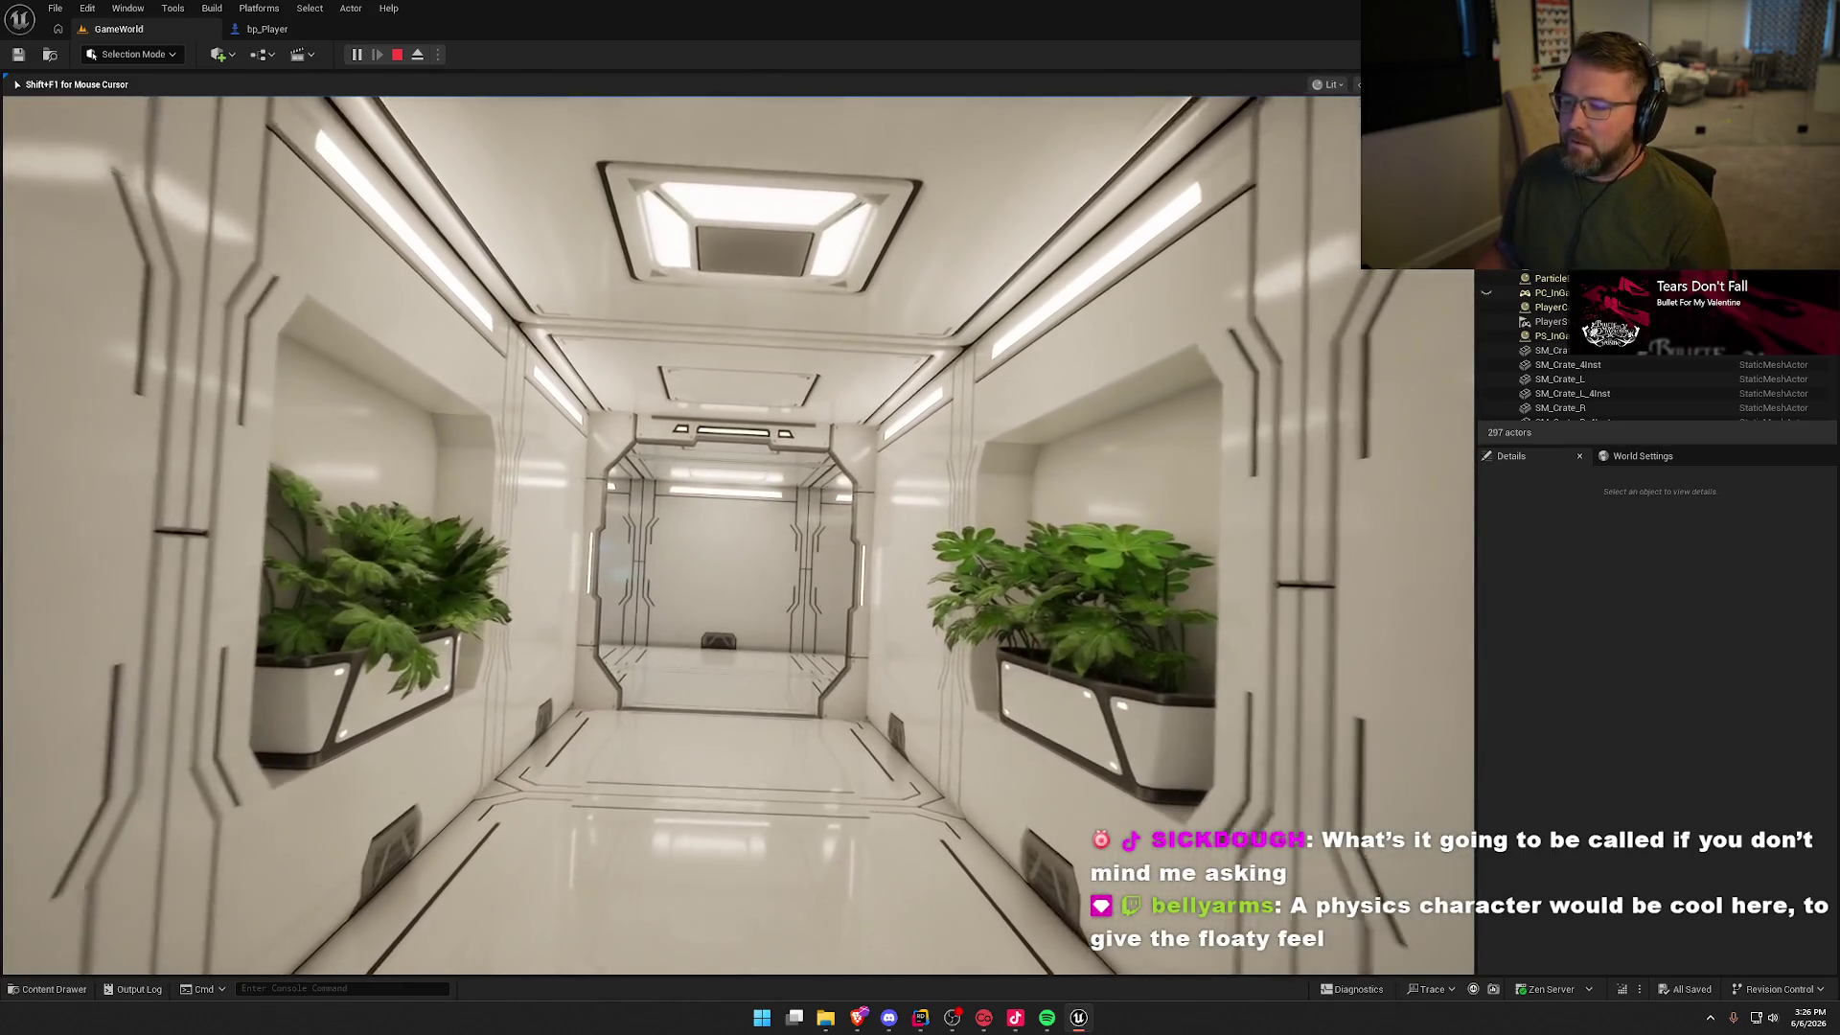
key(w)
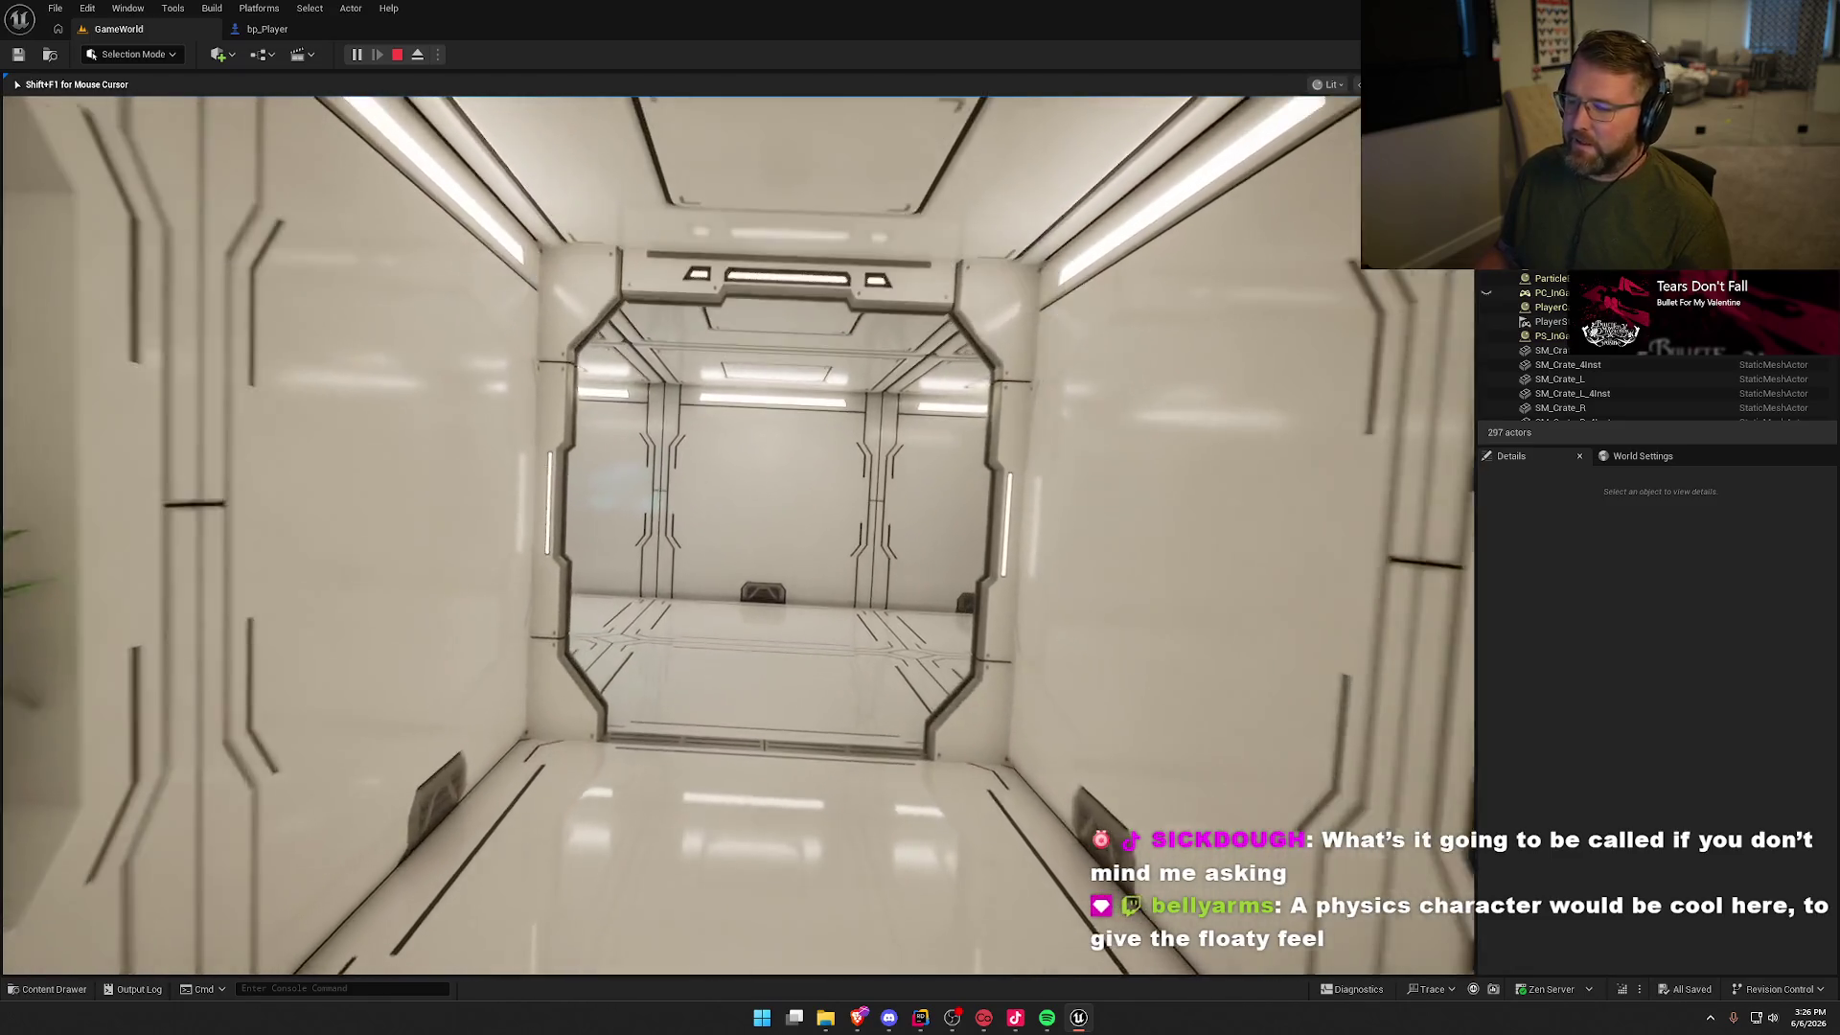
key(w)
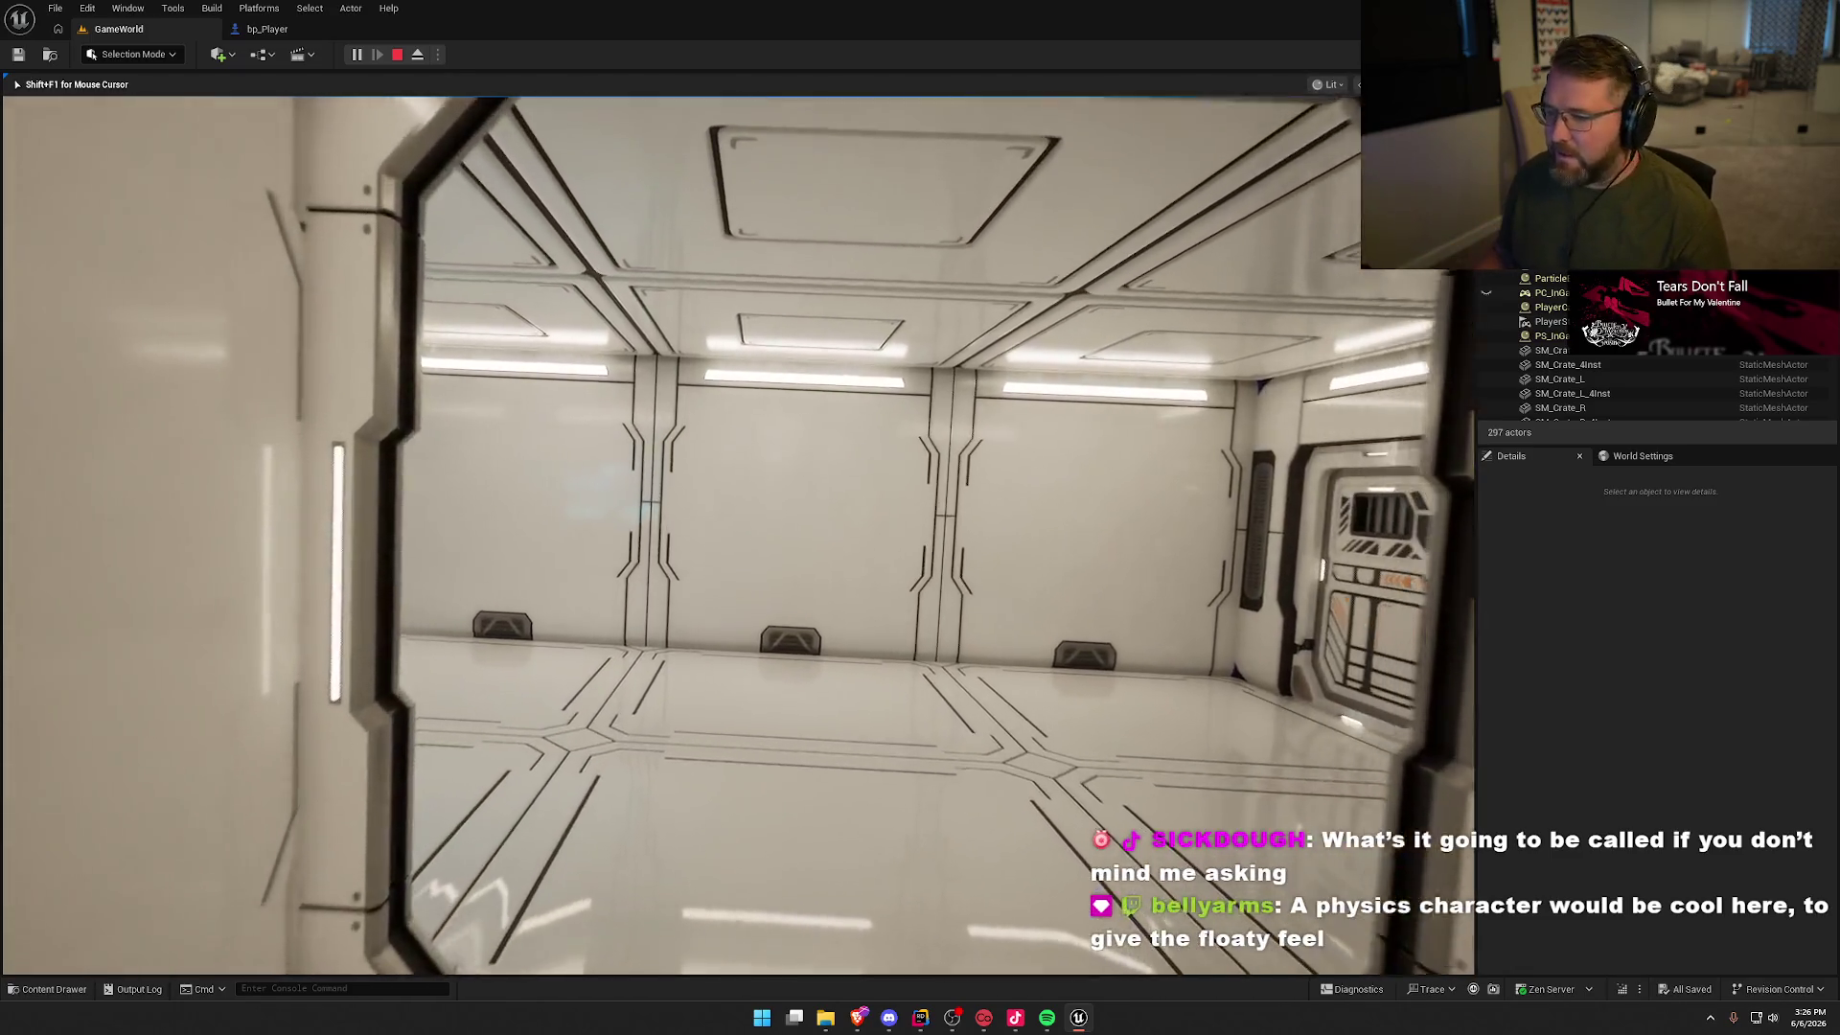
key(w)
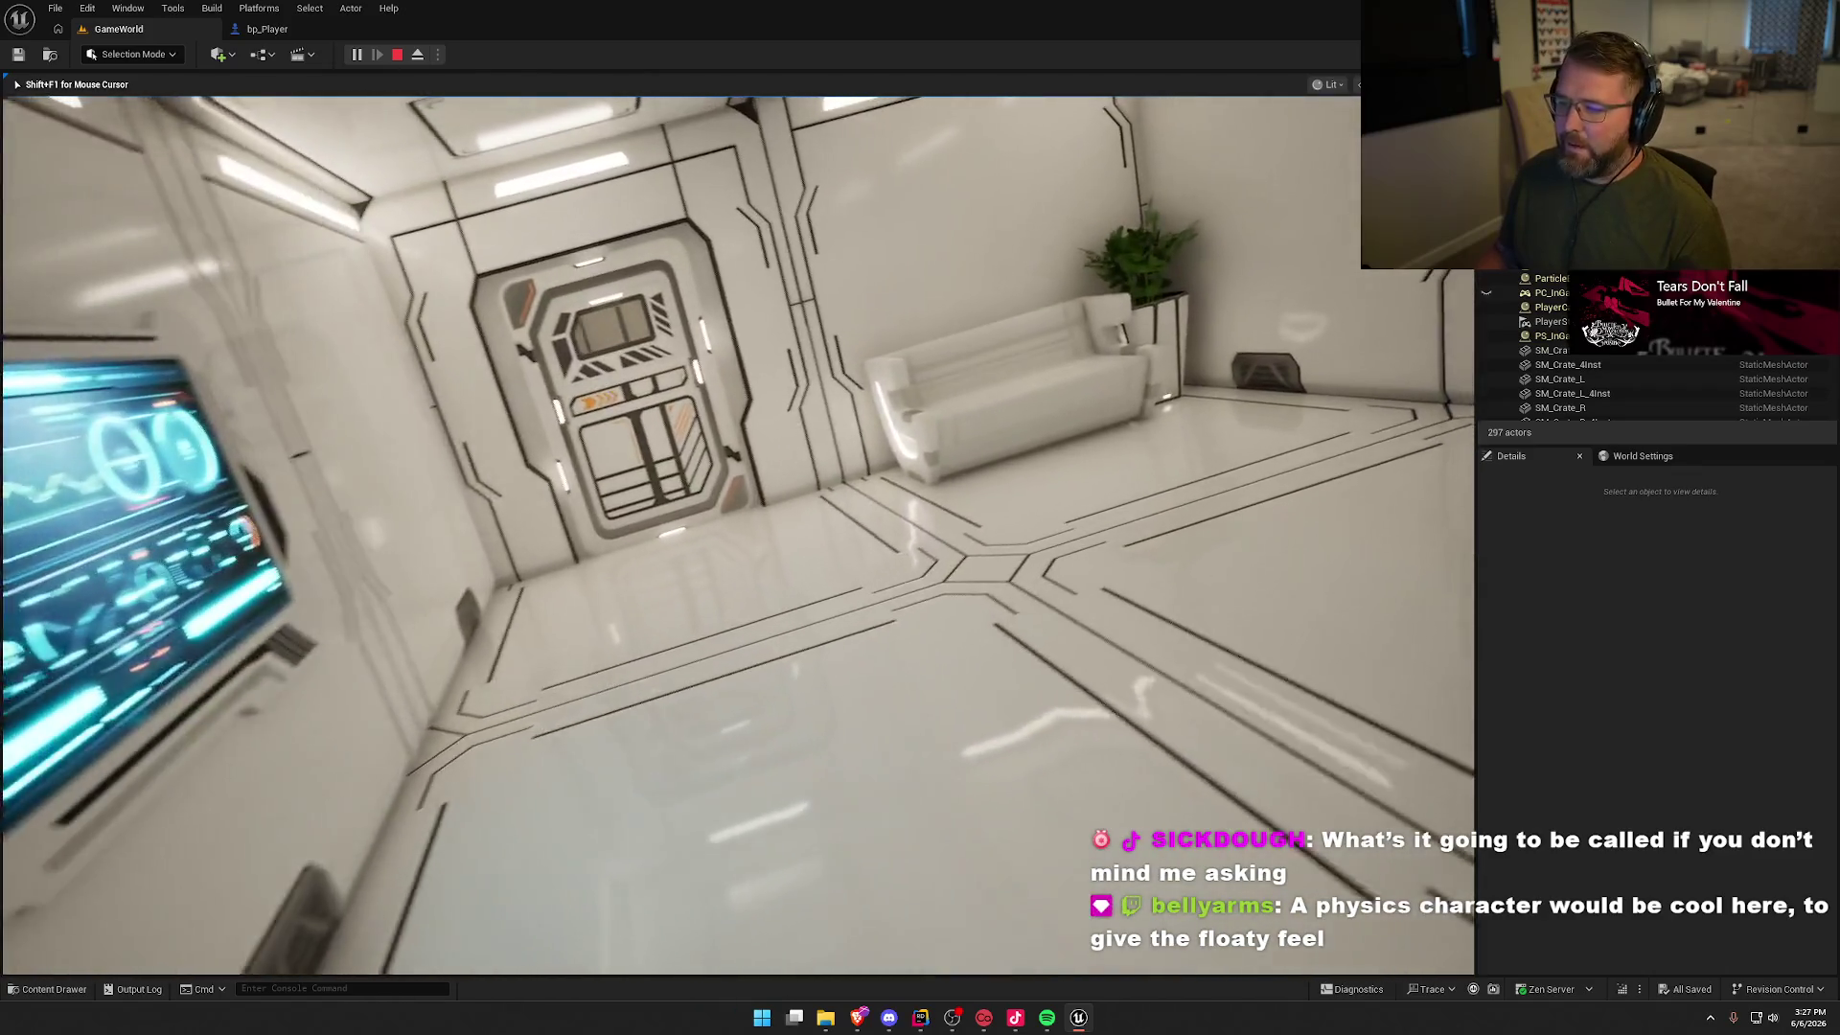
key(w)
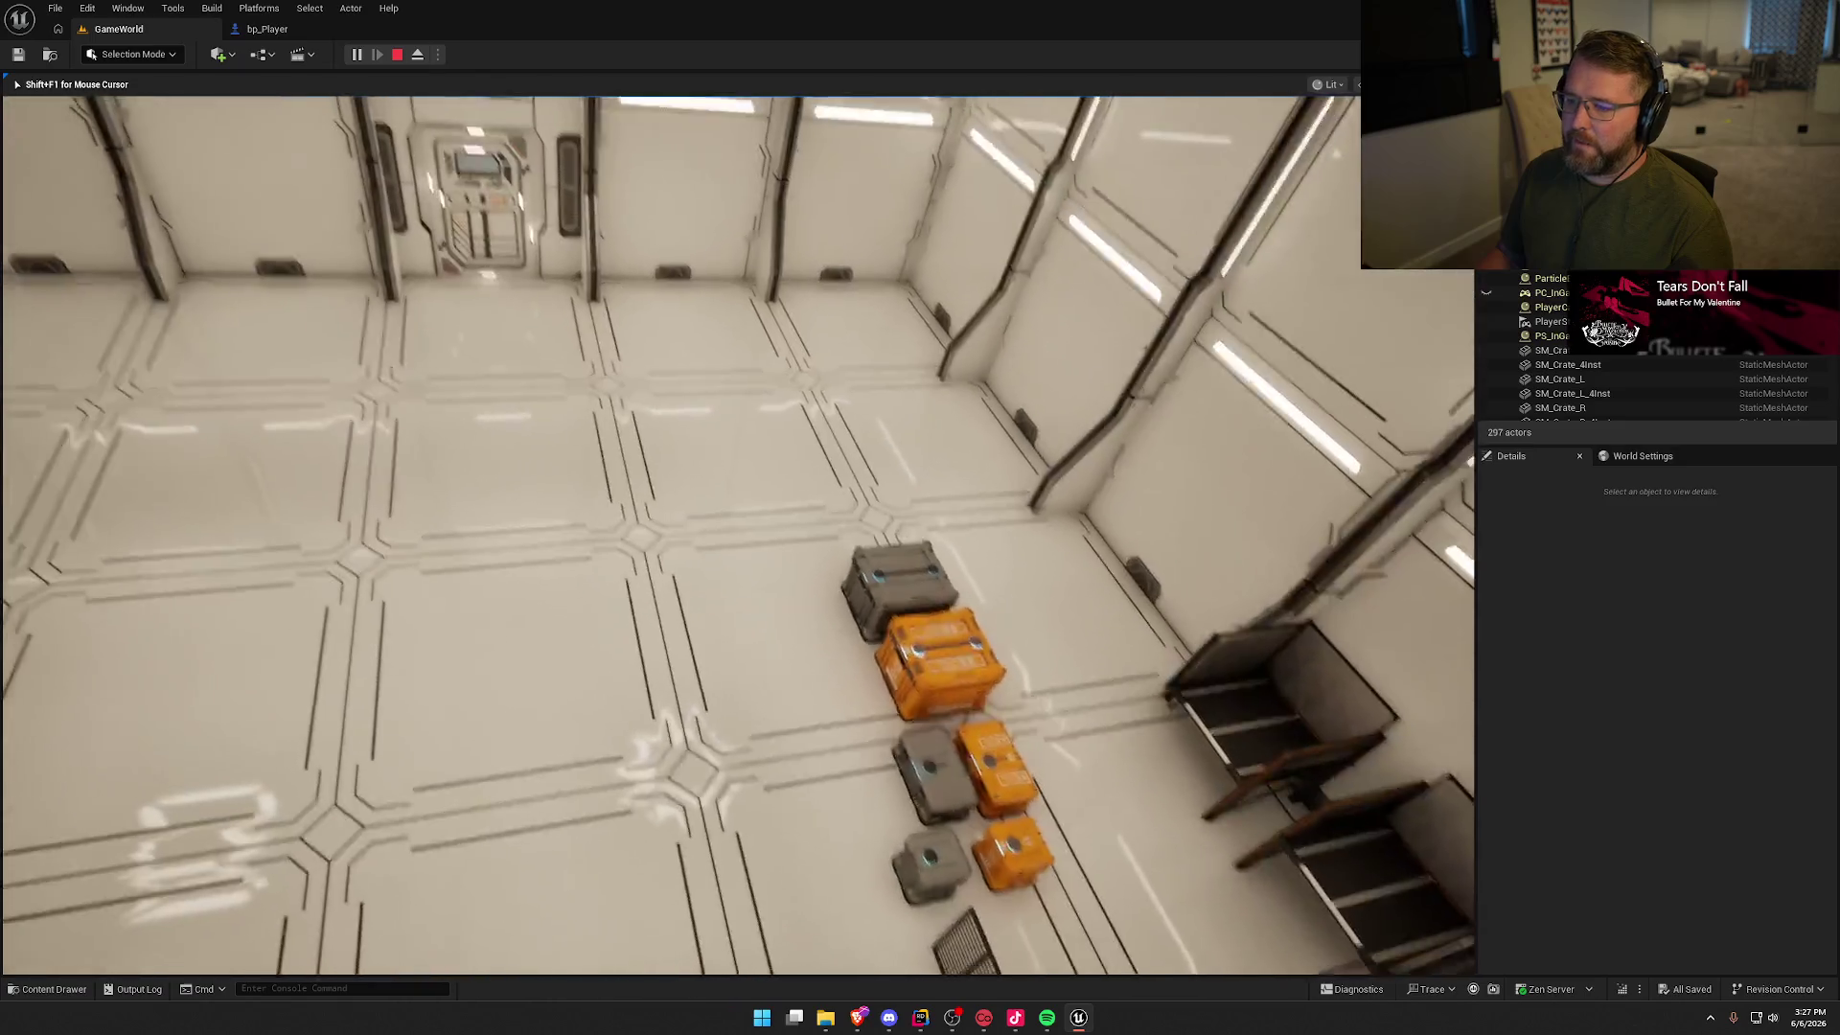
key(w)
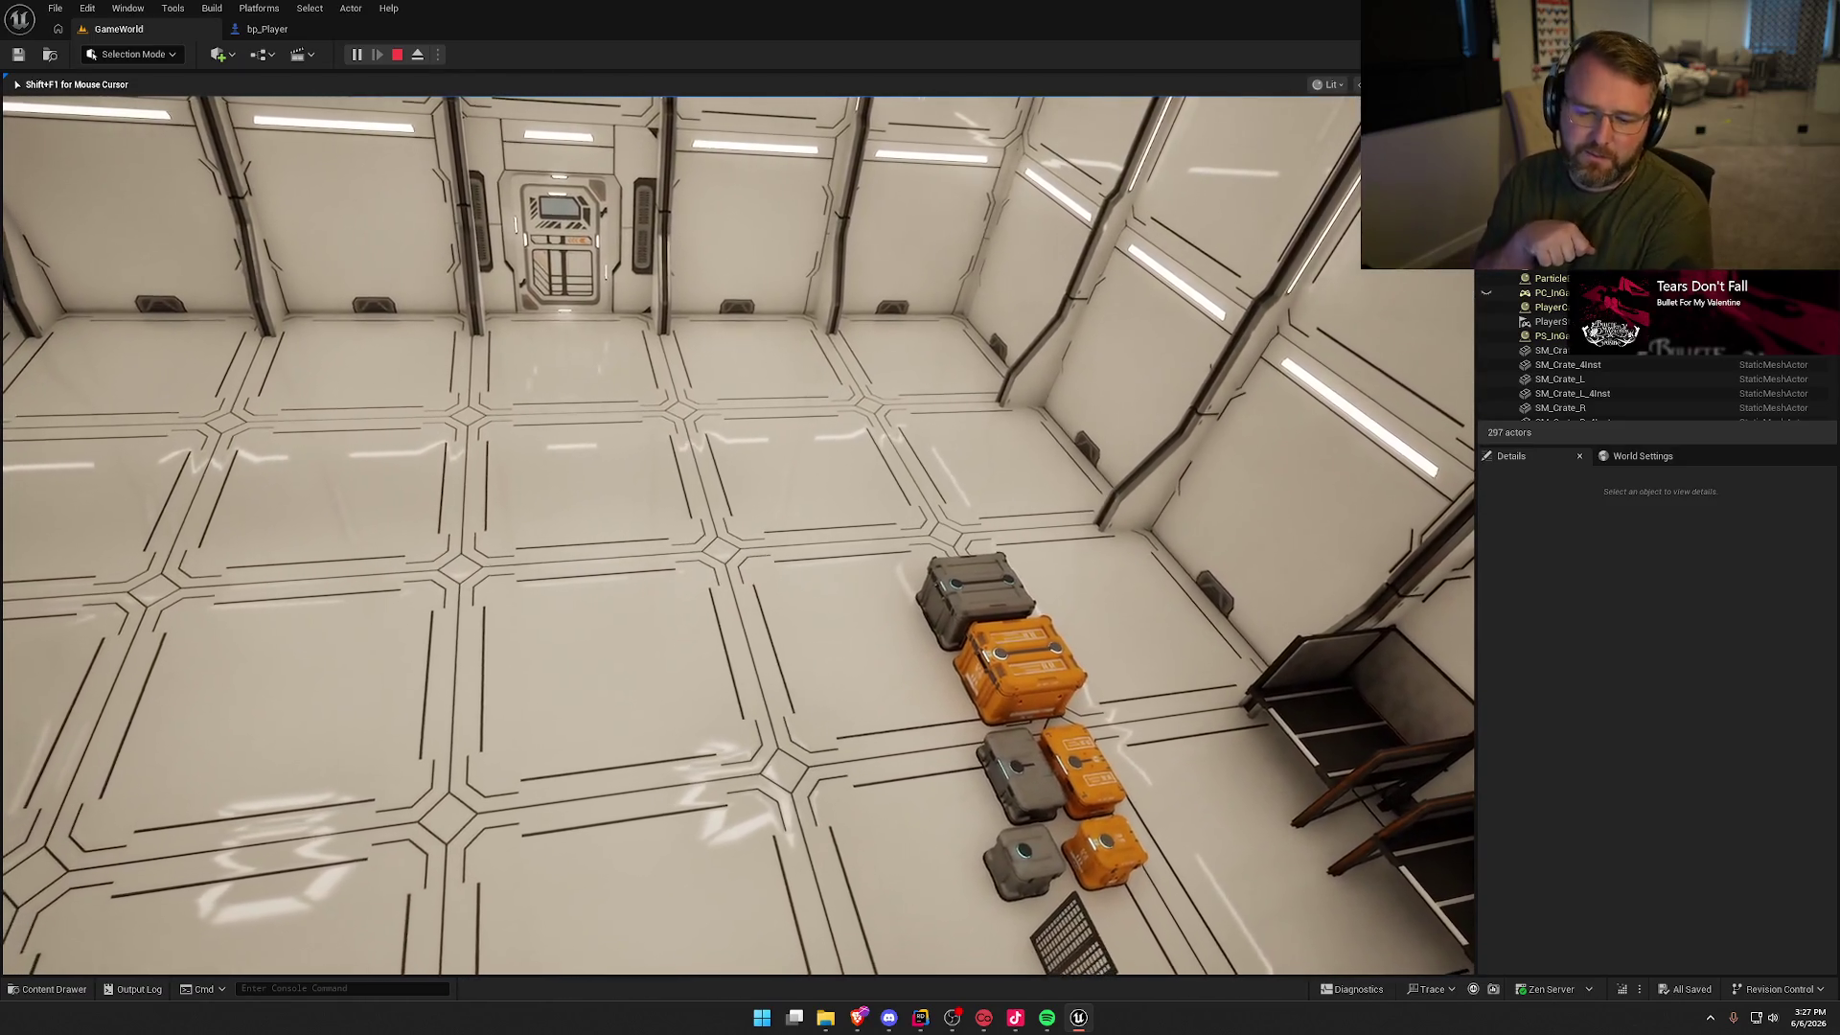
key(w)
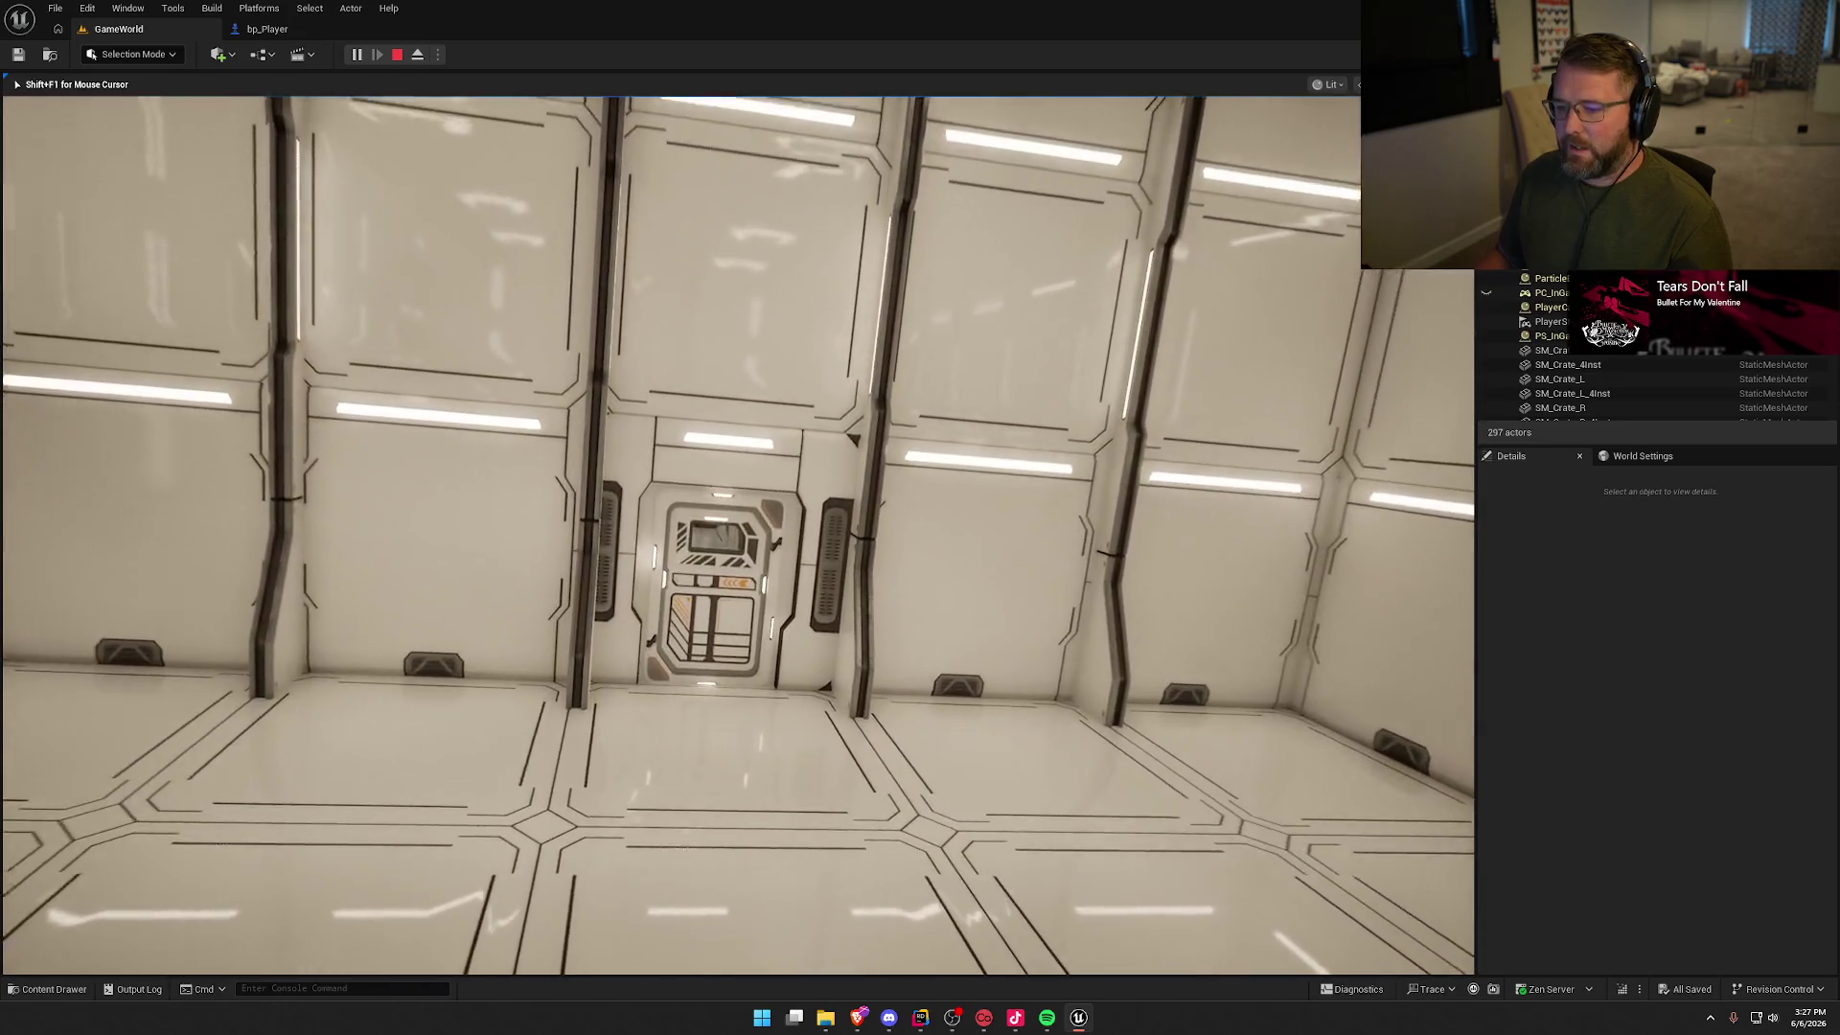
key(w)
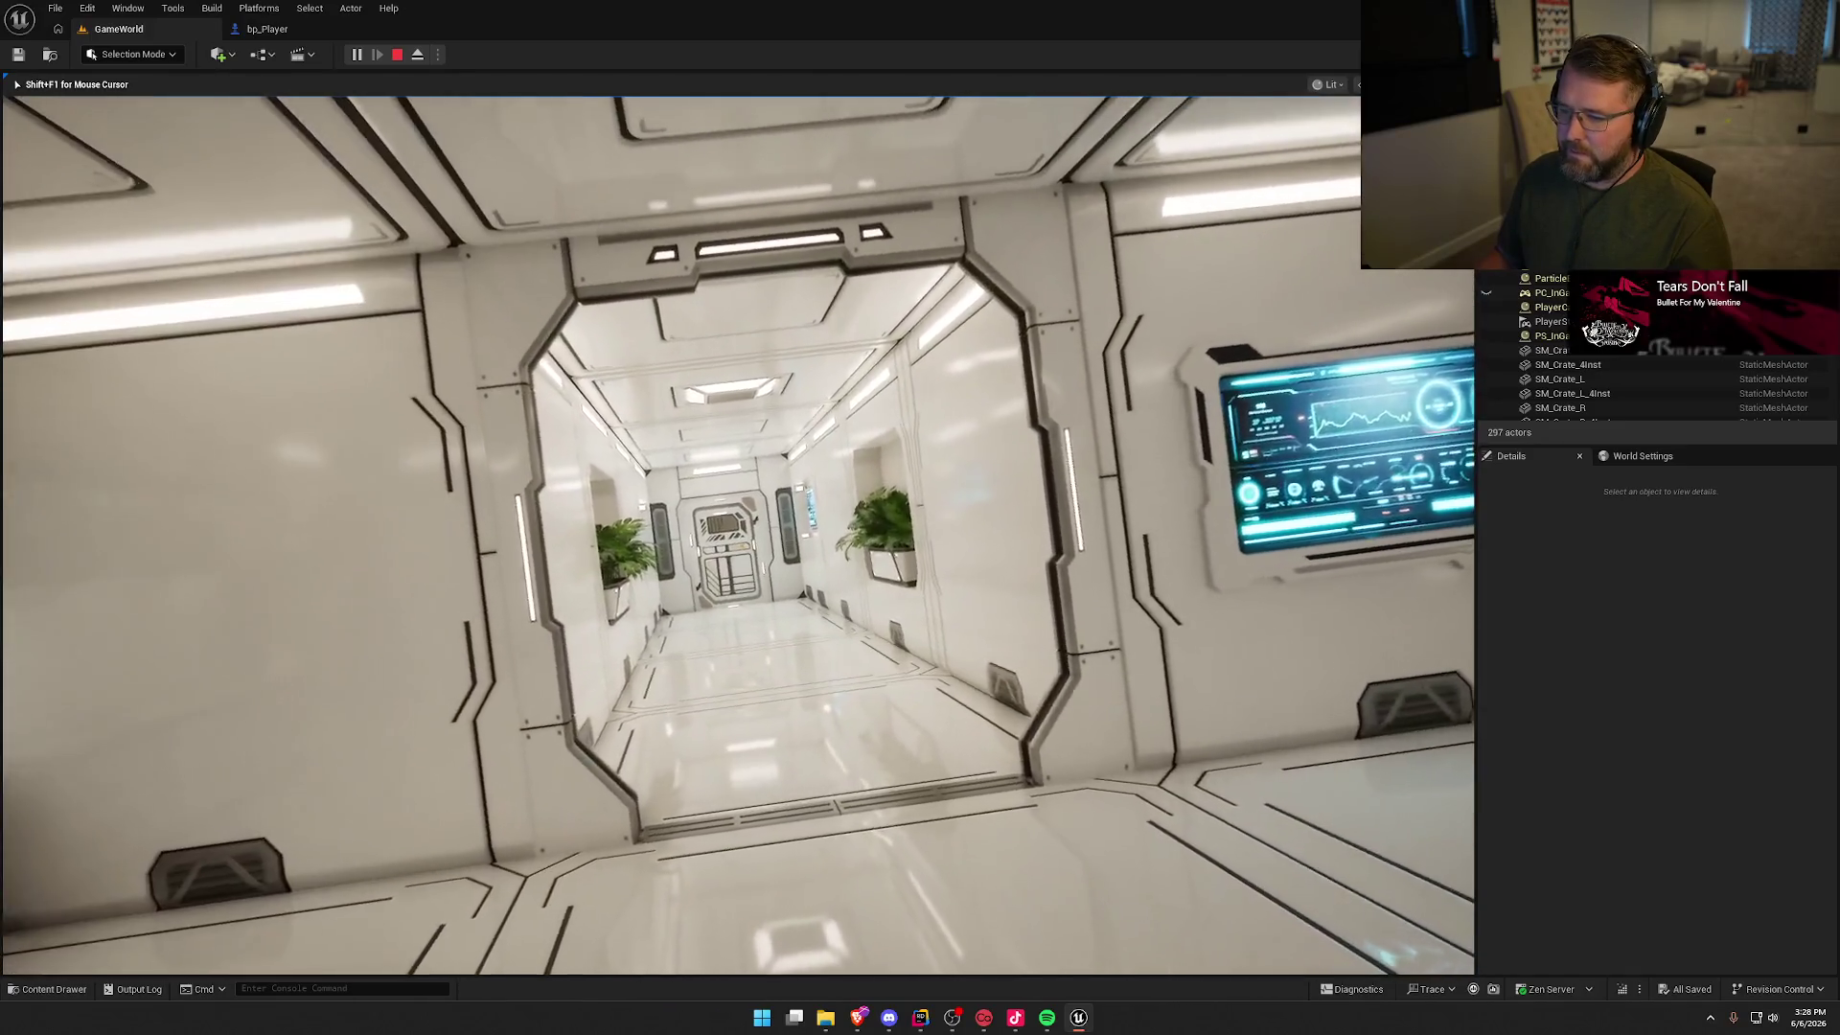
key(w)
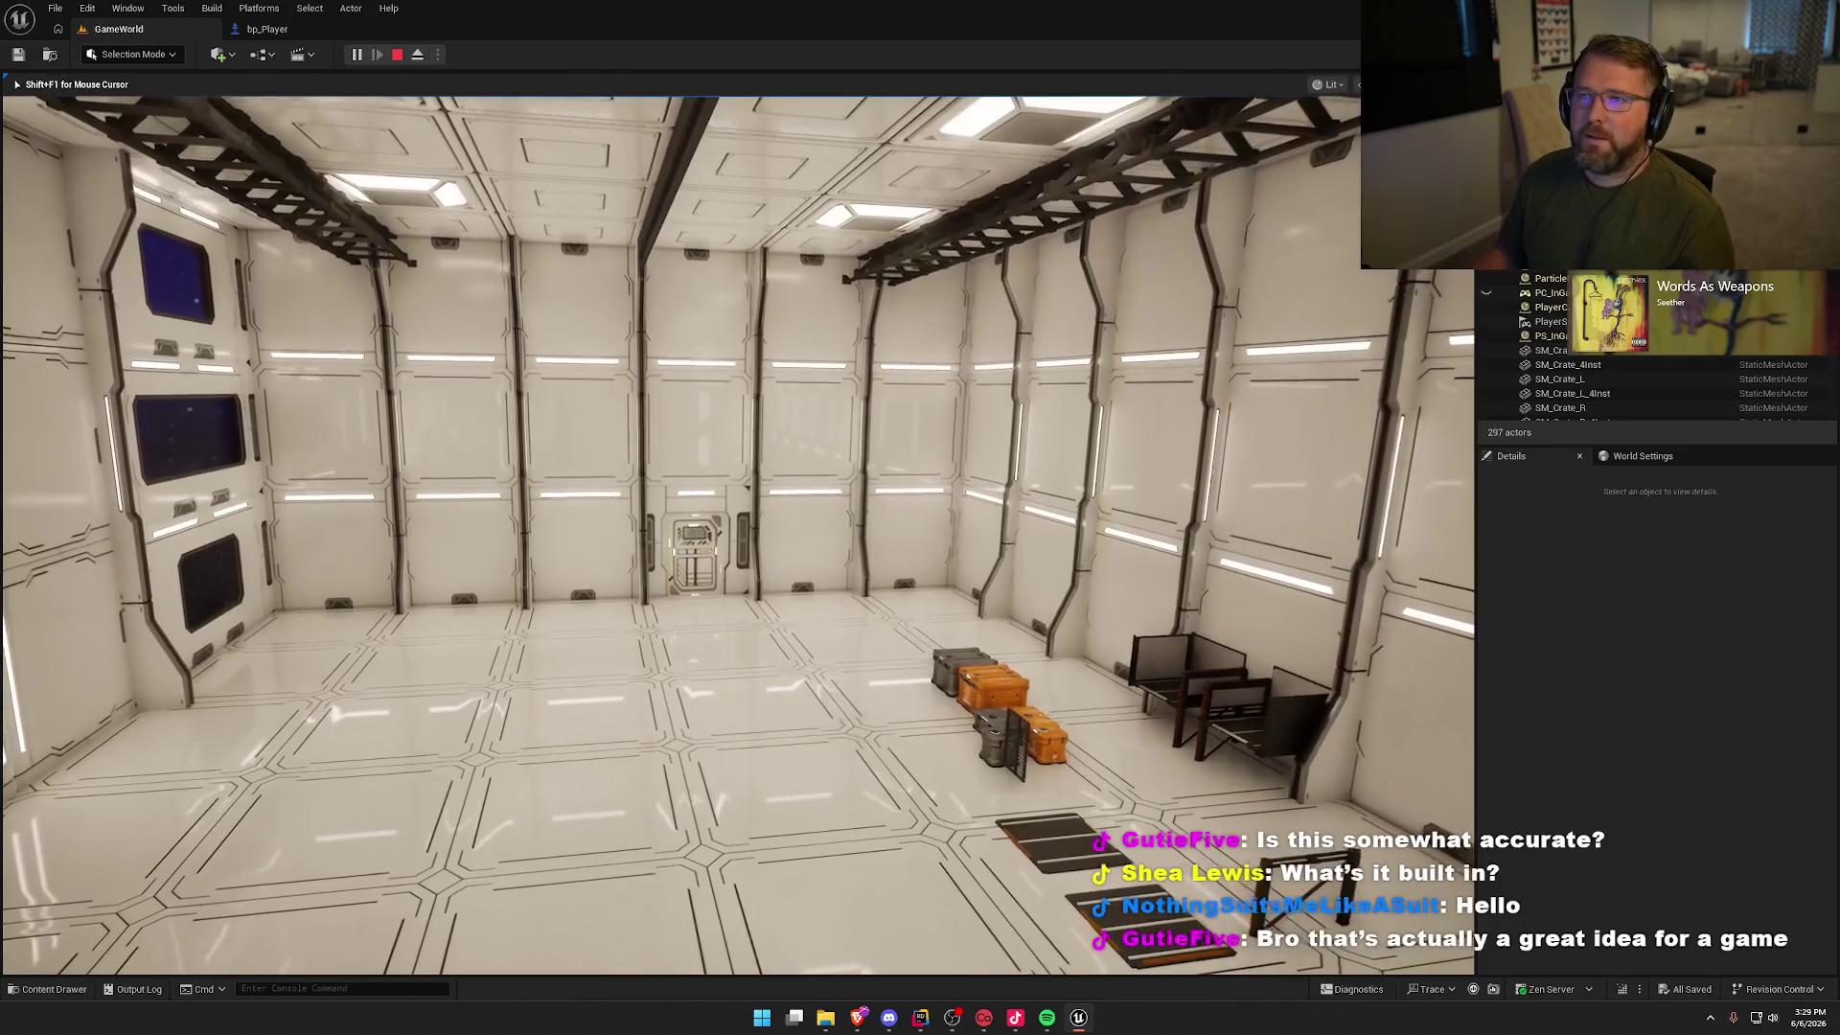
key(w)
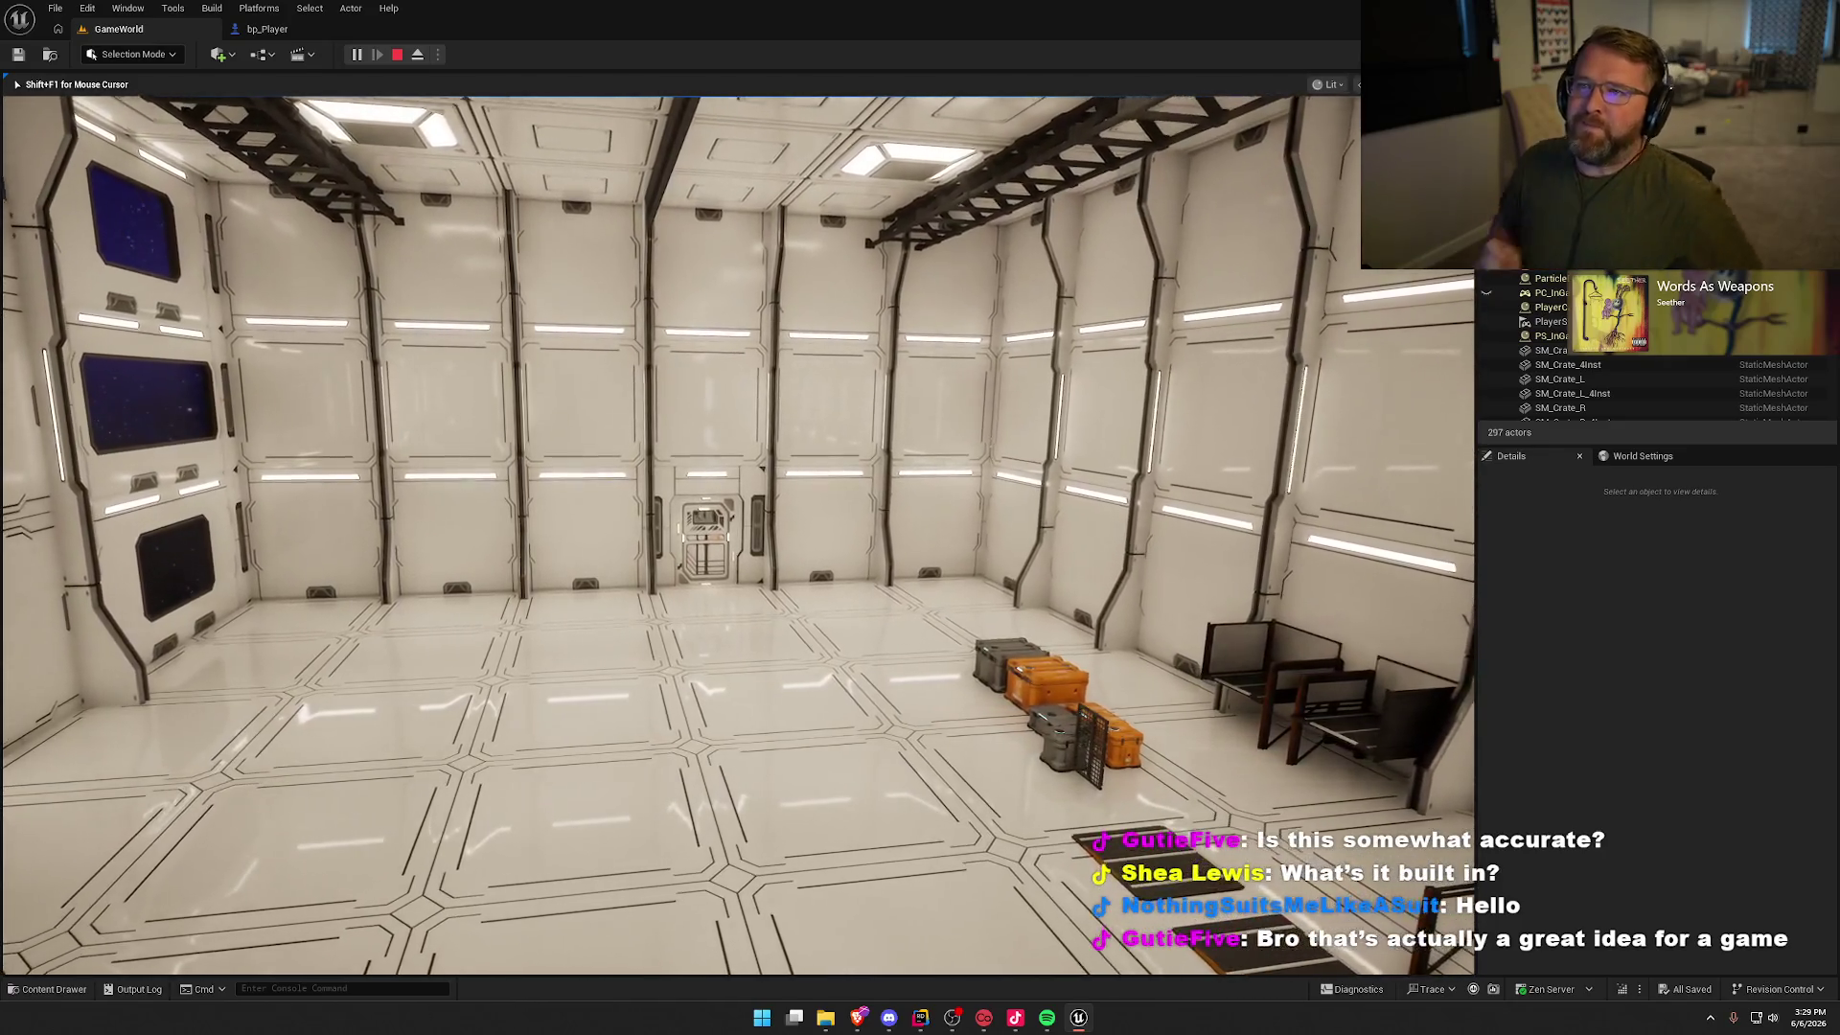
key(w)
key(w)
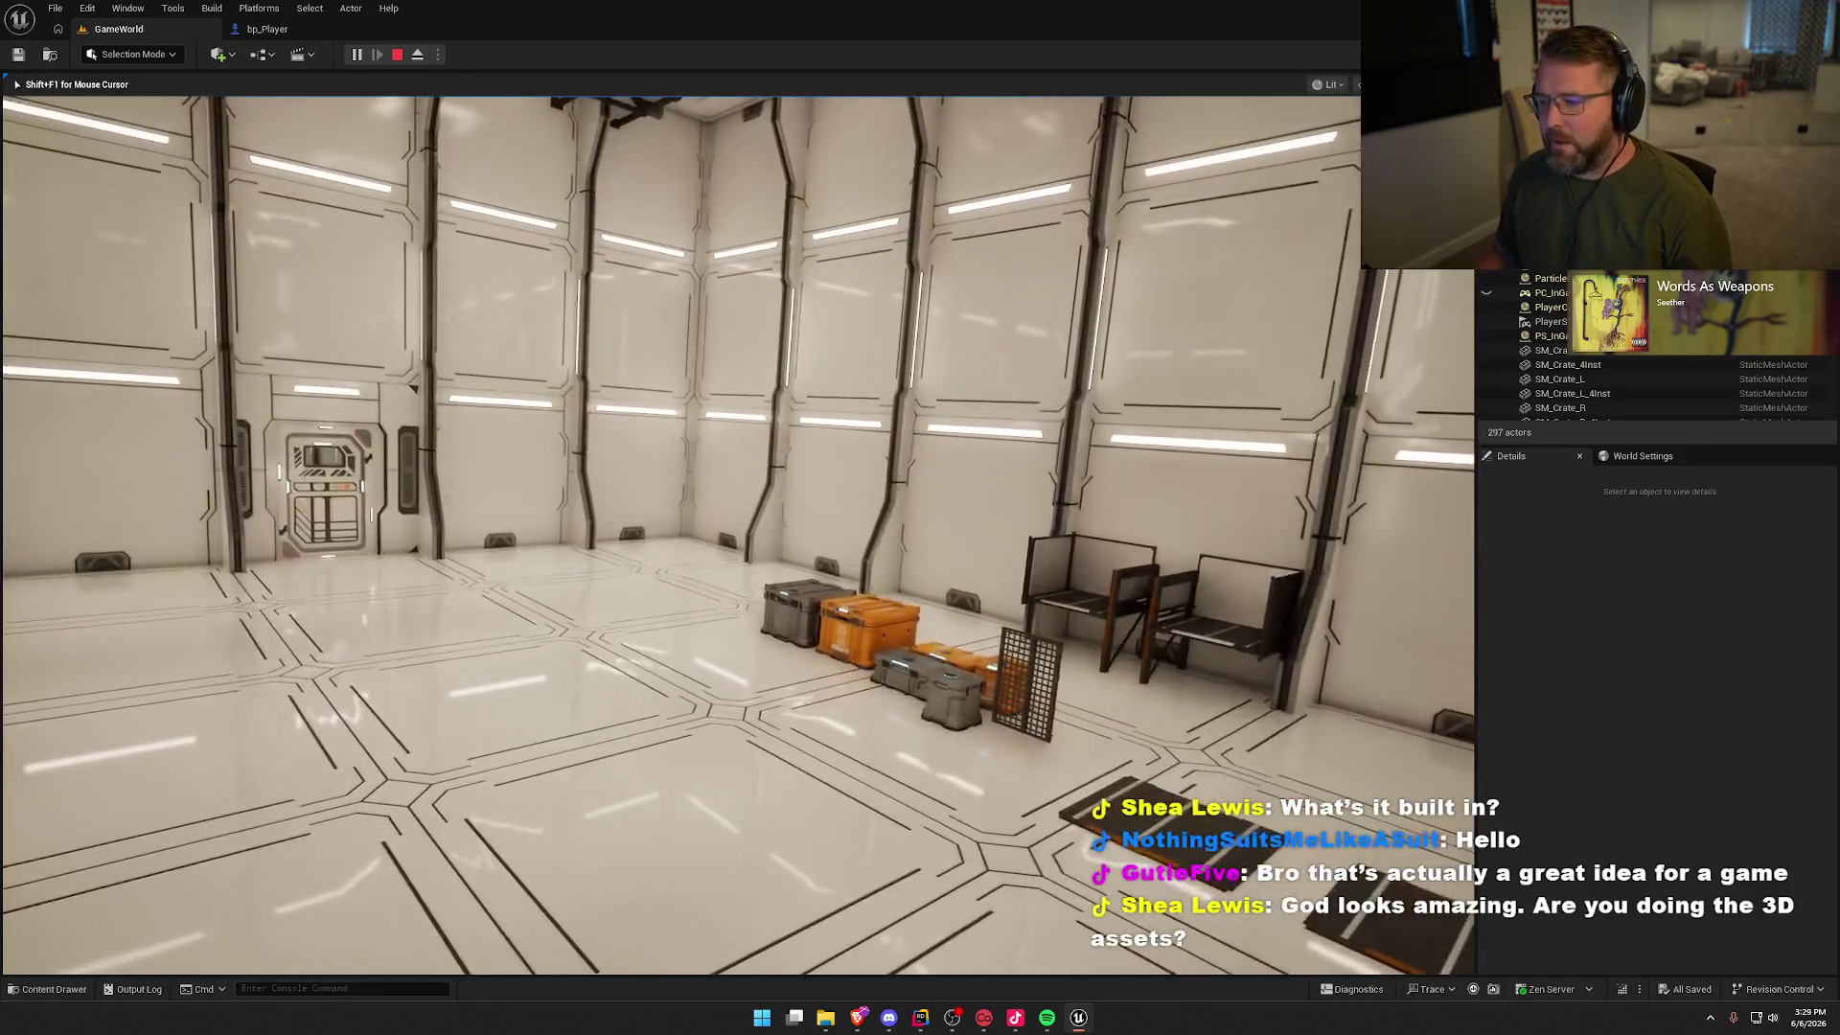
key(w)
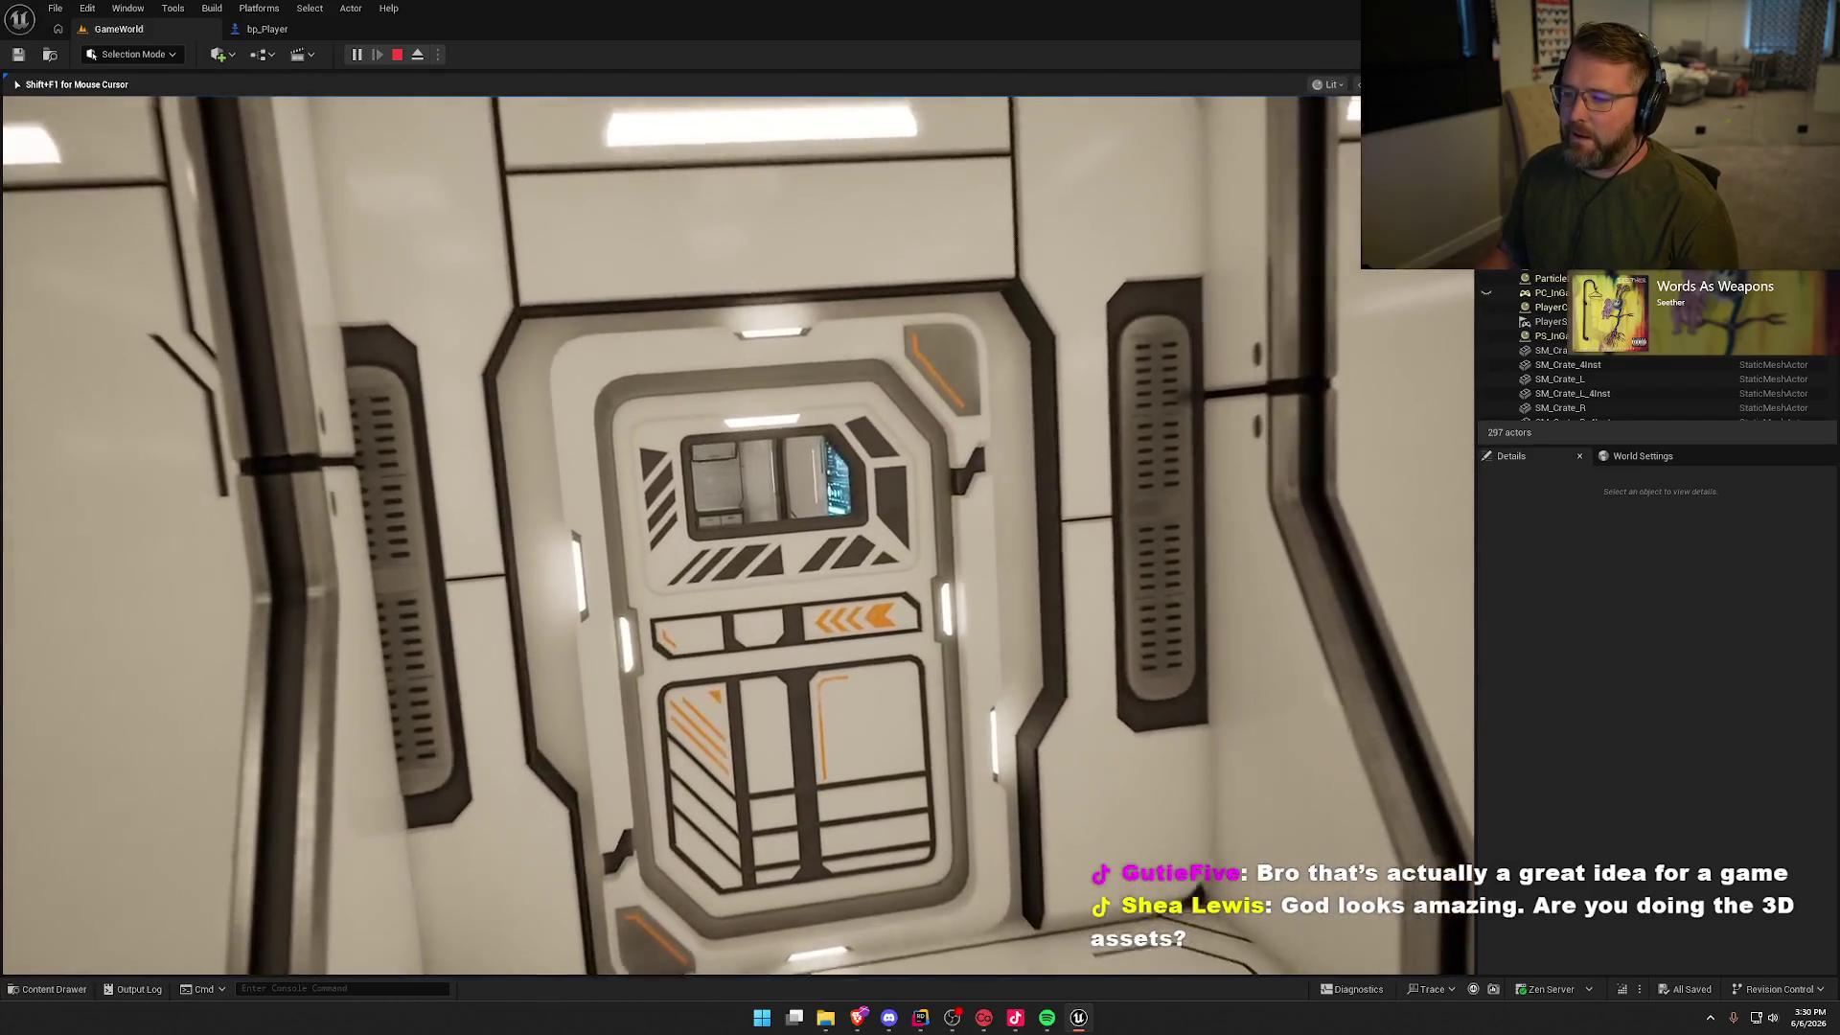
key(w)
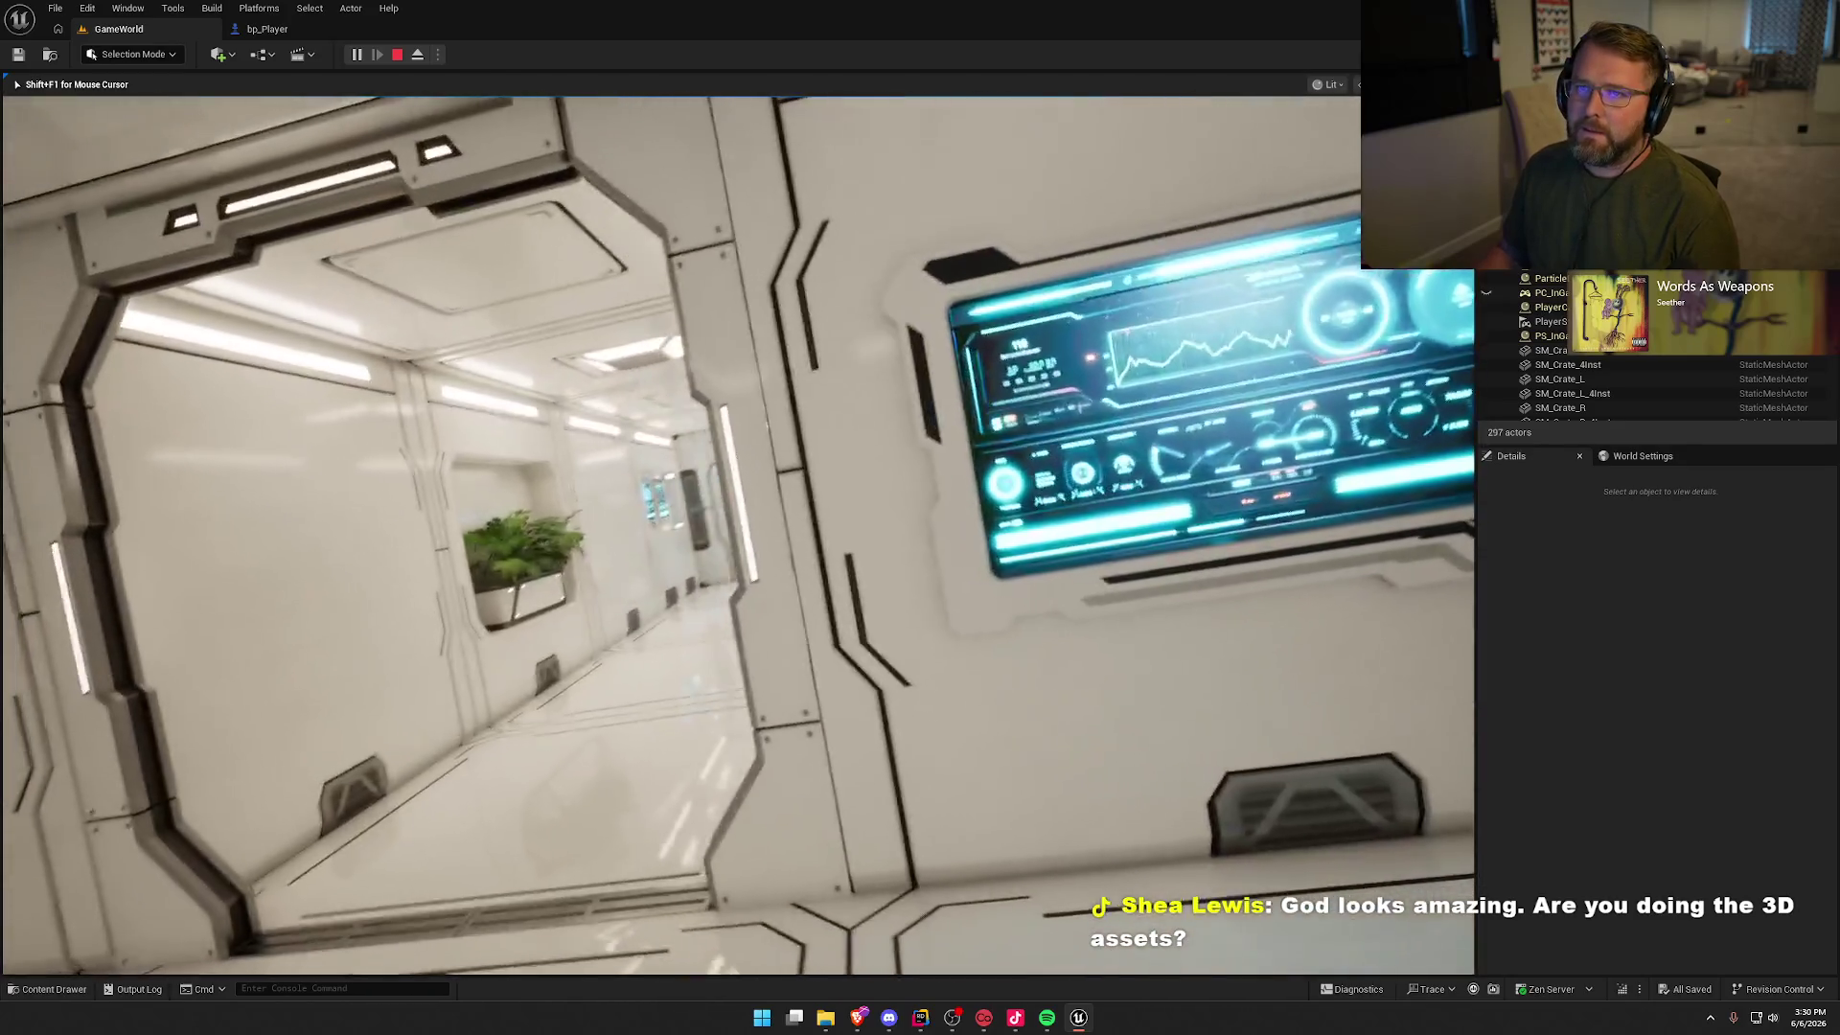
key(w)
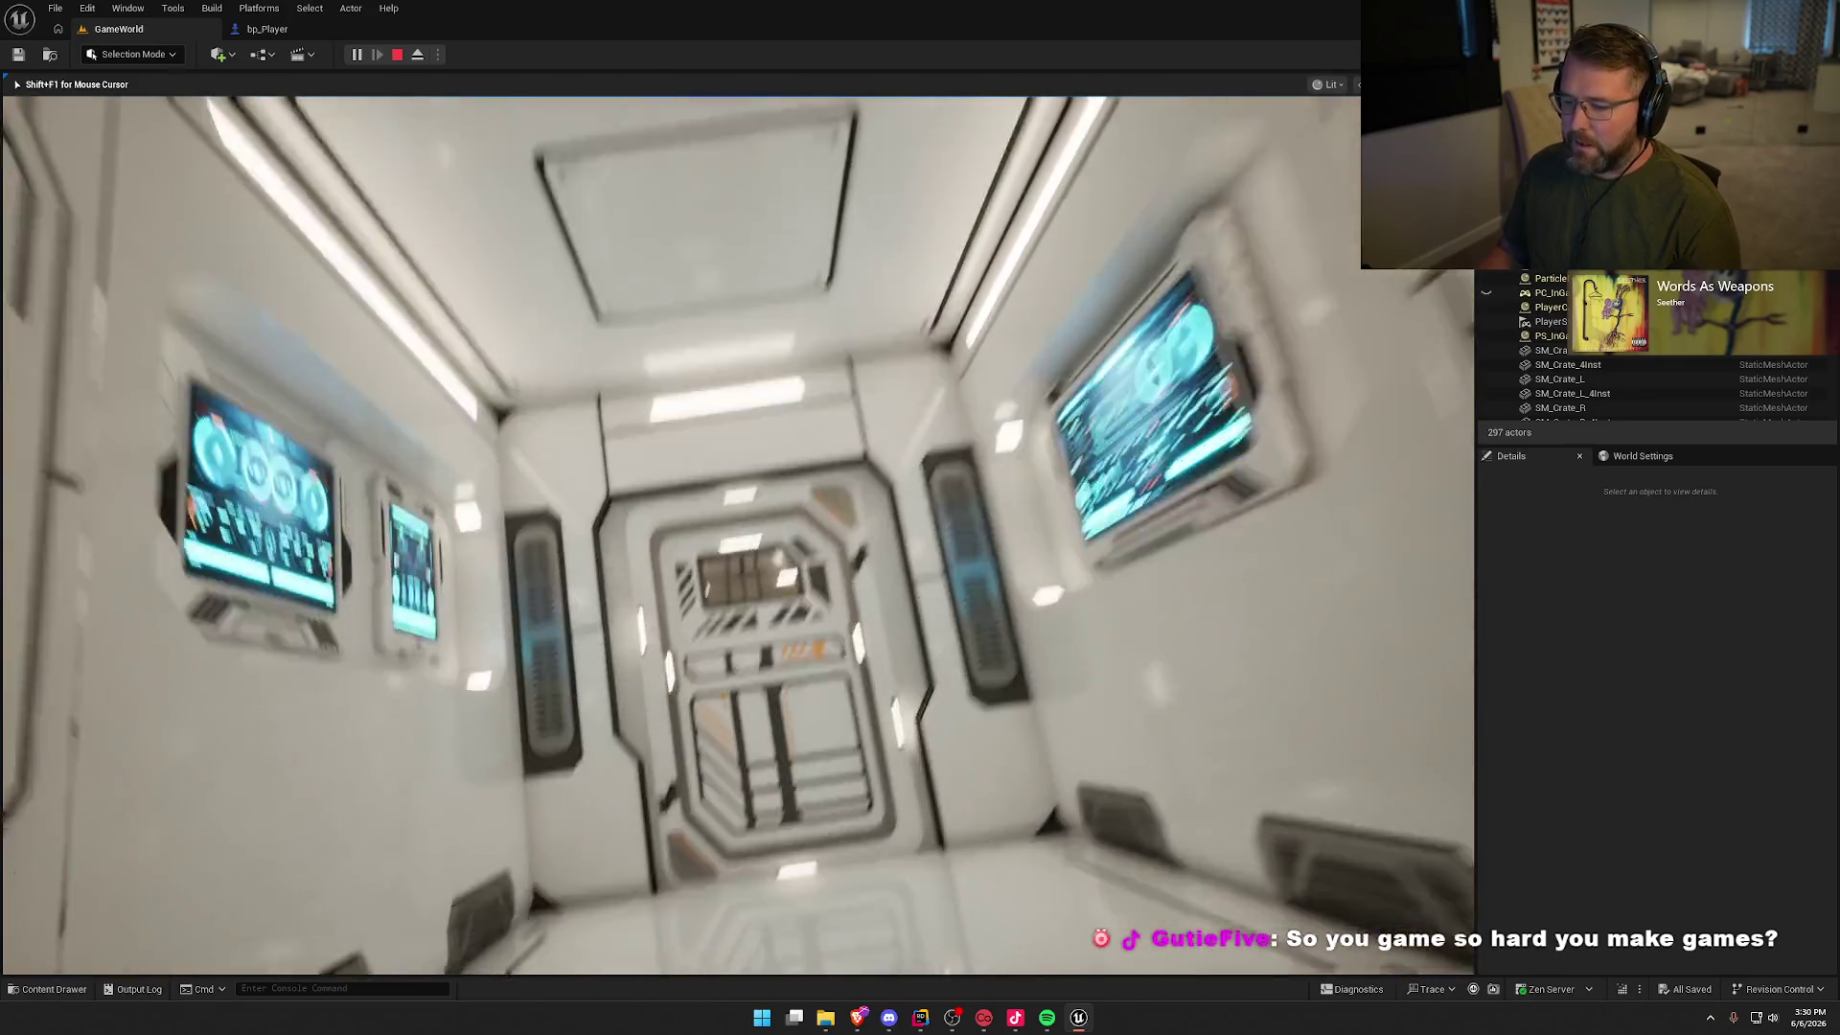
key(w)
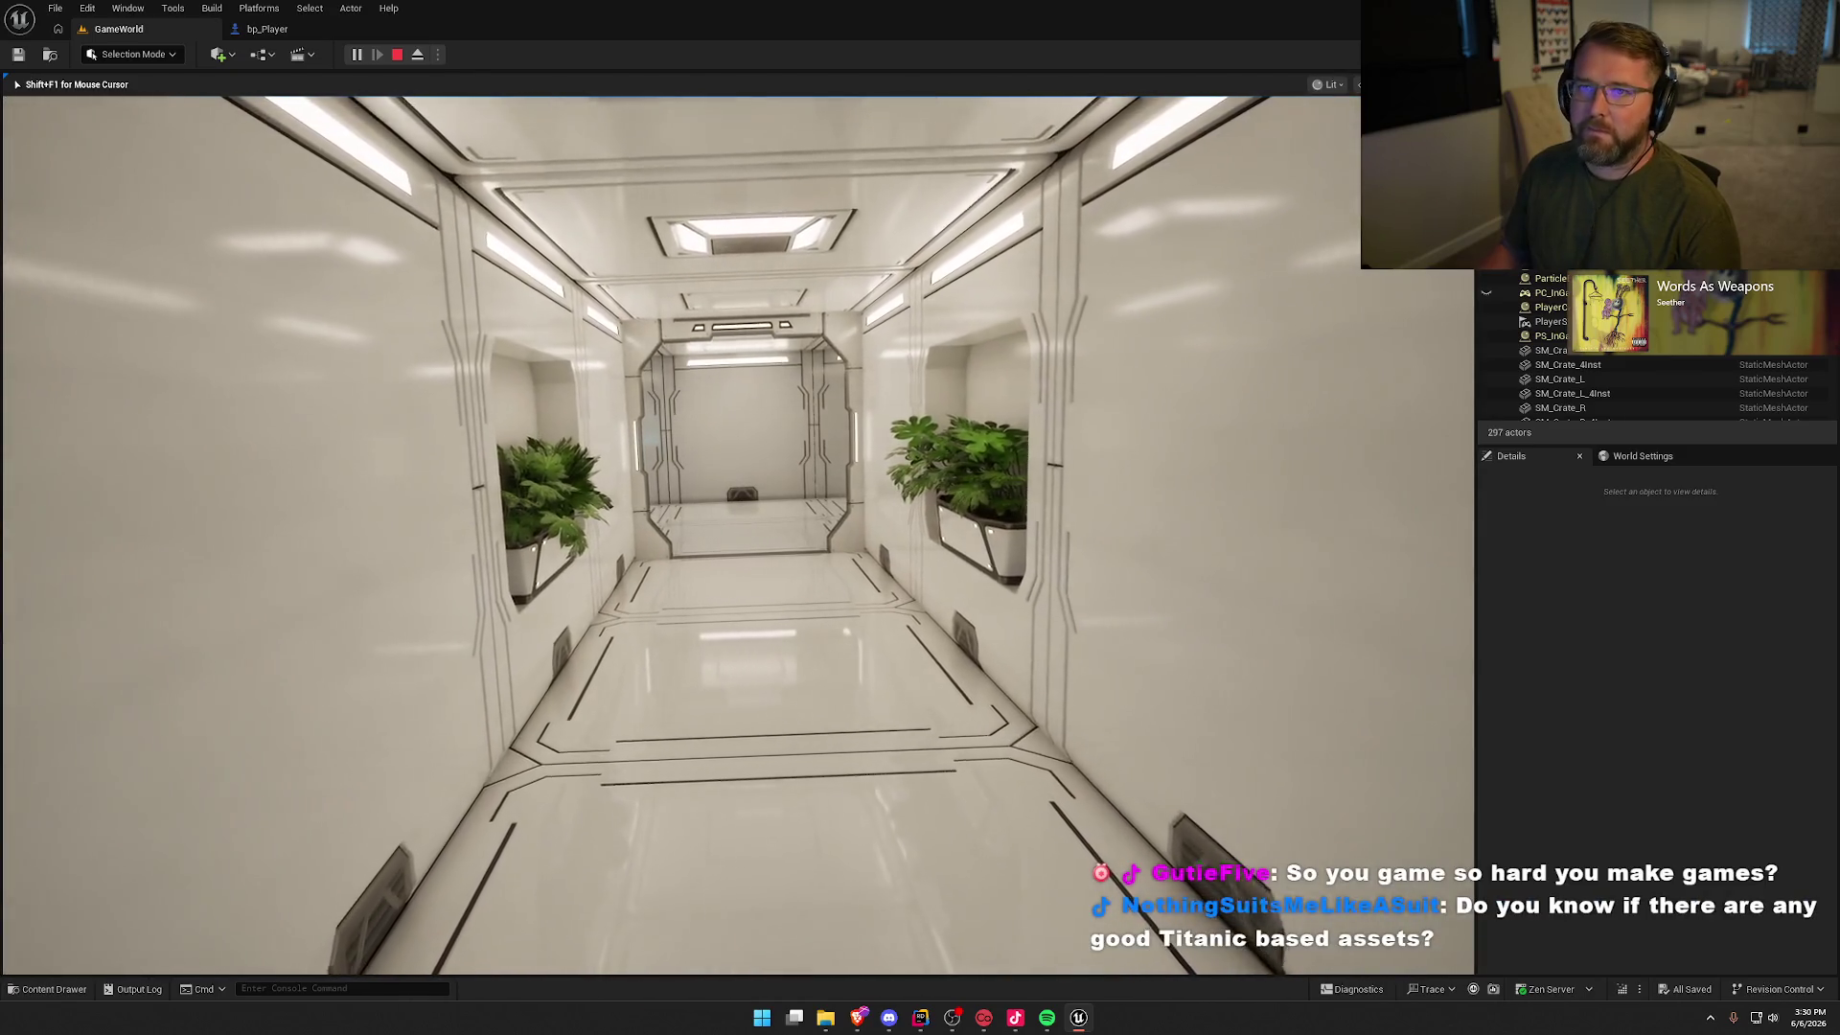
key(w)
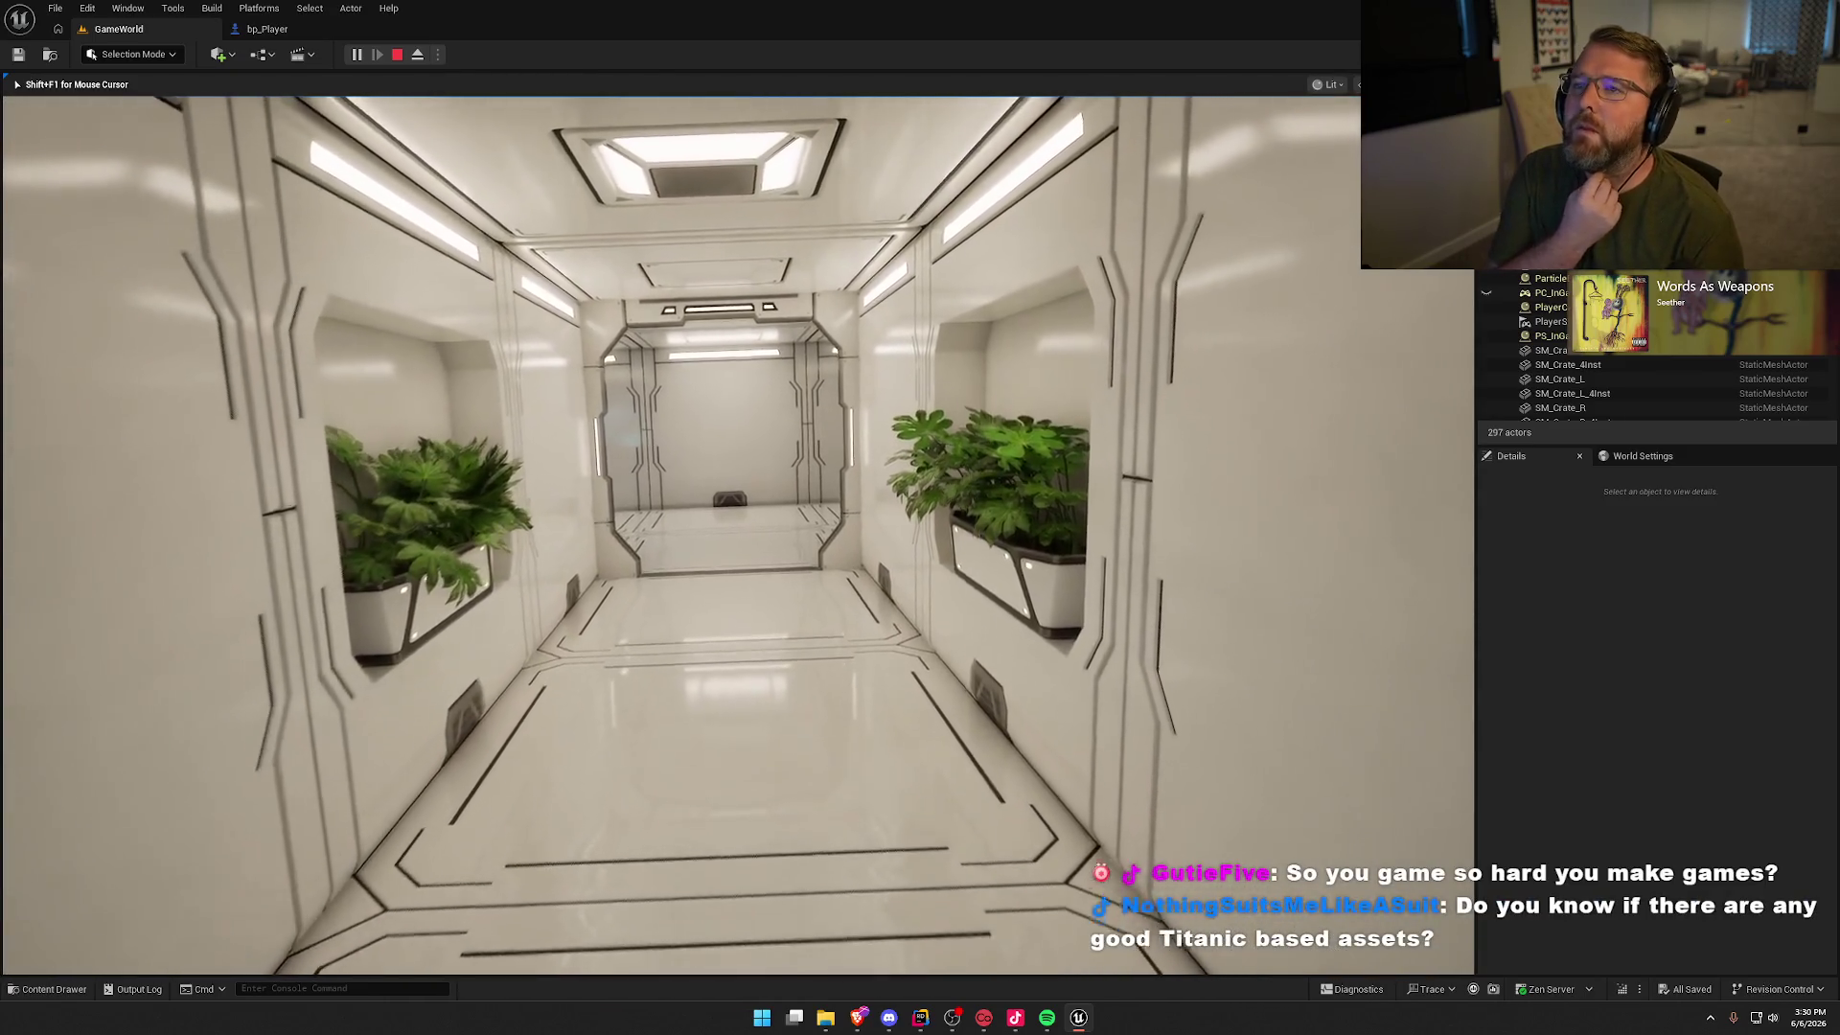
key(w)
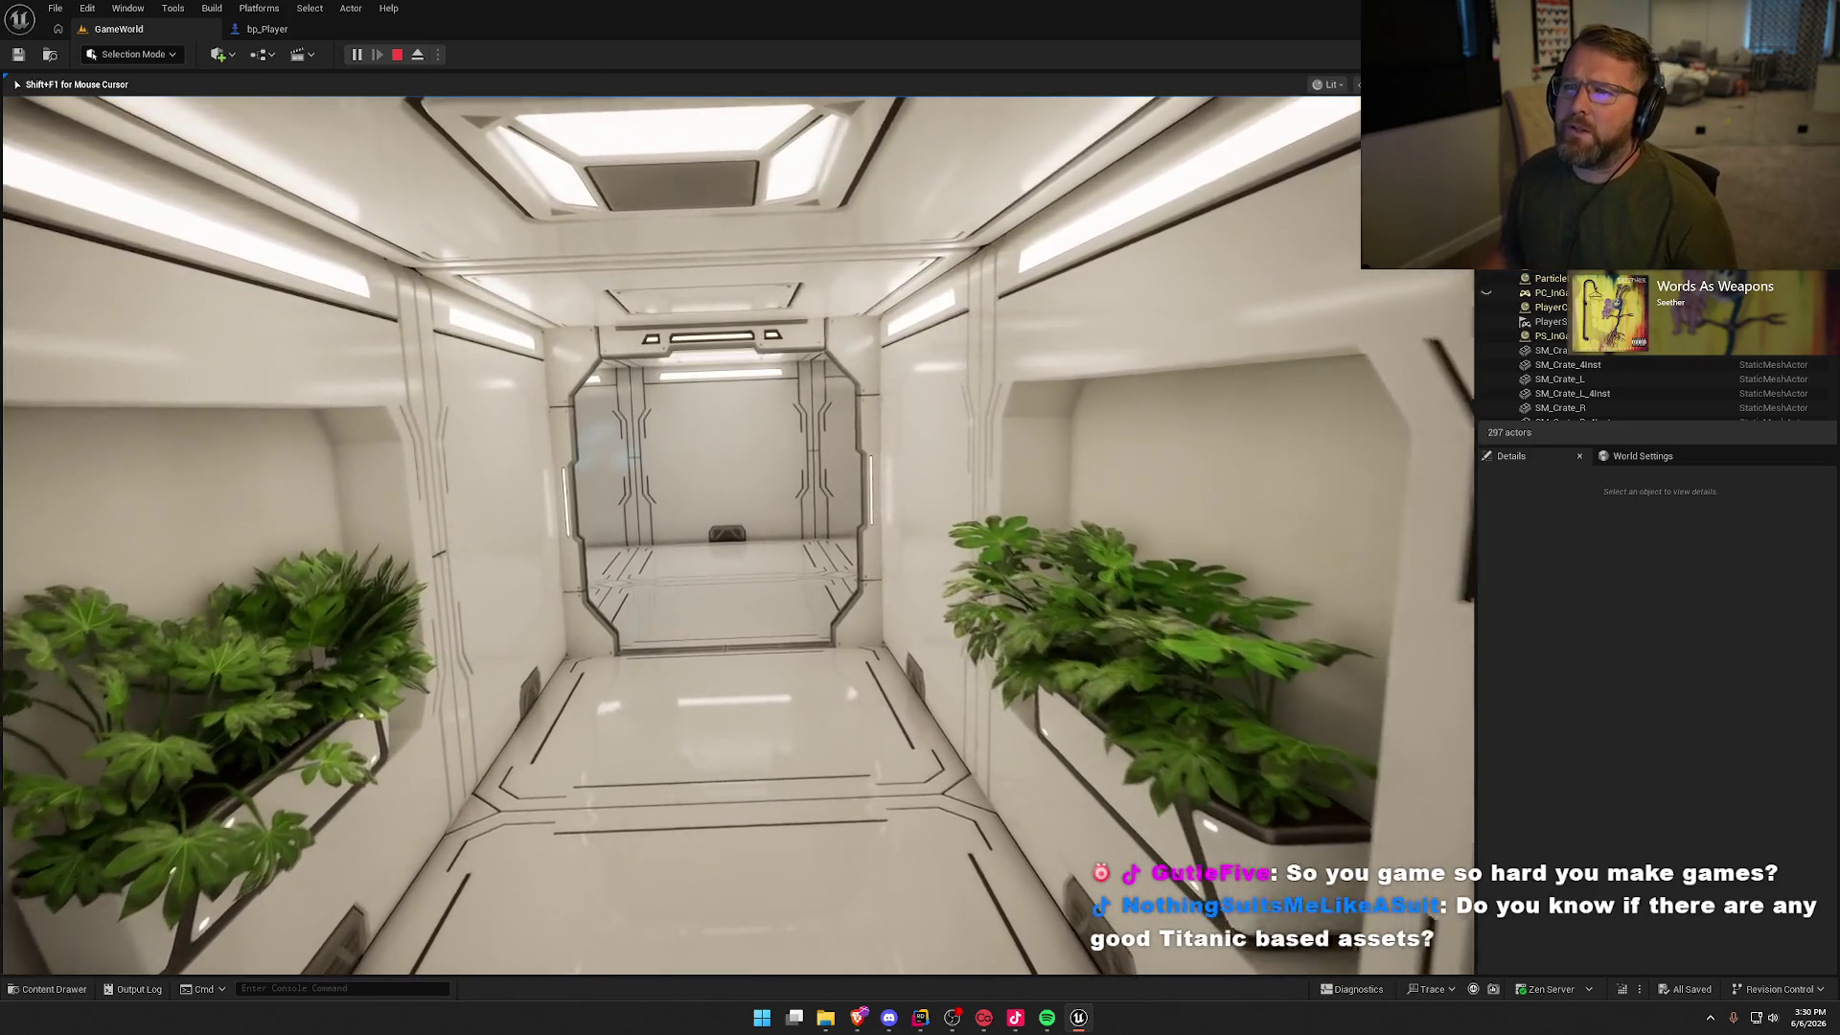
key(w)
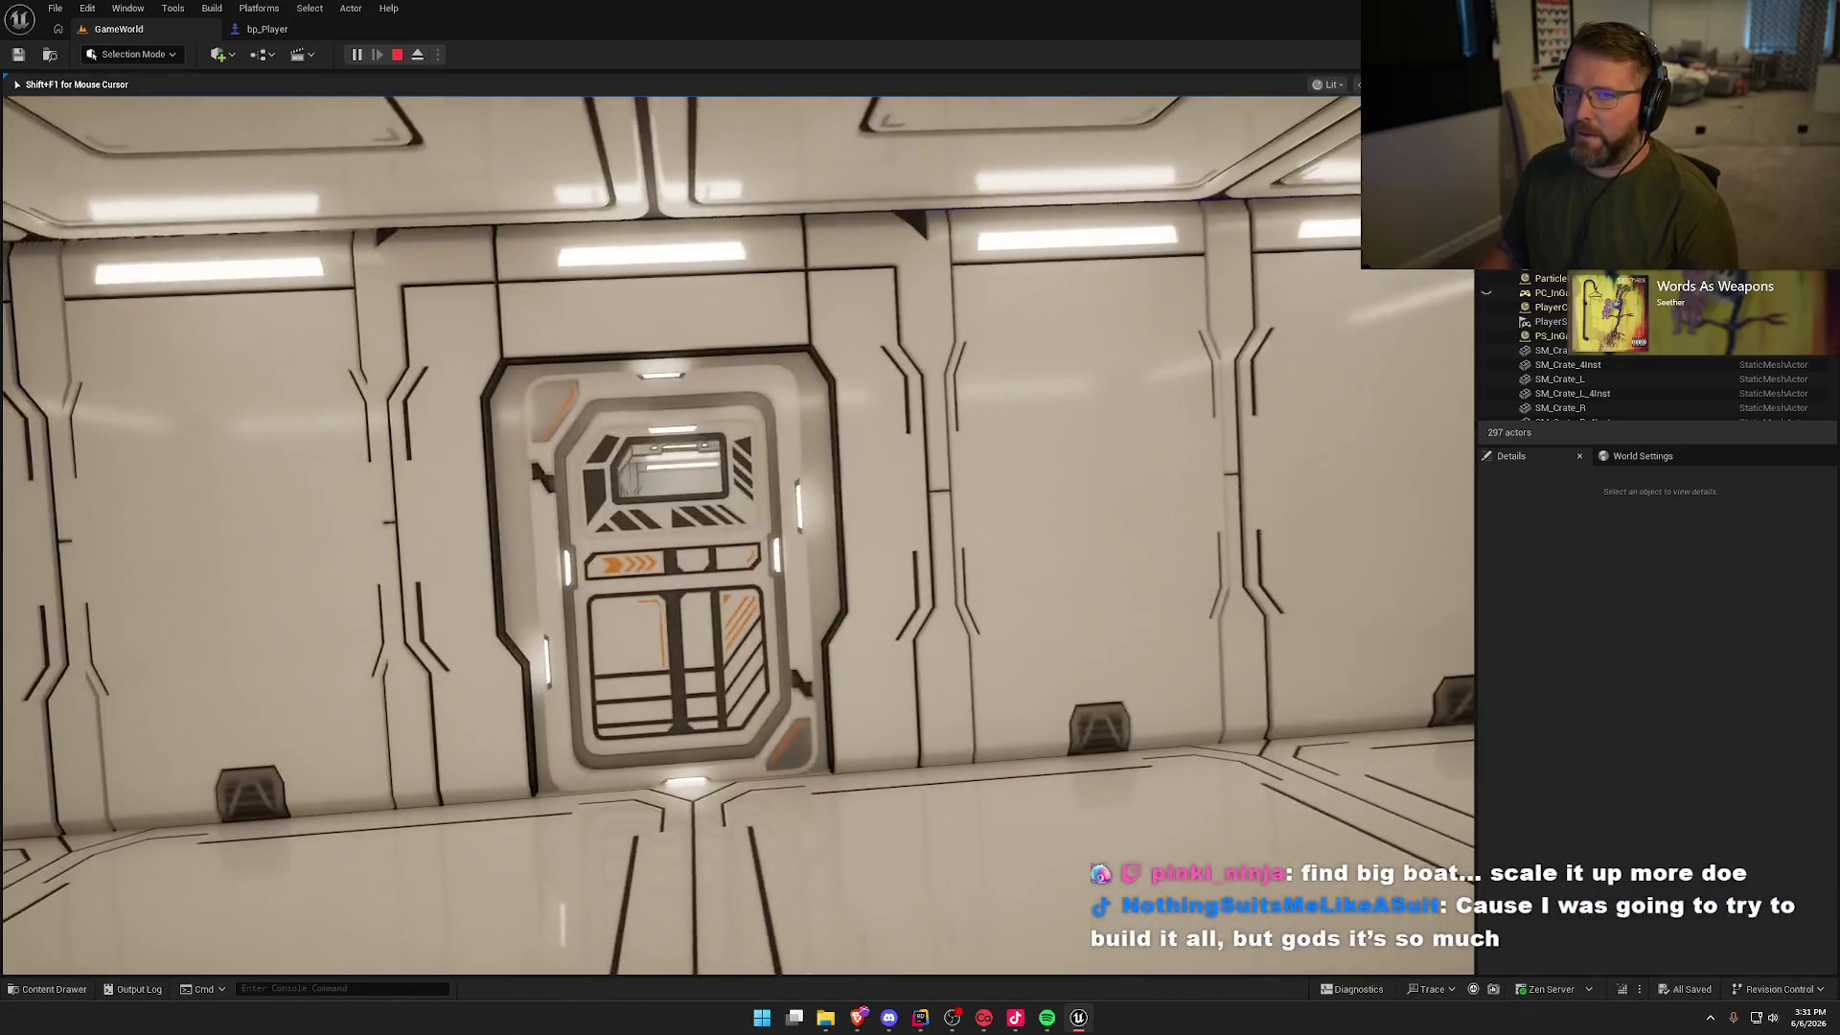
Step: Walk across the hangar, back up, then pass through the small door into the next room
key(w)
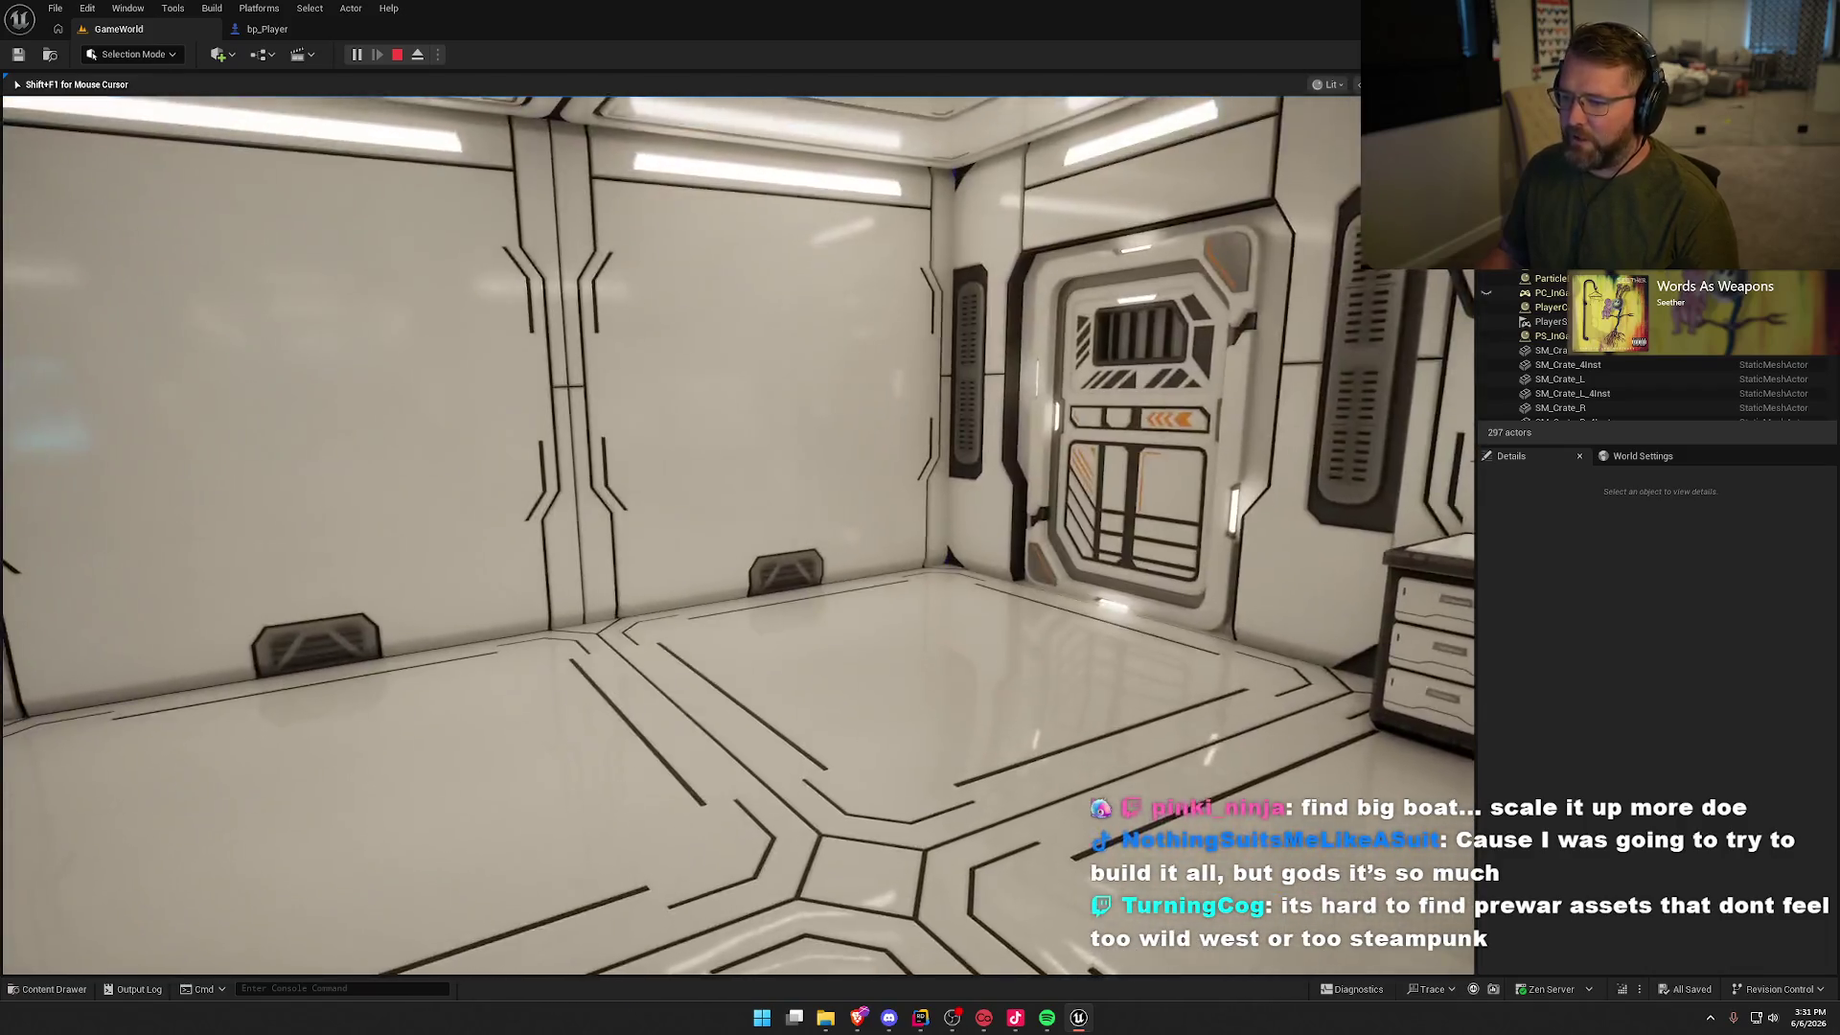
mouse_move(680, 534)
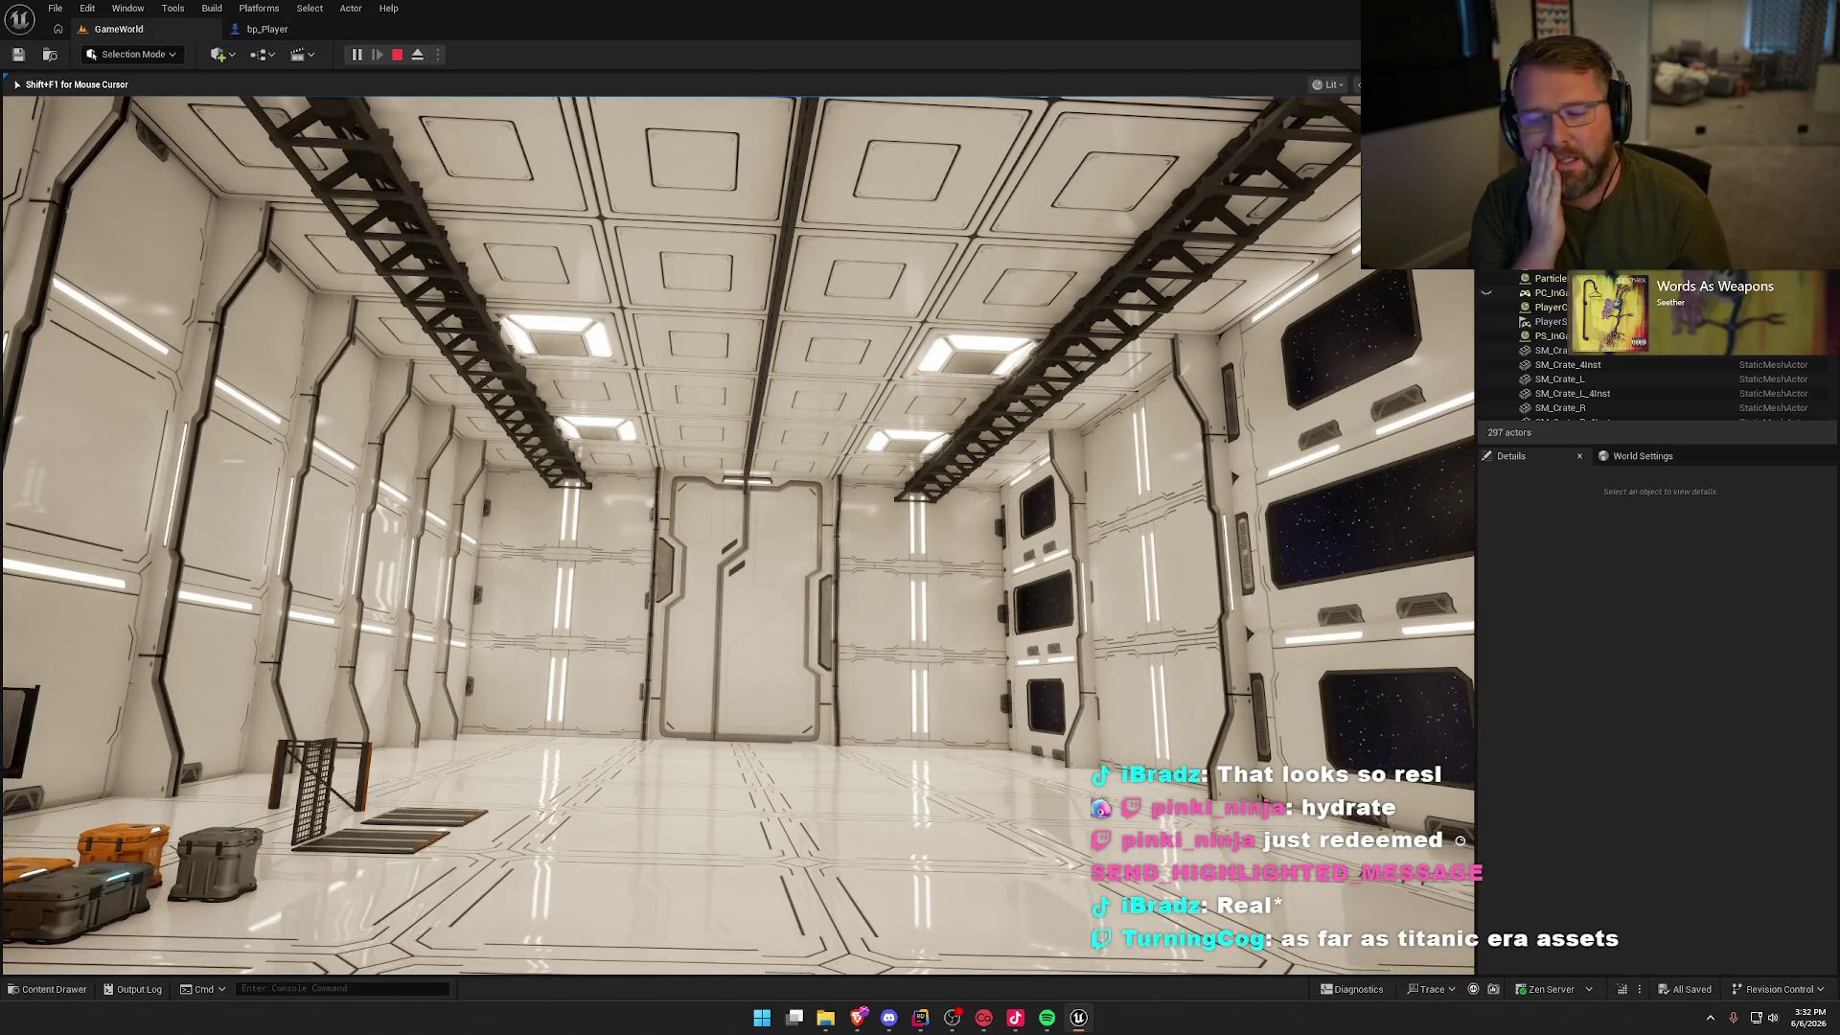
key(w)
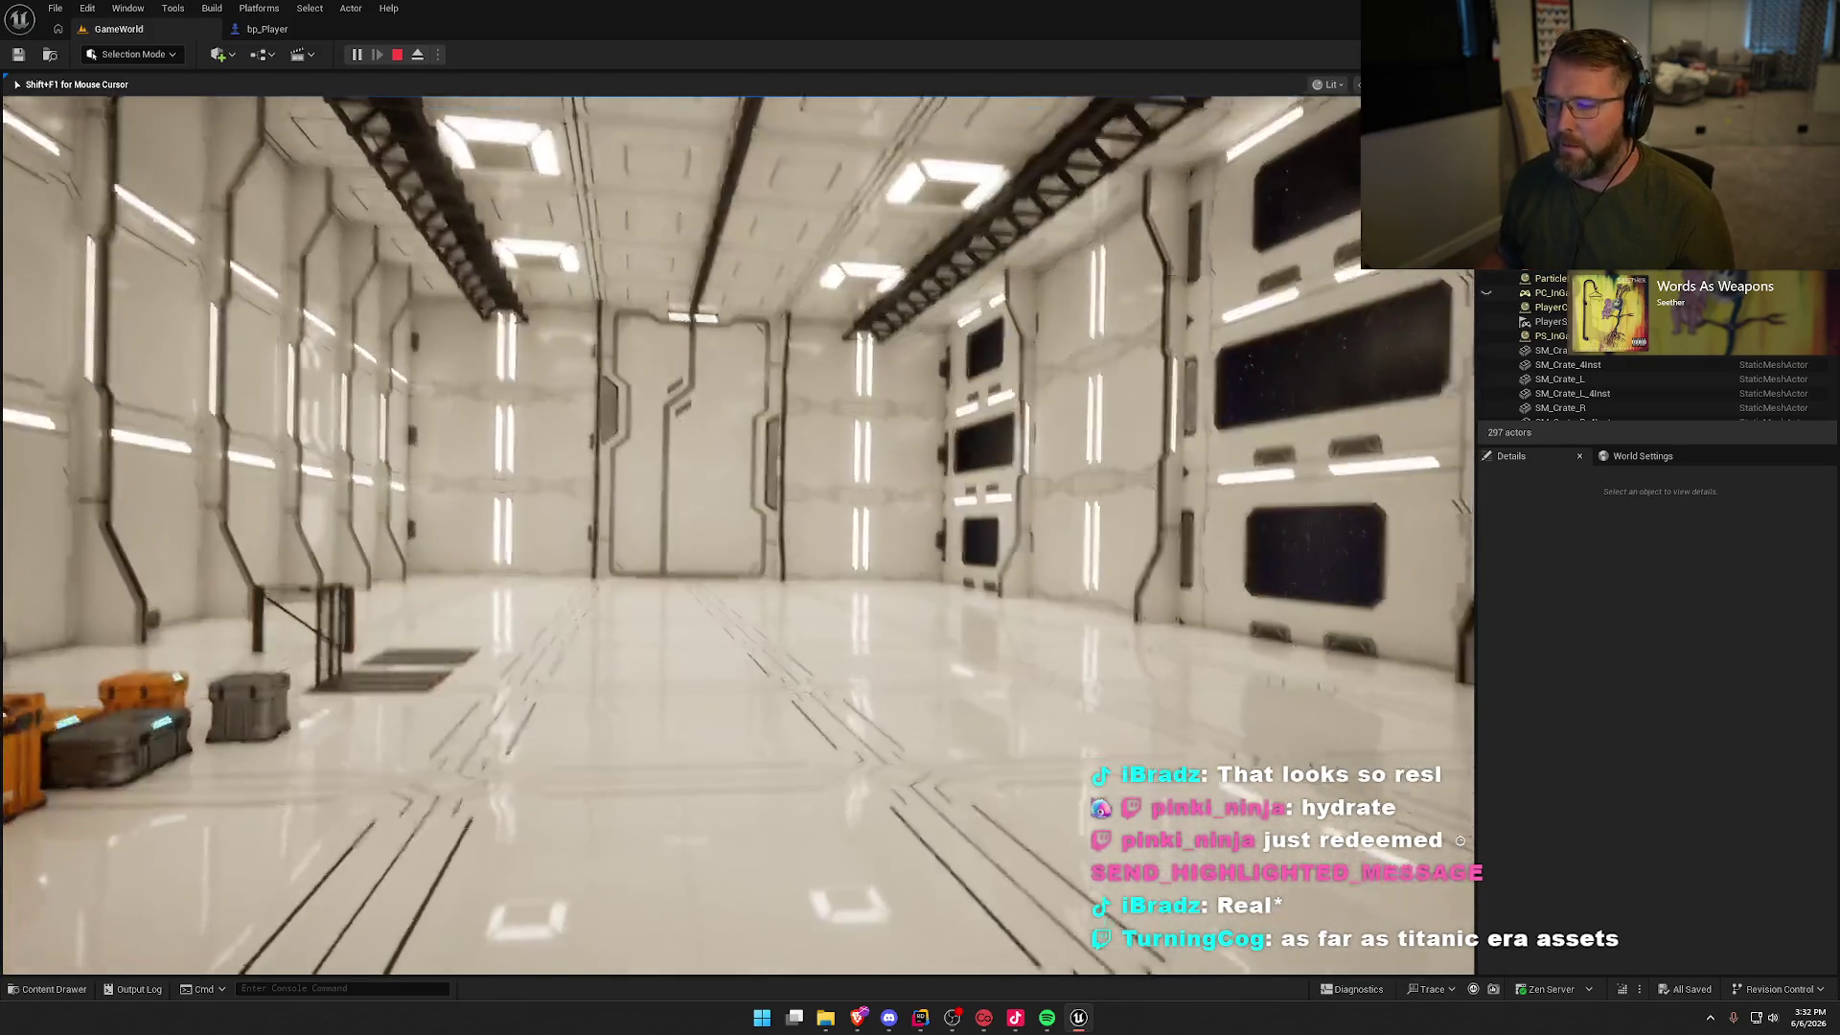
key(a)
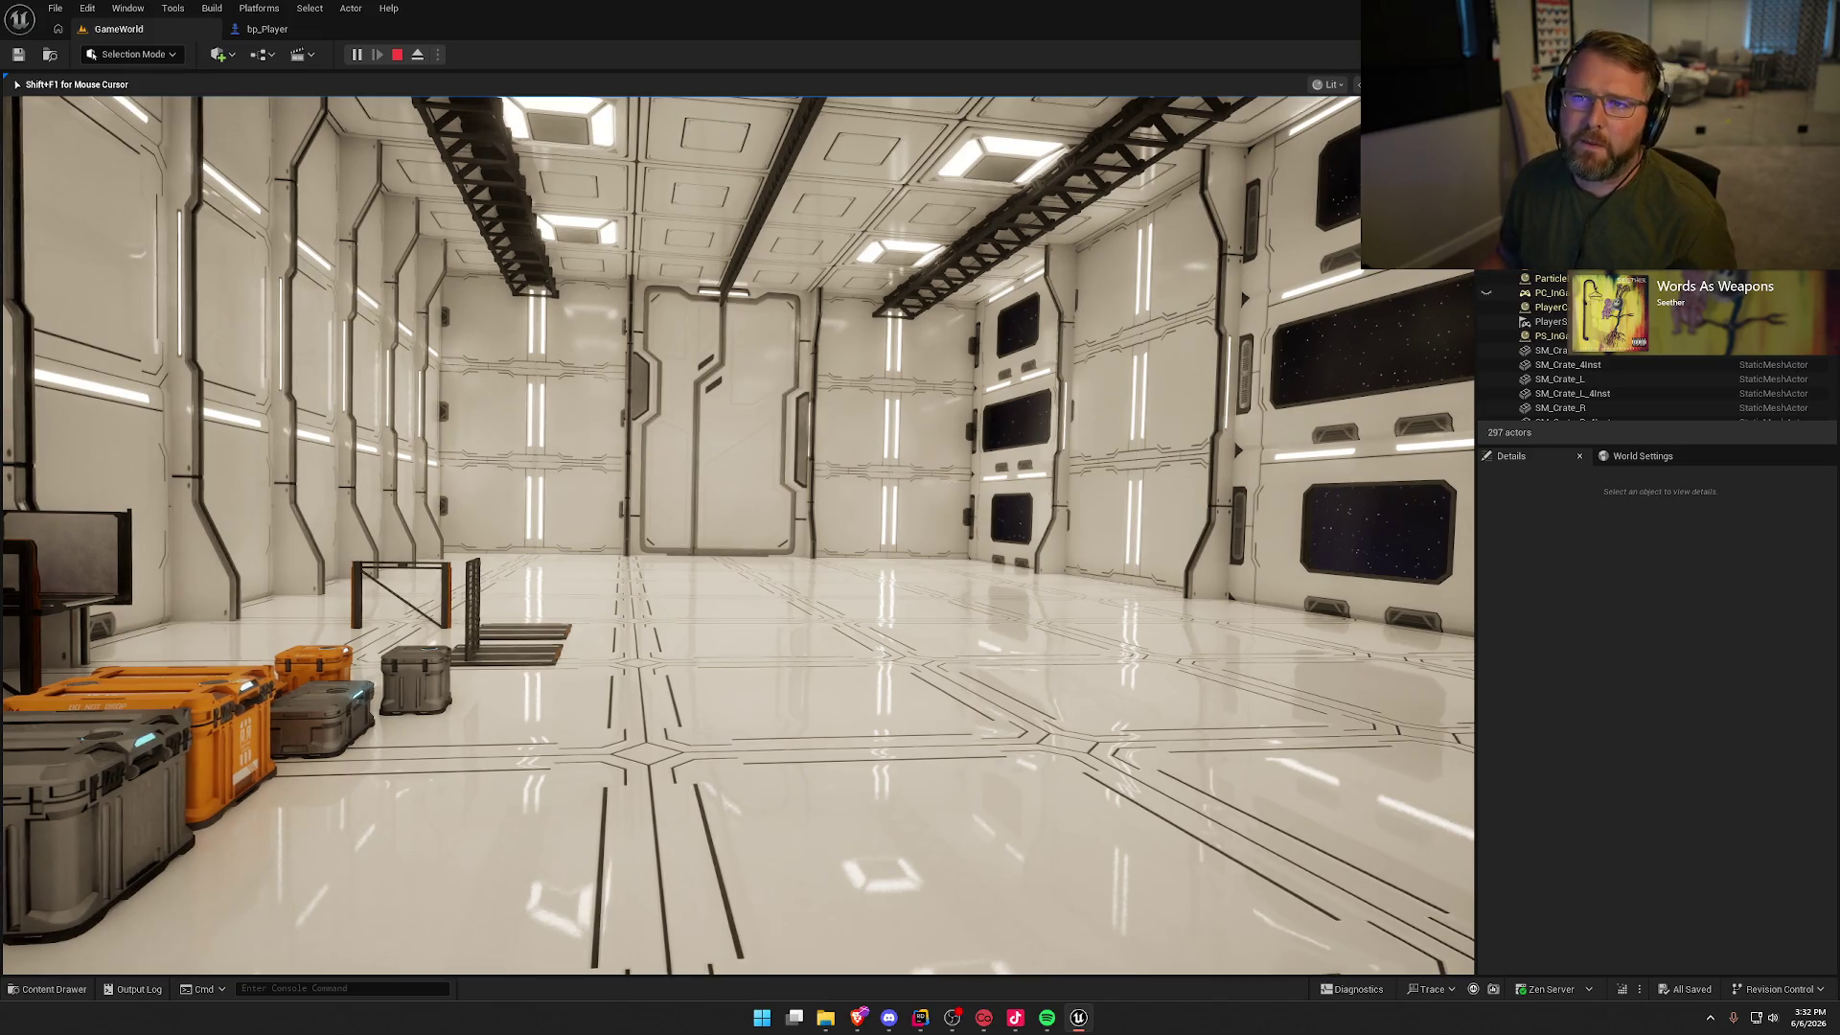
key(w)
key(w)
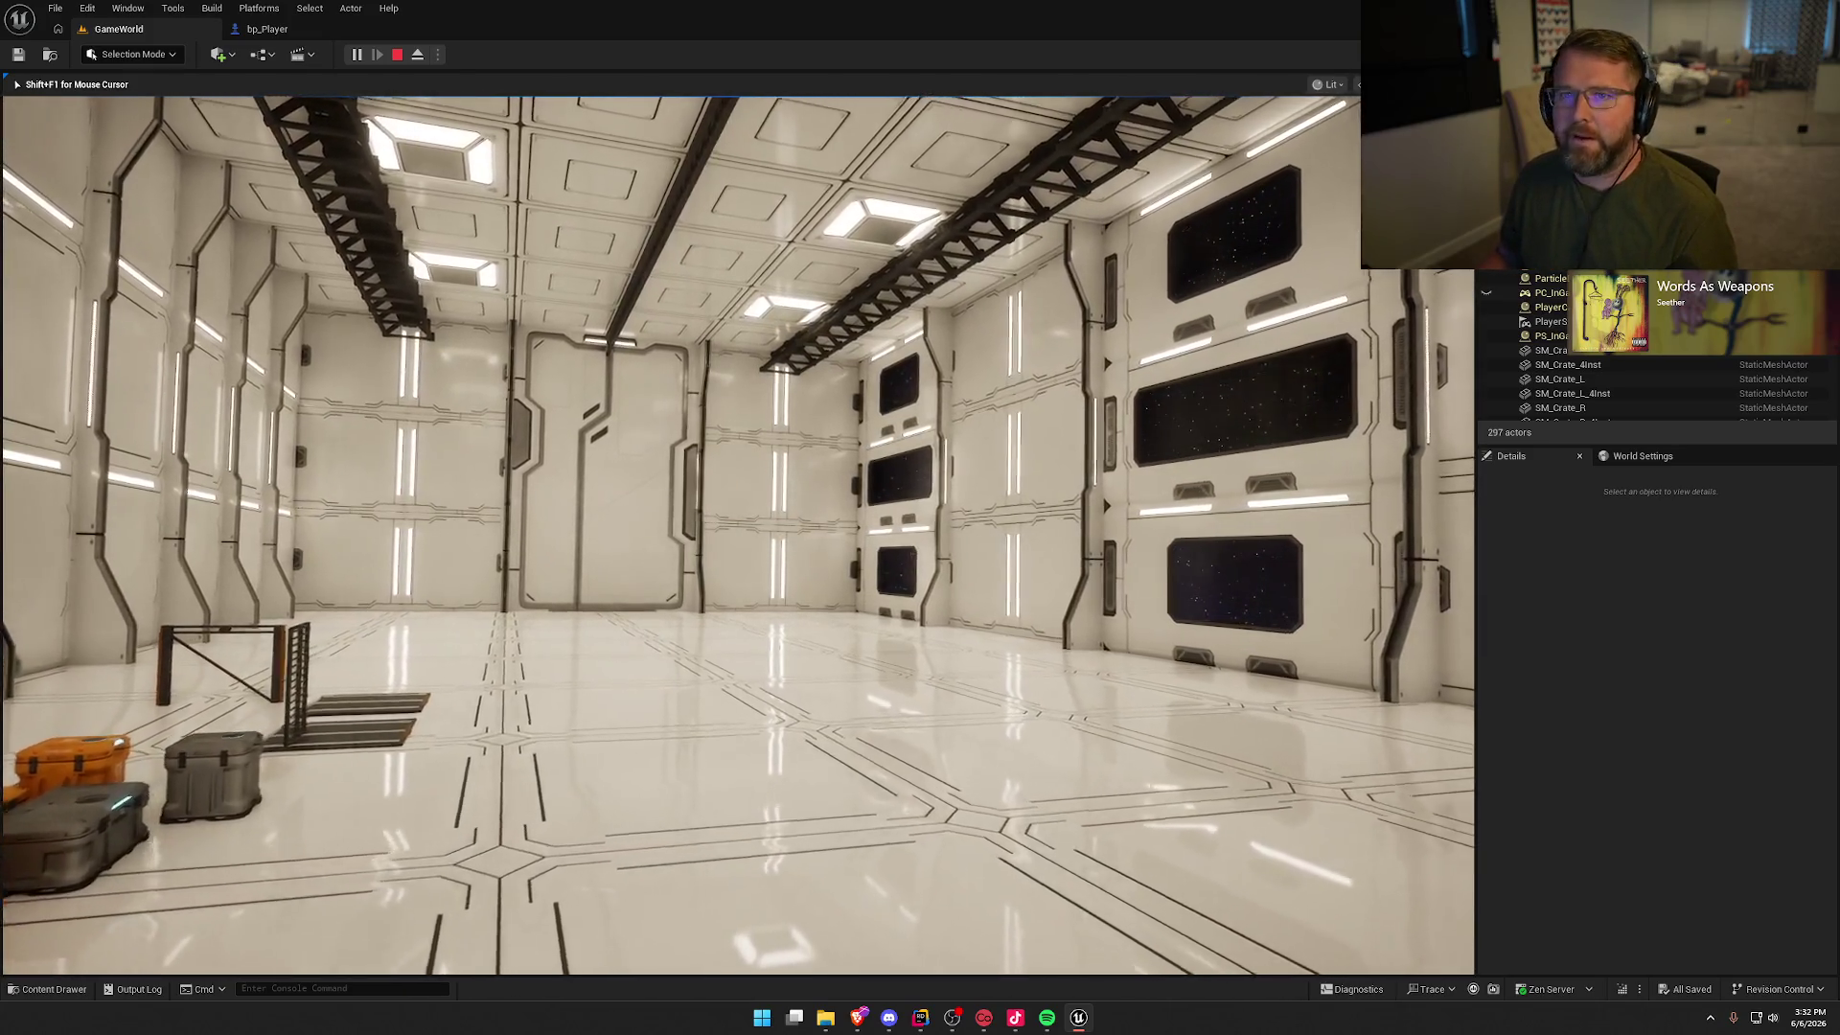
key(w)
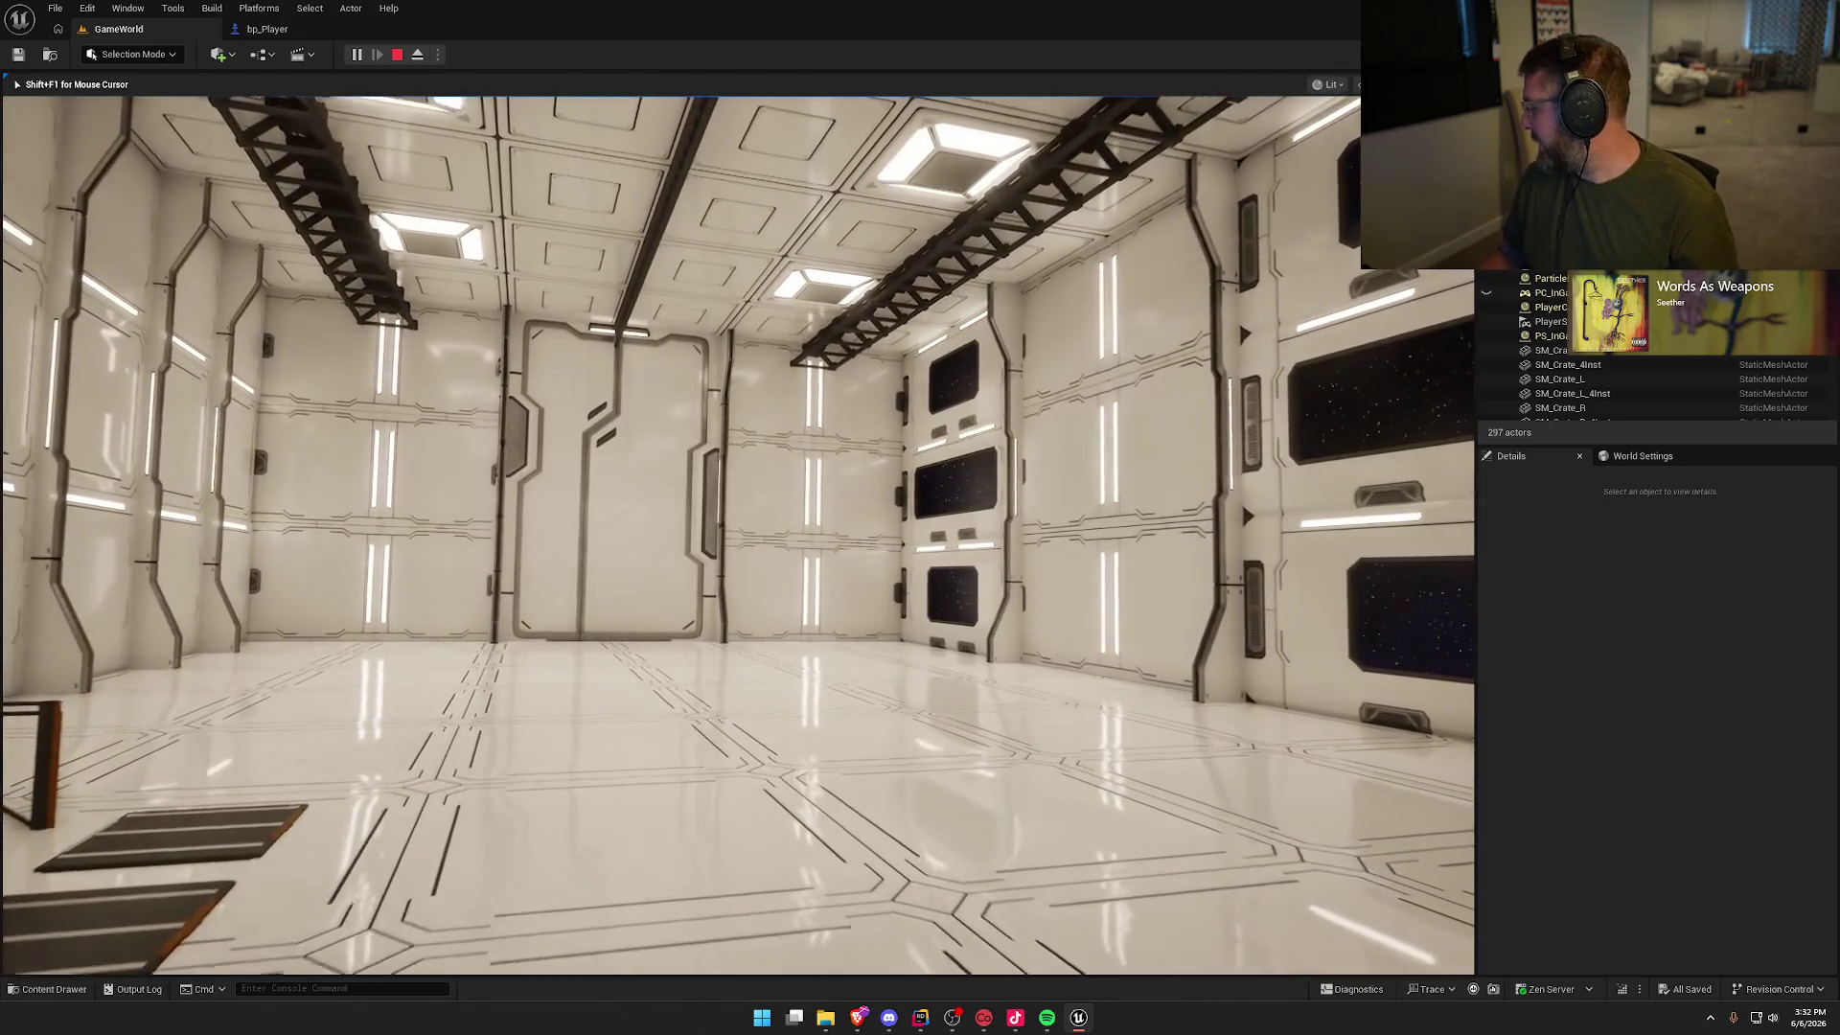
key(w)
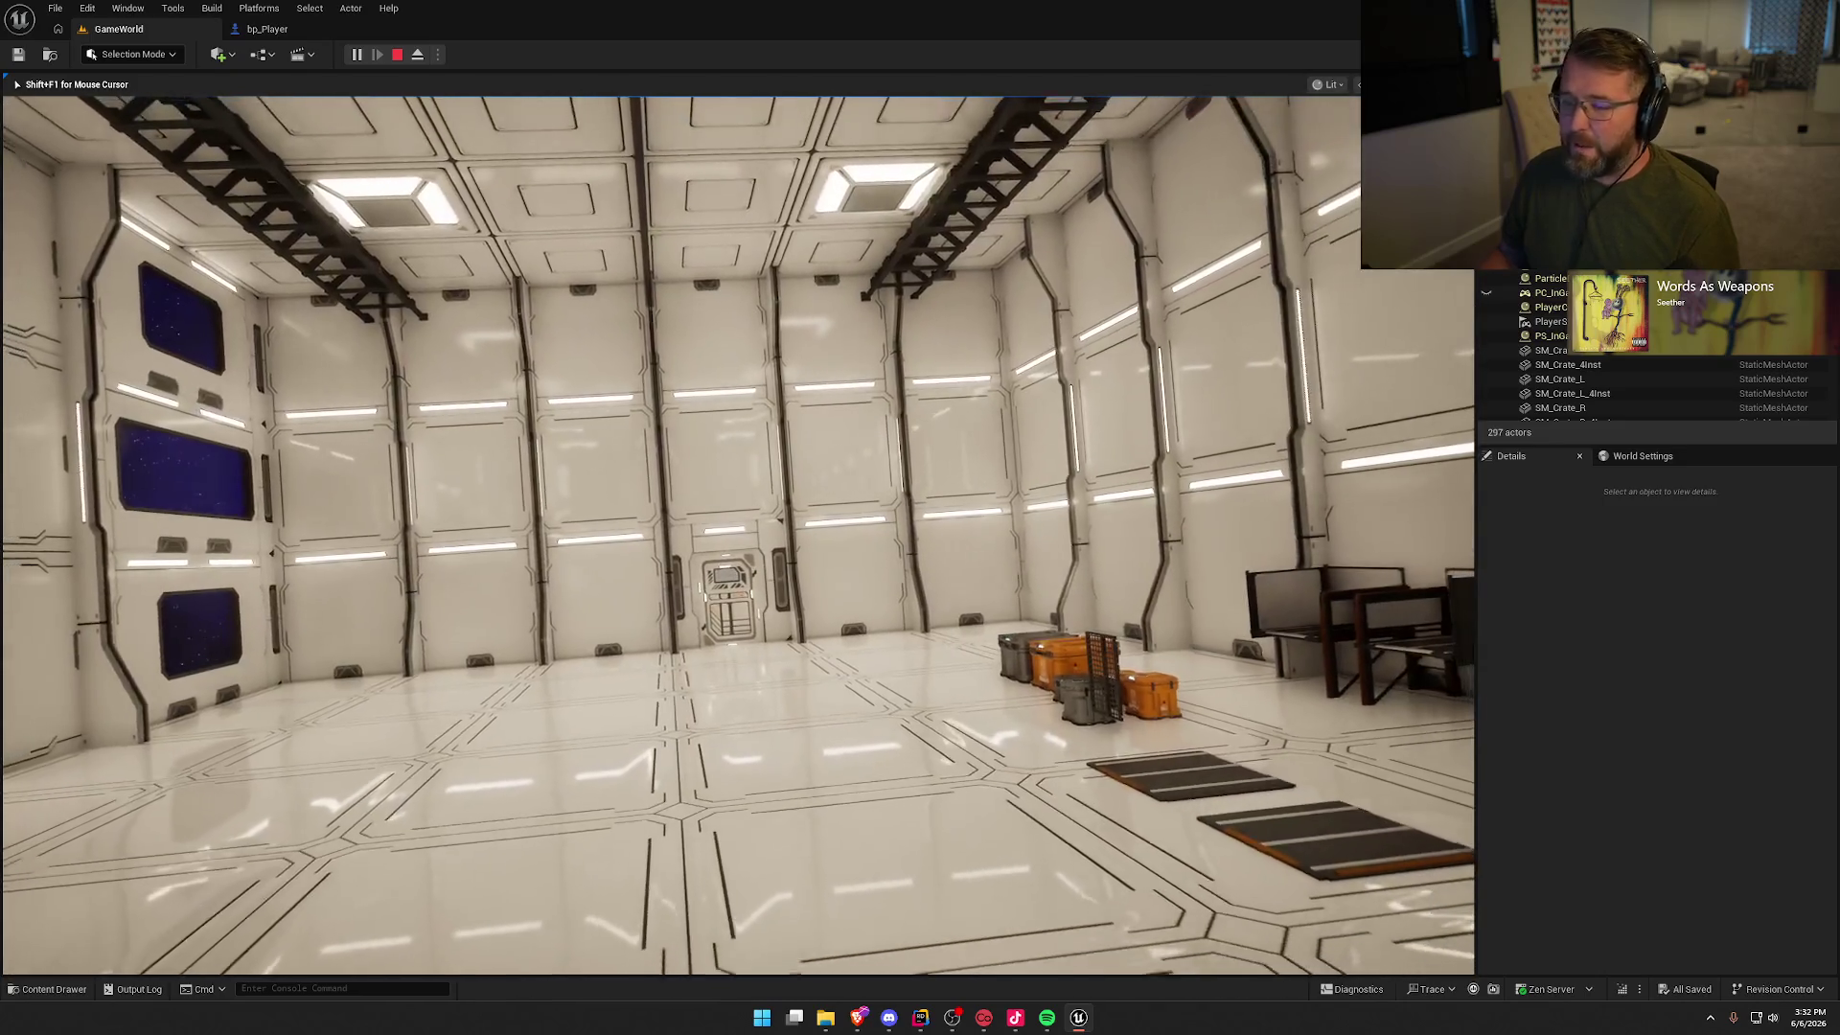
key(s)
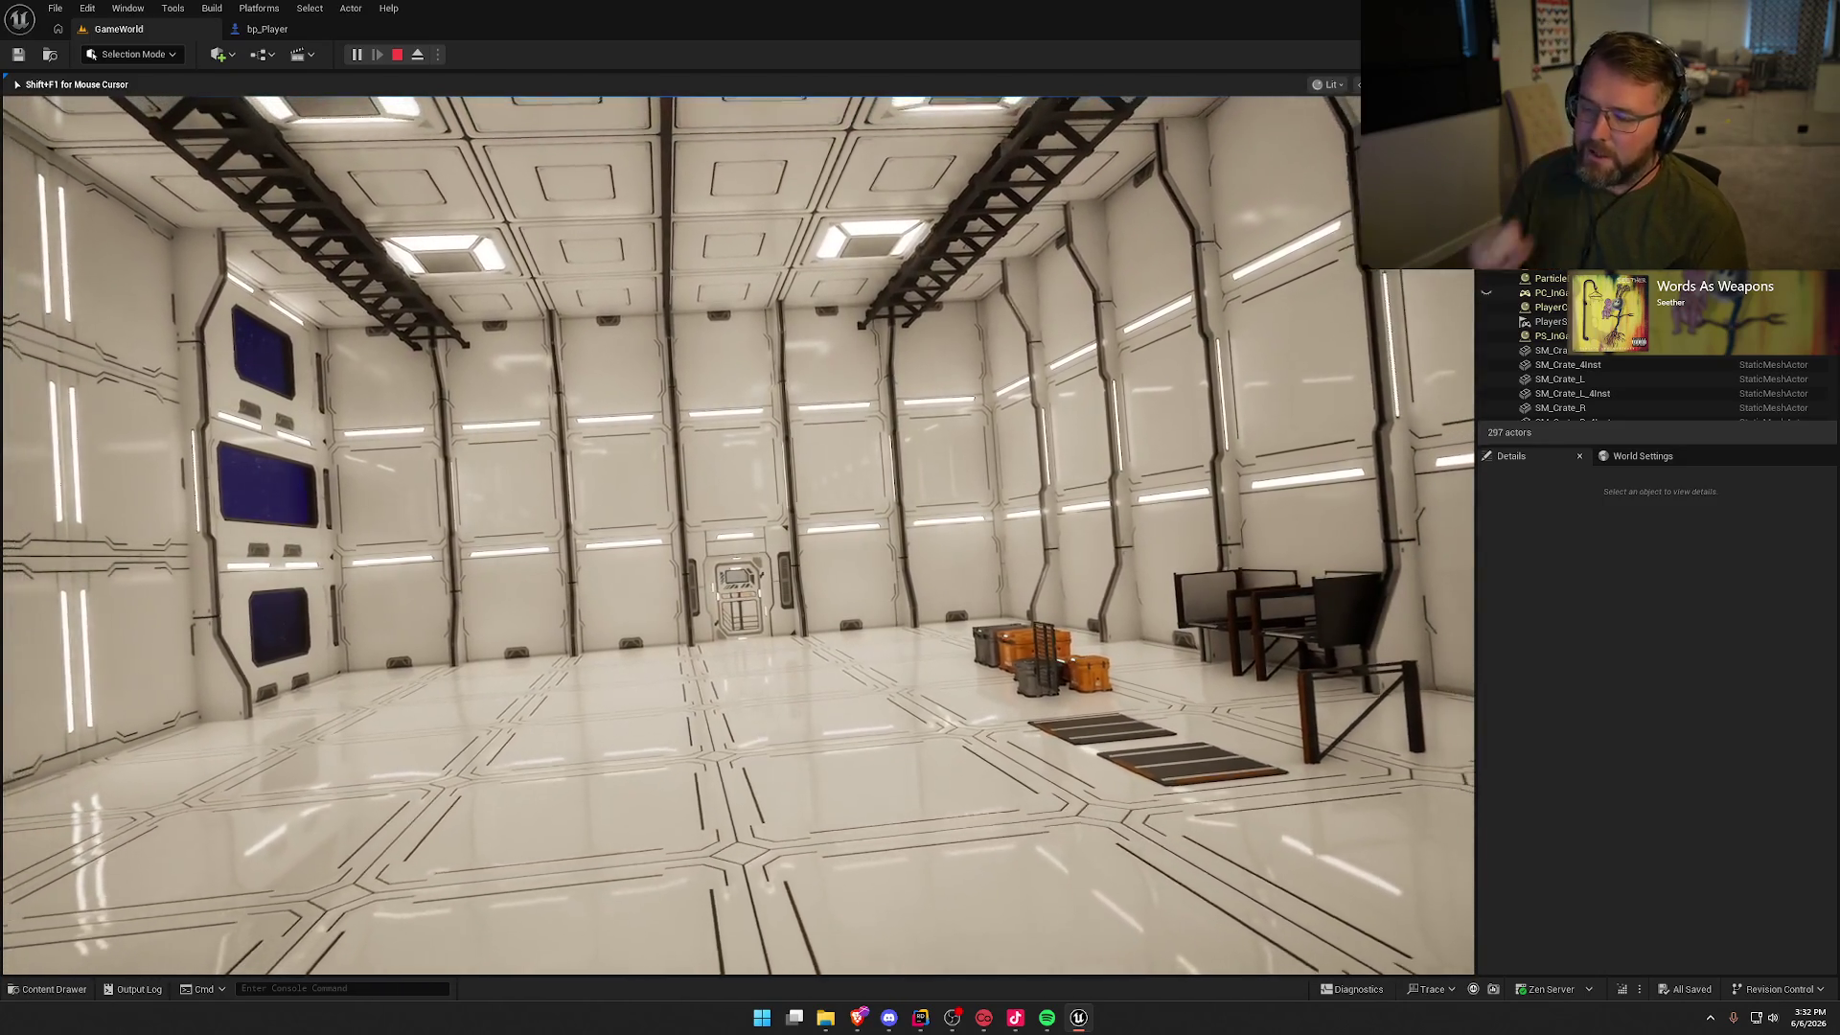
key(s)
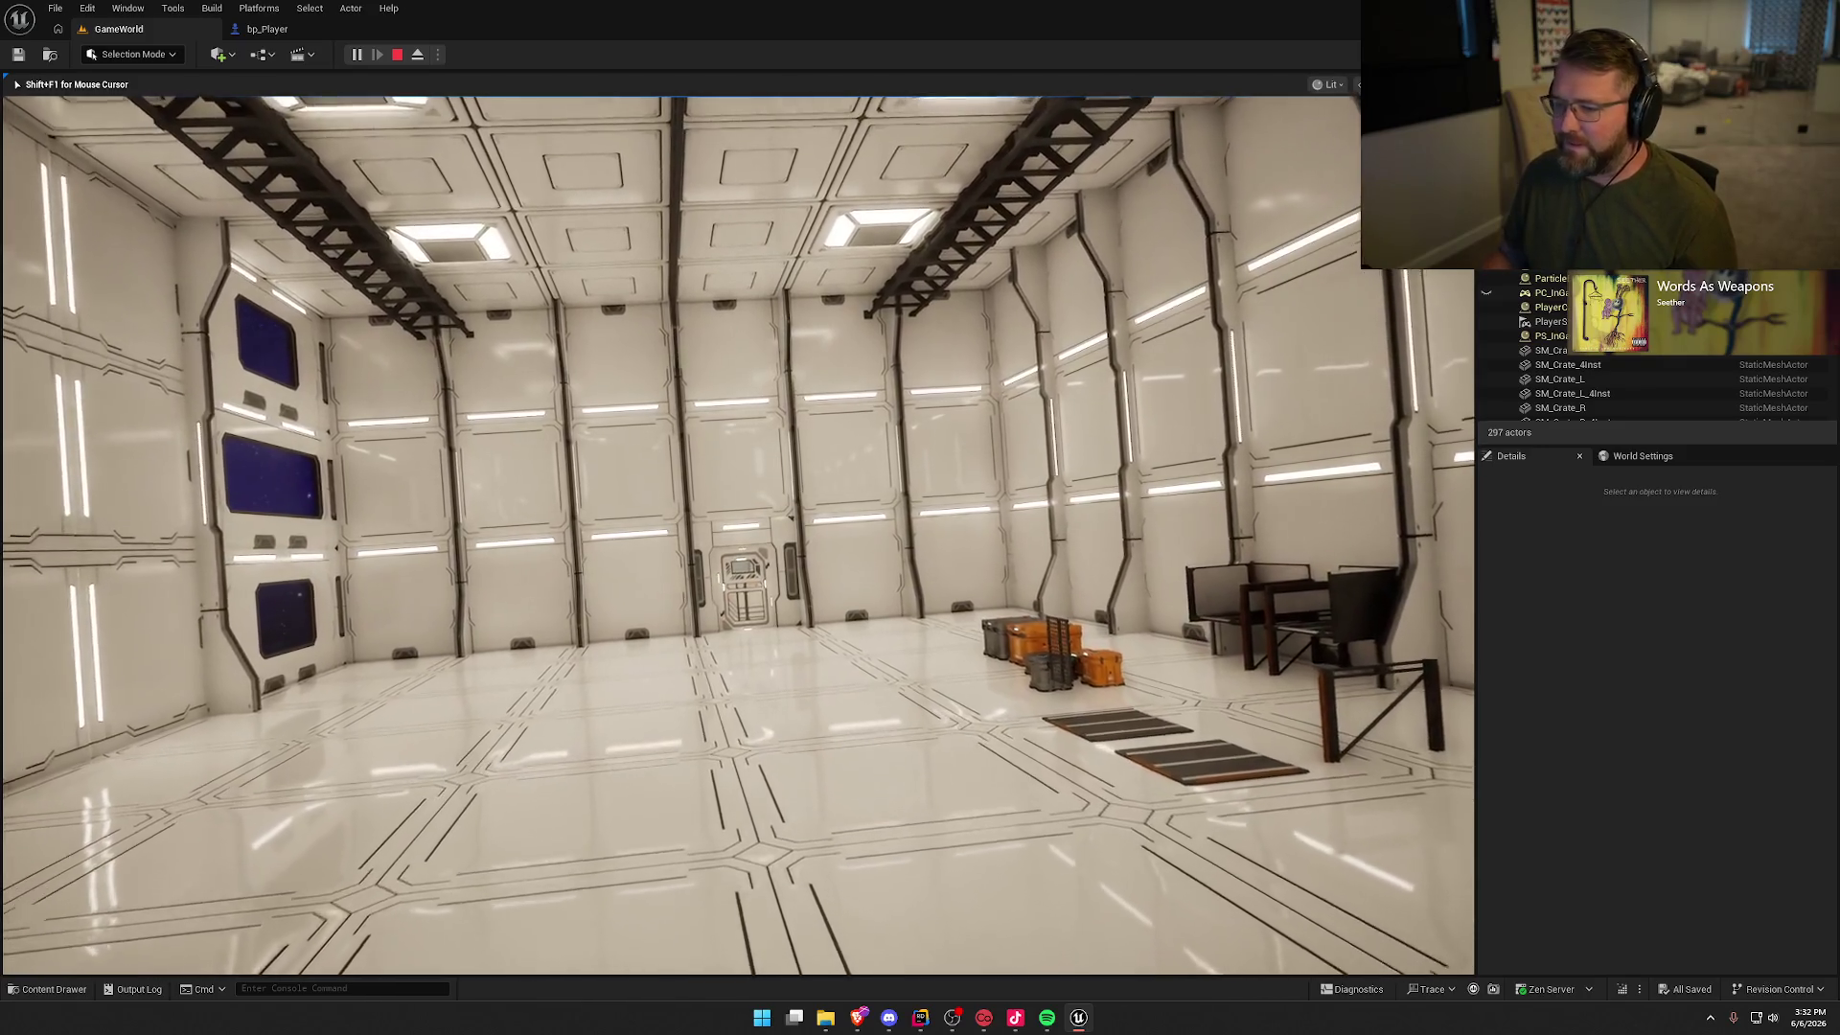
key(w)
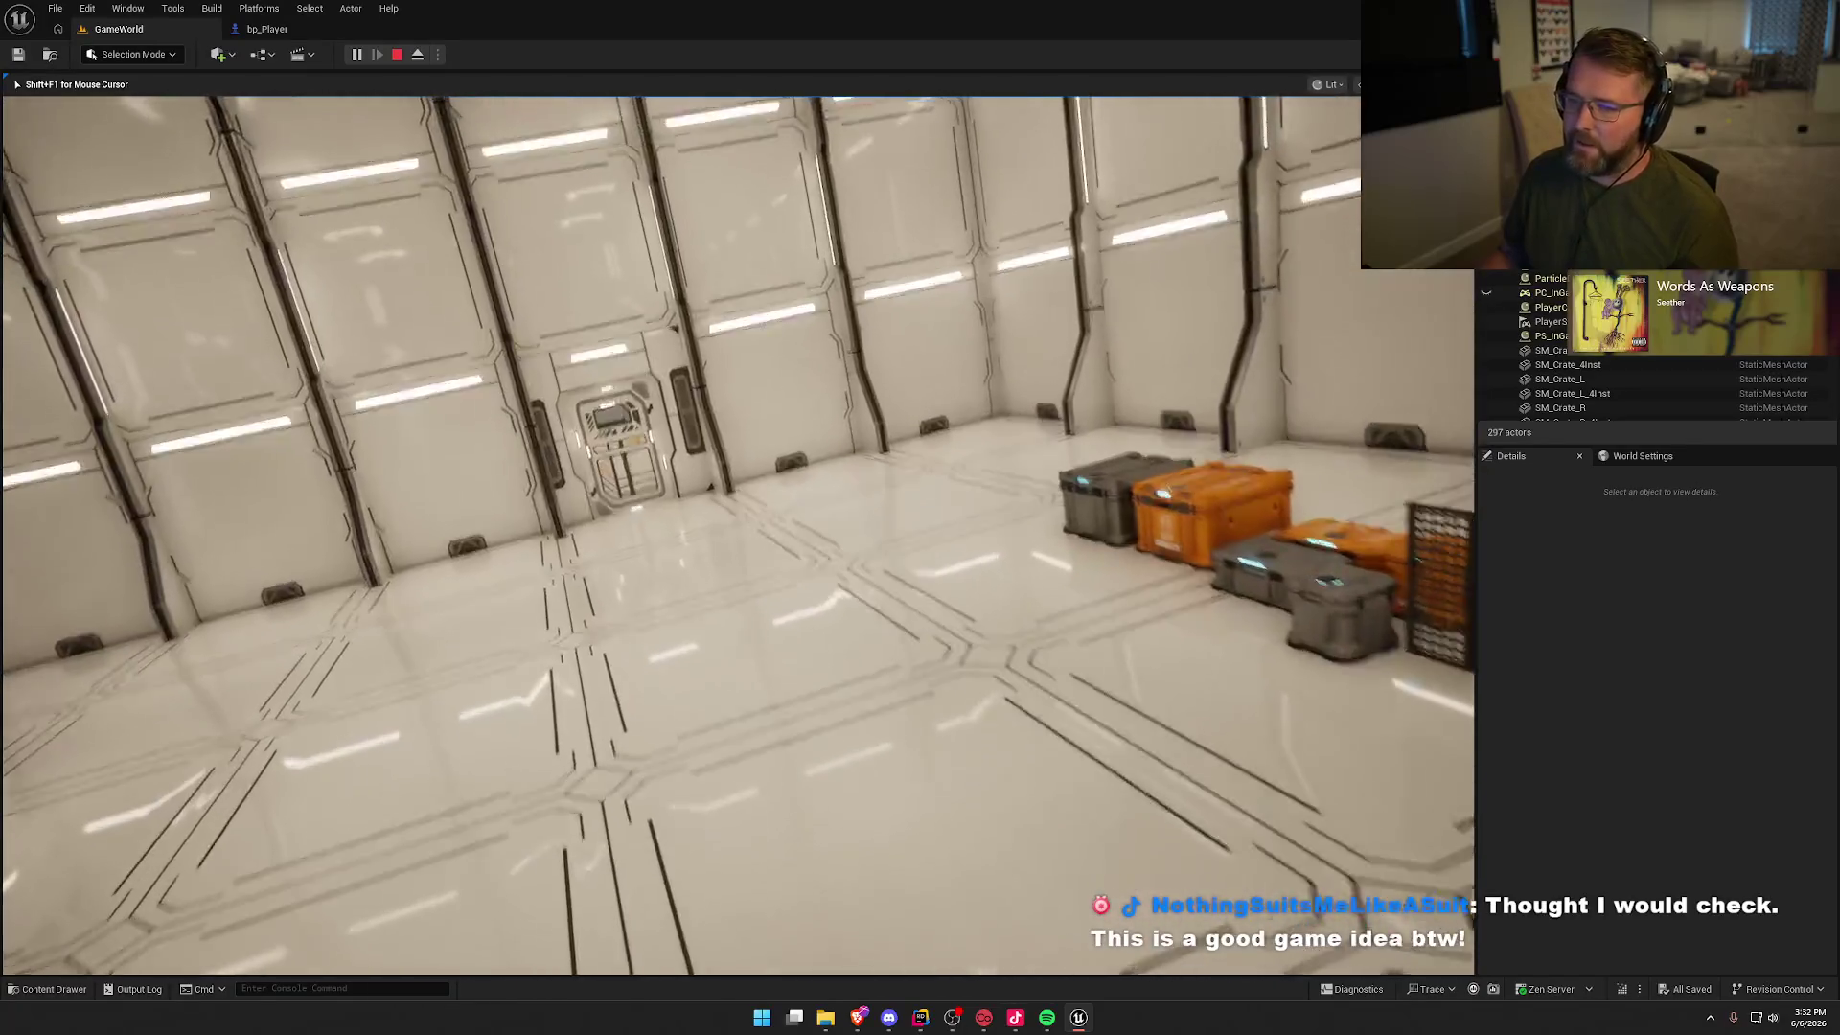
key(w)
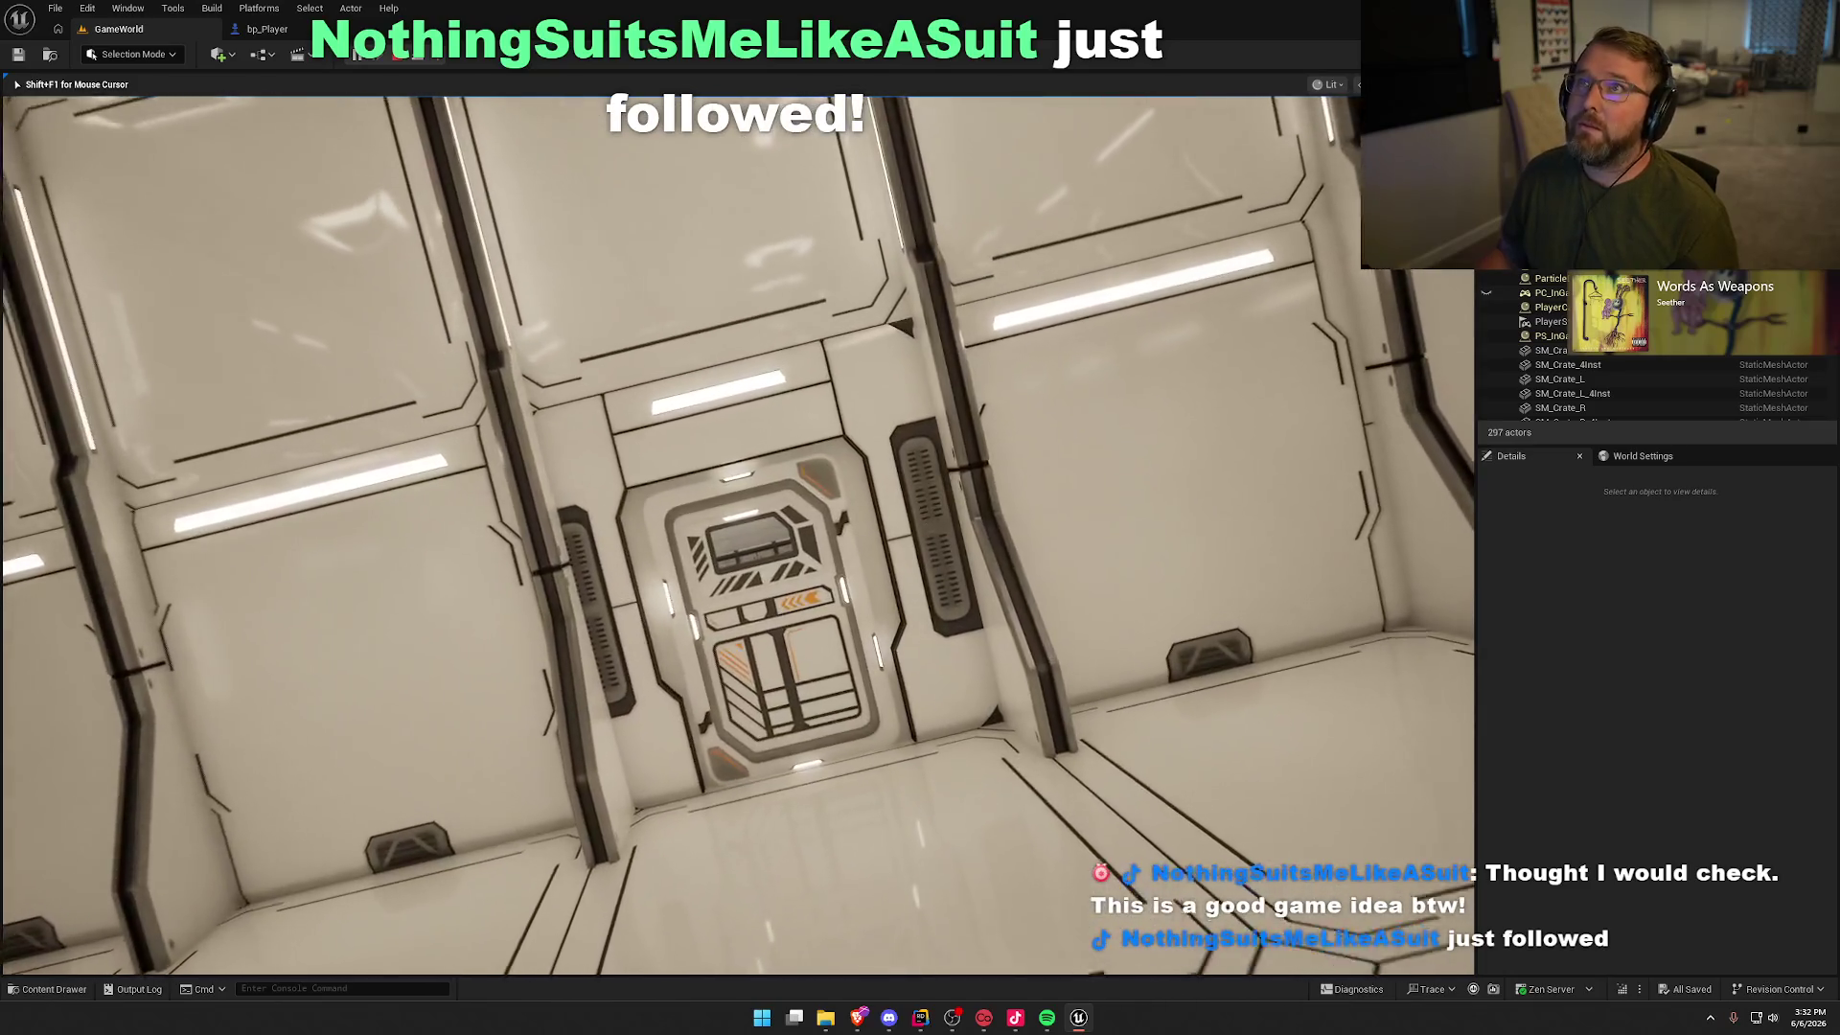
key(w)
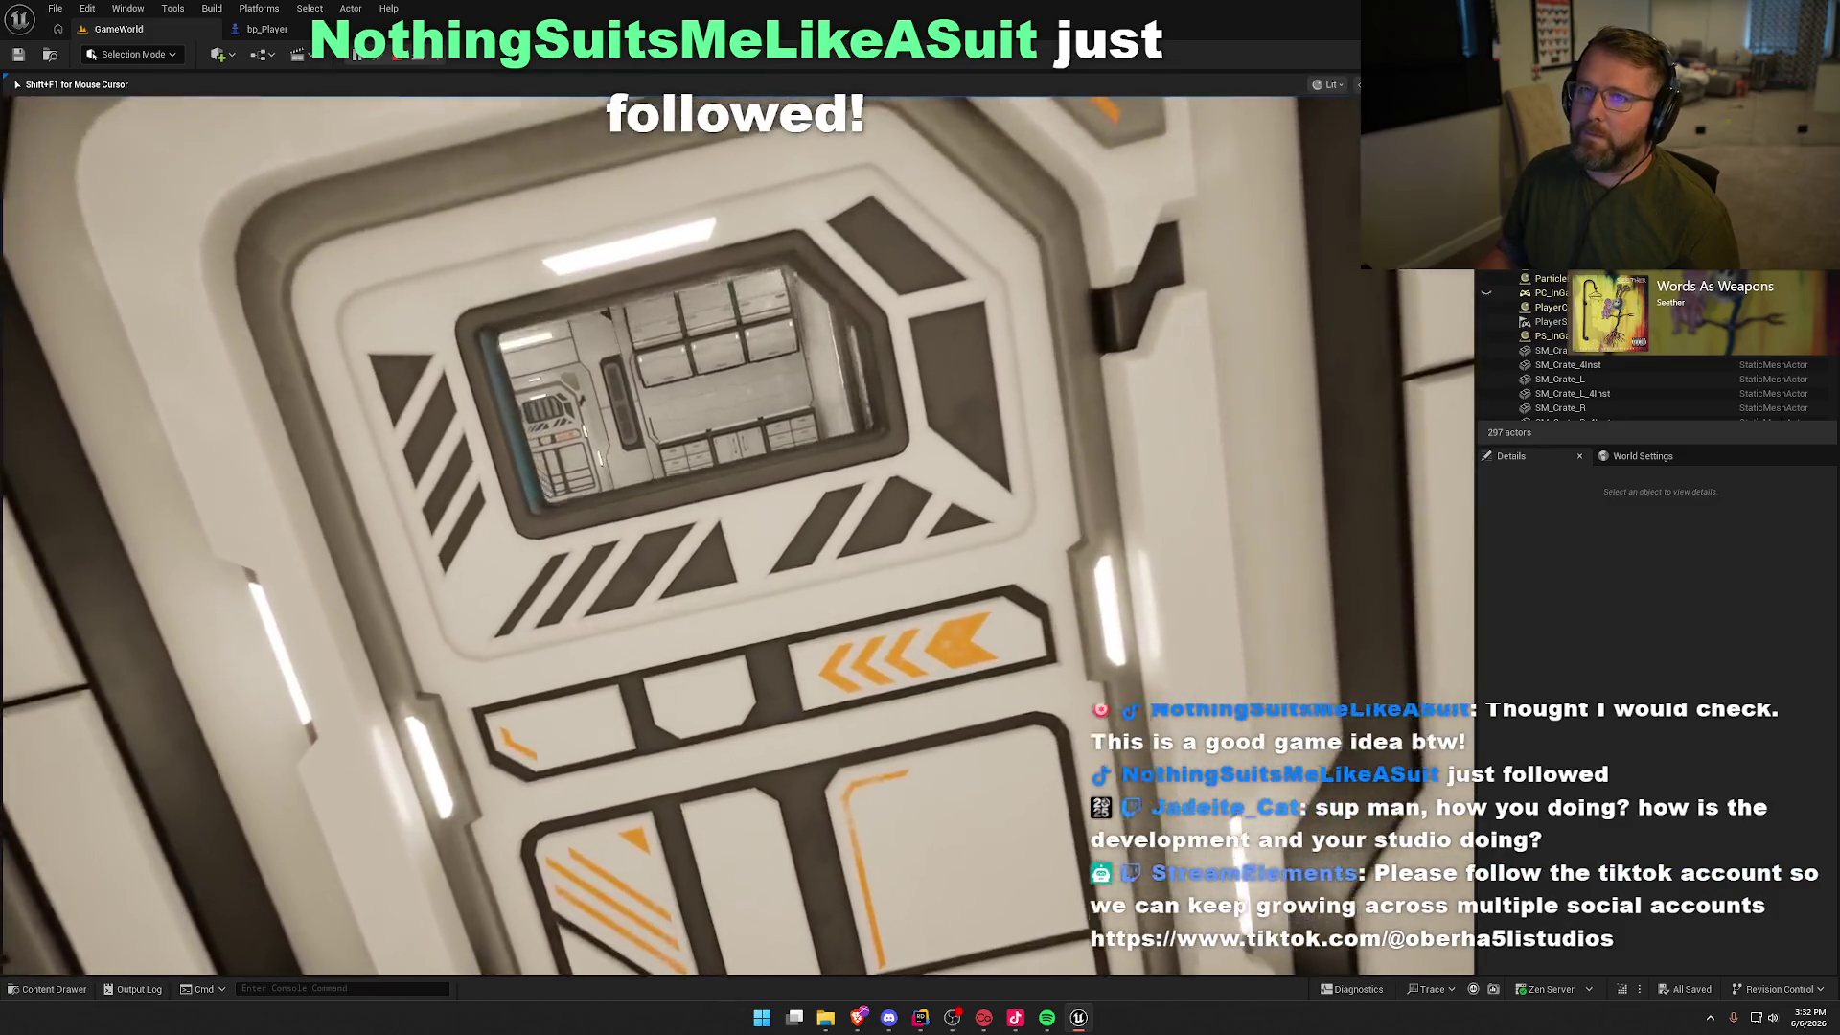
key(w)
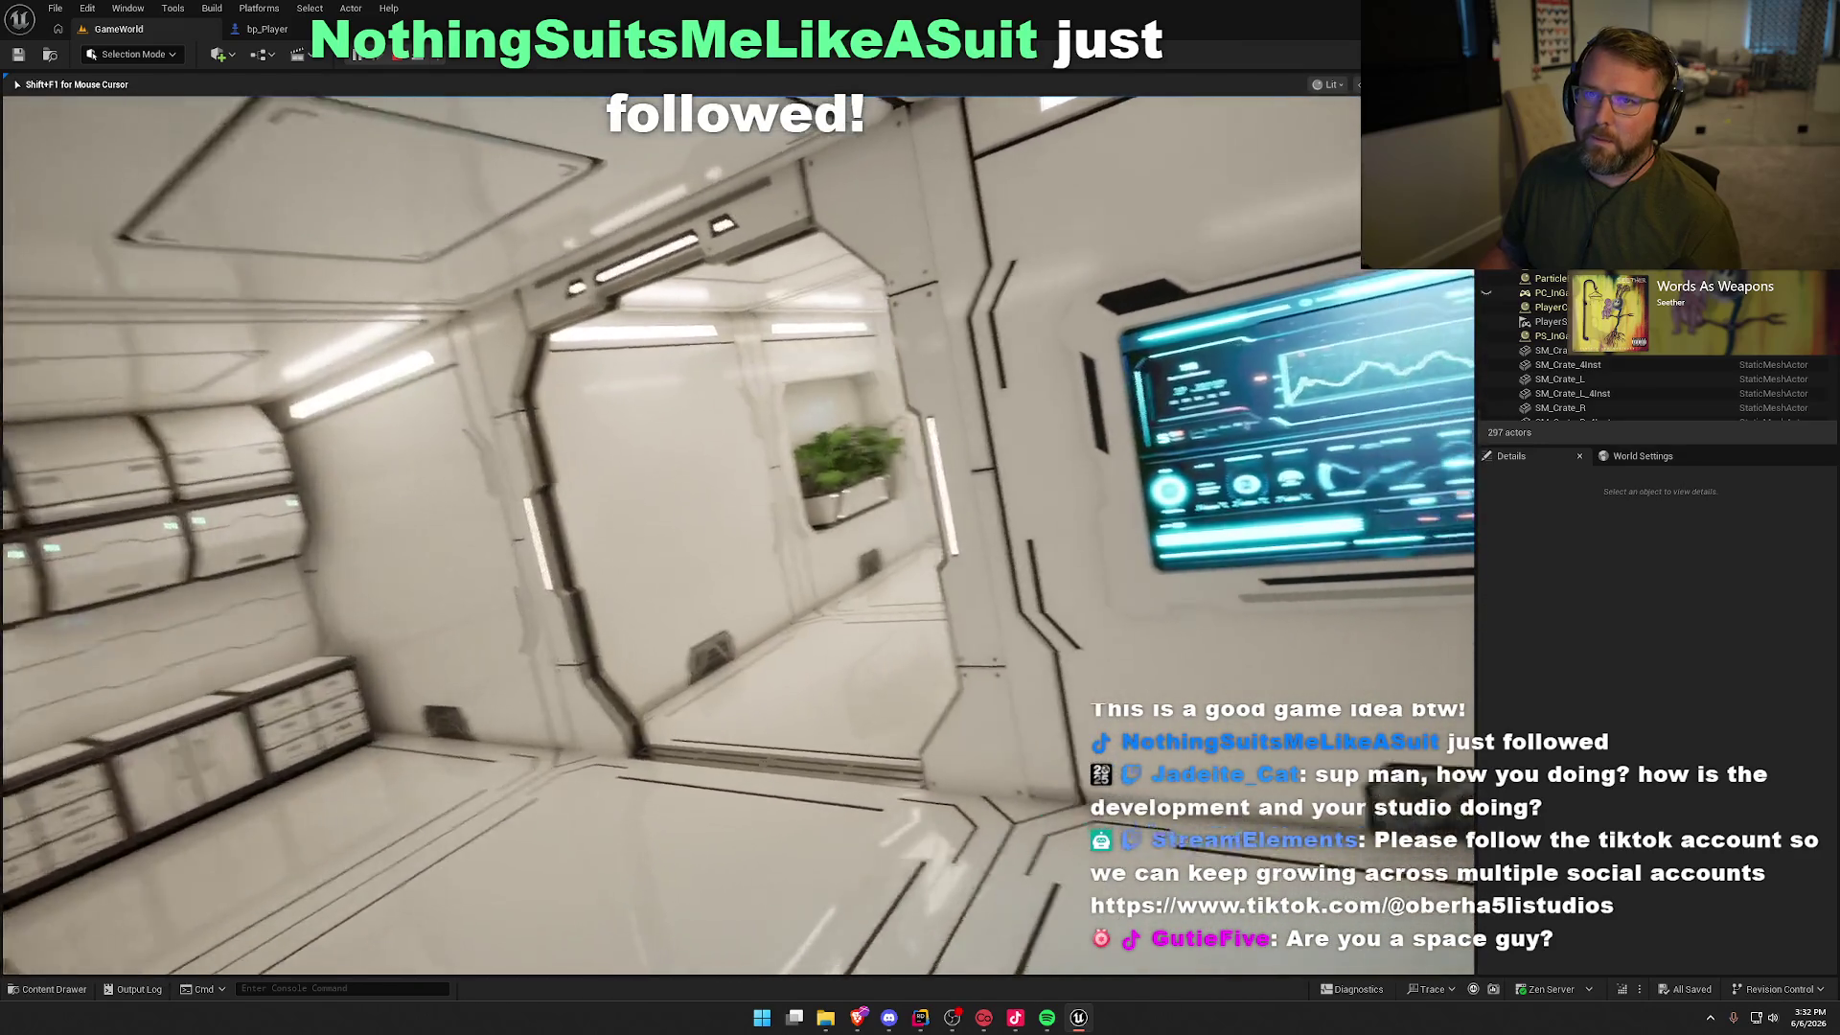
Step: Walk down the planted corridor toward the door at its end
key(w)
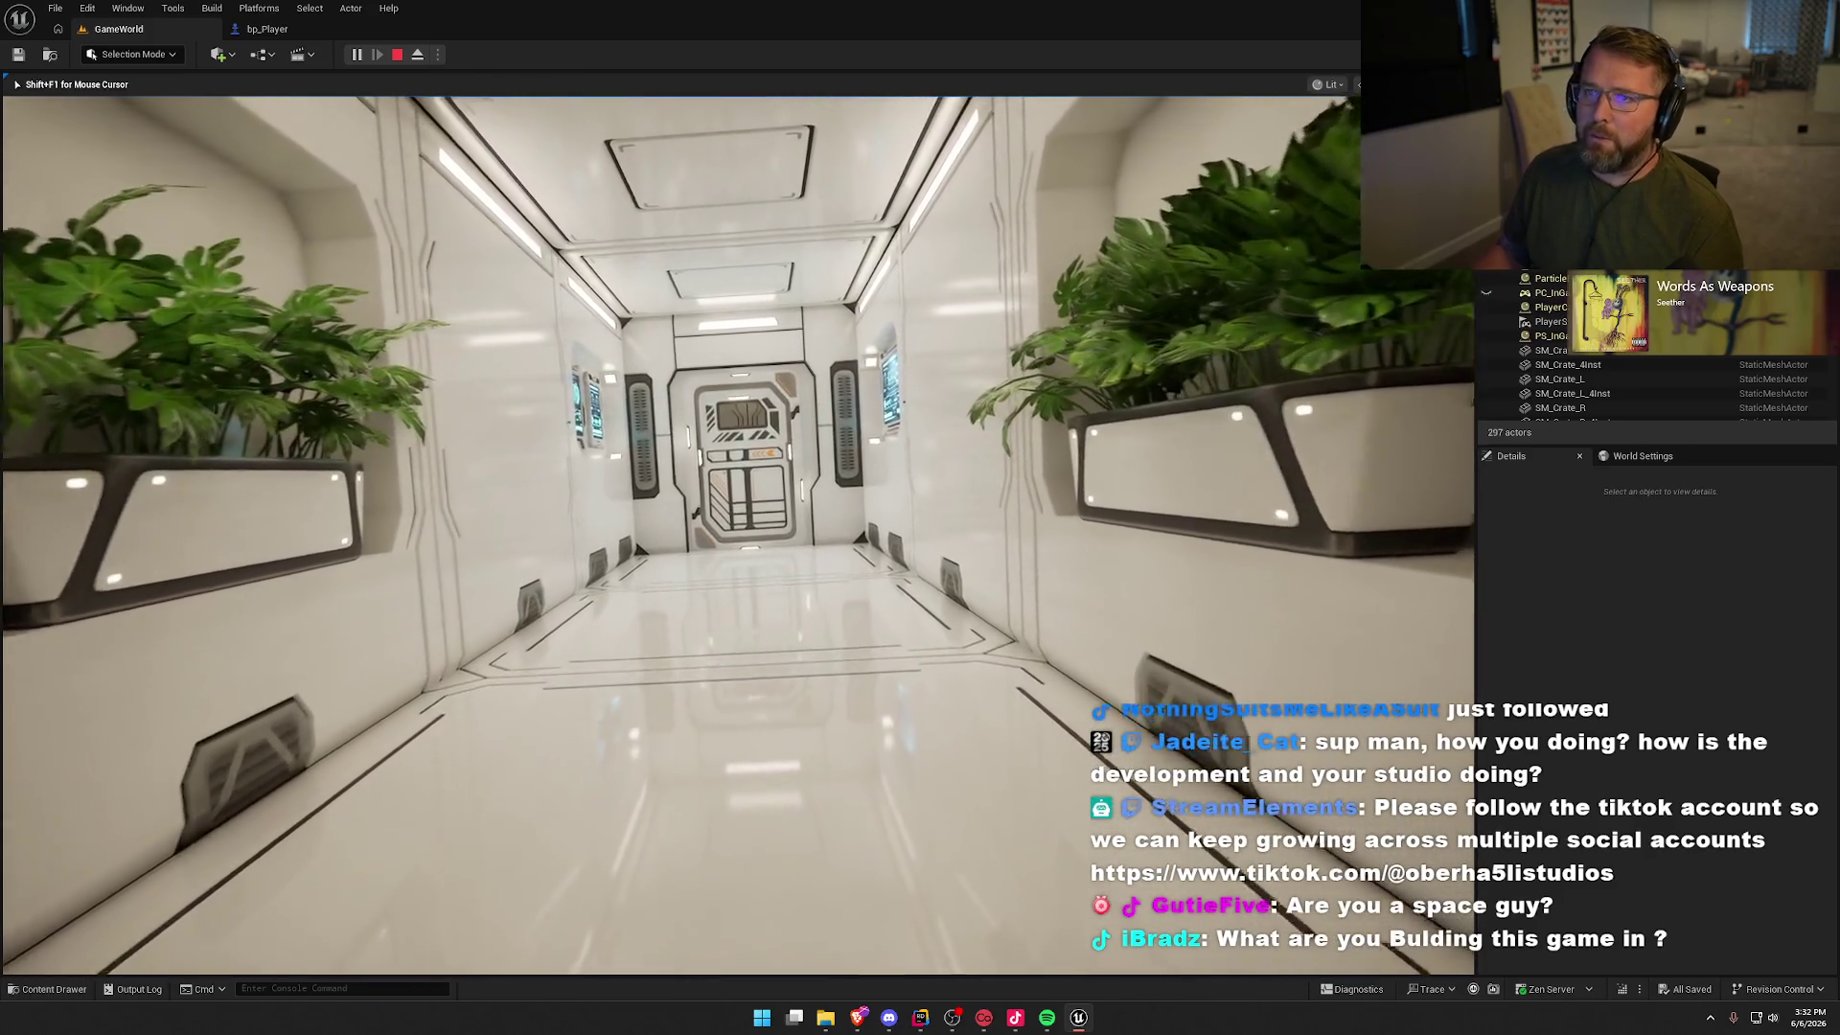
key(w)
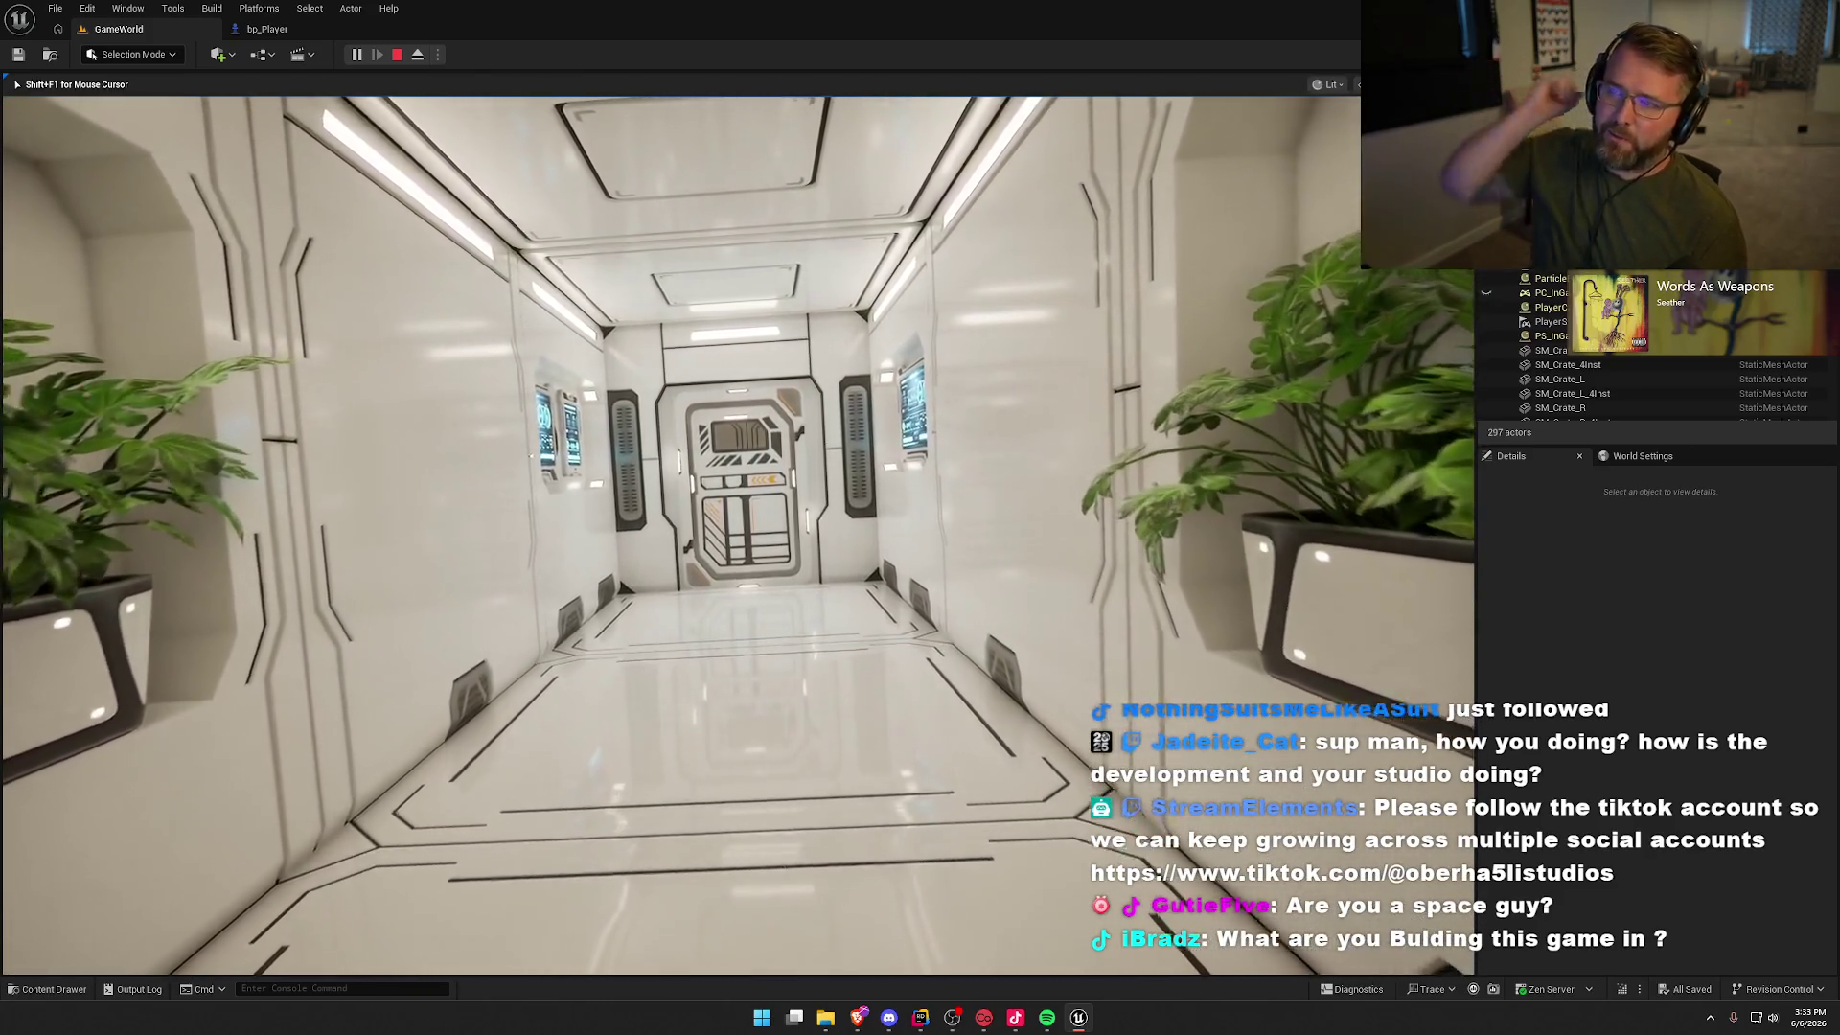
key(w)
key(w)
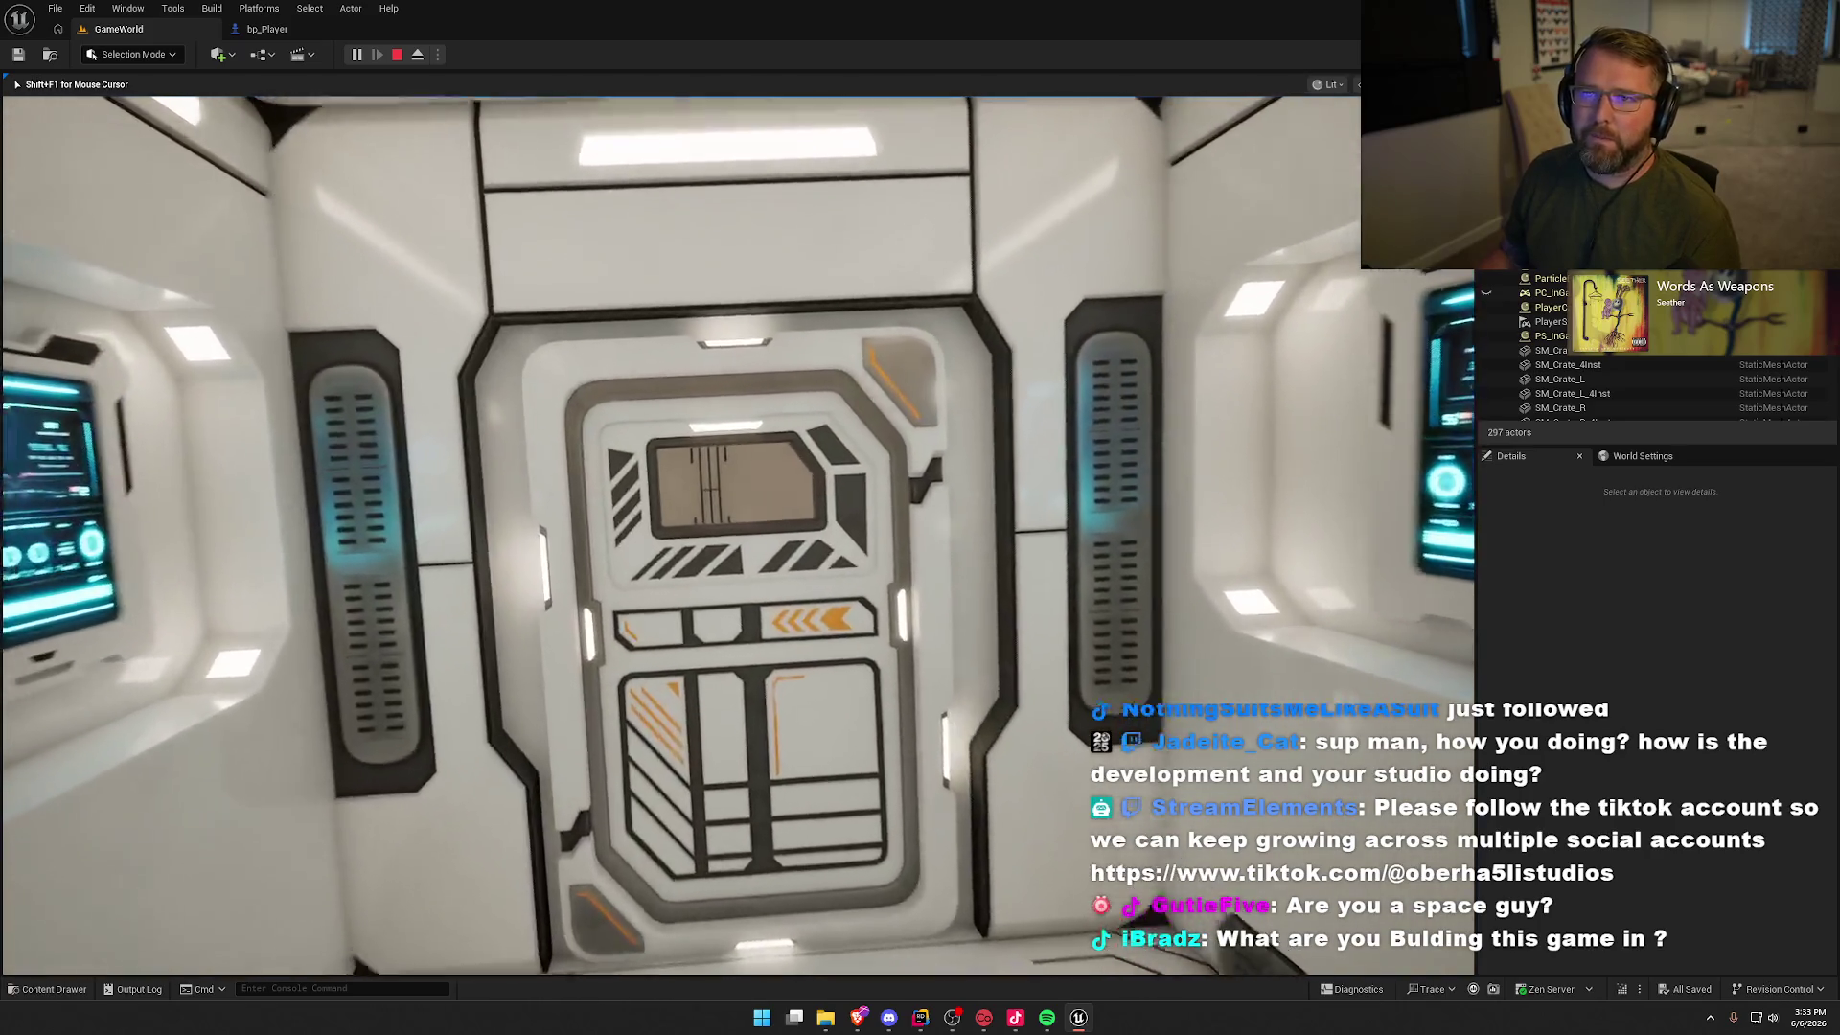
key(w)
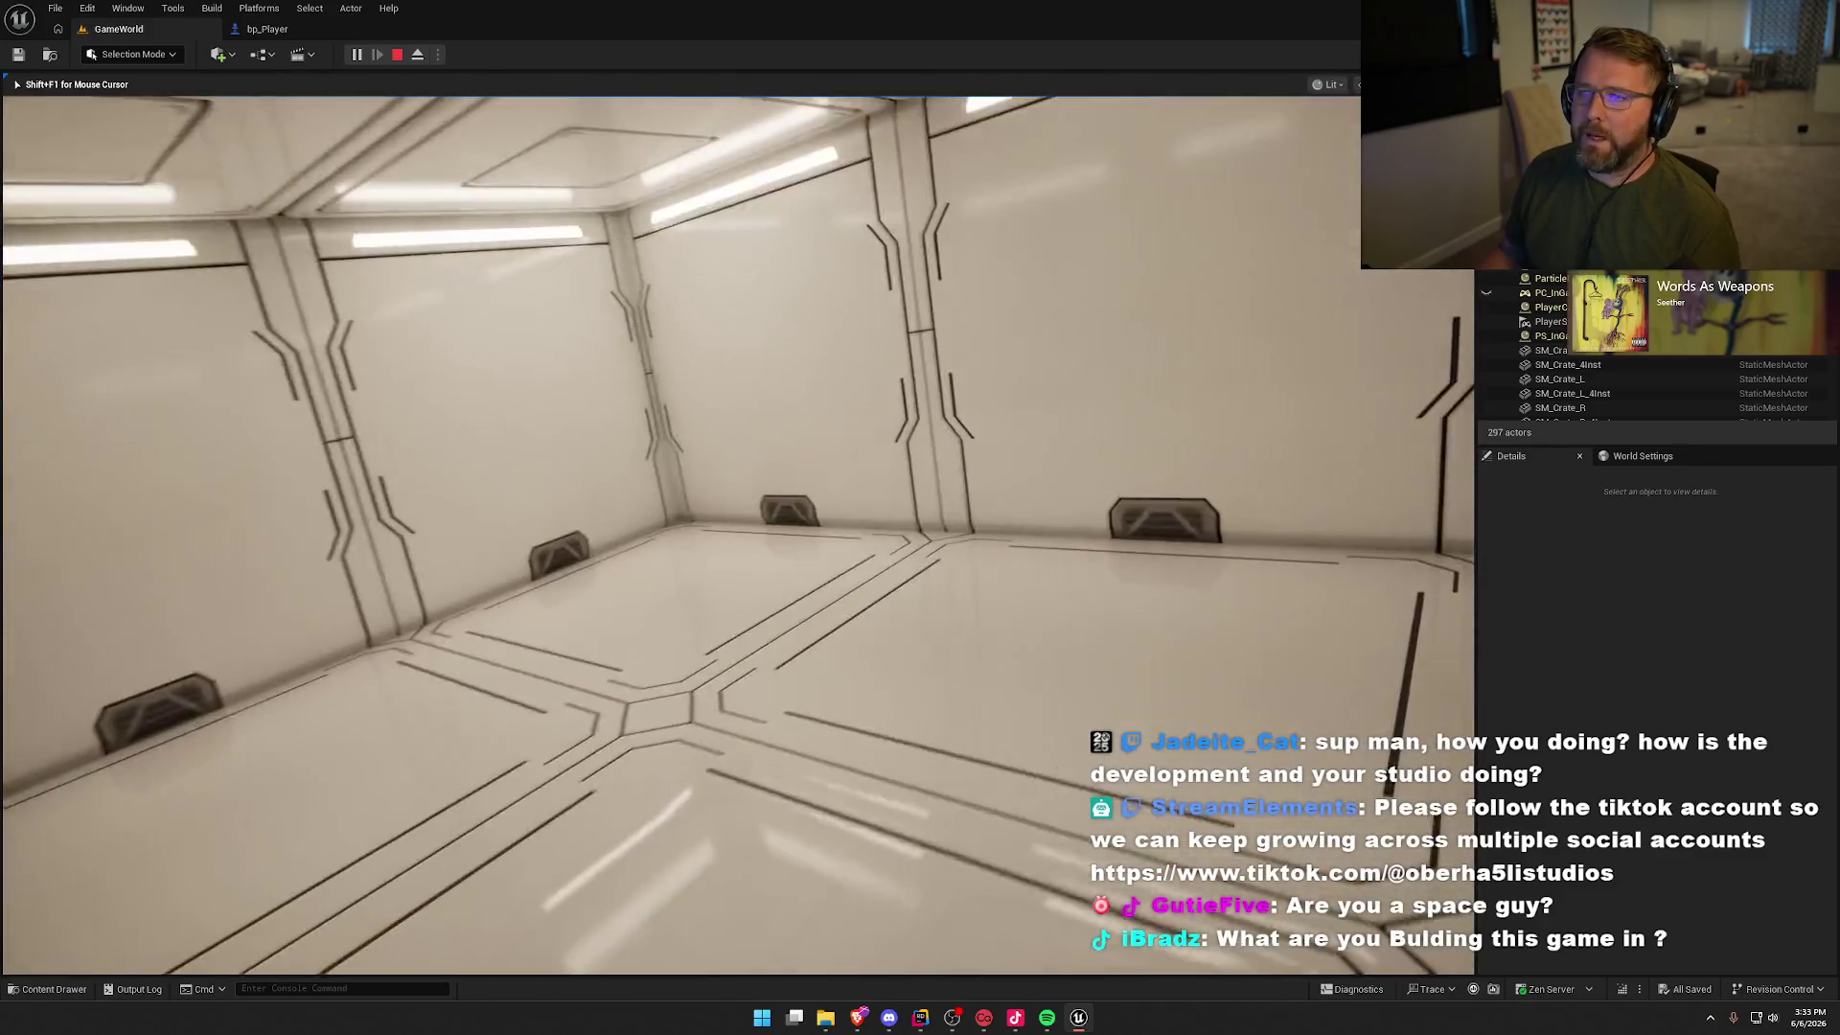
key(w)
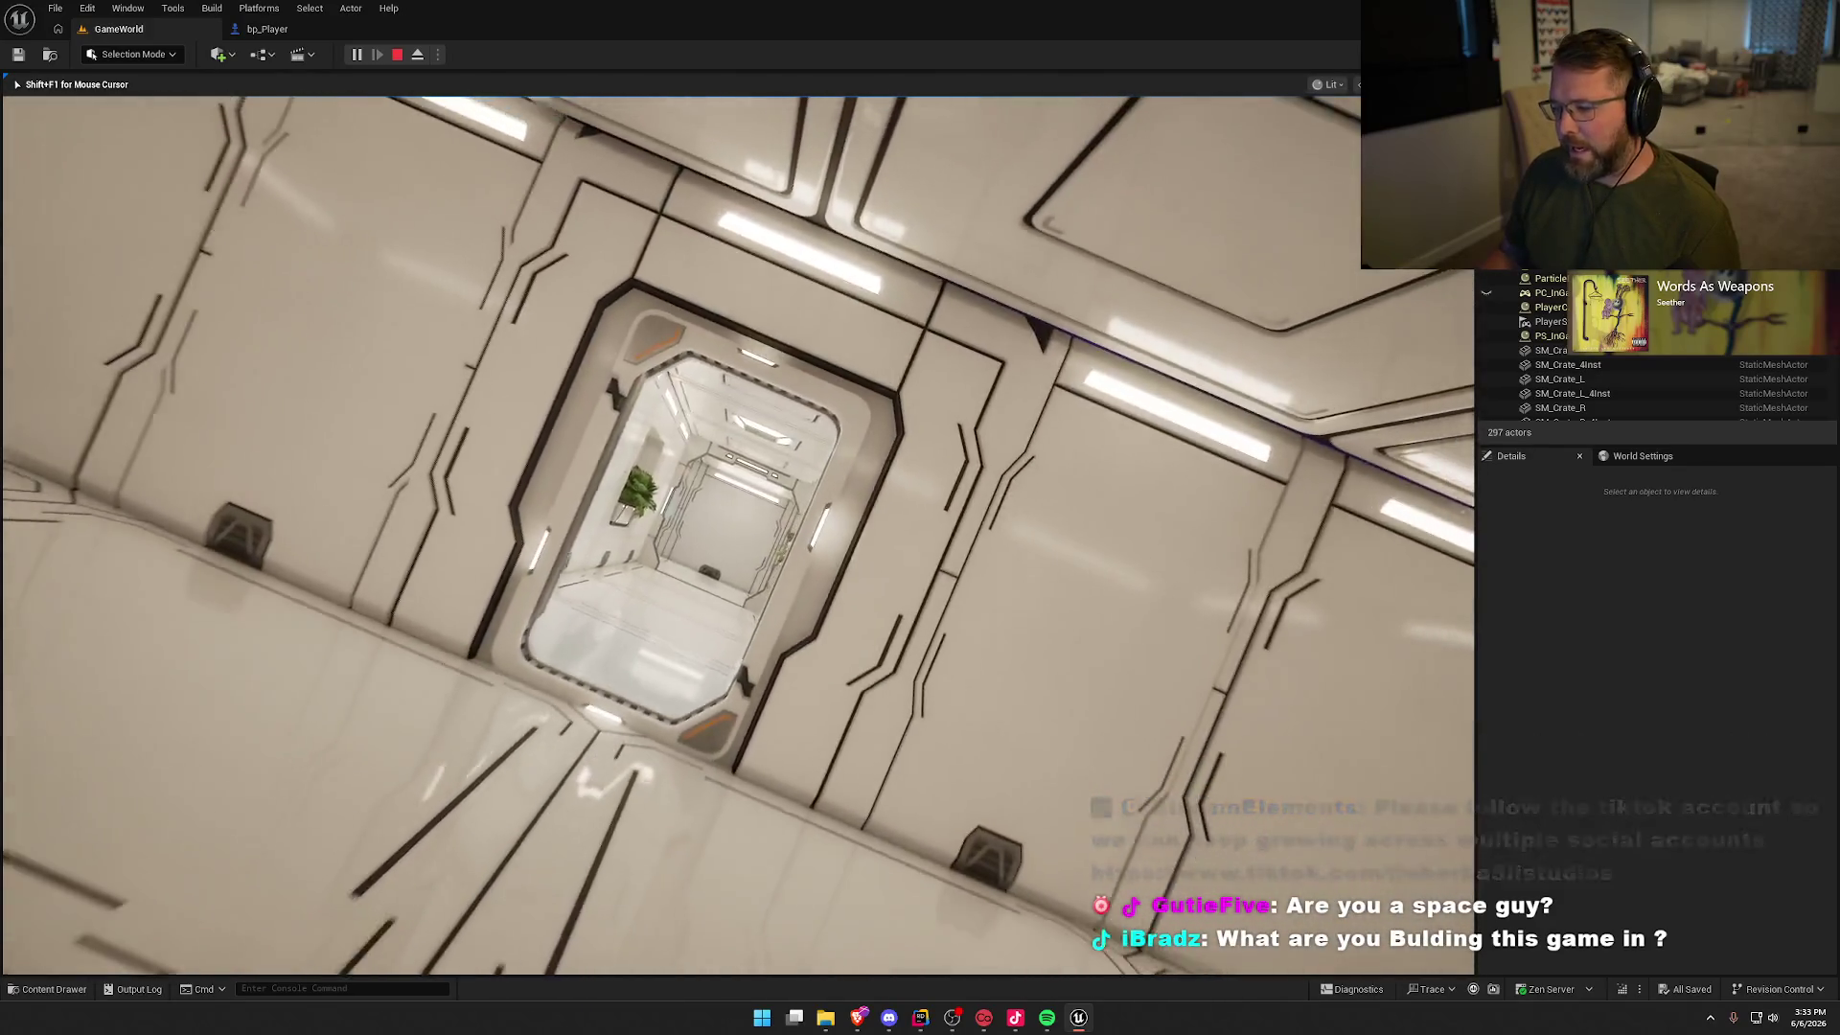
key(w)
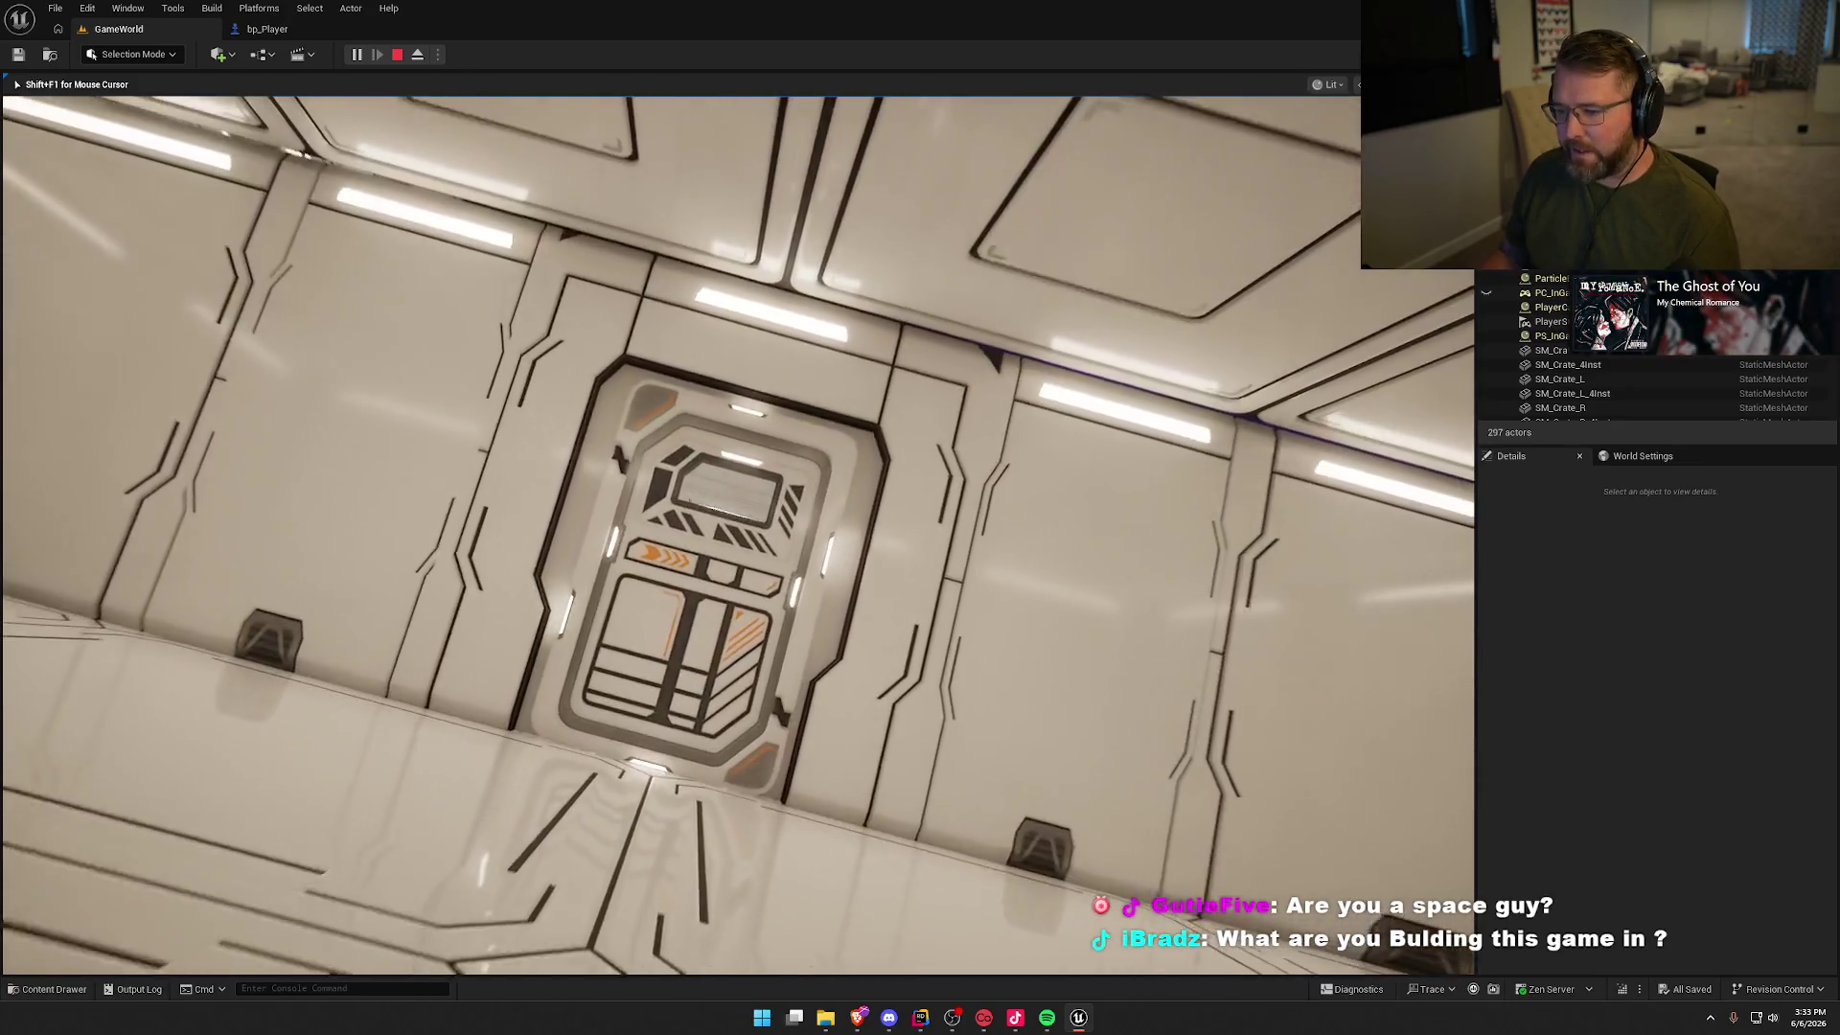
key(w)
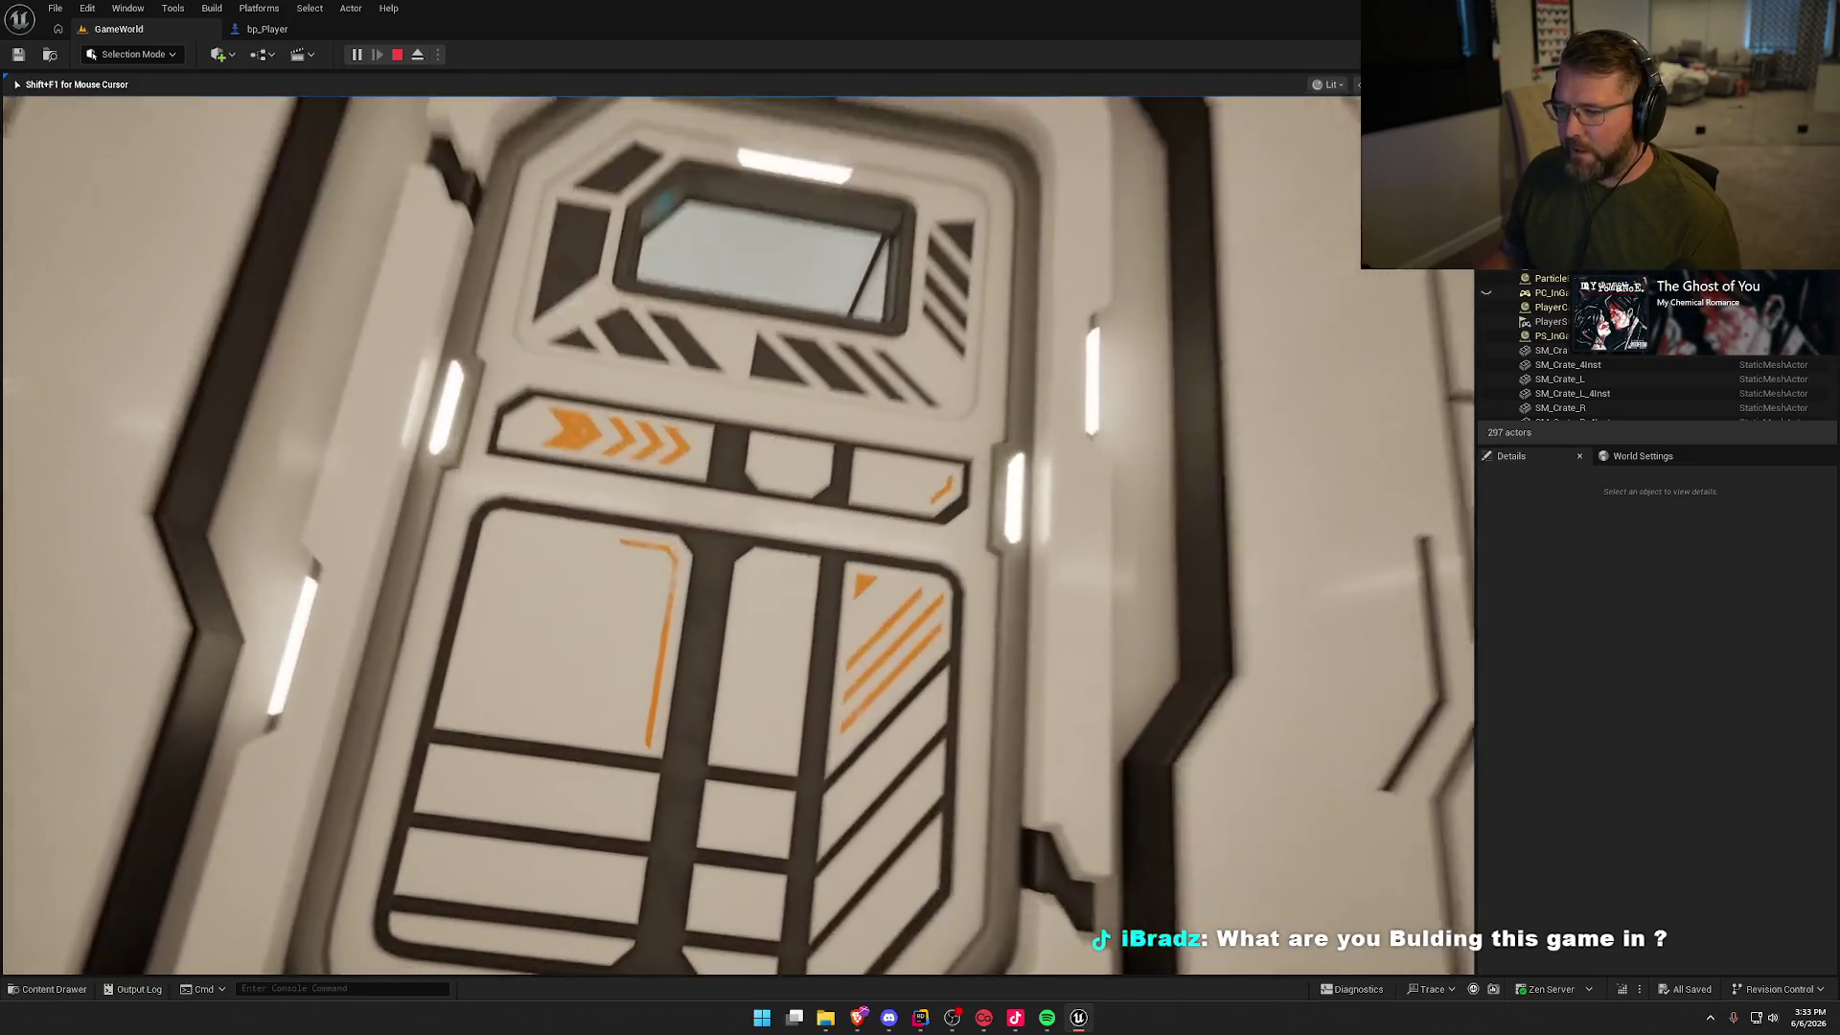
key(w)
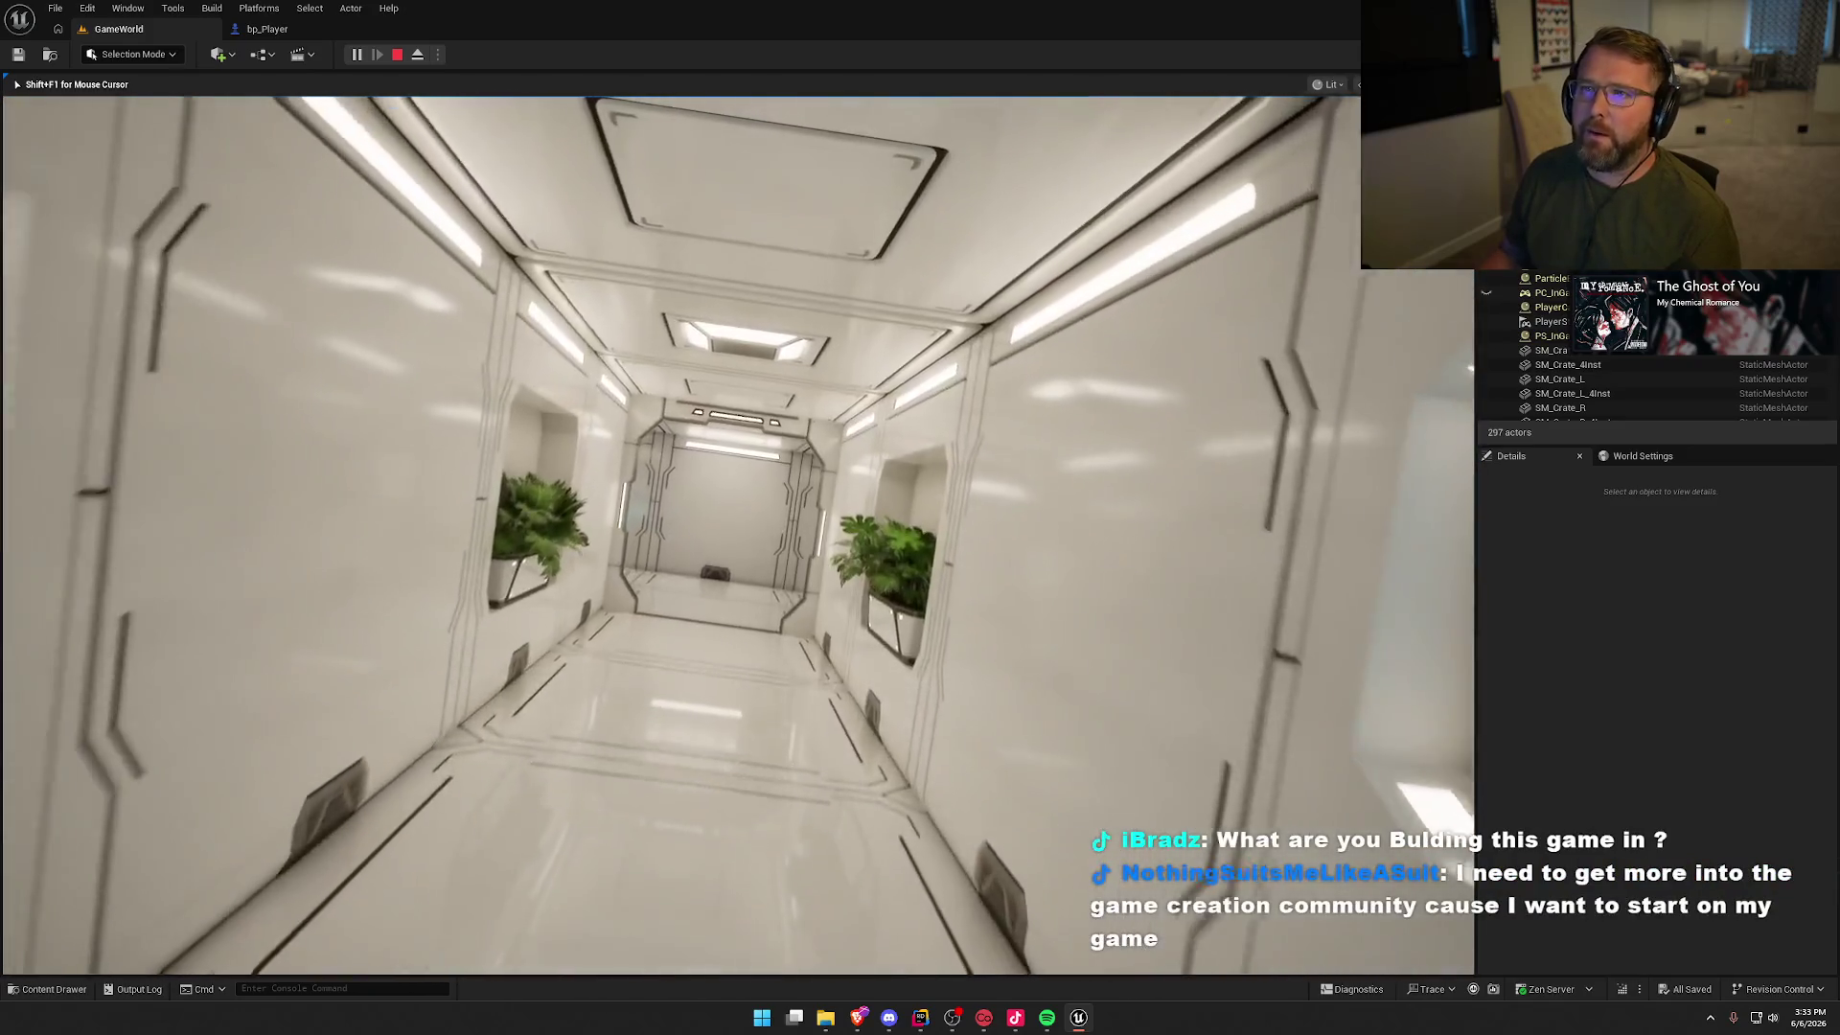
key(w)
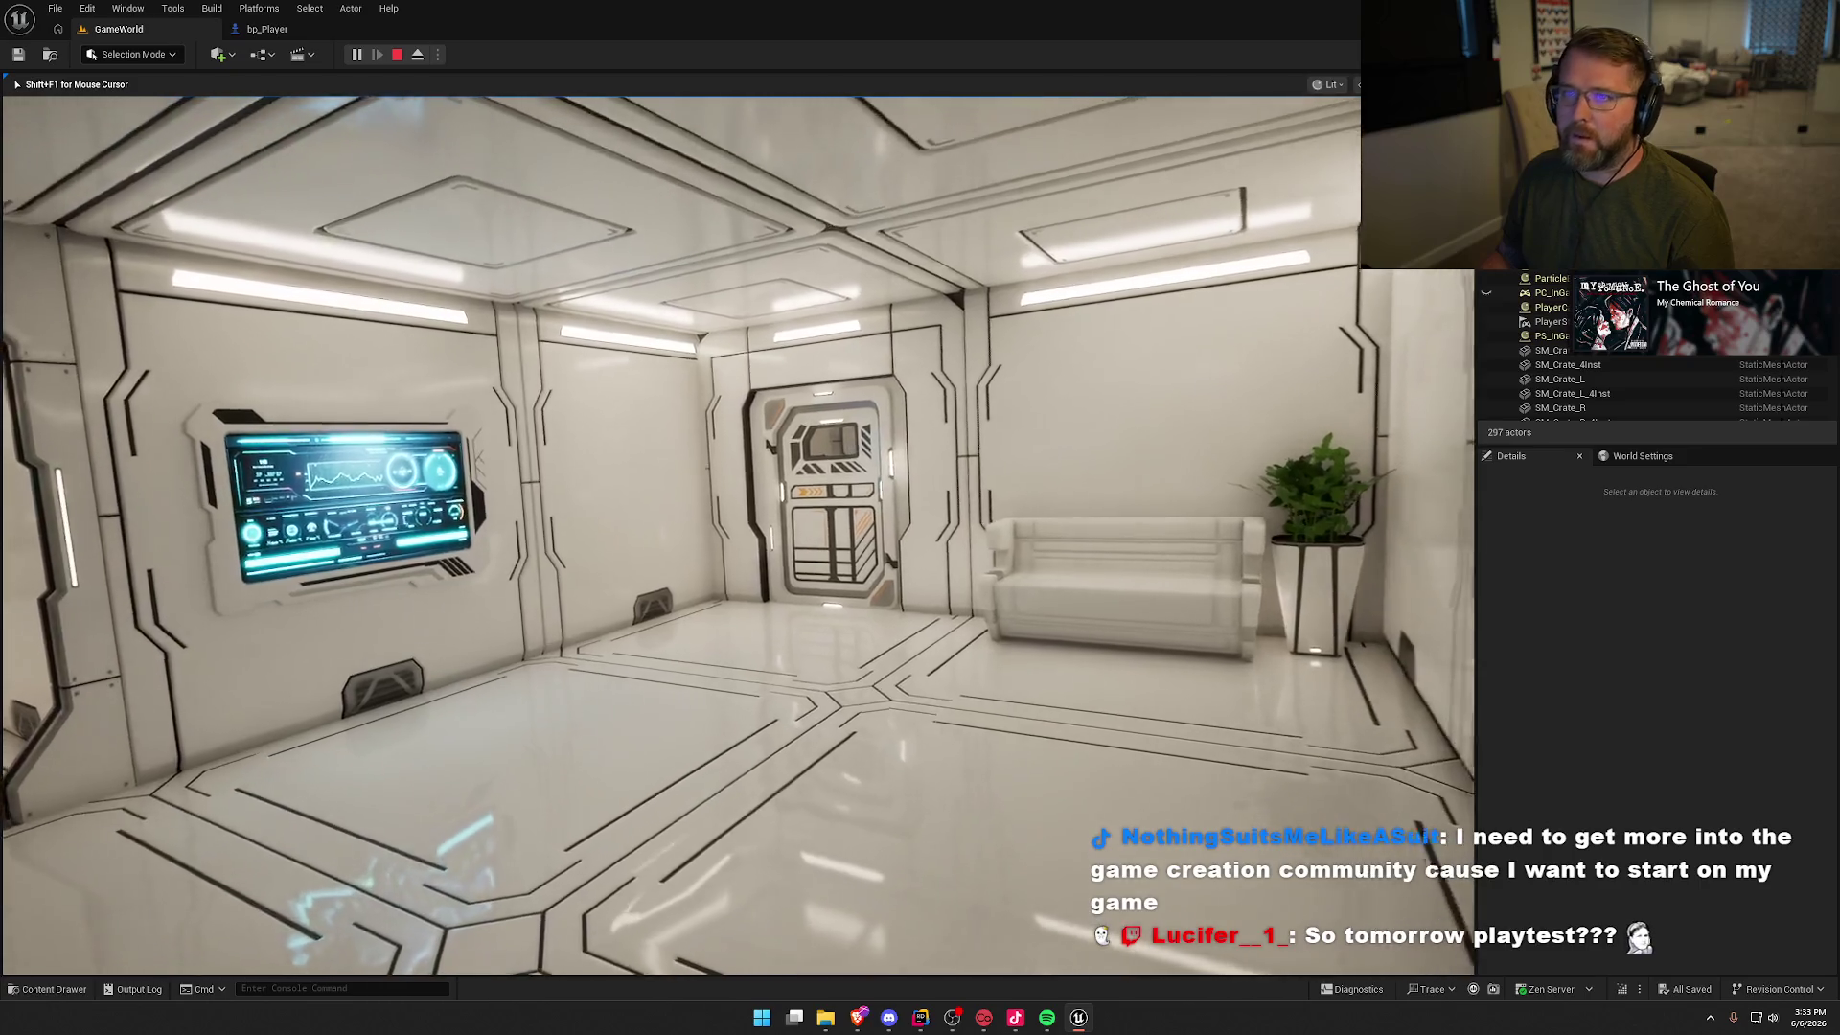
Step: Walk through the door beside the sofa into the hangar toward its far door
key(w)
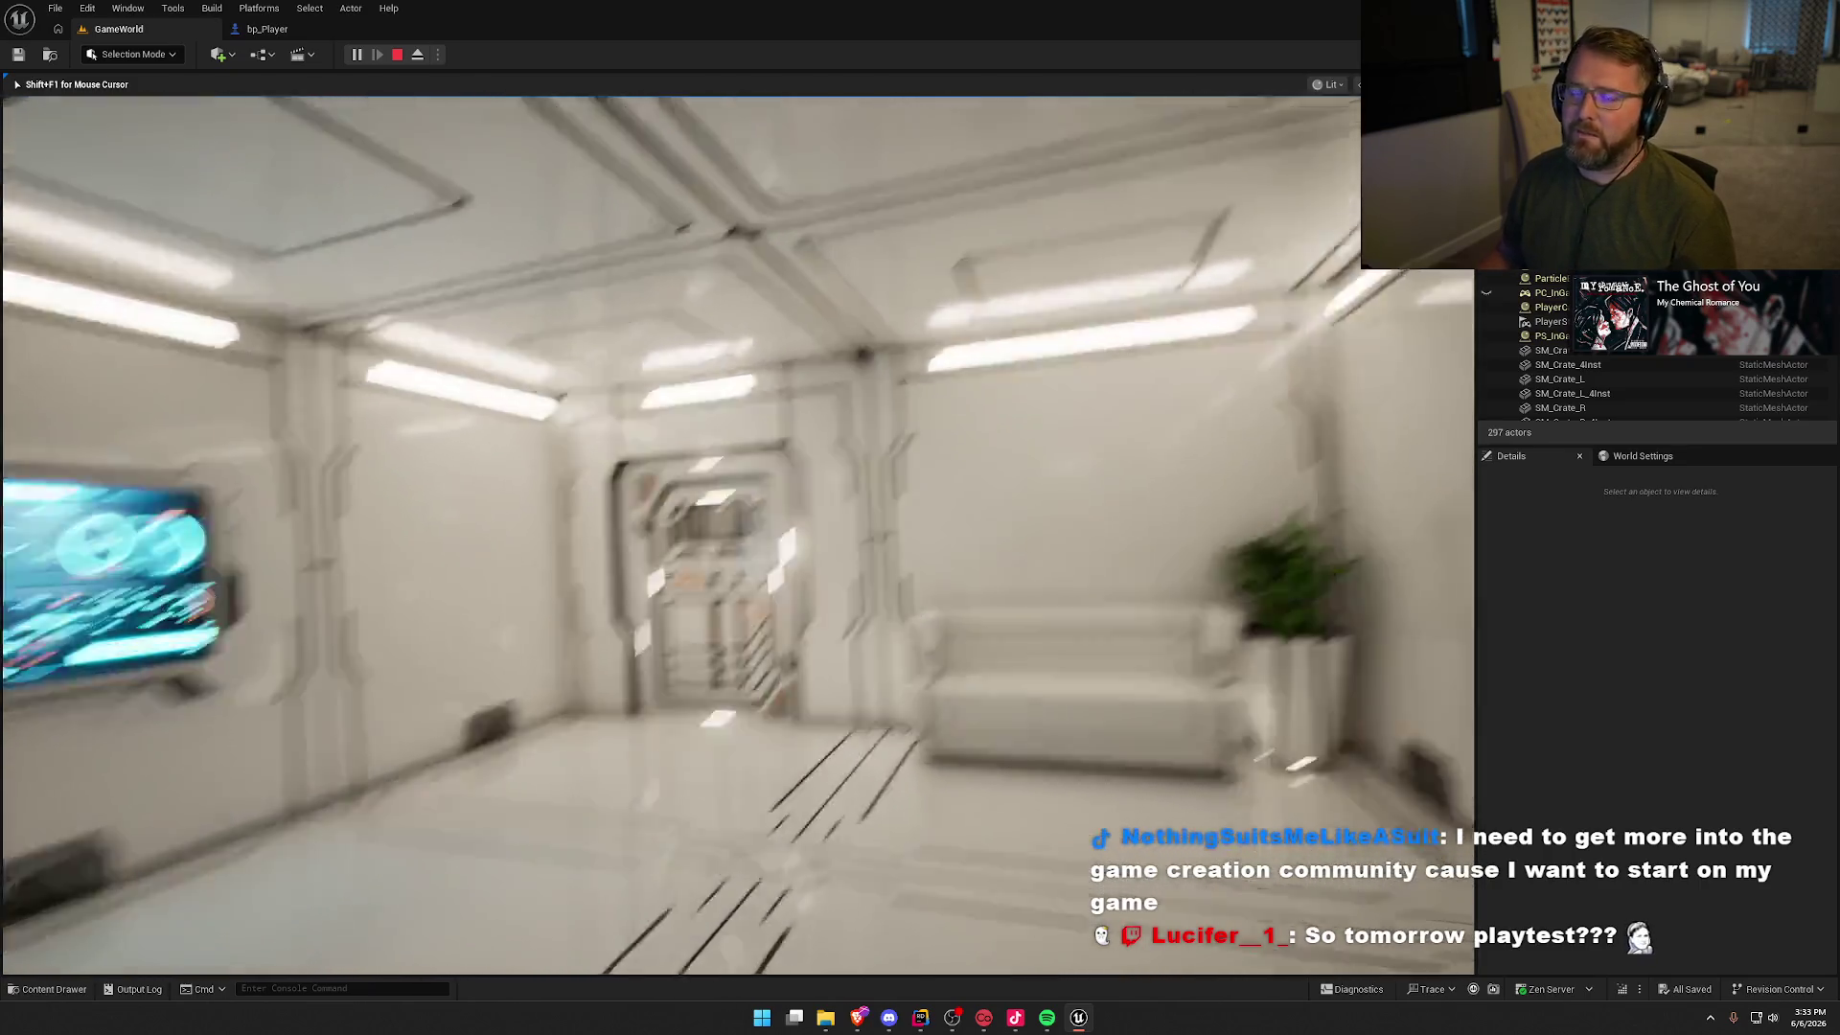
key(w)
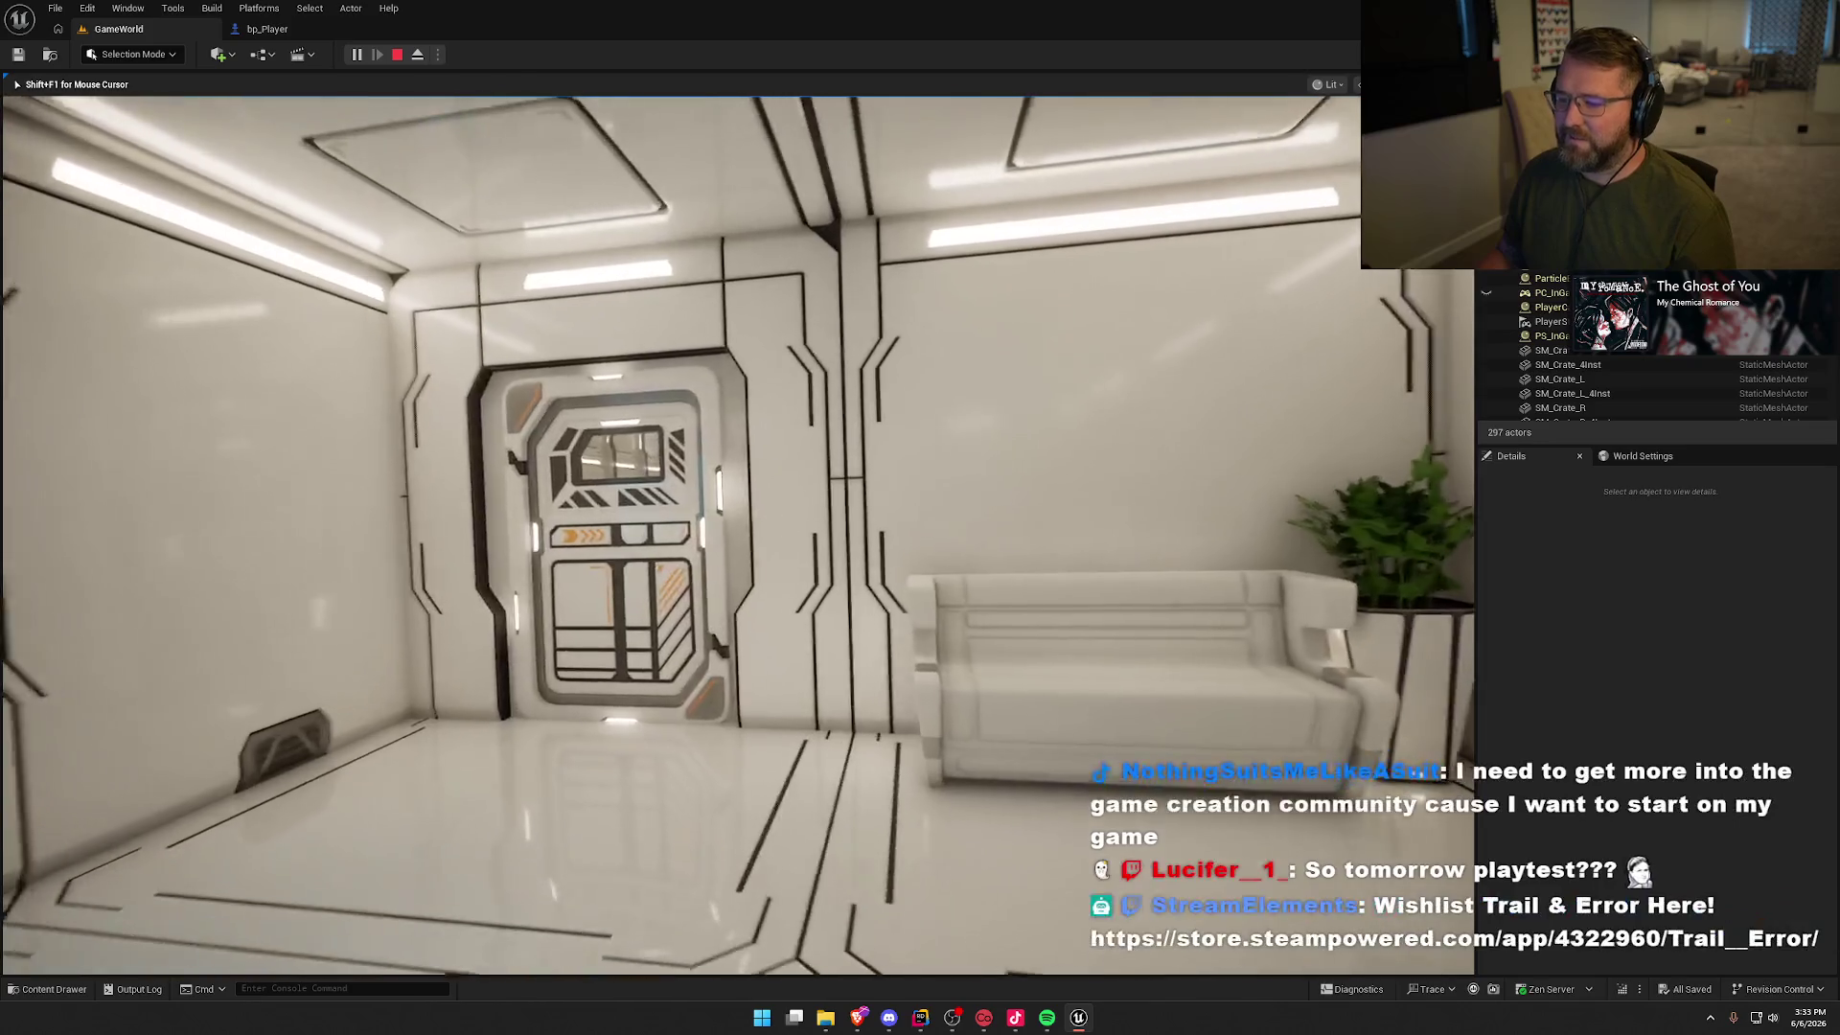
key(w)
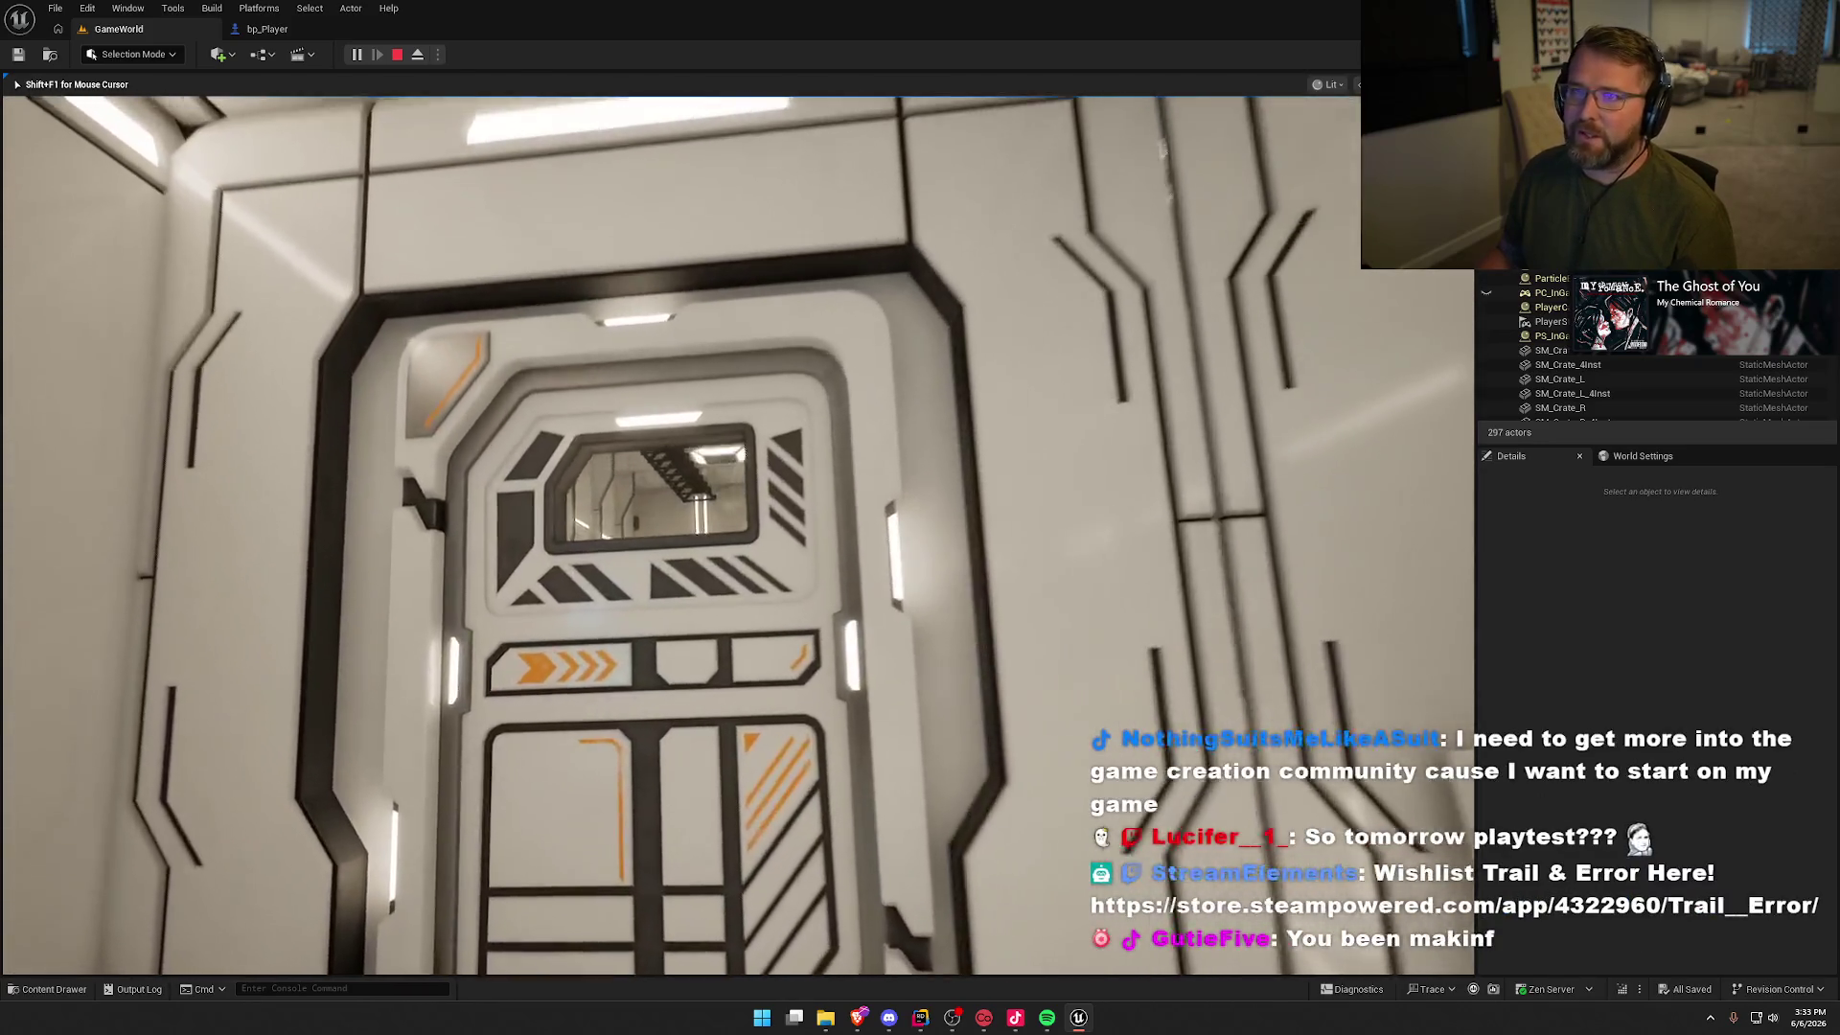
key(w)
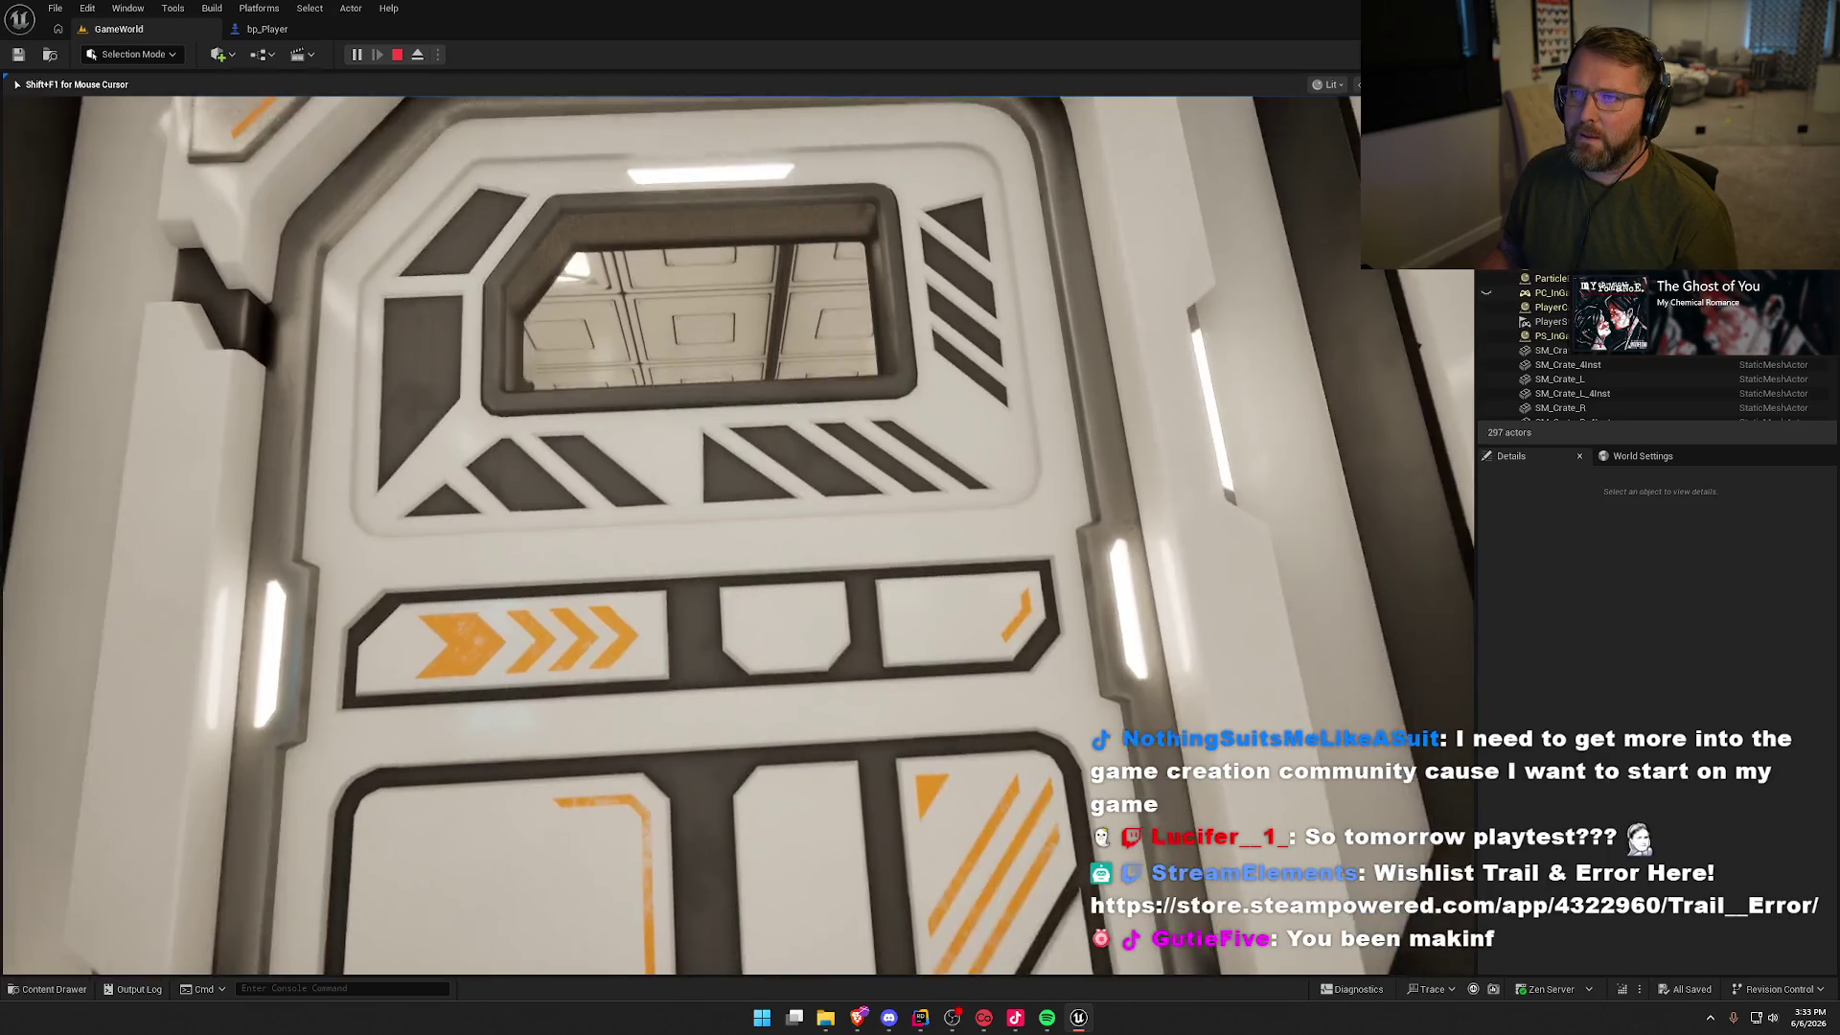
key(w)
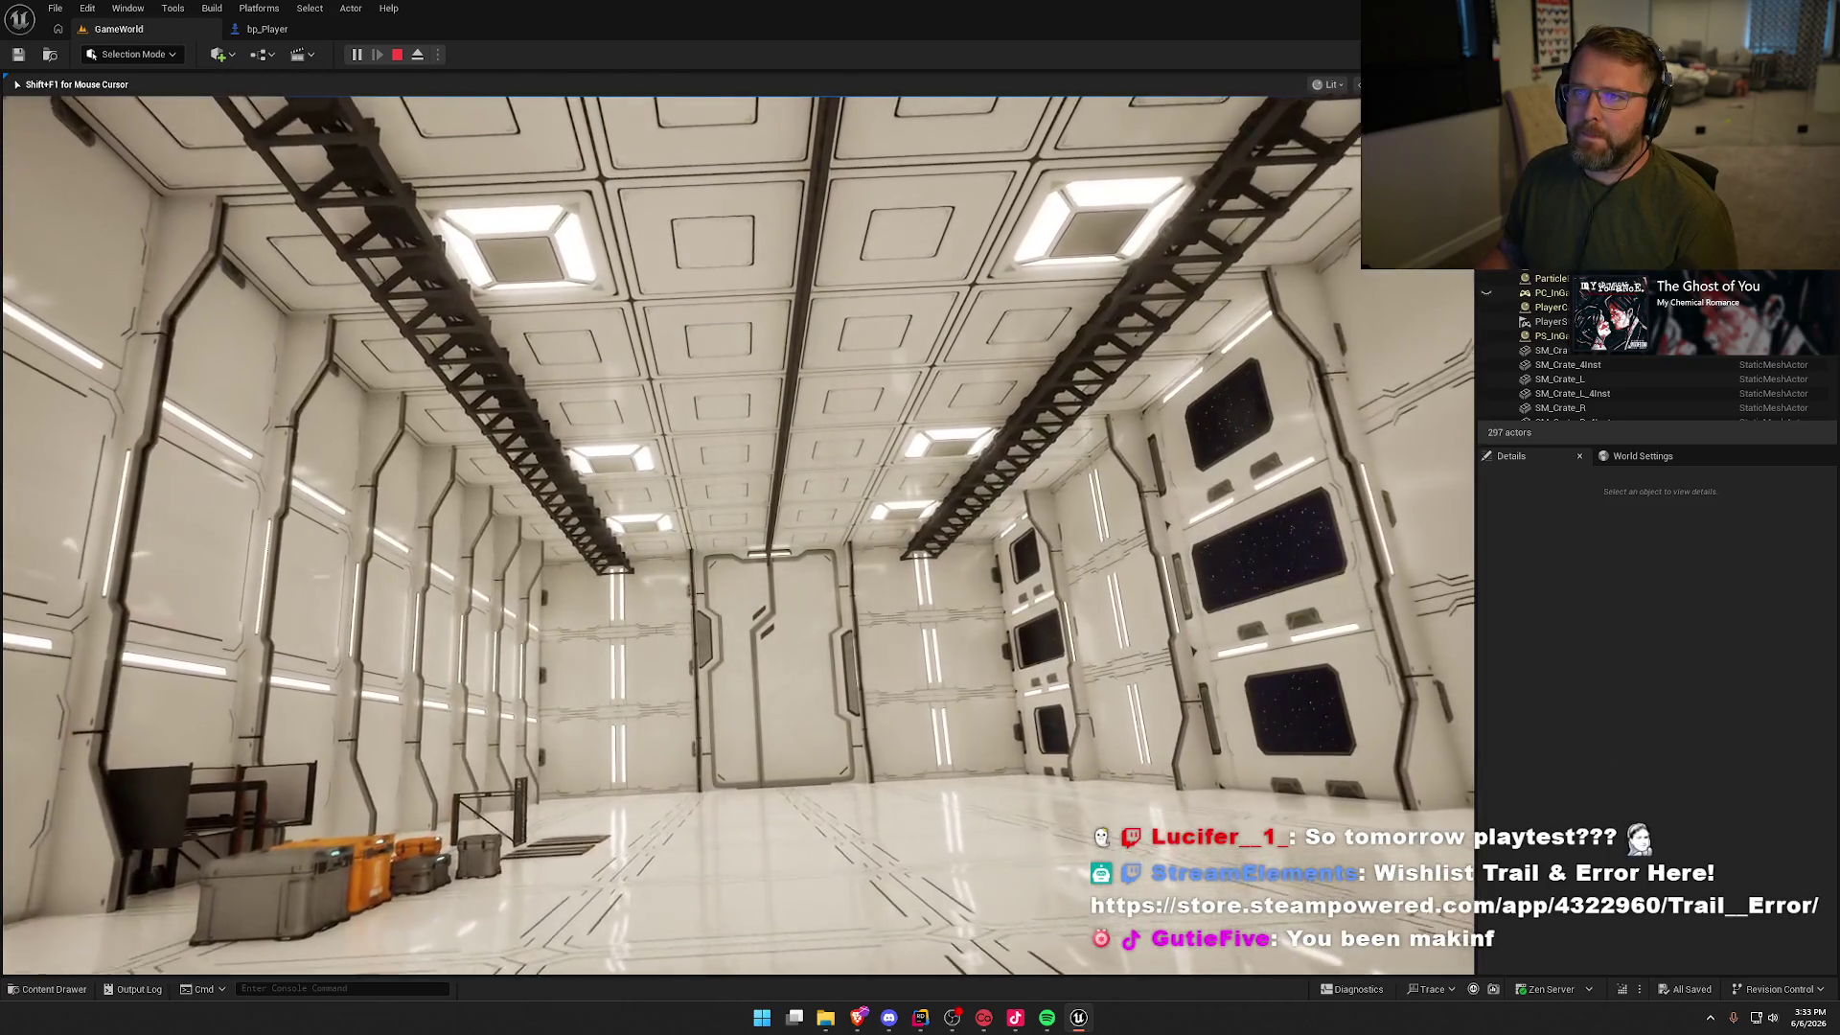
key(w)
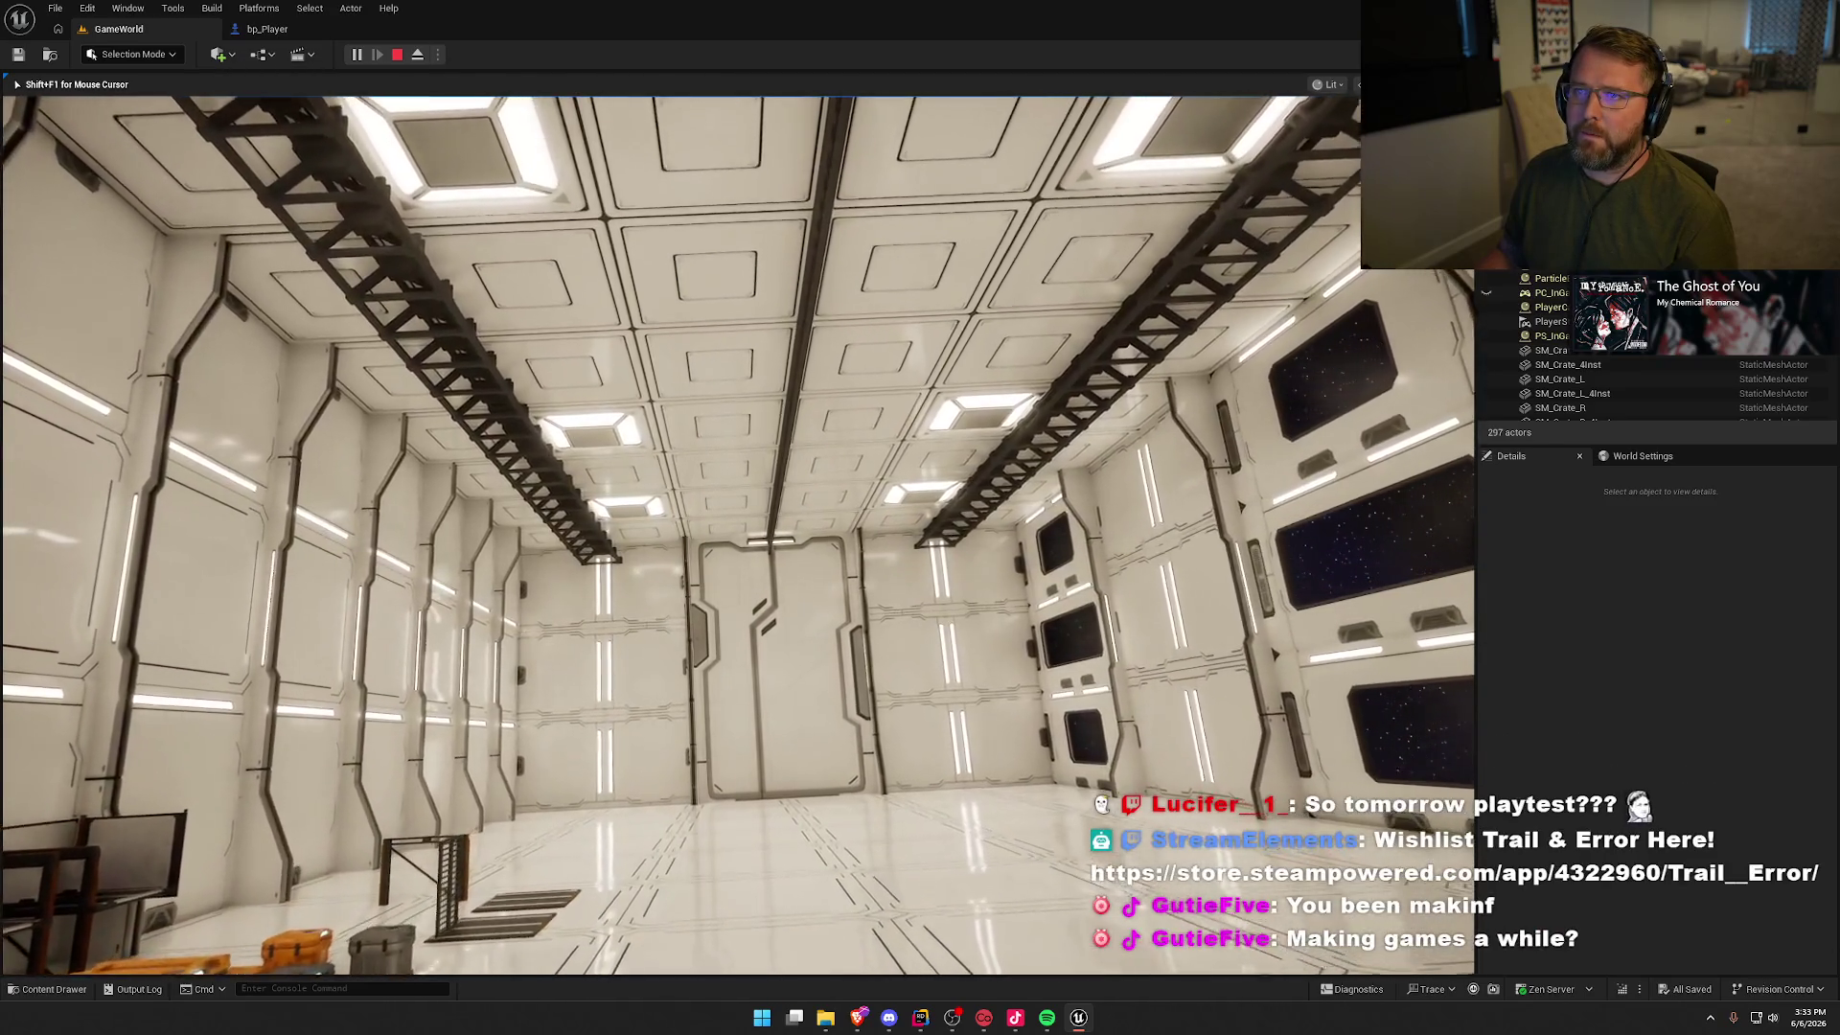
key(w)
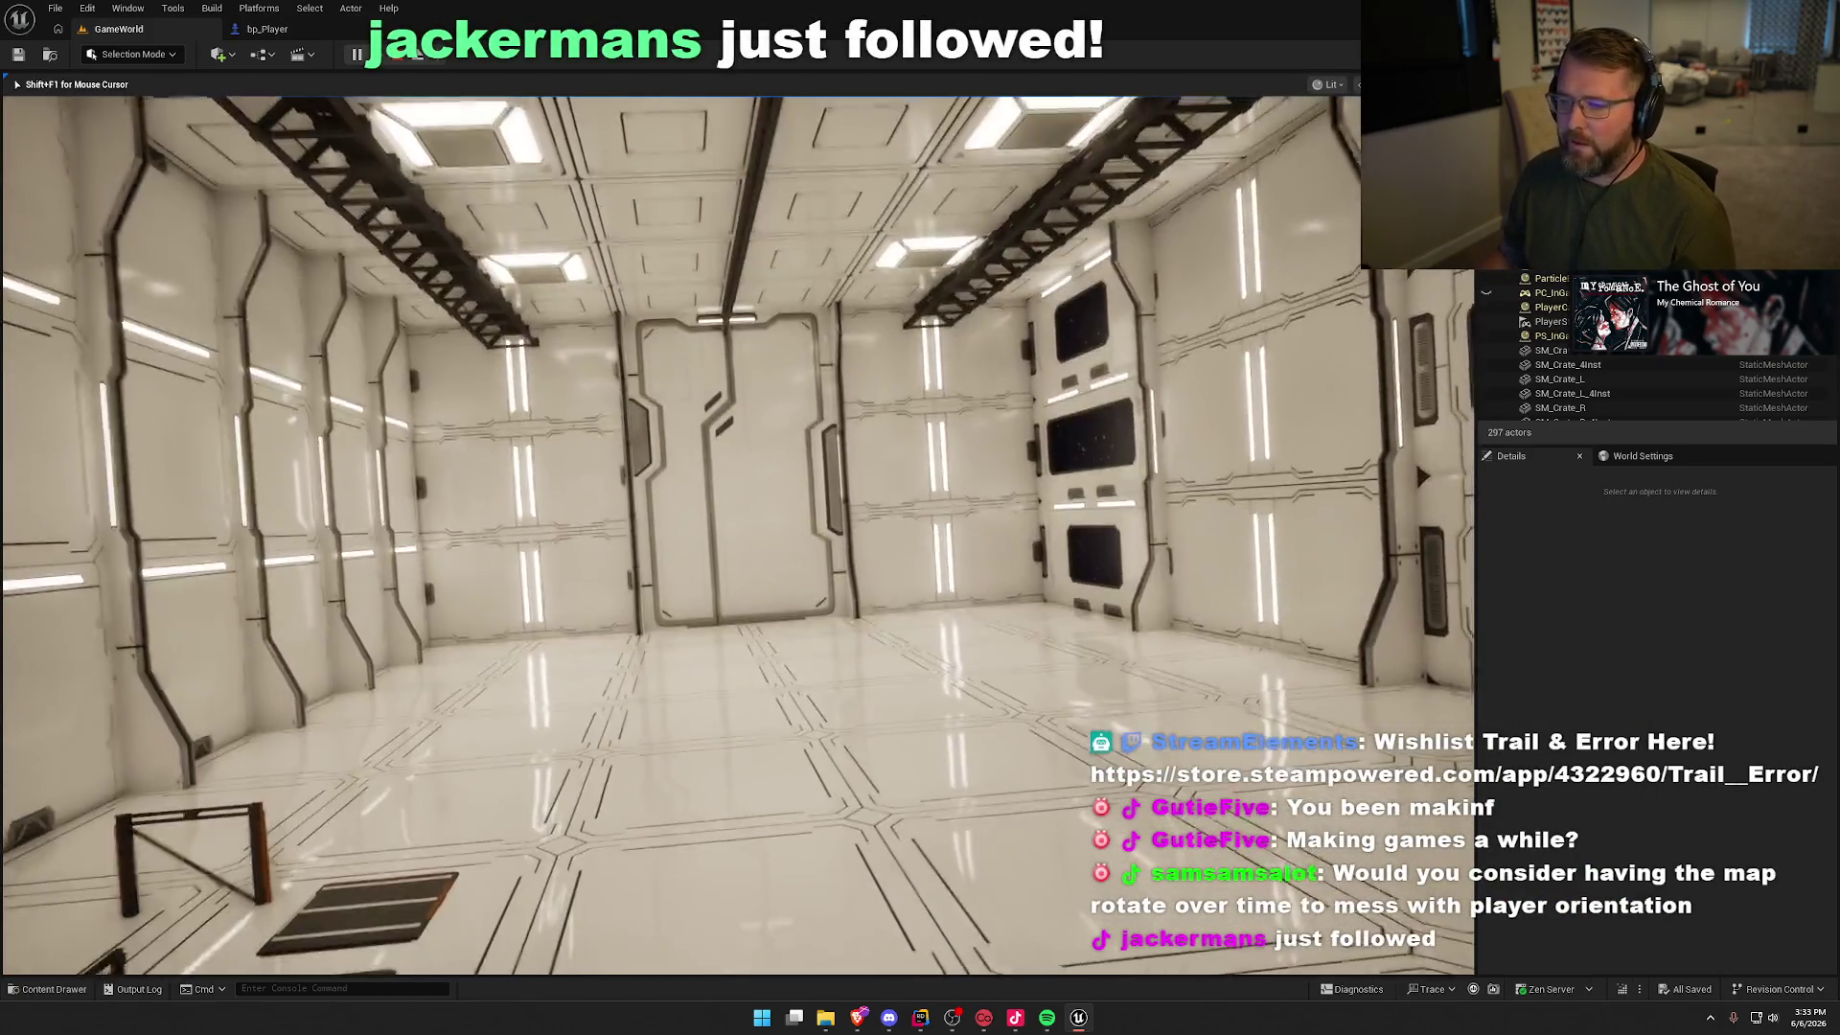
key(w)
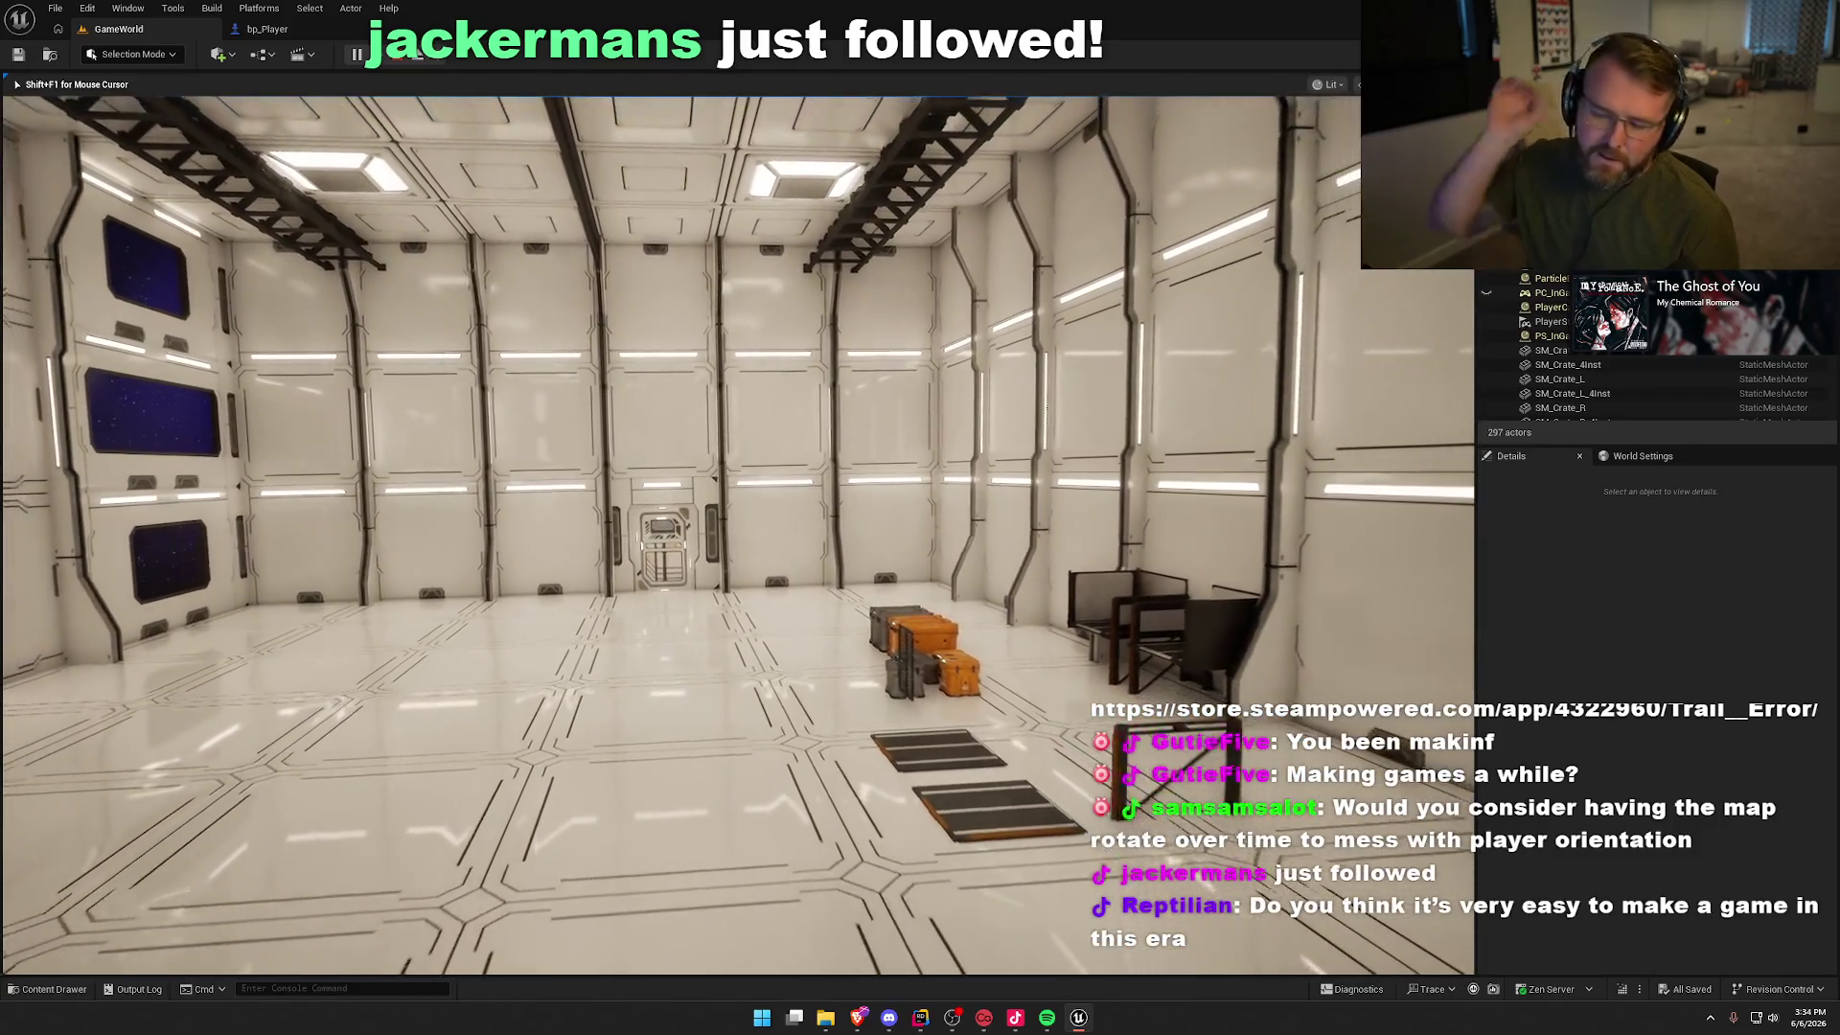
Step: Back the player away from the hangar door, strafe left, and walk forward again
key(s)
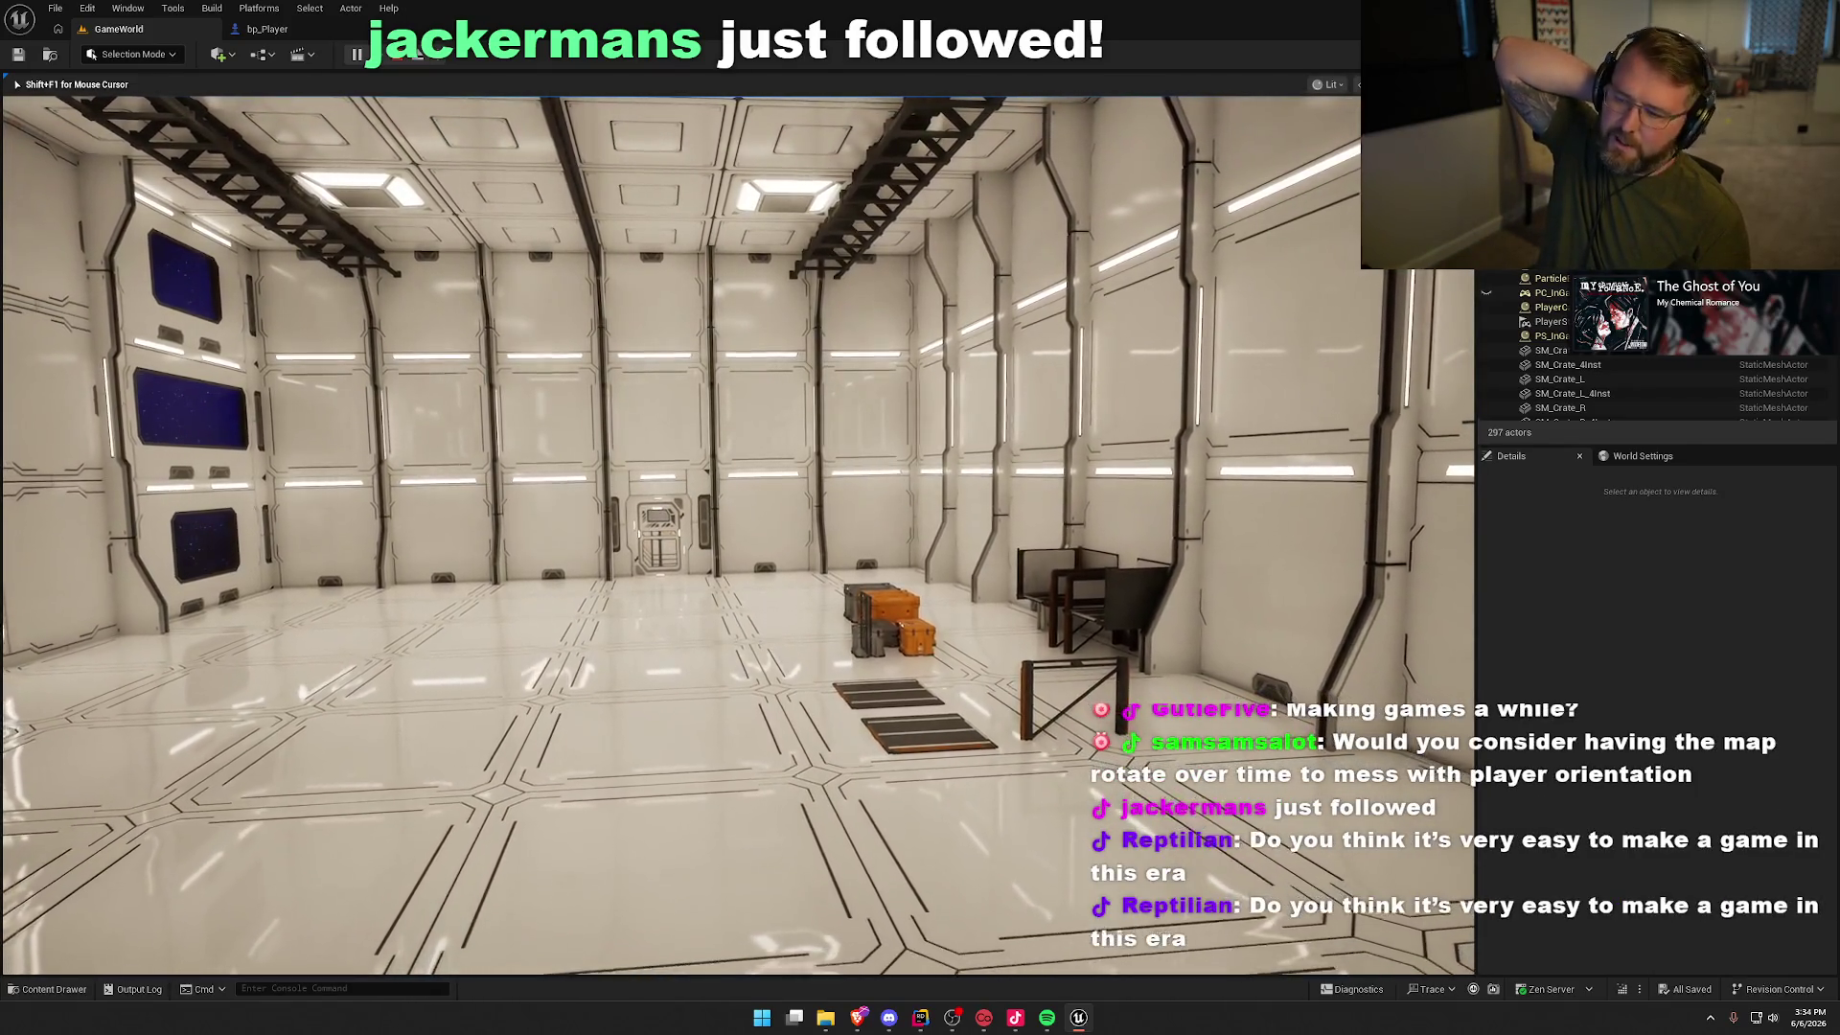
key(s)
key(s)
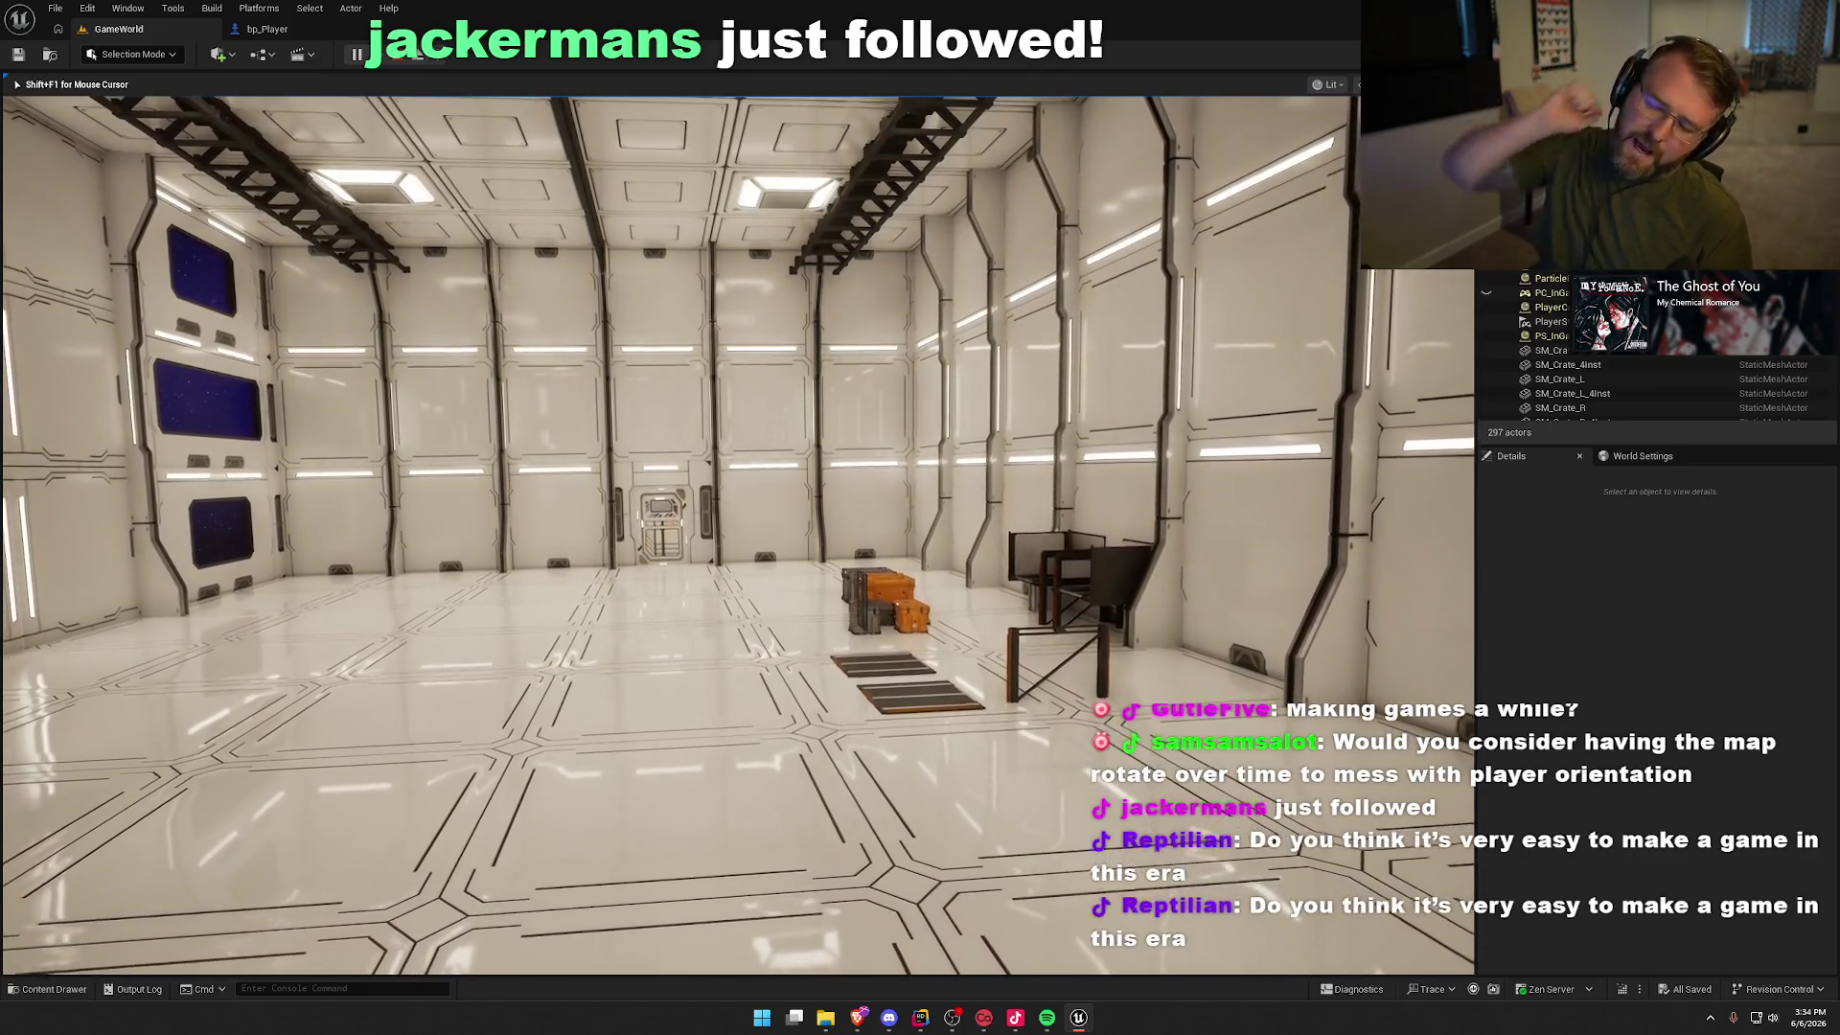
key(s)
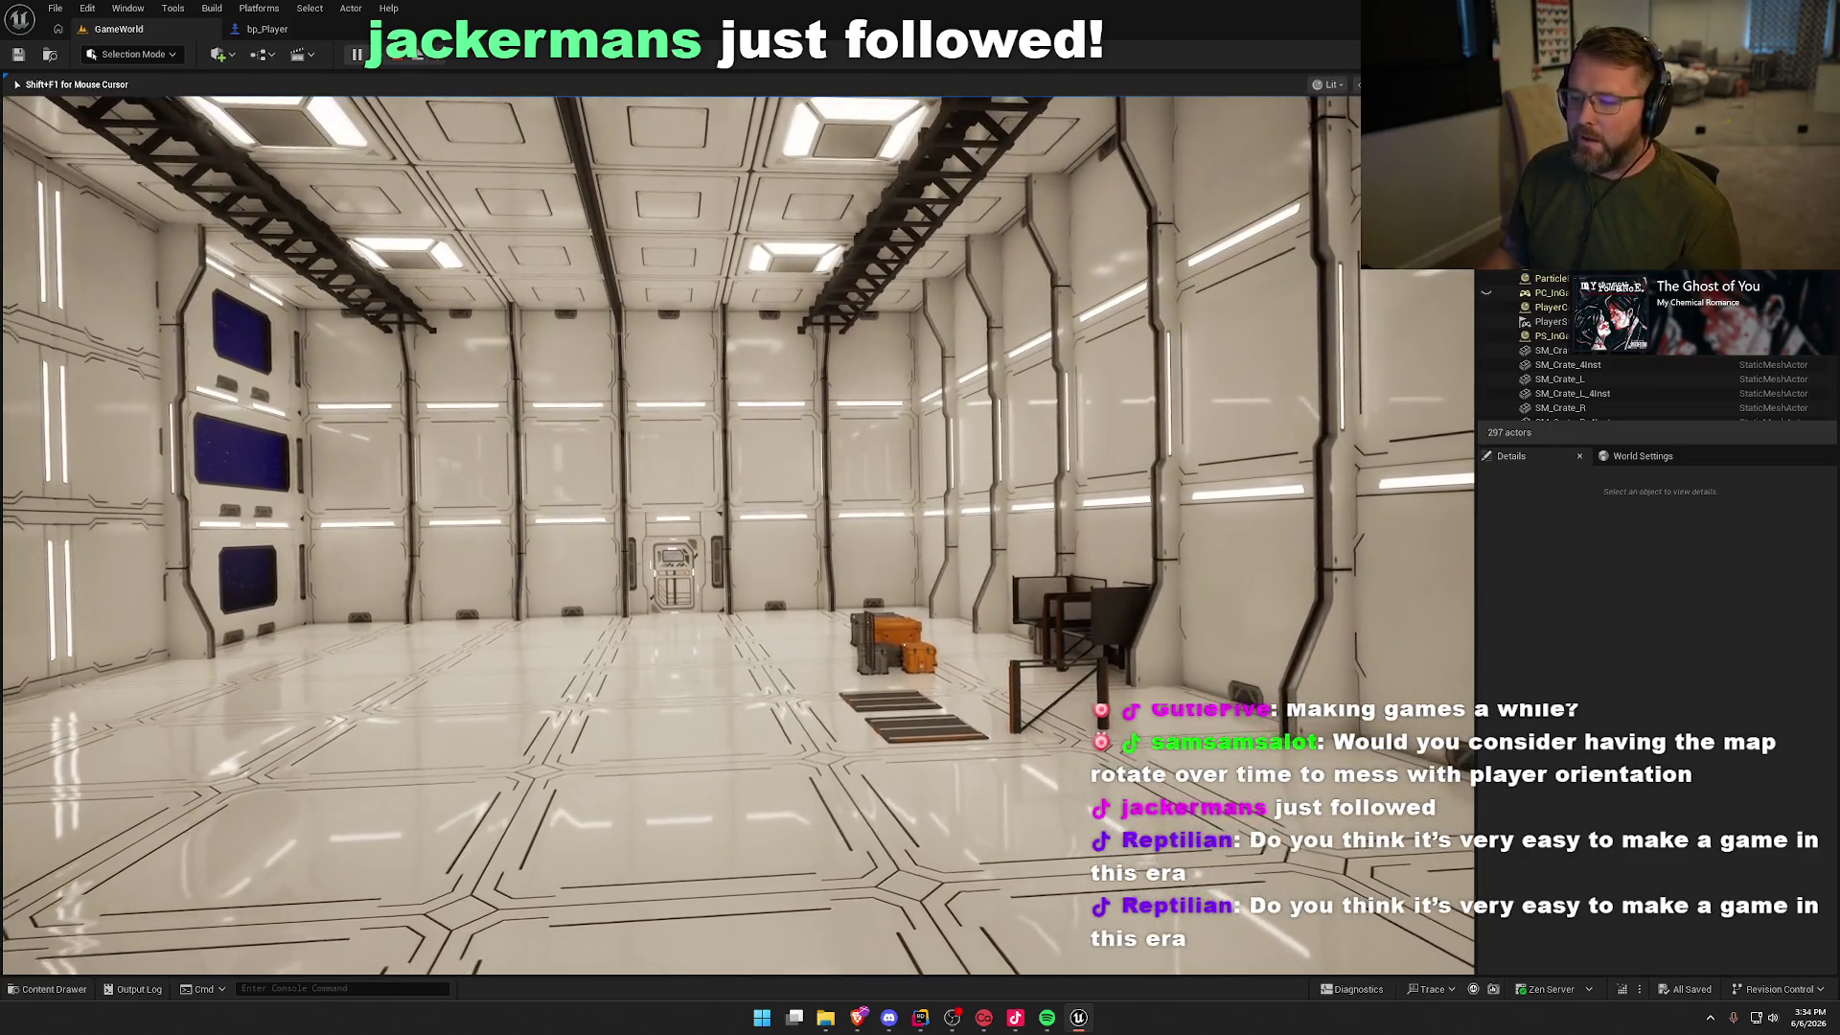
key(a)
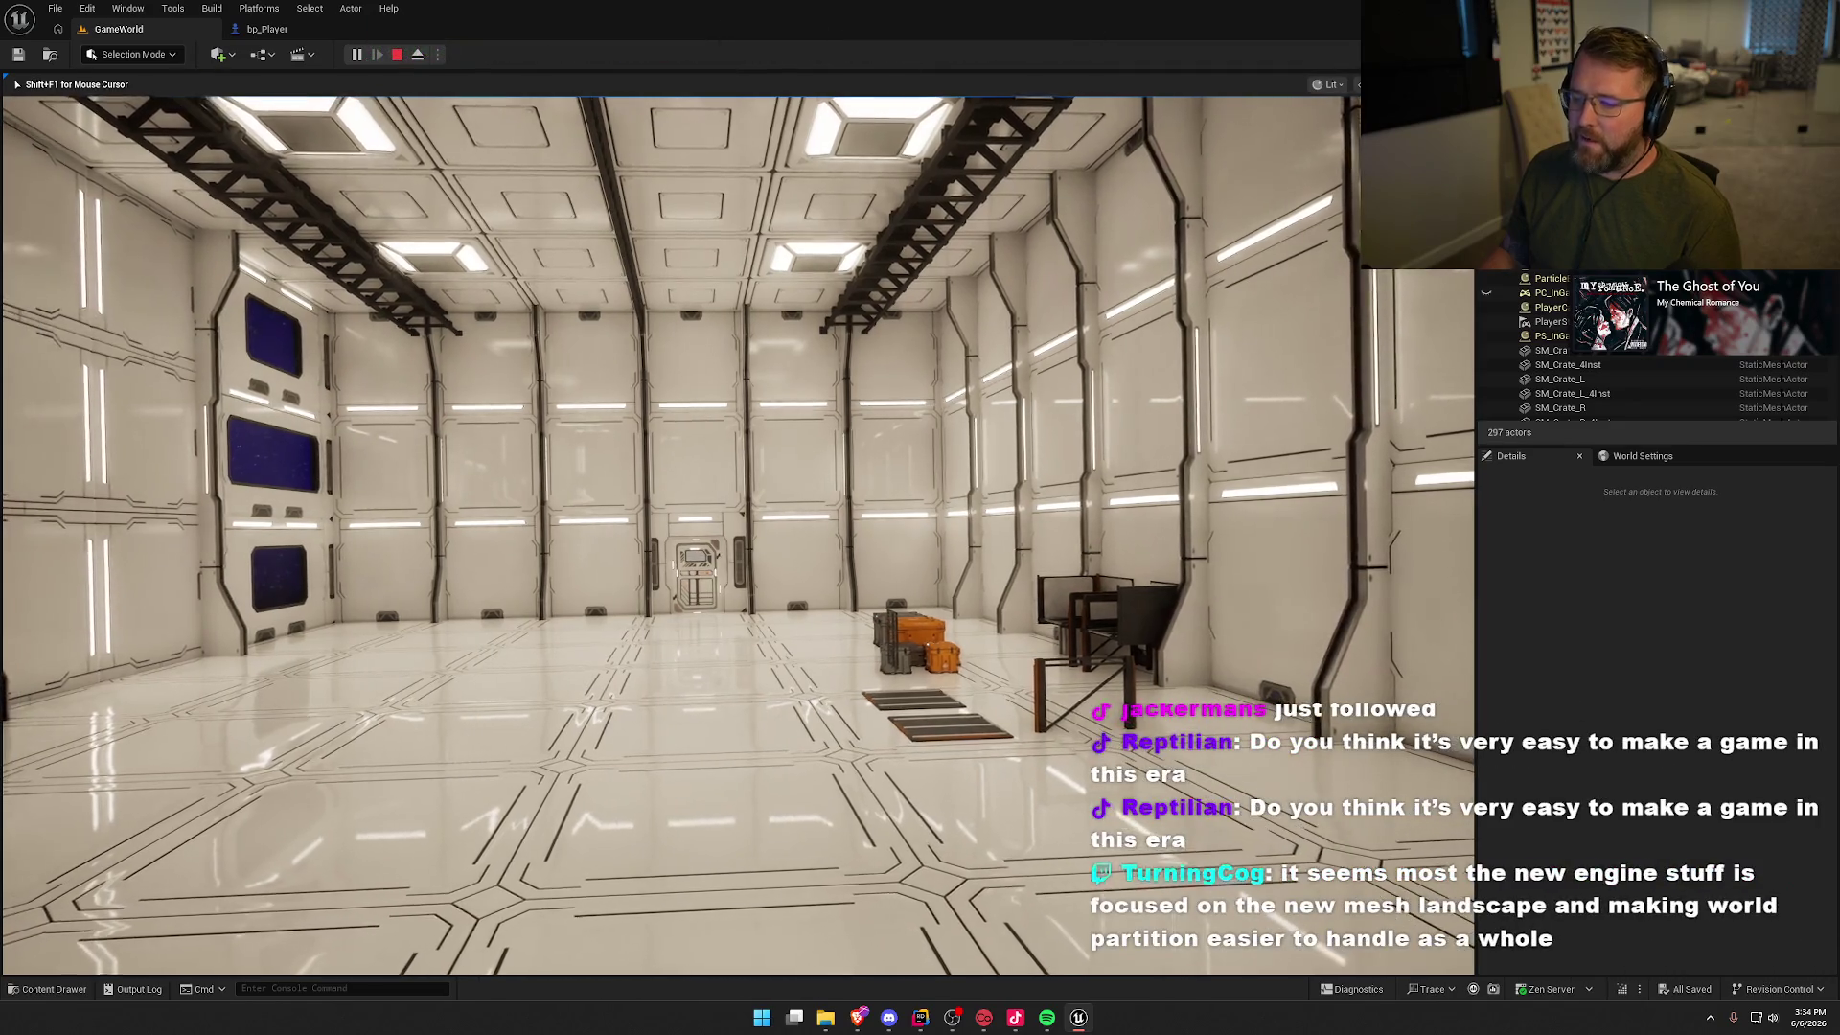
key(w)
key(w)
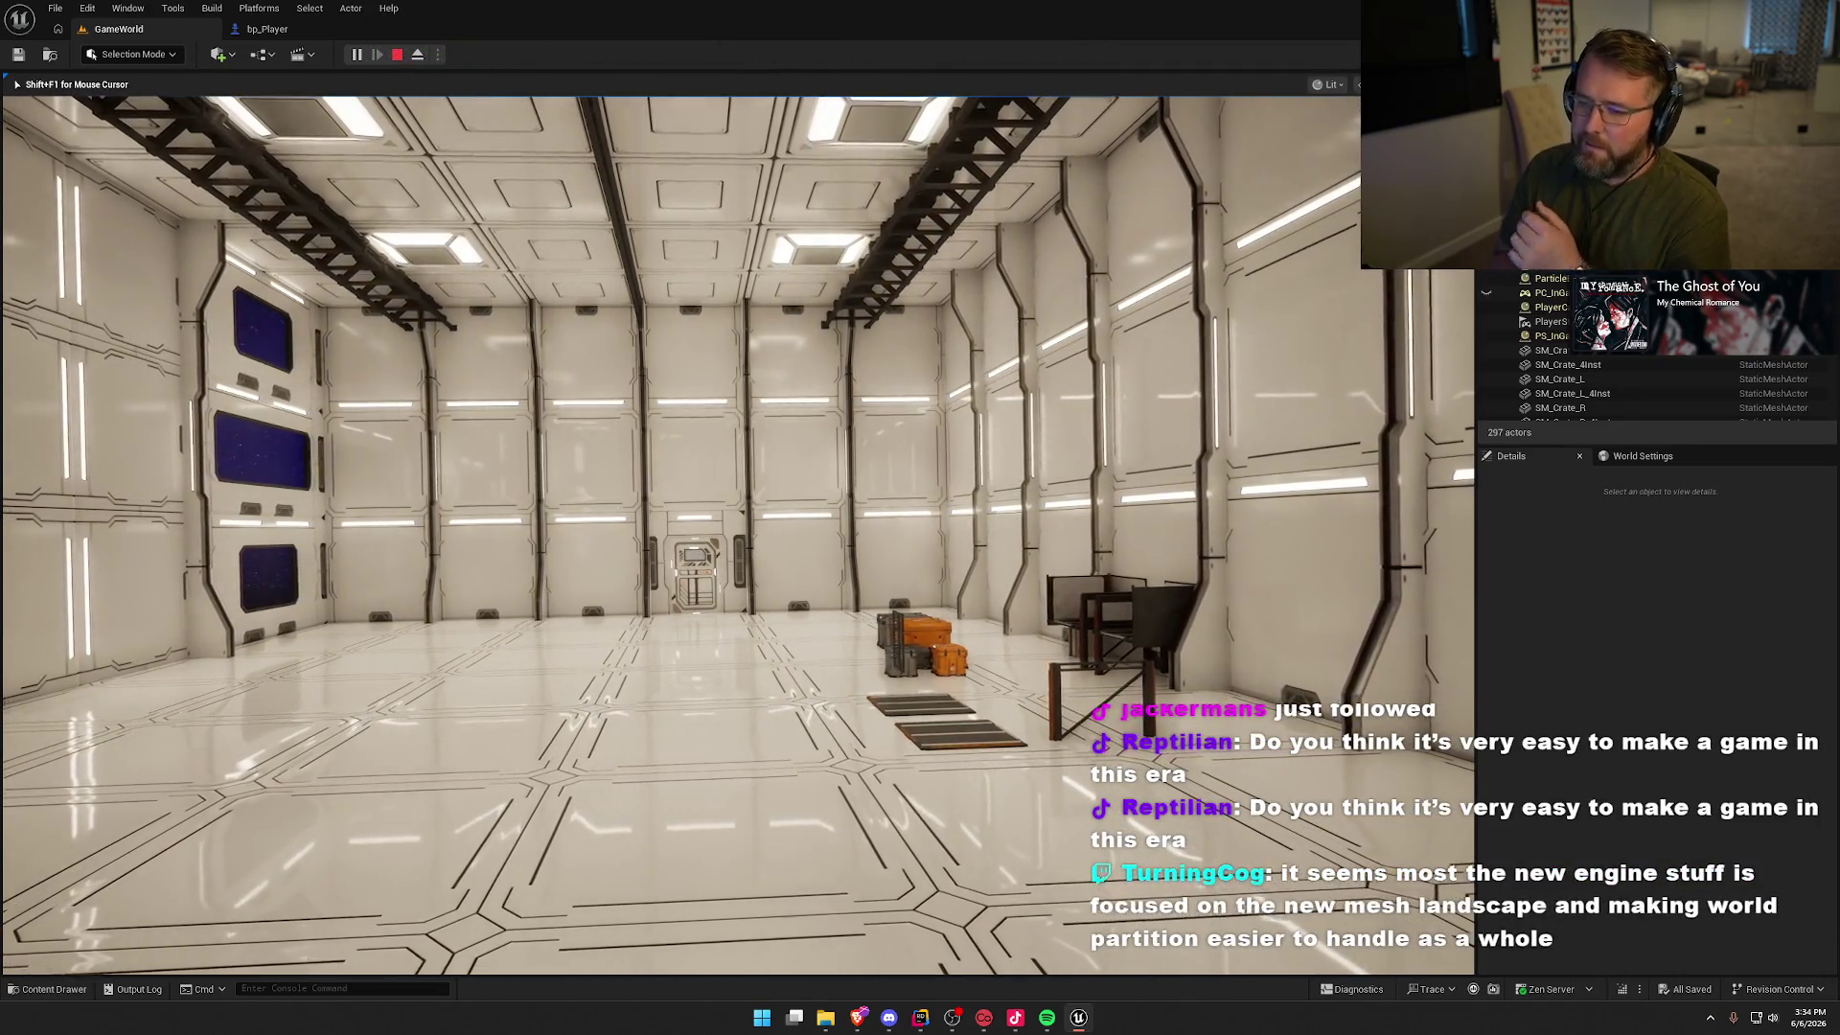
key(w)
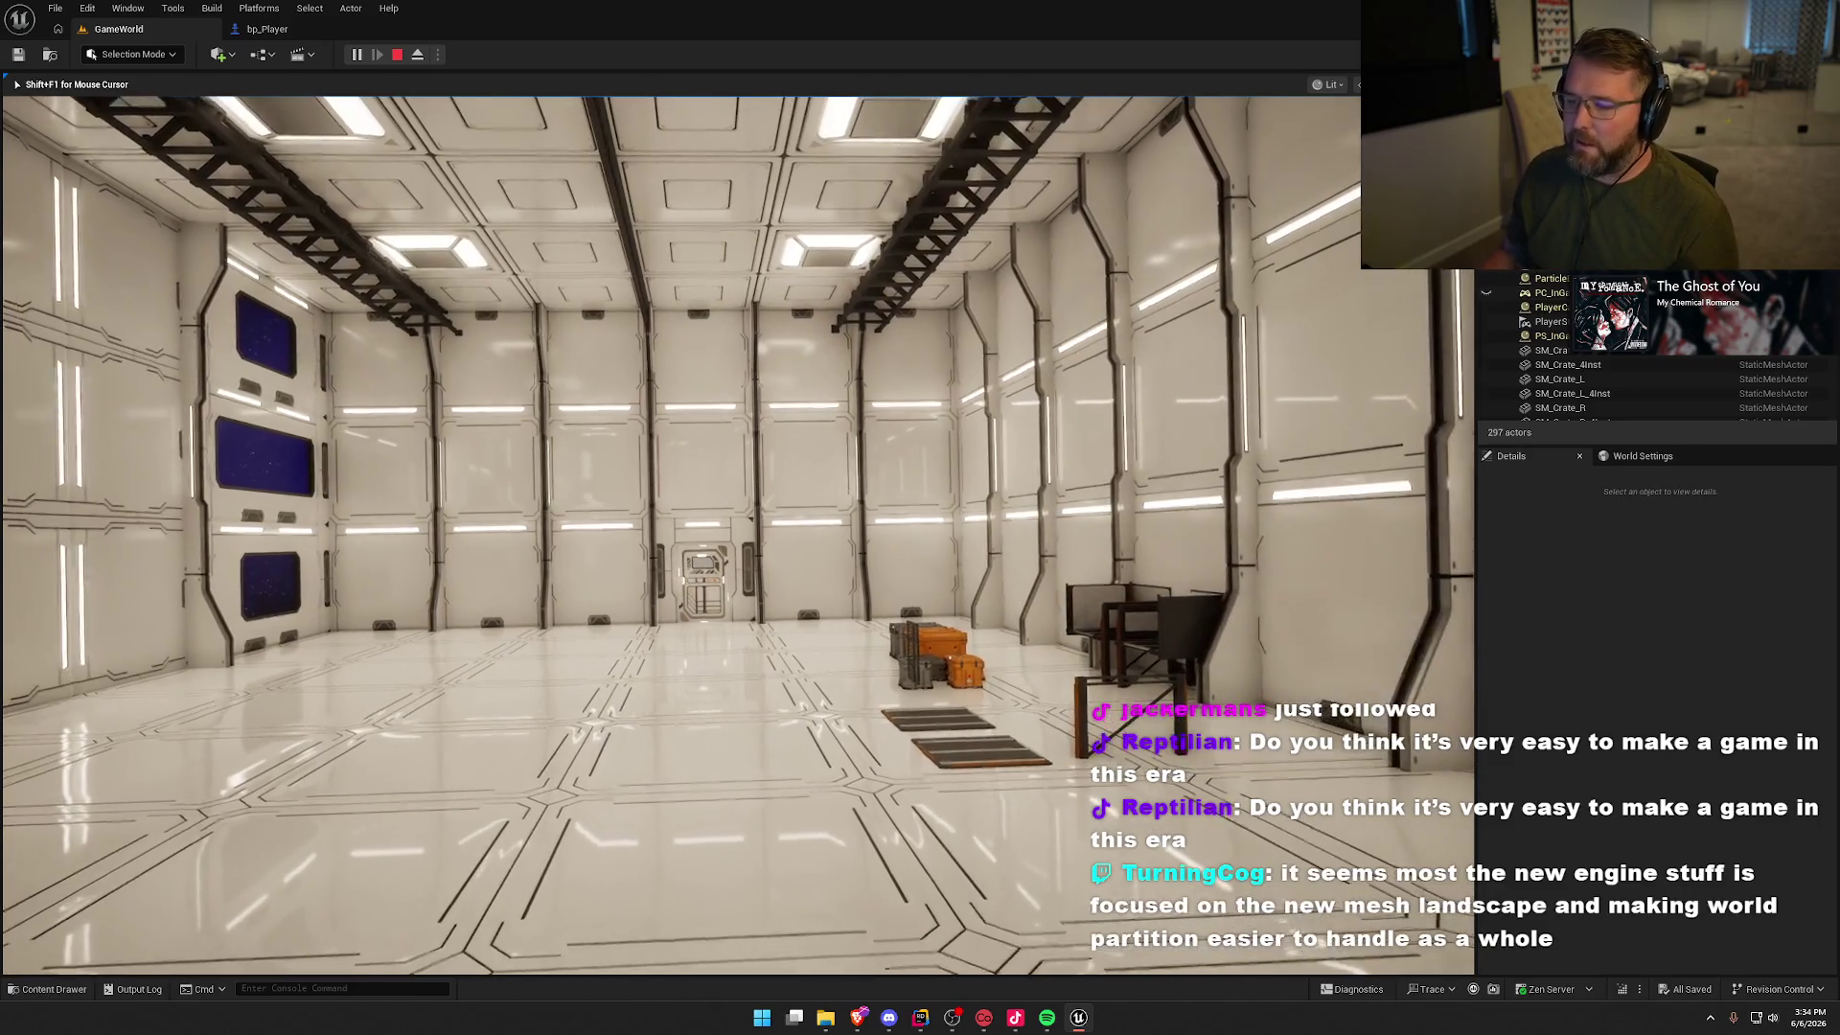
key(w)
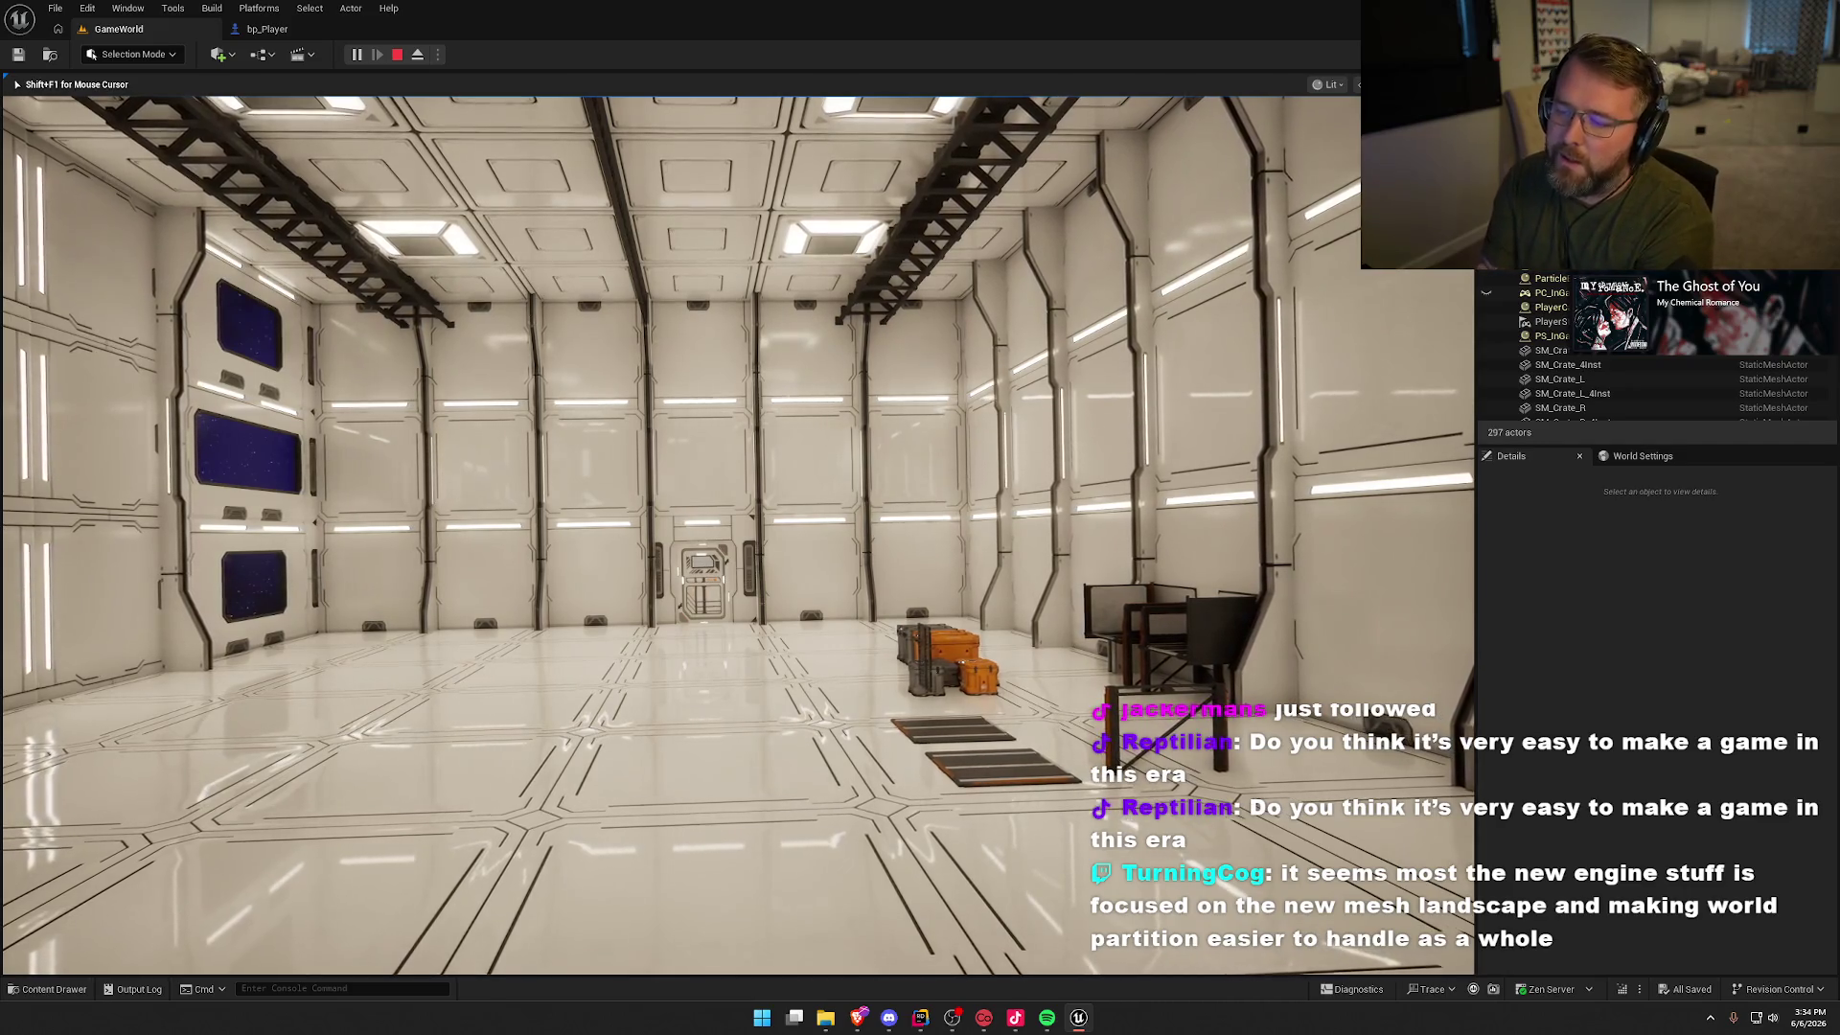
Step: Walk past the chairs toward the crate stack and the far door
key(w)
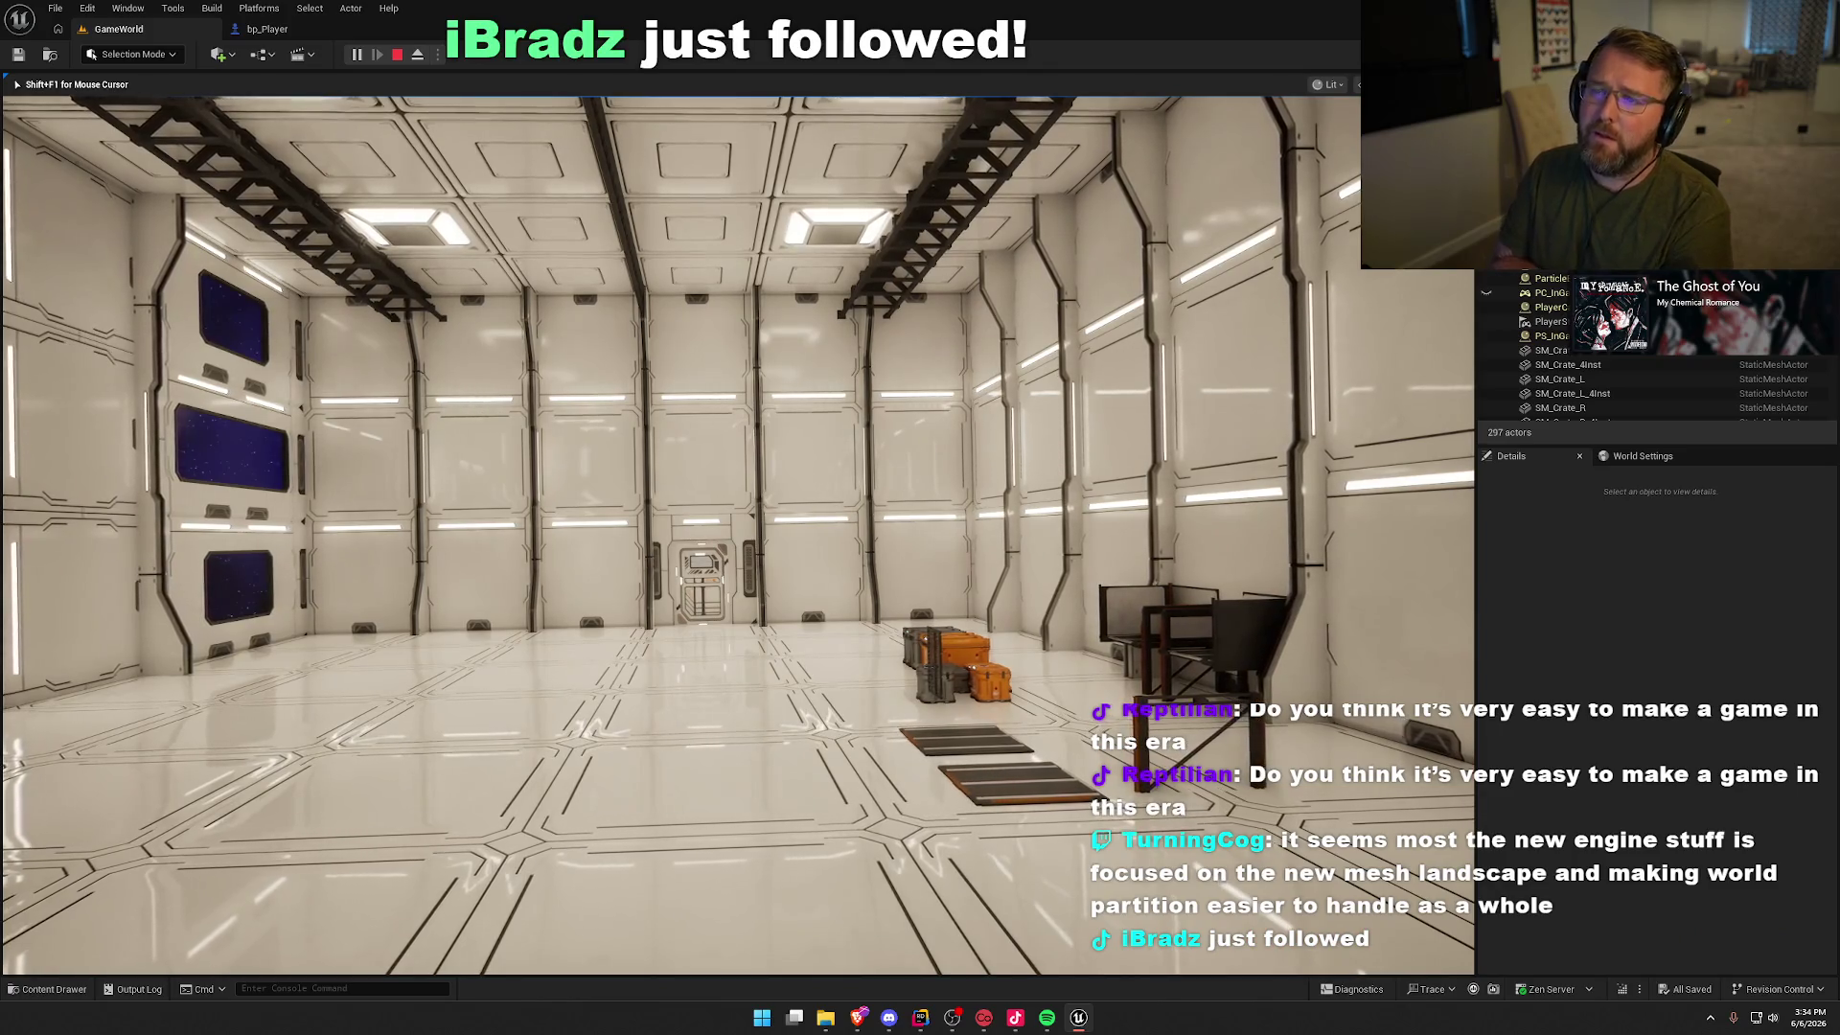
key(w)
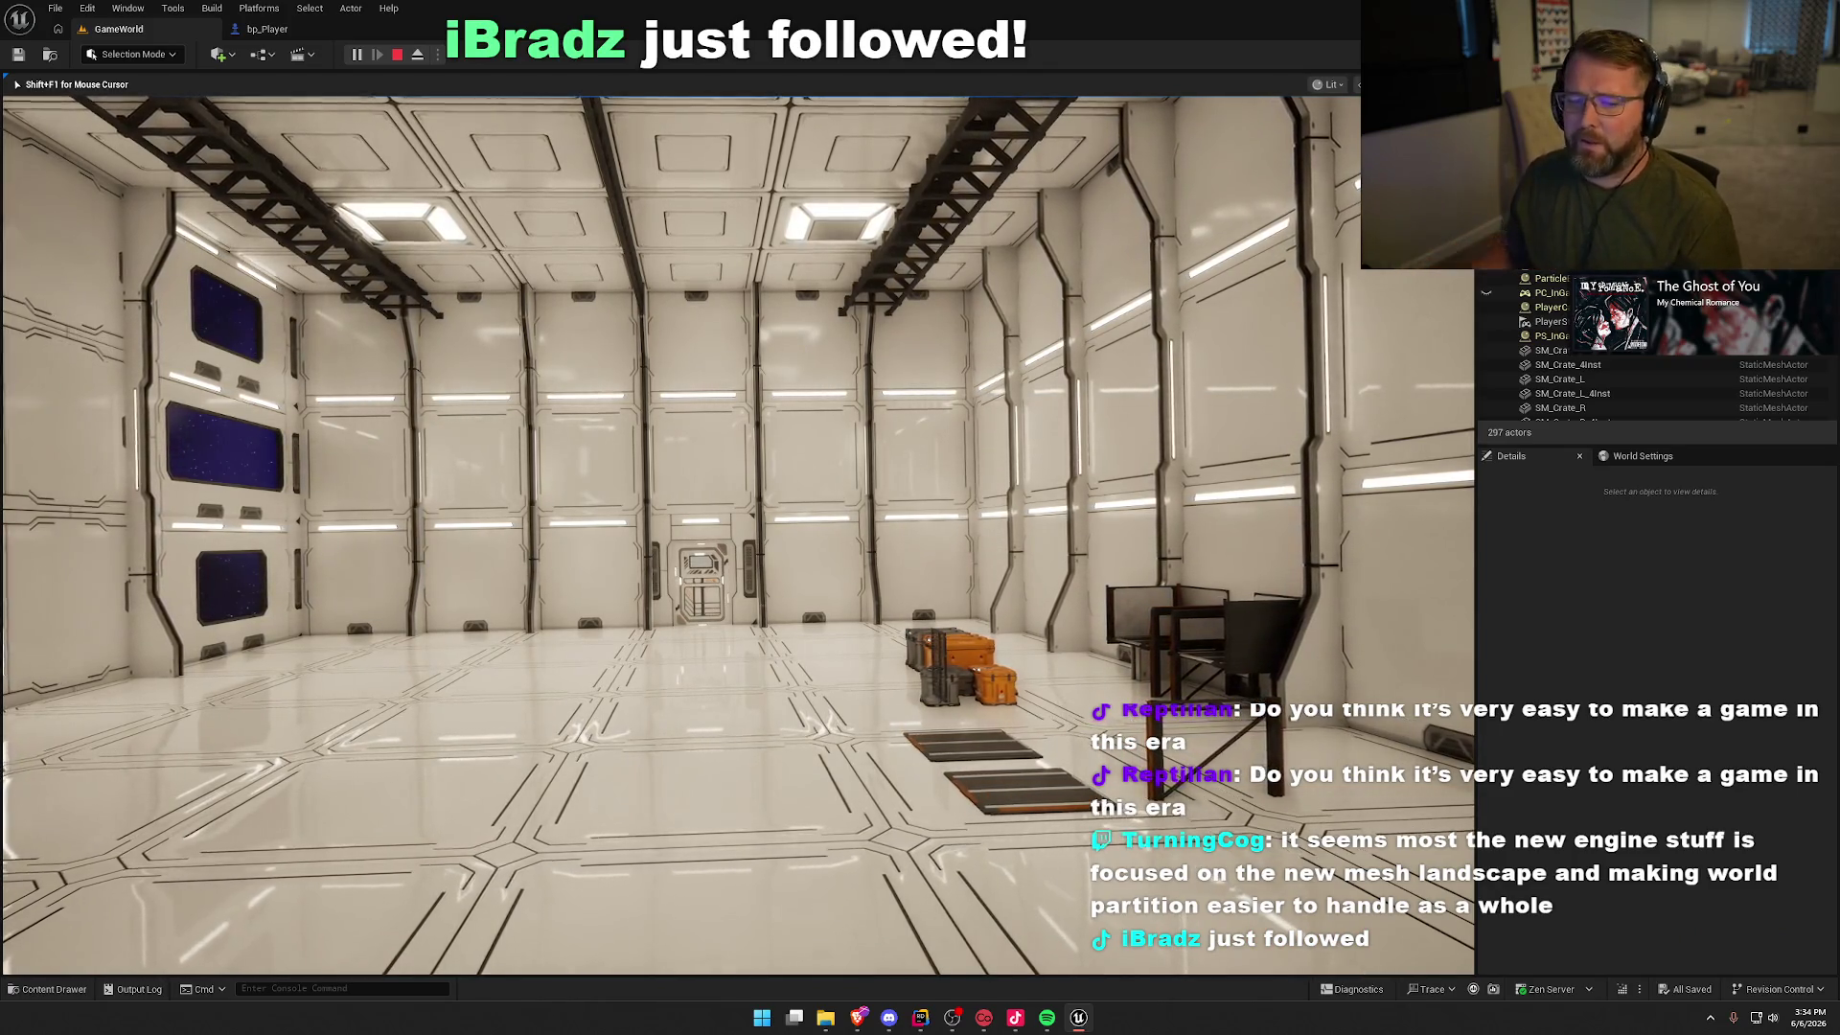
key(w)
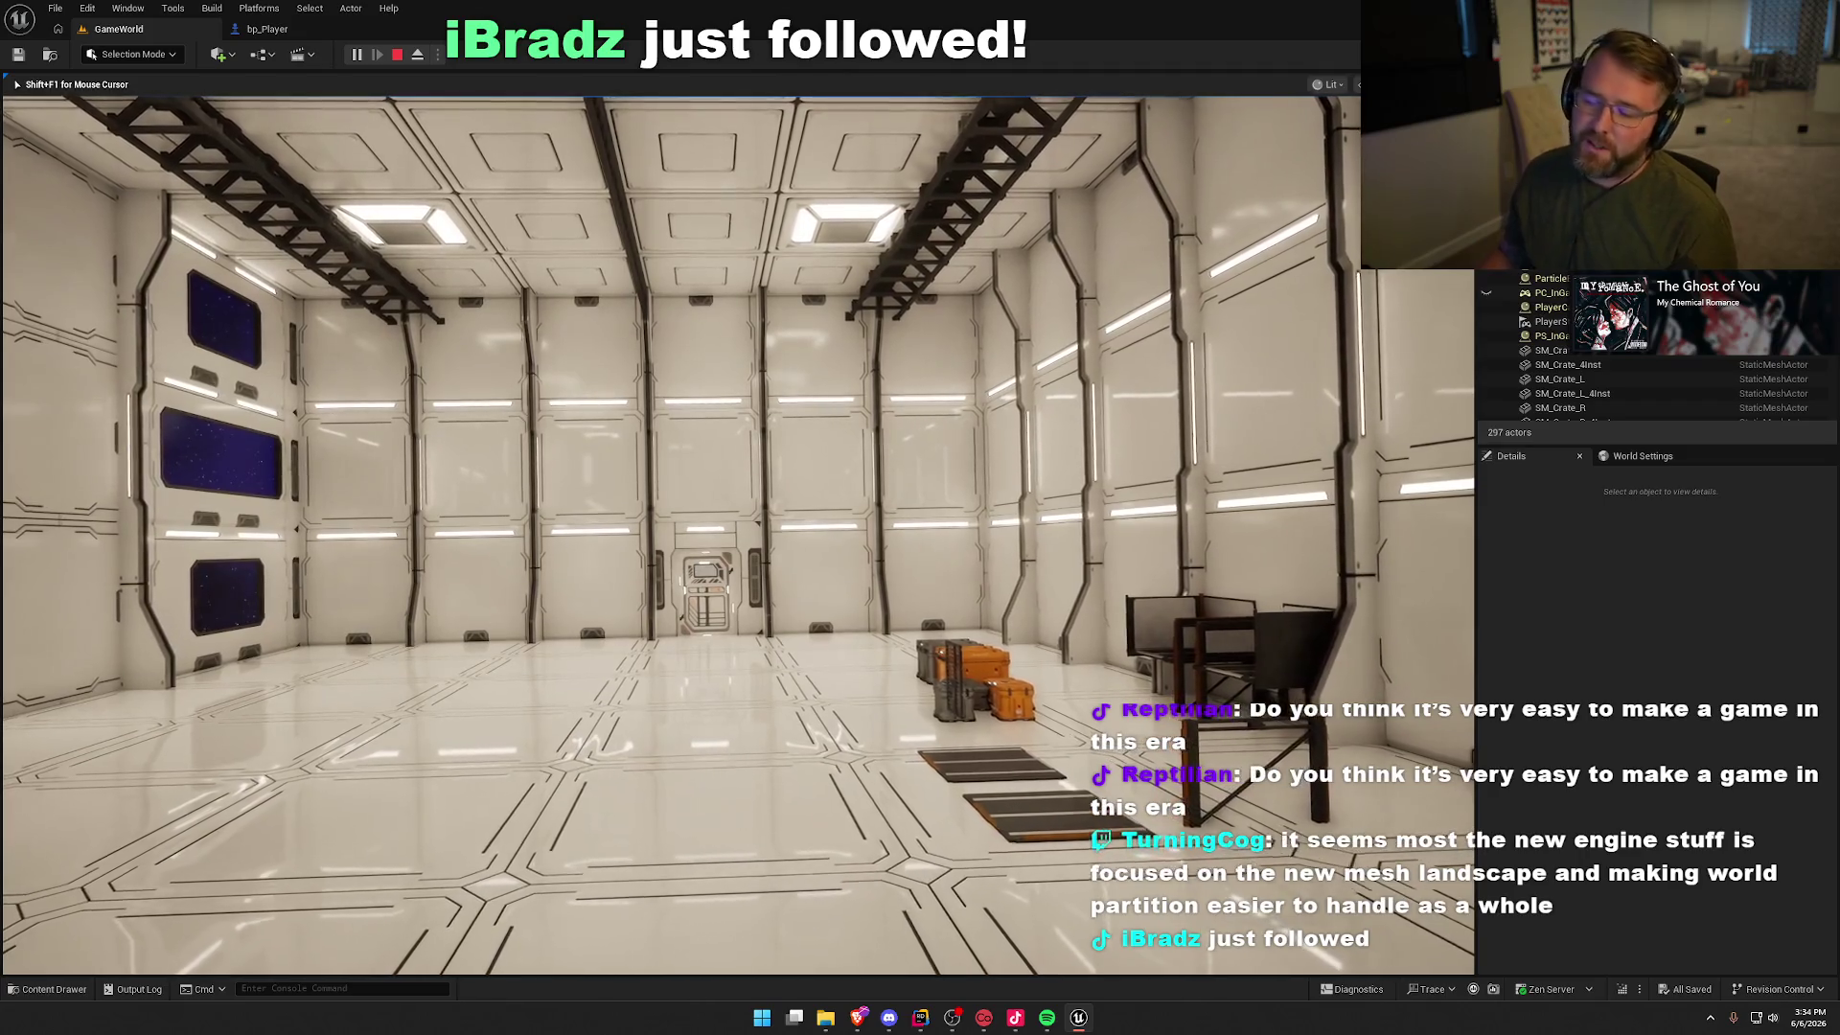
key(w)
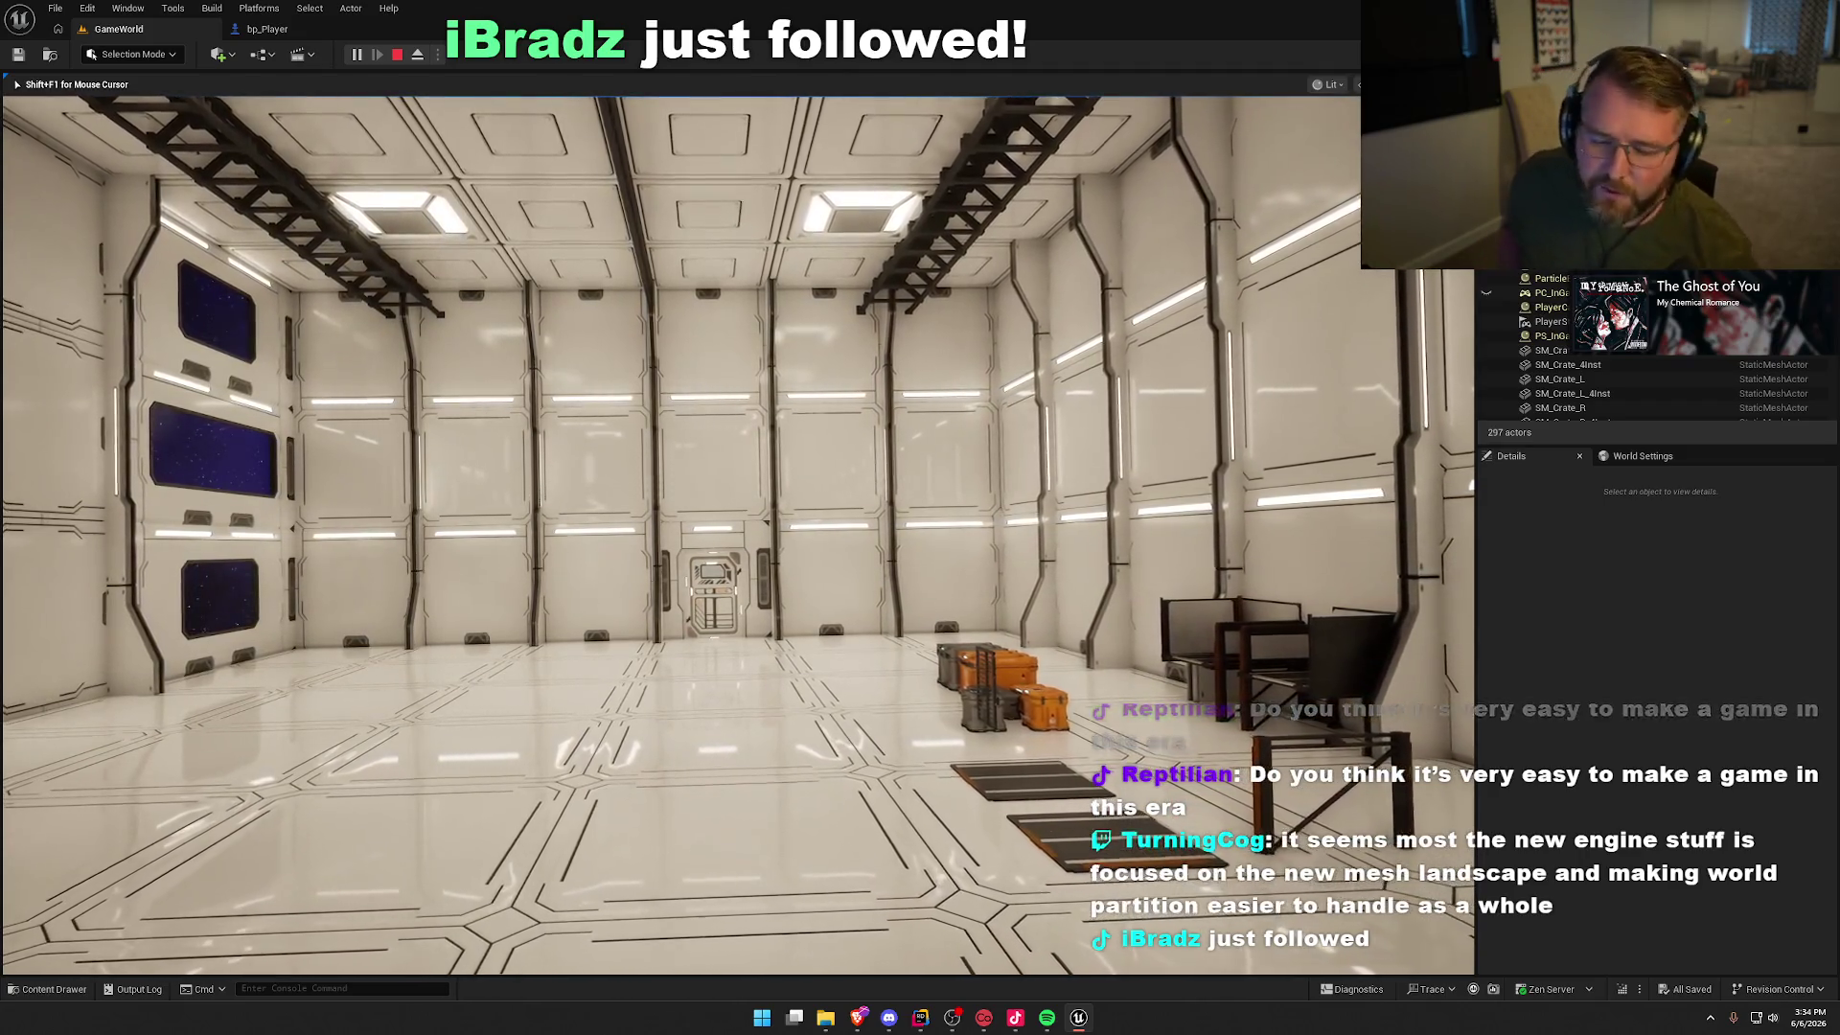
key(w)
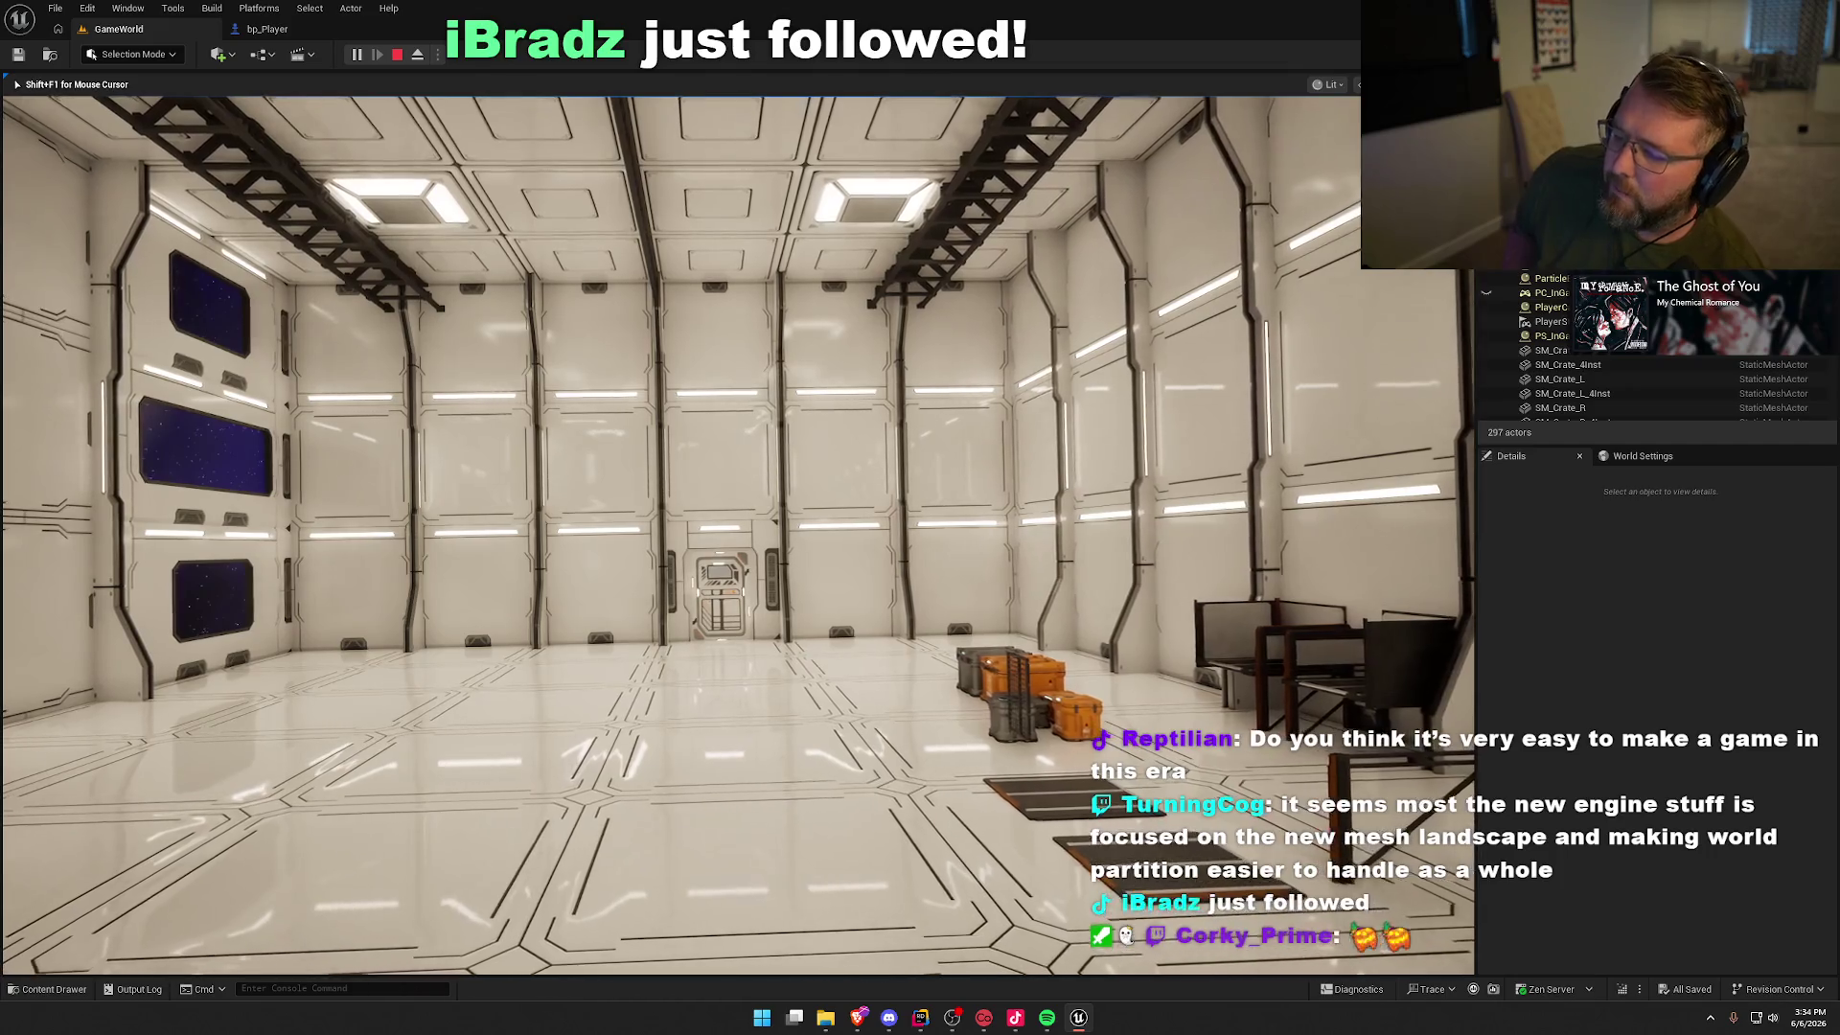
key(w)
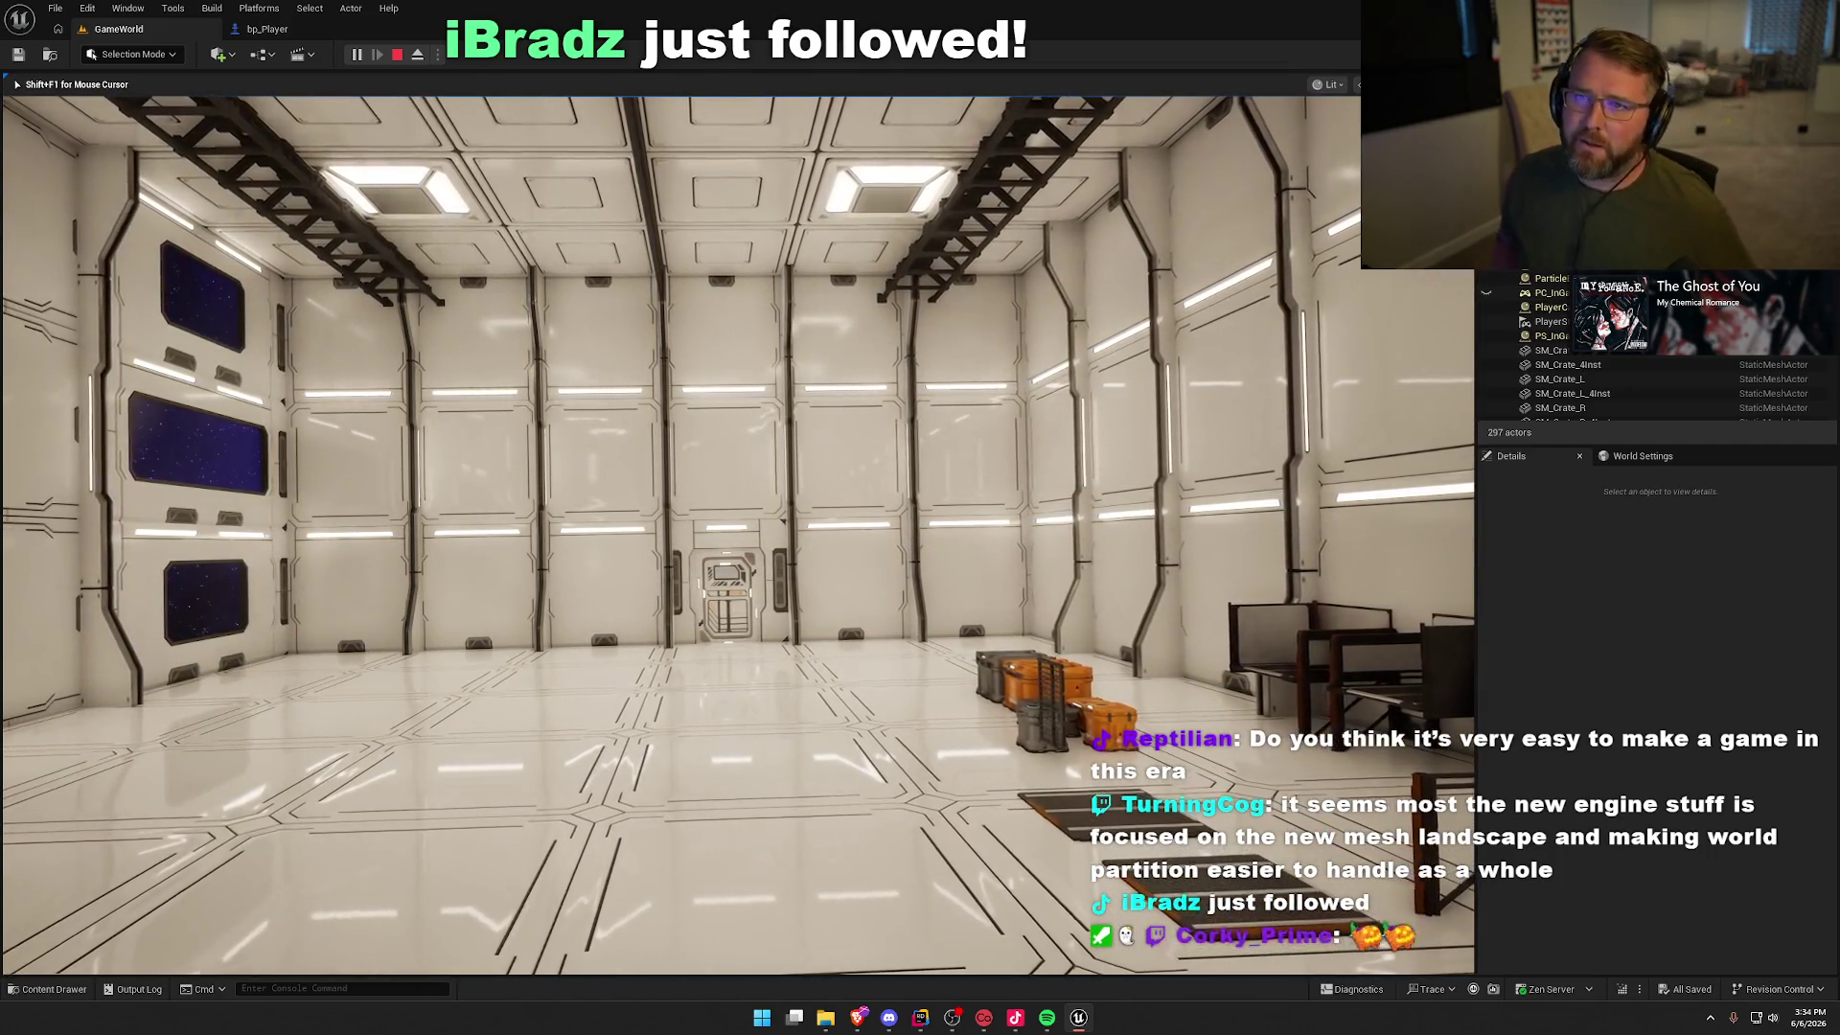
key(w)
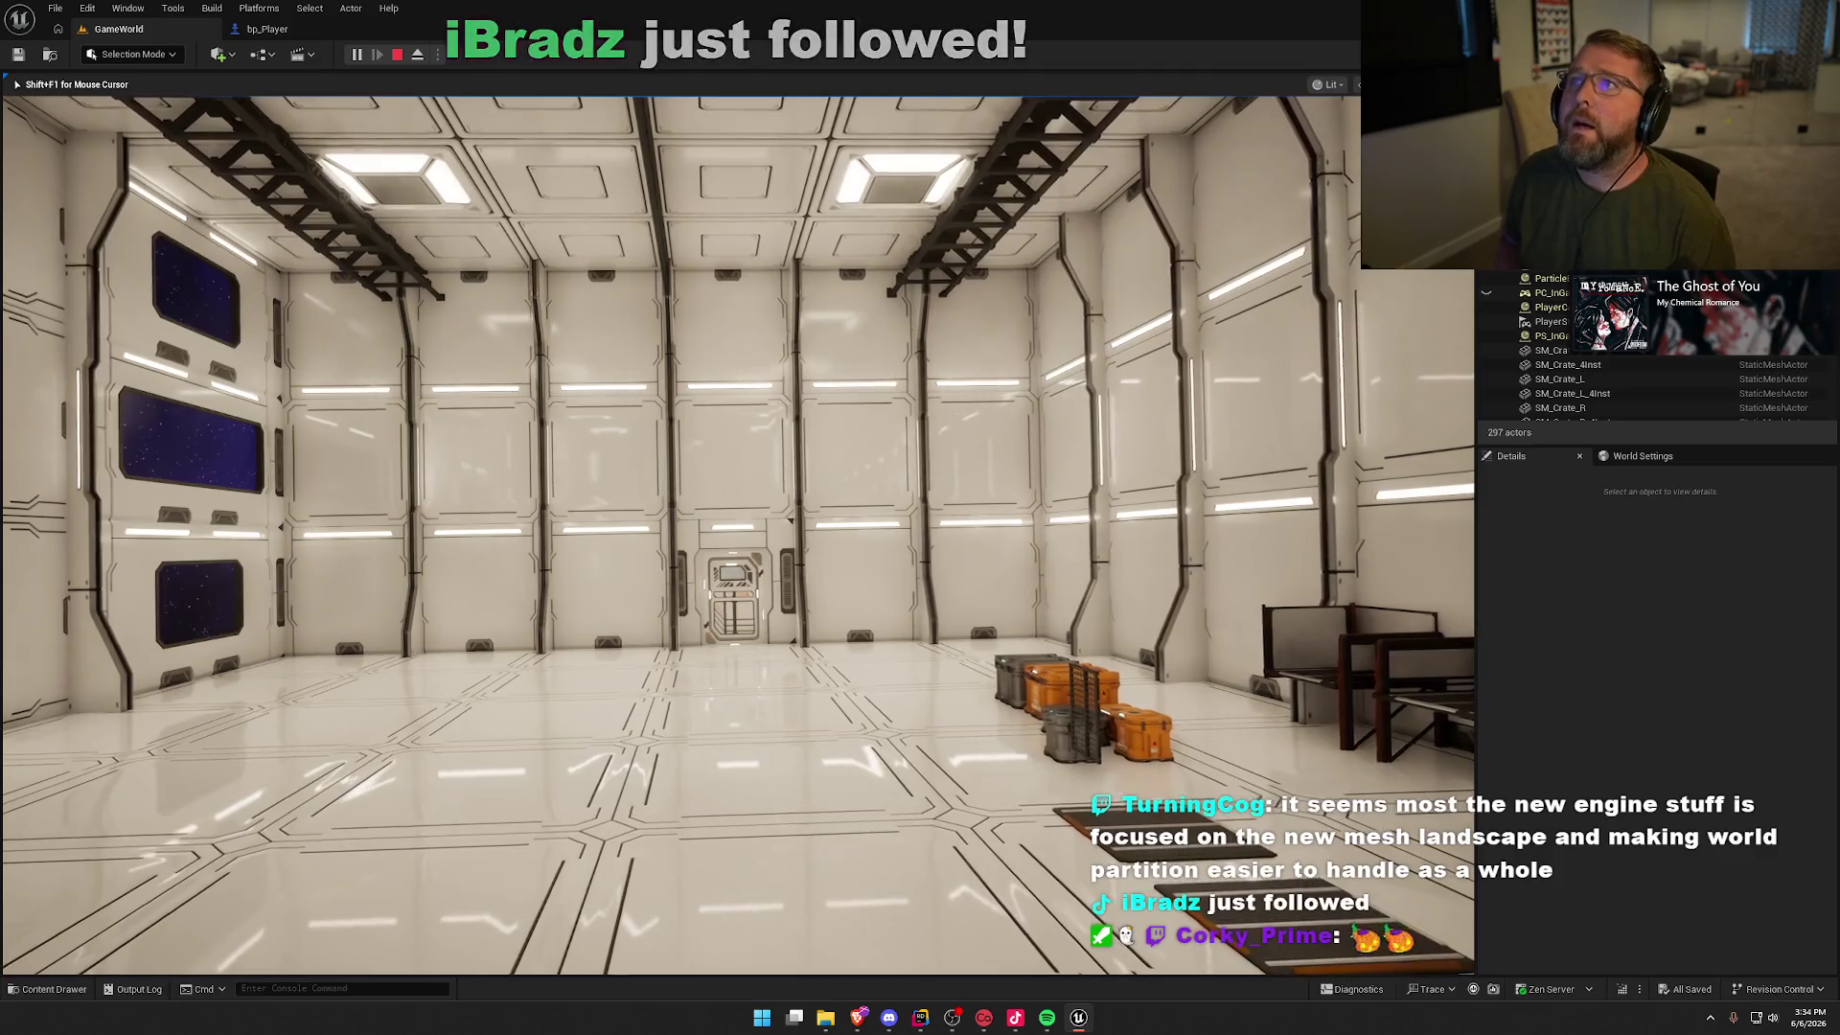
key(w)
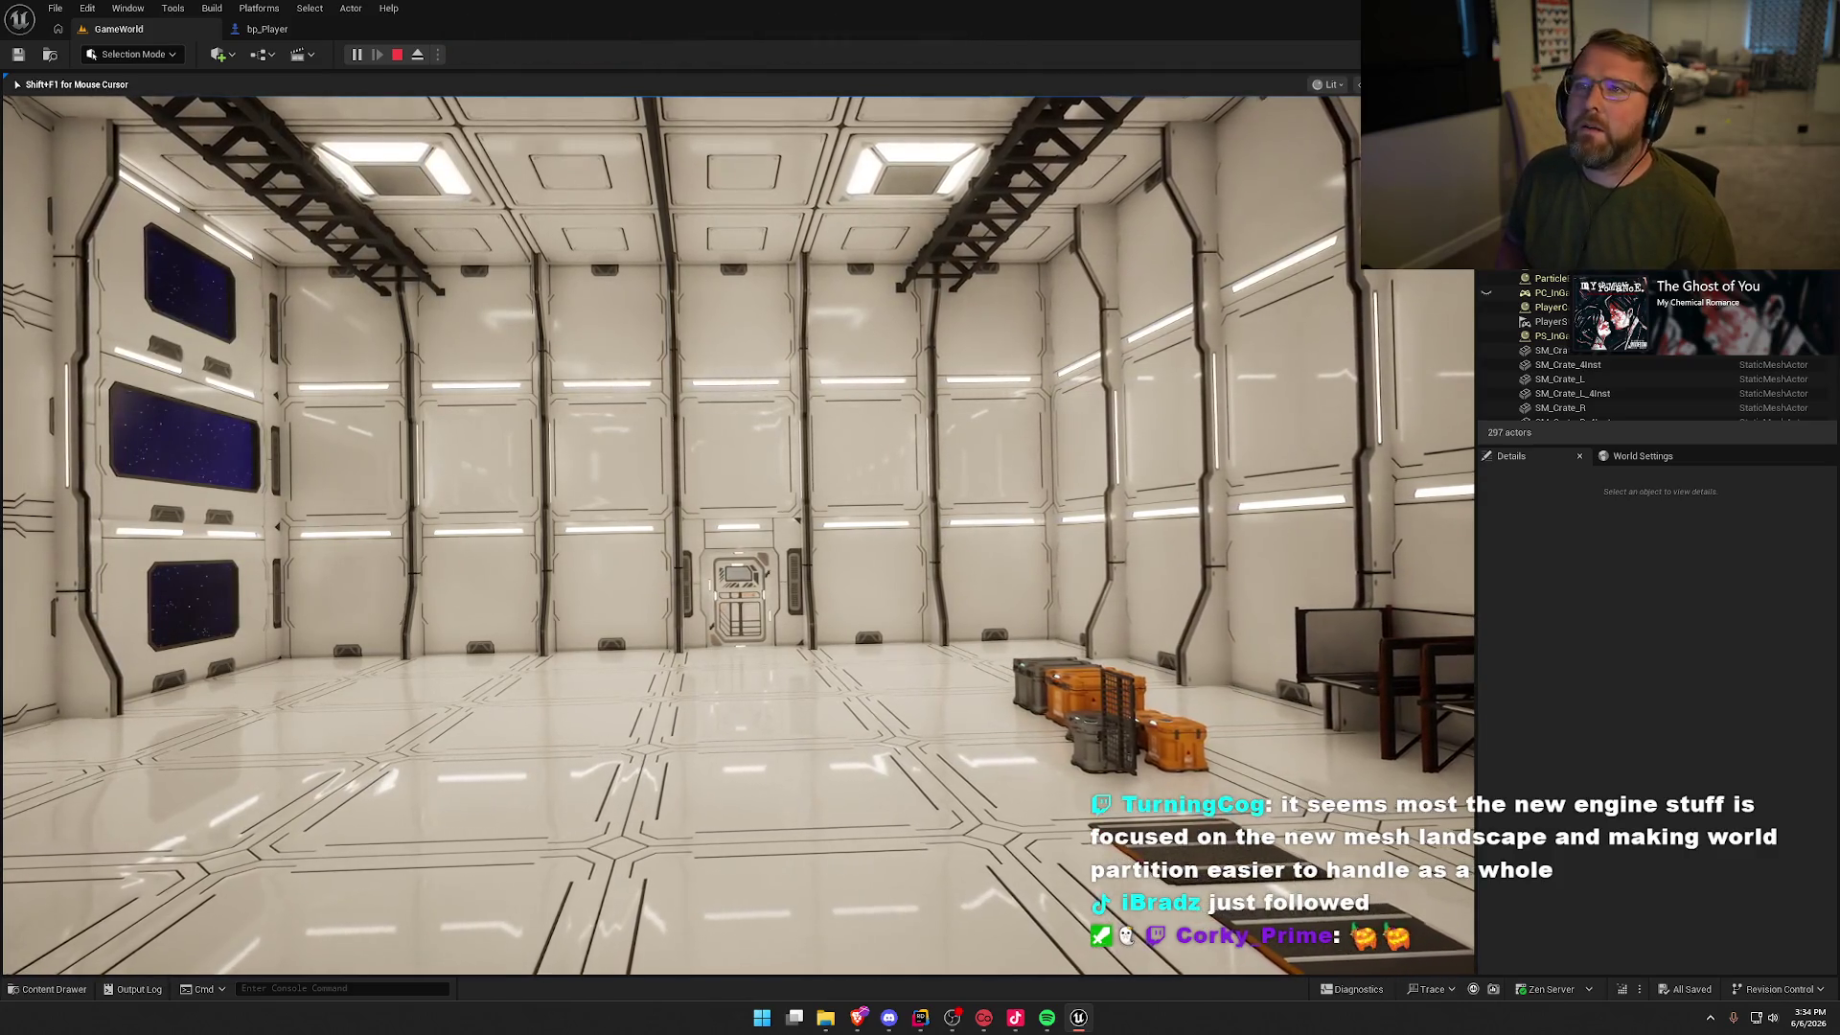
key(w)
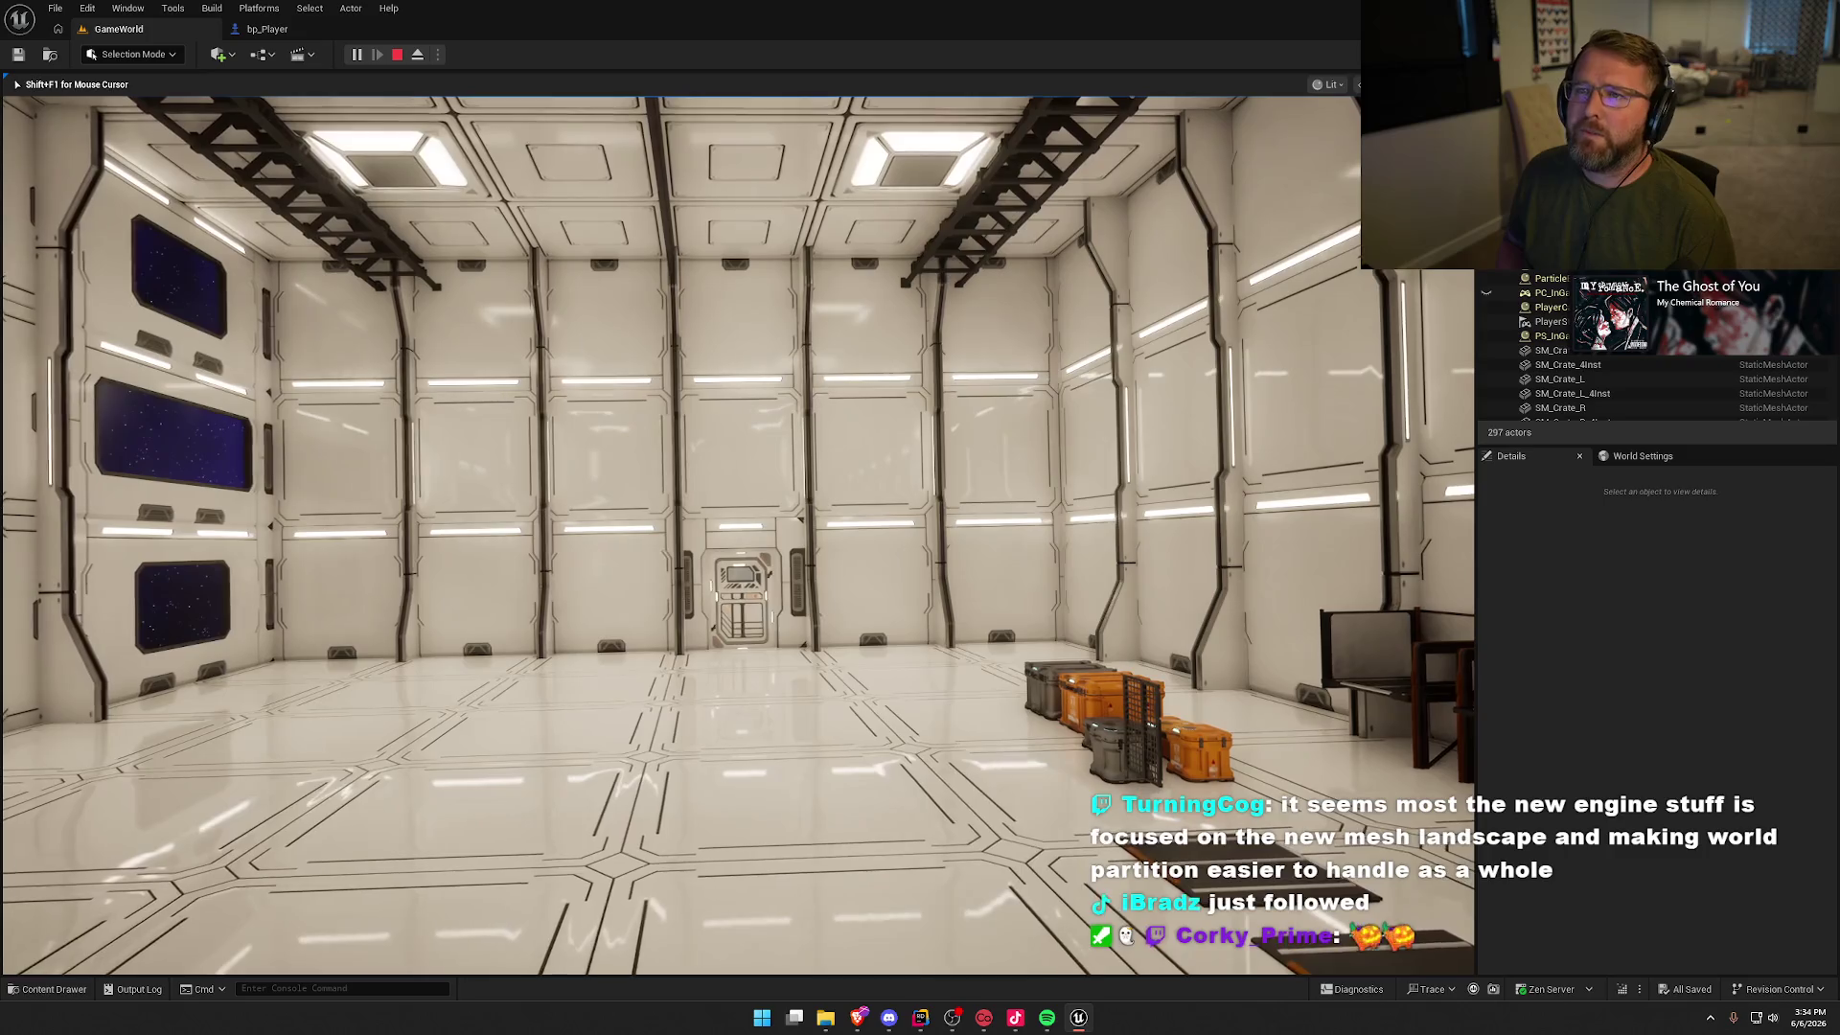
key(w)
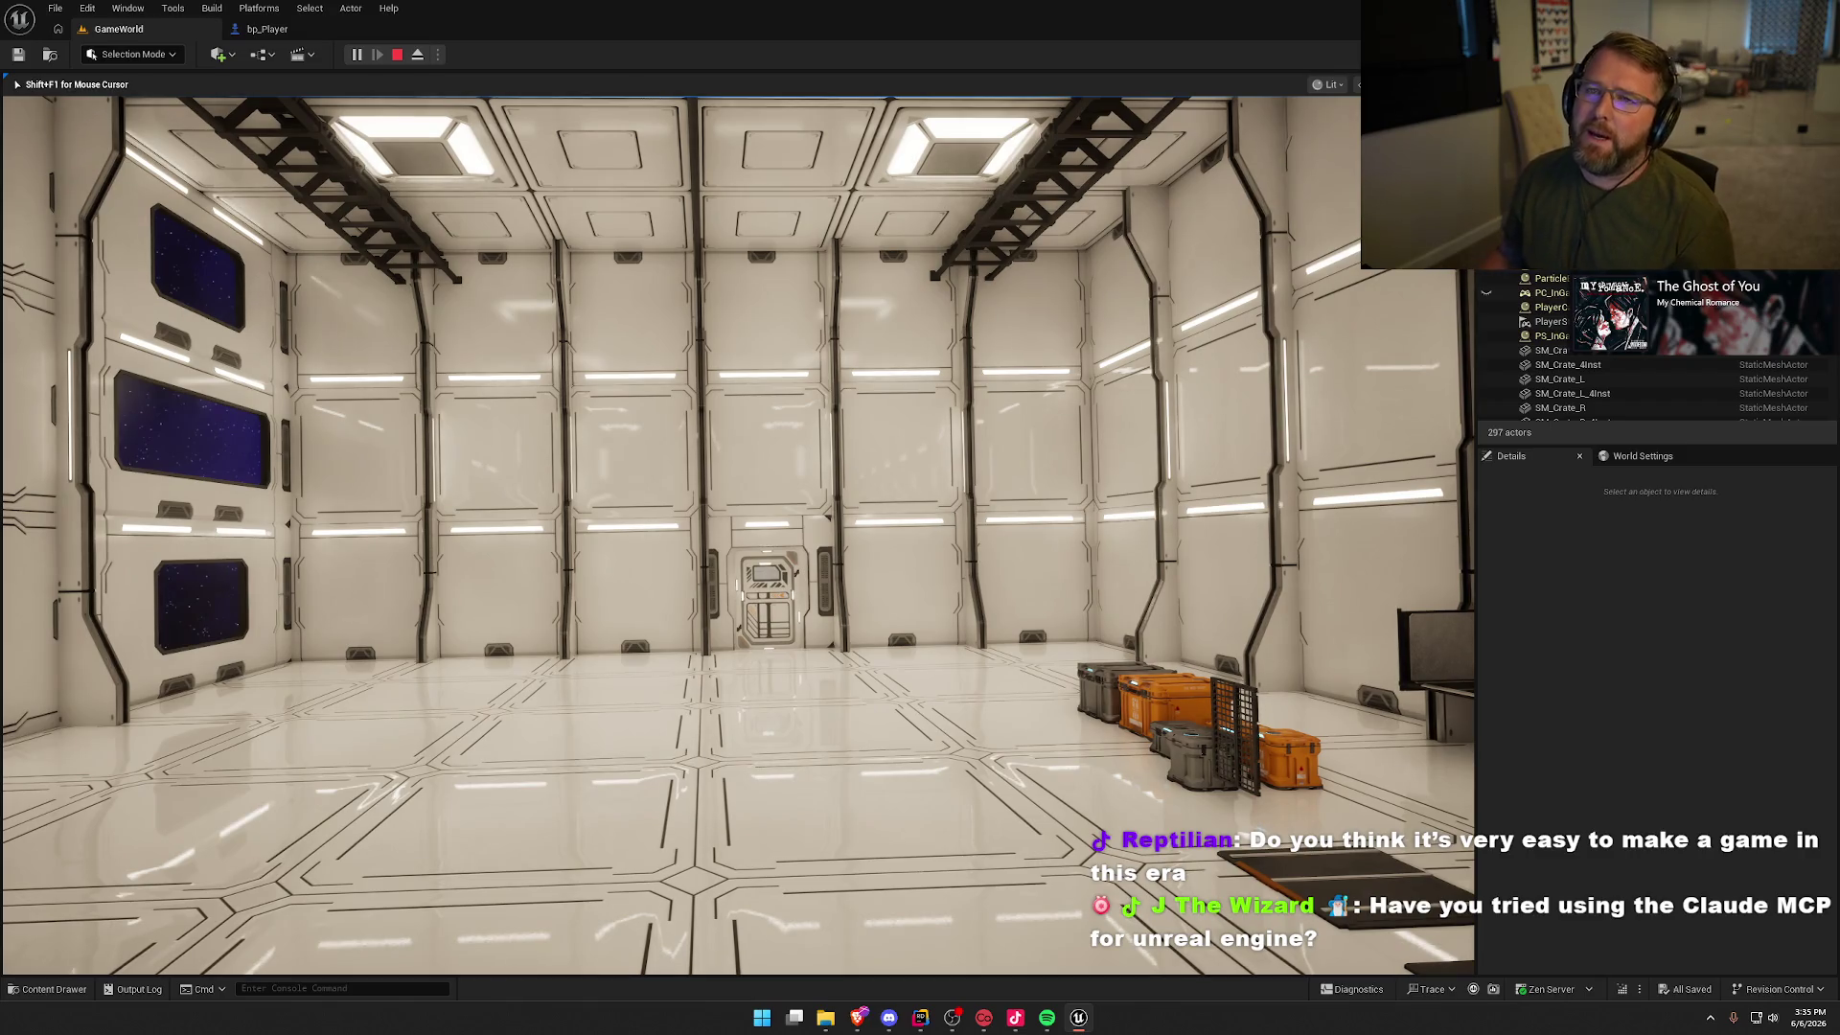
Step: Stop the play-test with Esc and switch to Rider's ManifestMess solution
key(s)
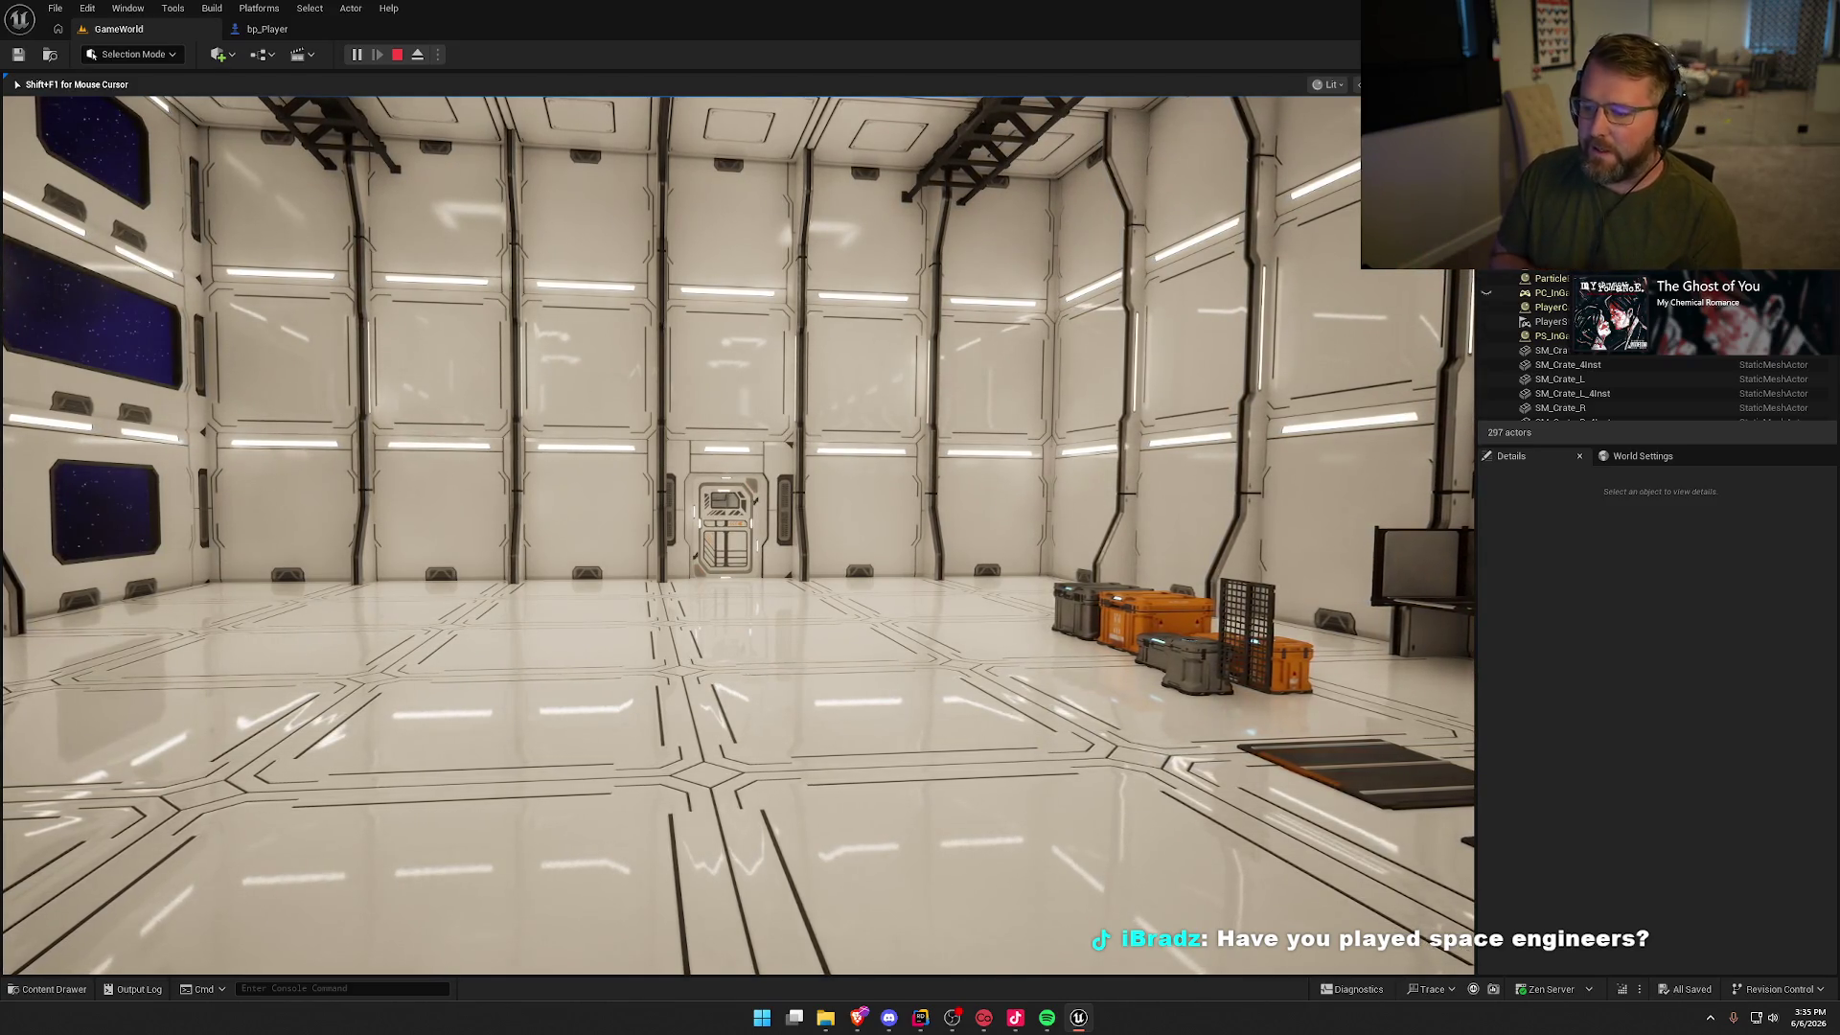
key(Escape)
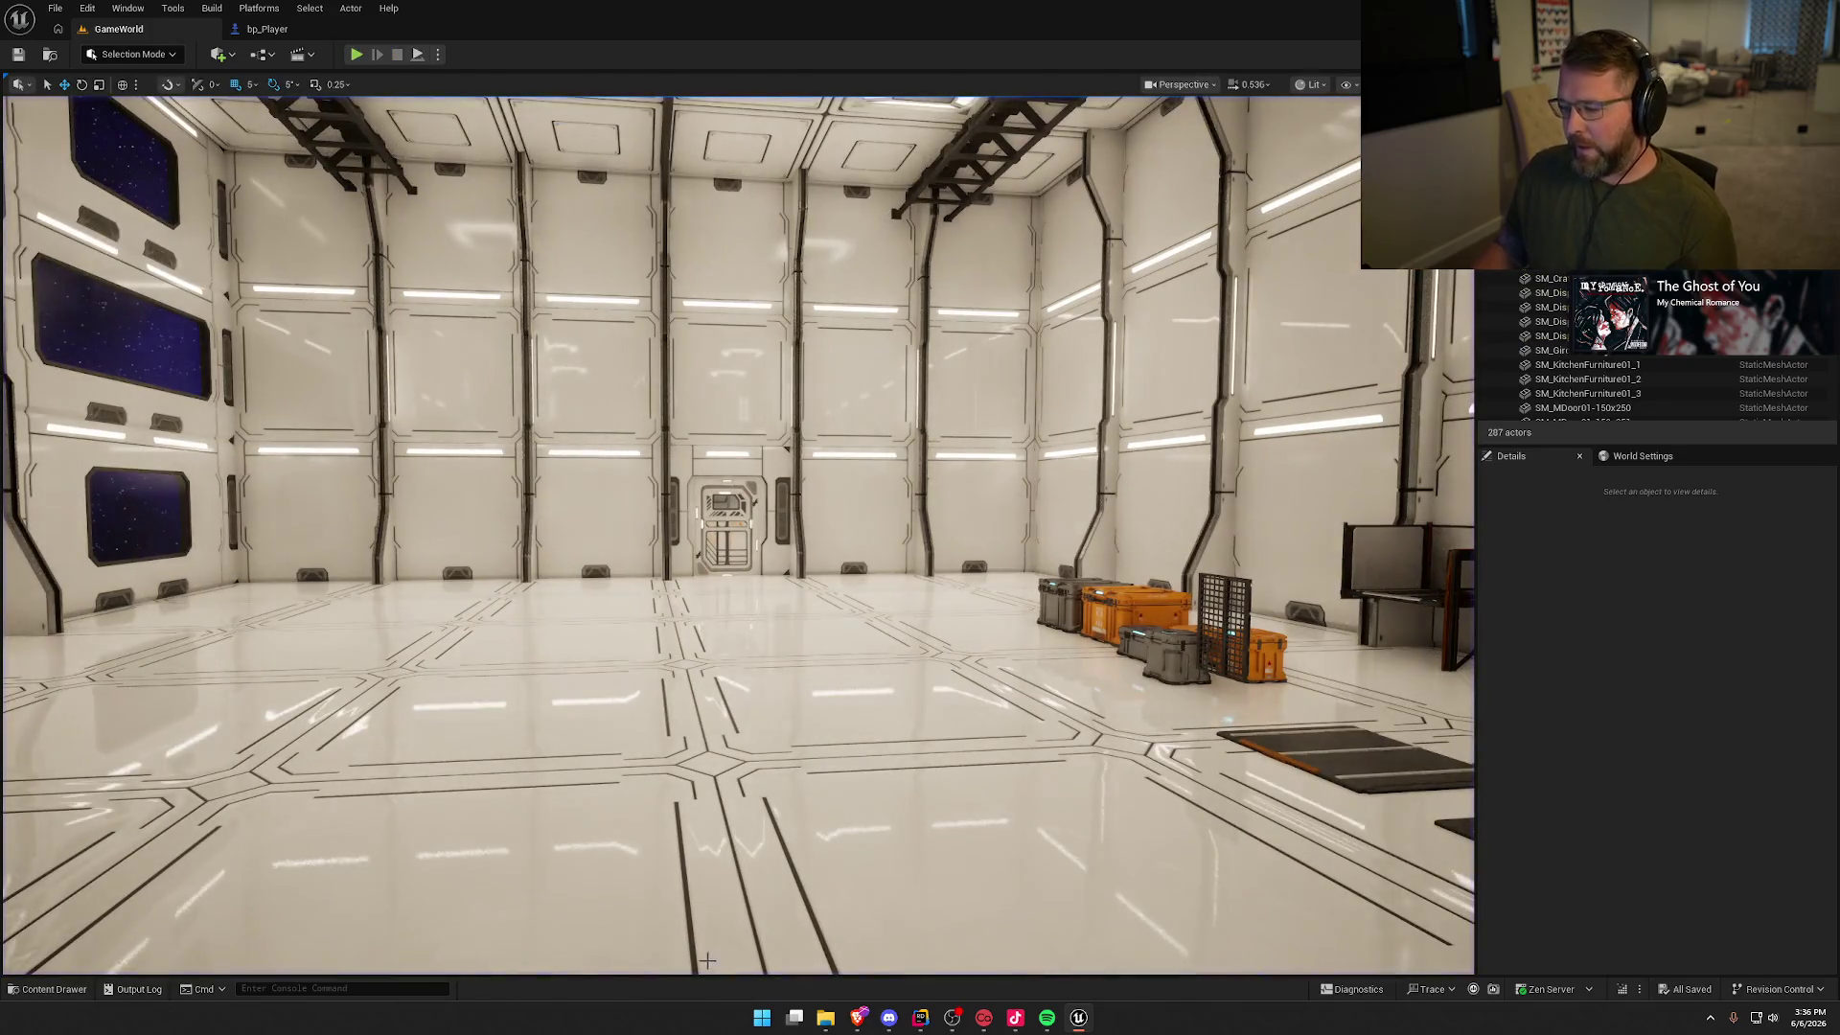
click(919, 1020)
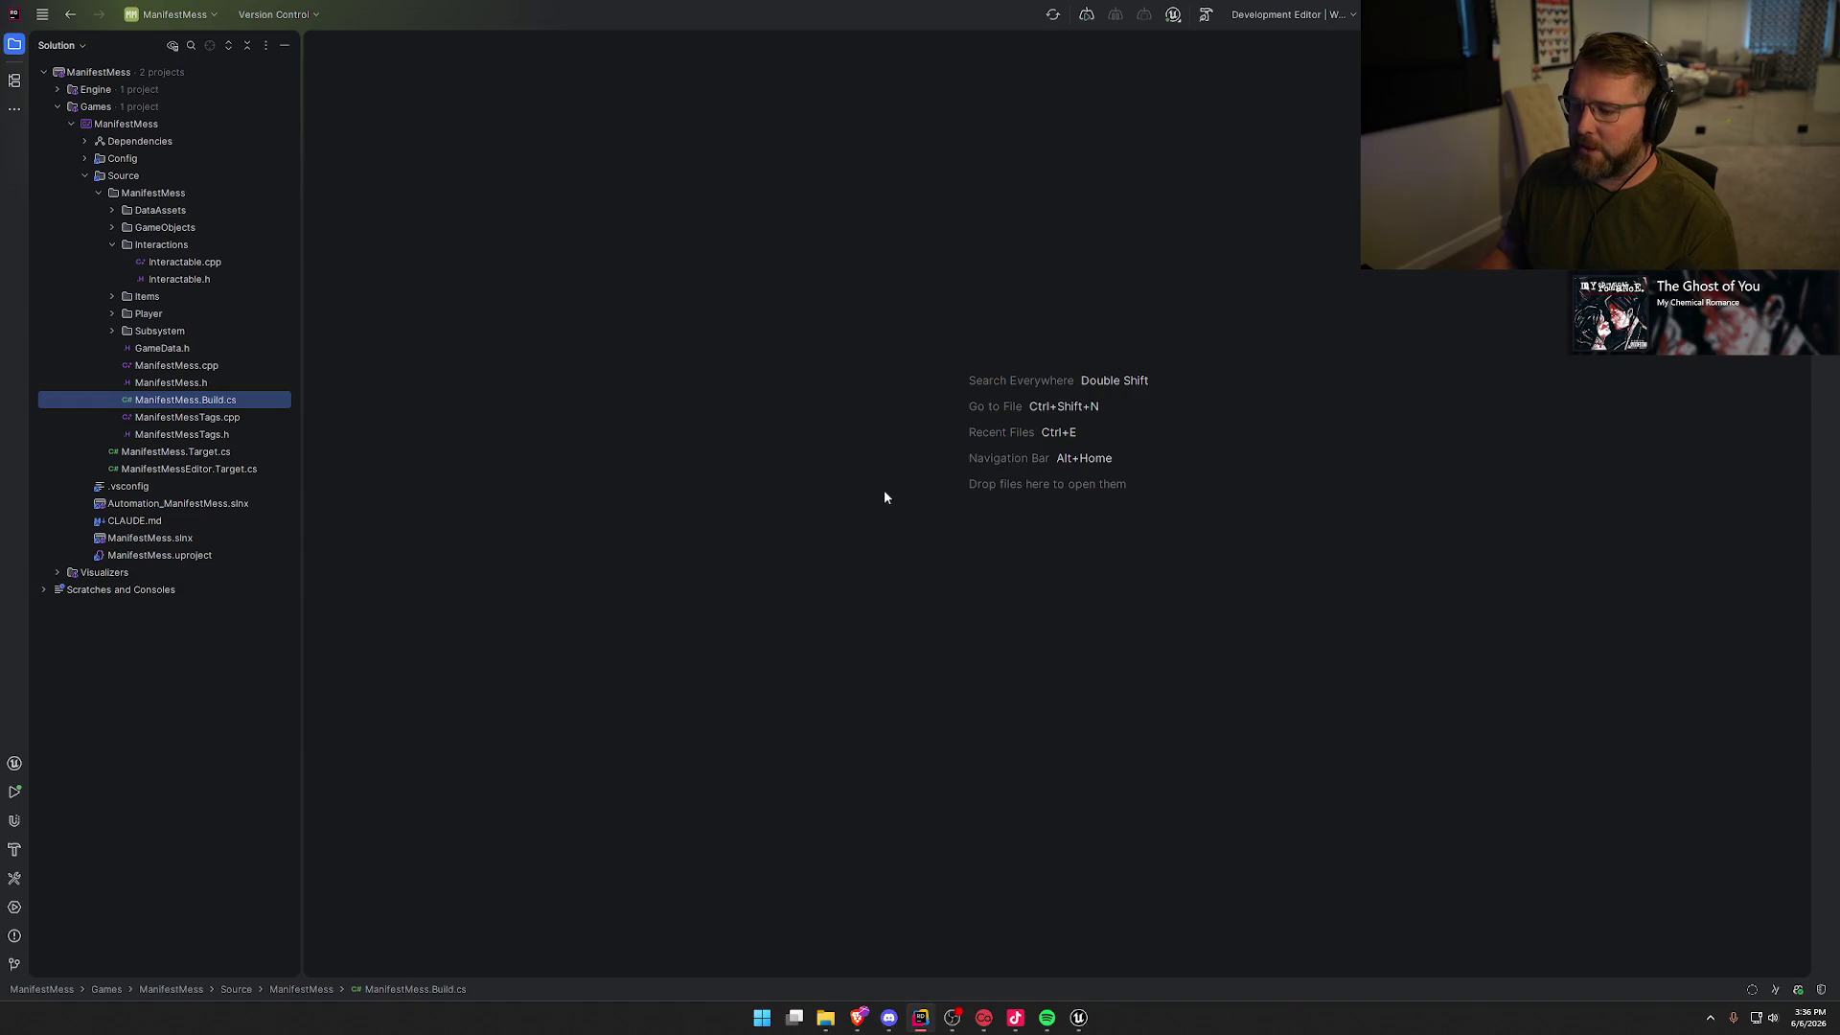
Step: Switch from Rider back to the Unreal Editor's hangar viewport
click(1078, 1018)
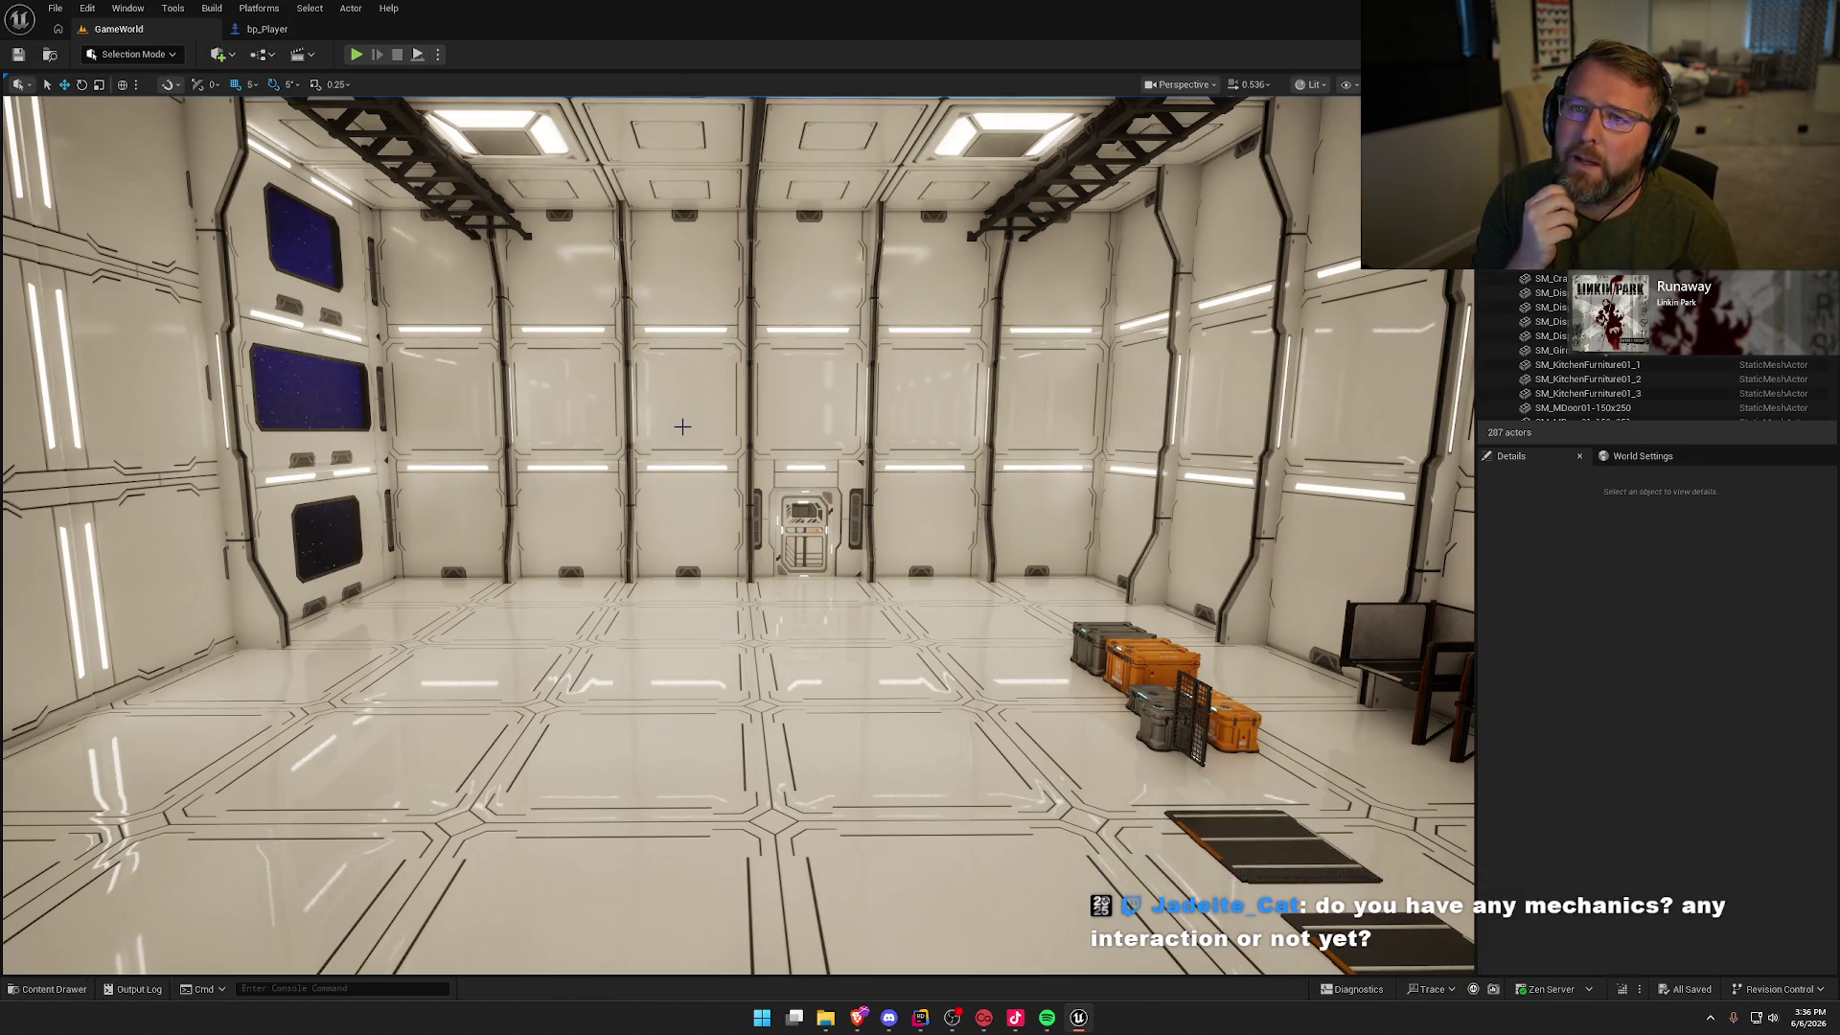
Step: Start a new play-in-editor test and capture the mouse in the game view, facing the hangar door
click(355, 55)
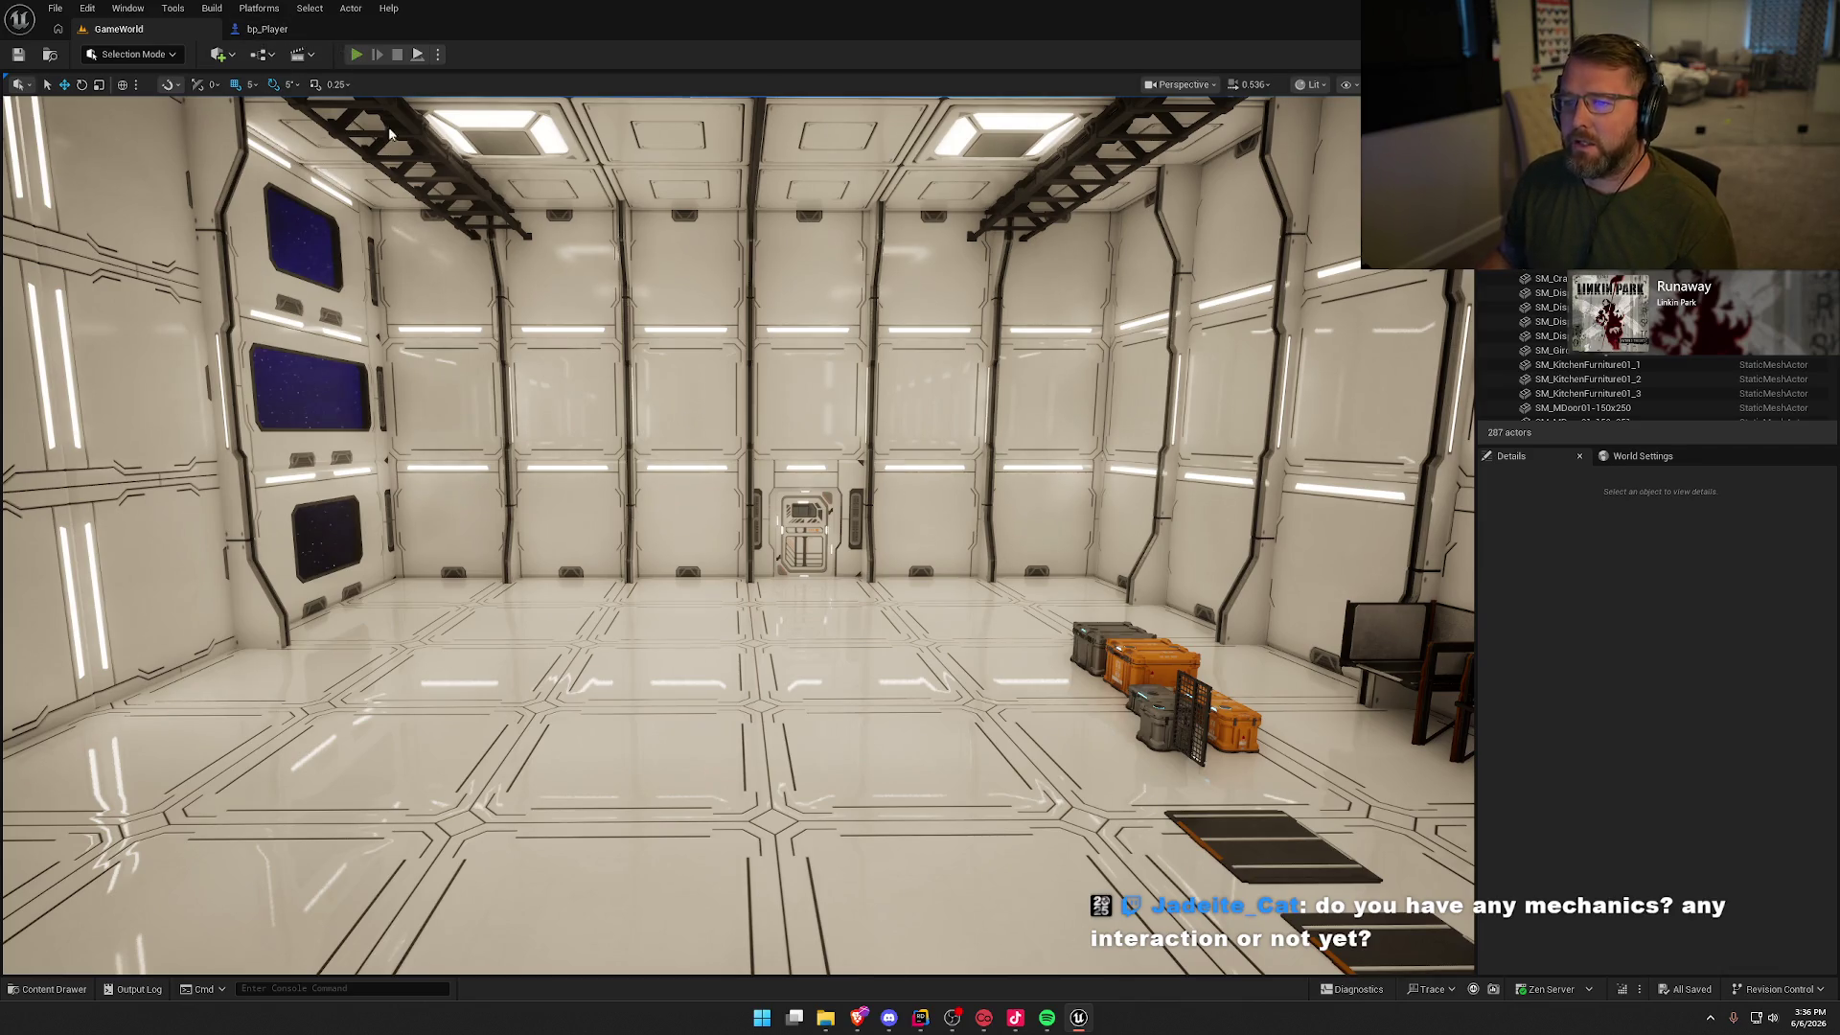
click(762, 532)
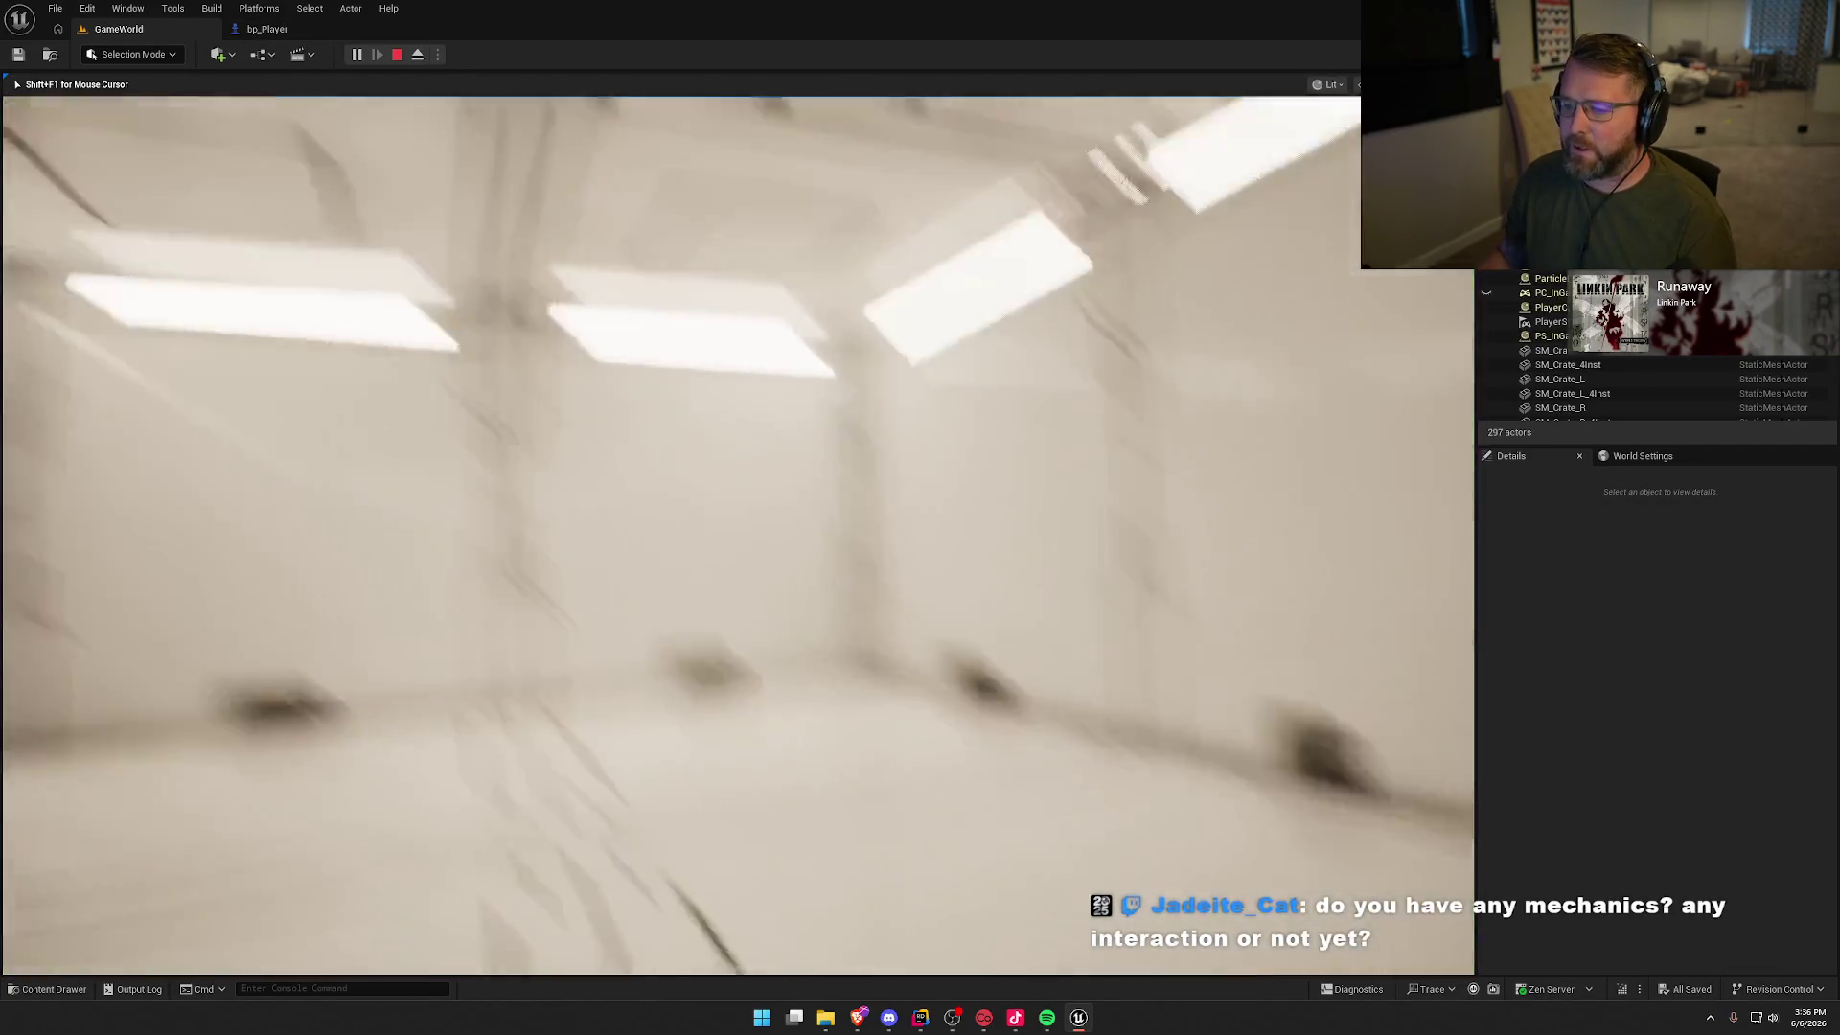
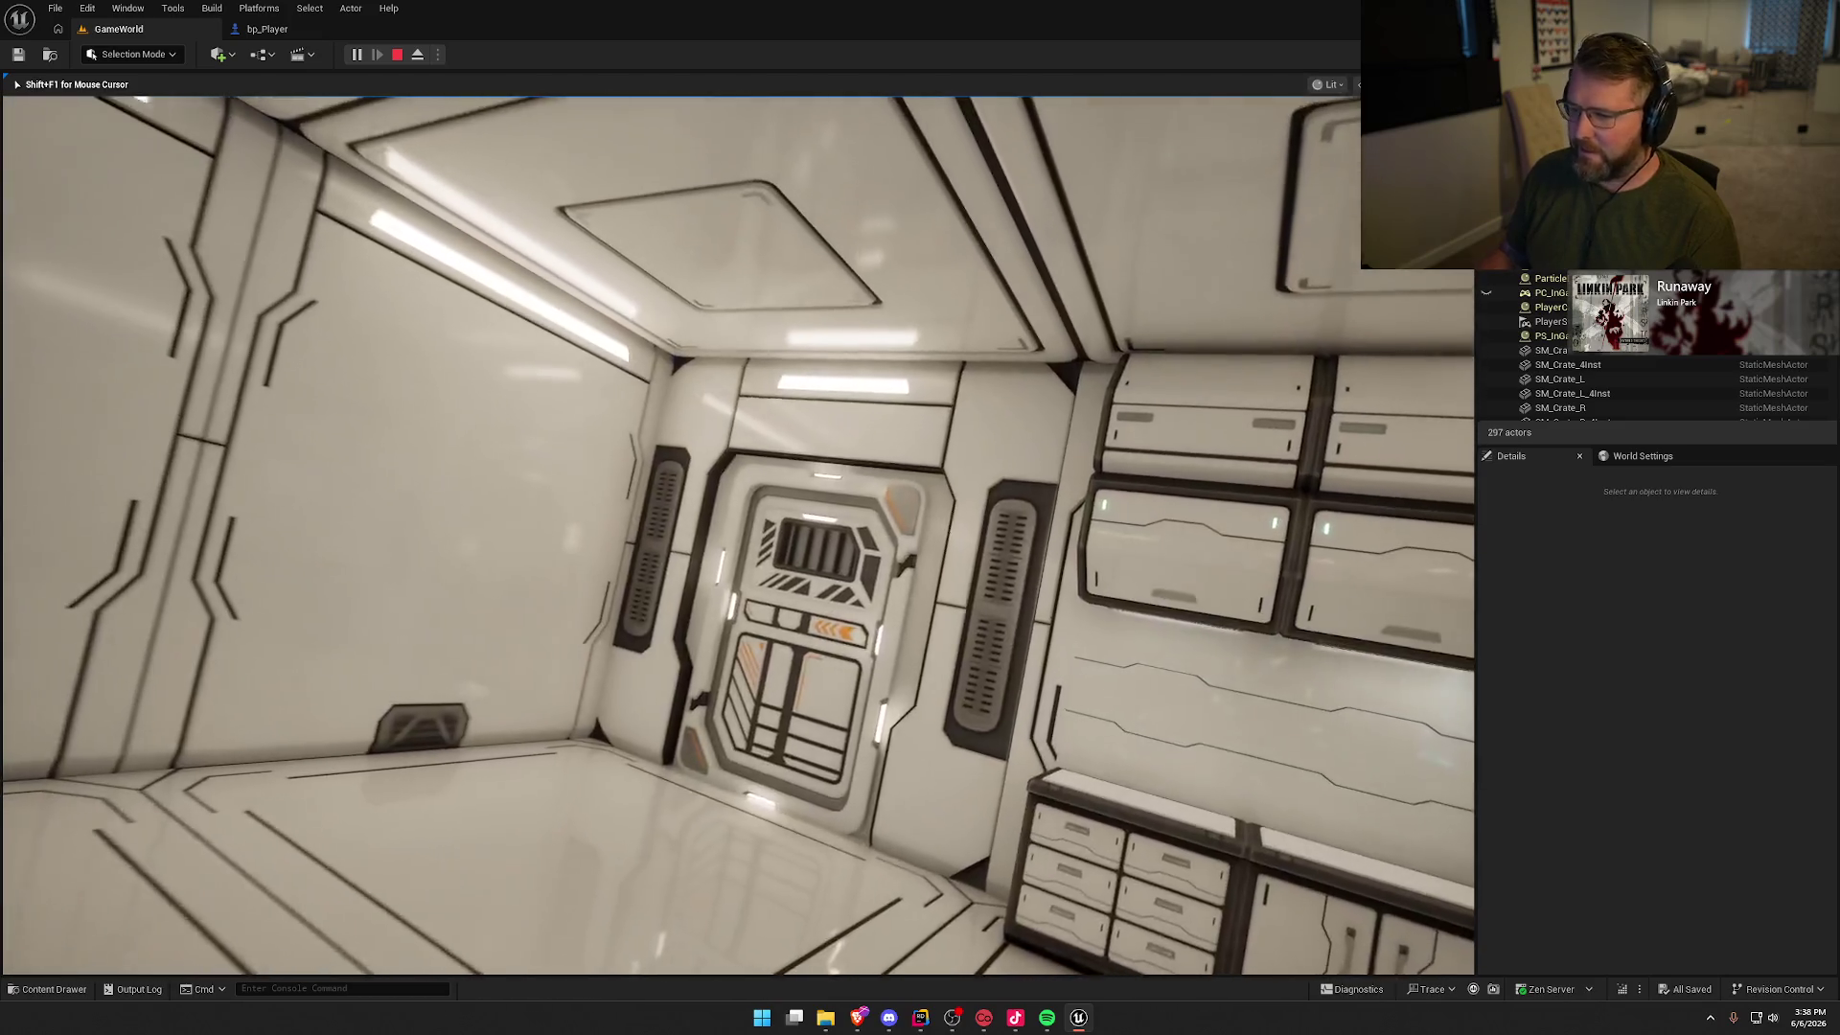
Step: Stop the play test and fly the view toward the wall monitor
key(Escape)
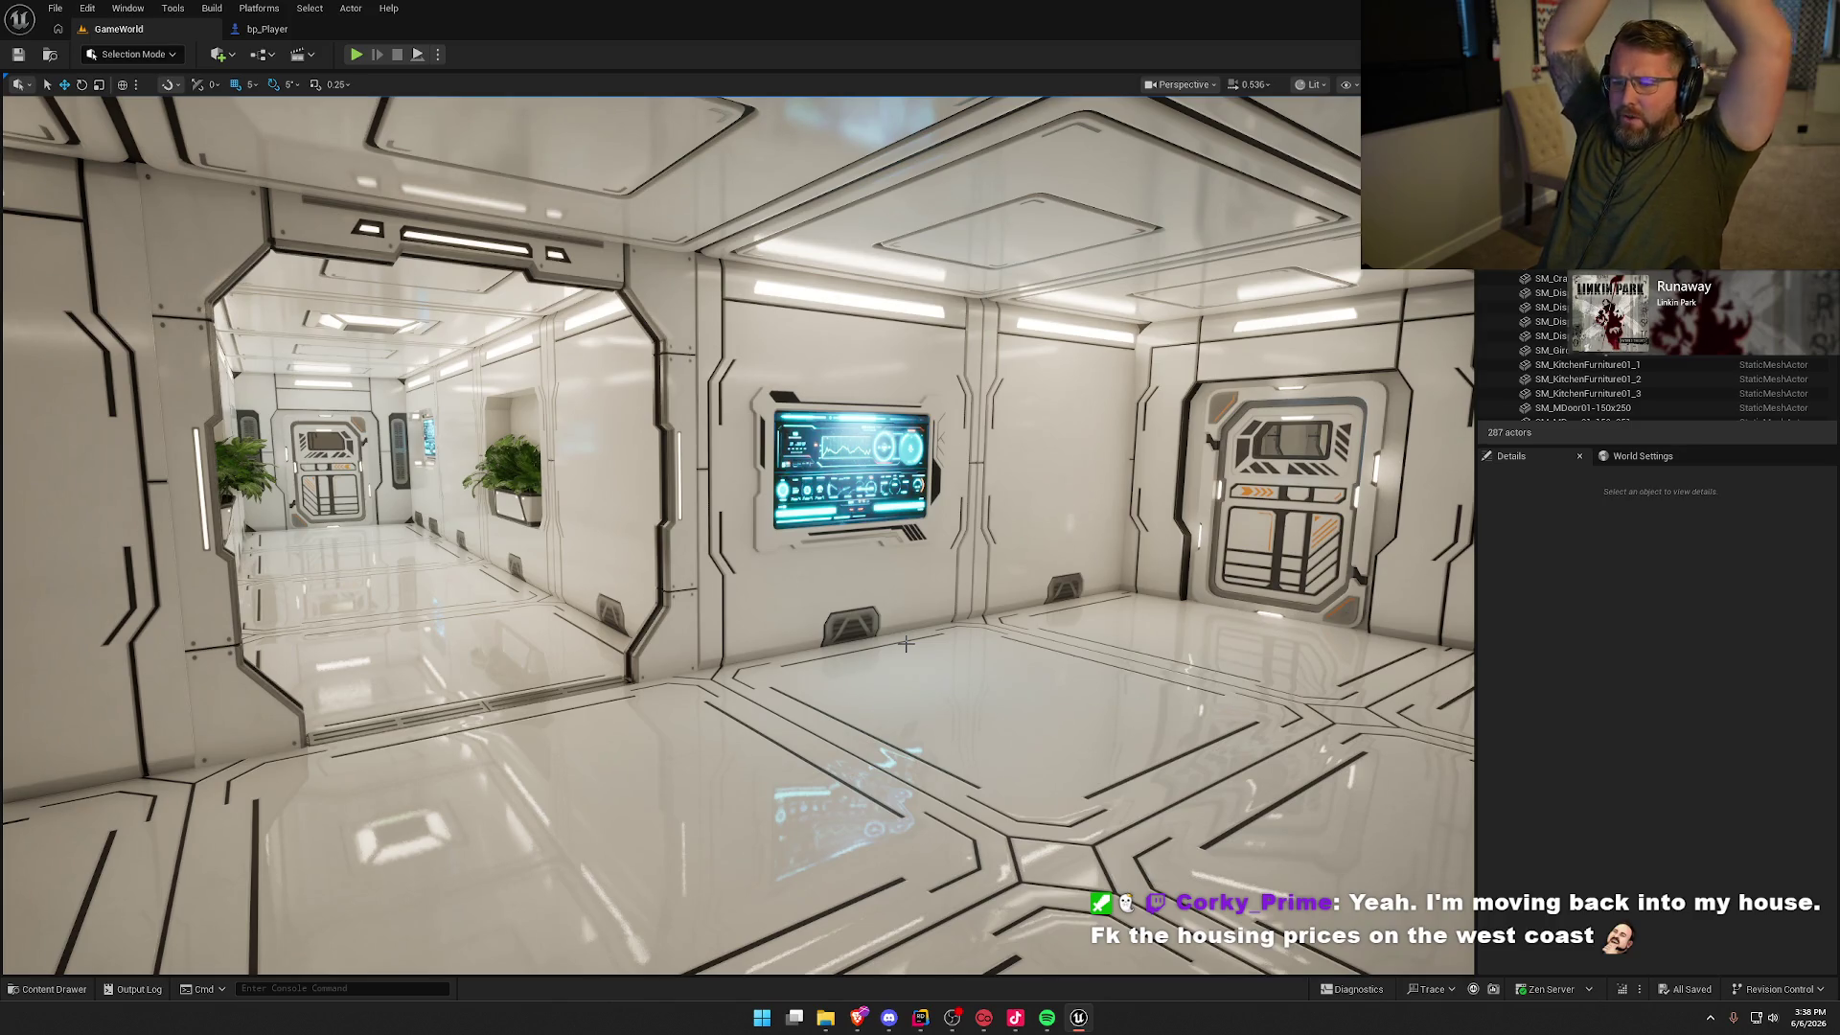
mouse_move(995, 788)
mouse_down()
mouse_move(1054, 671)
mouse_move(1015, 661)
mouse_move(1075, 666)
mouse_up()
Step: Place SM_CoffeeTable03_2 in front of the couch, deselect it, and collapse the SciFiWorld folder
key(ctrl+space)
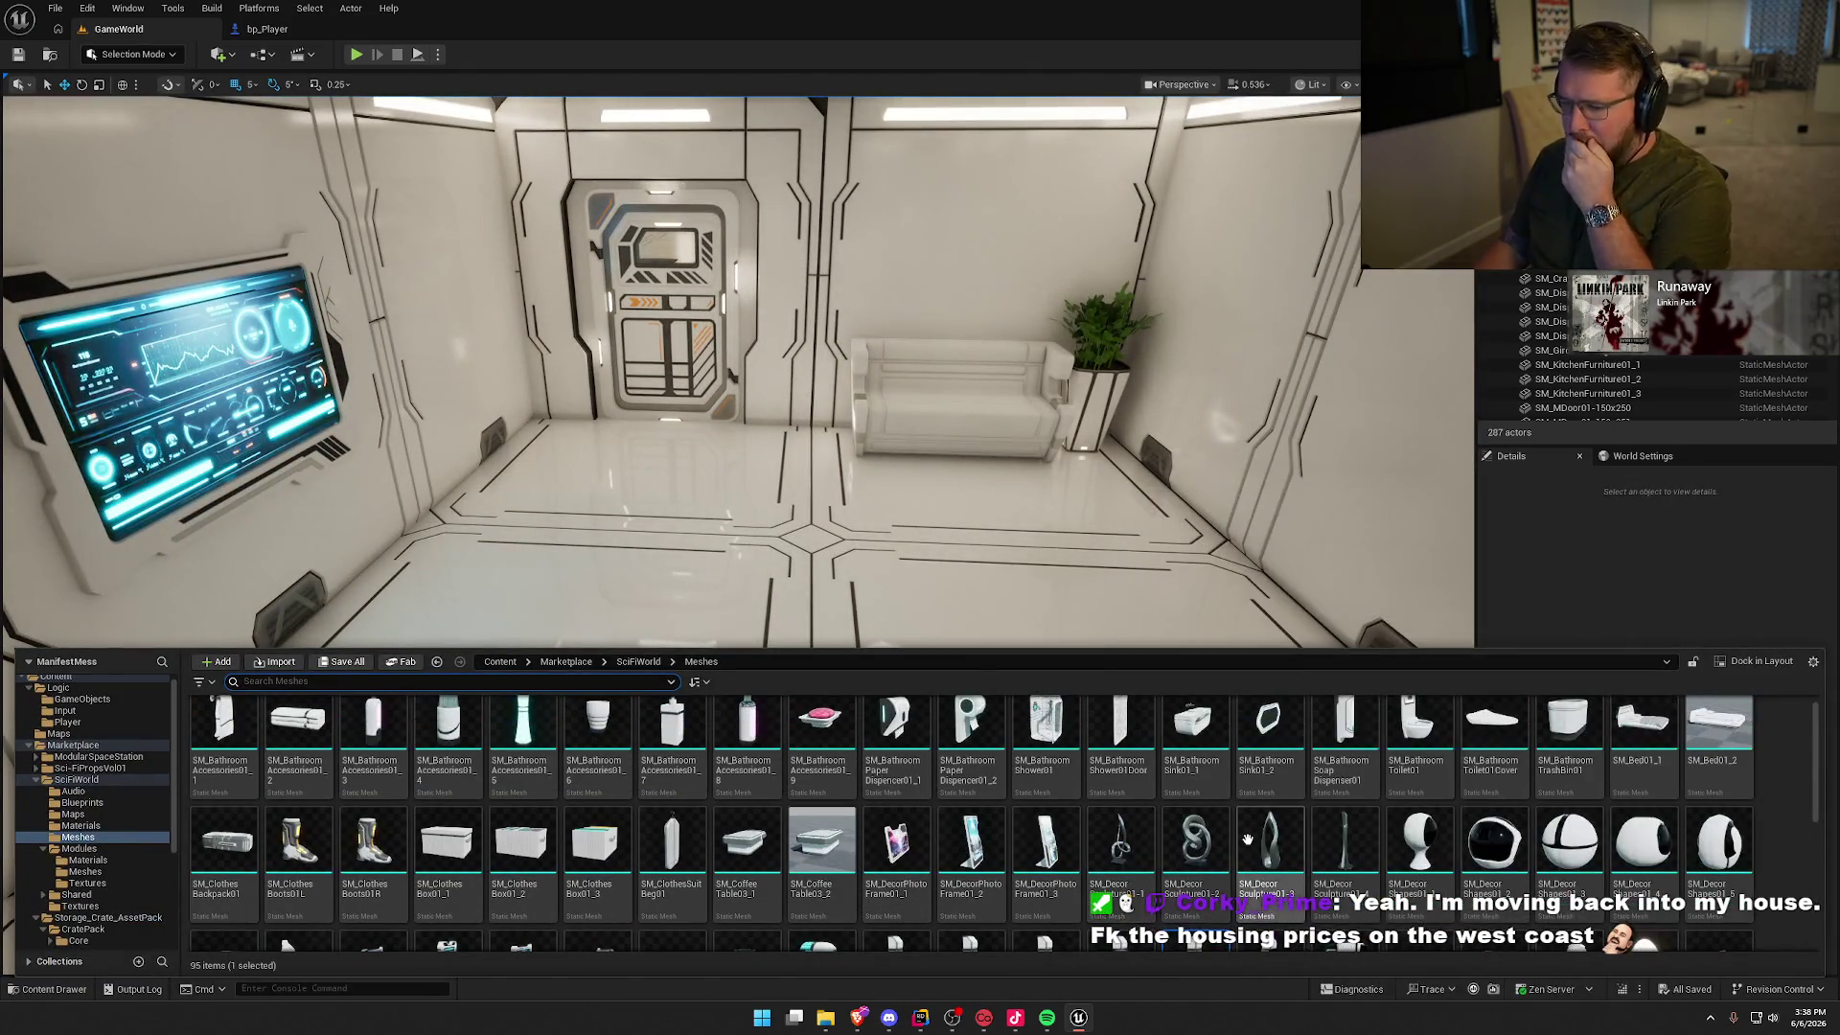
mouse_move(838, 836)
mouse_down()
mouse_move(805, 848)
mouse_move(986, 566)
mouse_move(968, 517)
mouse_up()
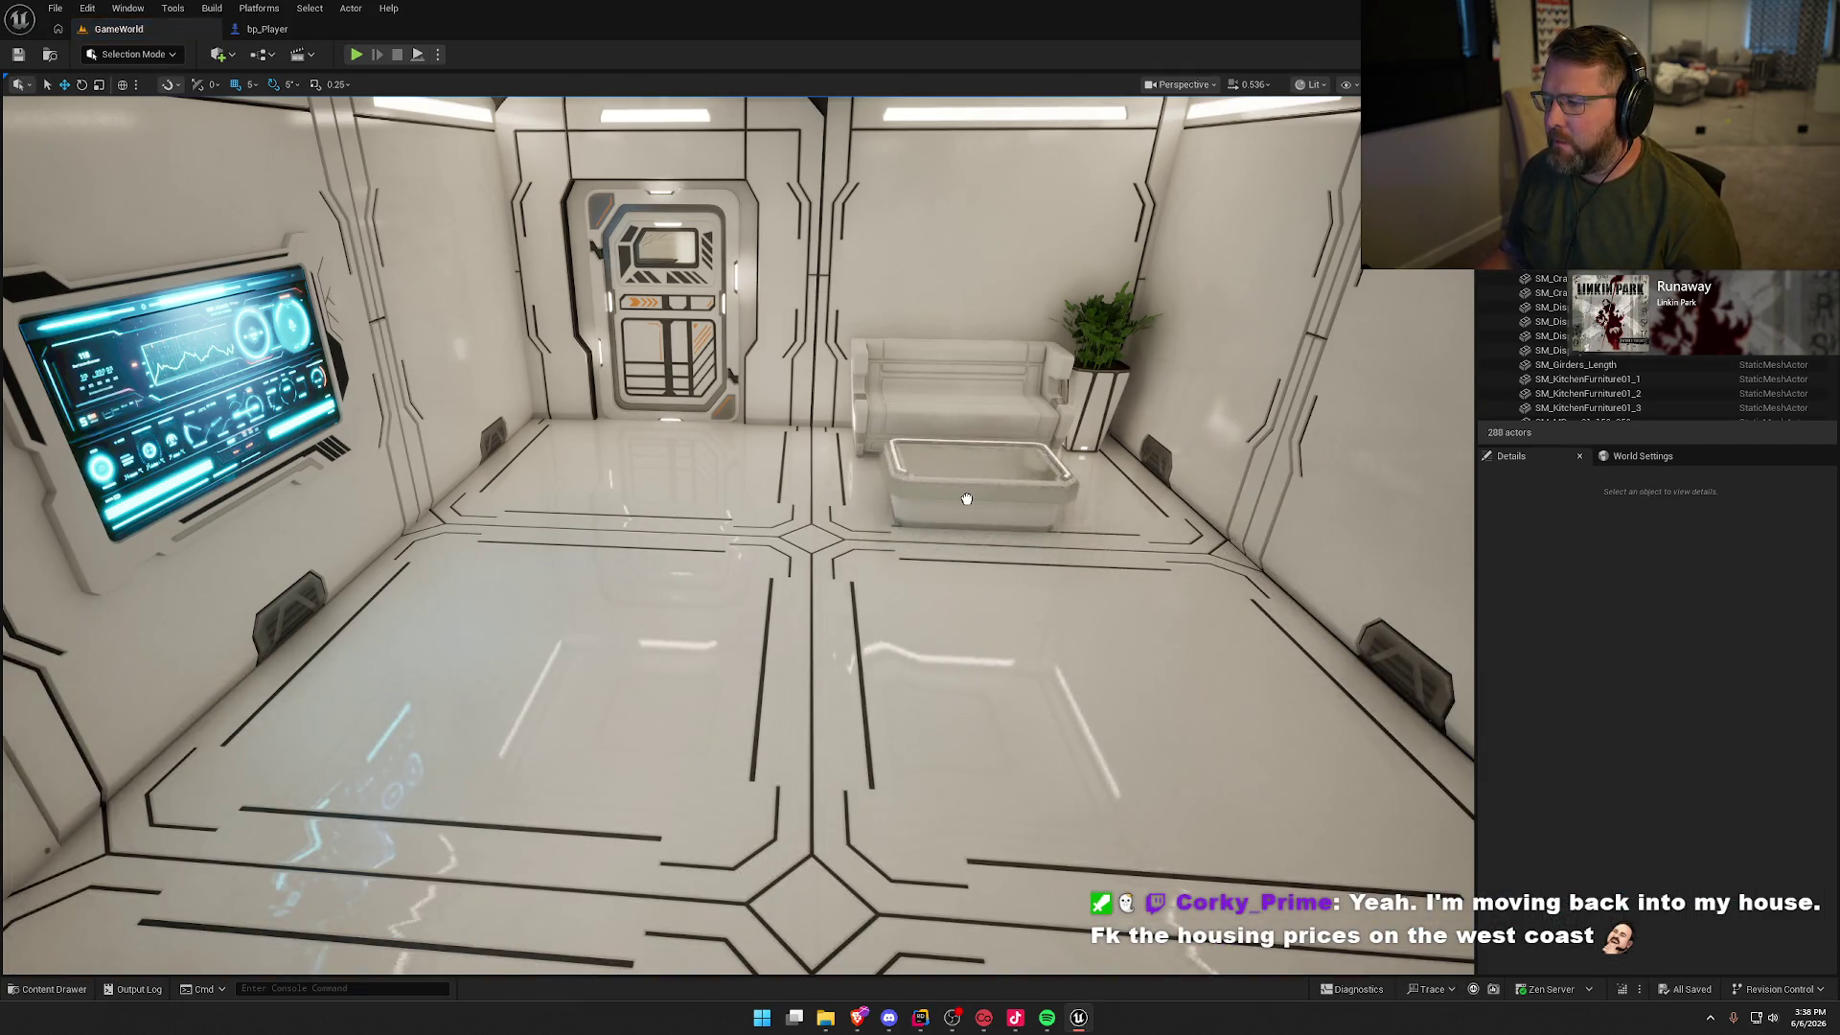
key(f)
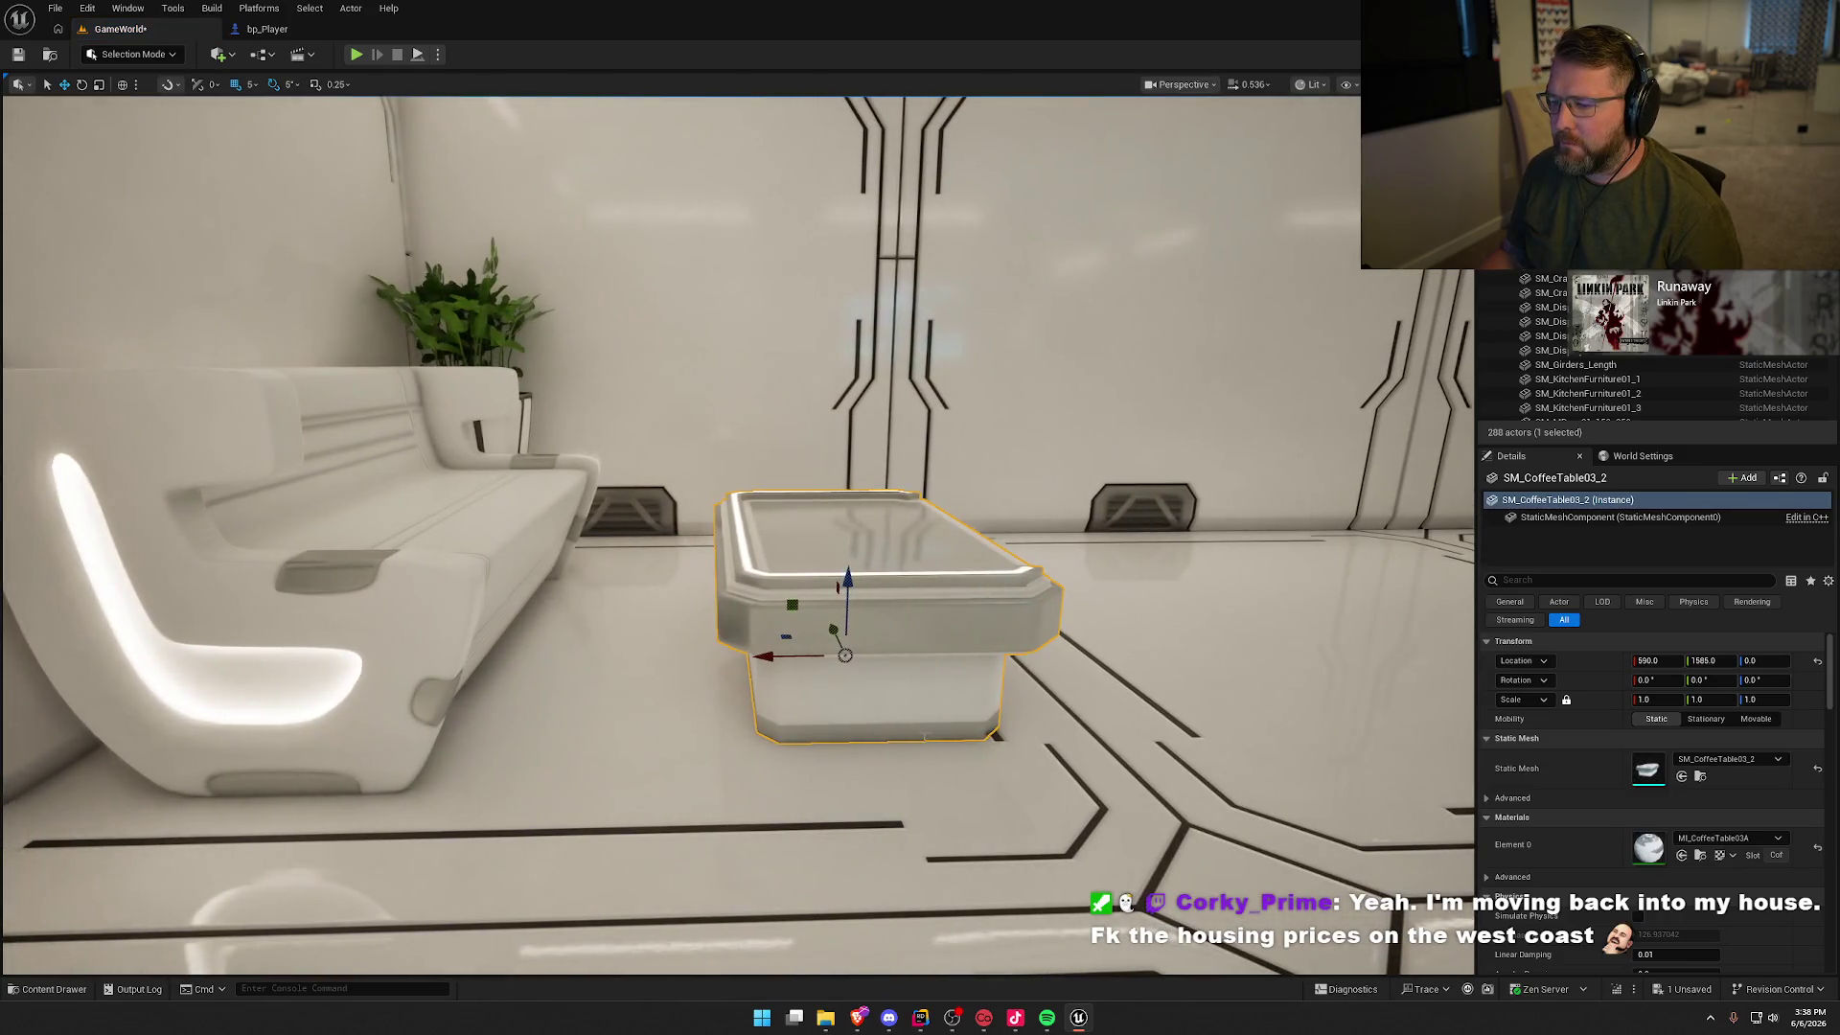
key(Escape)
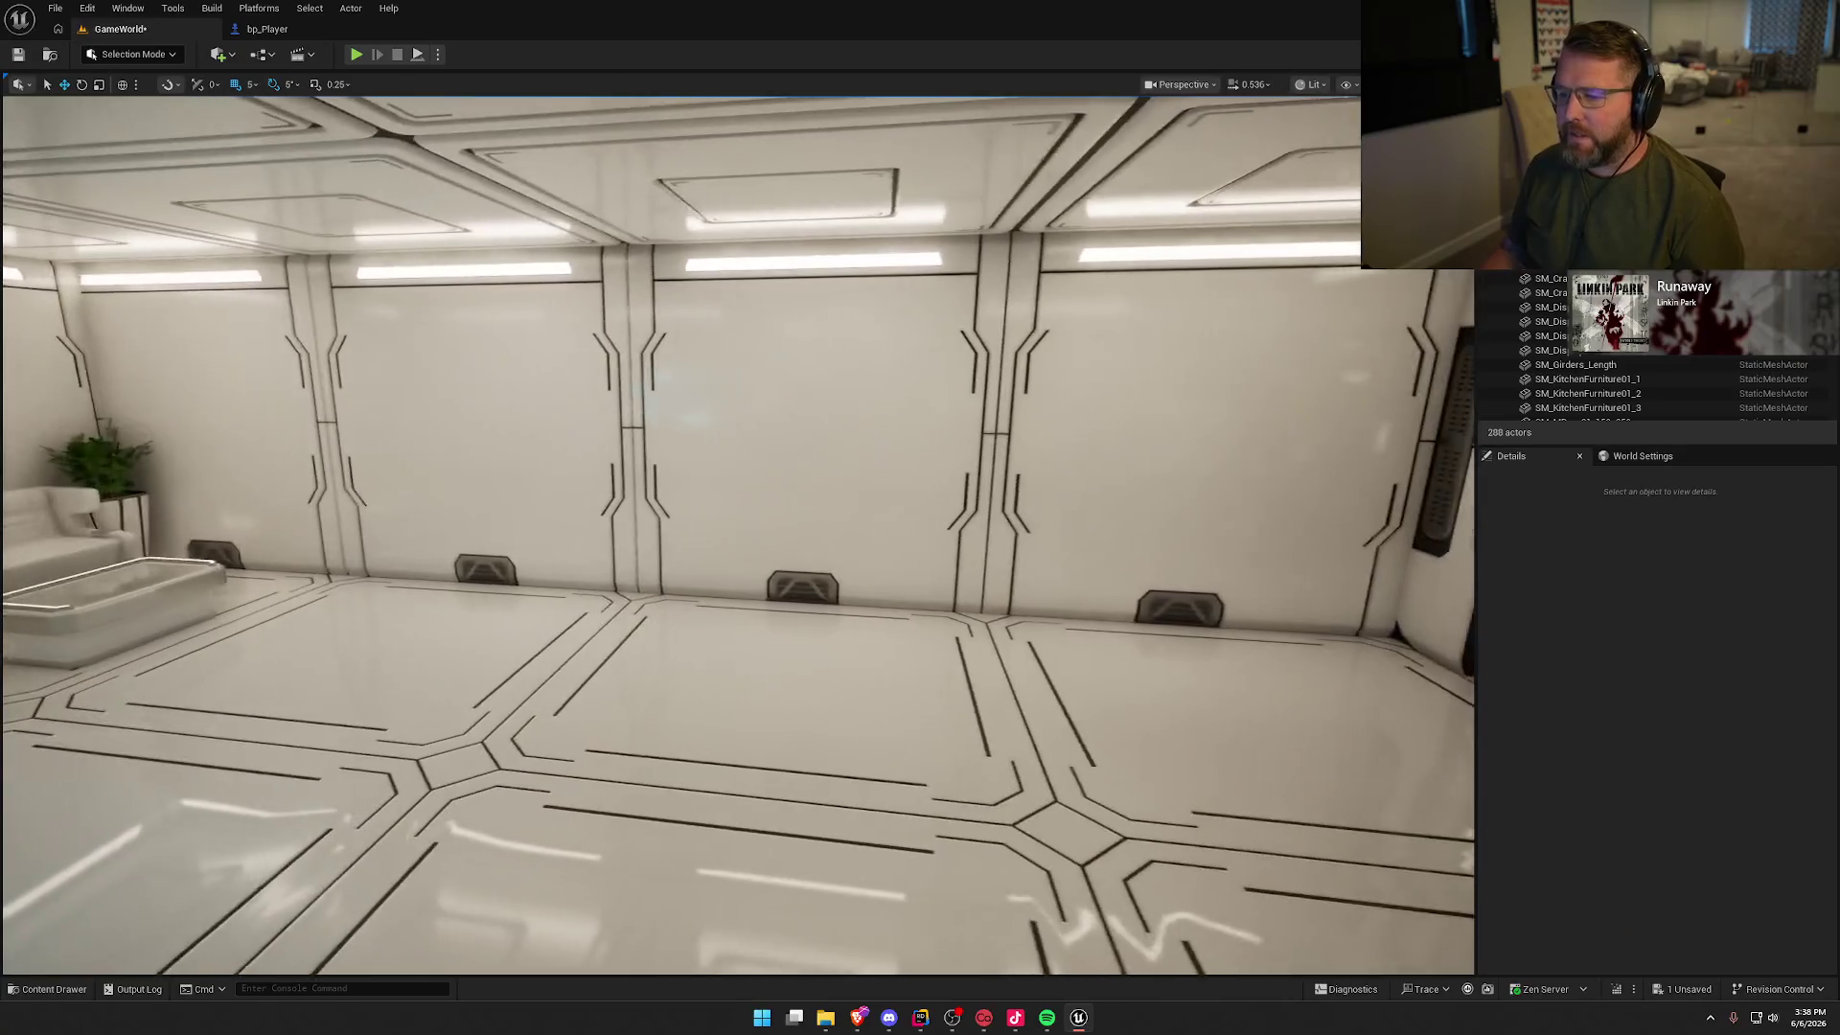
drag(901, 744, 900, 744)
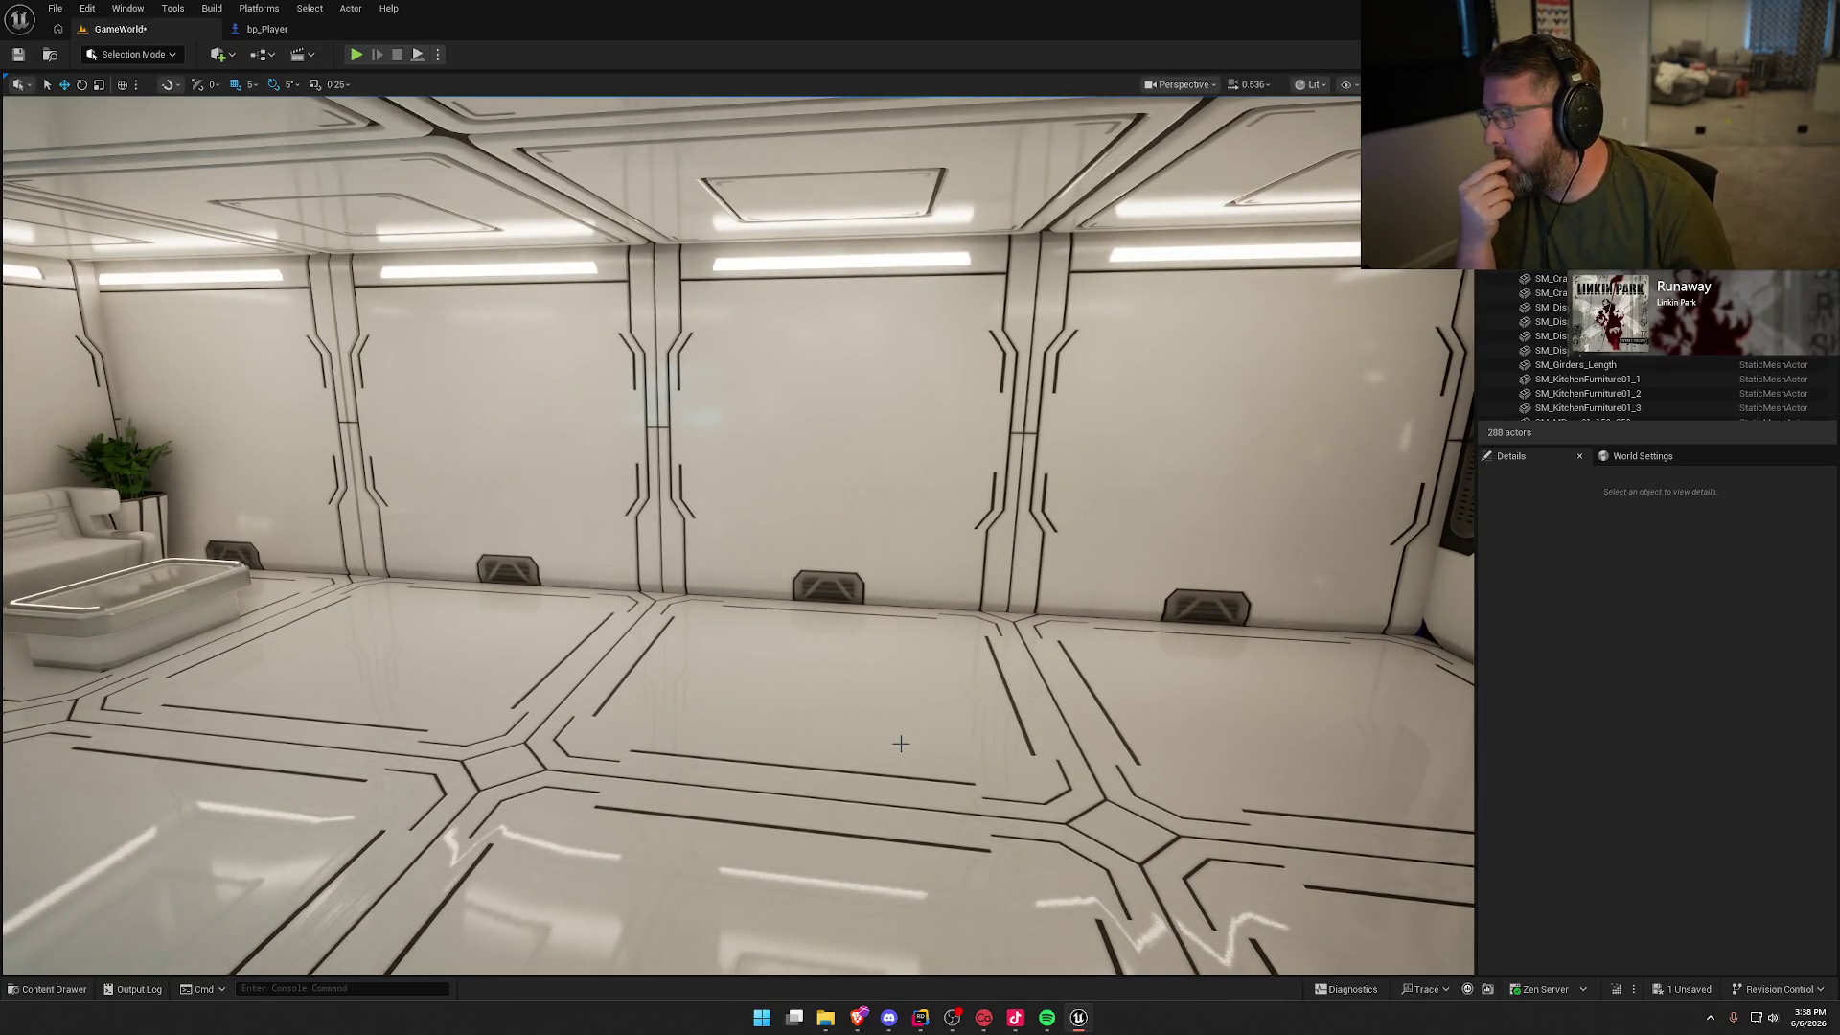
key(ctrl+space)
click(72, 781)
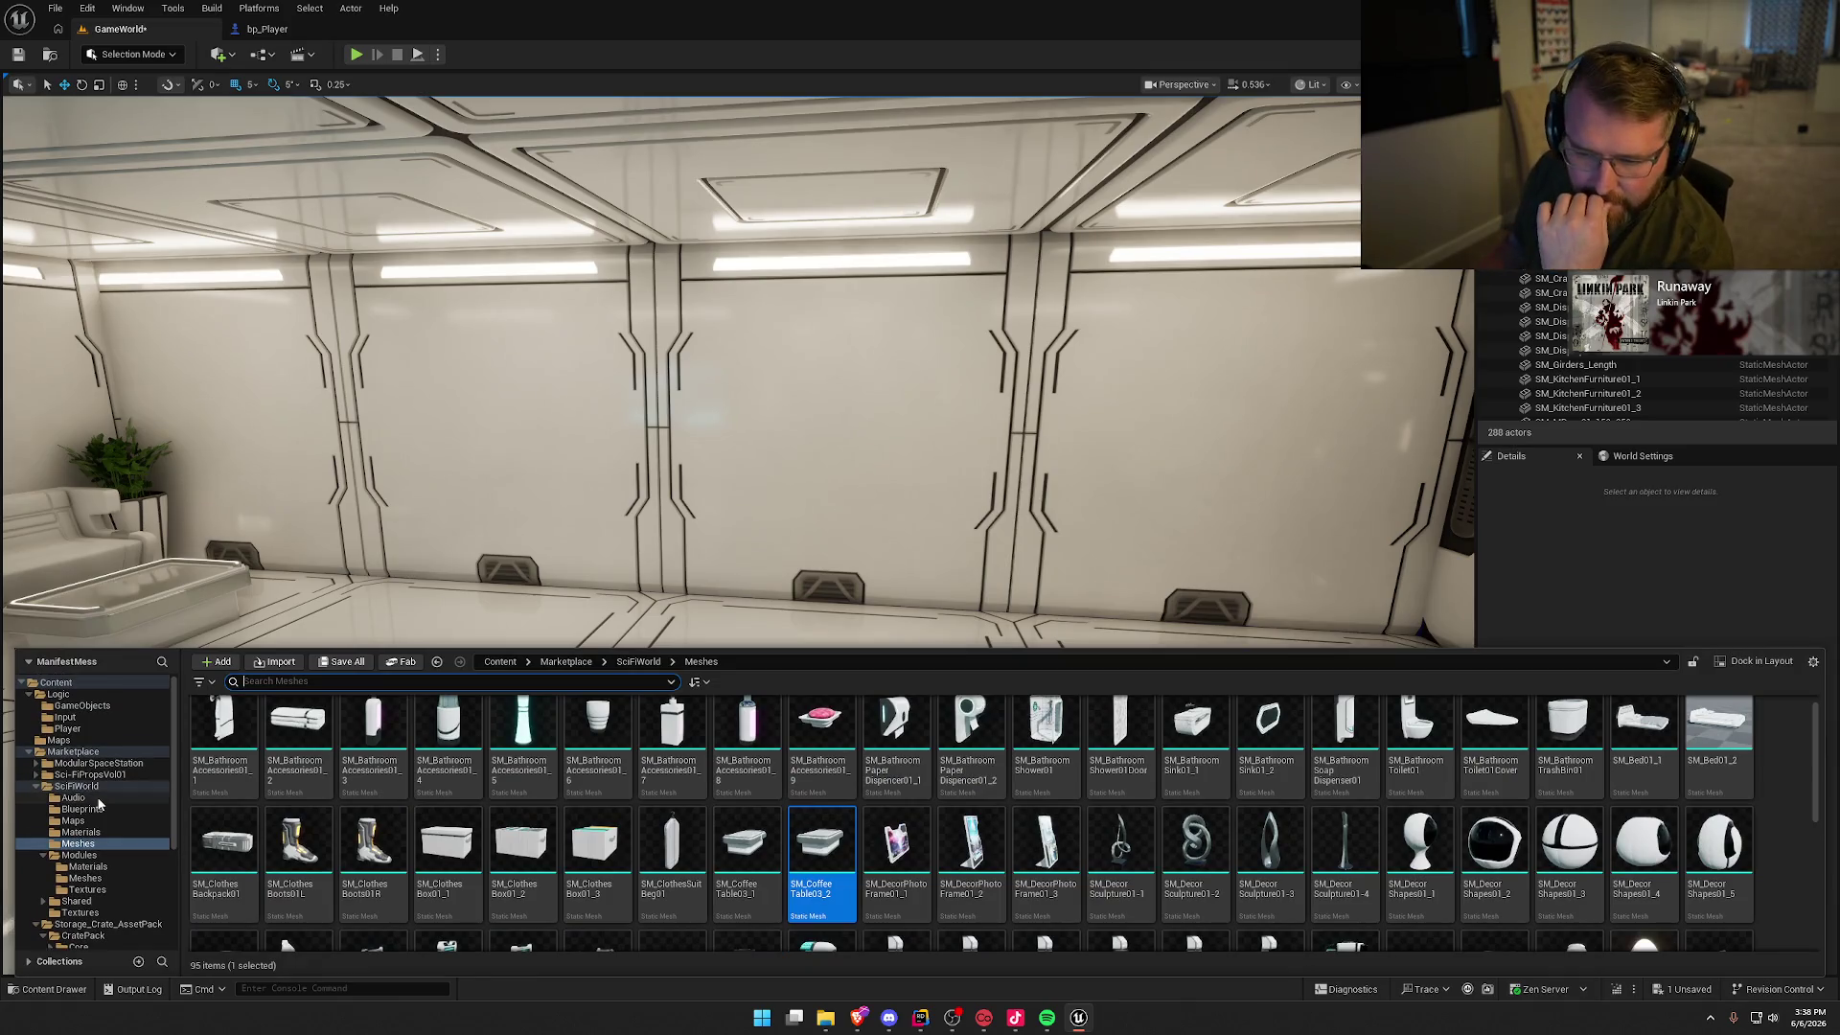
Step: Place OS_EscapePod_Structure from ModularSpaceStation/StaticMeshes/Modules into the room
click(89, 763)
click(35, 798)
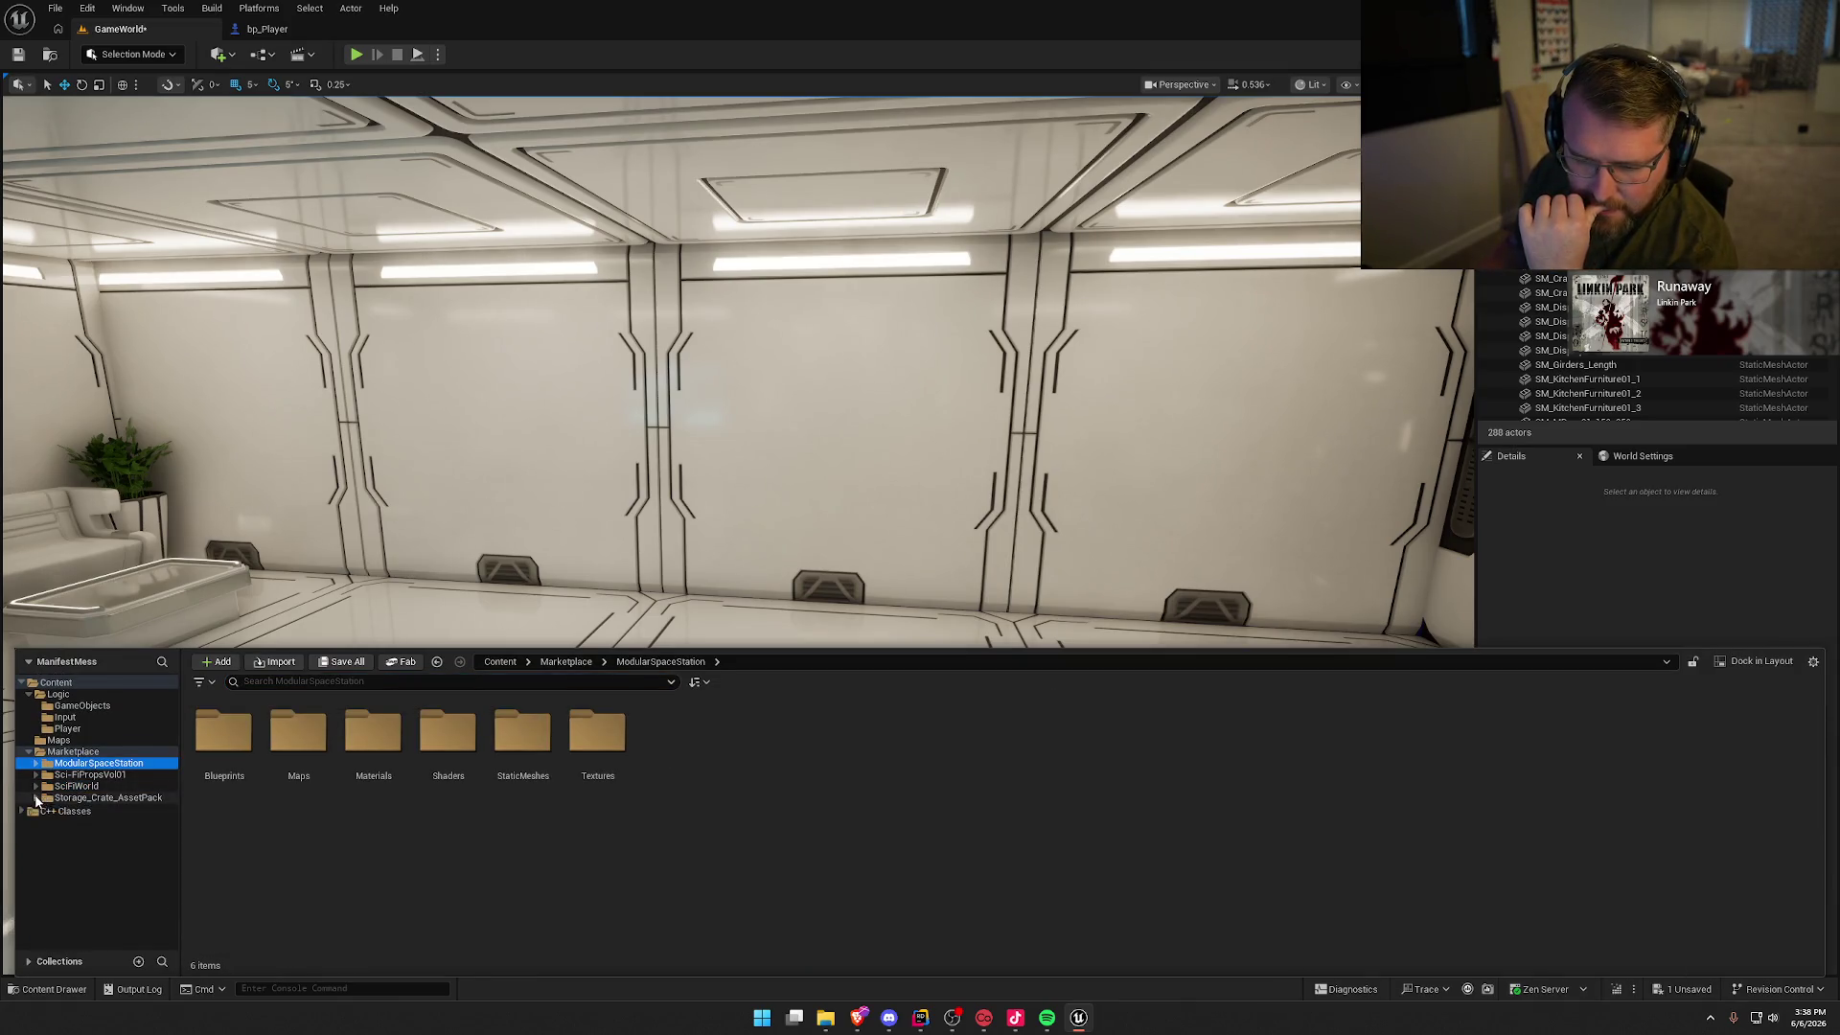
double_click(522, 748)
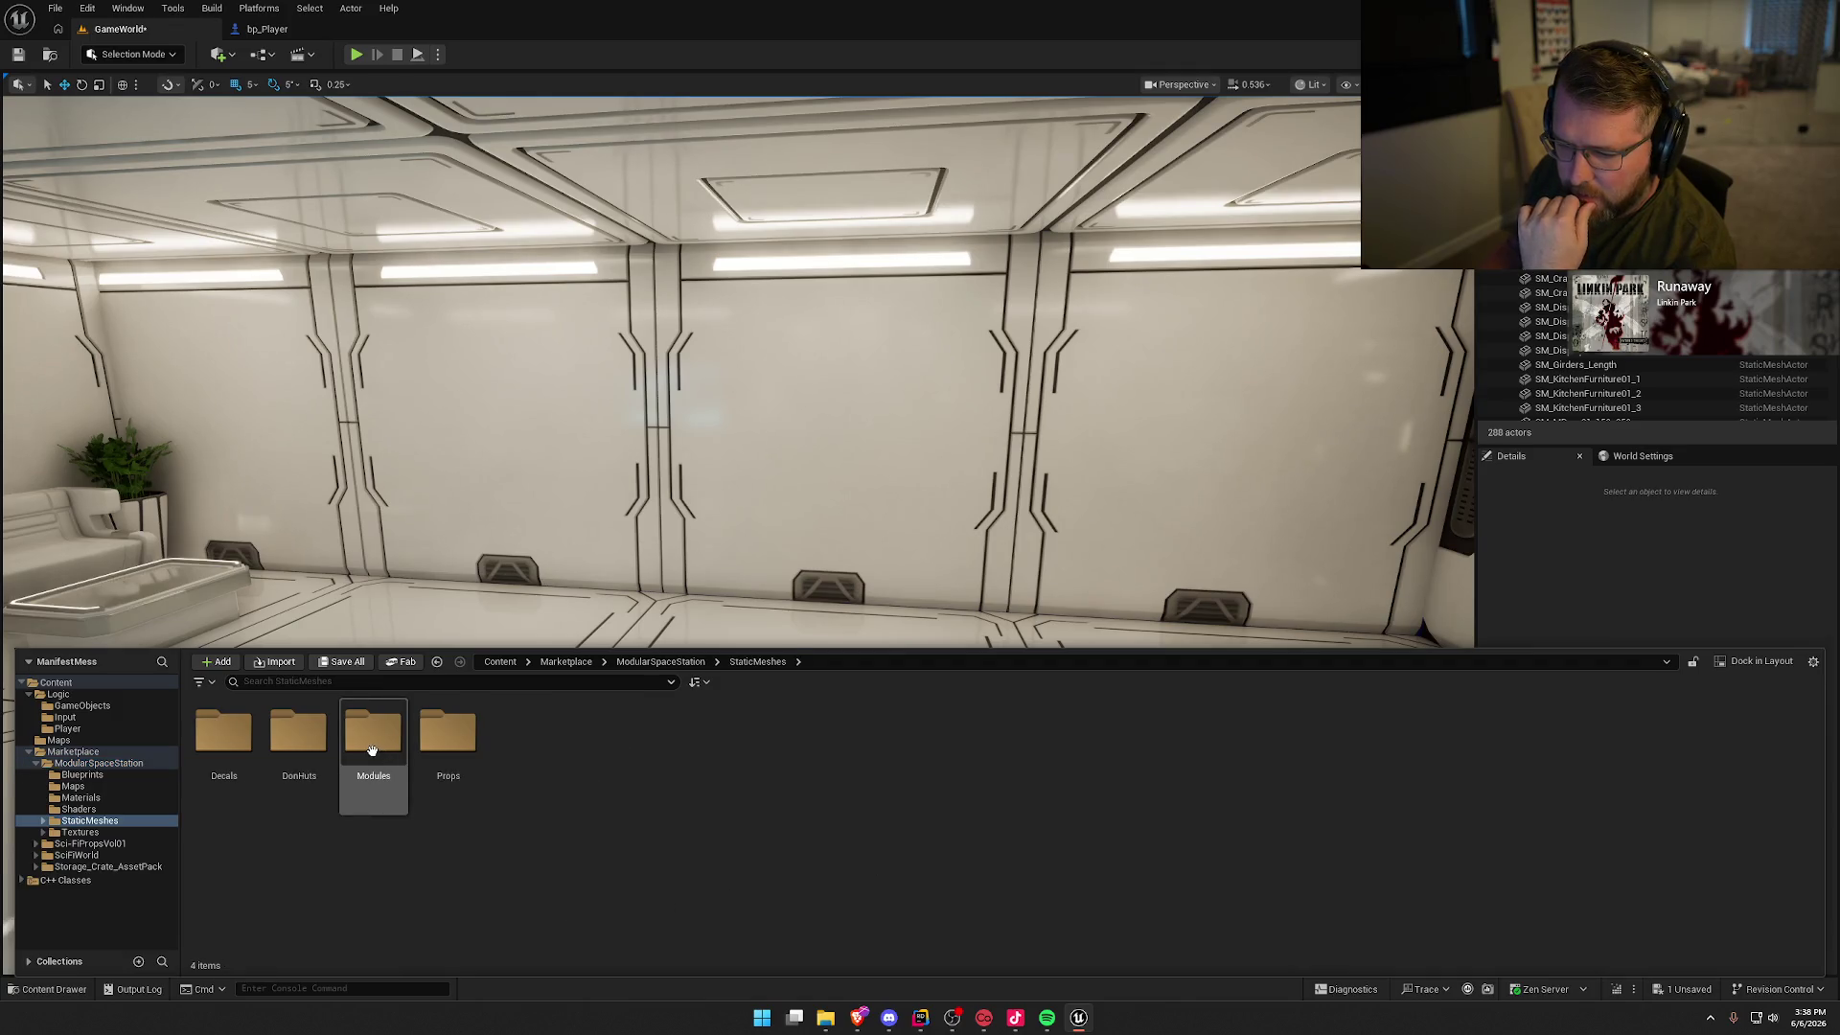
double_click(298, 735)
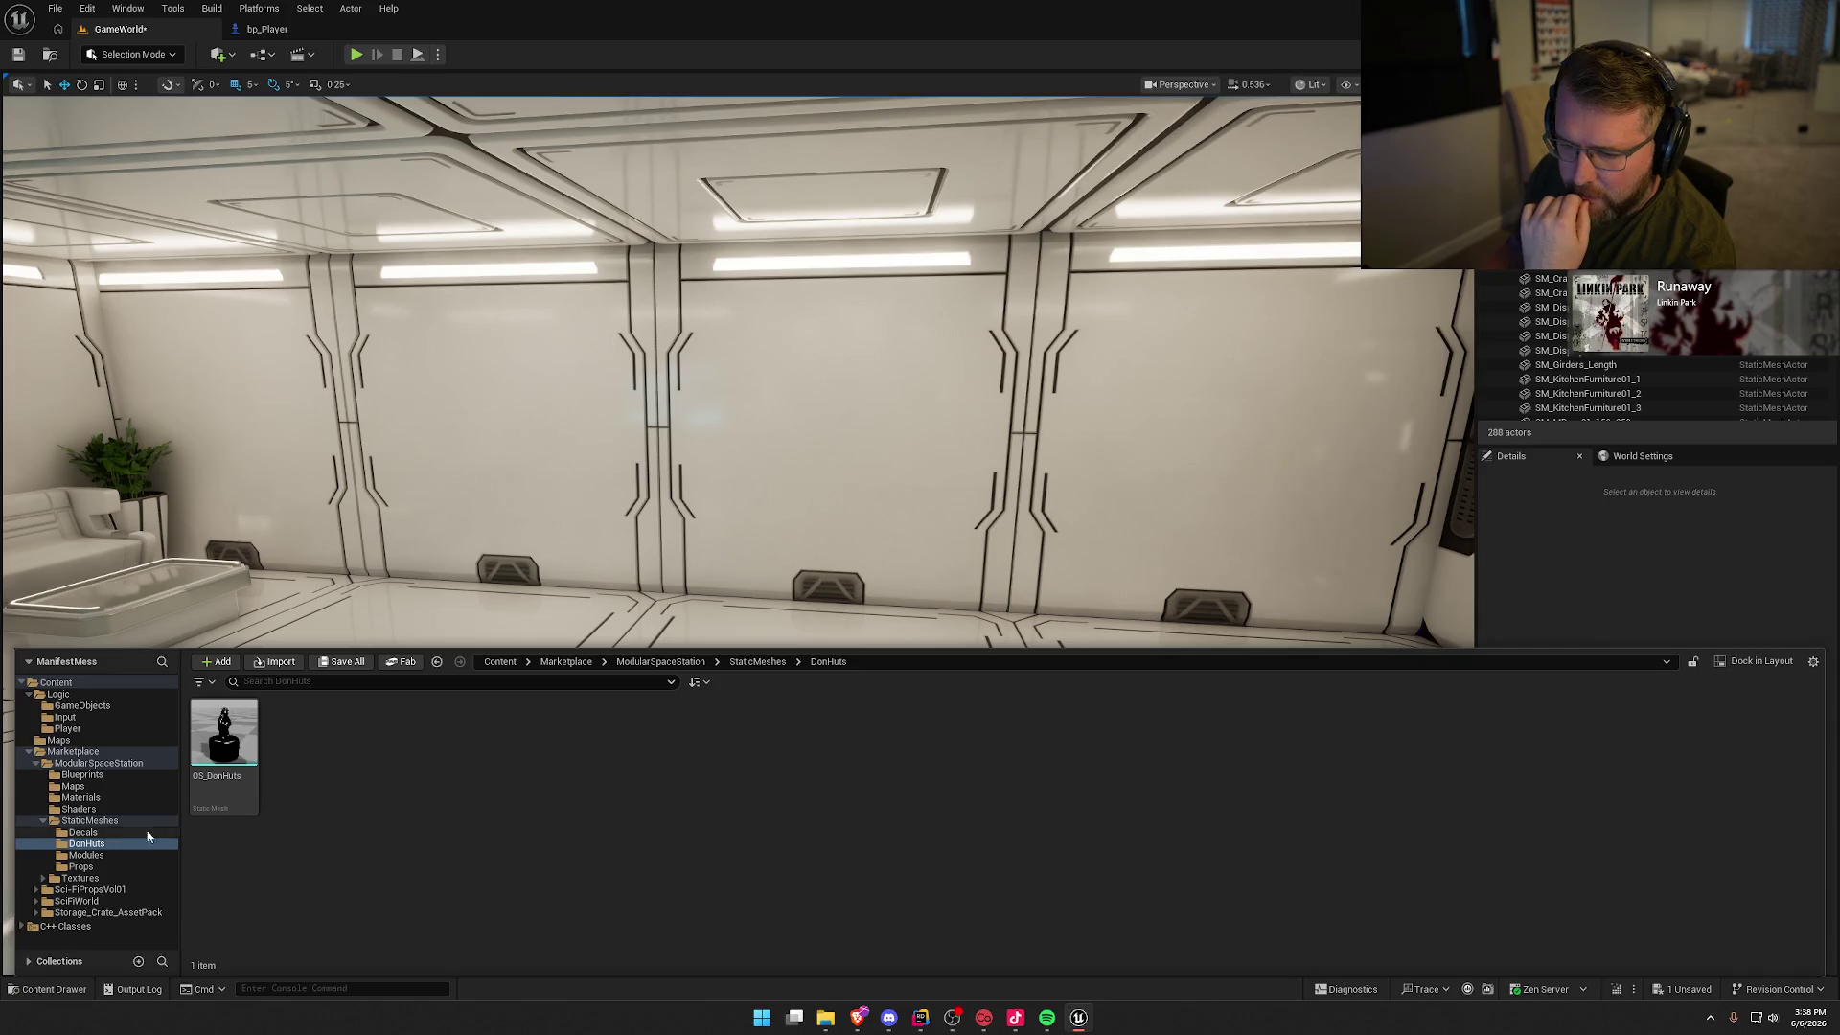
click(95, 855)
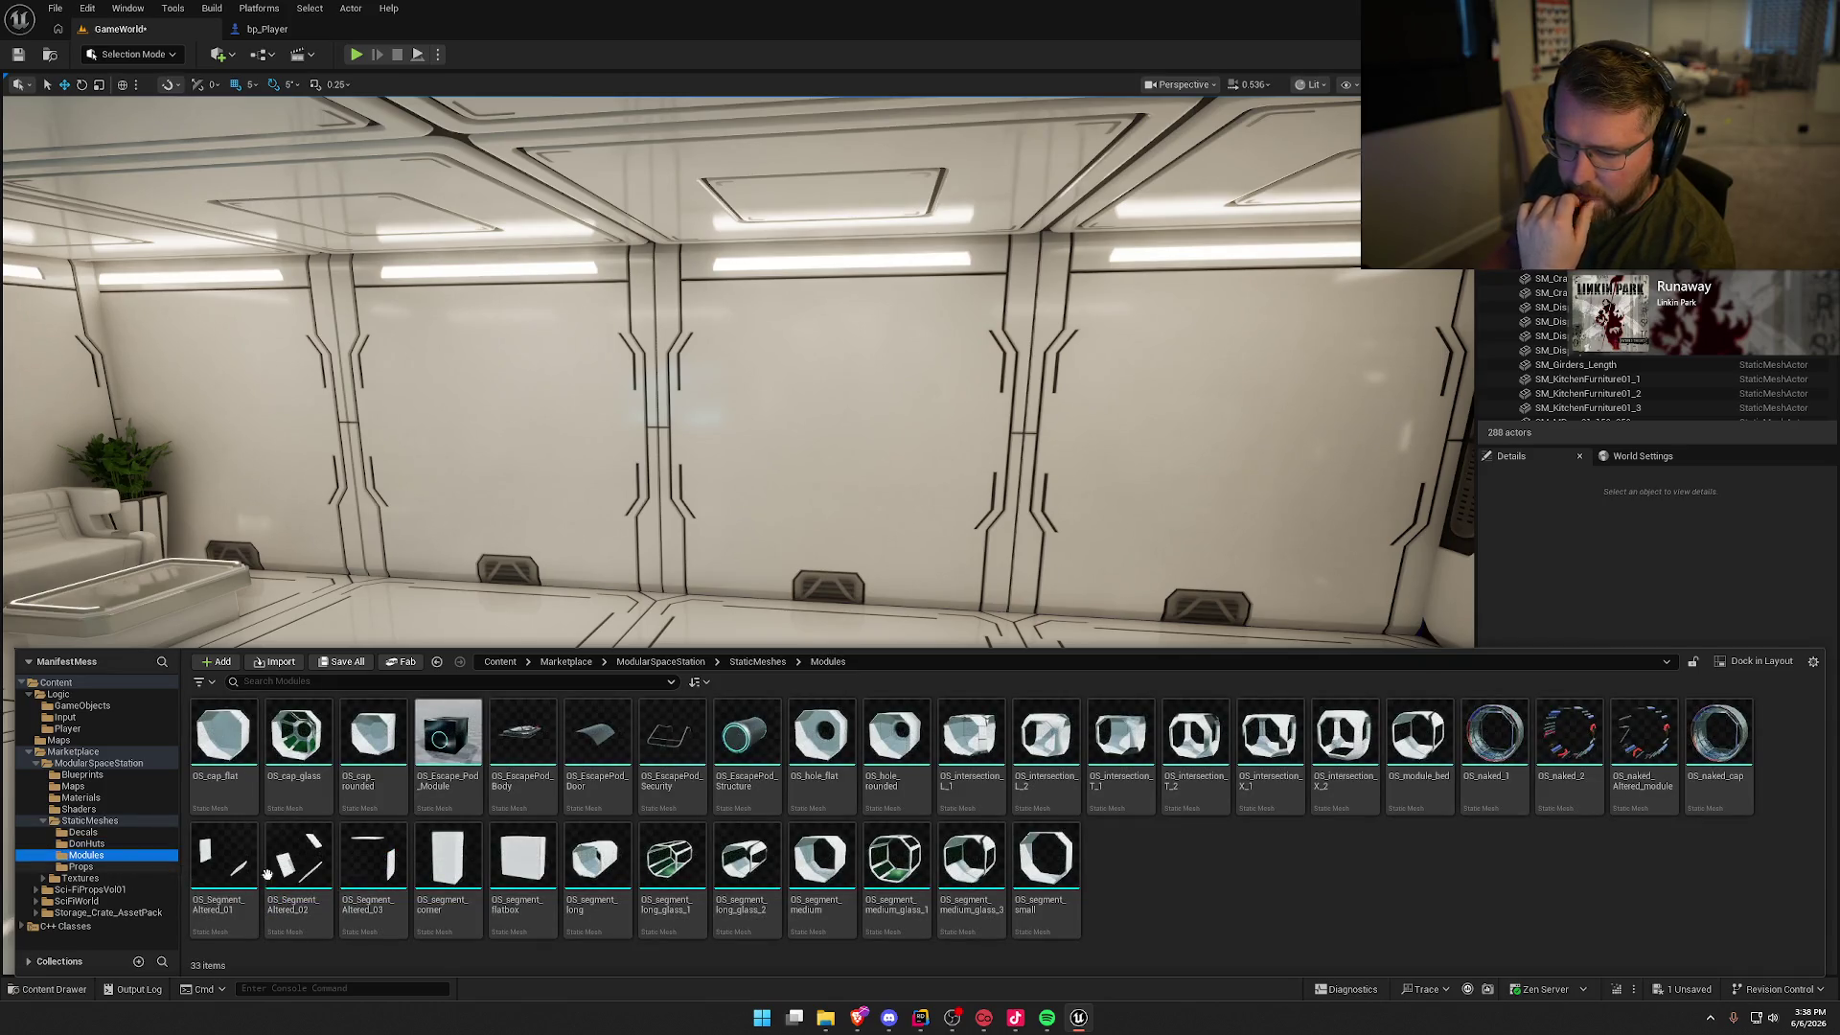
mouse_move(741, 754)
mouse_down()
mouse_move(772, 485)
mouse_move(805, 446)
mouse_up()
key(f)
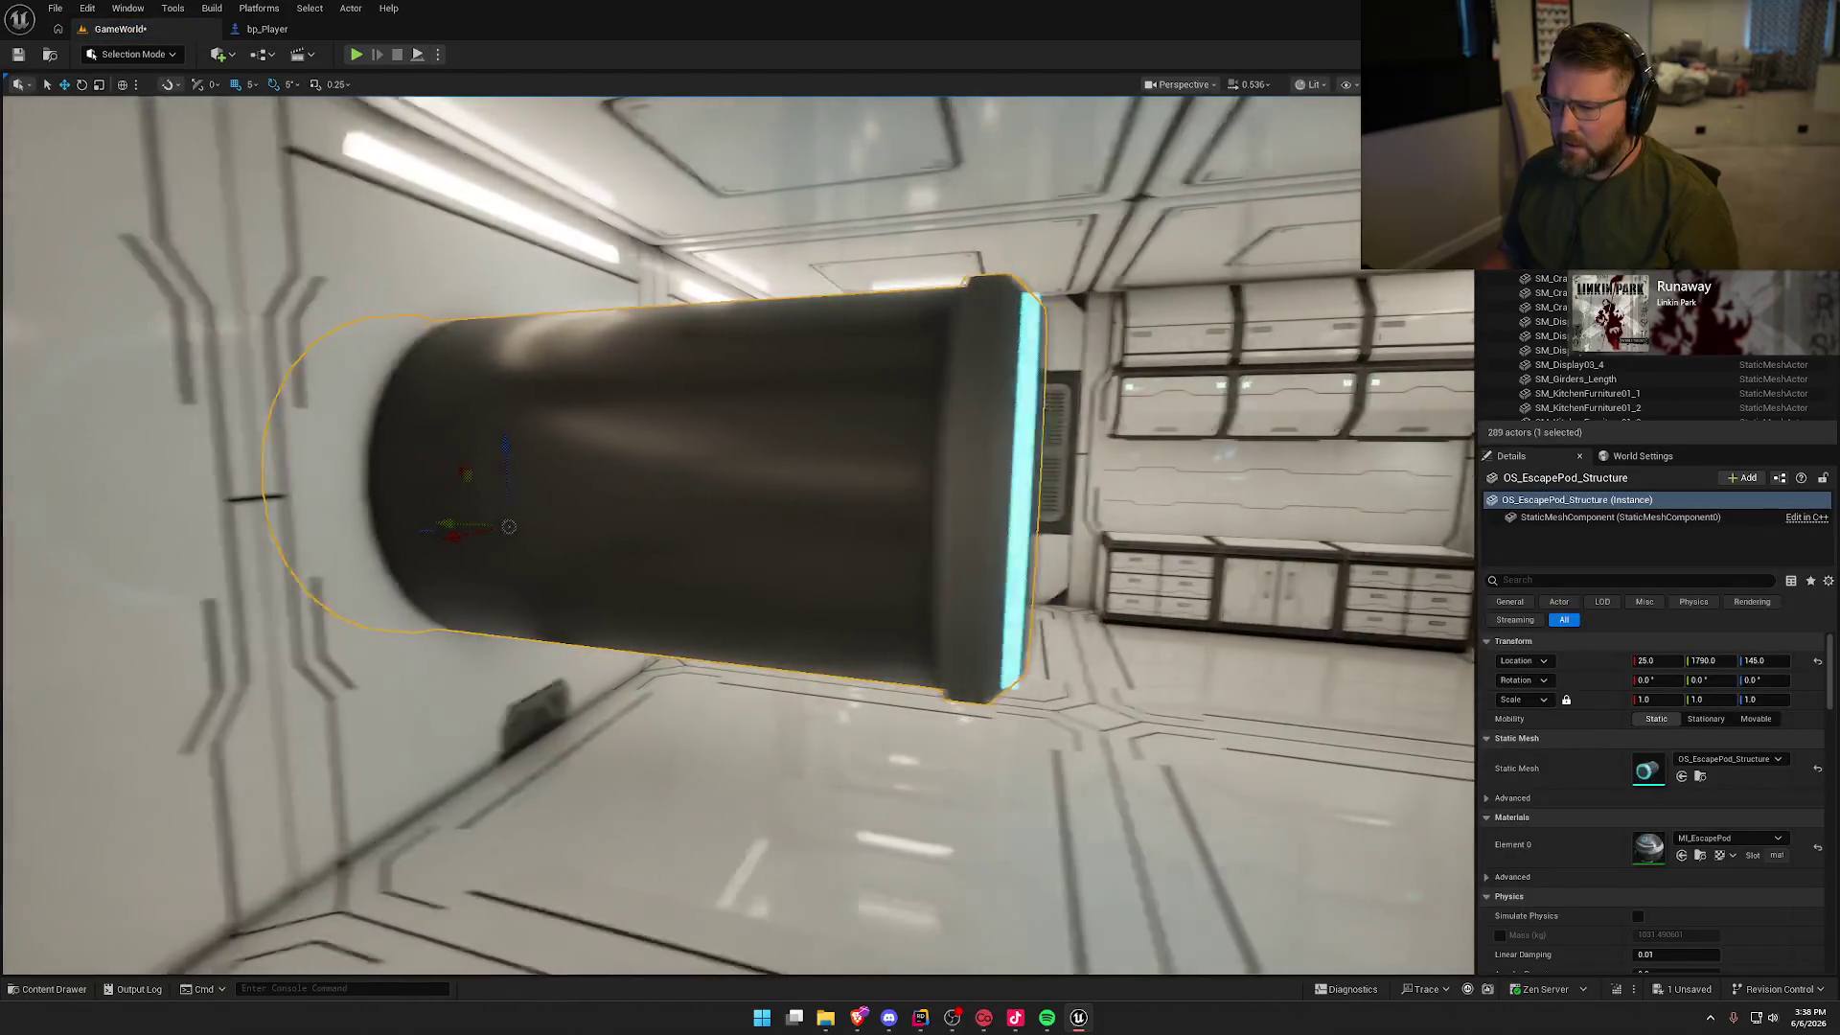
Step: Rotate the escape pod 90° to lie along the wall, halve its size, and slide it left
scroll(1022, 602, down, 5)
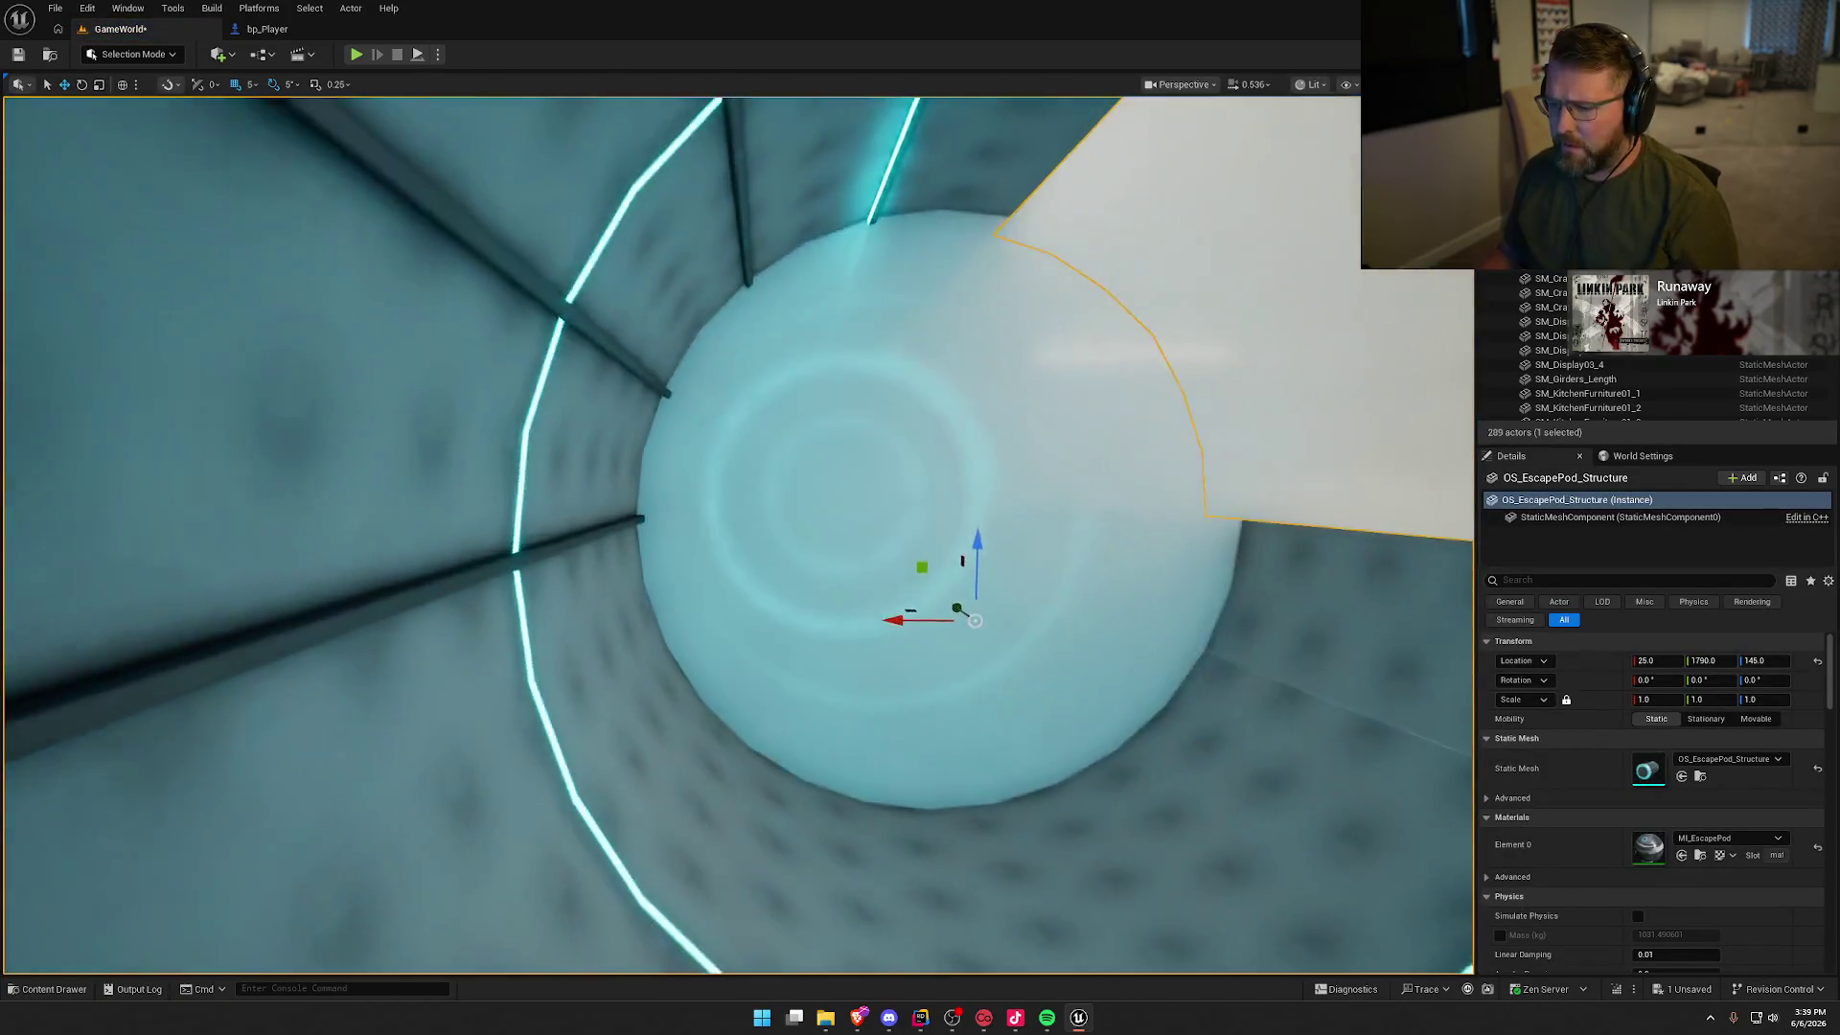
scroll(737, 535, down, 10)
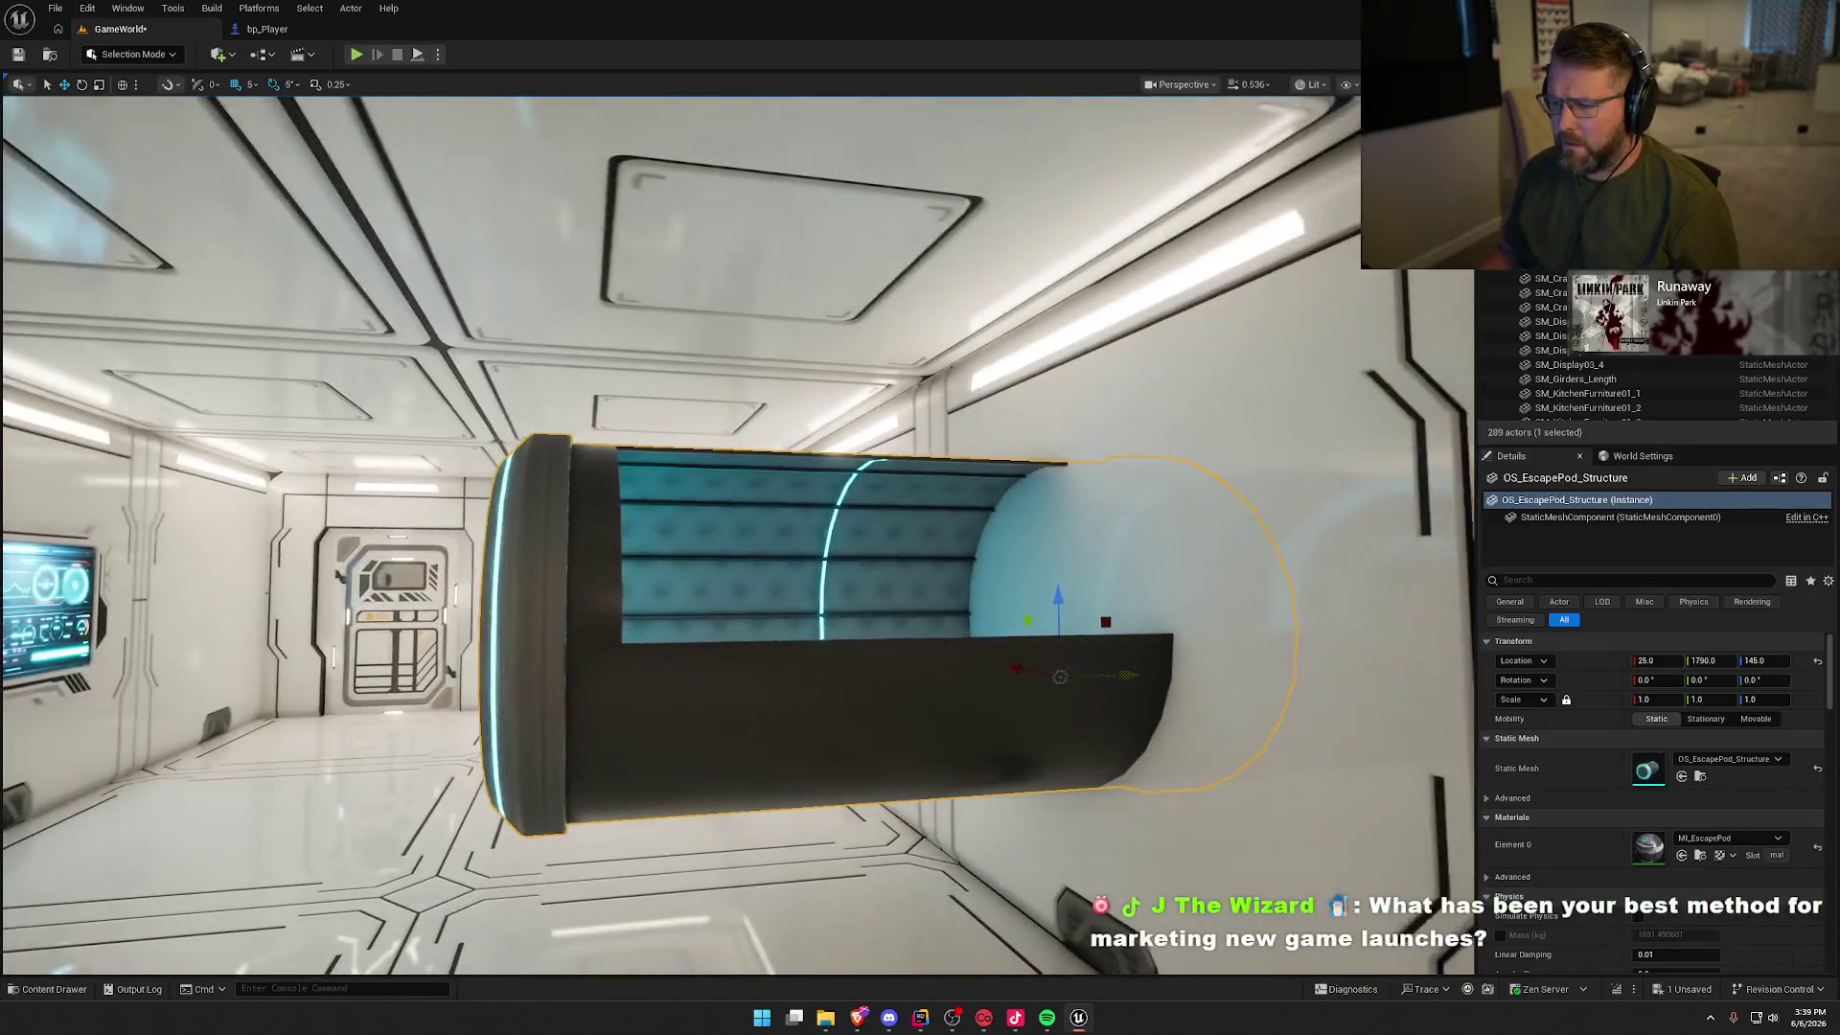
mouse_move(894, 513)
mouse_down()
mouse_move(833, 515)
mouse_move(894, 513)
mouse_up()
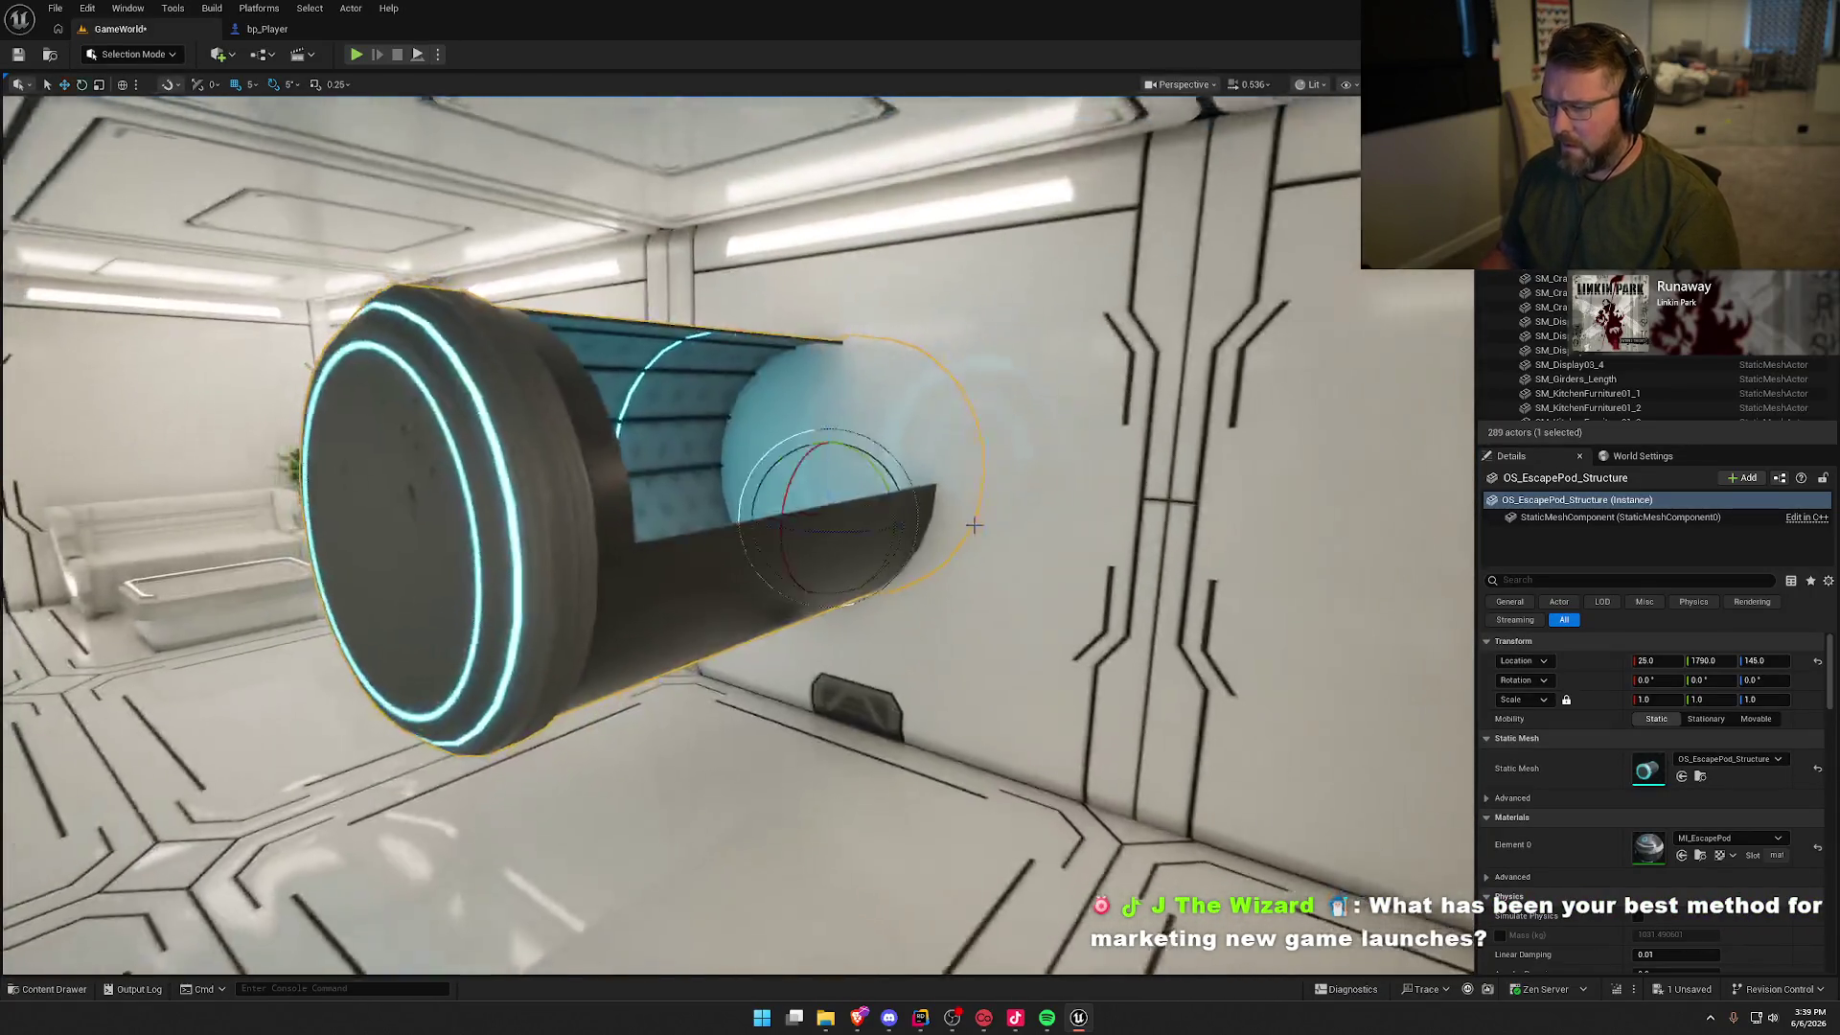
key(e)
mouse_move(824, 566)
mouse_down()
mouse_move(678, 519)
mouse_move(1015, 522)
mouse_move(987, 543)
mouse_move(932, 504)
mouse_move(883, 502)
mouse_up()
key(r)
key(w)
click(931, 504)
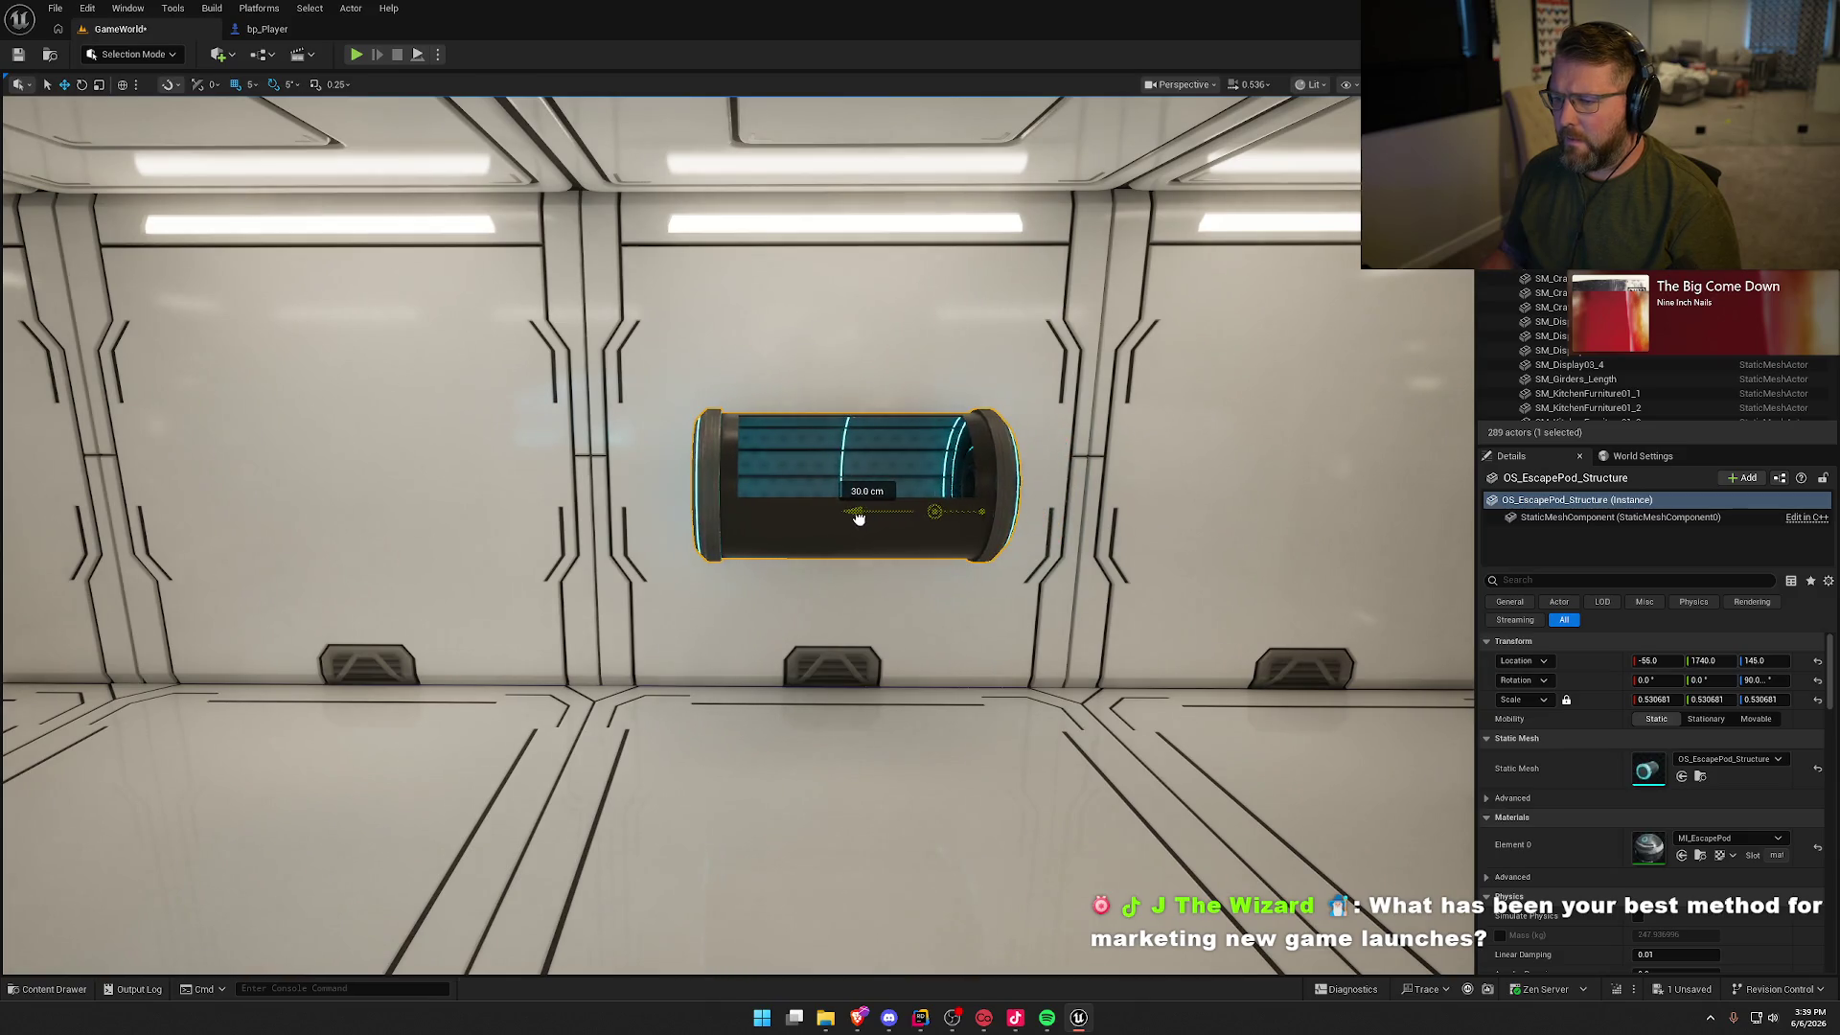
key(Escape)
drag(1023, 596, 1054, 625)
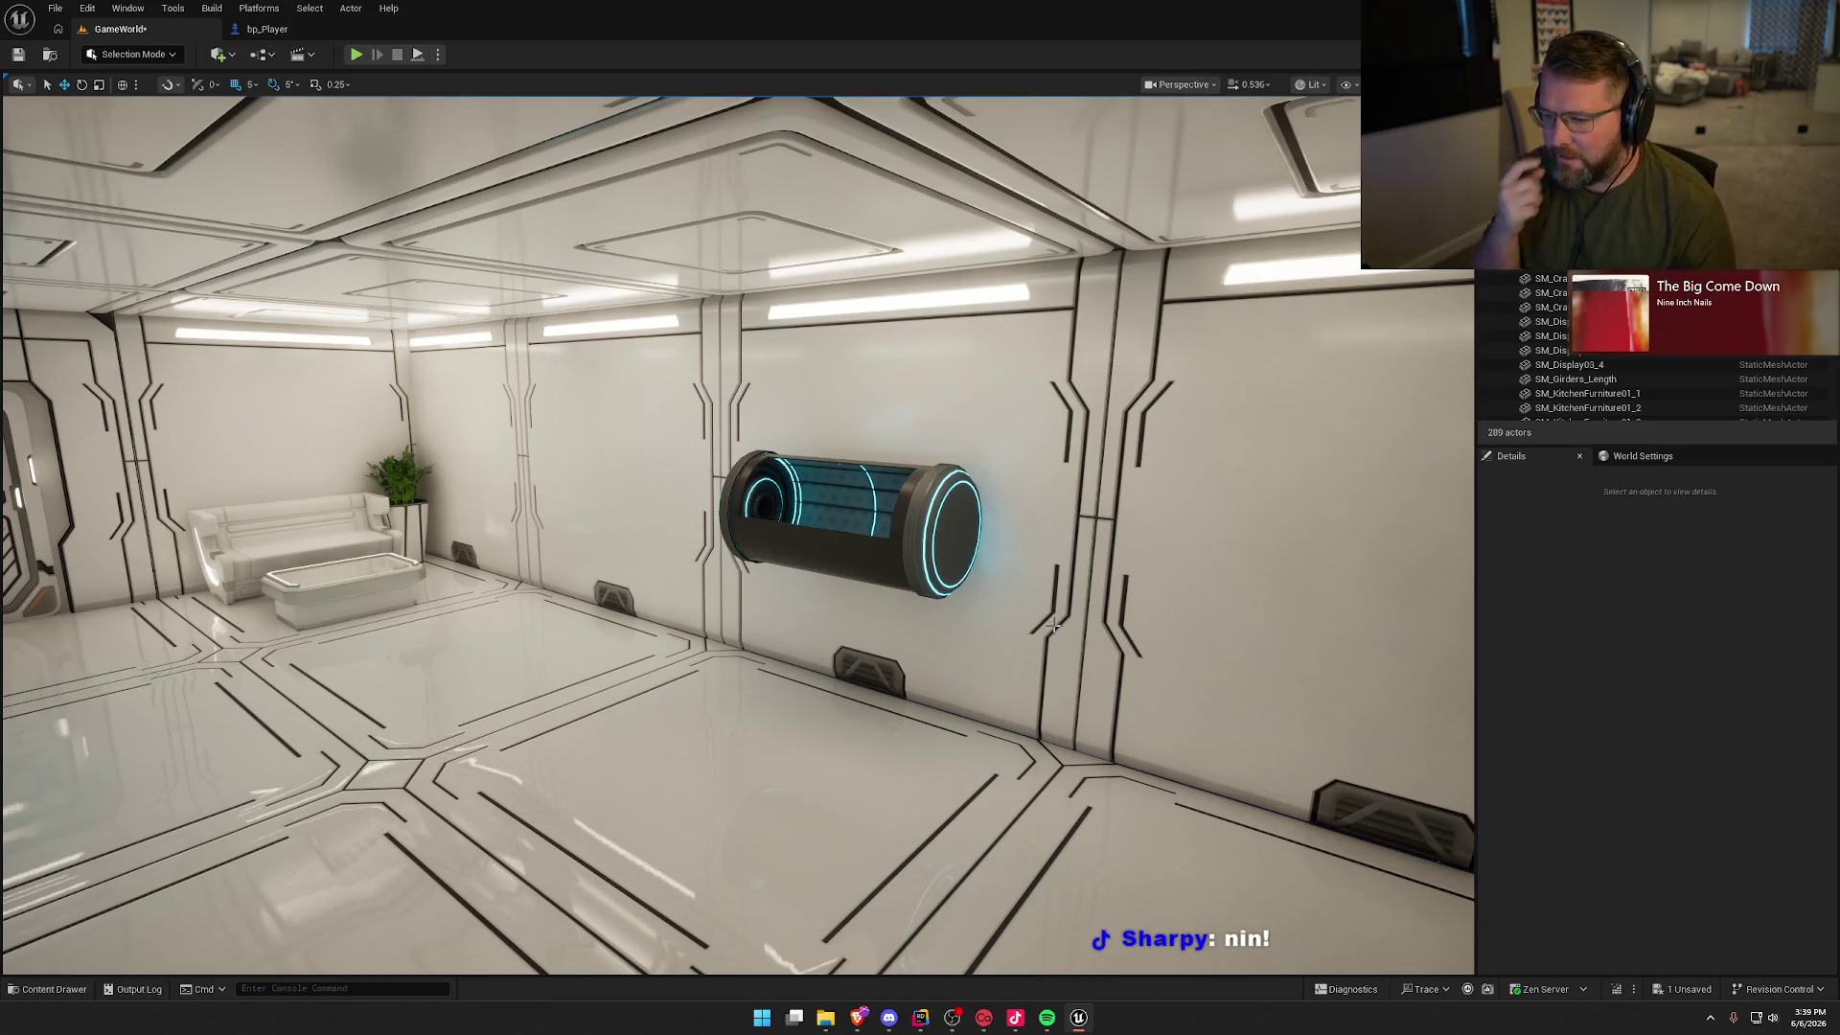
Step: Drop the escape pod closer to the floor with End
click(825, 544)
key(End)
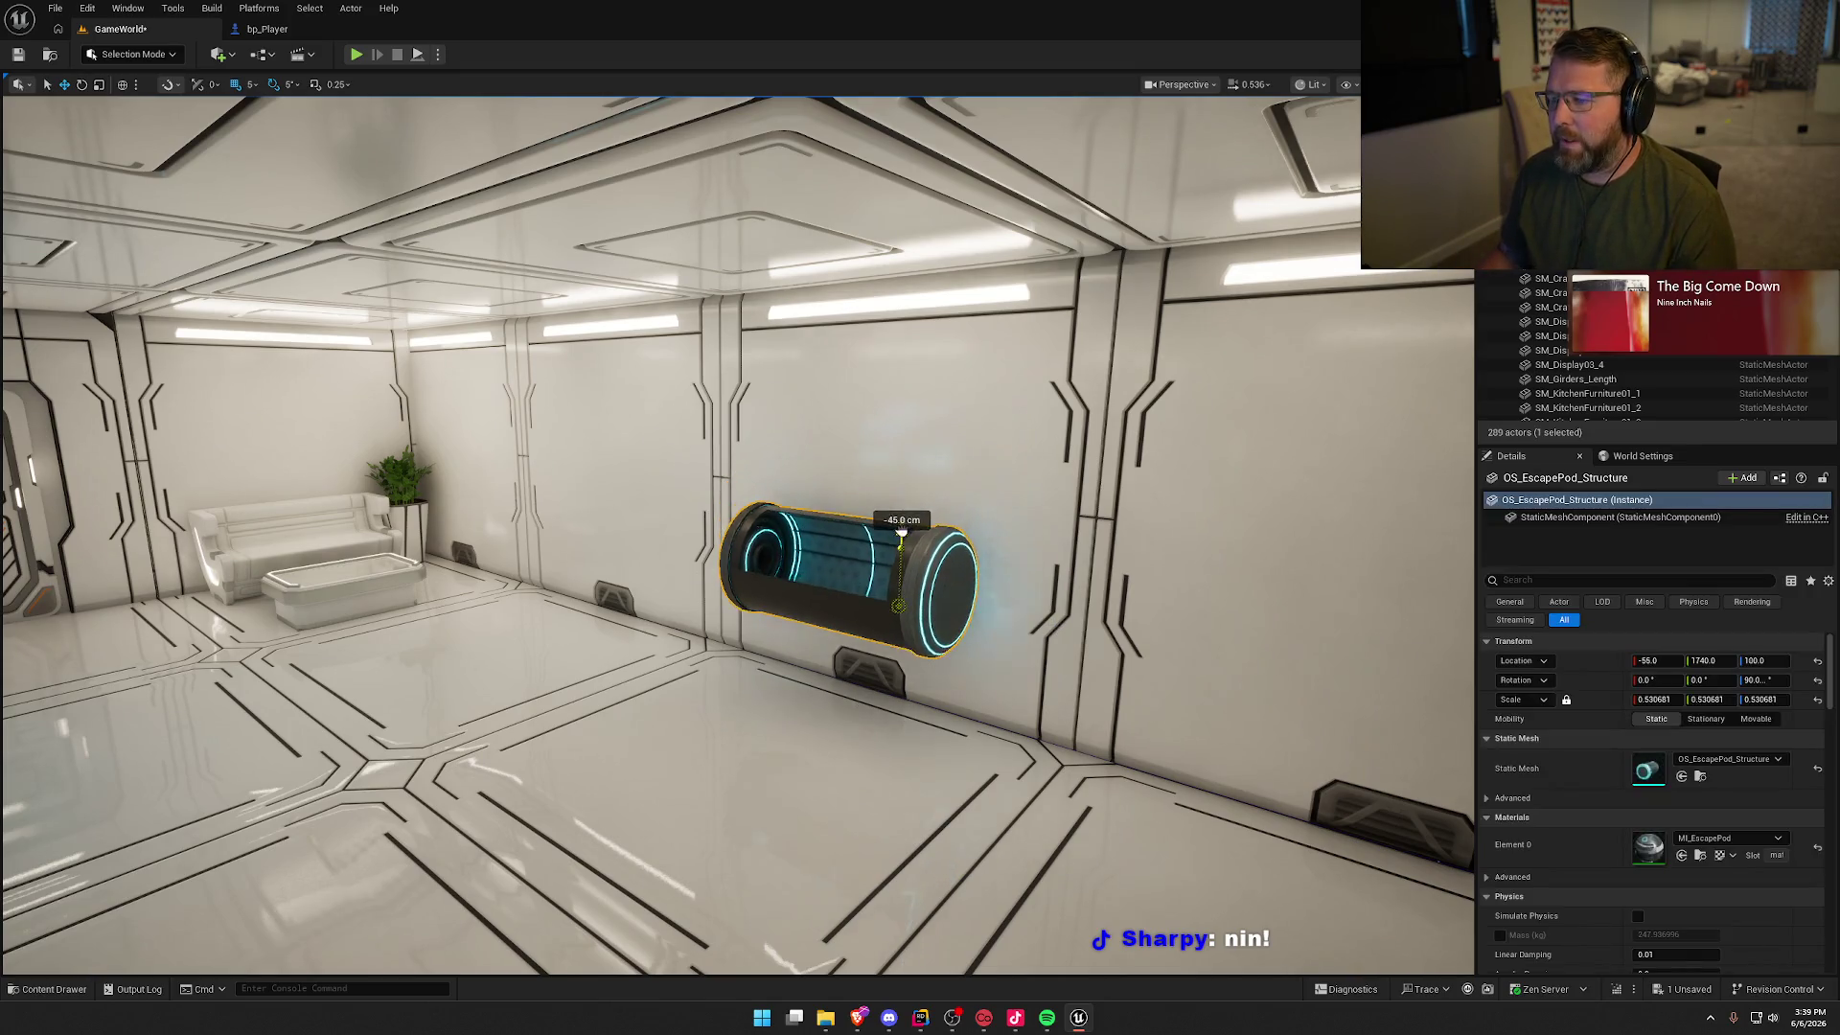
key(Escape)
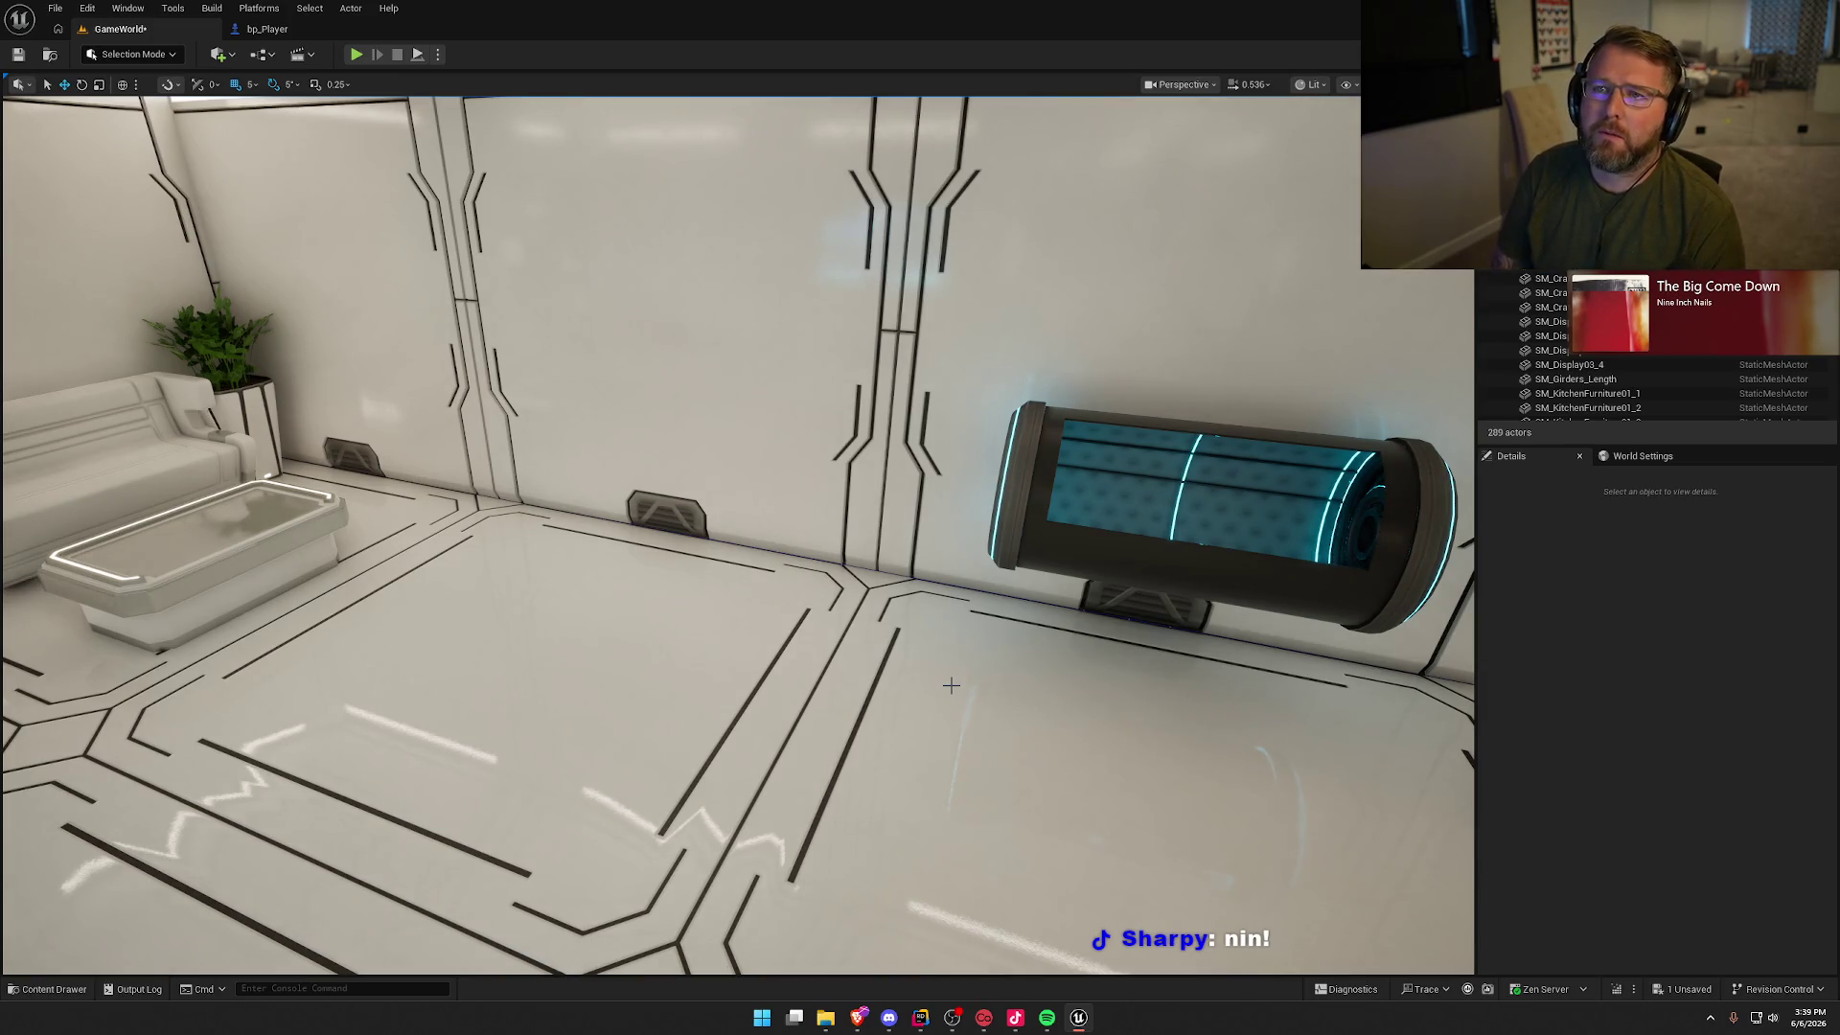
key(ctrl+space)
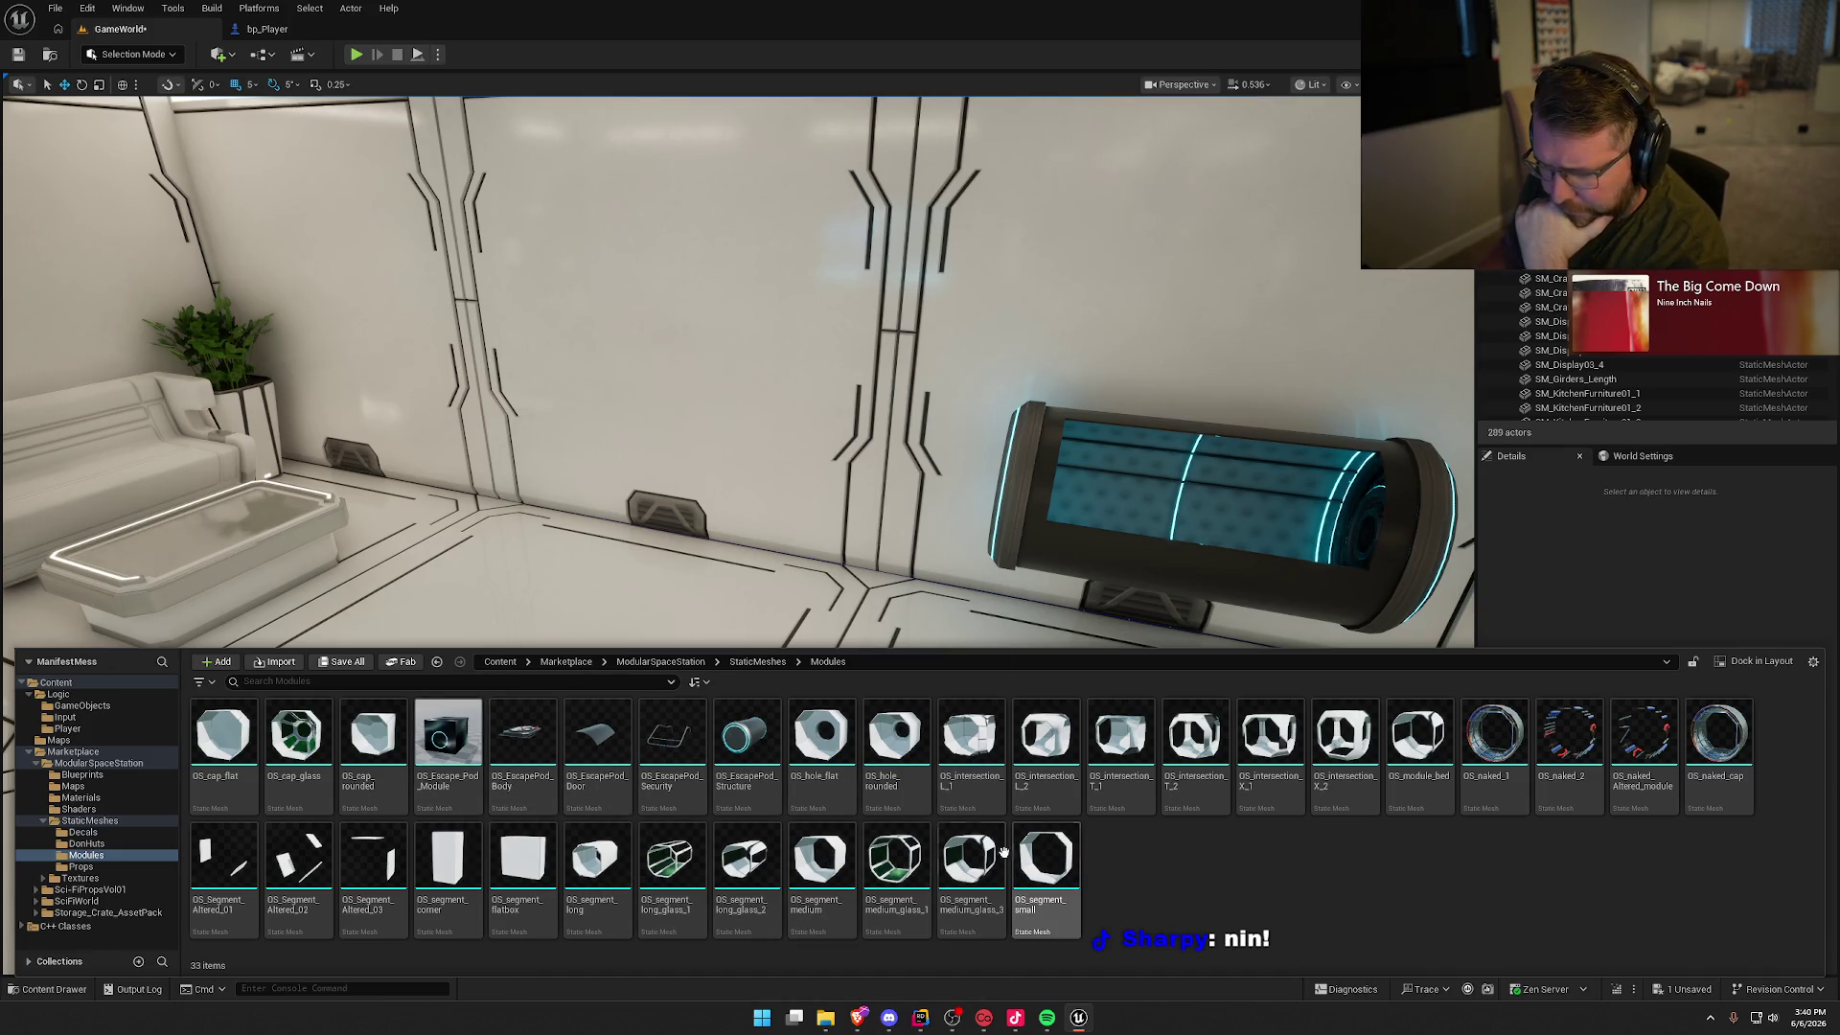
mouse_move(444, 741)
mouse_down()
mouse_move(412, 709)
mouse_move(450, 738)
mouse_up()
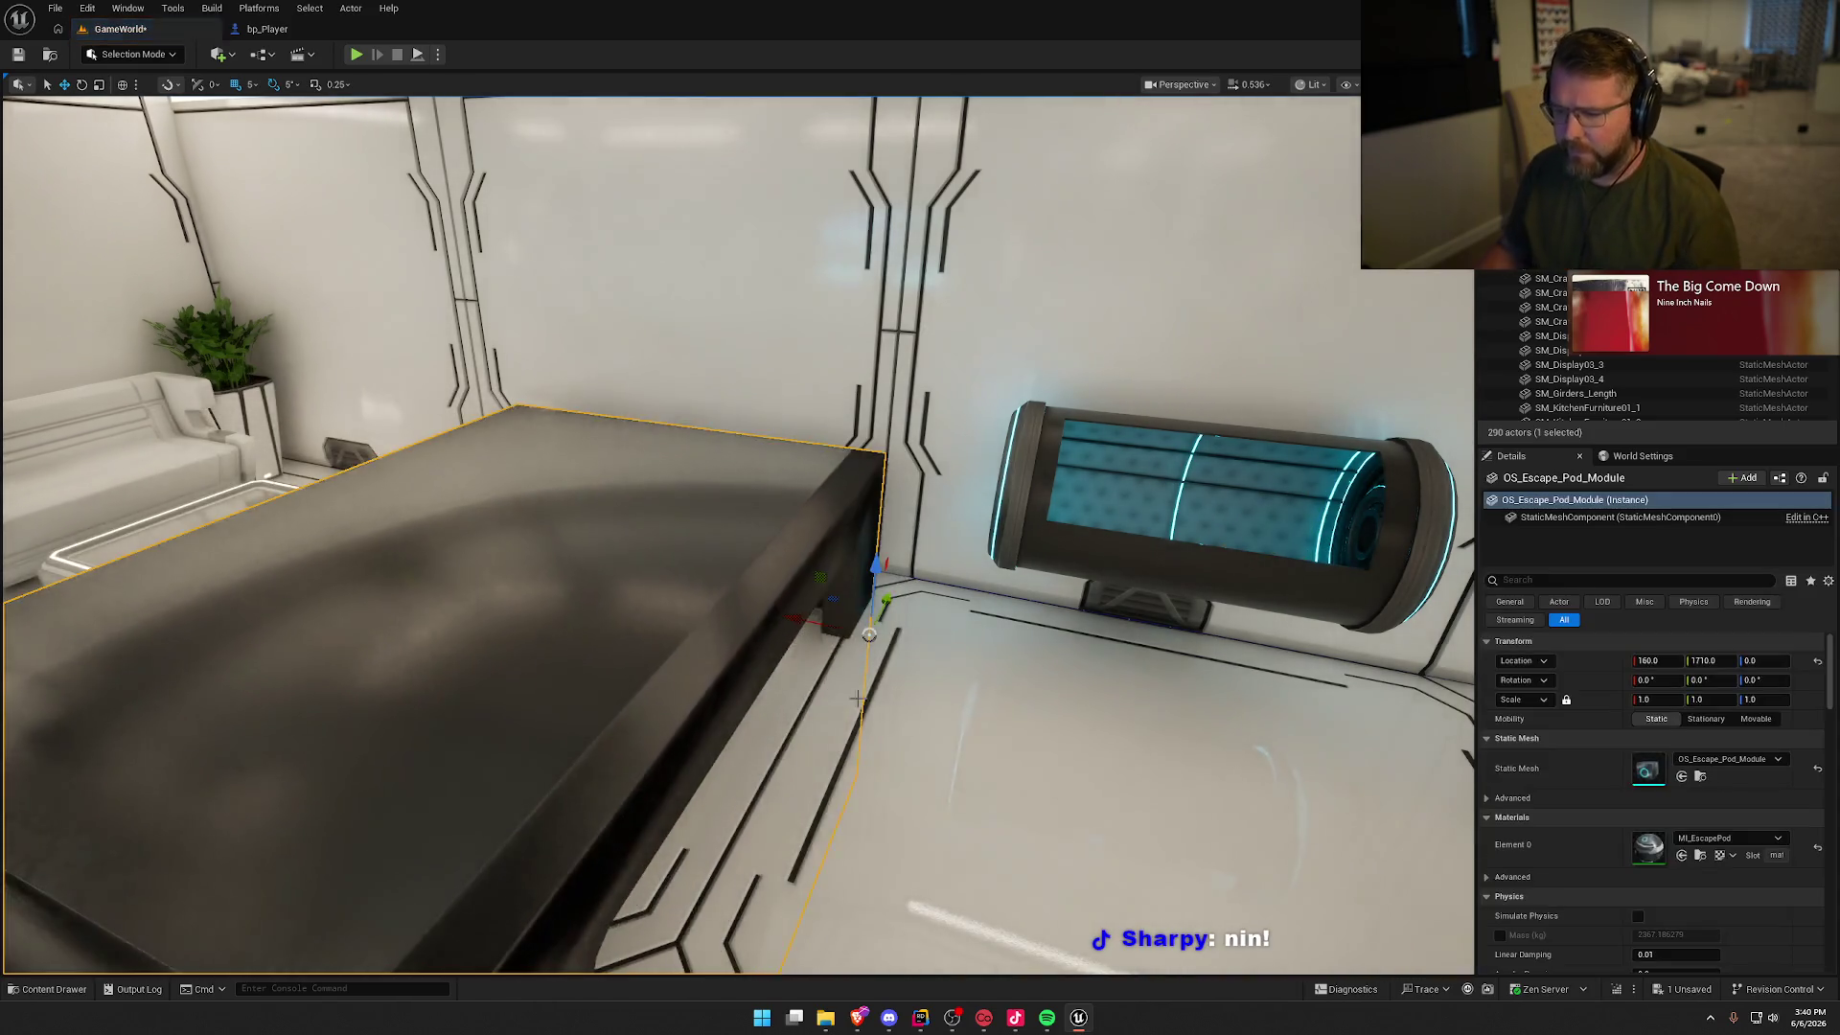
scroll(1022, 527, down, 5)
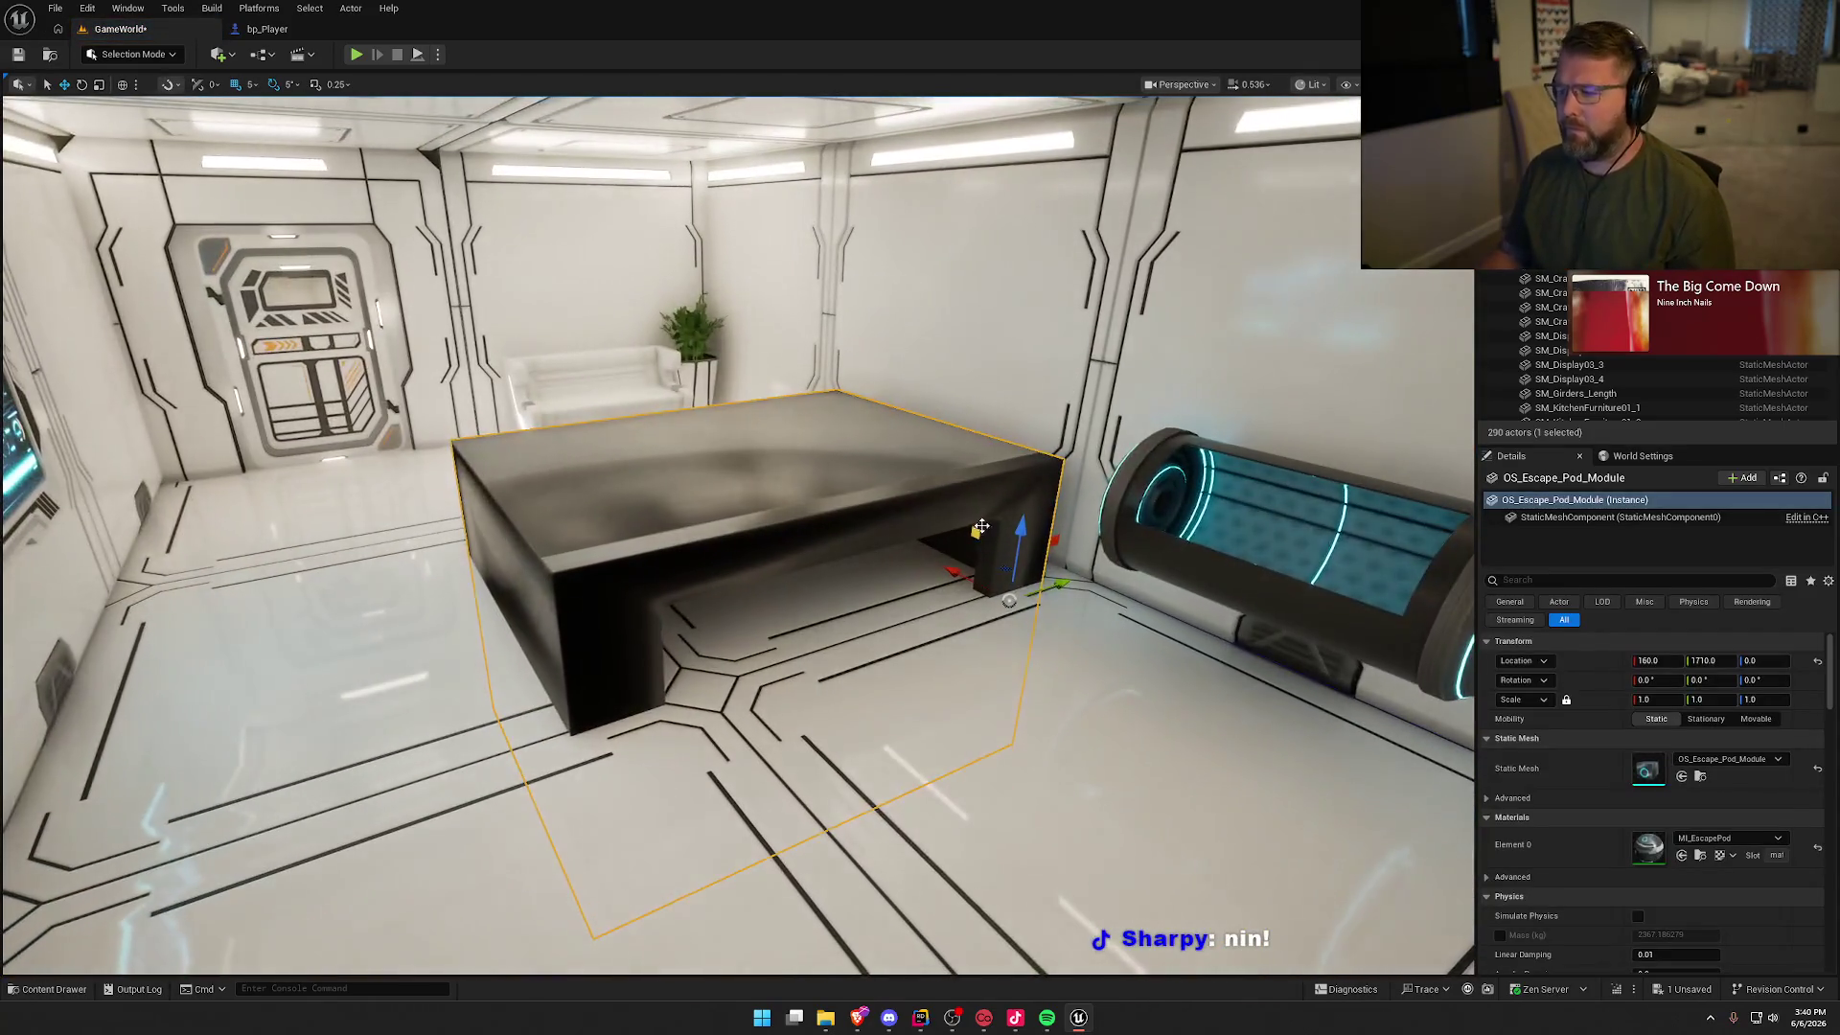
mouse_move(1021, 527)
mouse_down()
mouse_move(1006, 275)
mouse_move(920, 316)
mouse_up()
scroll(1006, 275, up, 5)
key(e)
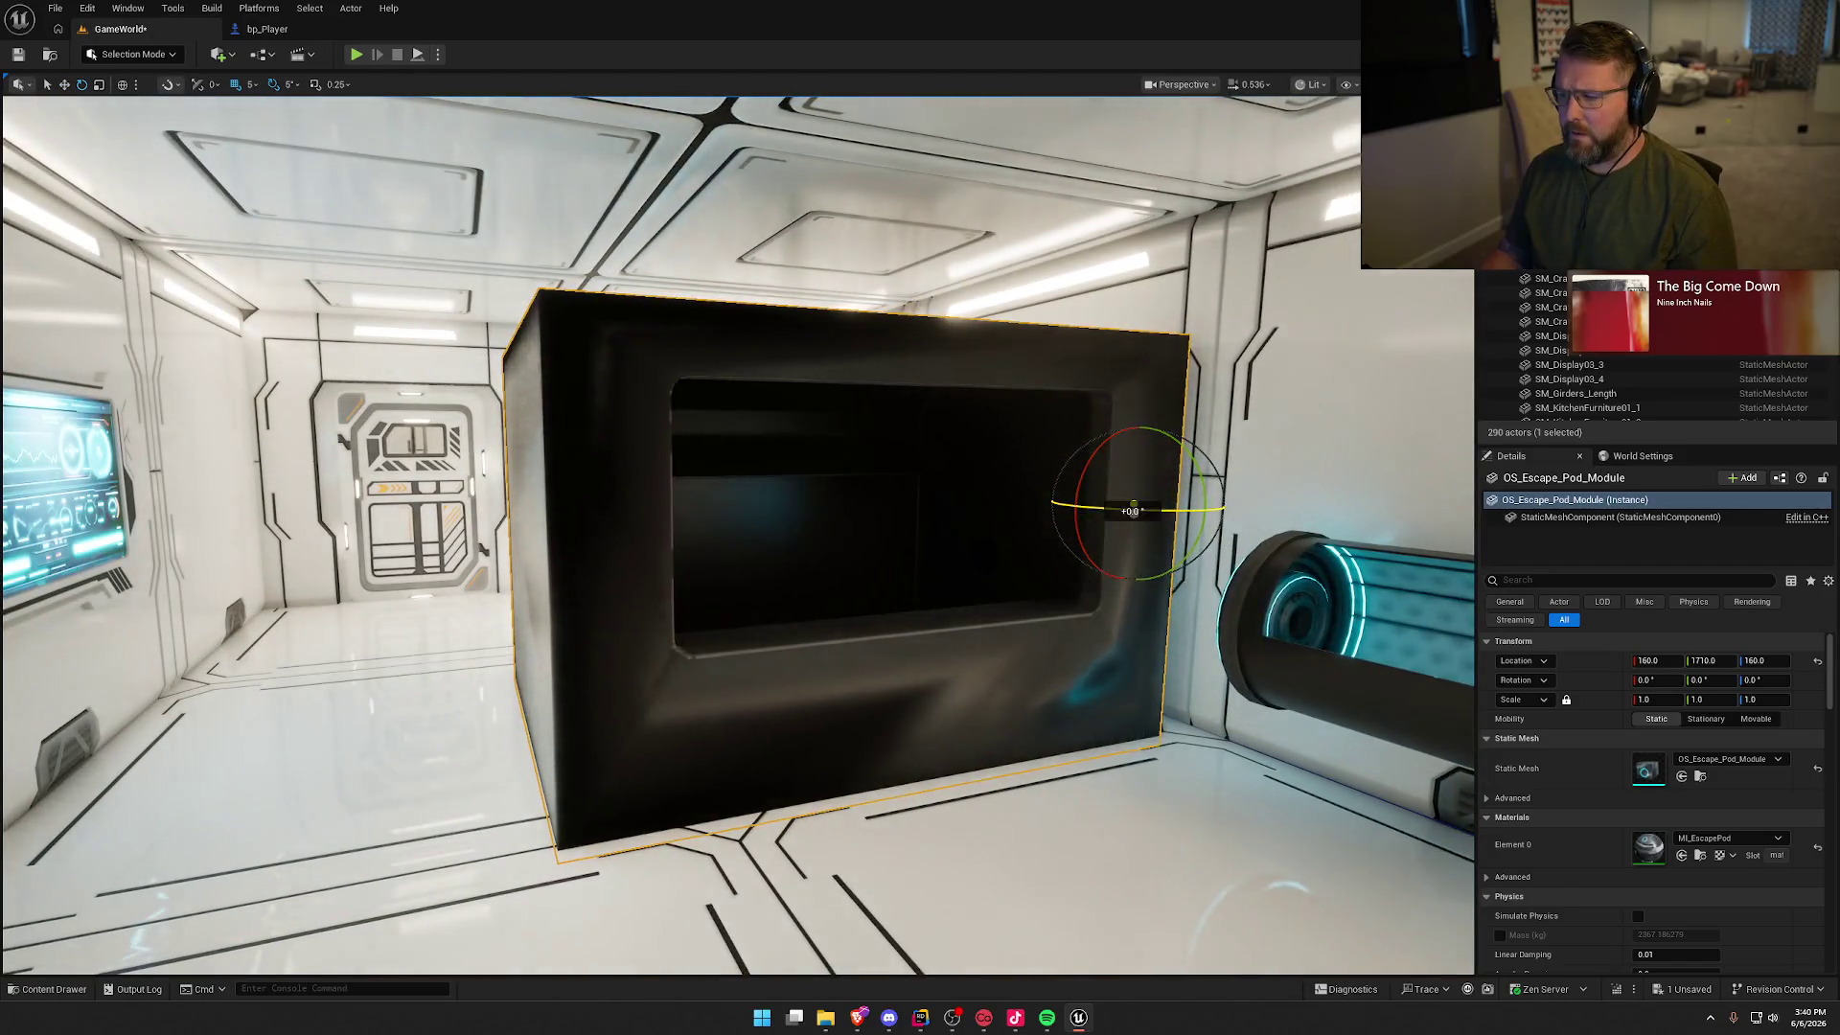
drag(1188, 508, 1133, 504)
drag(1017, 503, 978, 509)
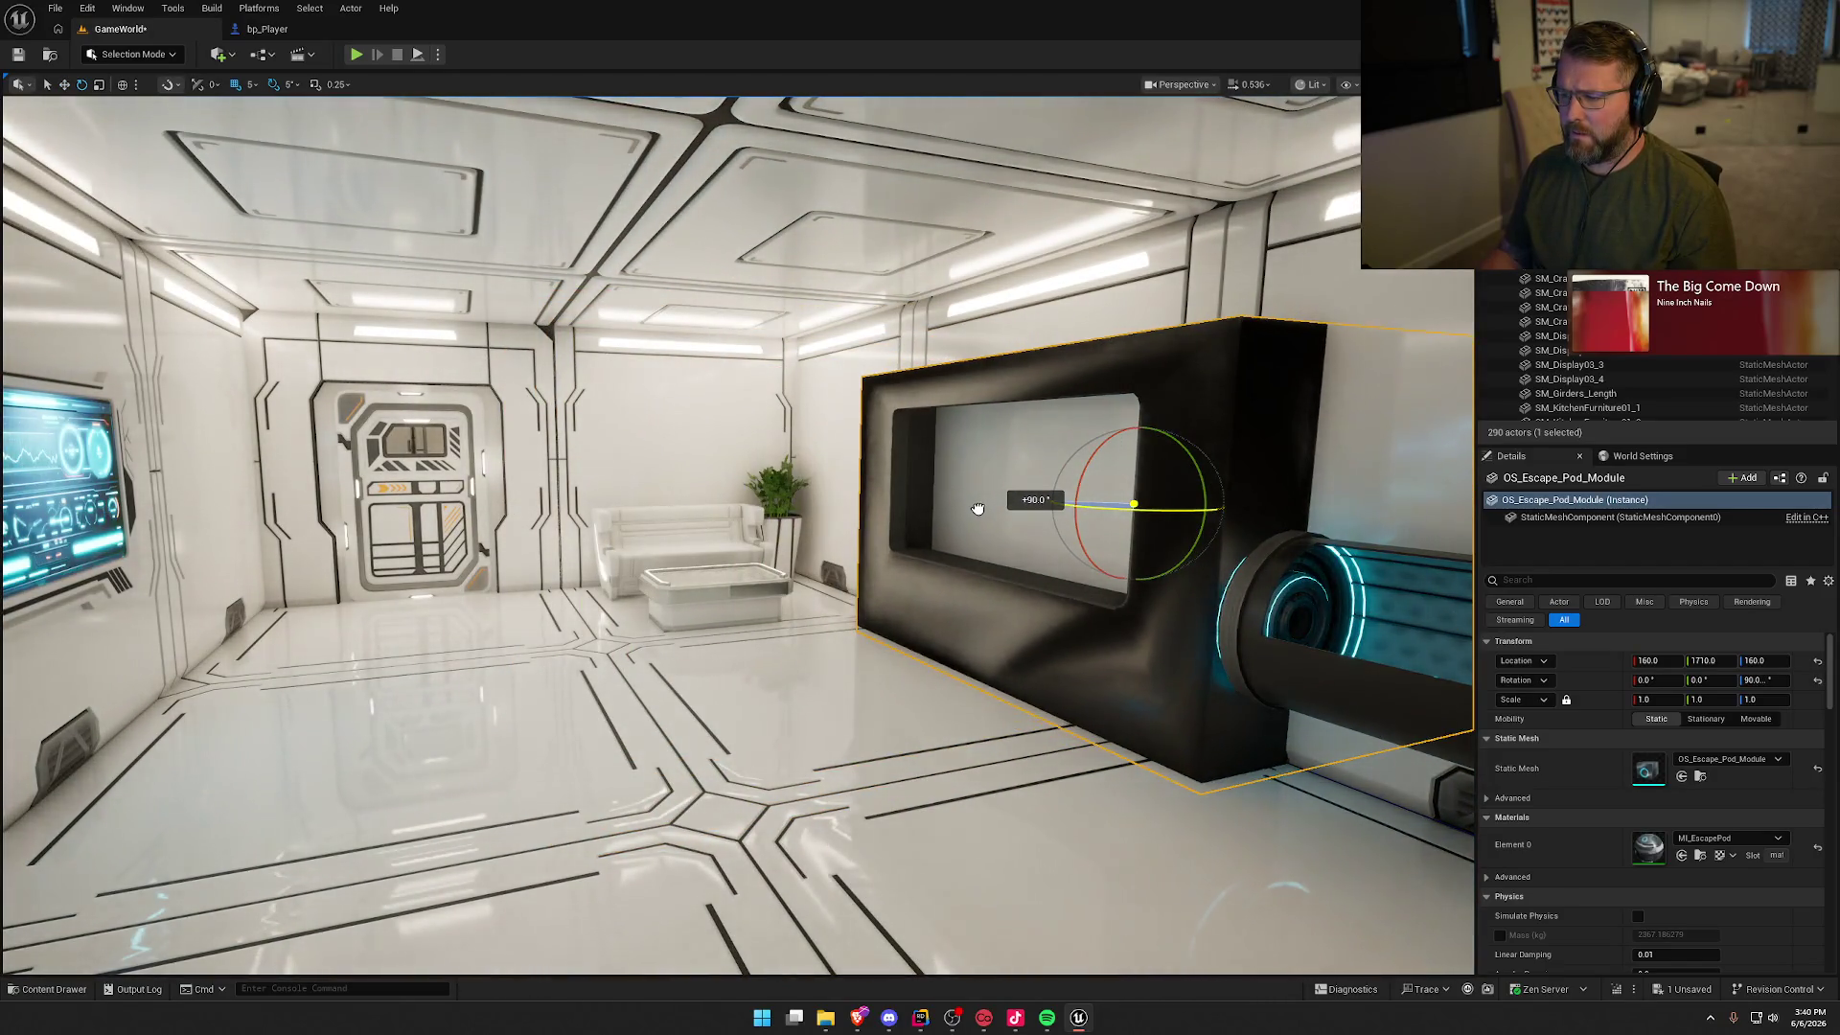
drag(1186, 470, 1167, 490)
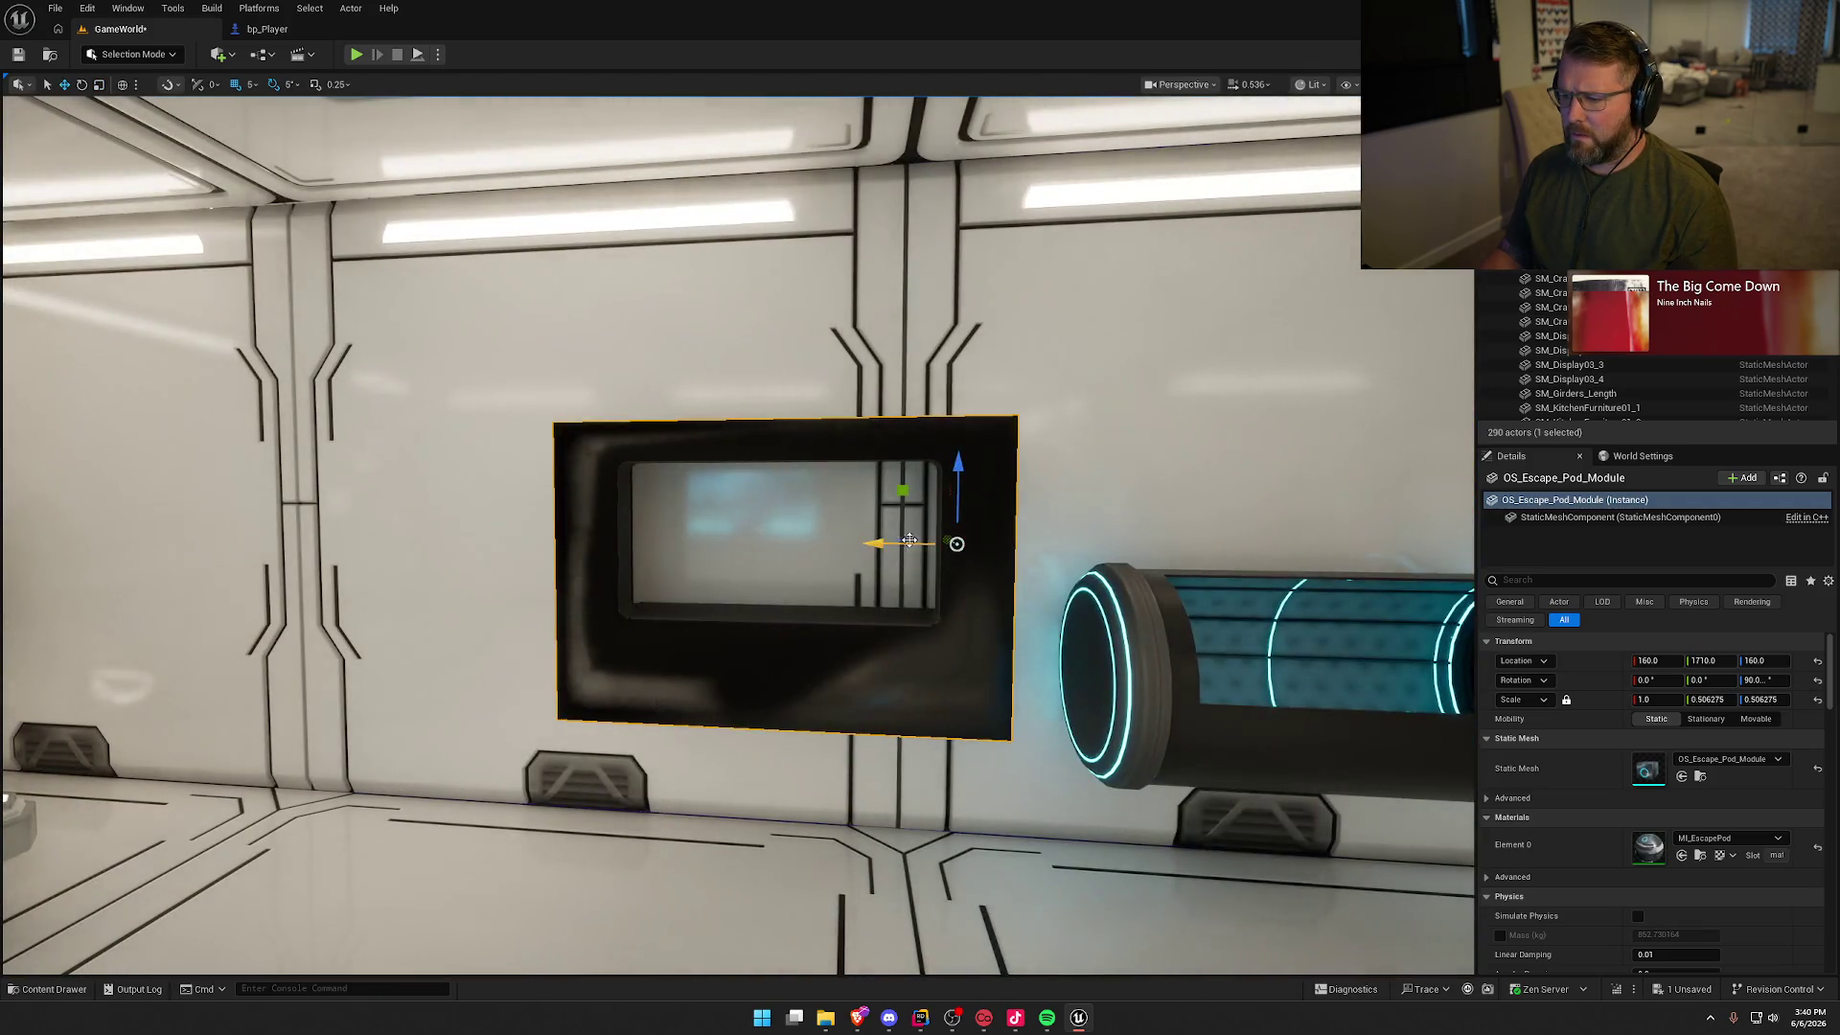
mouse_move(869, 544)
mouse_down()
mouse_move(723, 545)
mouse_move(691, 523)
mouse_move(704, 471)
mouse_move(263, 526)
mouse_move(43, 527)
mouse_move(852, 545)
mouse_up()
key(e)
key(r)
mouse_move(901, 461)
mouse_down()
mouse_move(957, 463)
mouse_move(598, 441)
mouse_up()
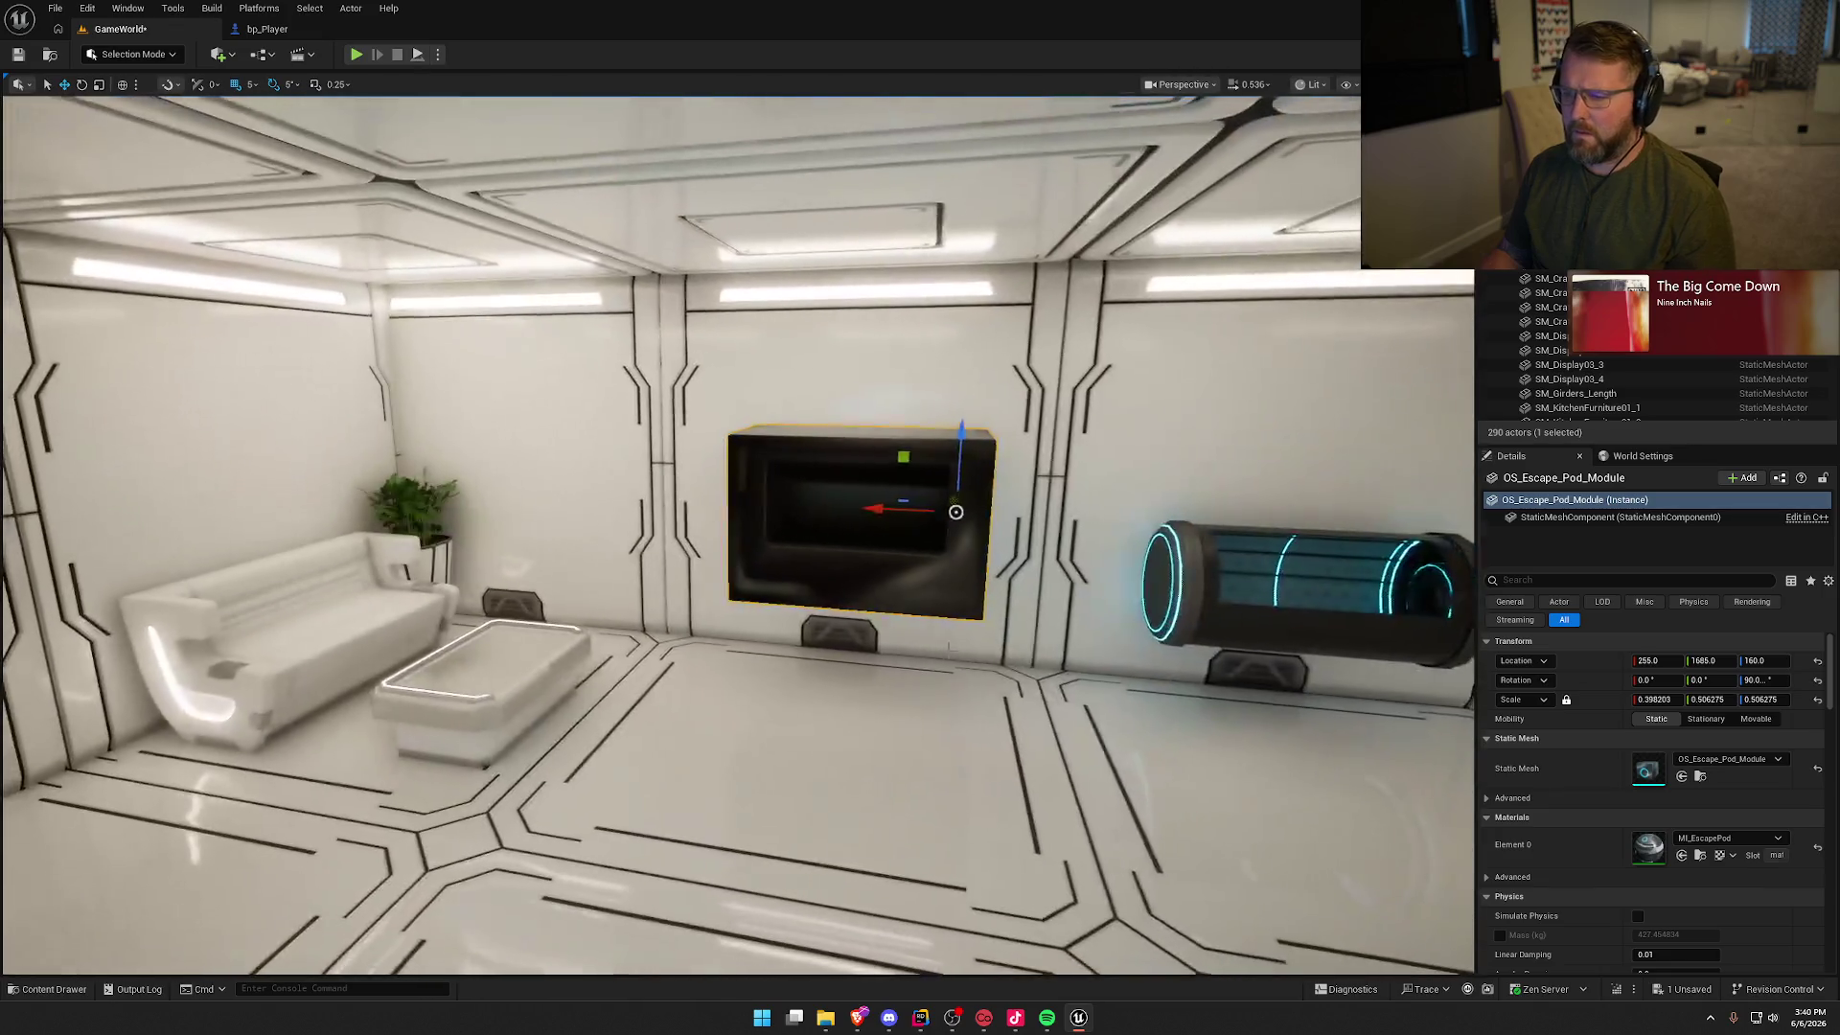
key(Escape)
mouse_move(1041, 678)
mouse_down()
mouse_move(987, 585)
mouse_move(1042, 678)
mouse_up()
click(801, 616)
key(Delete)
key(ctrl+space)
click(1191, 910)
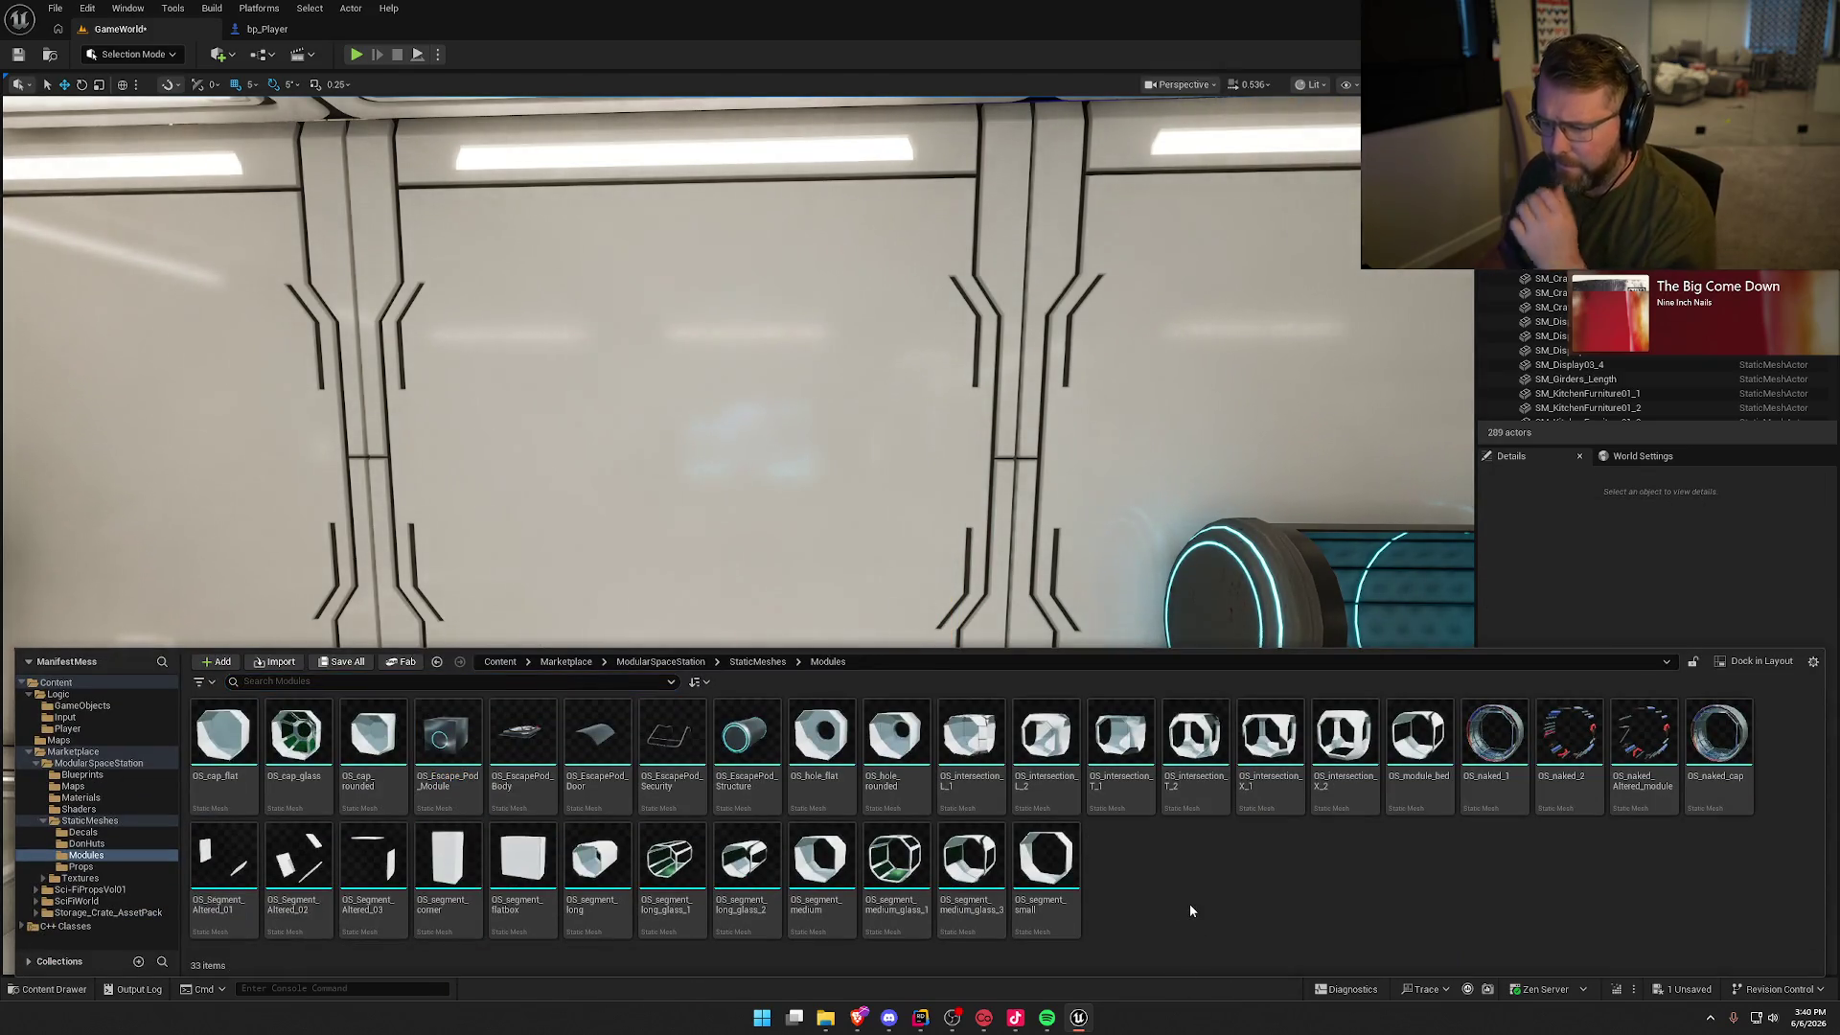
Step: Place an OS_EscapePod_Body, then delete the escape pod from the room
drag(522, 742, 843, 805)
key(f)
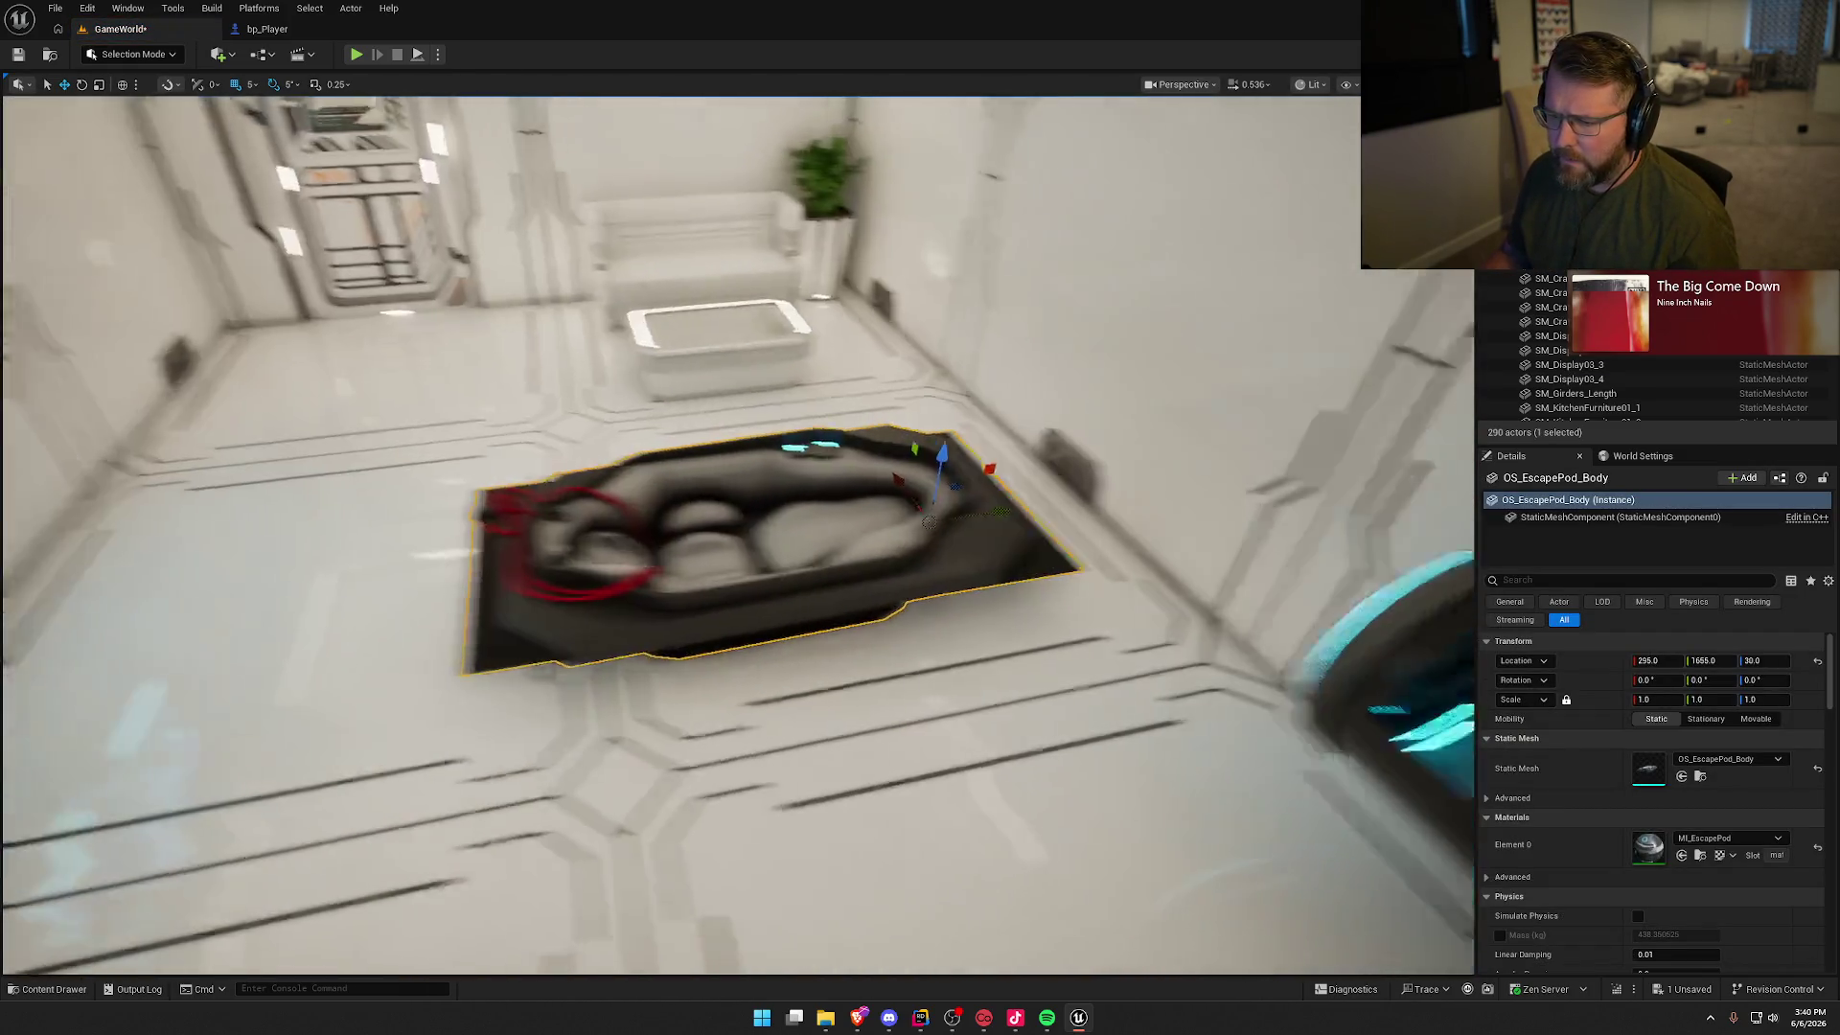
key(Delete)
Step: Place OS_segment_long_glass_1 in the room and raise it to height 155
key(ctrl+space)
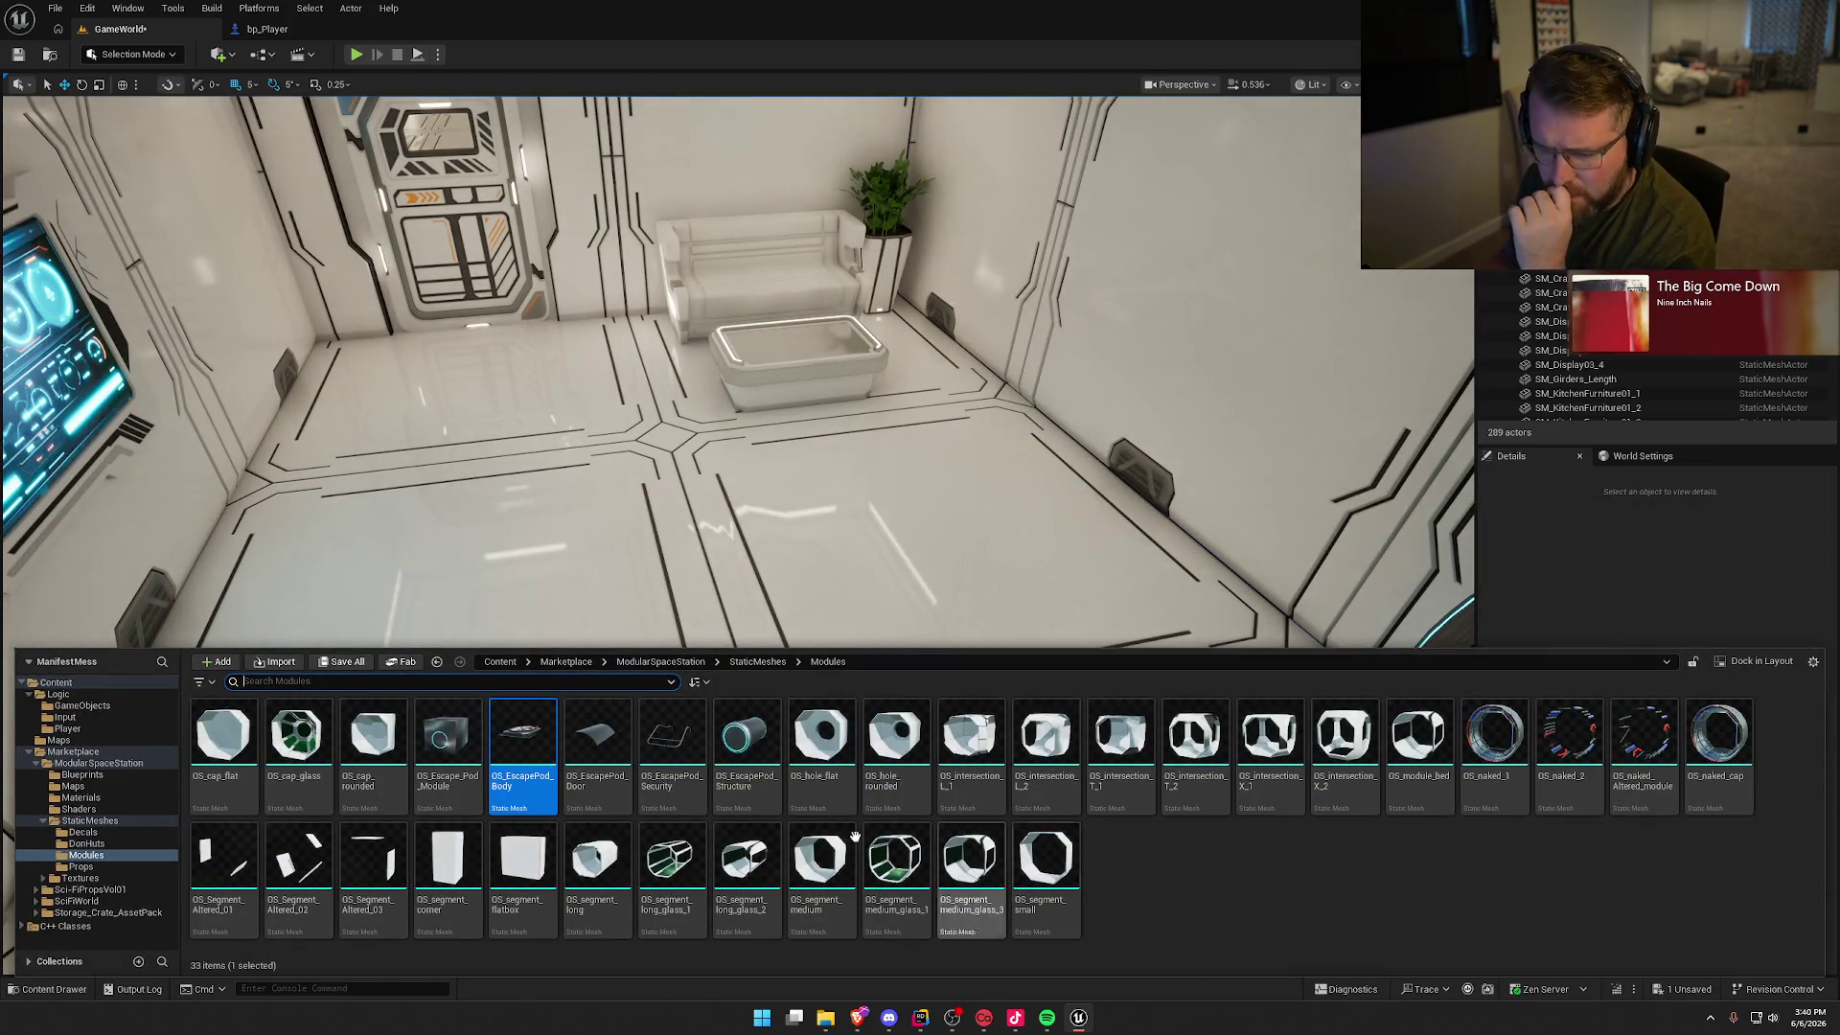
mouse_move(663, 877)
mouse_down()
mouse_move(862, 575)
mouse_move(1078, 412)
mouse_up()
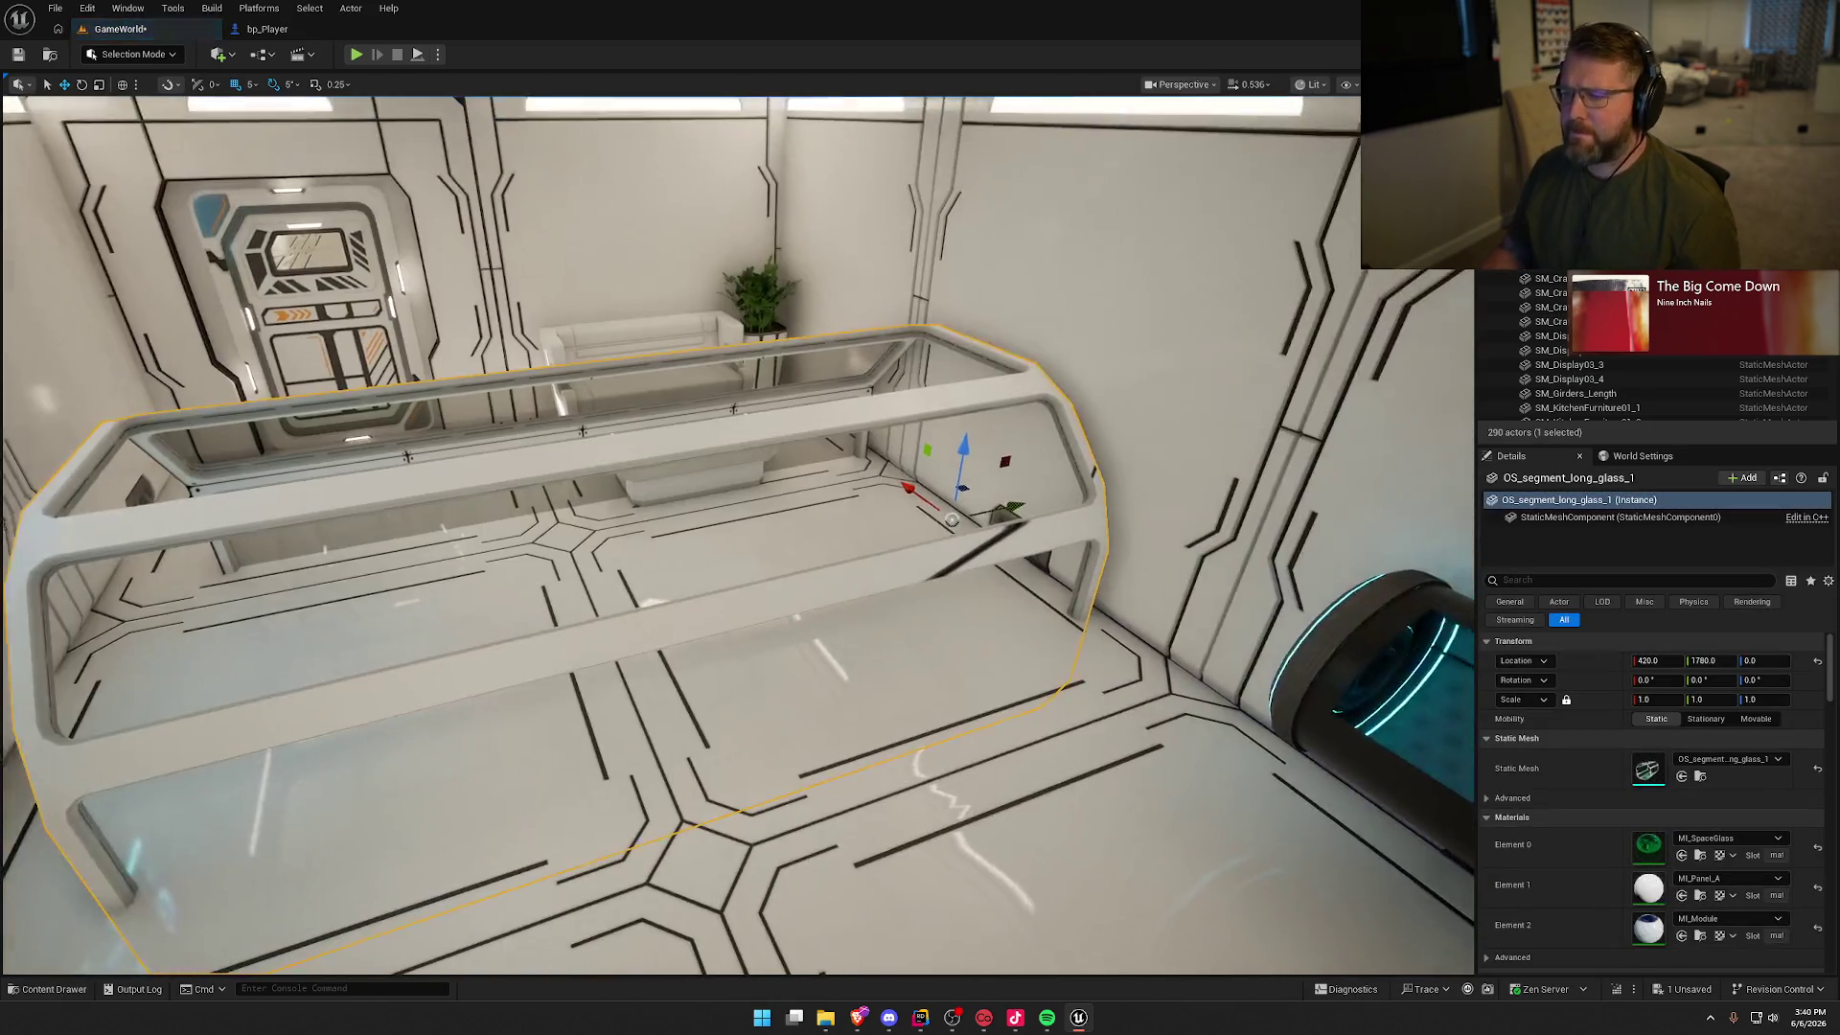
mouse_move(963, 459)
mouse_down()
mouse_move(977, 277)
mouse_move(1003, 251)
mouse_up()
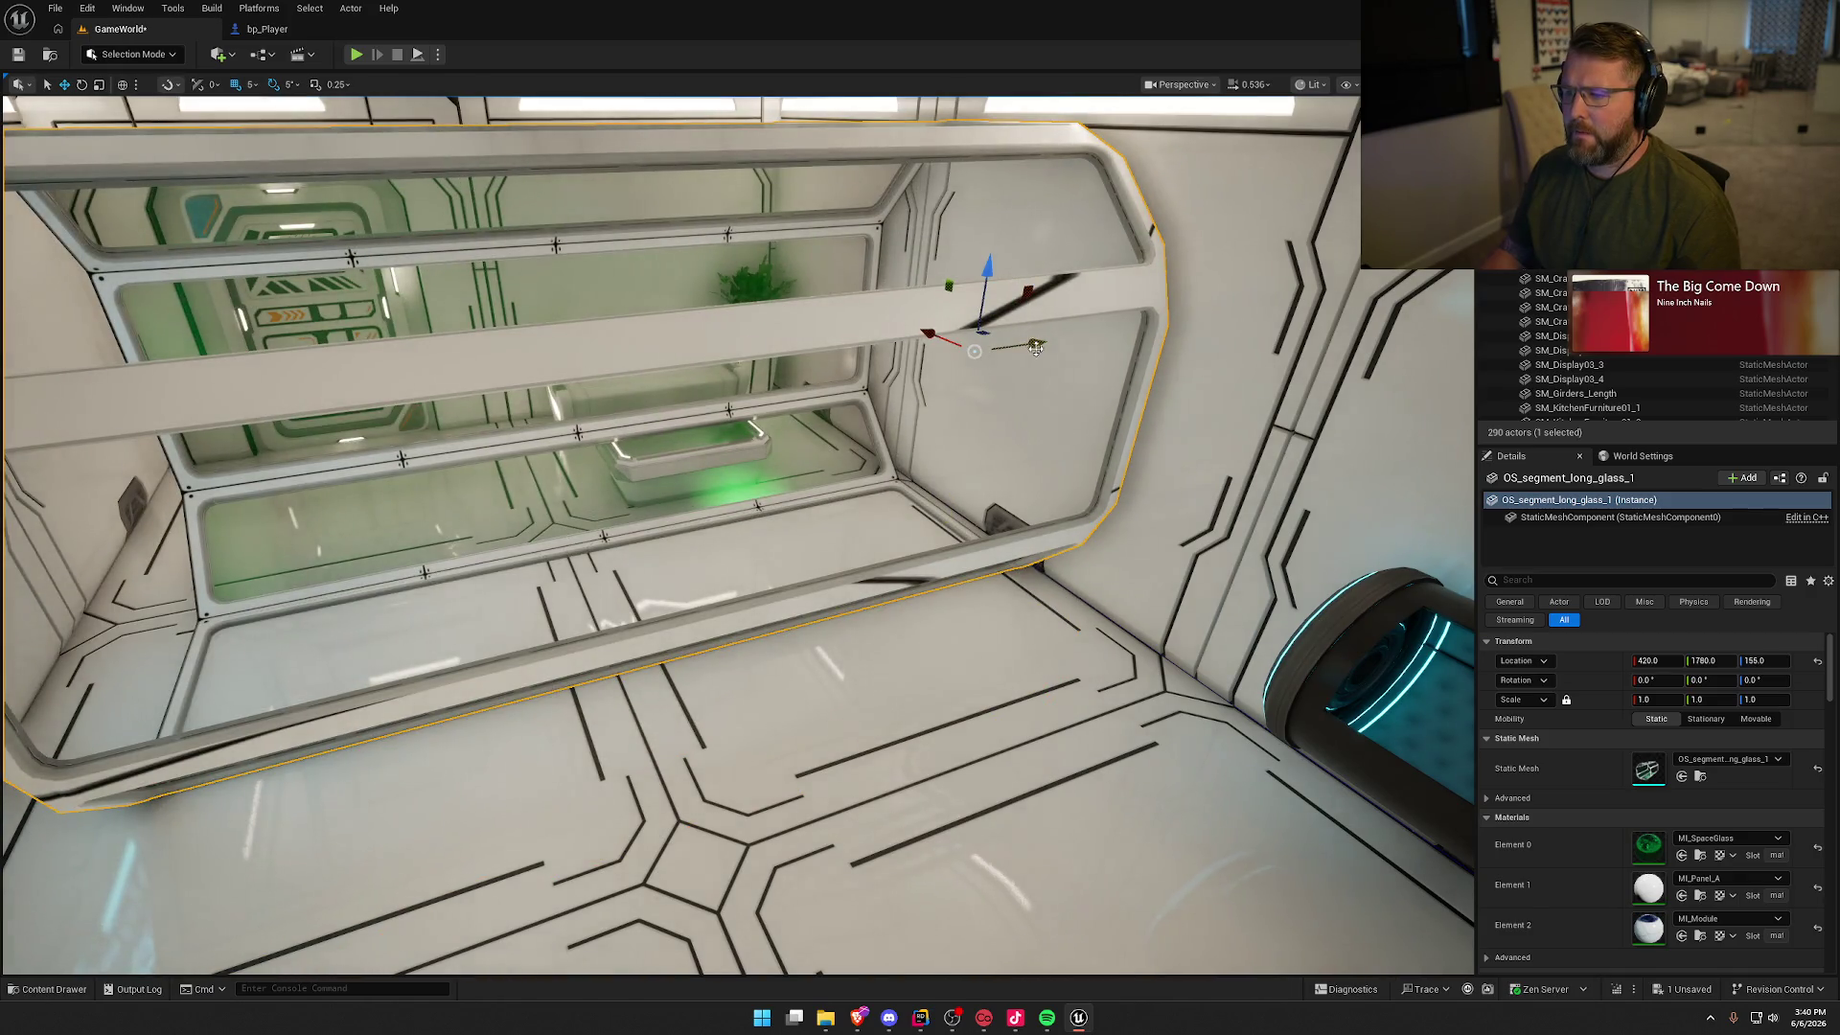
key(s)
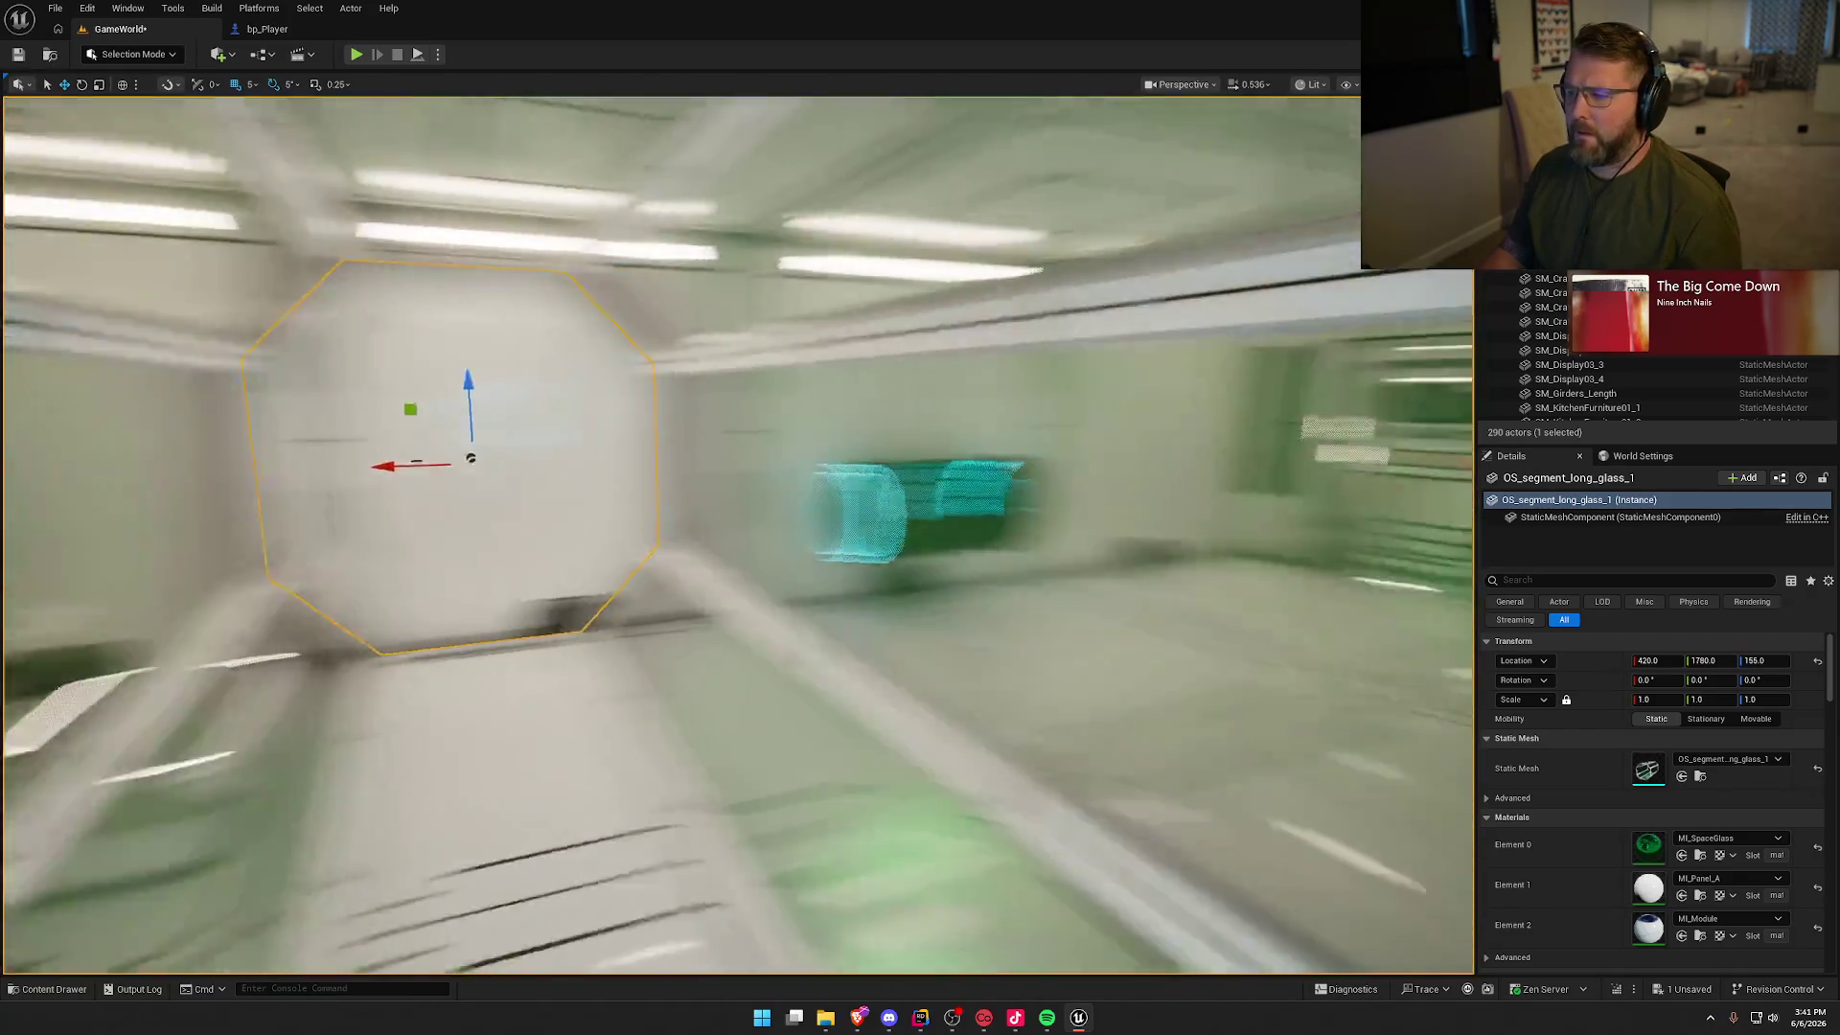
key(w)
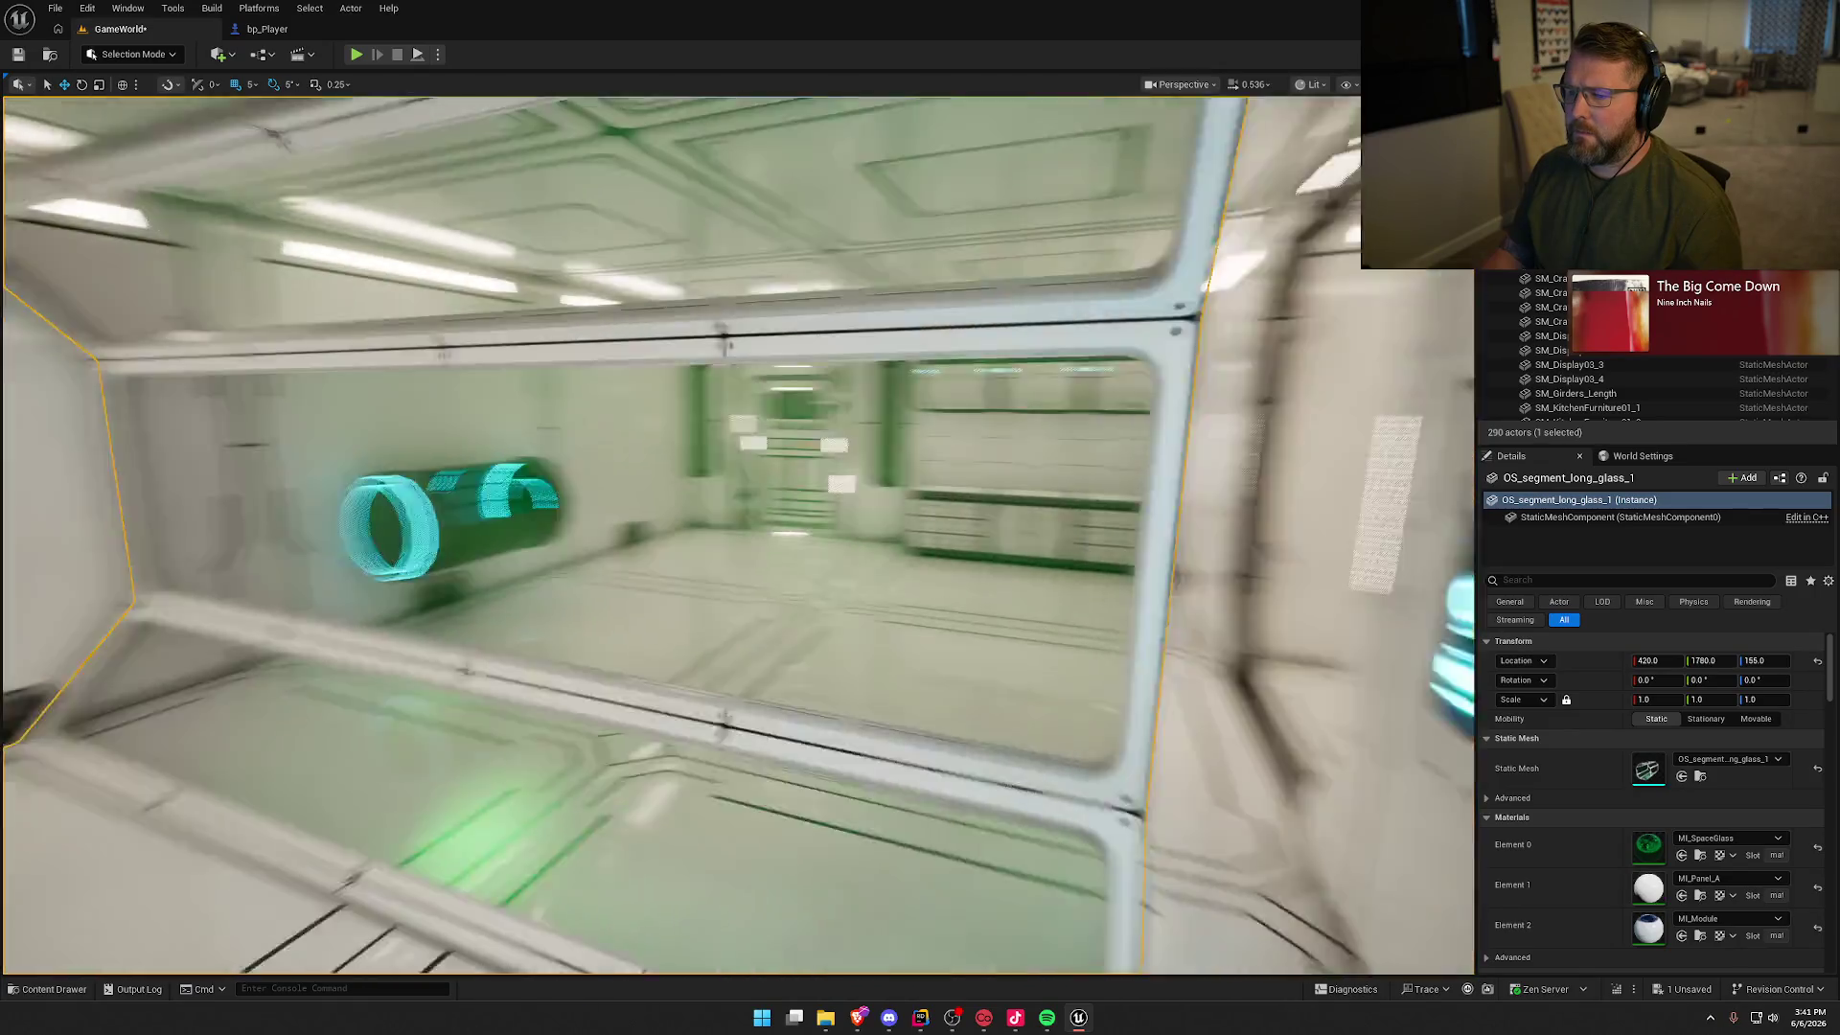
key(f)
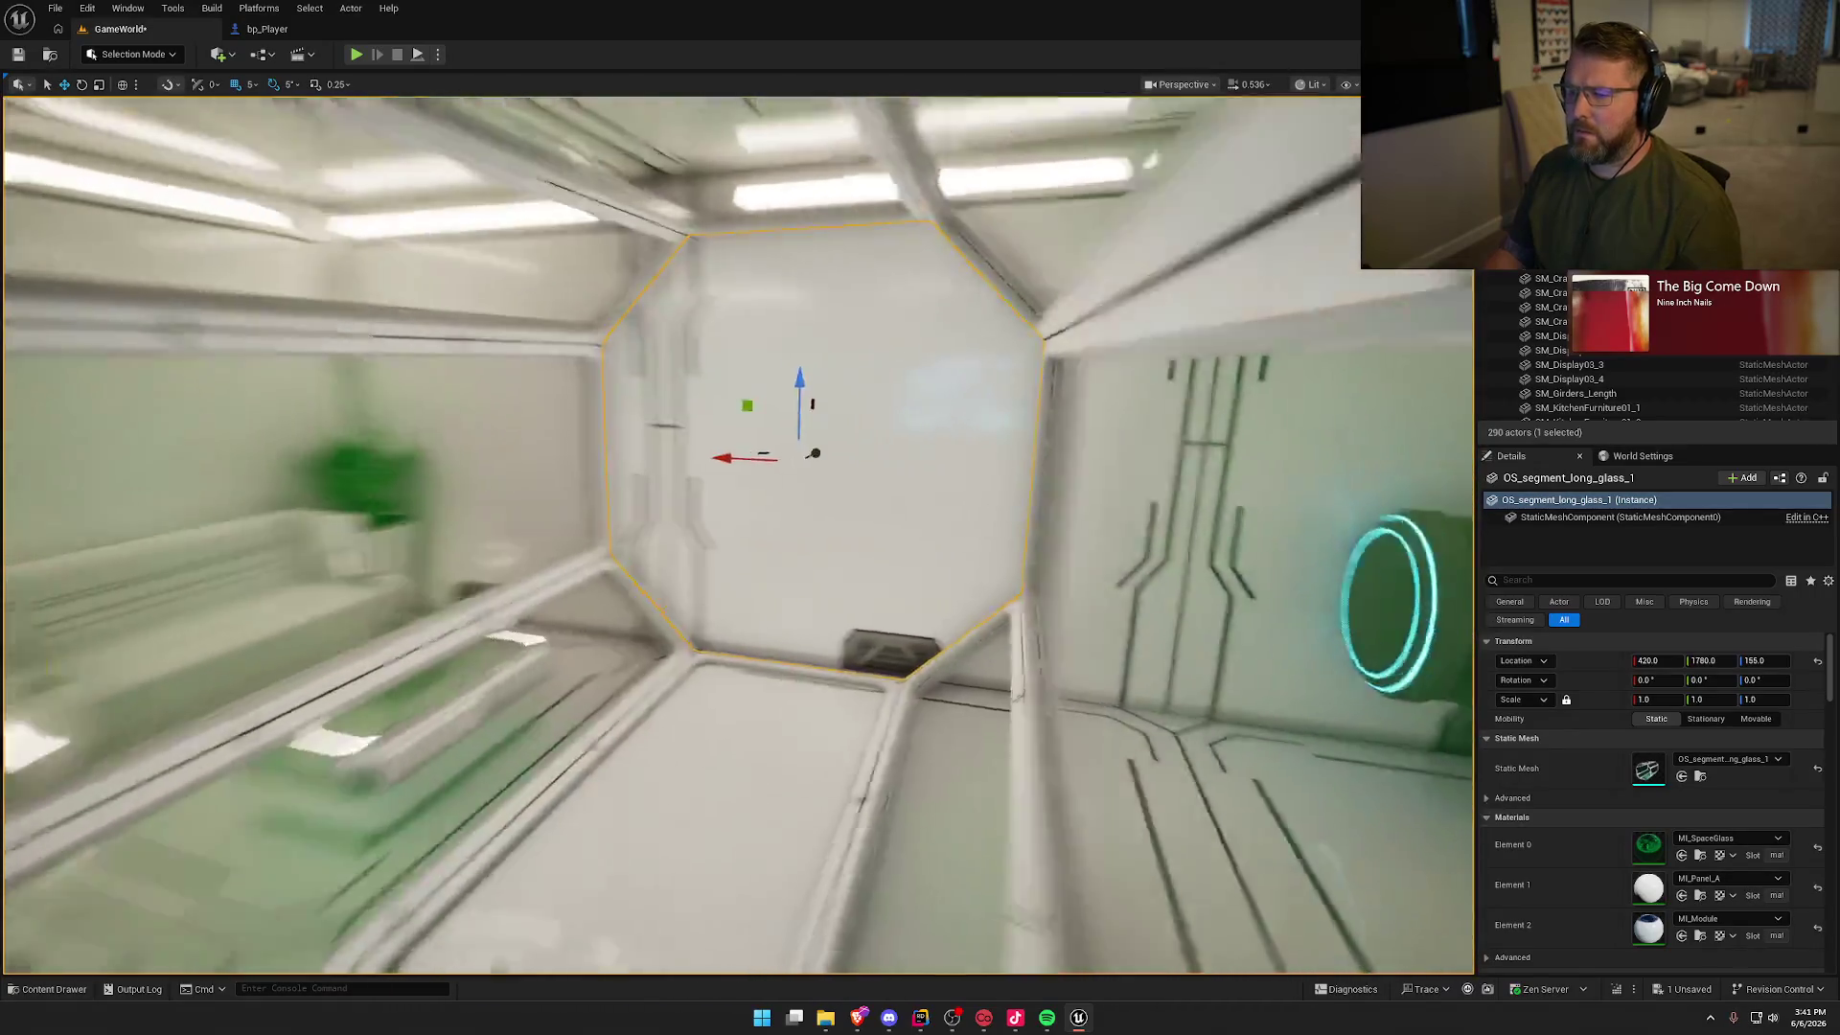
key(s)
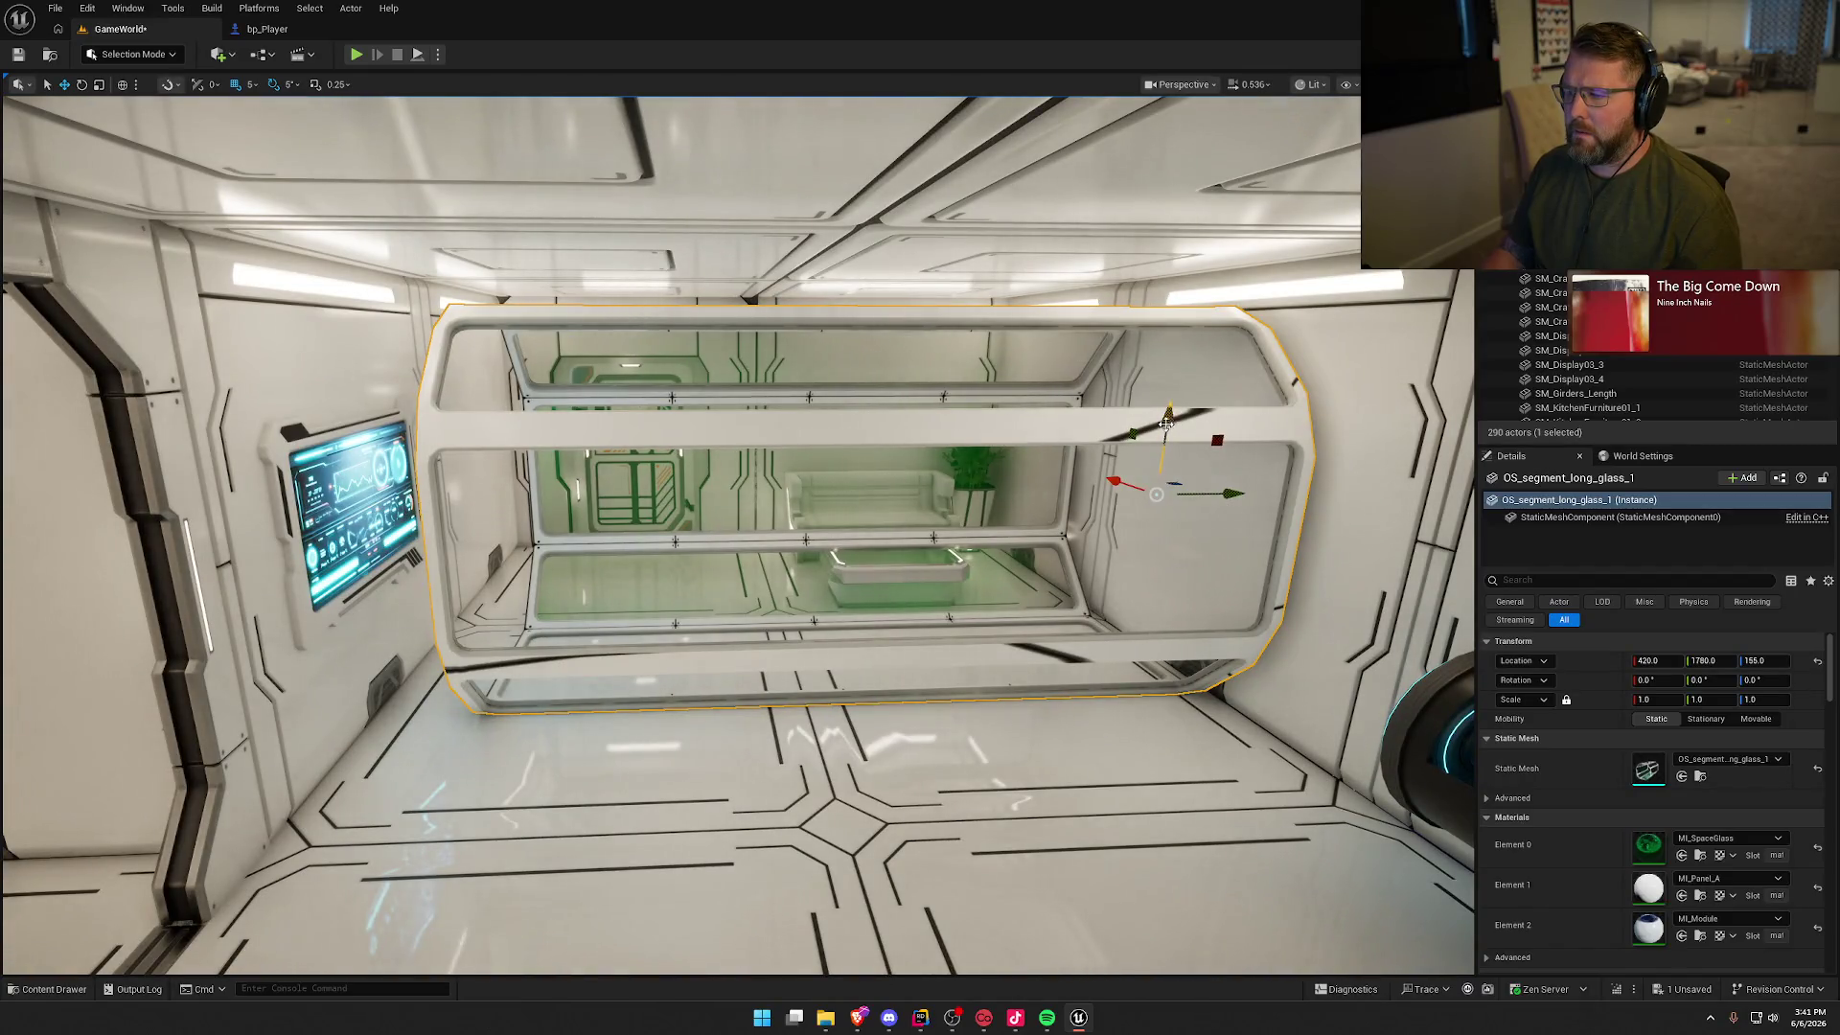
Step: Raise the glass segment to 175, inspect it from the corridor, then delete it
drag(1166, 421, 1168, 390)
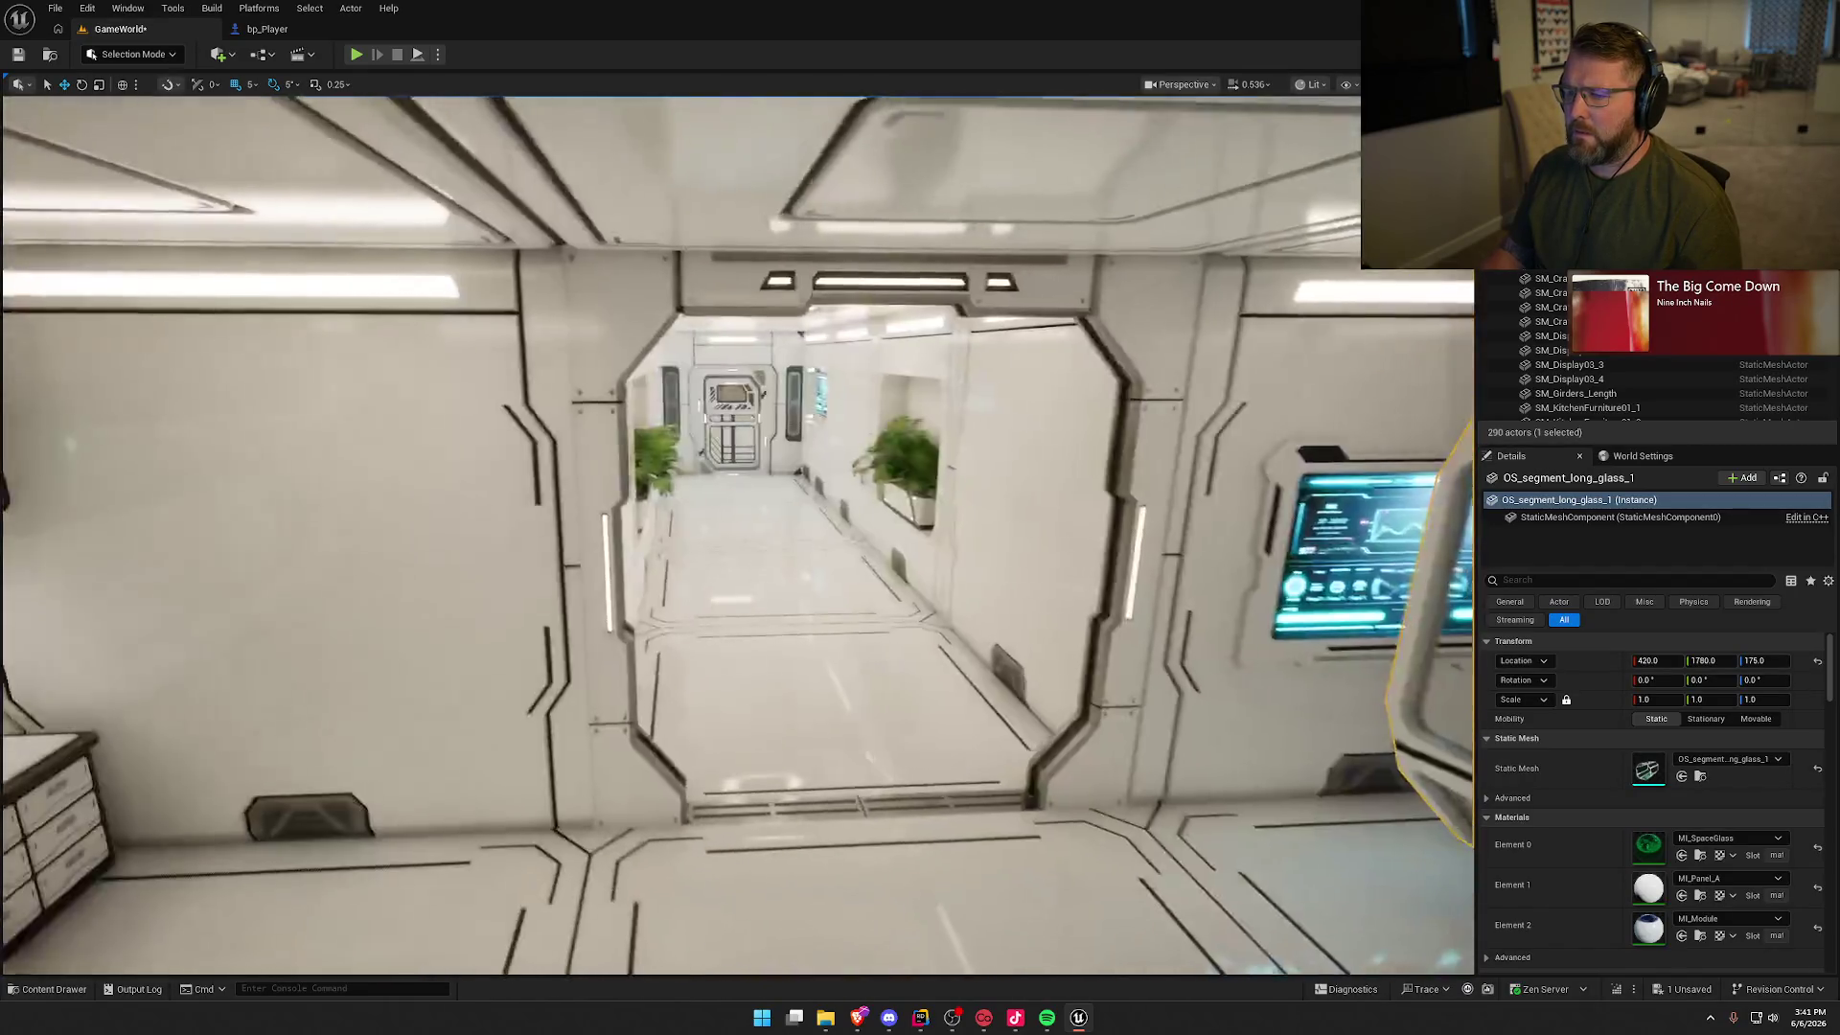
key(w)
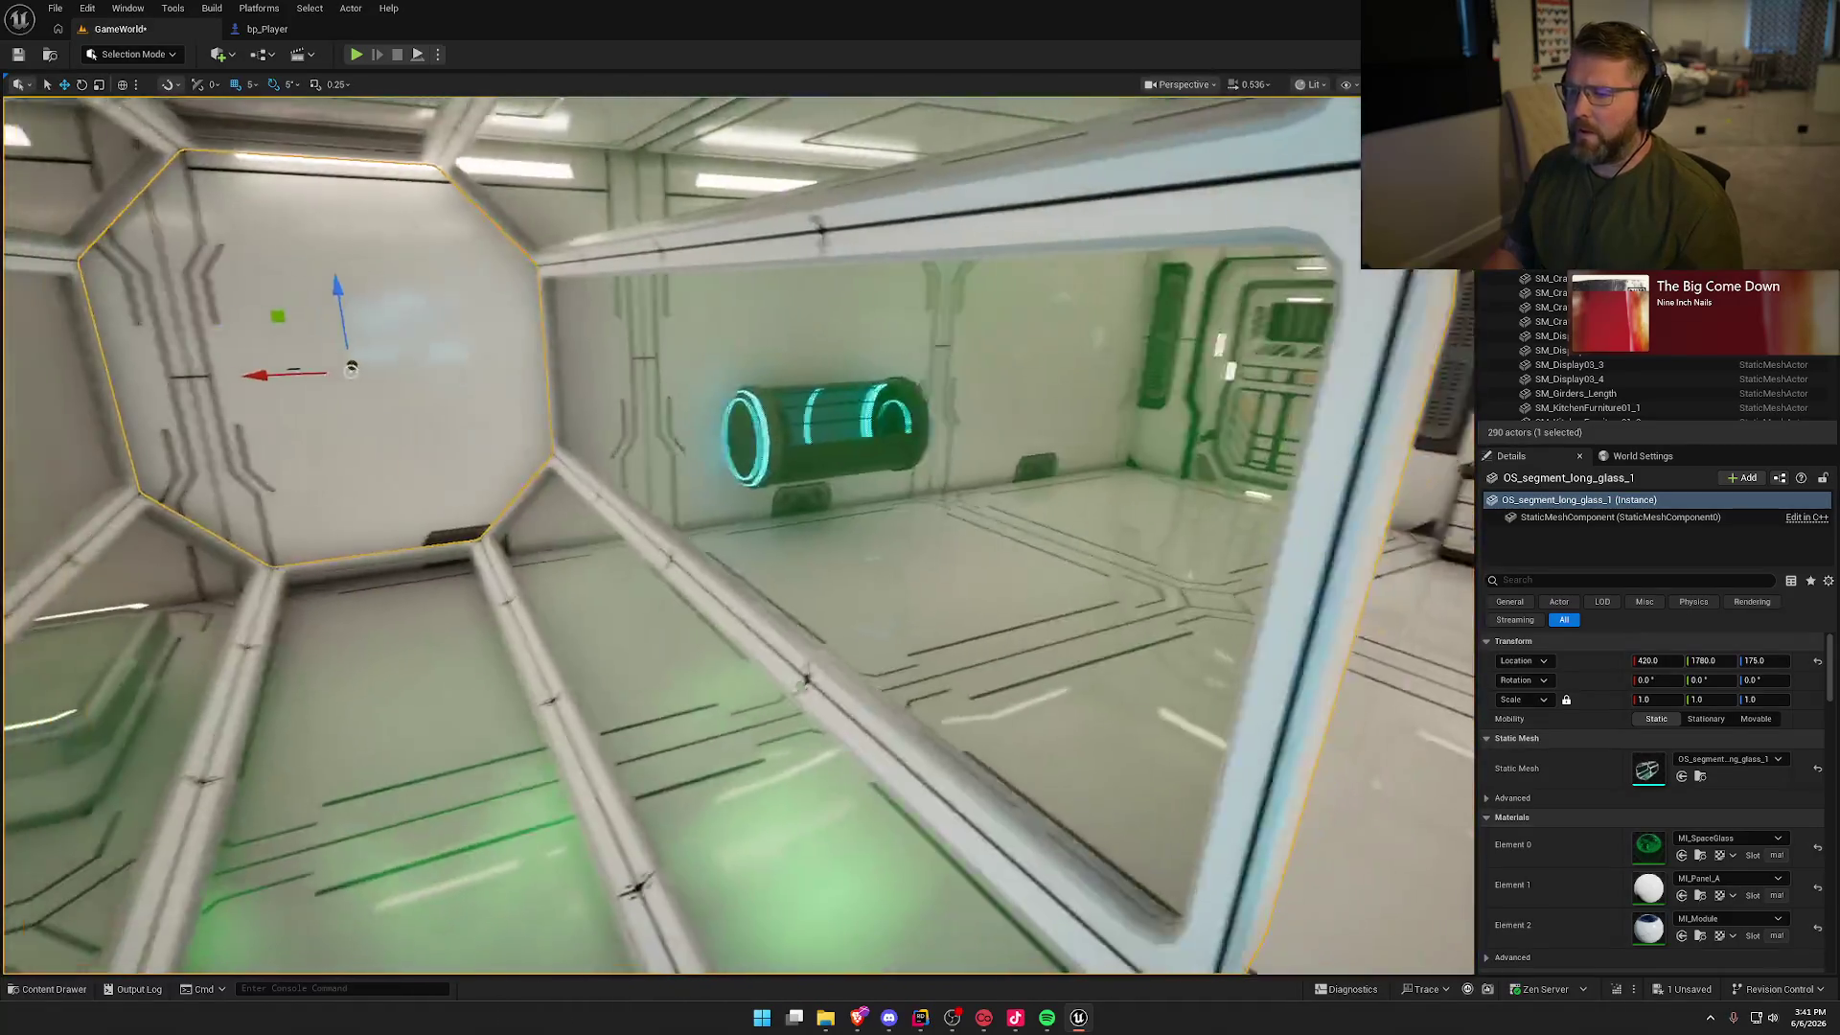
key(w)
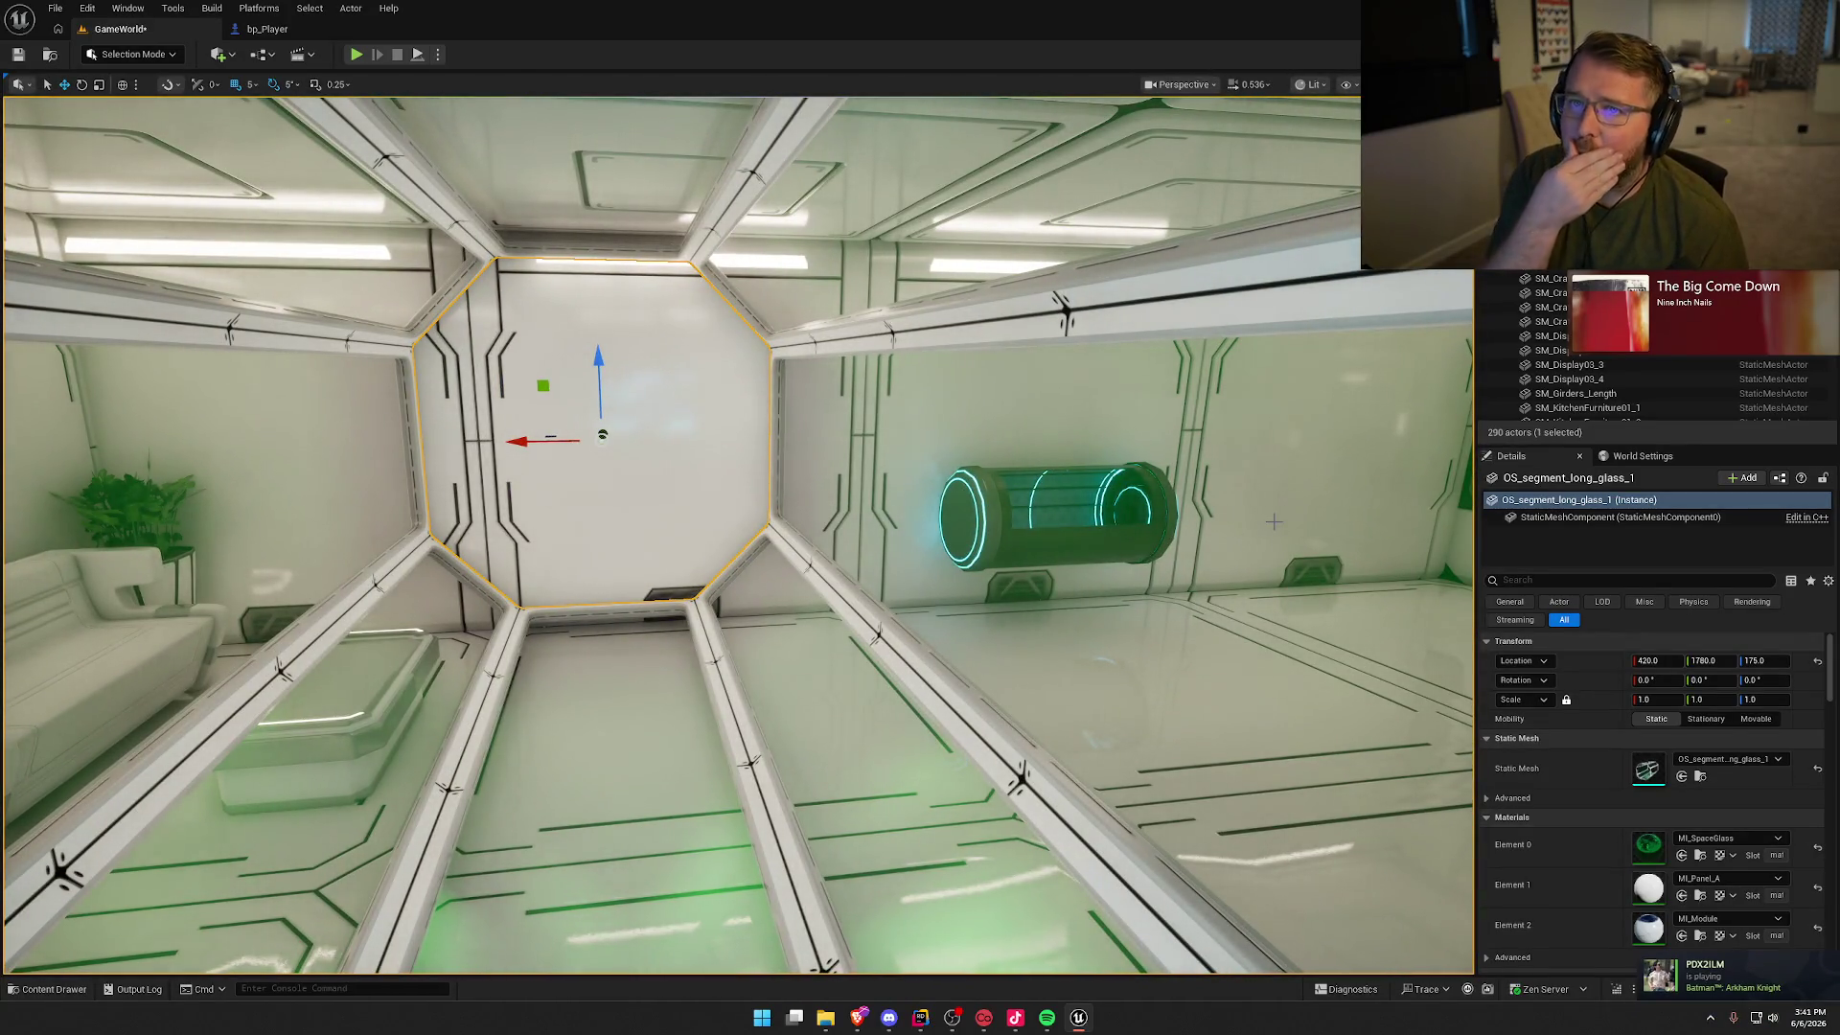
key(w)
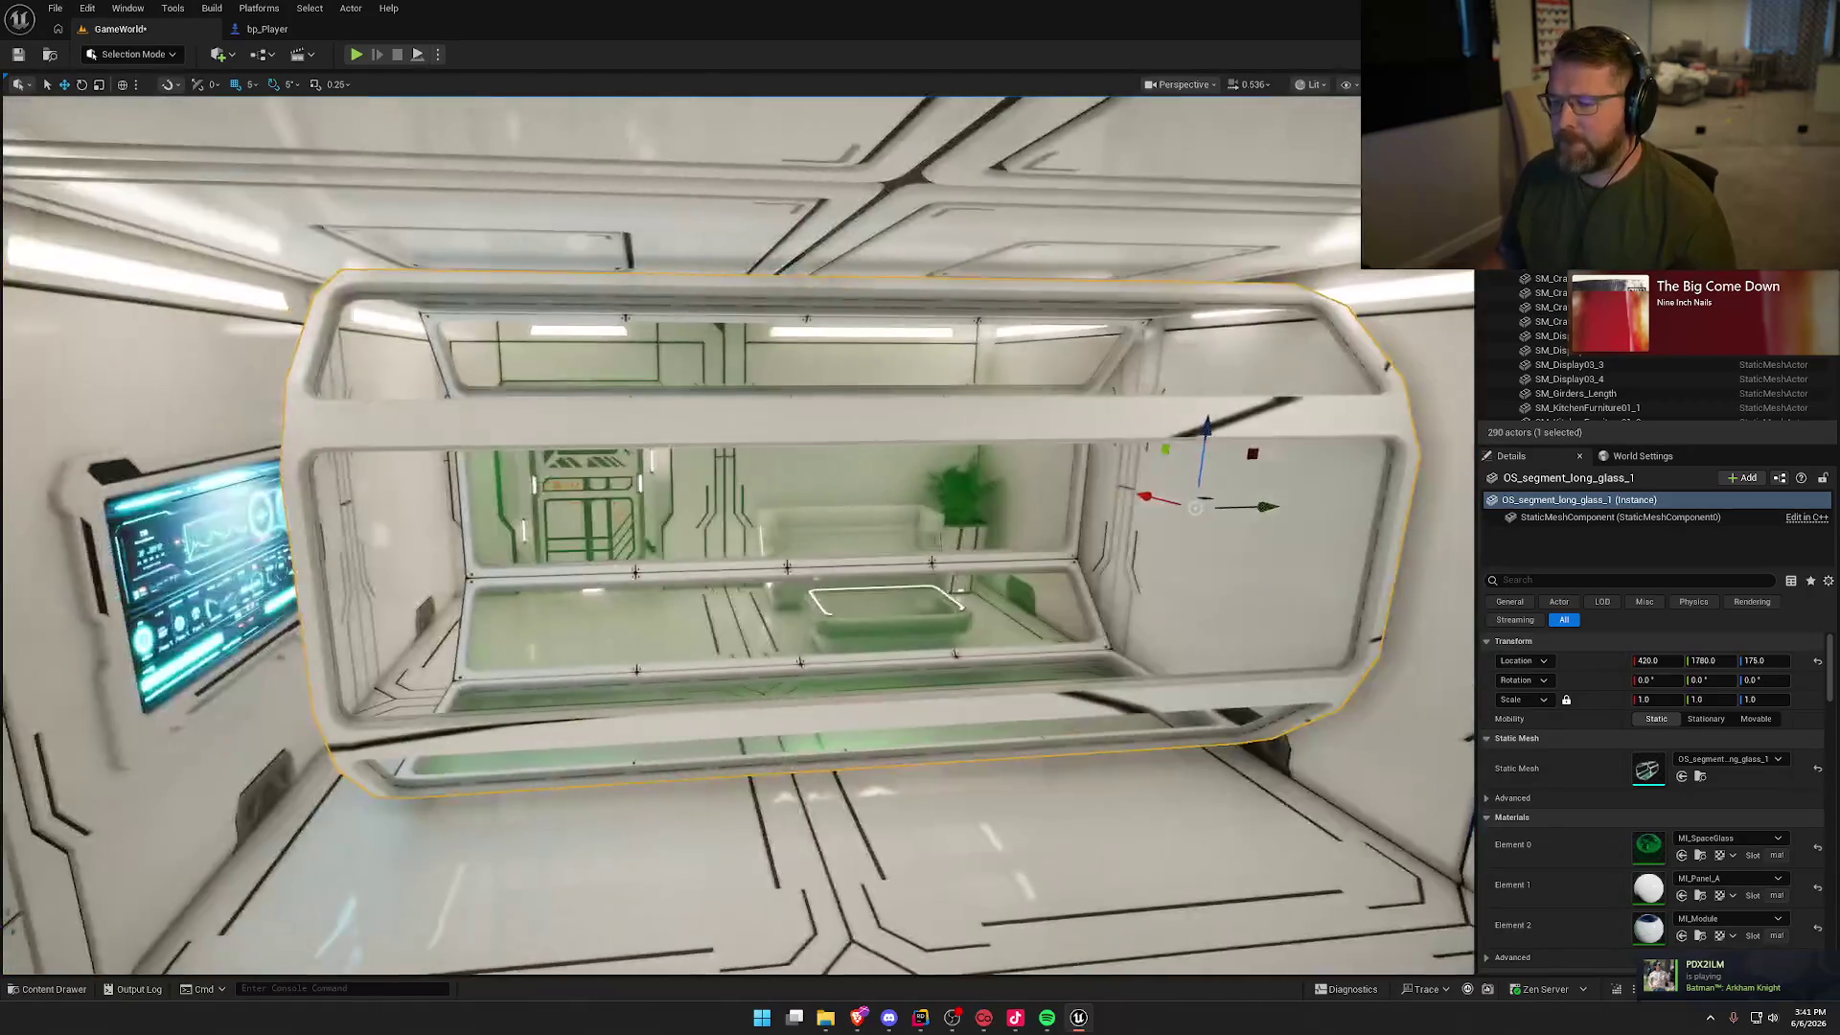
key(Delete)
key(ctrl+space)
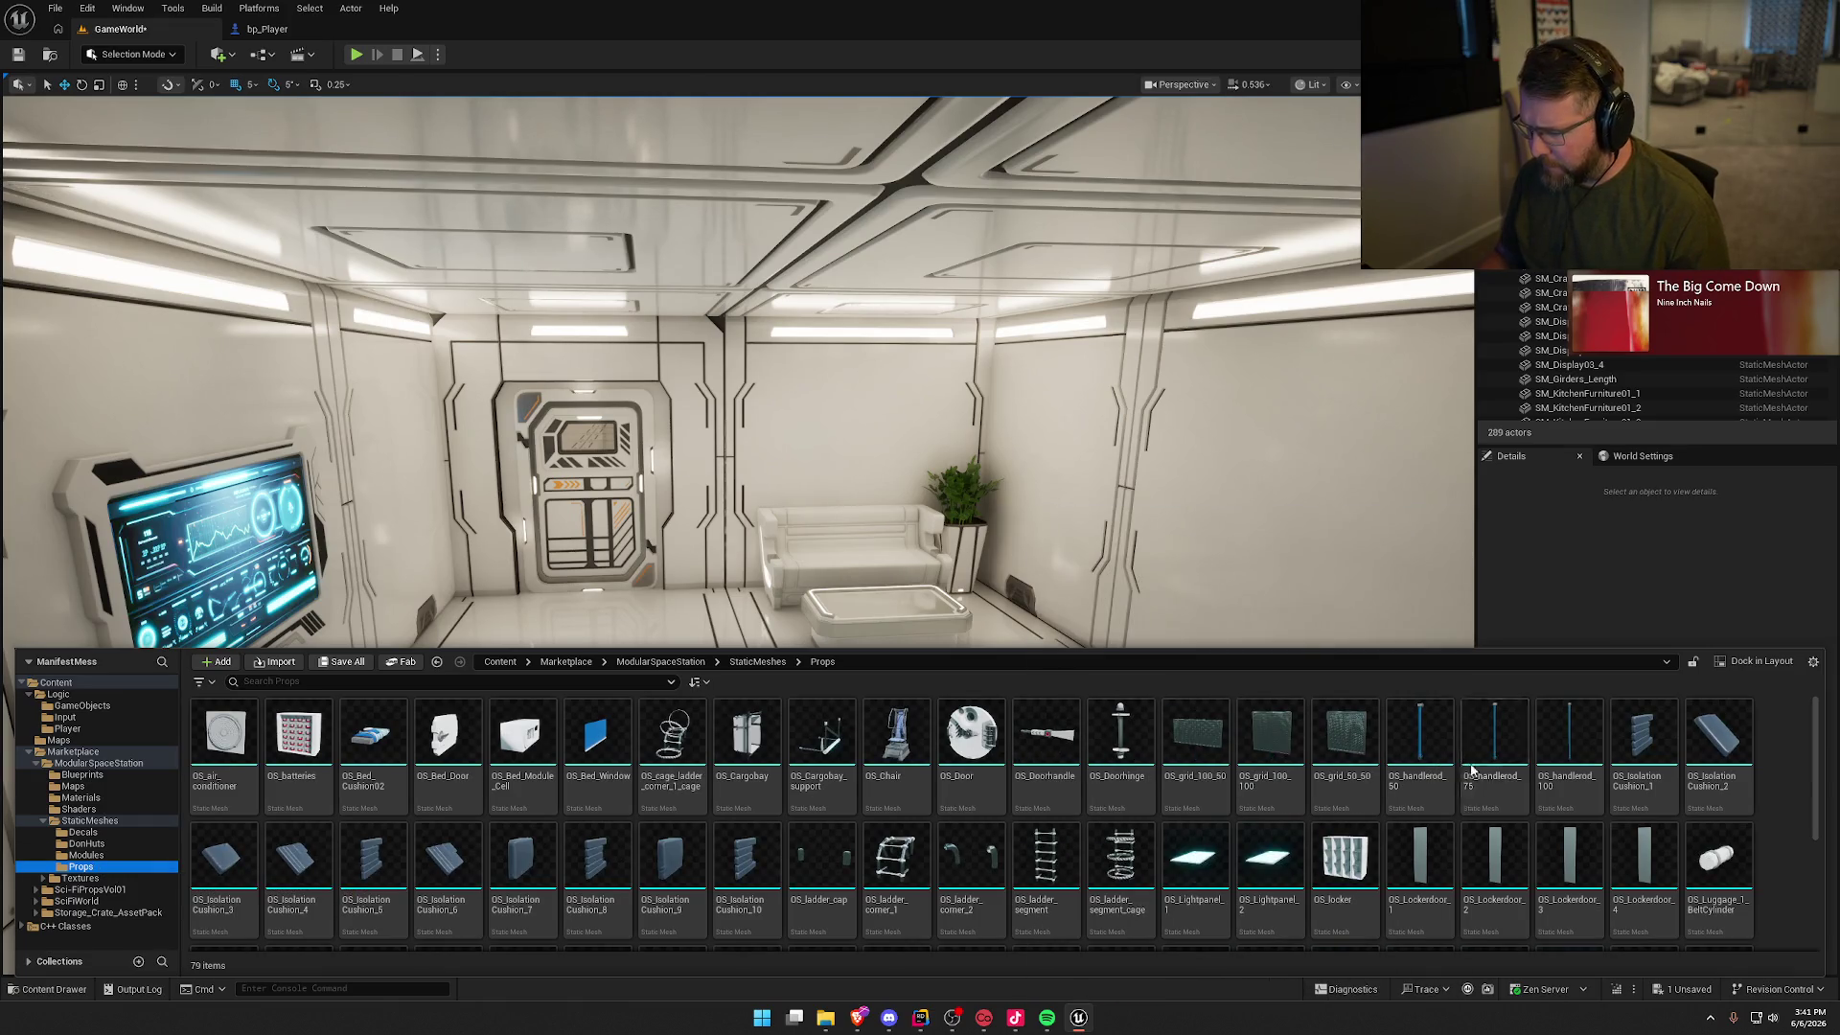
Step: Try a small luggage piece and OS_Luggage_1_BeltLarge on the floor, deleting each
scroll(1471, 768, down, 2)
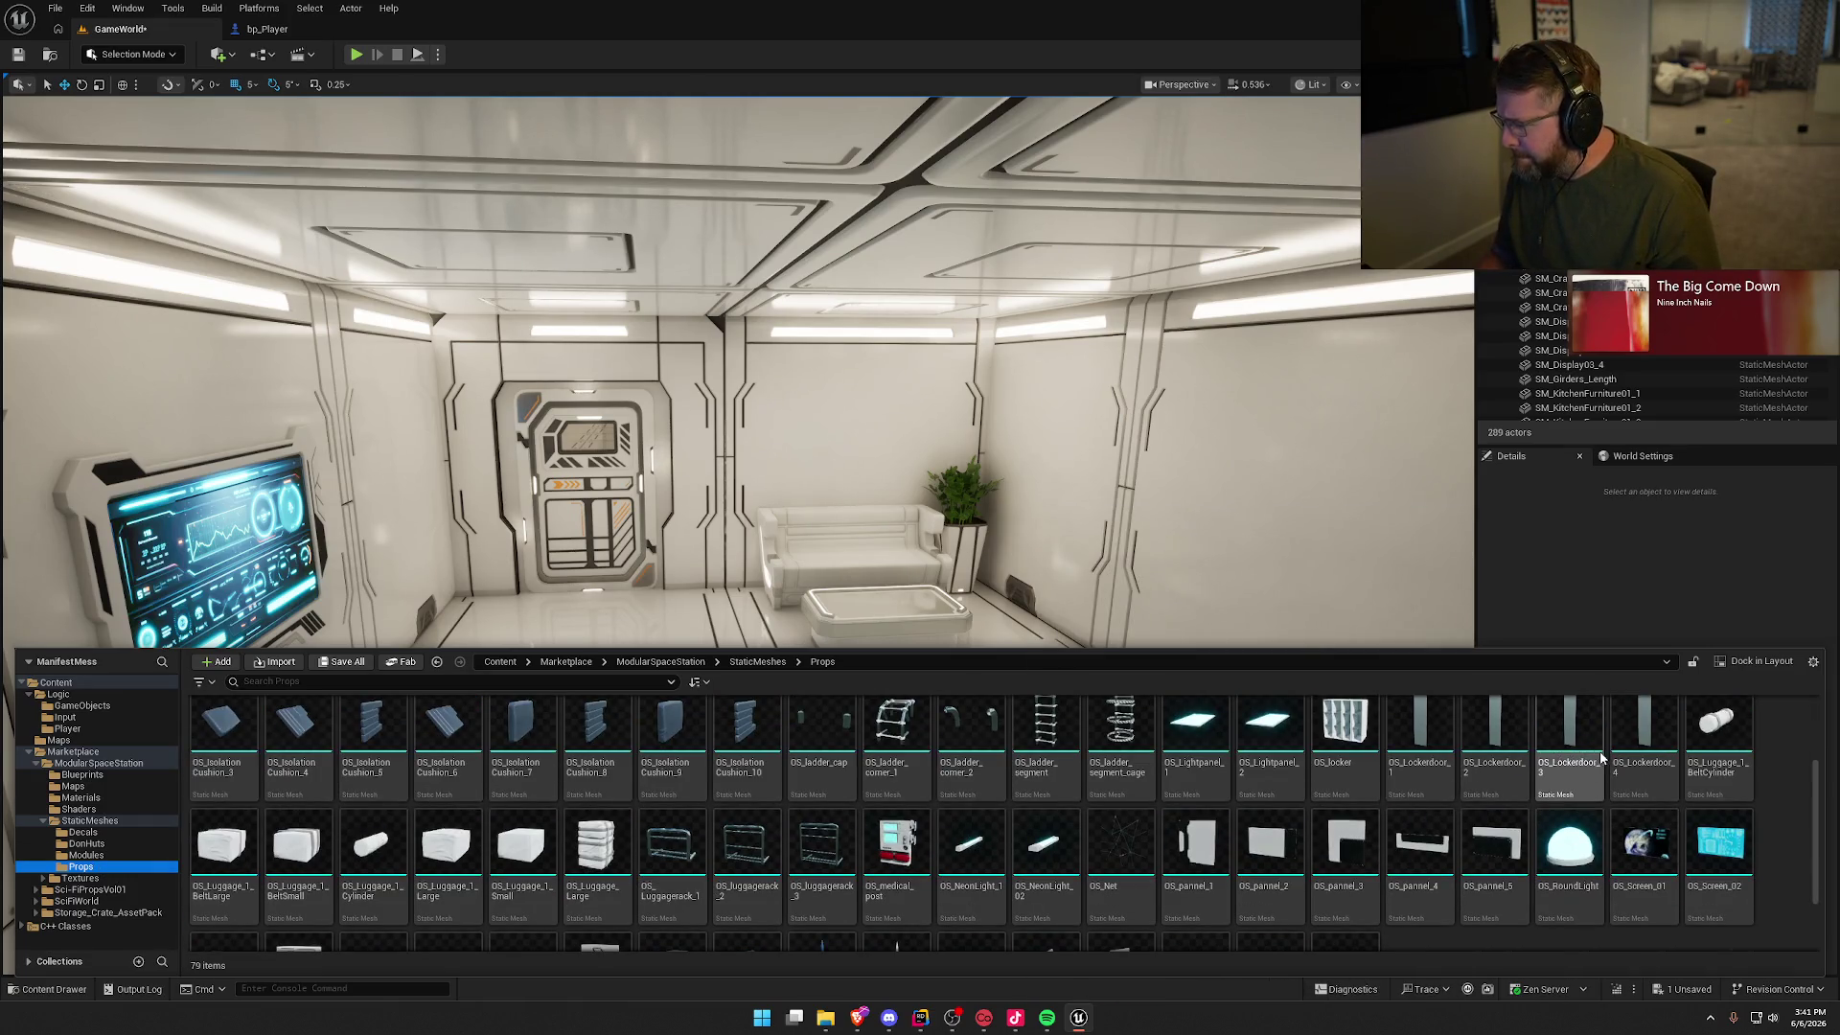
mouse_move(1732, 731)
mouse_down()
mouse_move(667, 735)
mouse_move(739, 623)
mouse_up()
click(724, 784)
key(f)
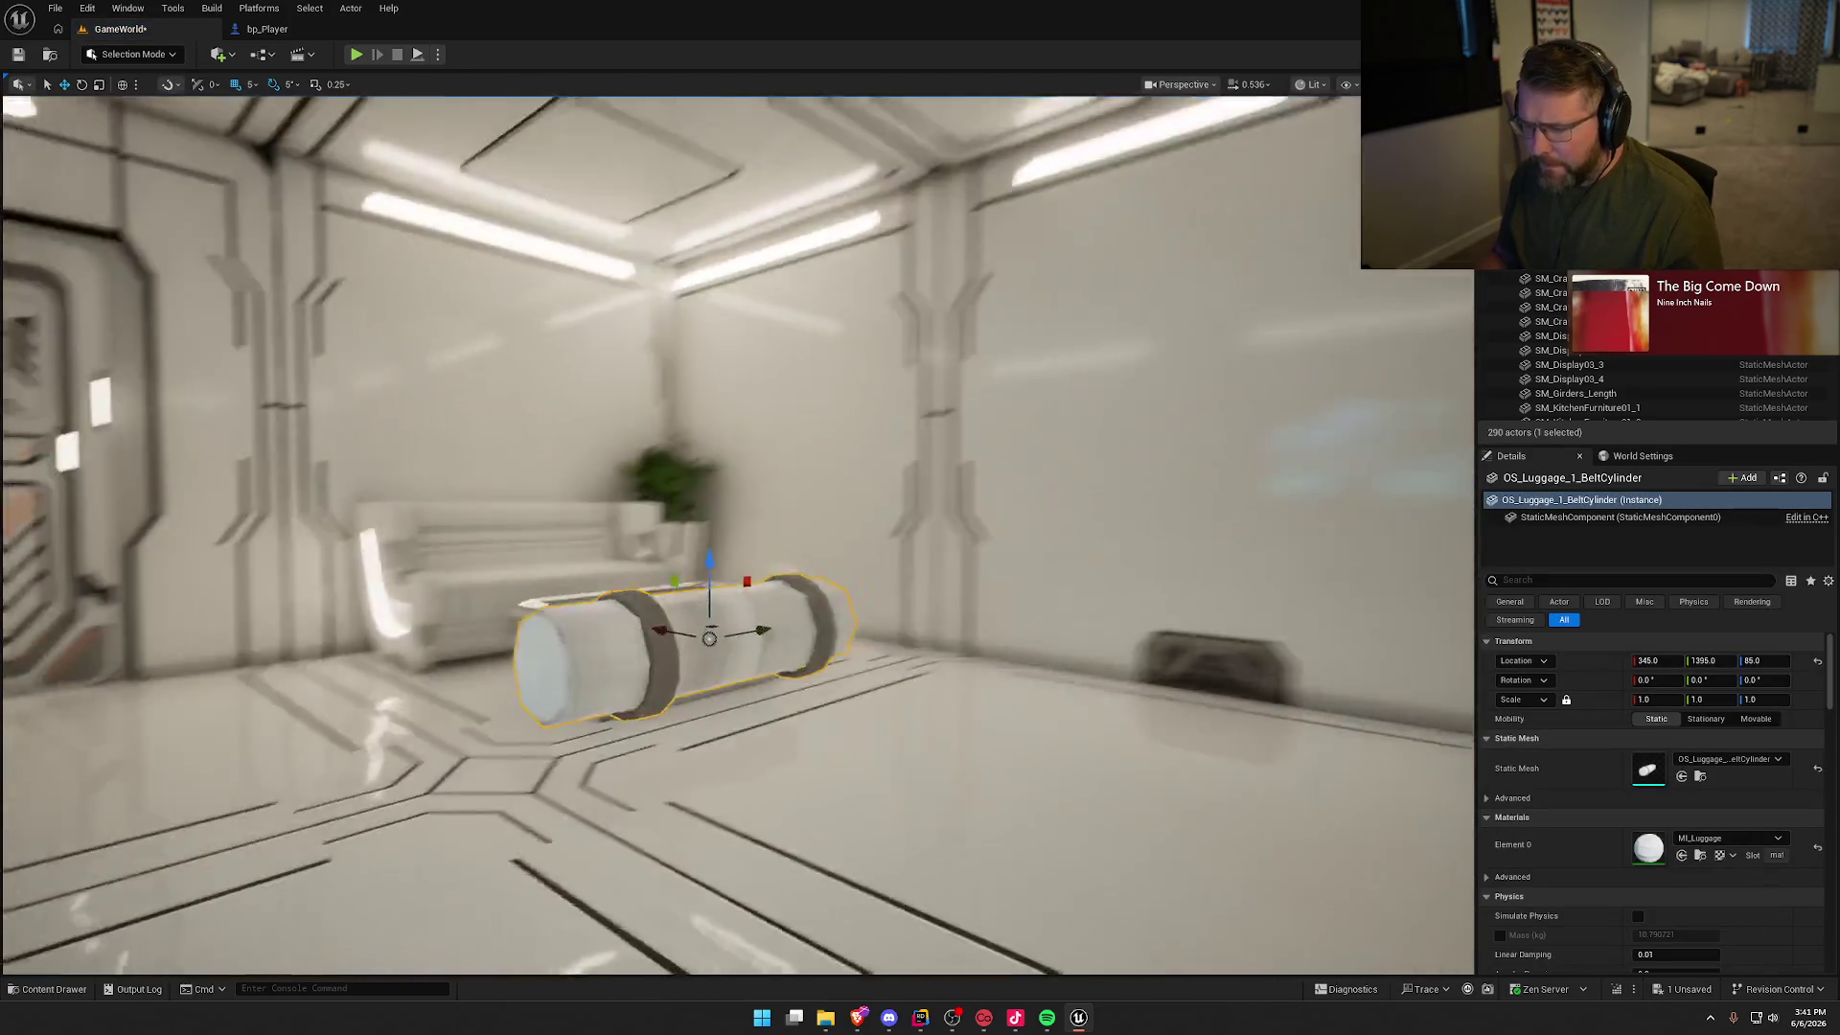
key(Delete)
key(ctrl+space)
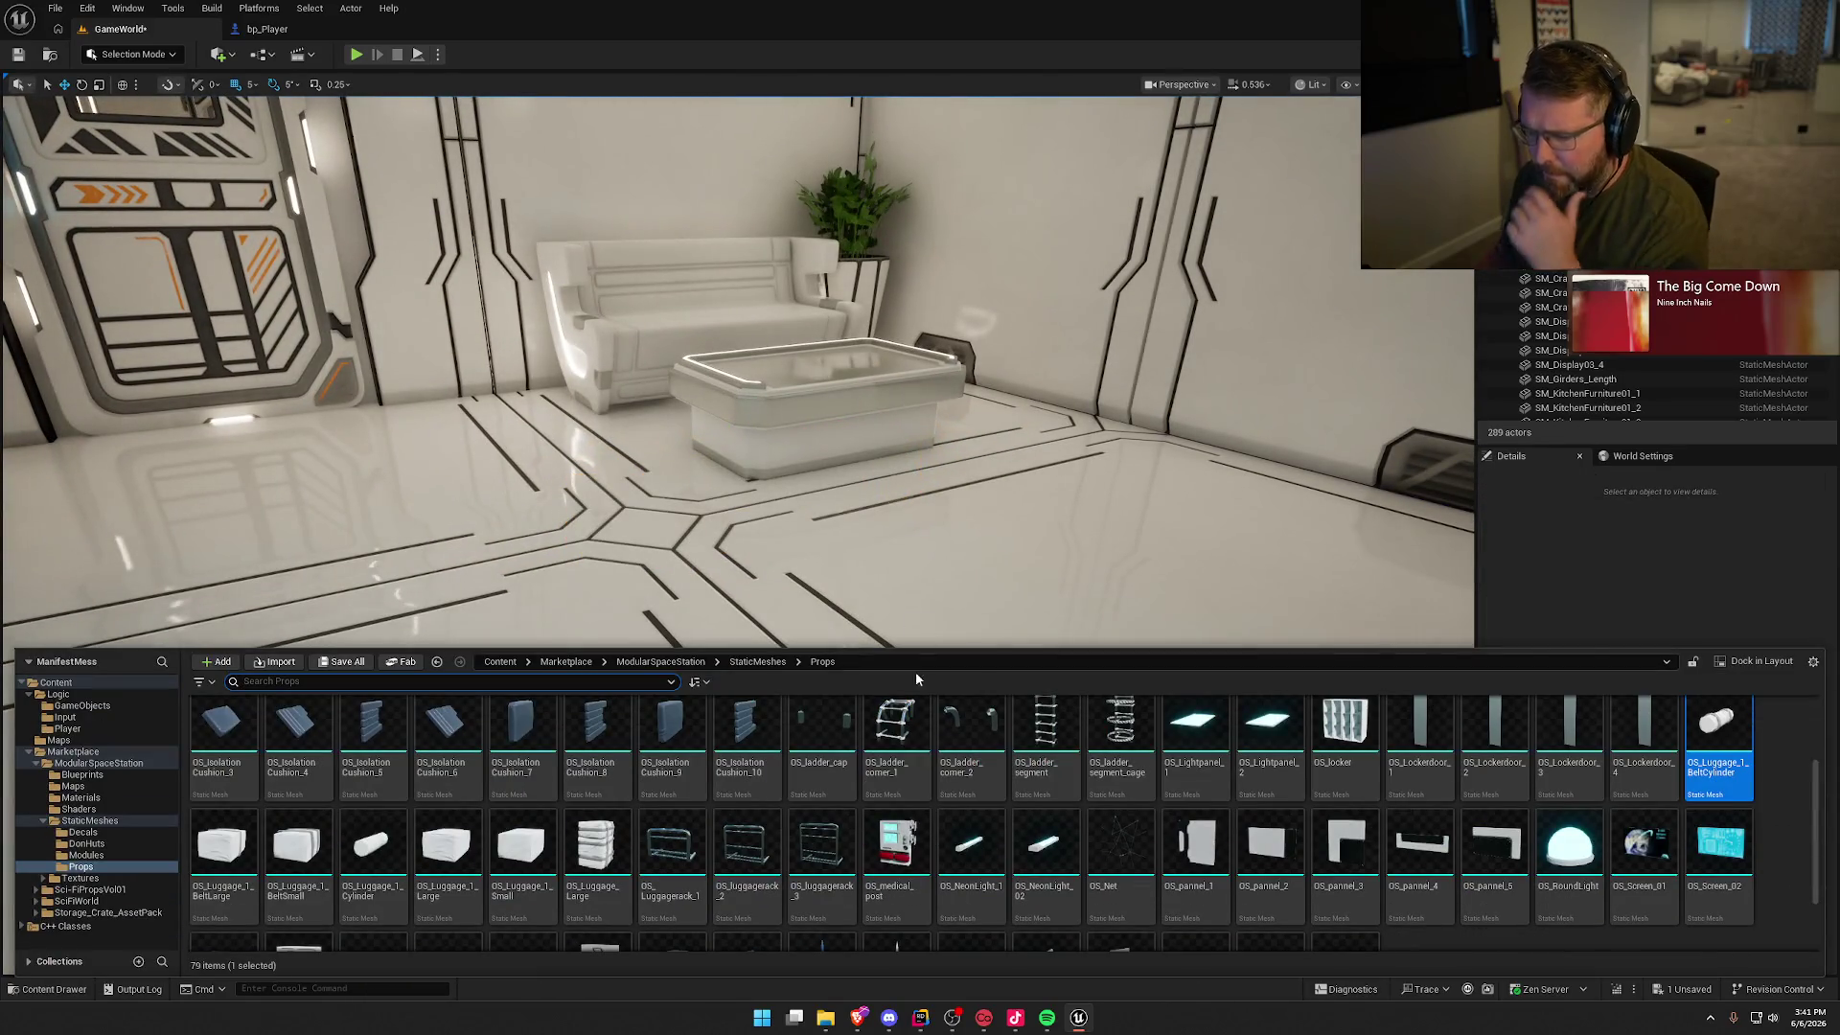
mouse_move(224, 867)
mouse_down()
mouse_move(645, 543)
mouse_move(680, 455)
mouse_move(732, 439)
mouse_up()
click(669, 474)
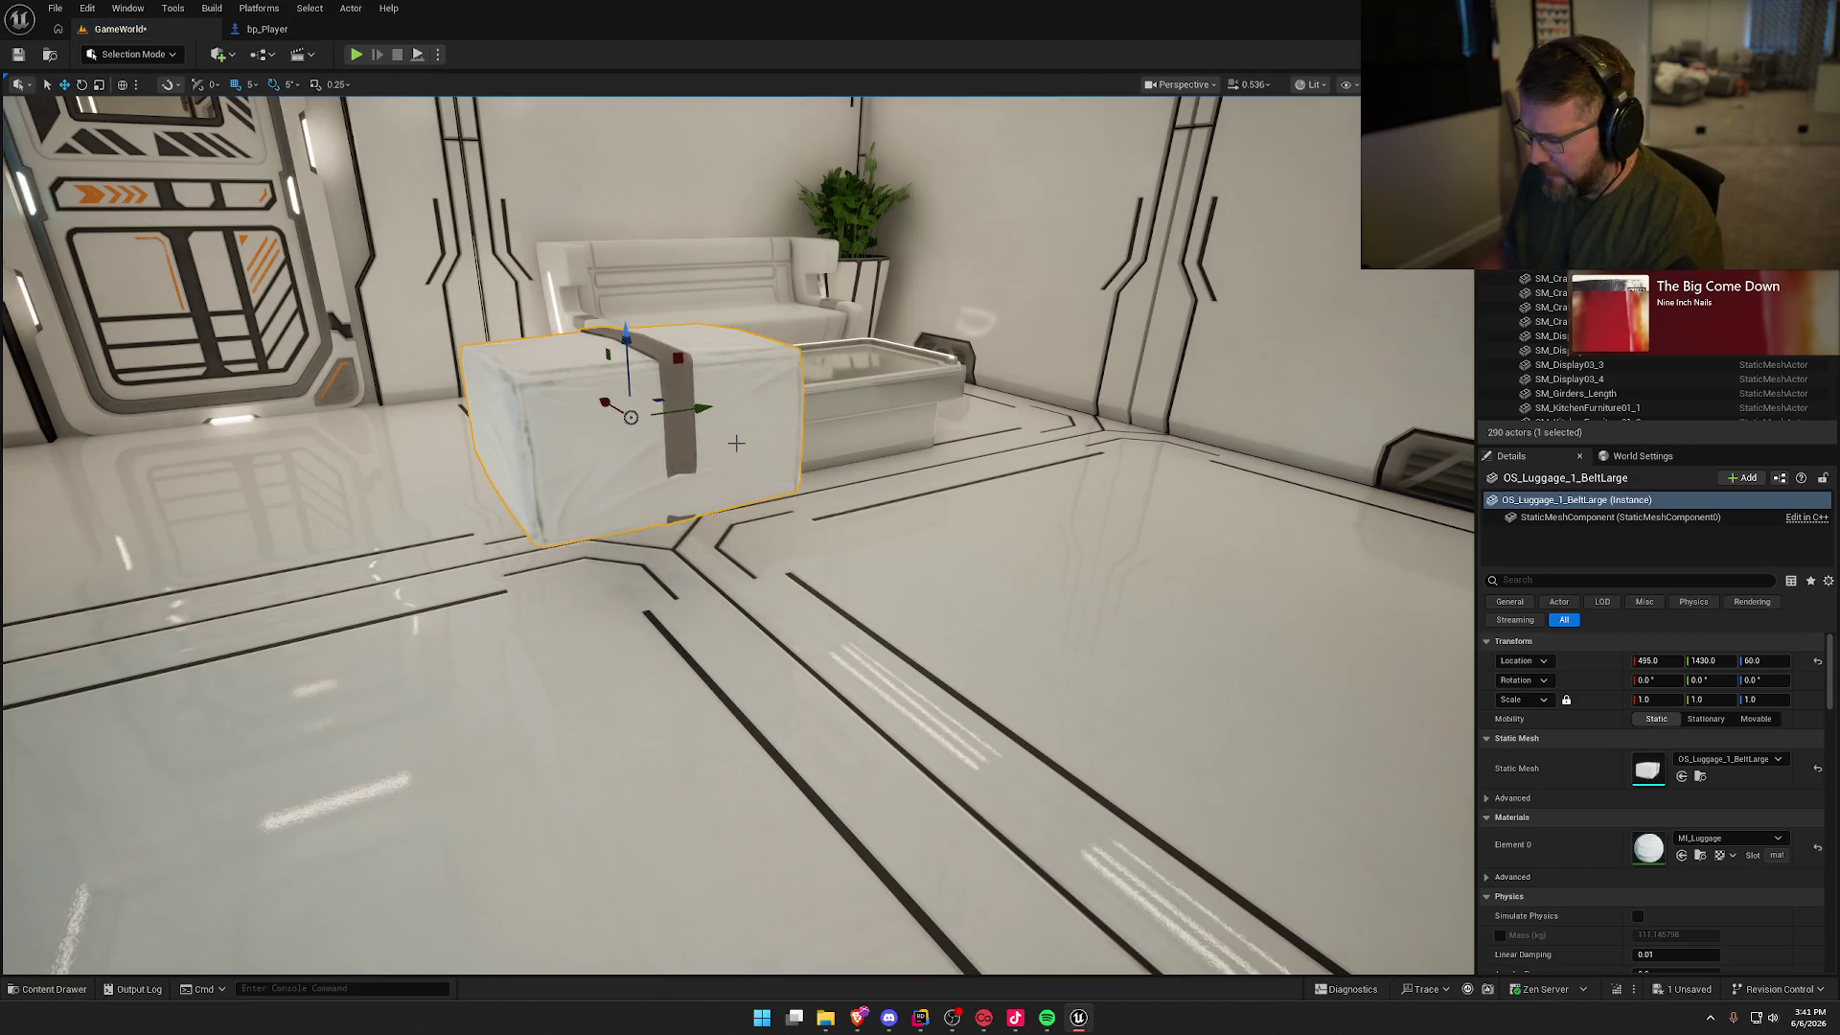
key(Delete)
Step: Try OS_Luggage_1_Large on the floor, then delete it
key(ctrl+space)
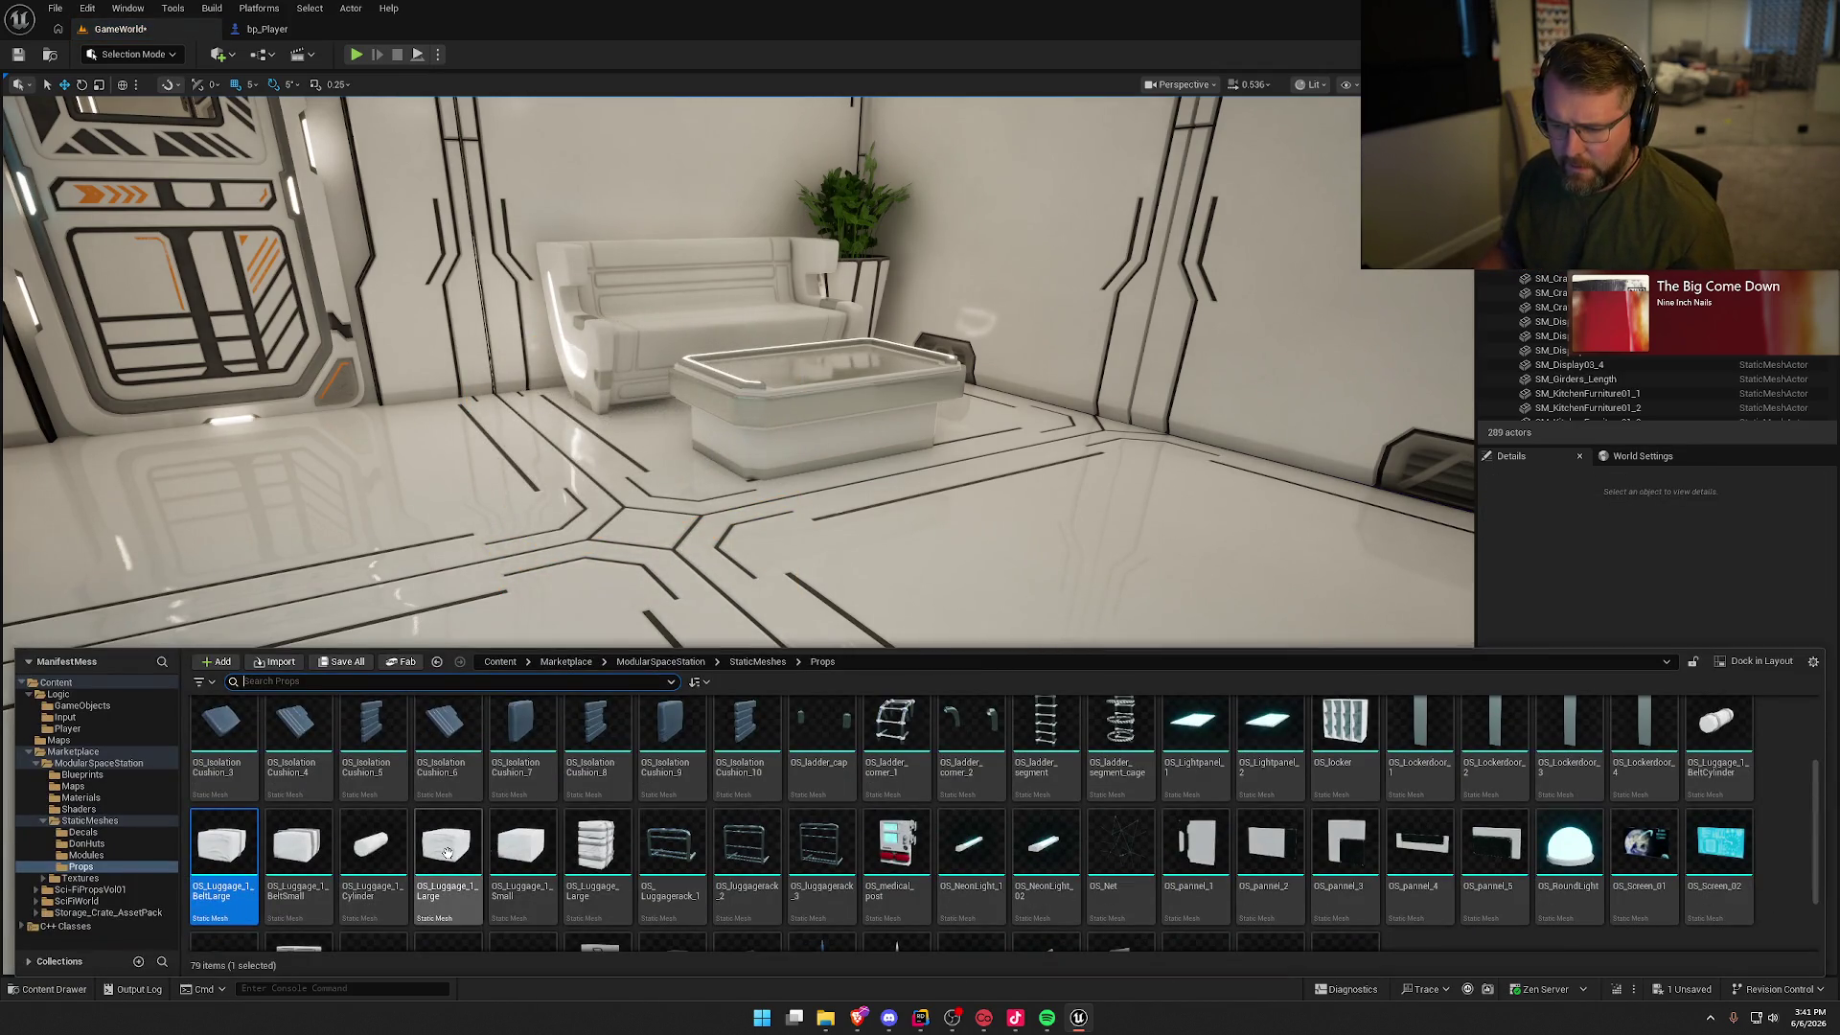
mouse_move(447, 853)
mouse_down()
mouse_move(523, 856)
mouse_move(576, 526)
mouse_up()
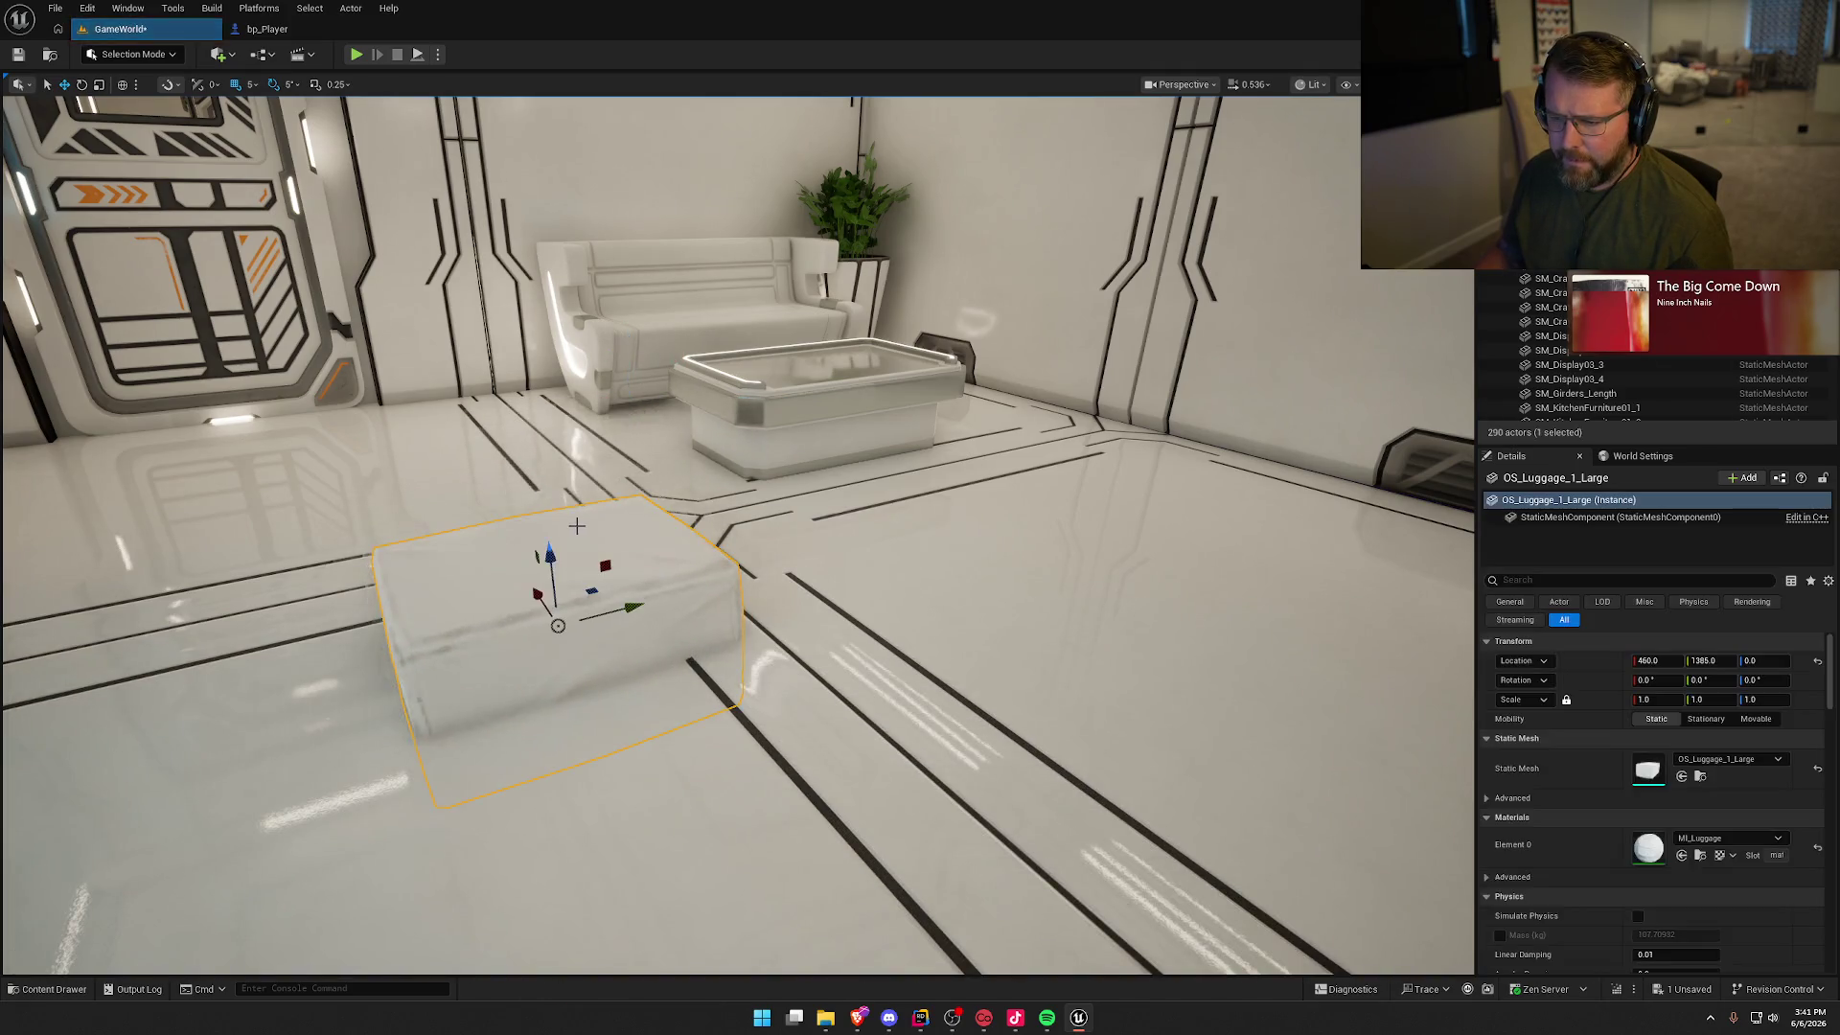
mouse_move(670, 814)
mouse_down()
mouse_move(594, 690)
mouse_move(743, 440)
mouse_move(736, 594)
mouse_up()
click(734, 601)
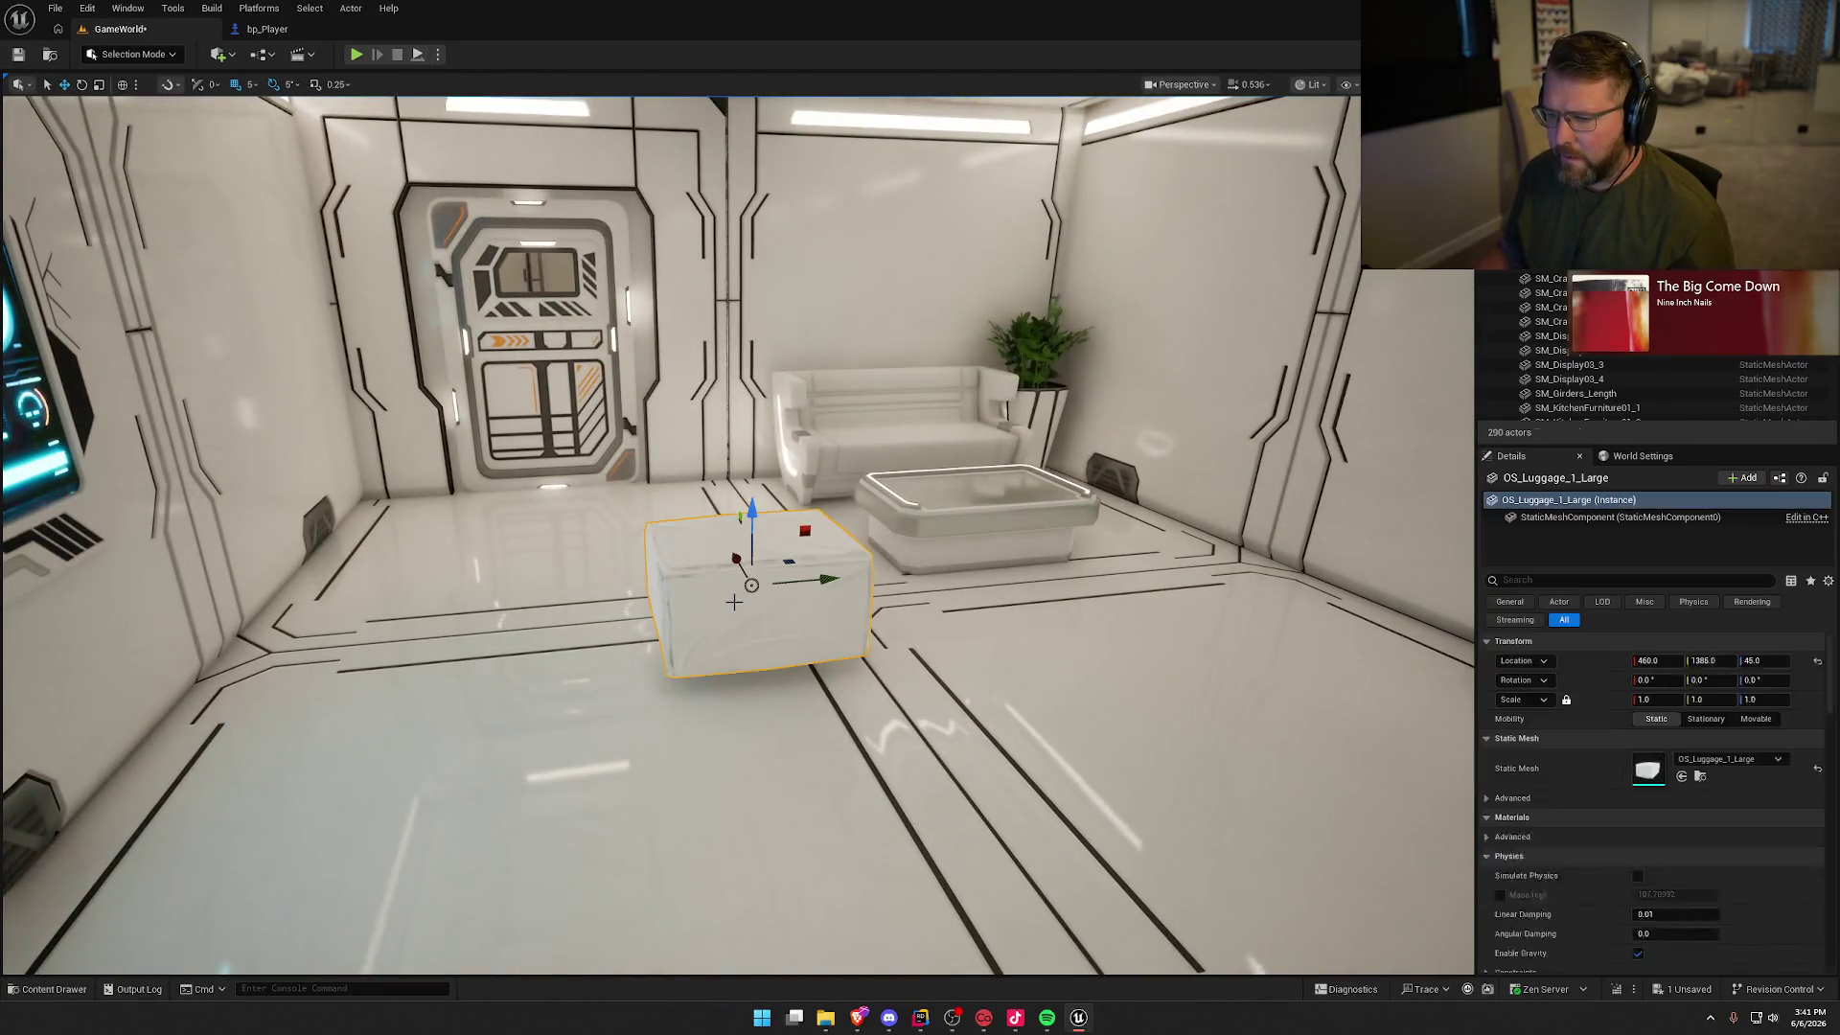
key(Delete)
Step: Place OS_VelcroPanel_Box_Opened on the wall
key(ctrl+space)
scroll(1086, 859, down, 1)
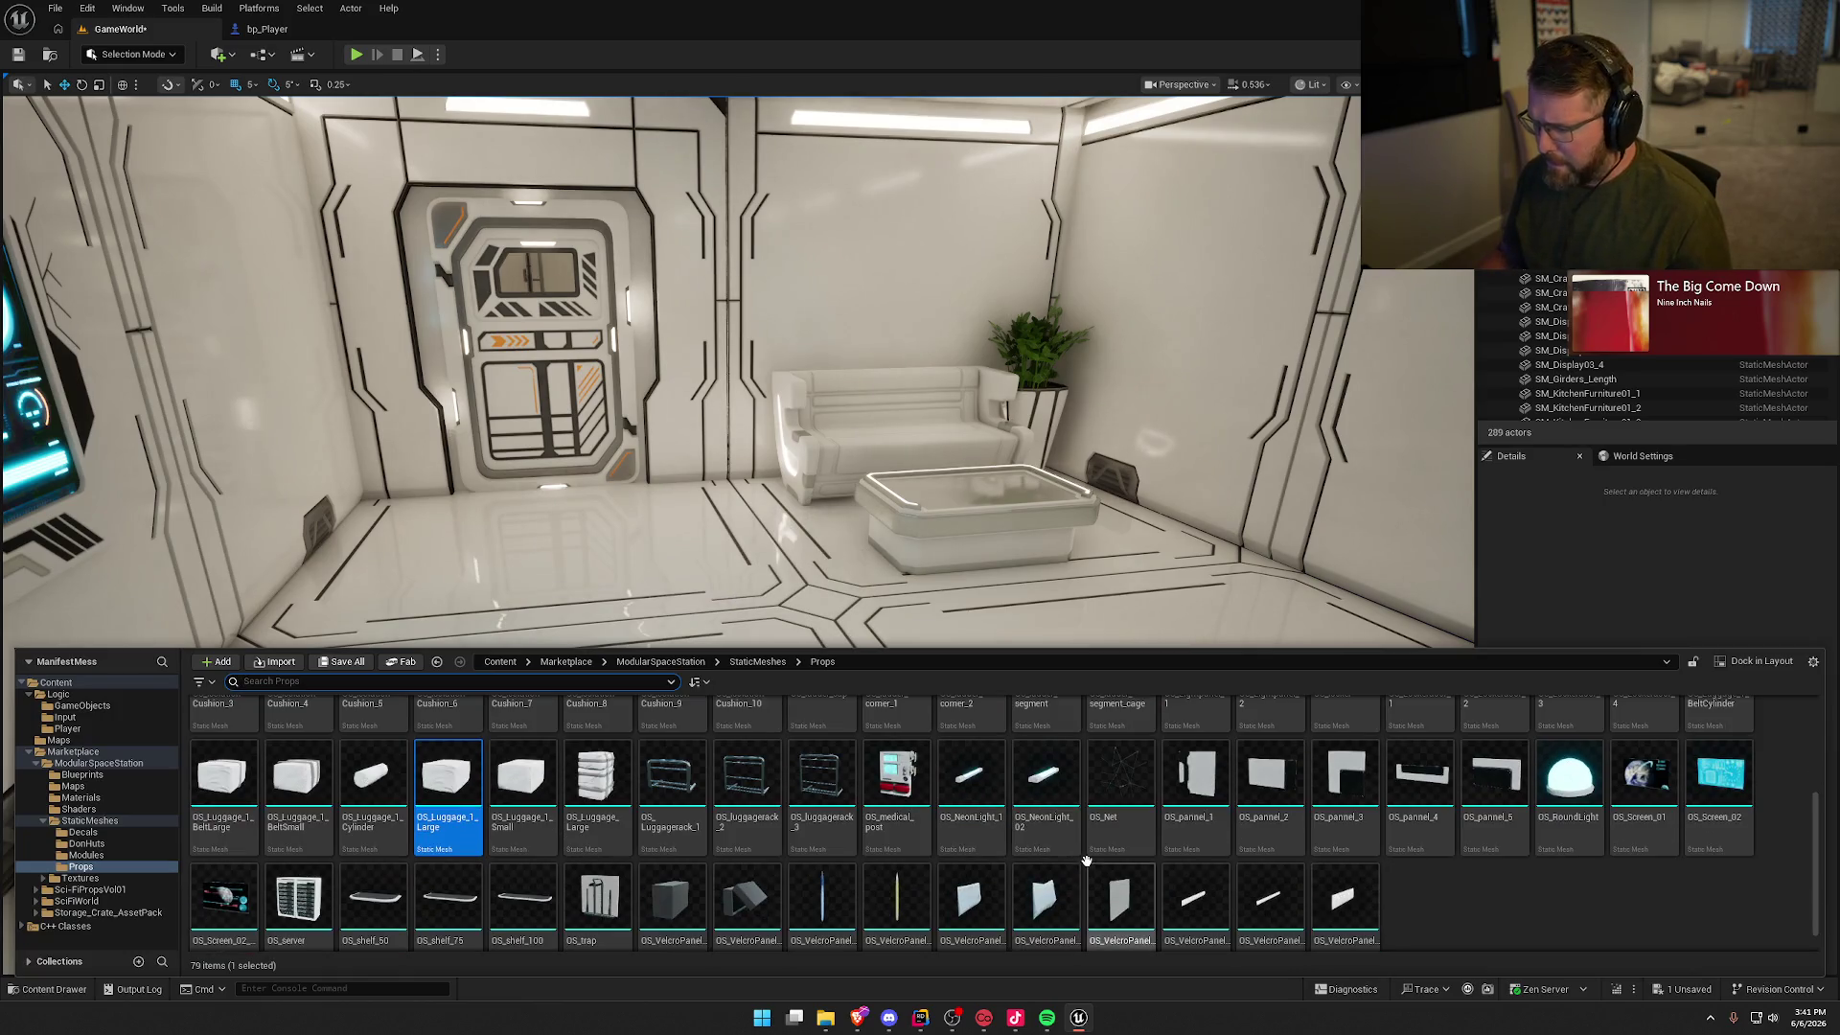
scroll(1518, 895, down, 1)
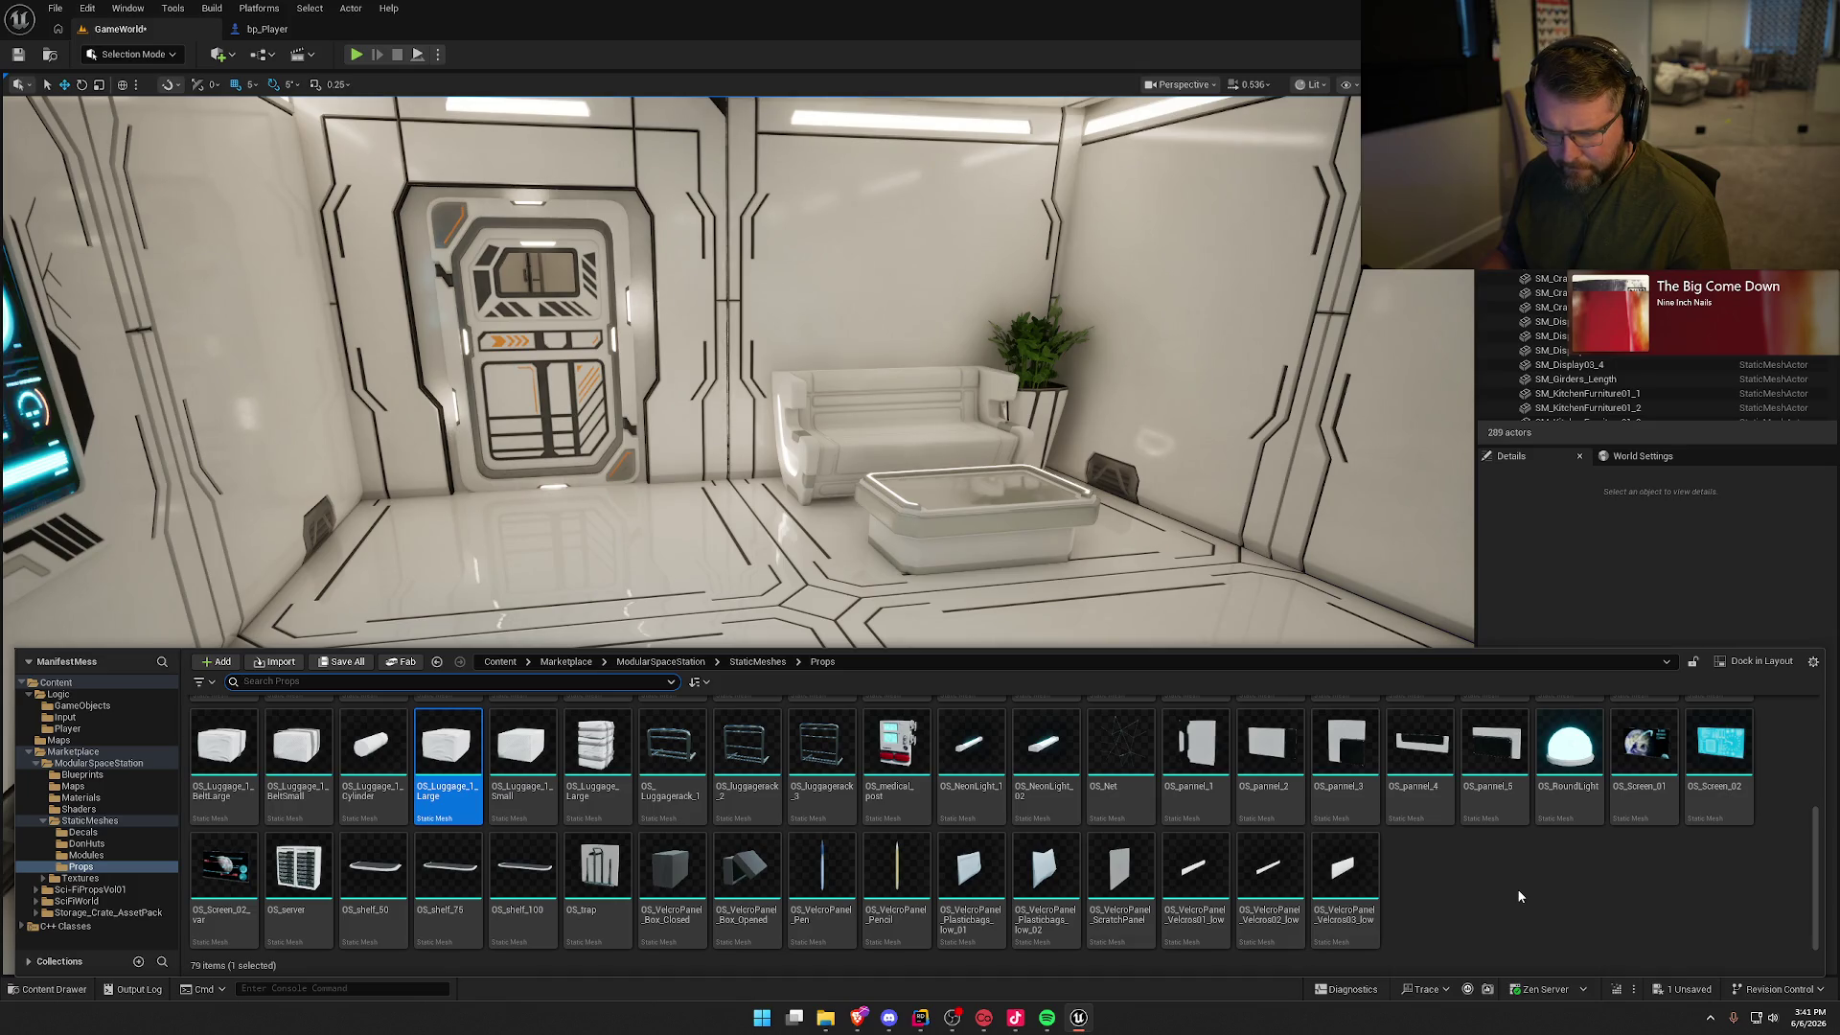
mouse_move(747, 867)
mouse_down()
mouse_move(968, 633)
mouse_move(920, 688)
mouse_move(862, 613)
mouse_move(795, 603)
mouse_move(766, 574)
mouse_move(794, 434)
mouse_up()
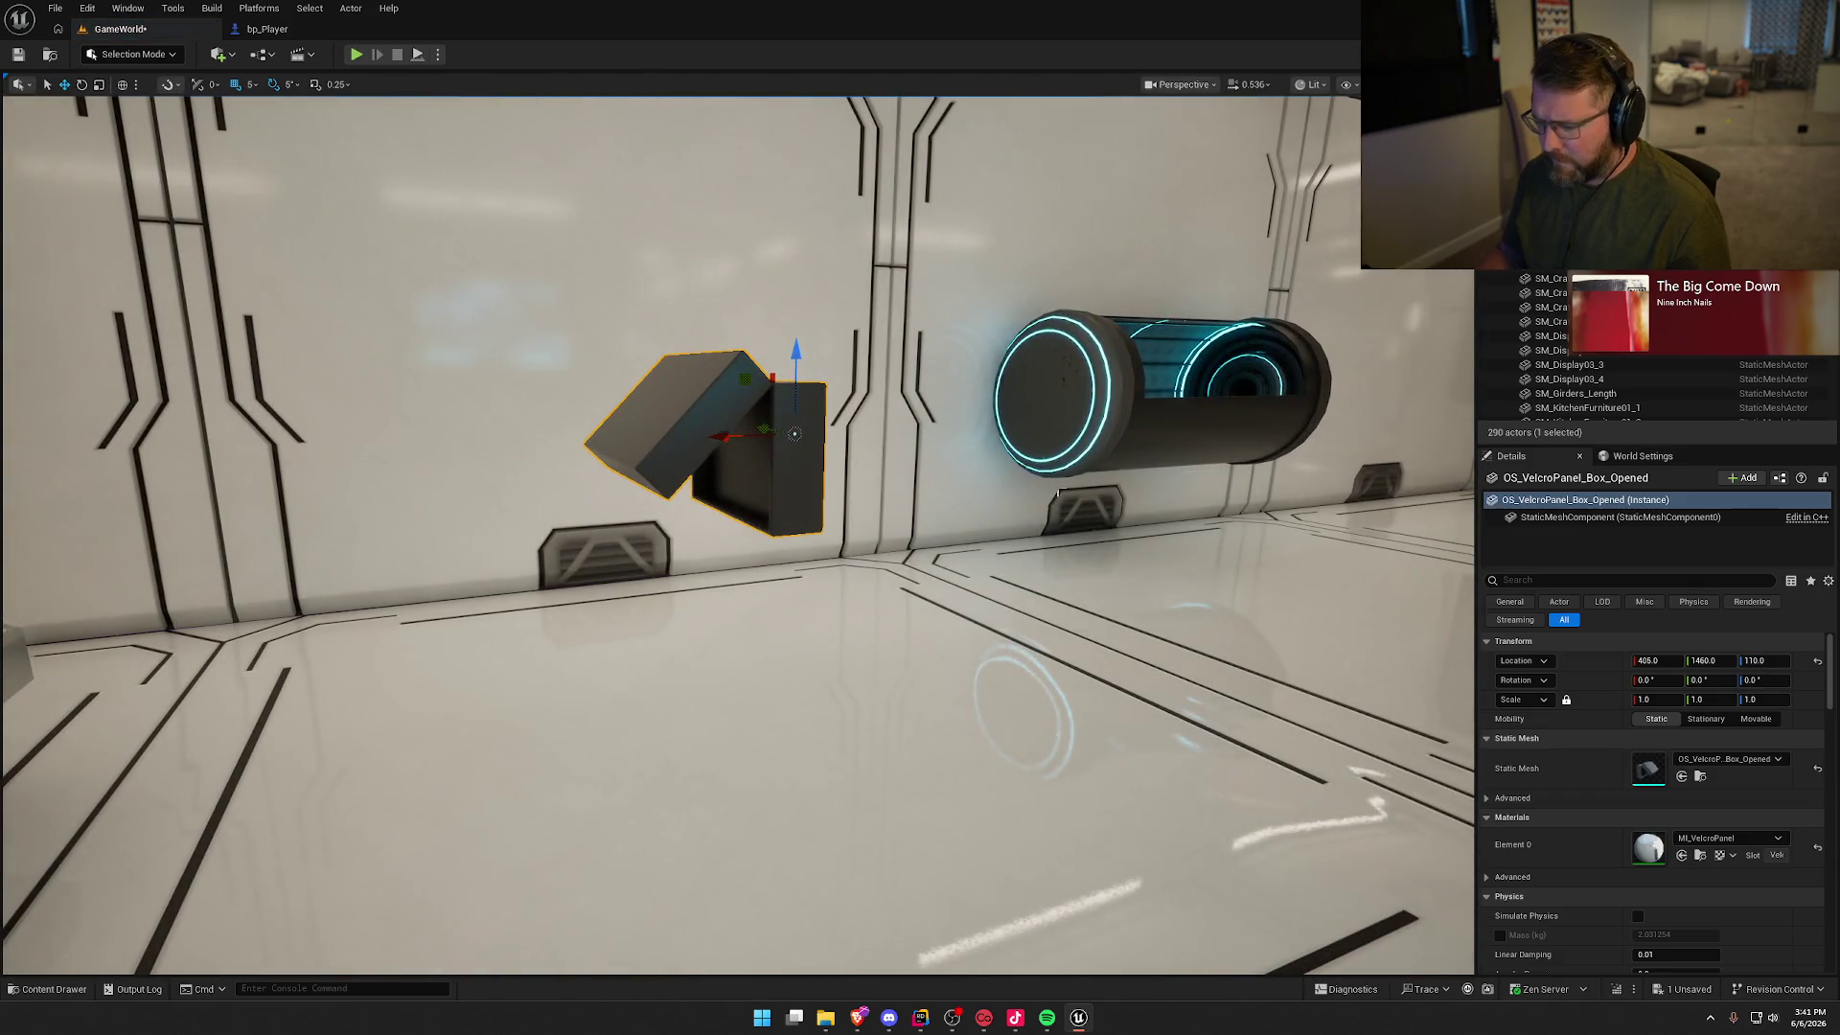
key(Delete)
key(ctrl+space)
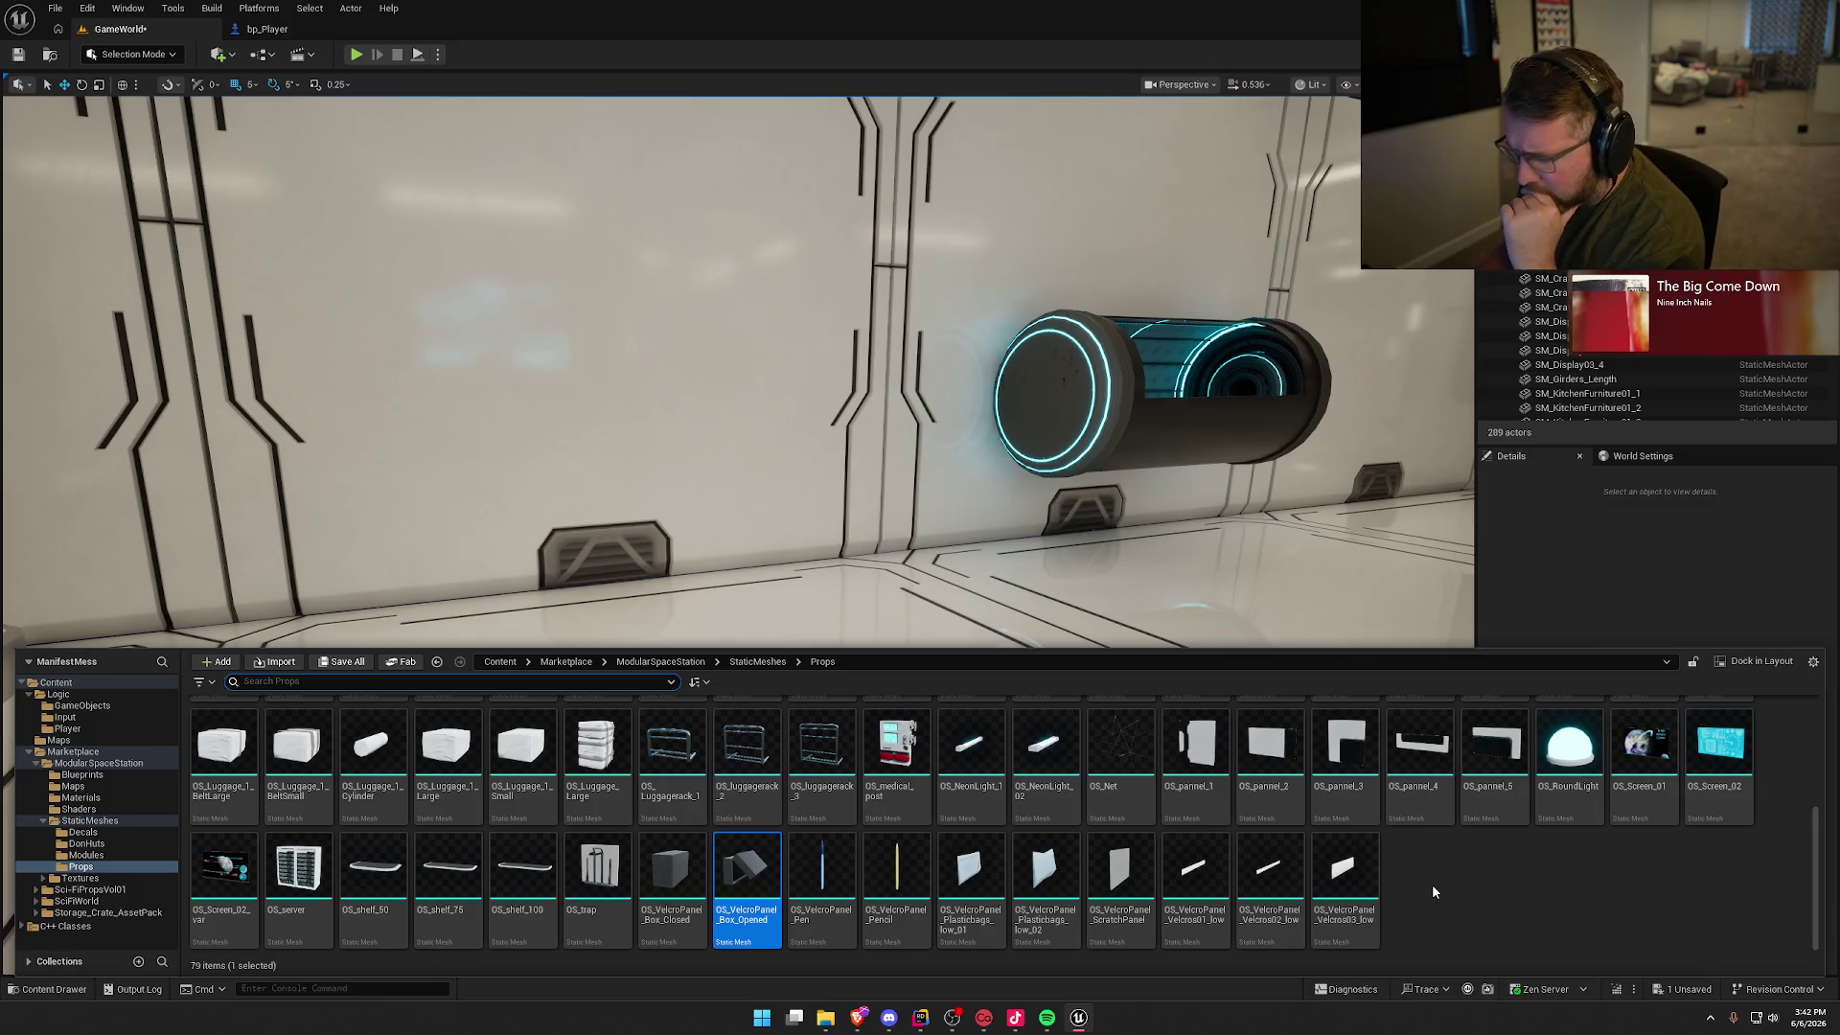
mouse_move(596, 878)
mouse_down()
mouse_move(603, 412)
mouse_move(572, 436)
mouse_up()
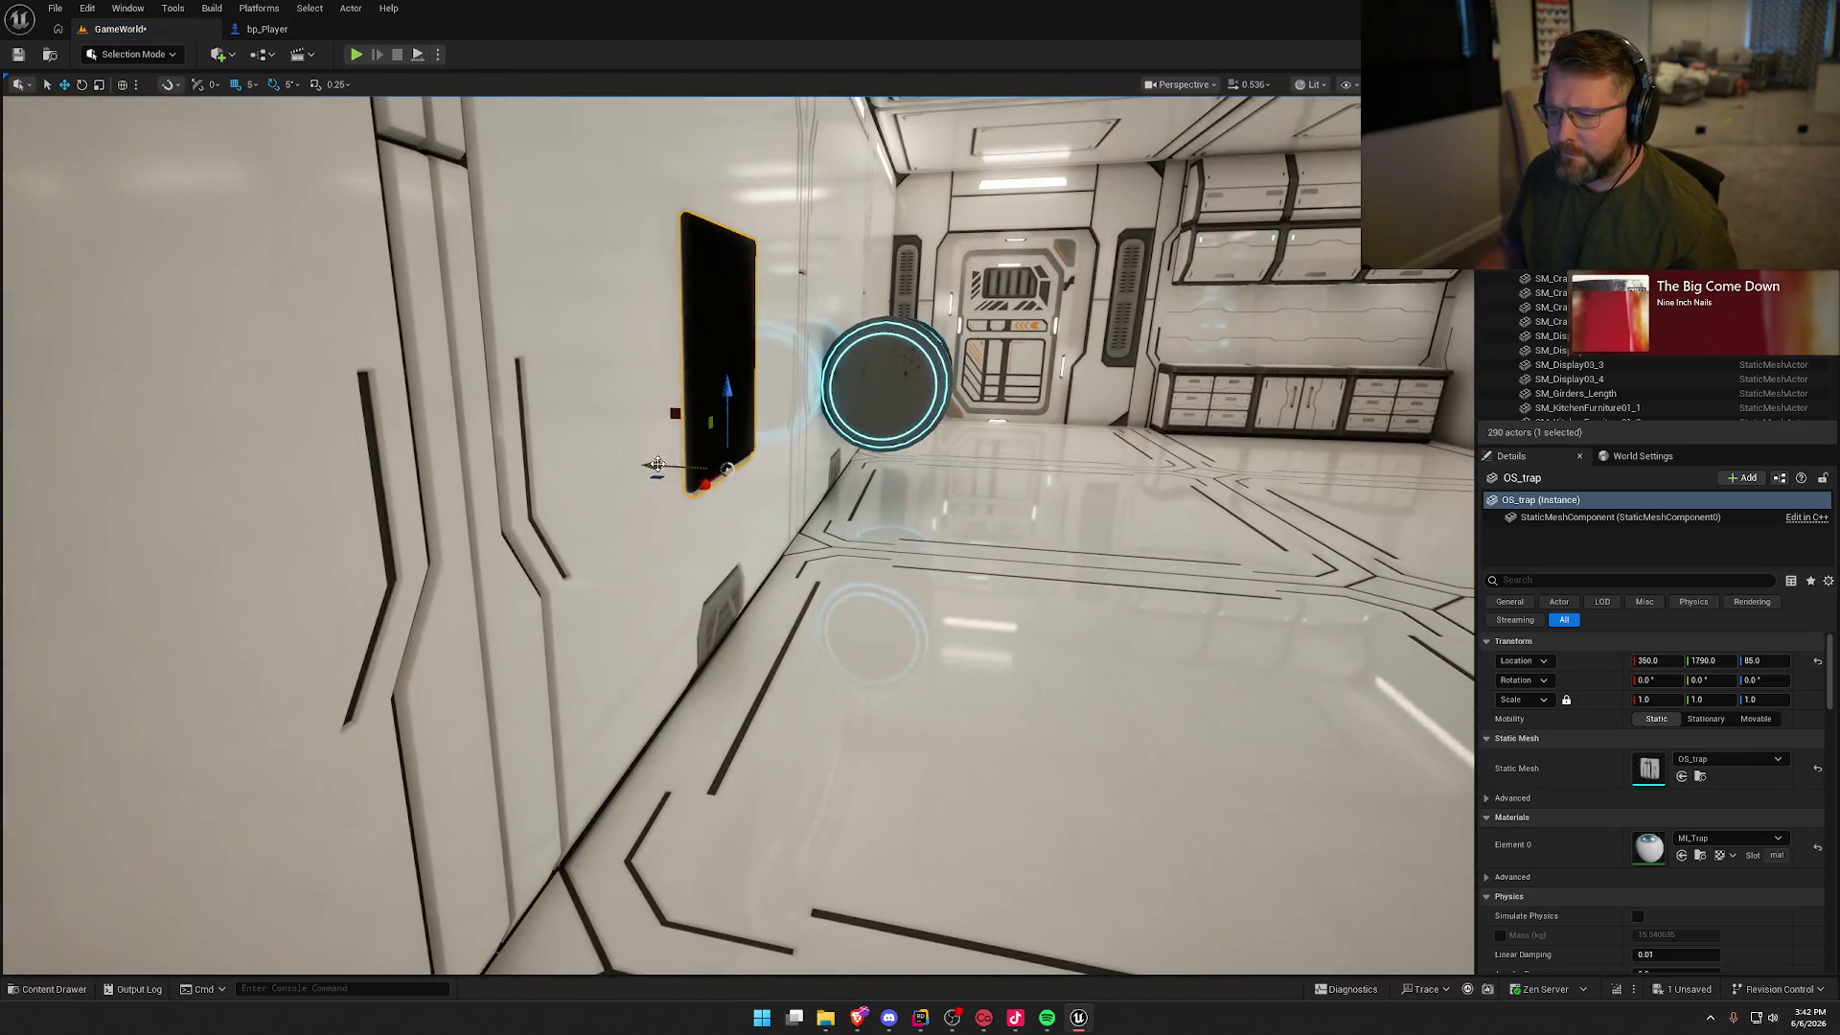
drag(767, 472, 1206, 506)
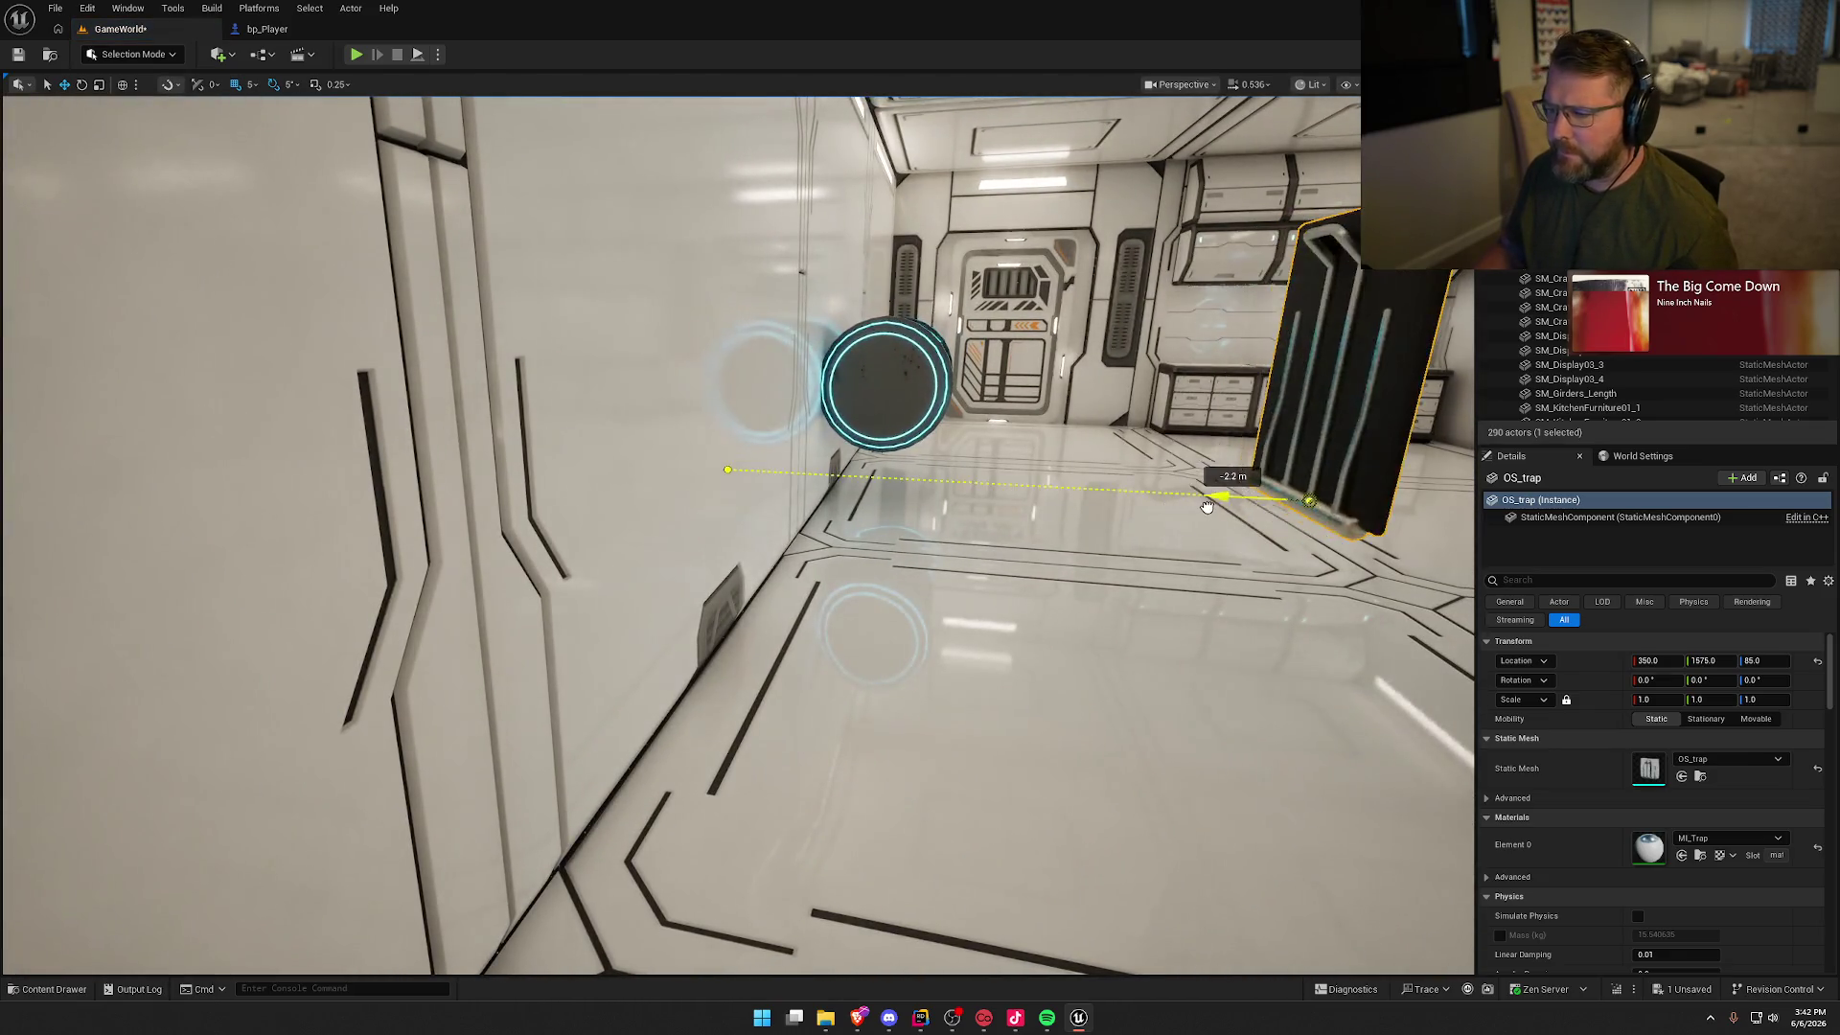
key(f)
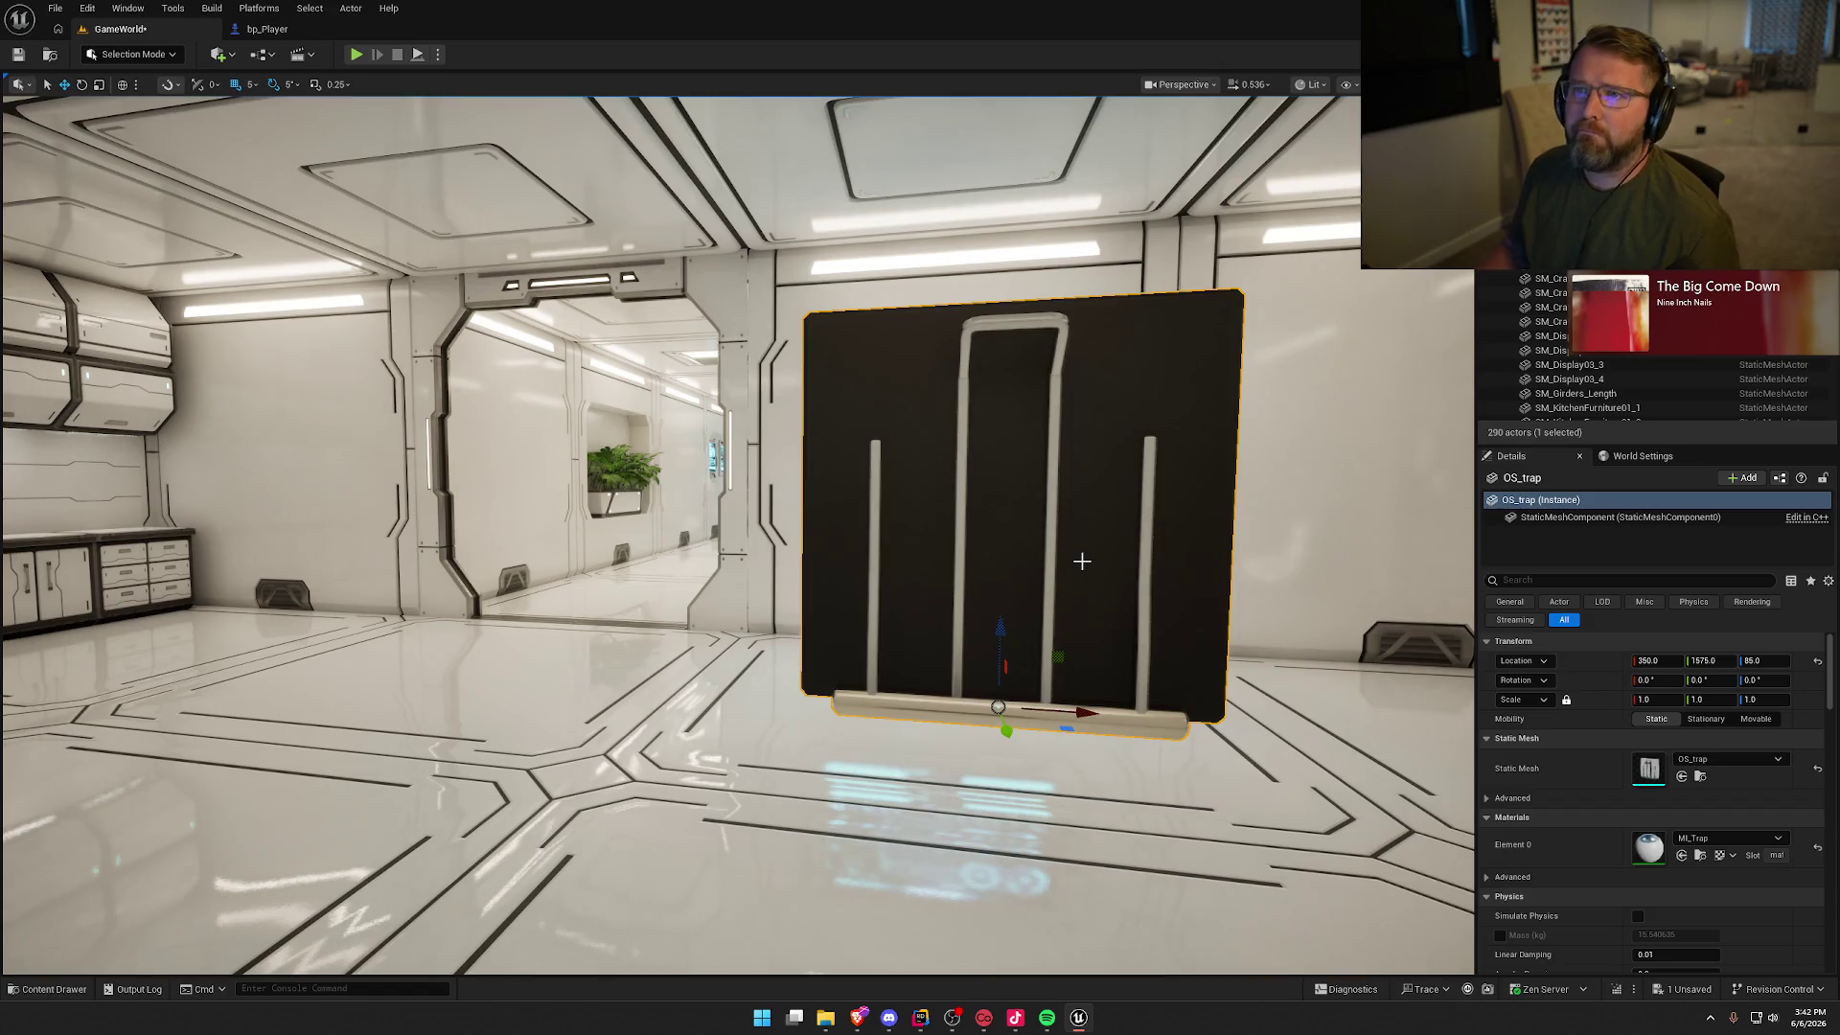
key(Delete)
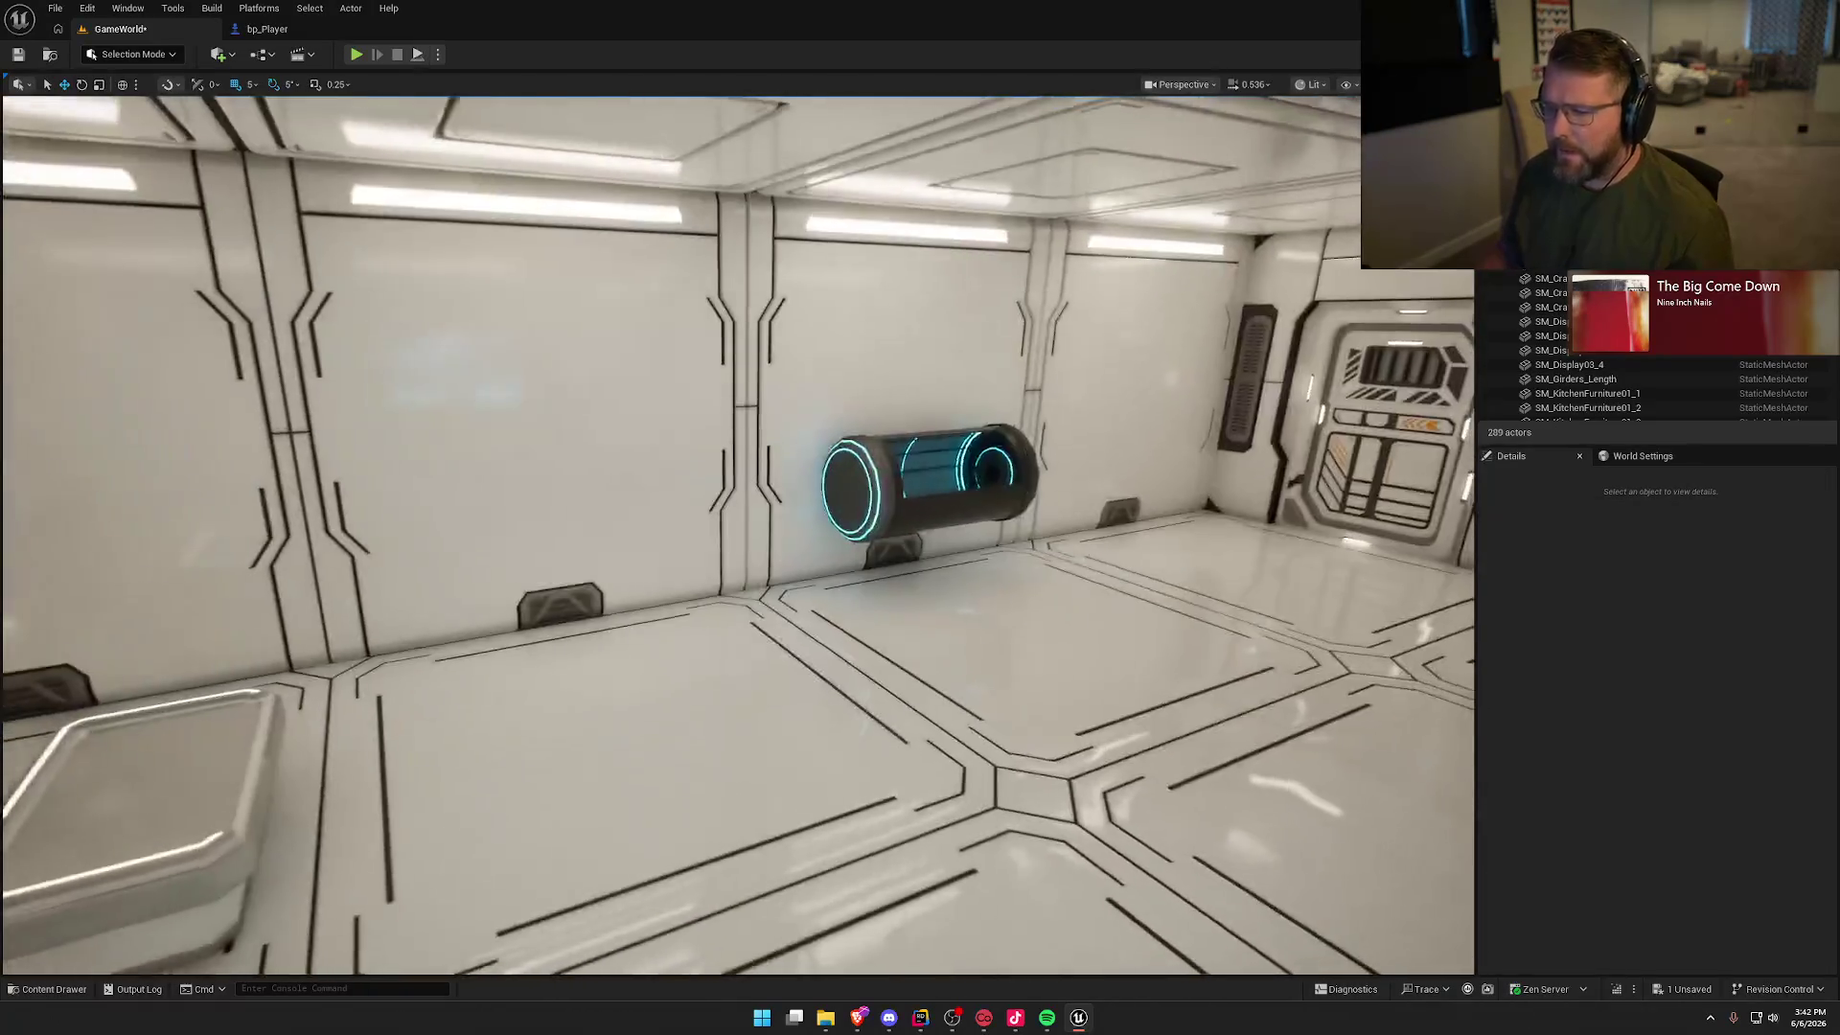
key(ctrl+space)
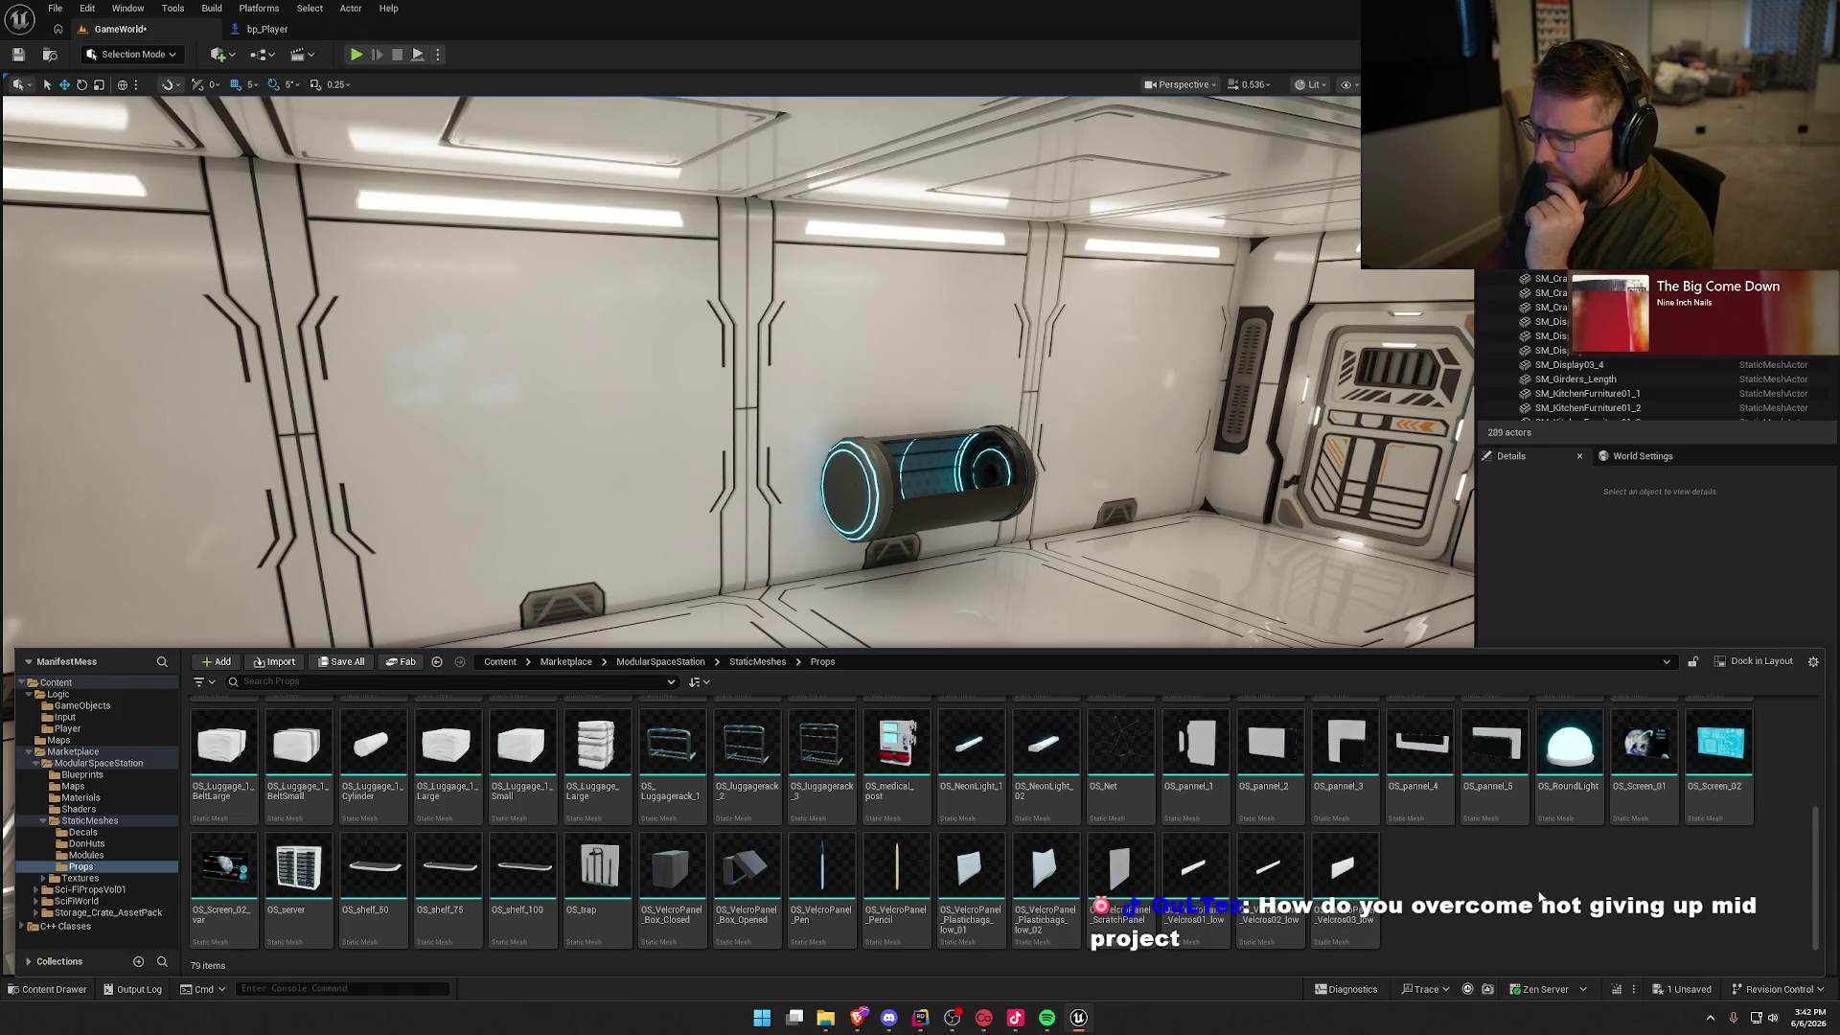
scroll(1558, 900, up, 1)
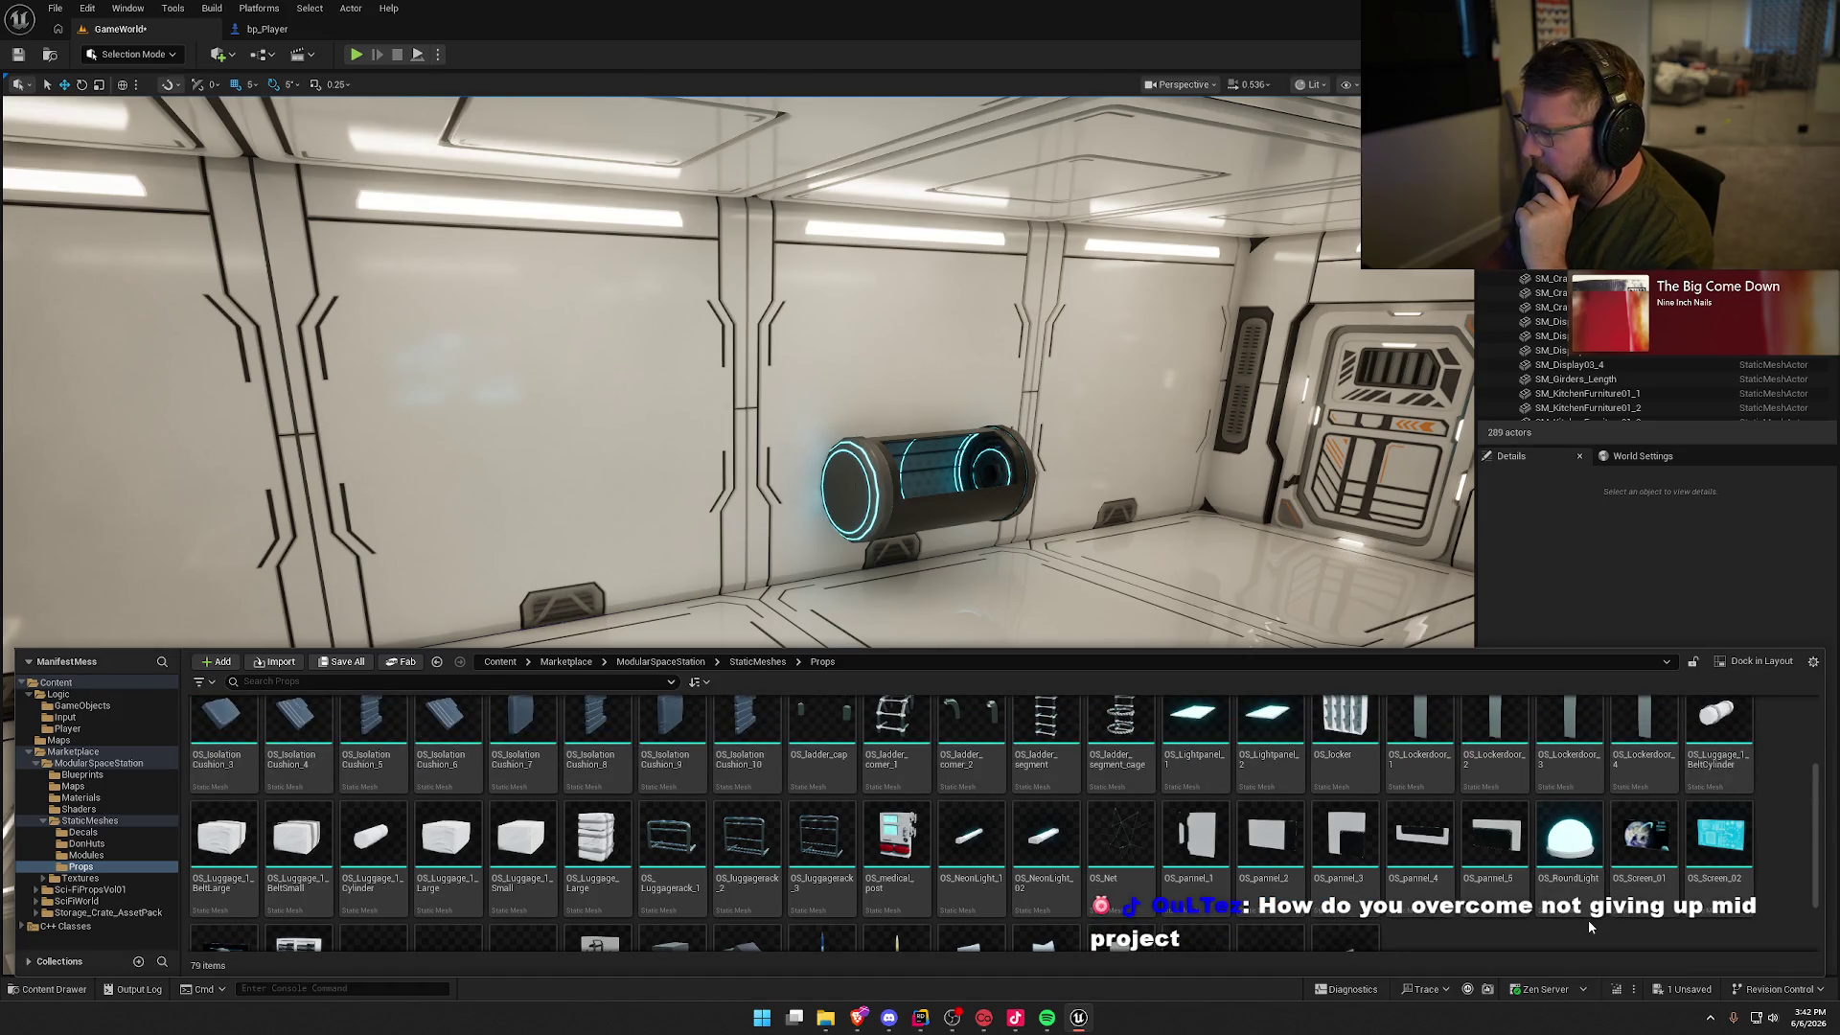
scroll(1588, 924, up, 1)
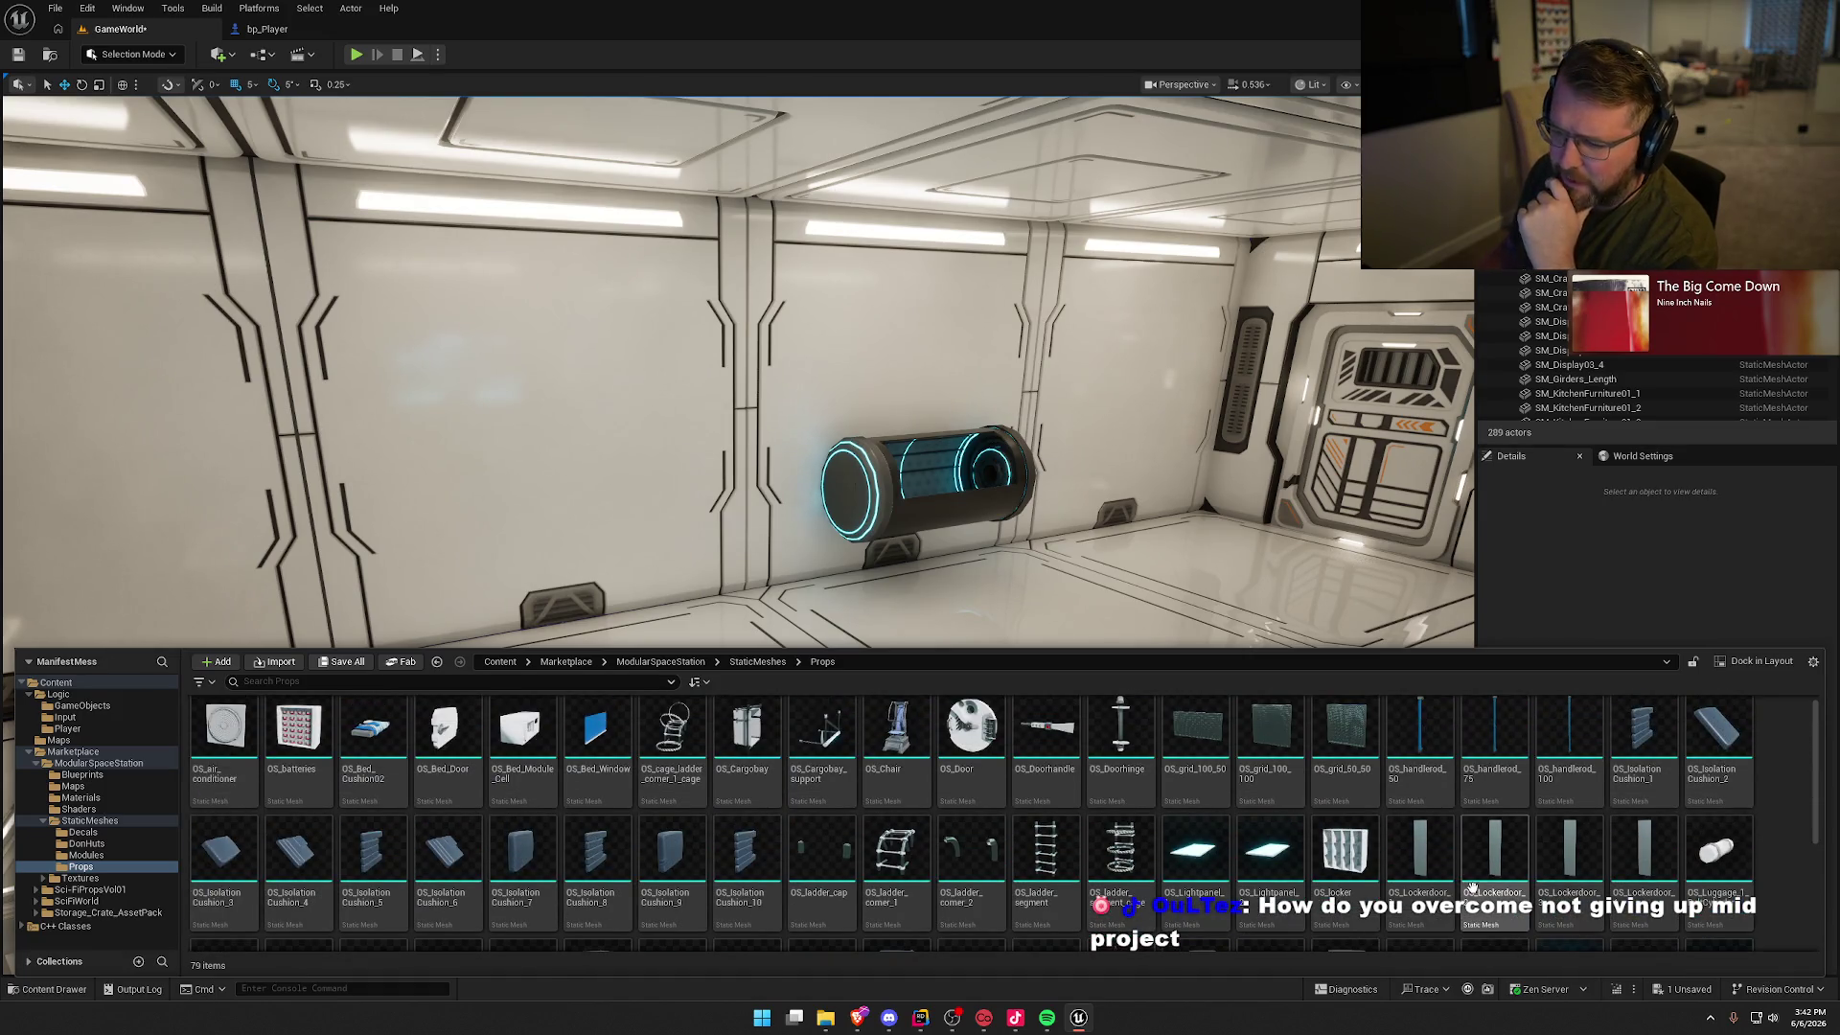
mouse_move(1332, 840)
mouse_move(1332, 840)
mouse_down()
mouse_move(743, 752)
mouse_move(288, 752)
mouse_move(563, 401)
mouse_up()
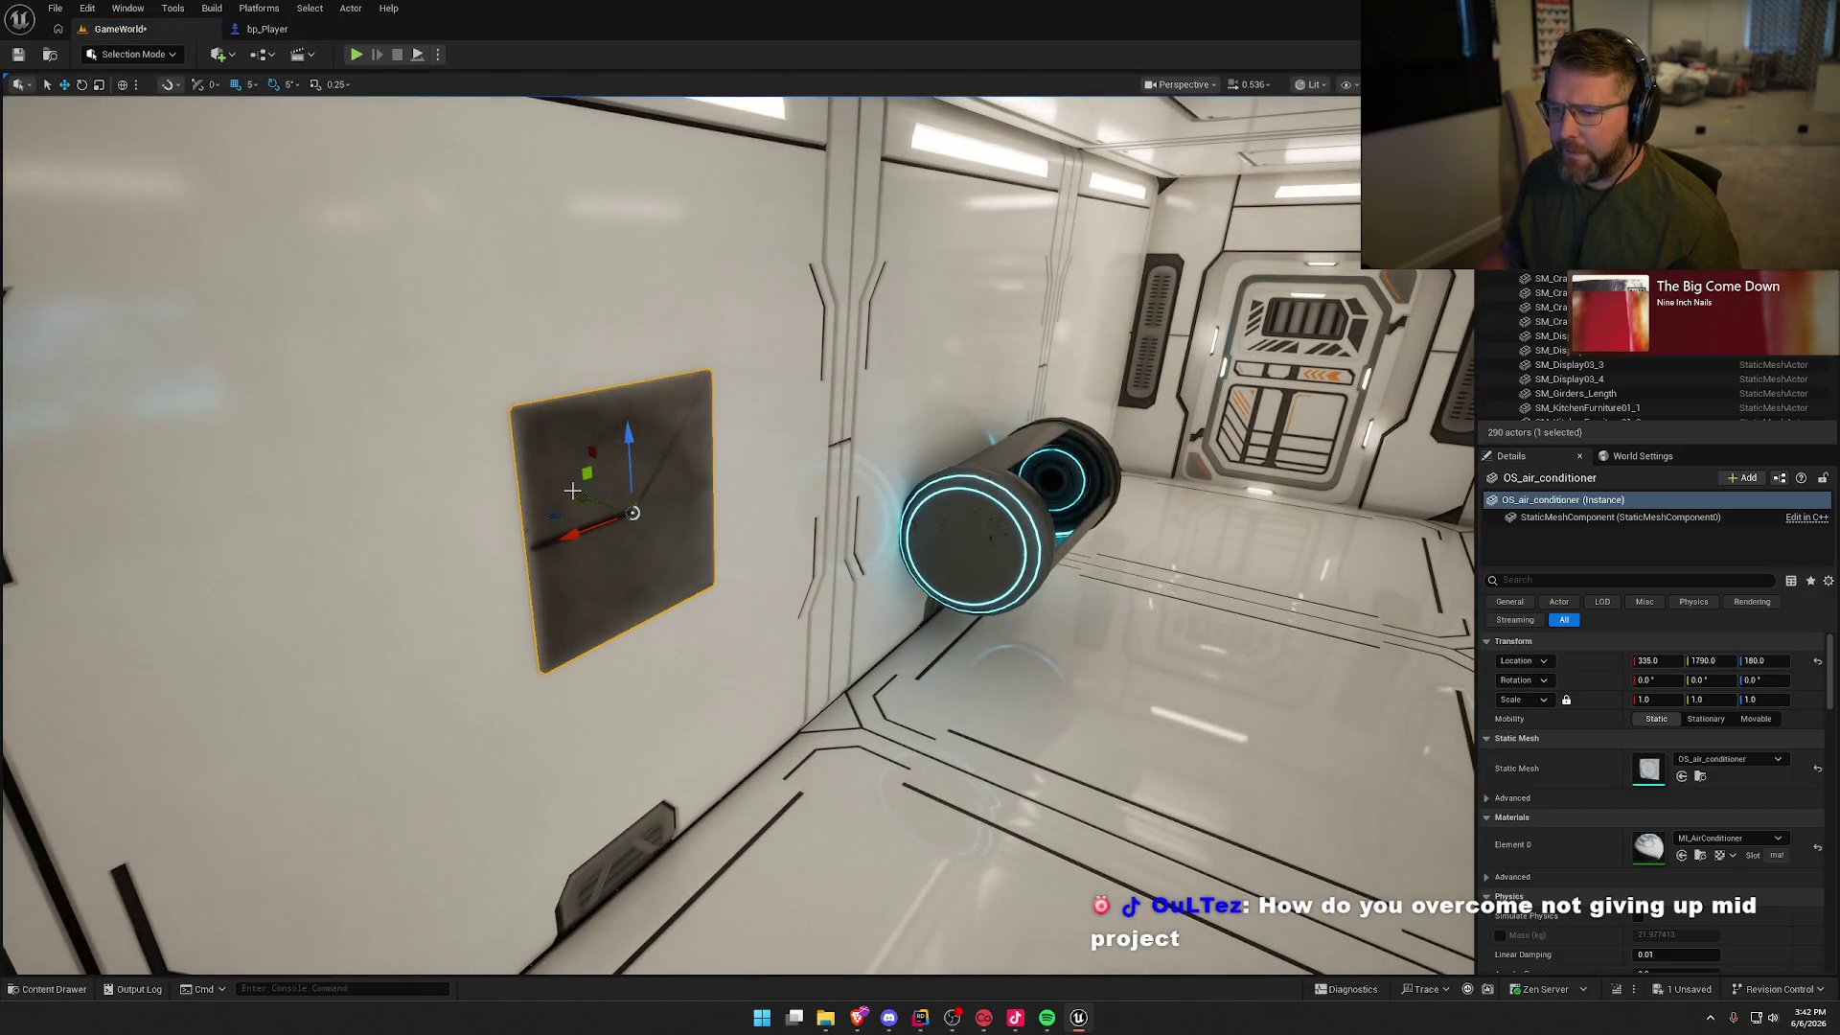
drag(572, 490, 636, 513)
key(e)
mouse_move(738, 575)
mouse_down()
mouse_move(555, 555)
mouse_move(424, 515)
mouse_move(603, 423)
mouse_move(819, 535)
mouse_up()
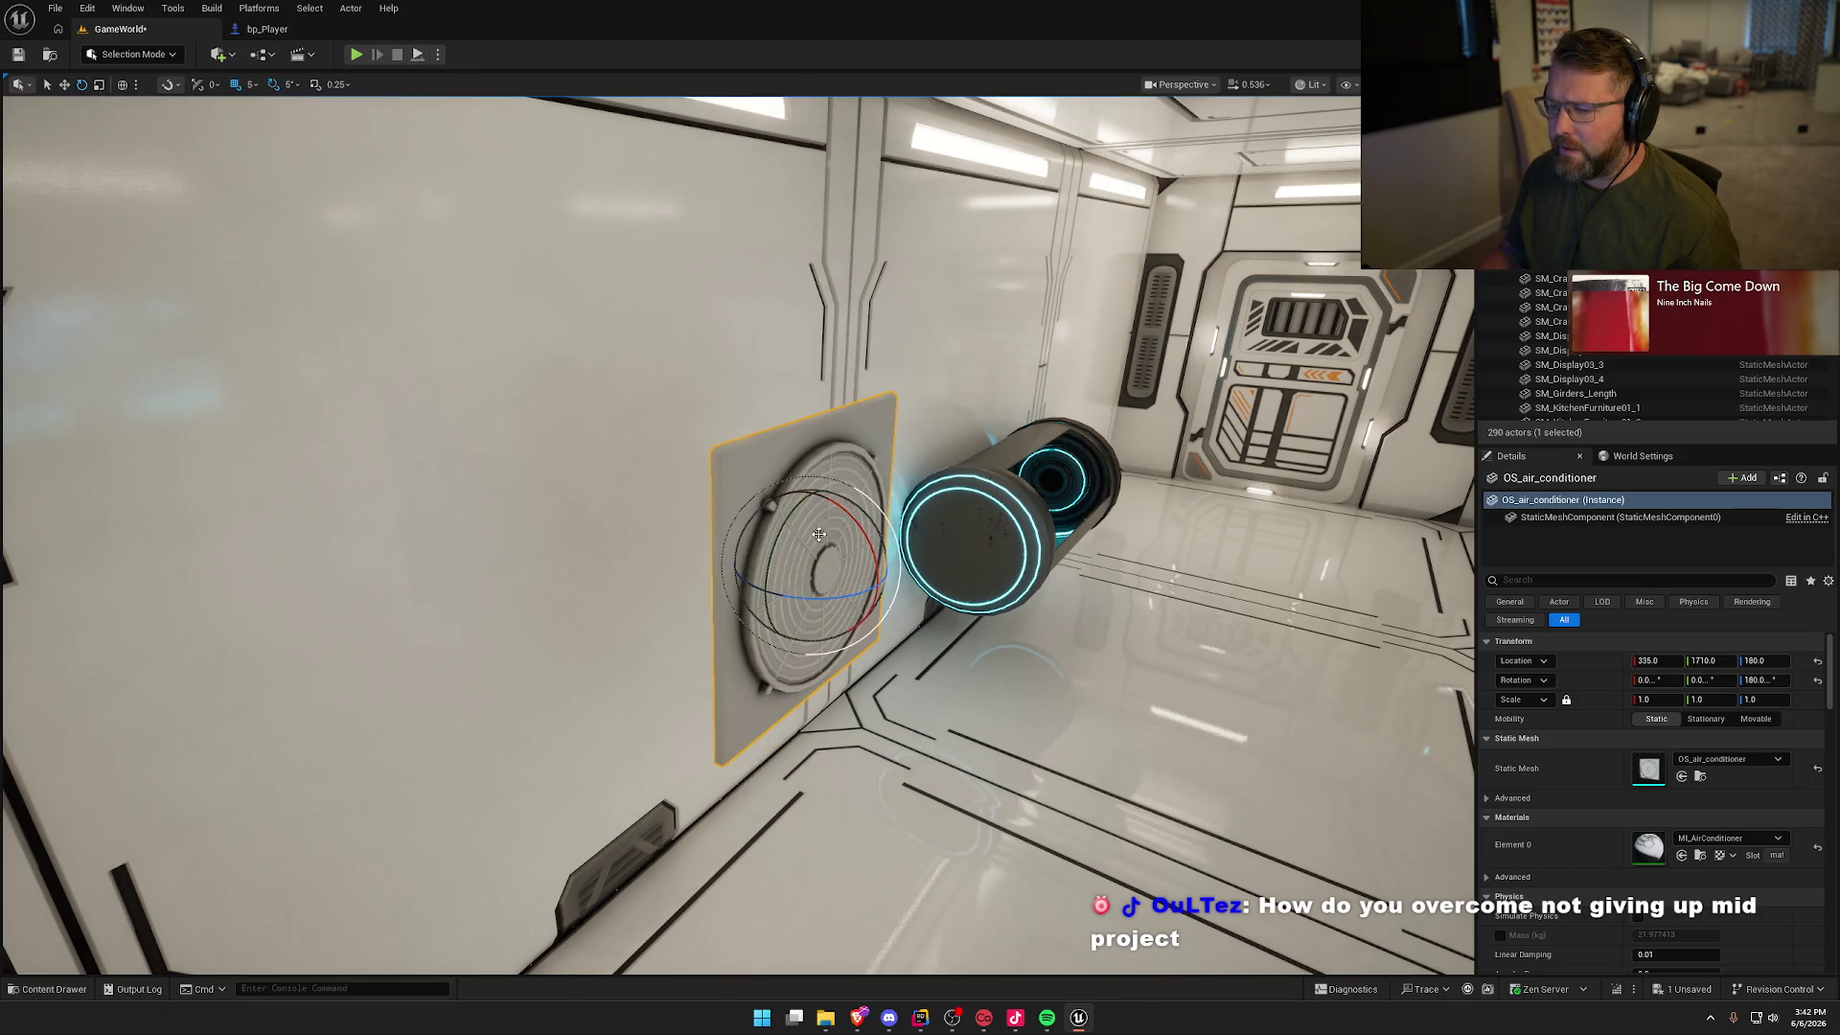
key(f)
key(Delete)
key(ctrl+space)
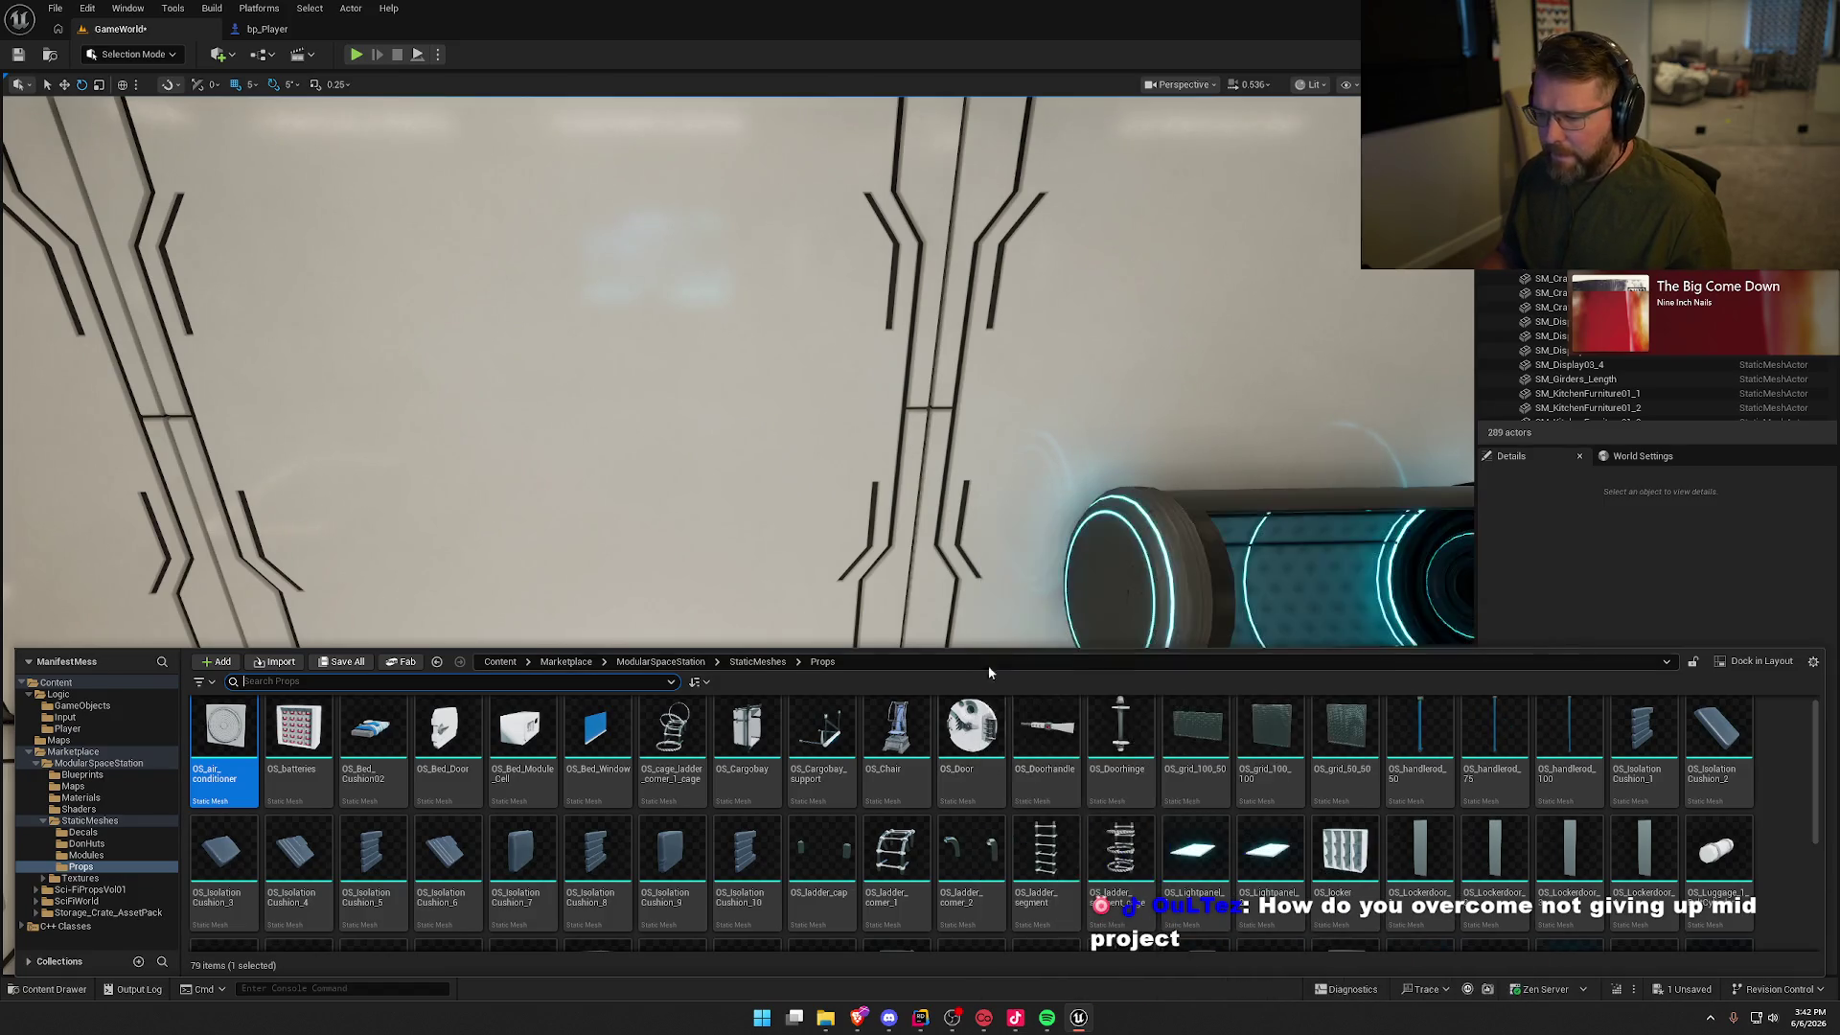
mouse_move(736, 736)
mouse_down()
mouse_move(608, 402)
mouse_move(369, 321)
mouse_up()
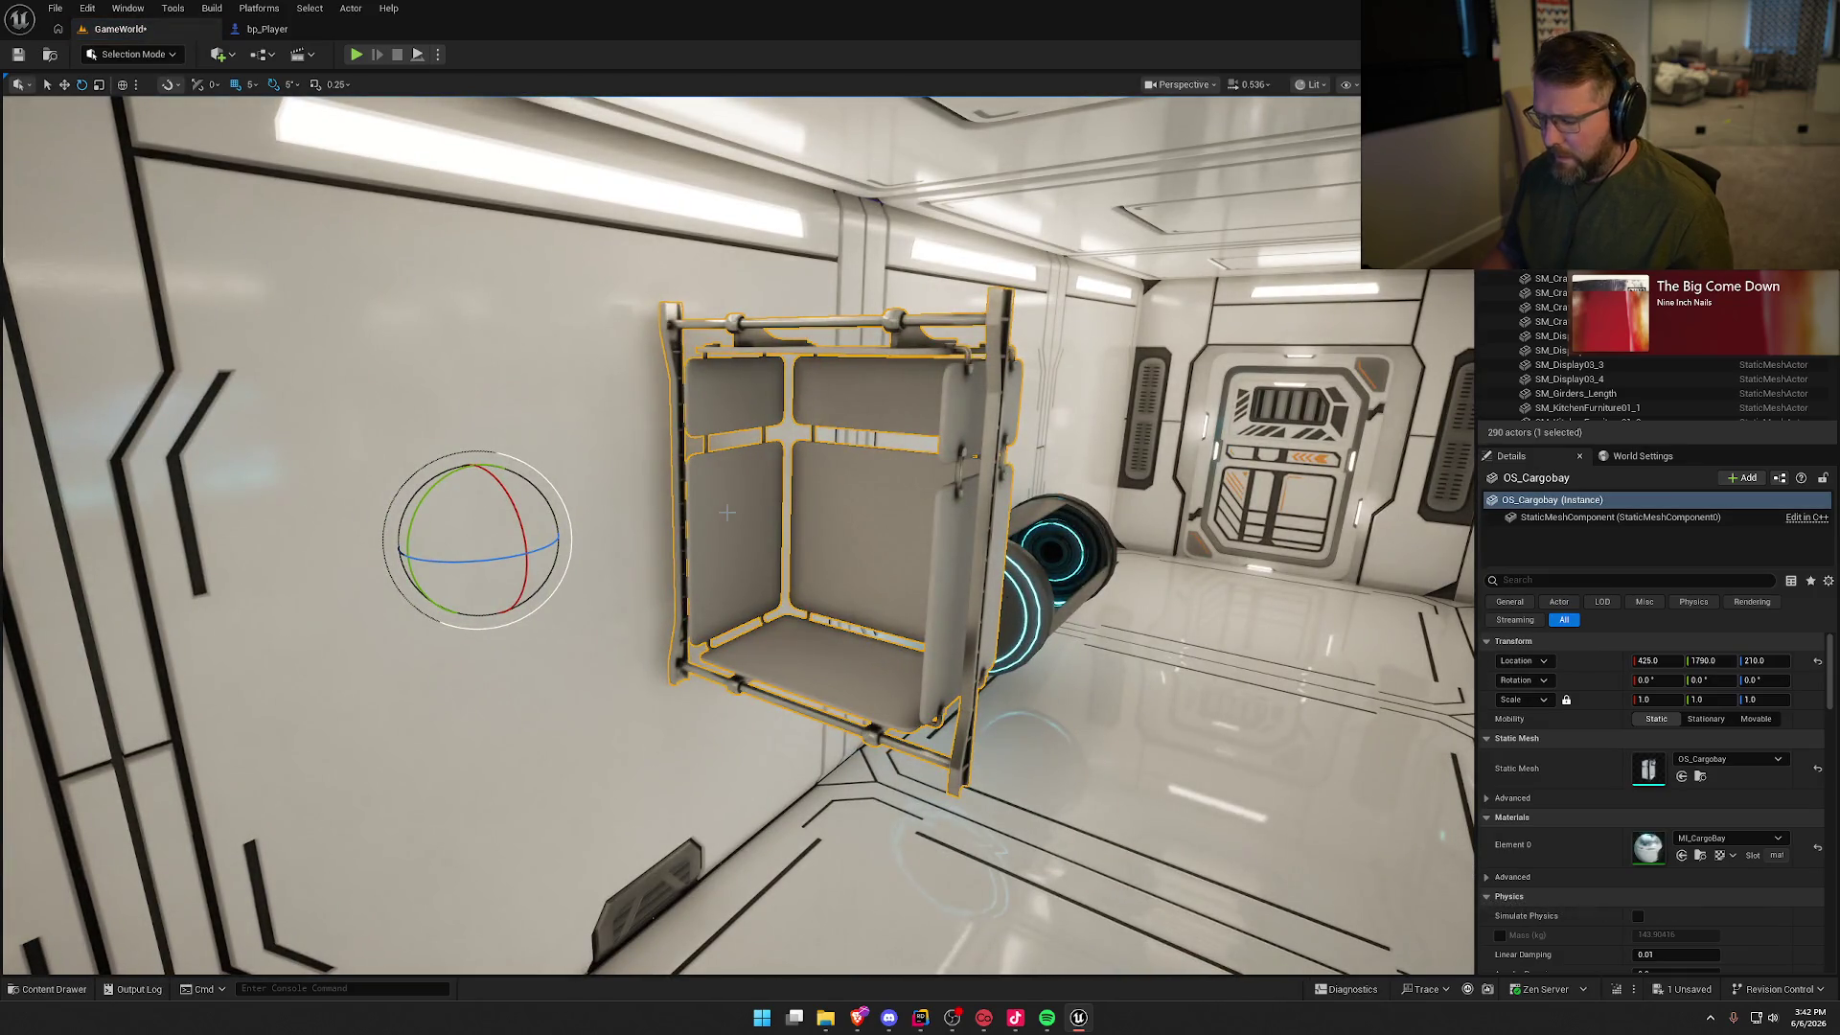
key(Delete)
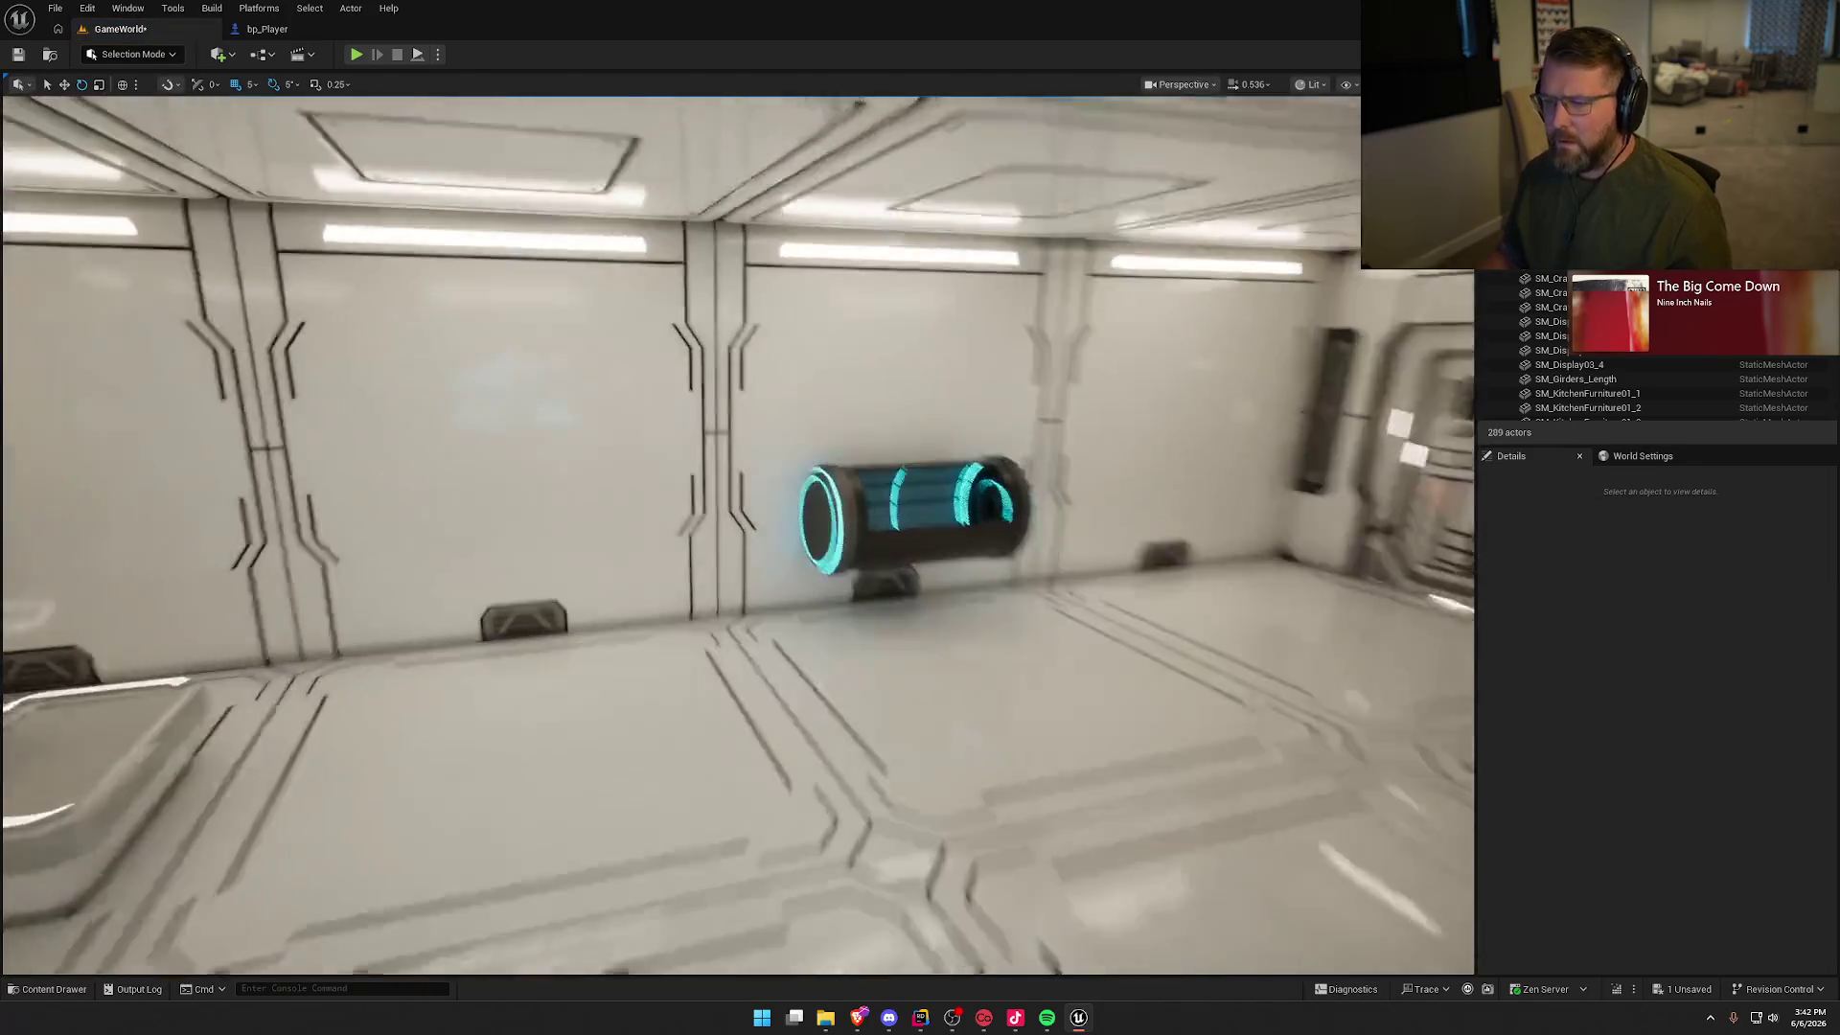
key(ctrl+space)
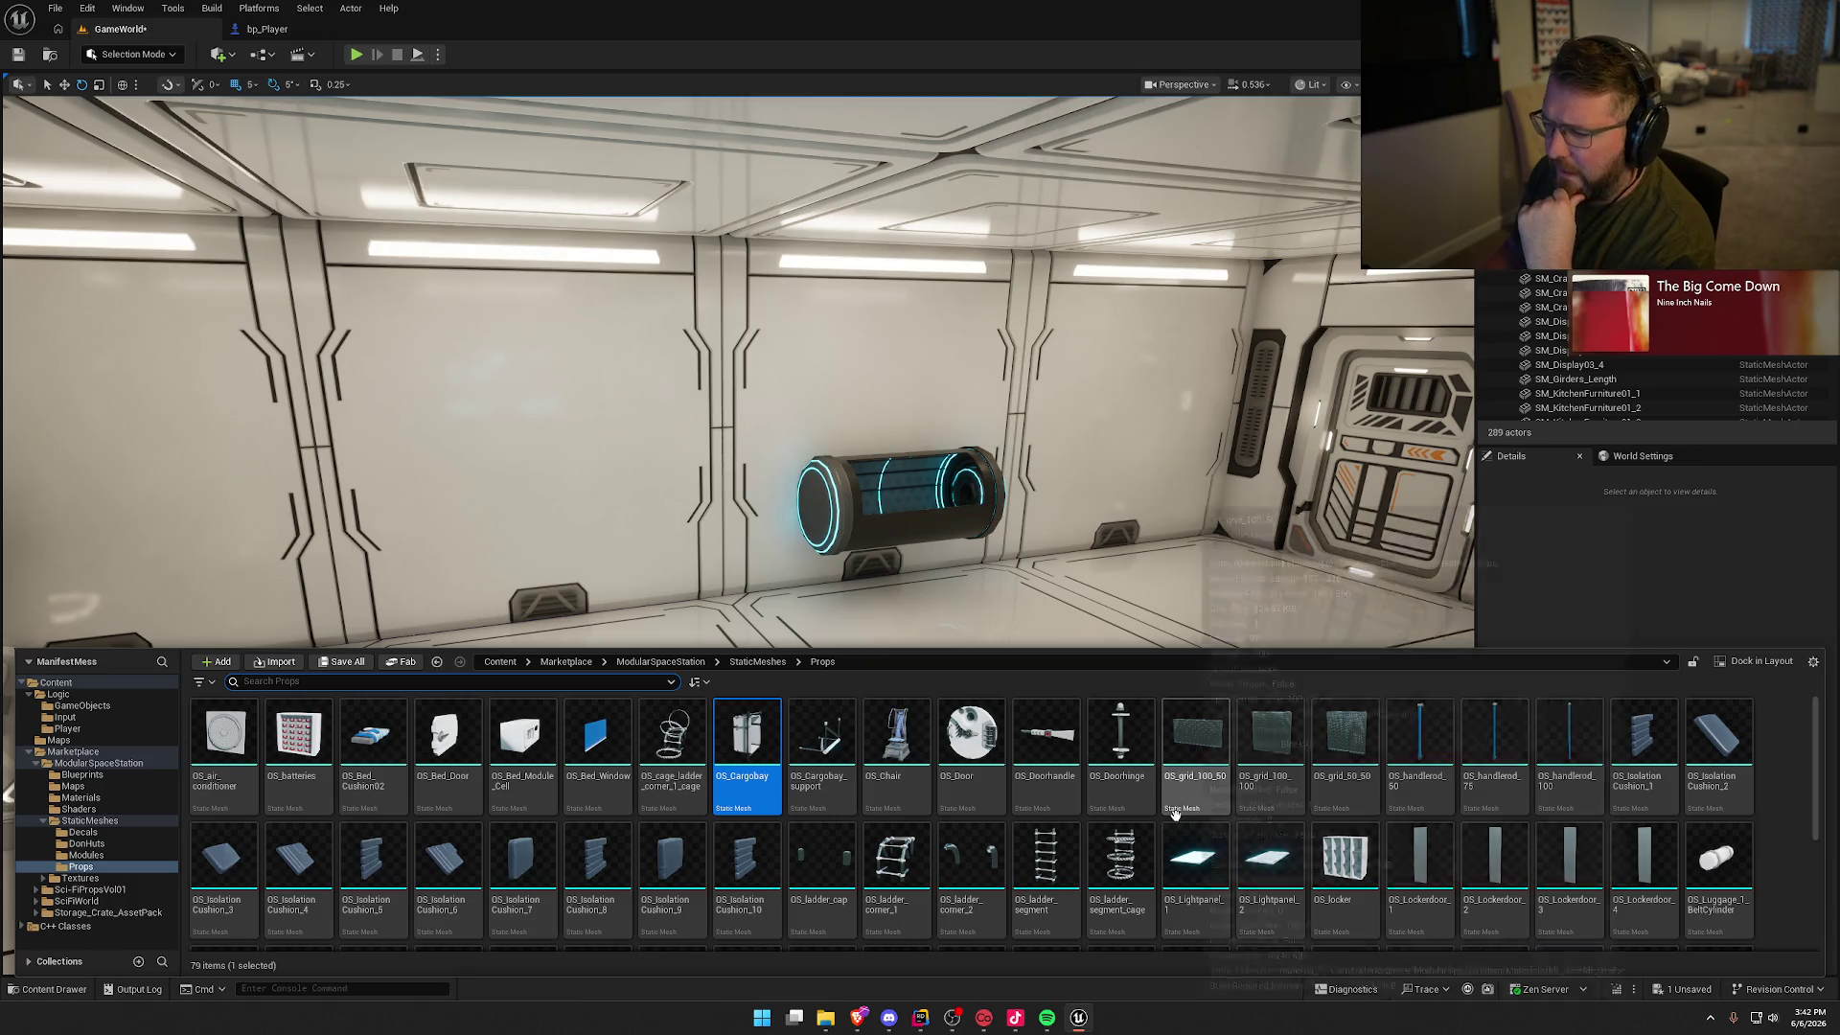
scroll(1434, 793, down, 3)
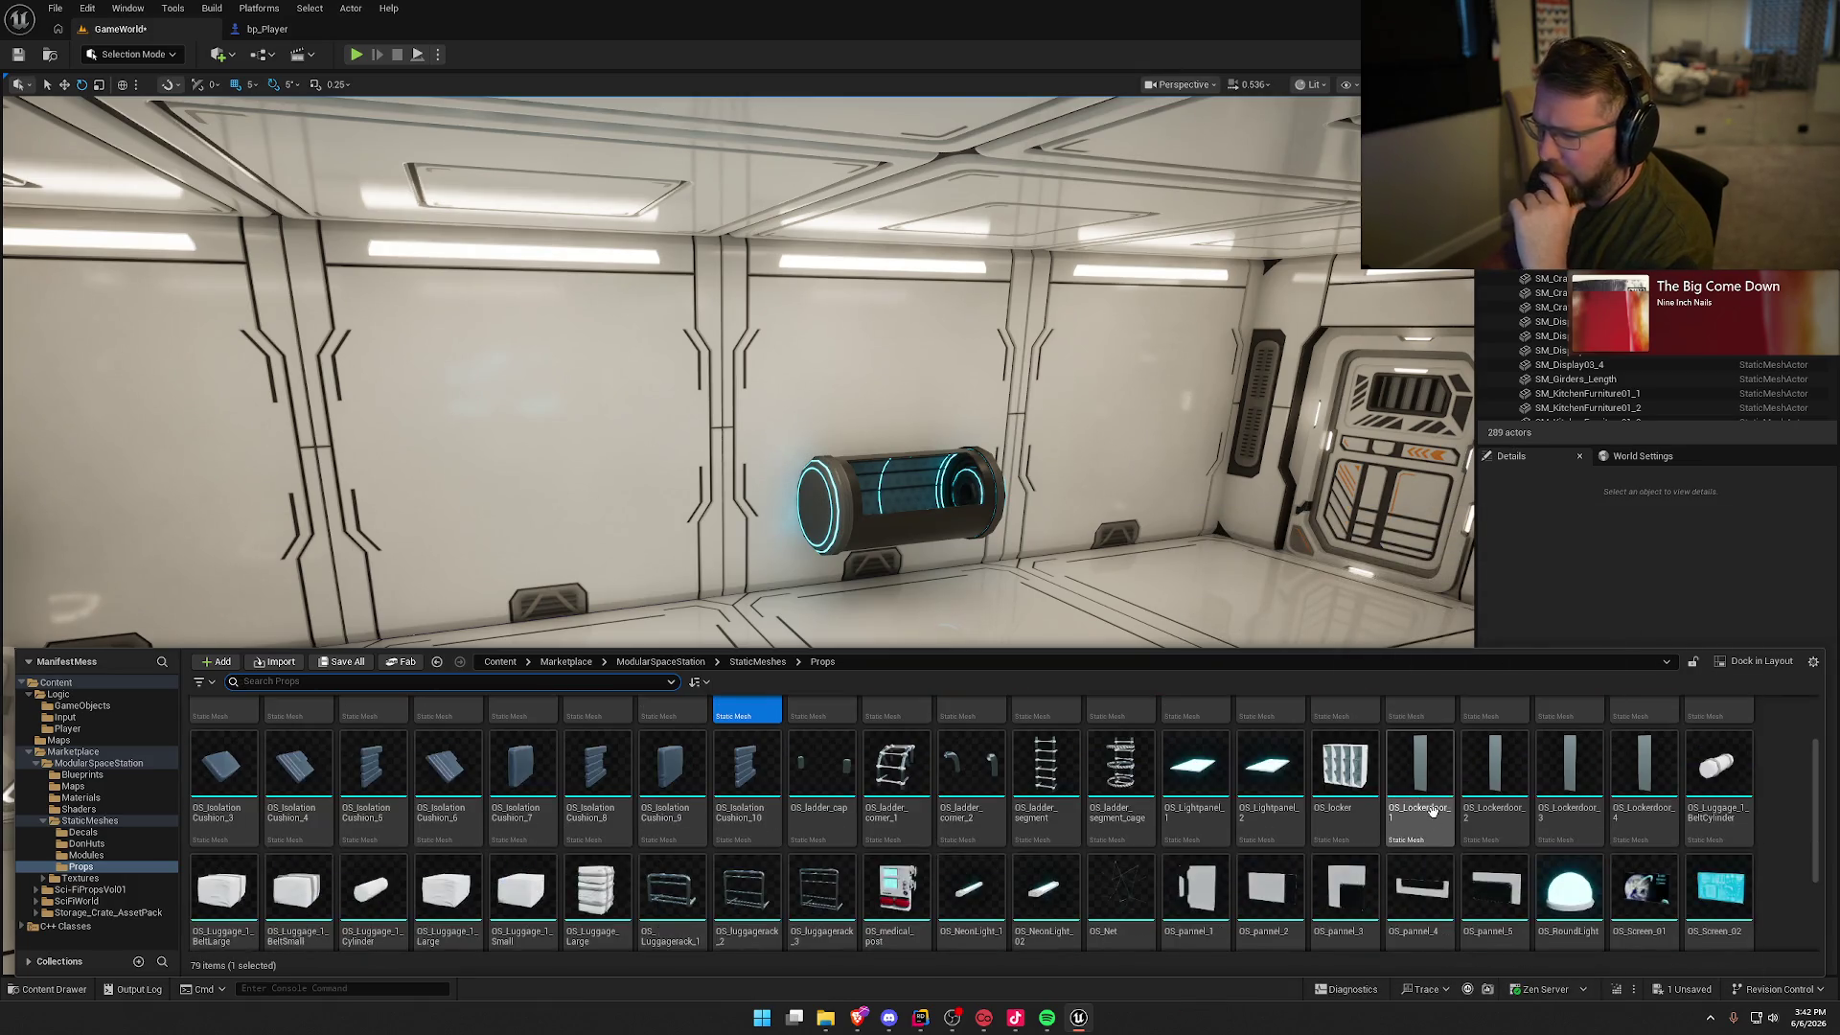
scroll(1493, 870, up, 3)
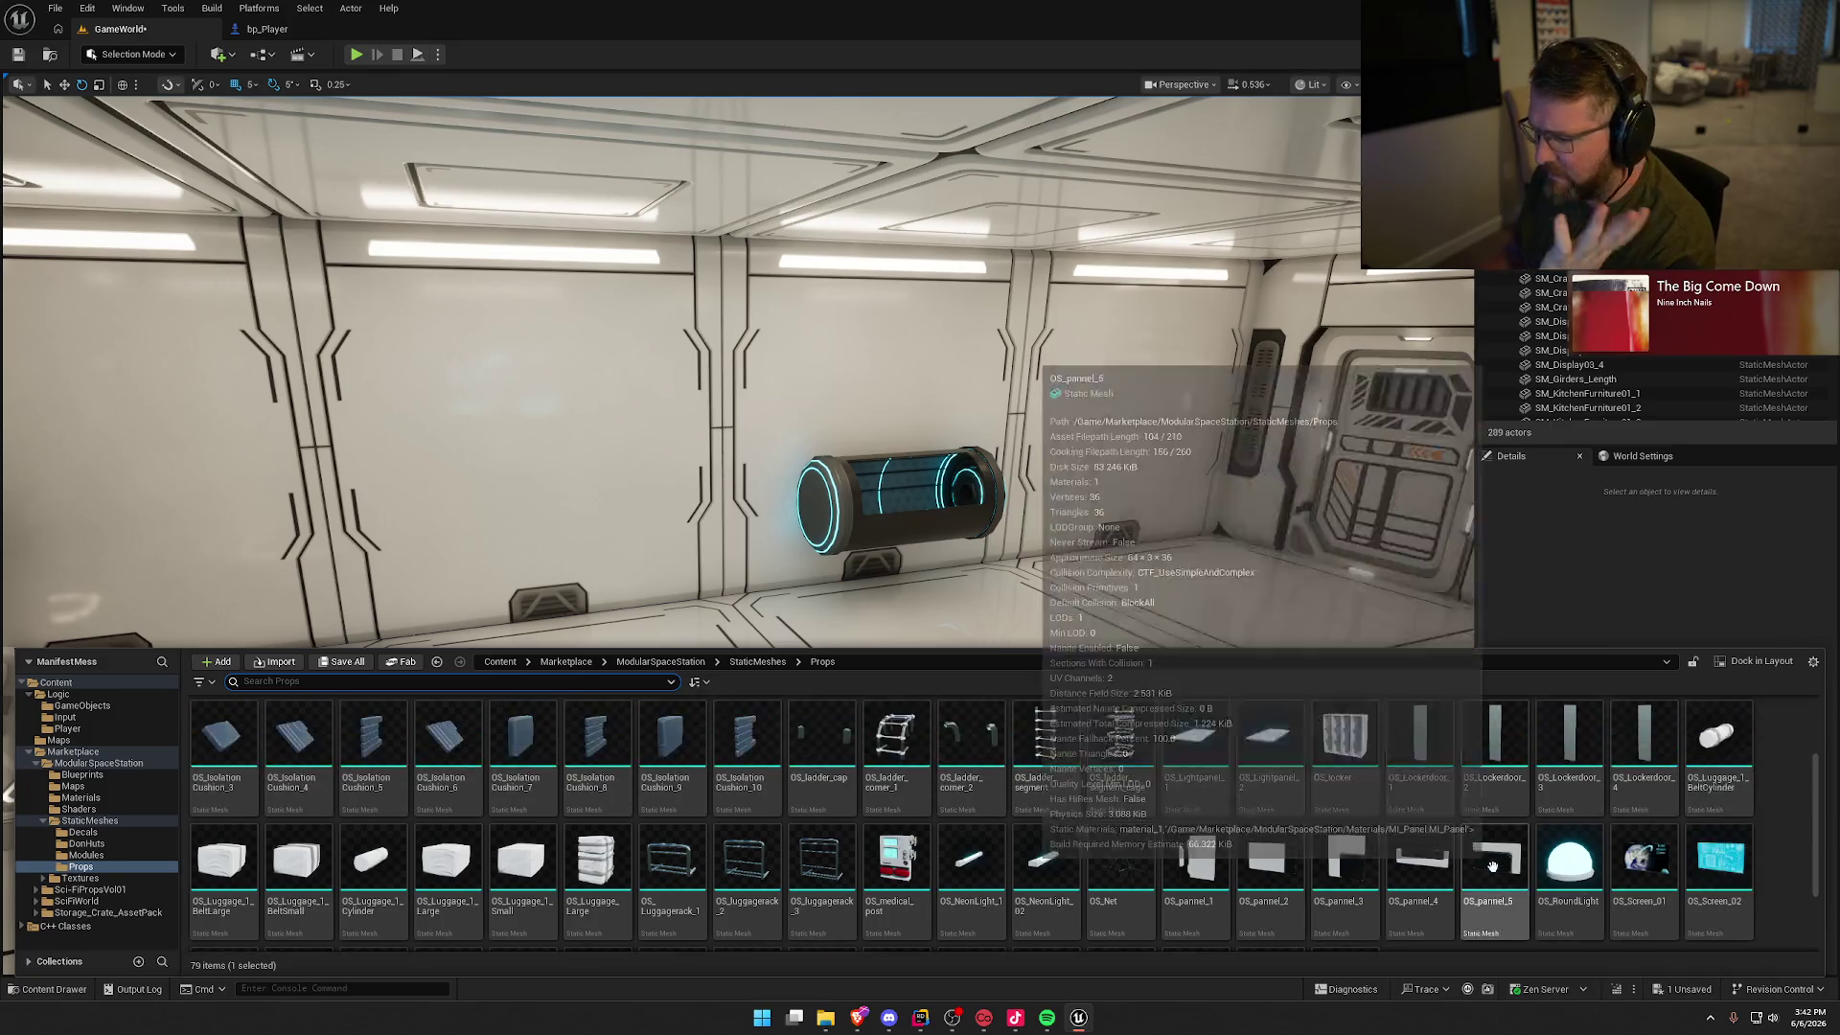
drag(1571, 824, 637, 671)
key(Delete)
key(ctrl+space)
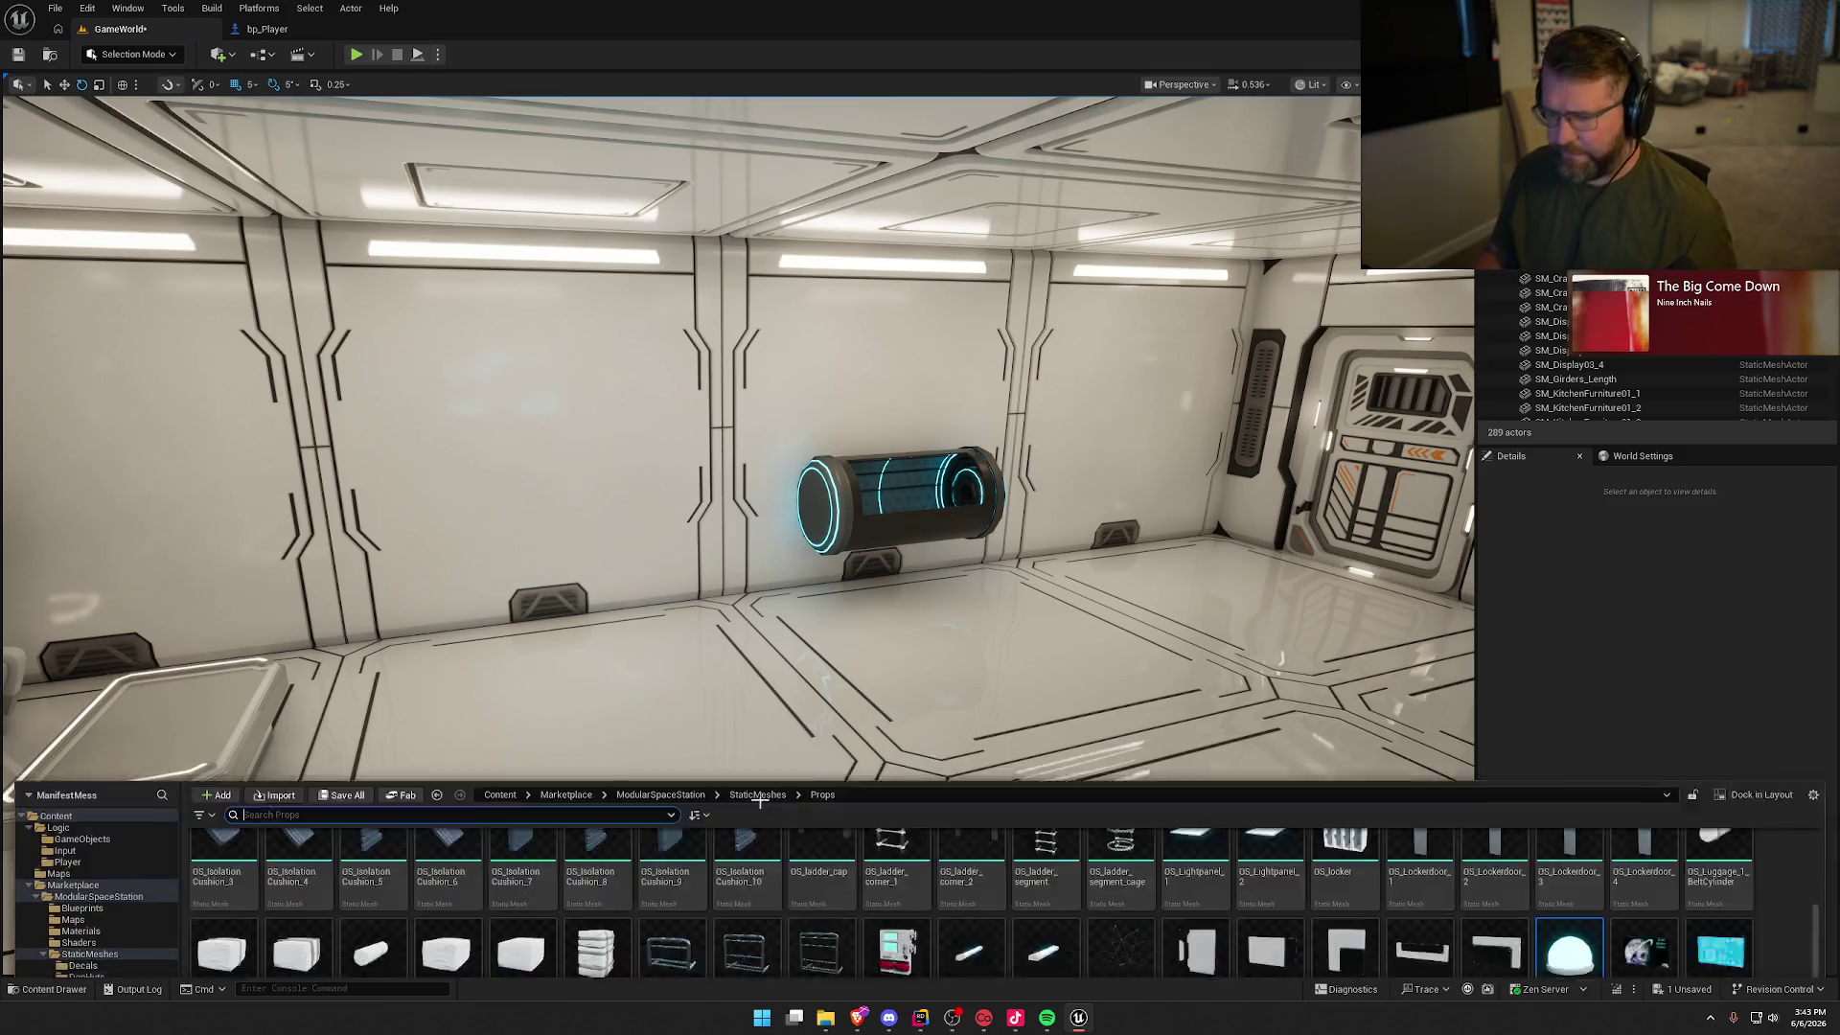
scroll(840, 796, up, 2)
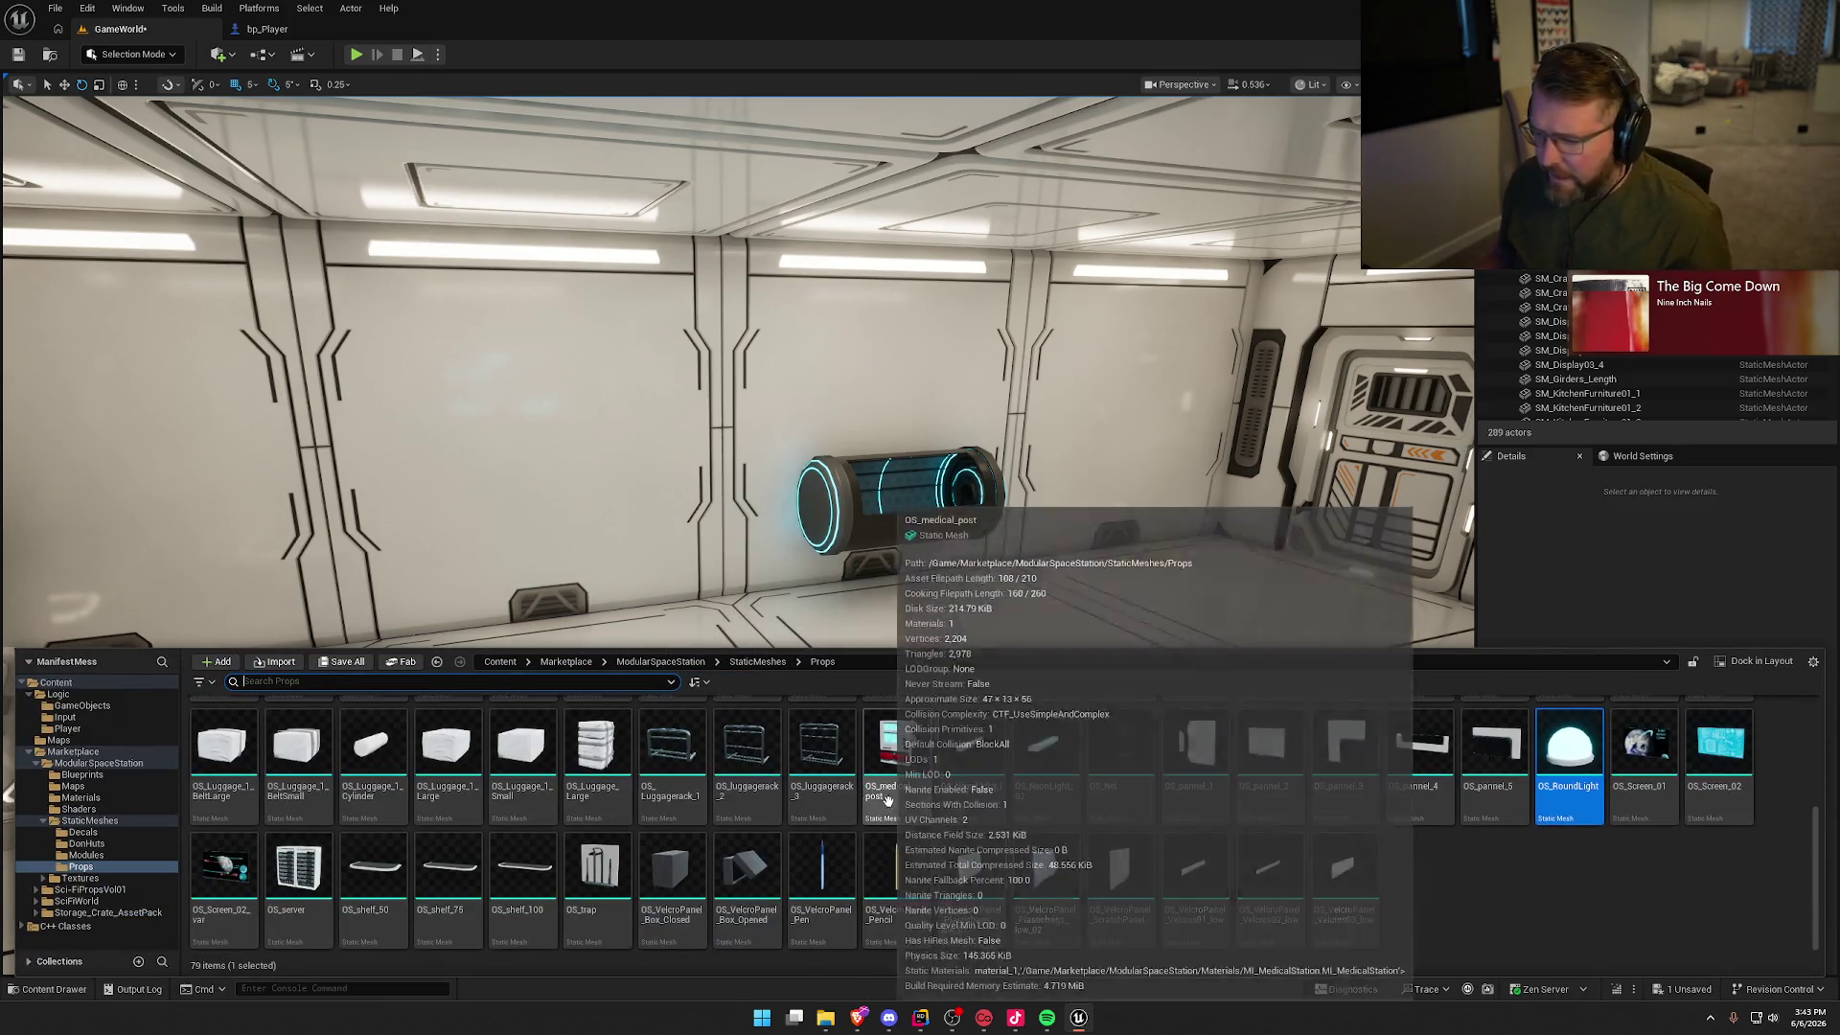
scroll(1248, 843, up, 1)
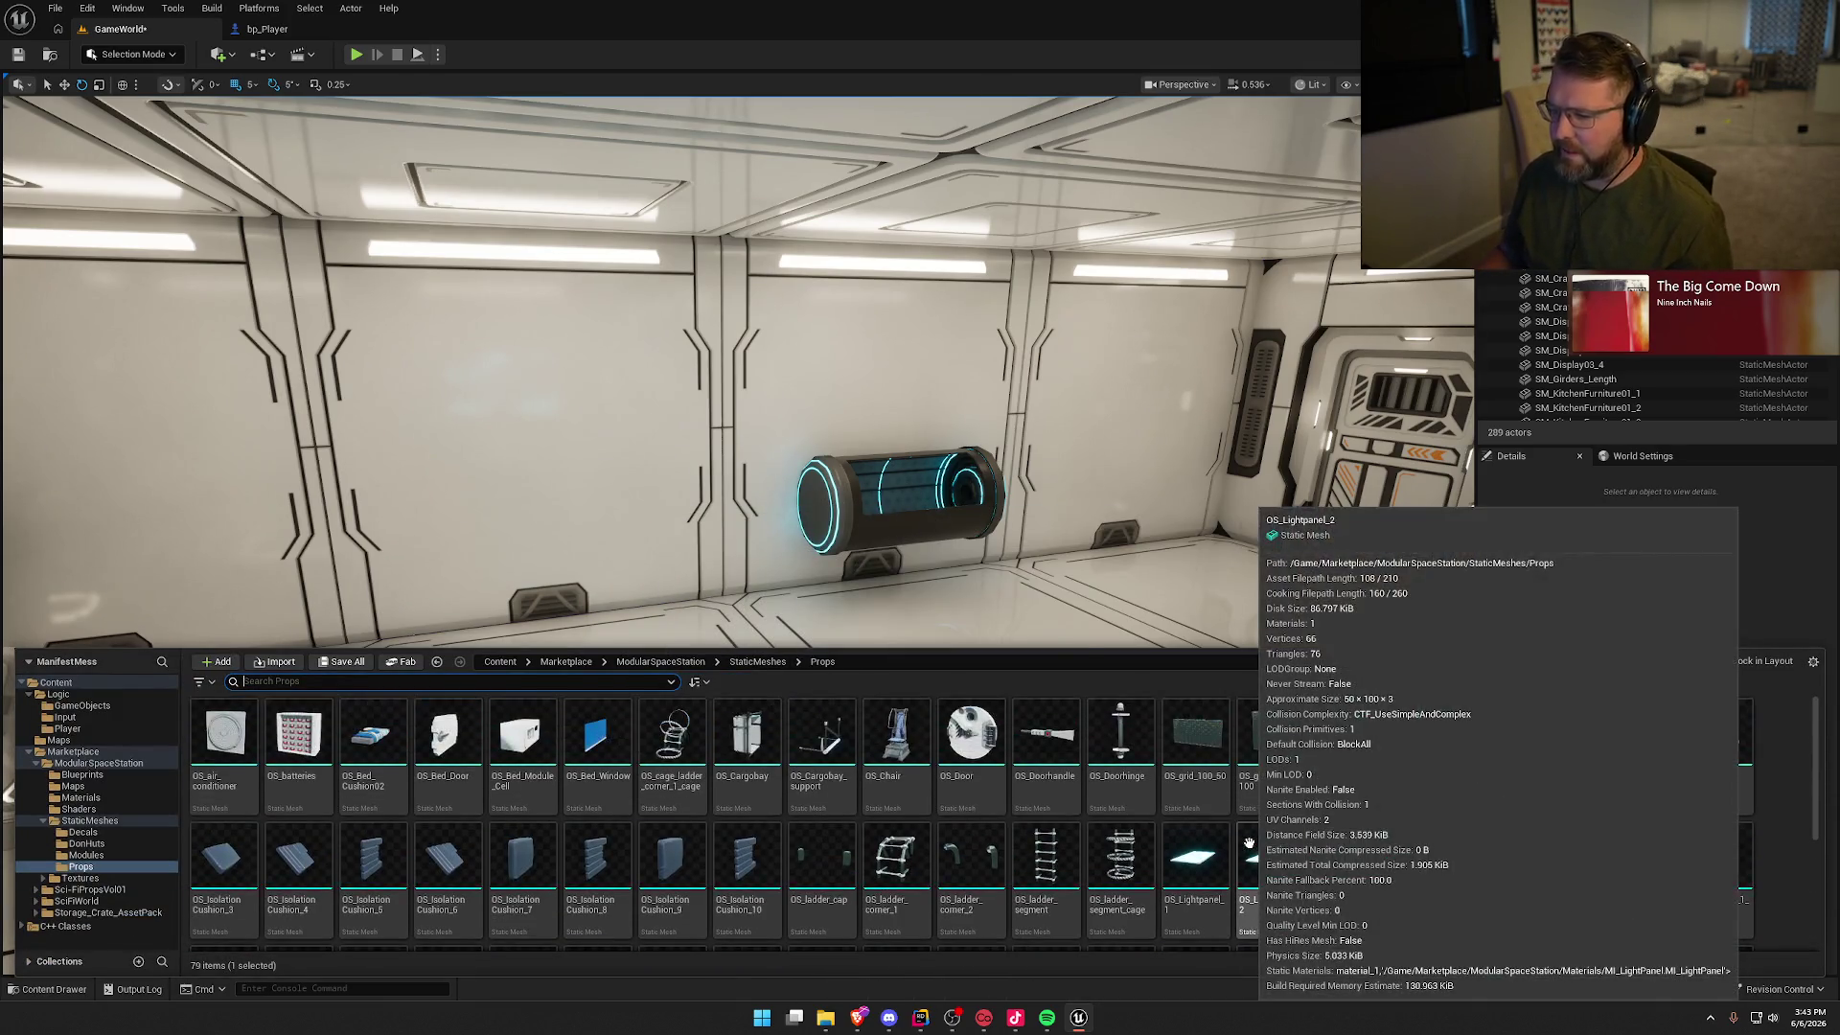
click(99, 856)
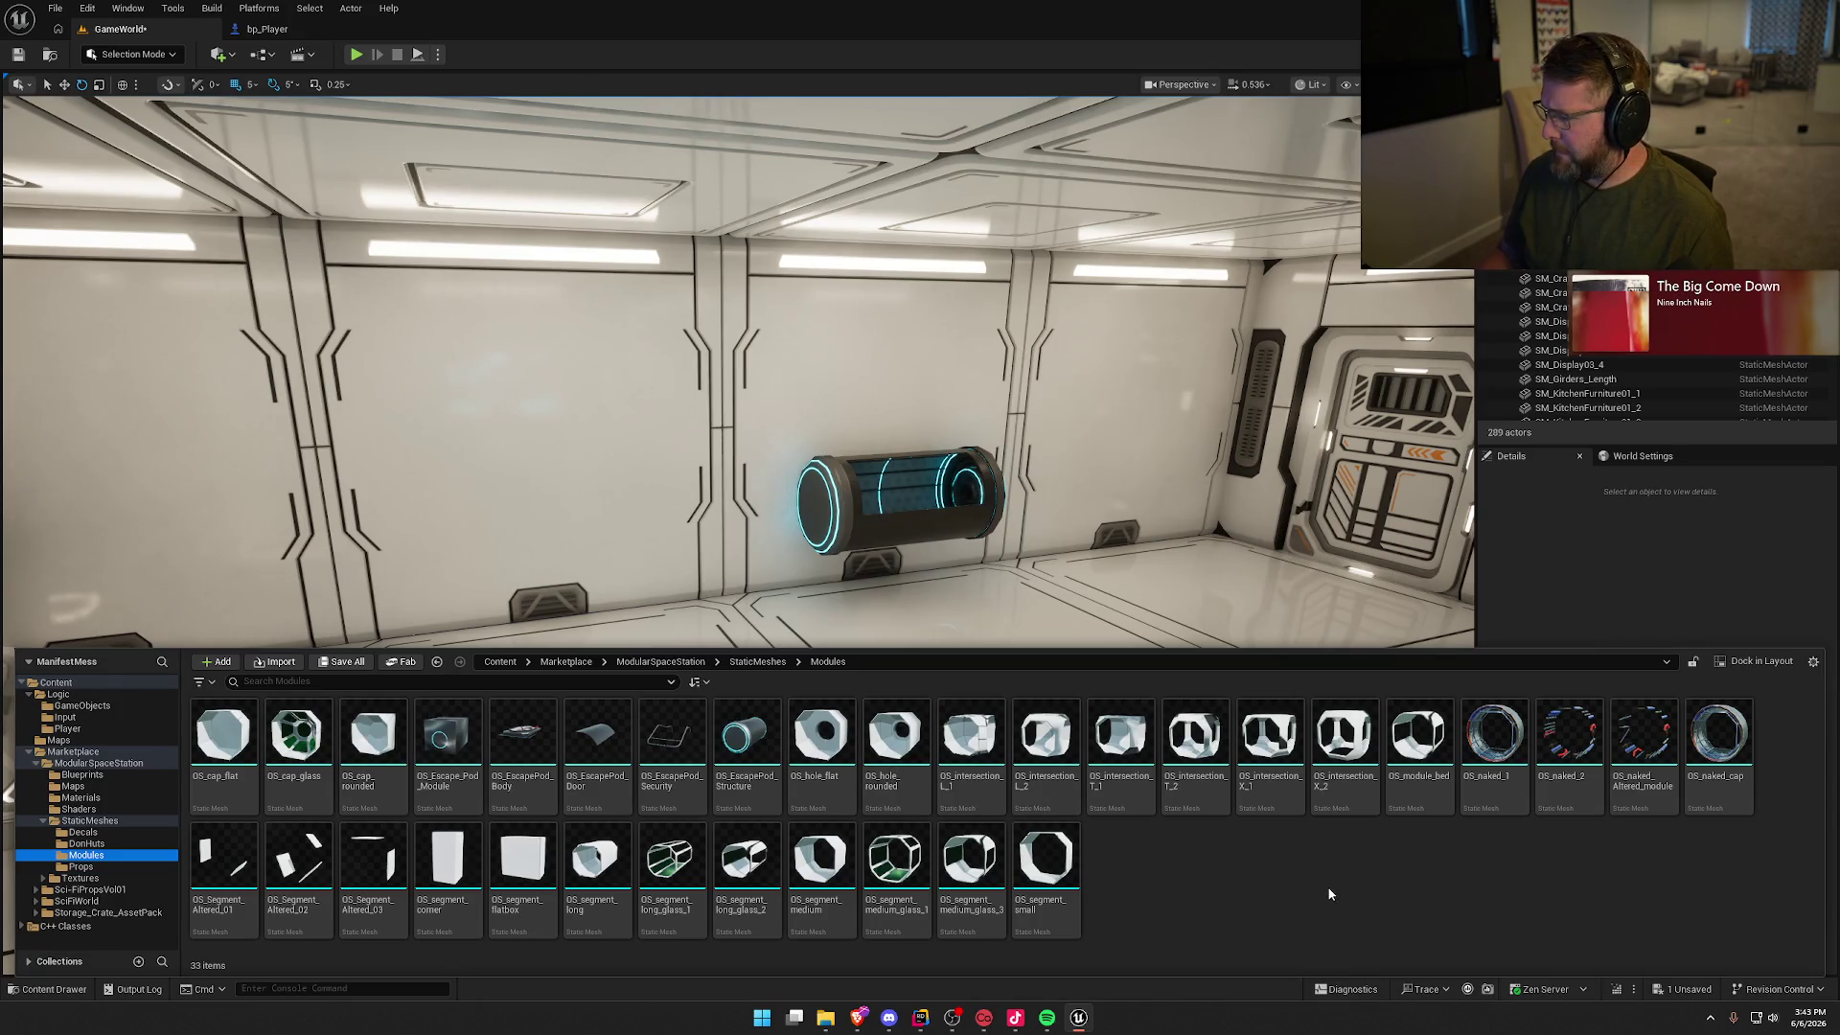
Step: Place OS_module_bed in the corridor, slide it along the wall, and shrink it to about a third
mouse_move(1416, 738)
mouse_down()
mouse_move(1416, 757)
mouse_move(514, 415)
mouse_move(732, 672)
mouse_up()
mouse_move(563, 566)
mouse_down()
mouse_move(551, 530)
mouse_move(205, 522)
mouse_up()
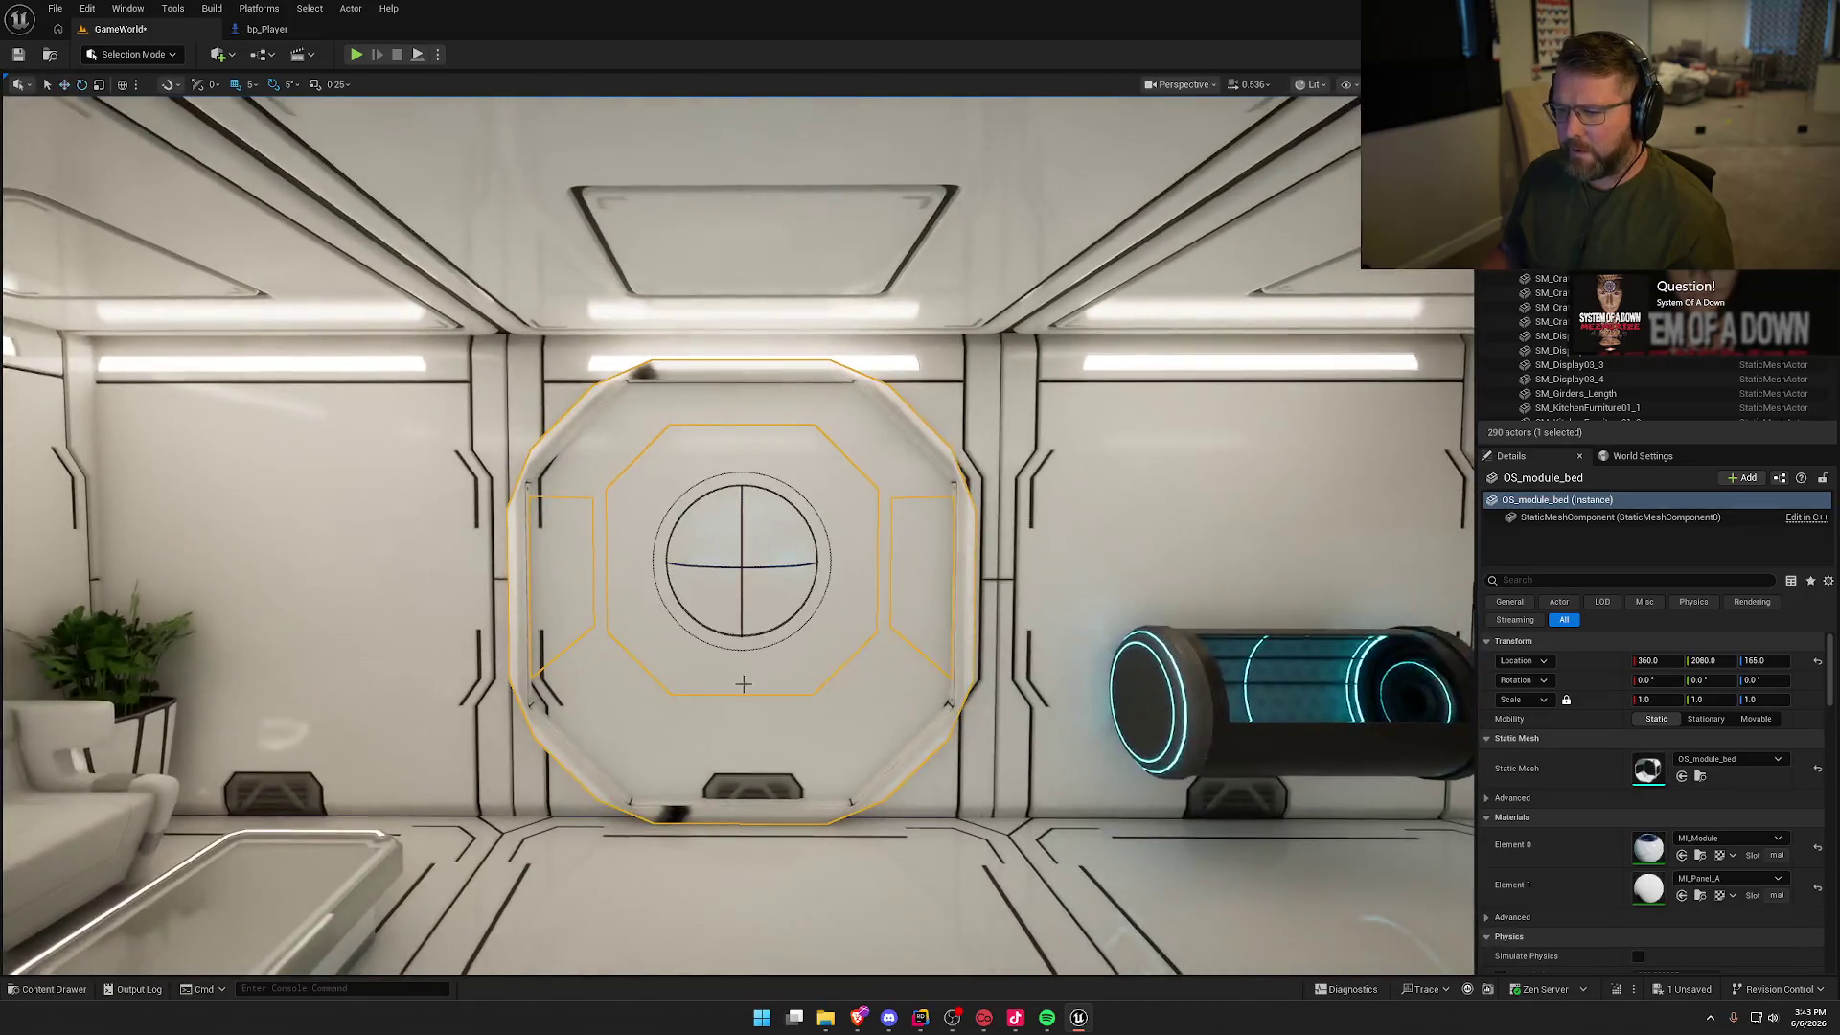
drag(695, 516, 725, 530)
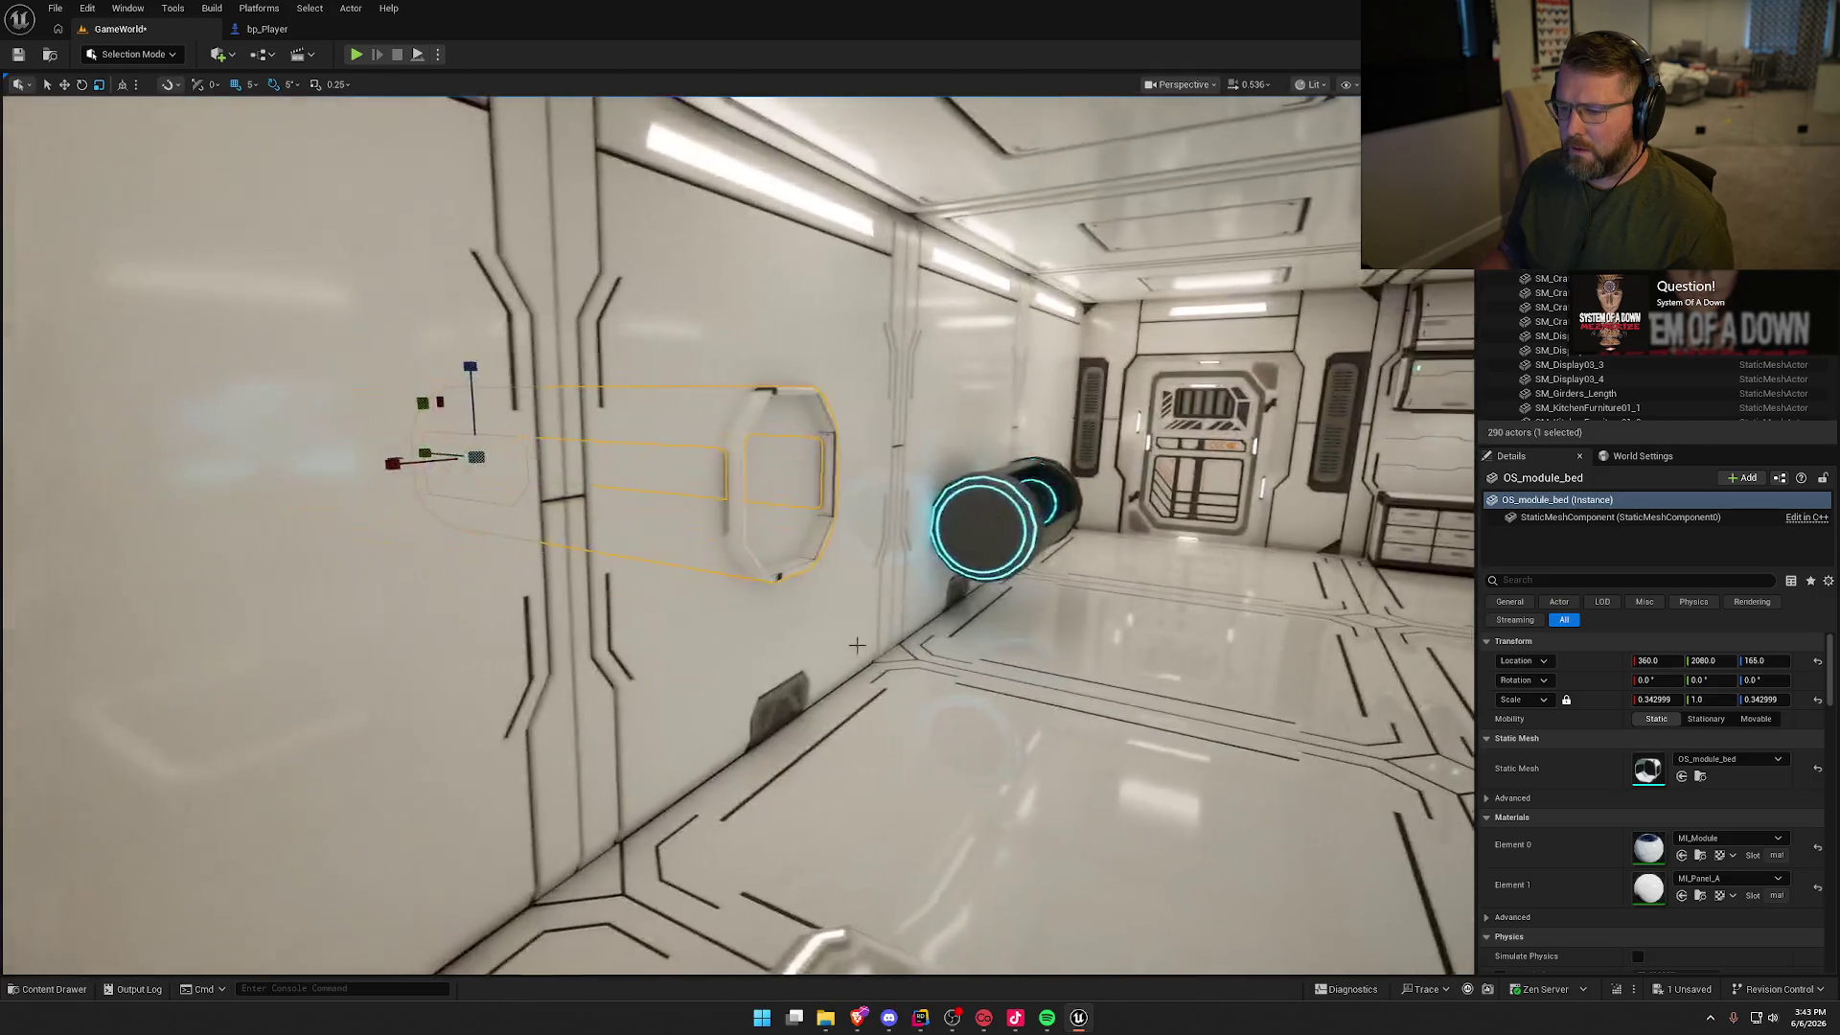
key(f)
key(w)
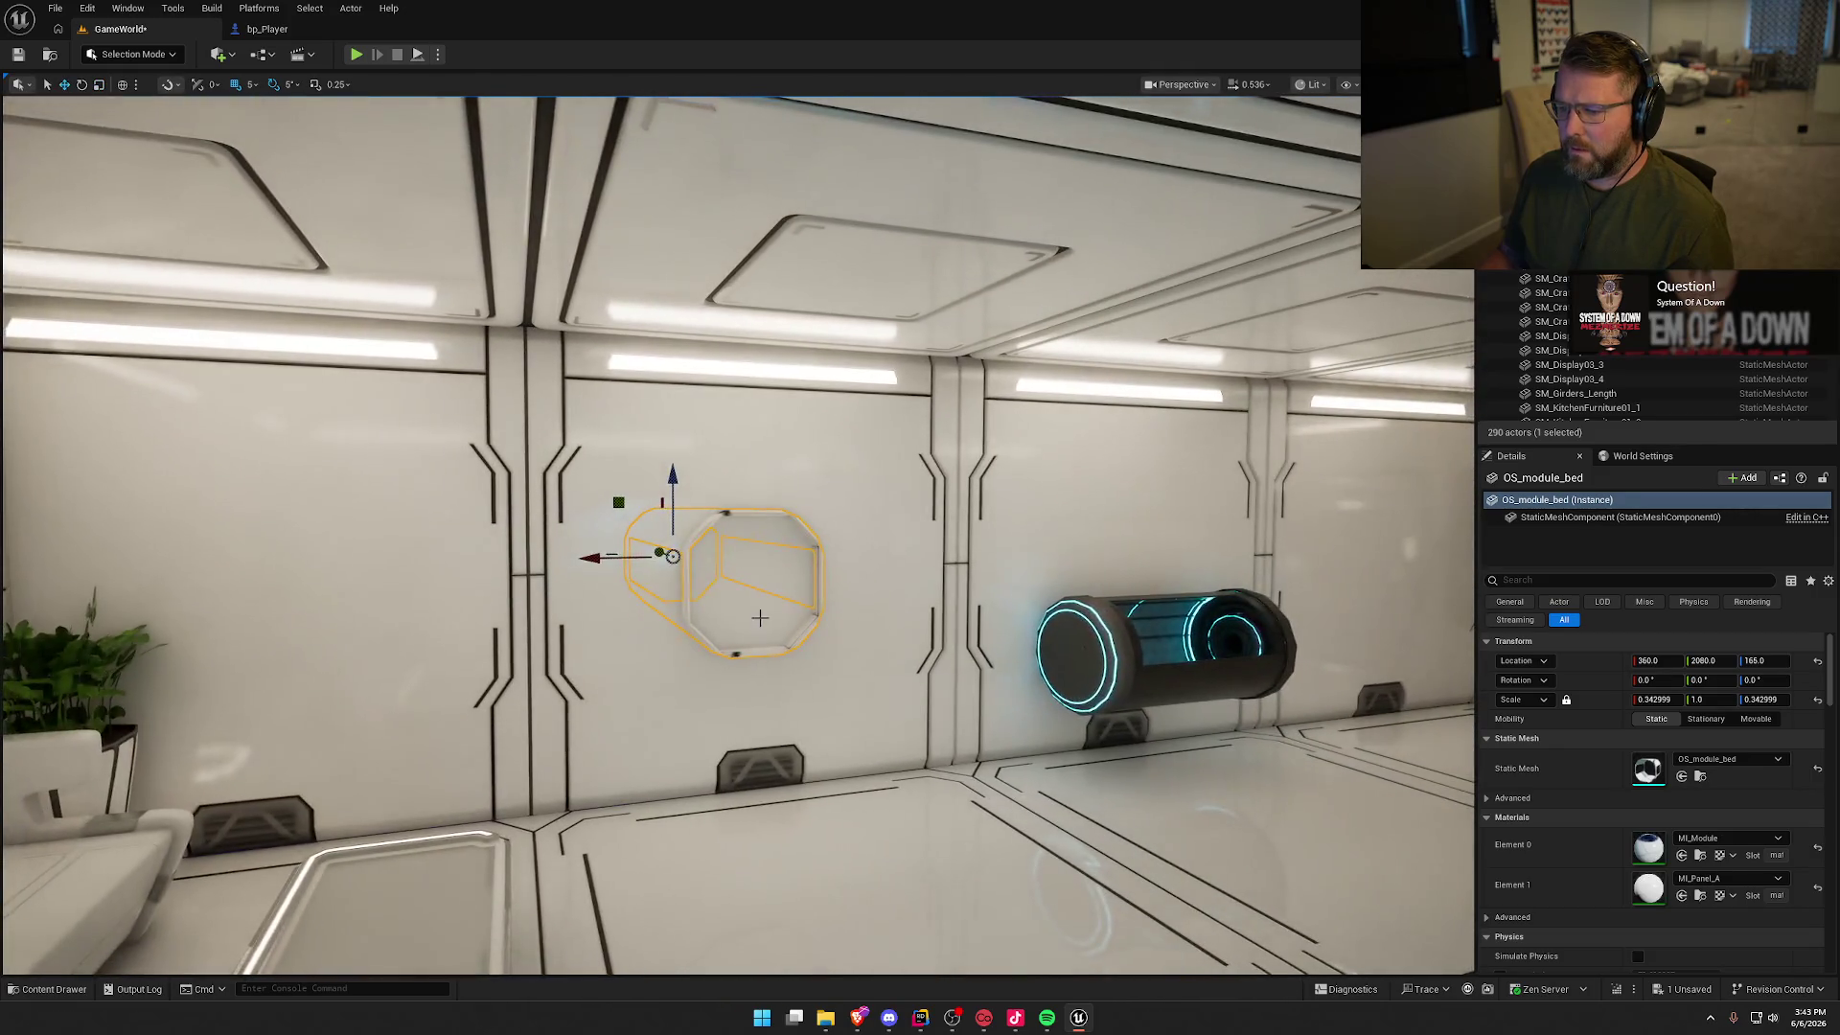
key(f)
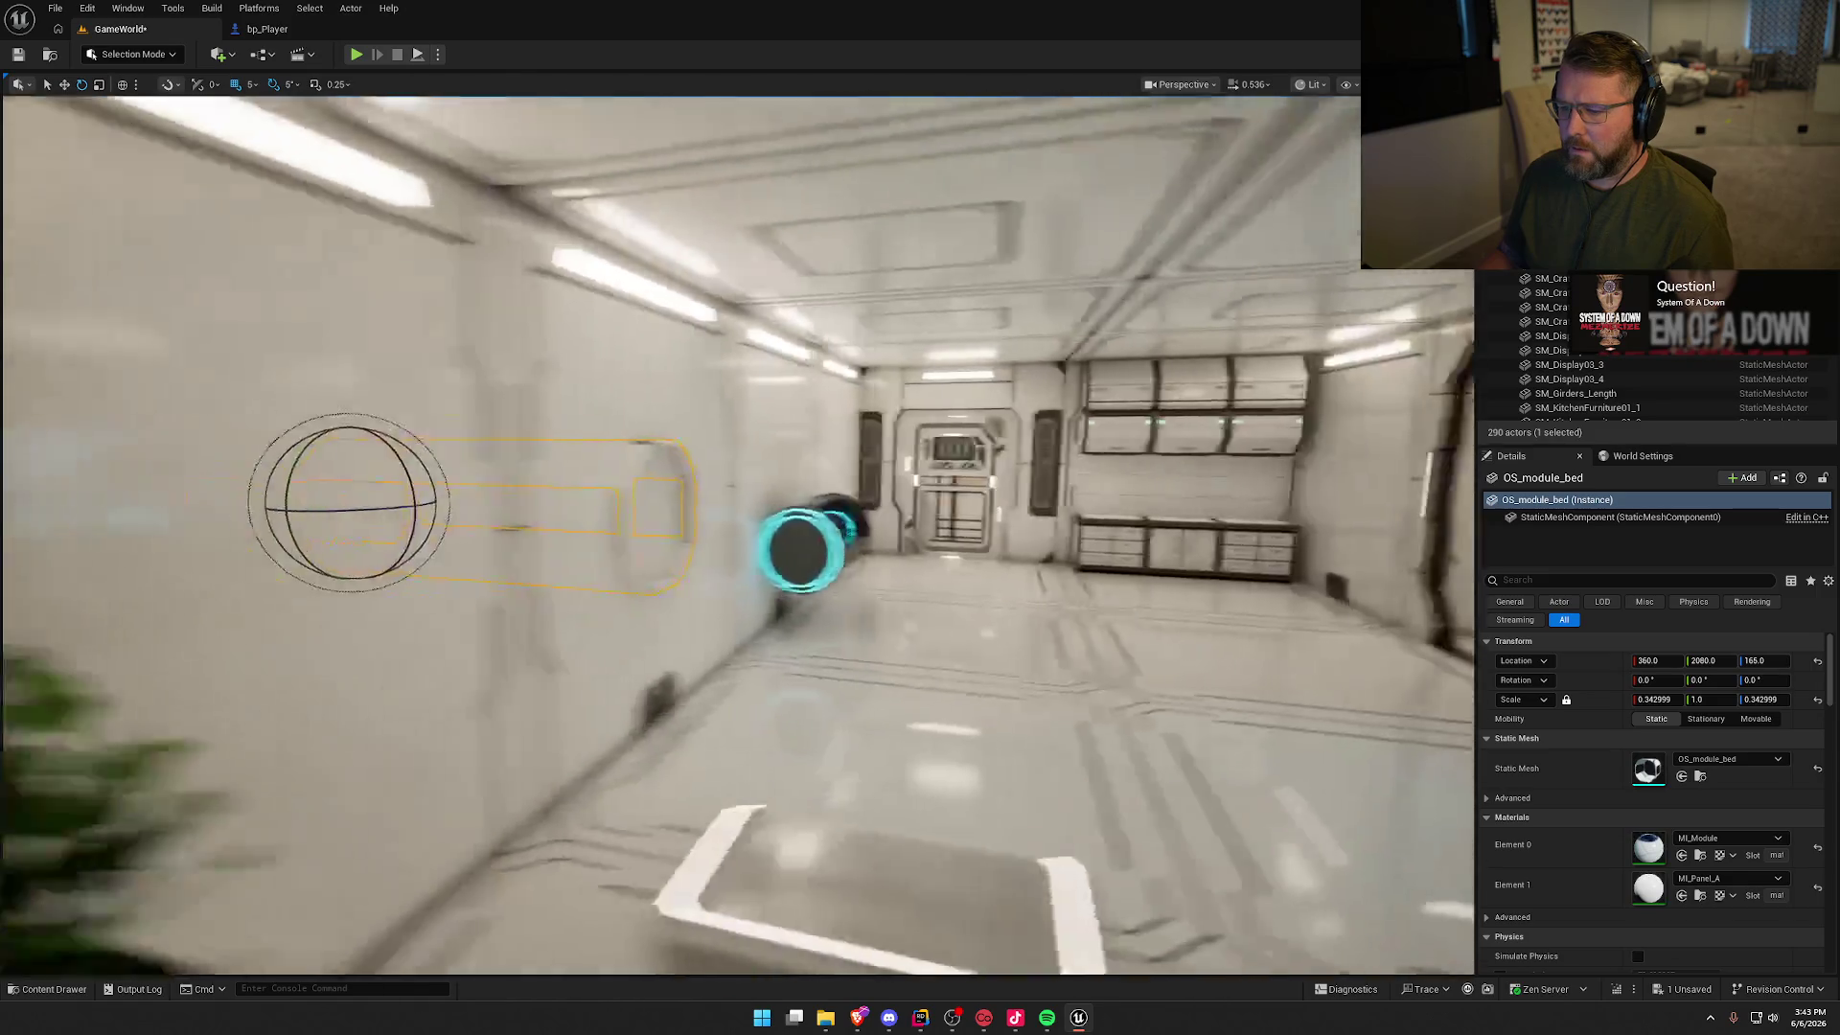
key(w)
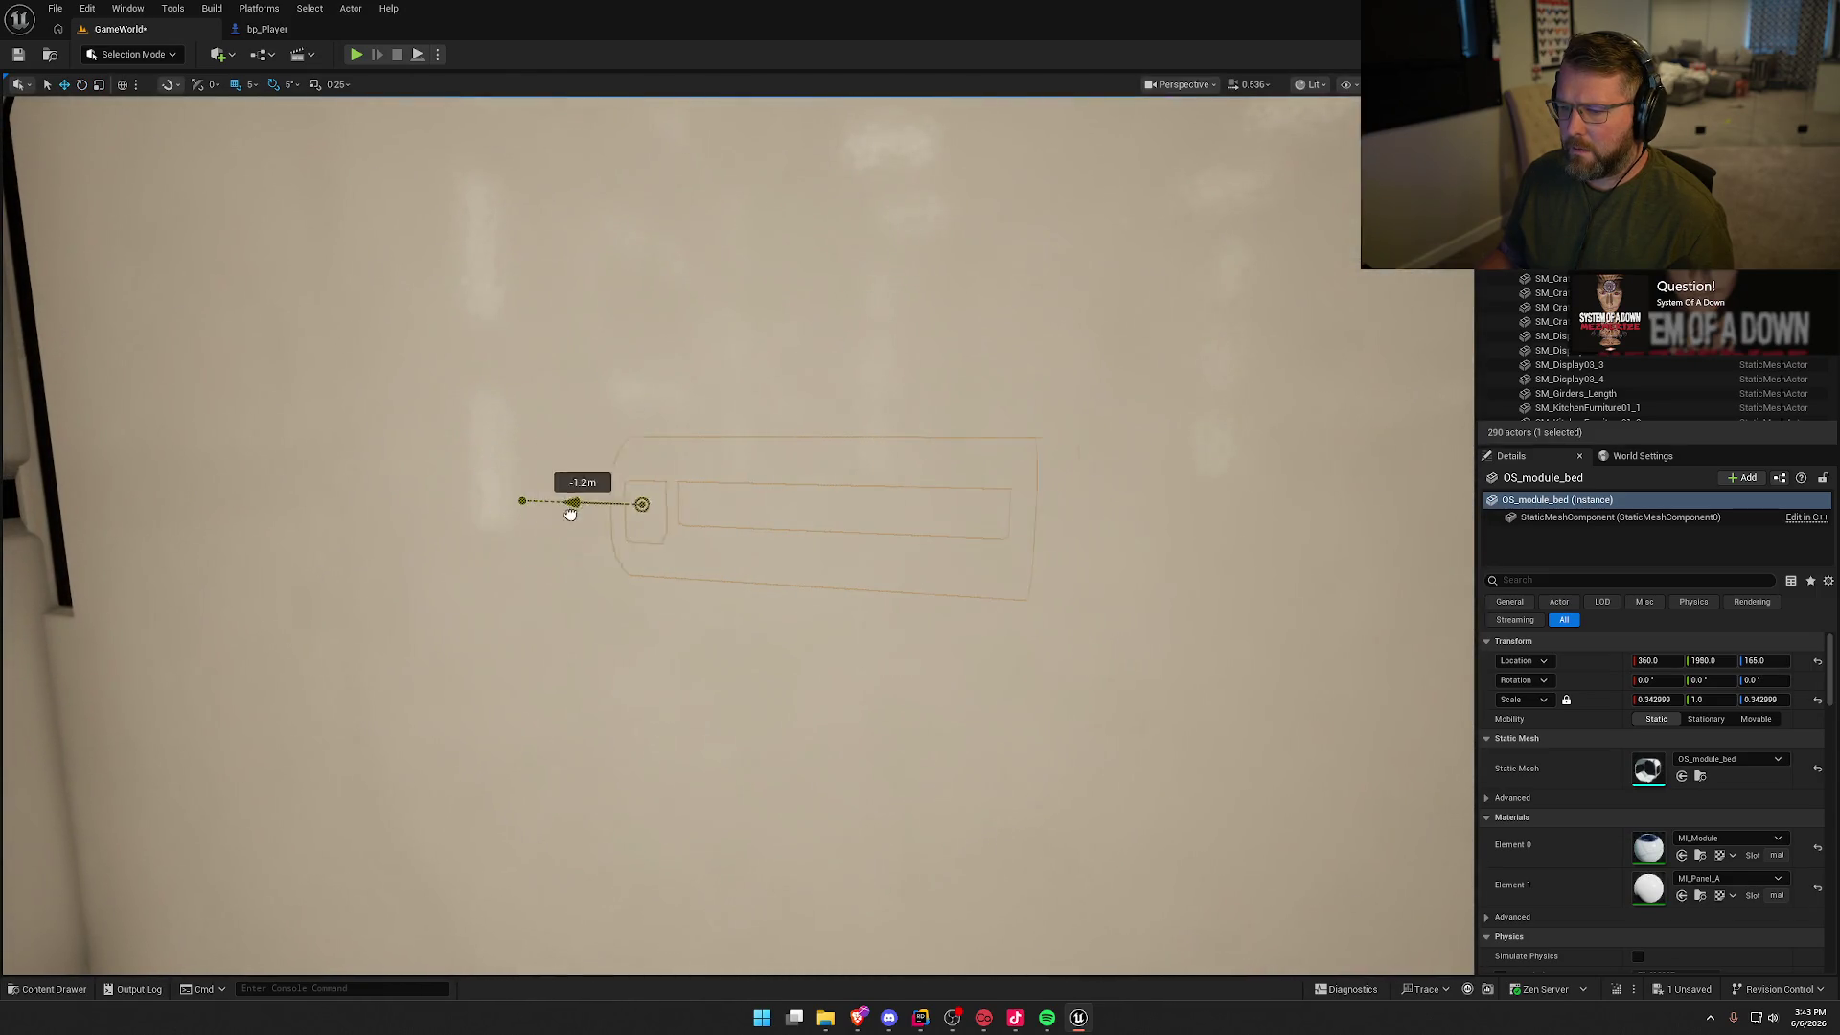
Step: Nudge the bed module 30 cm along the wall, shorten its length, and slide it further
drag(570, 514, 546, 514)
key(f)
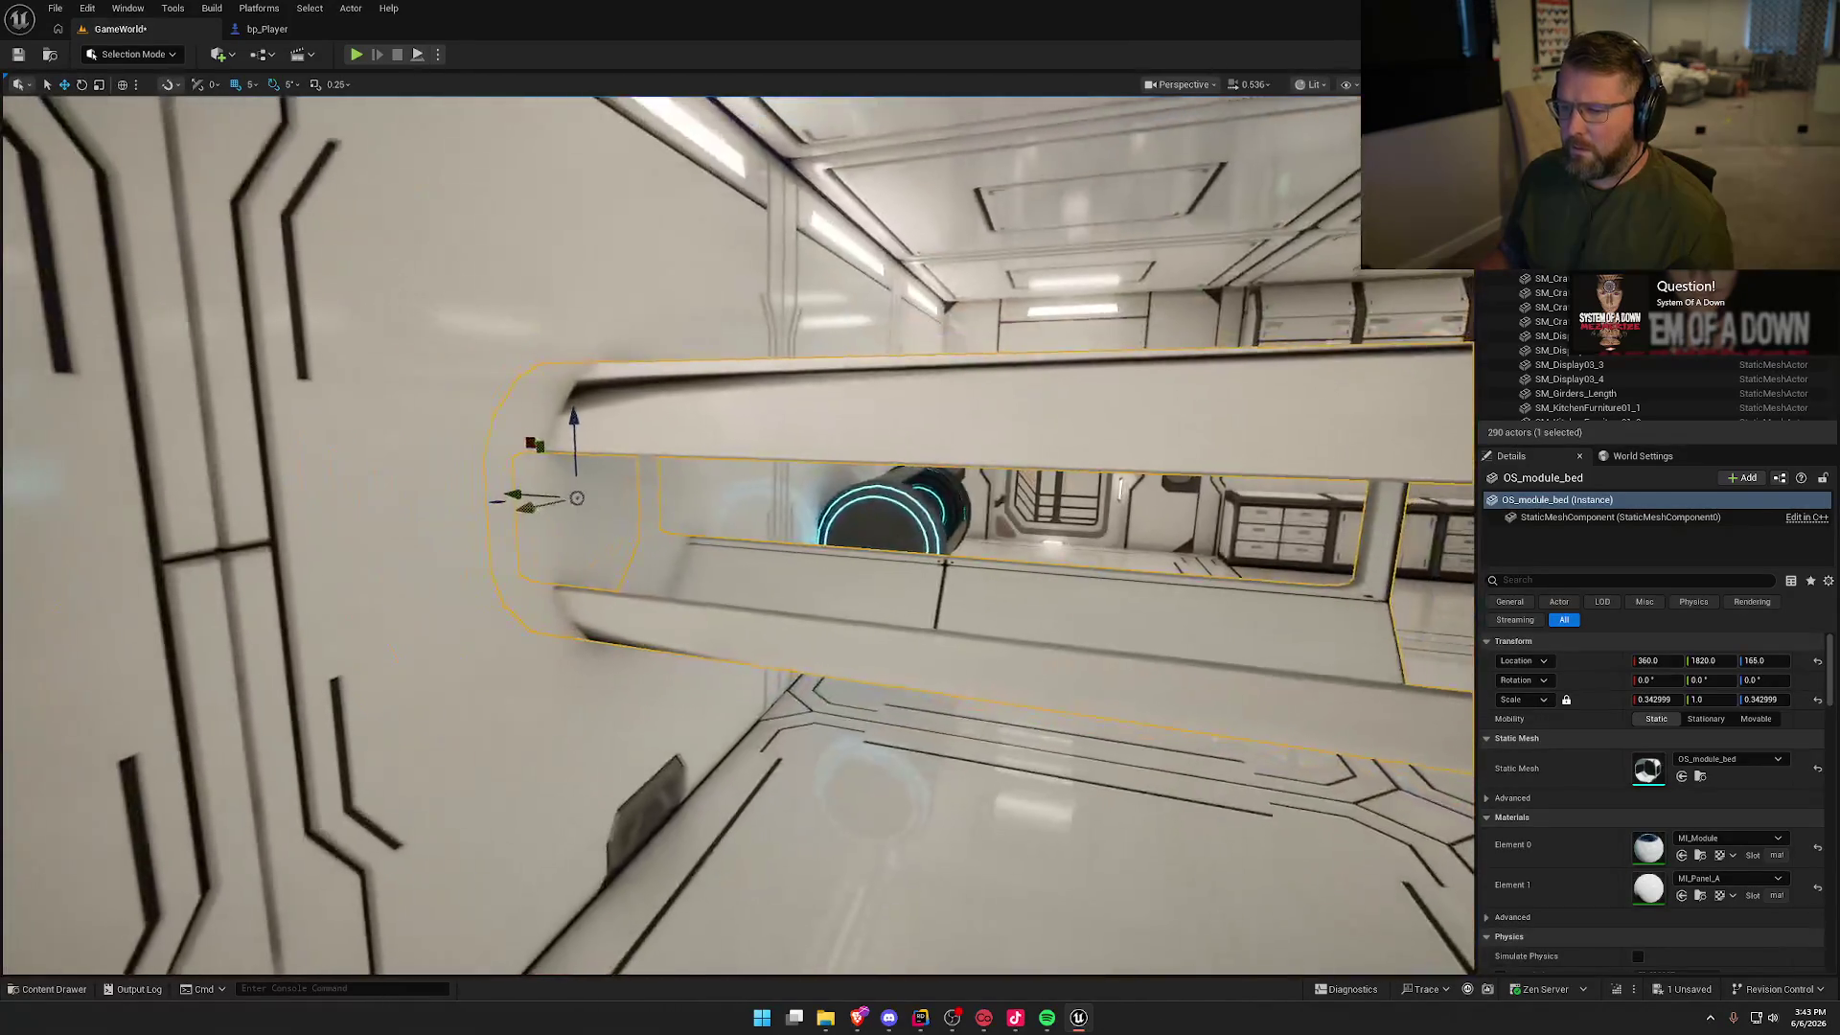
mouse_move(526, 498)
mouse_down()
mouse_move(609, 503)
mouse_move(583, 502)
mouse_up()
key(f)
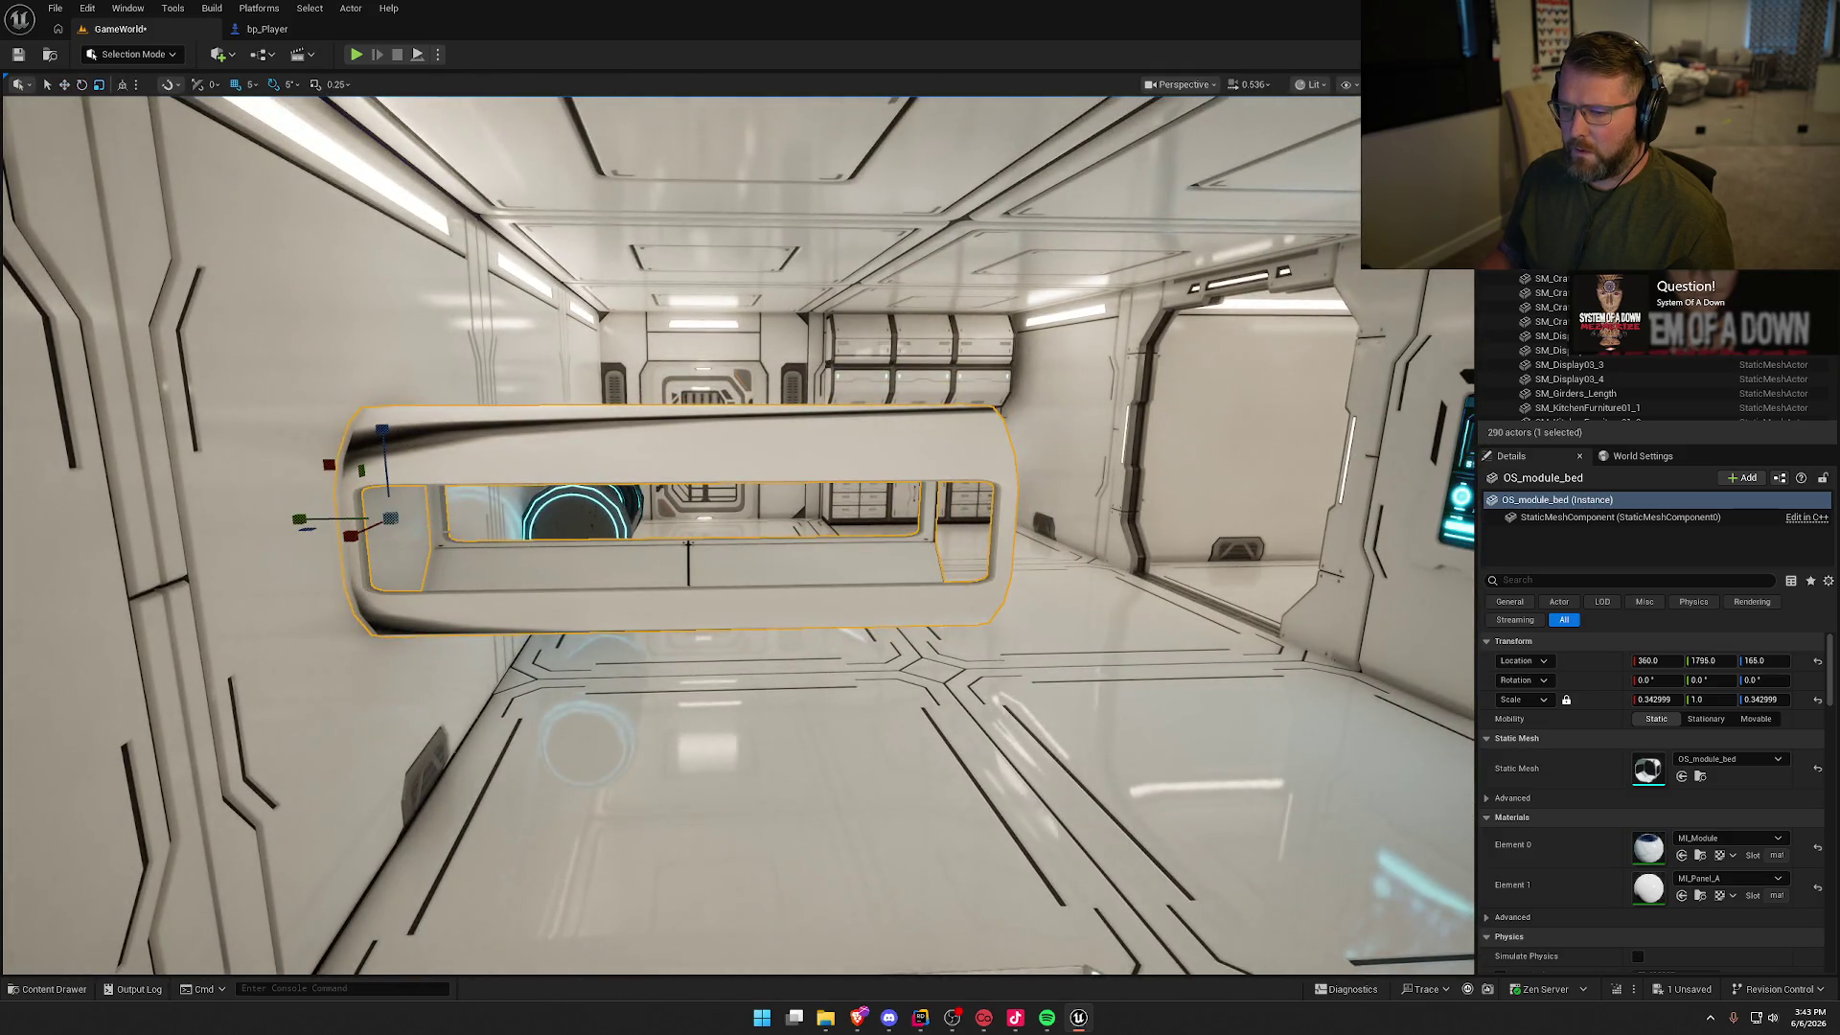
drag(307, 520, 356, 520)
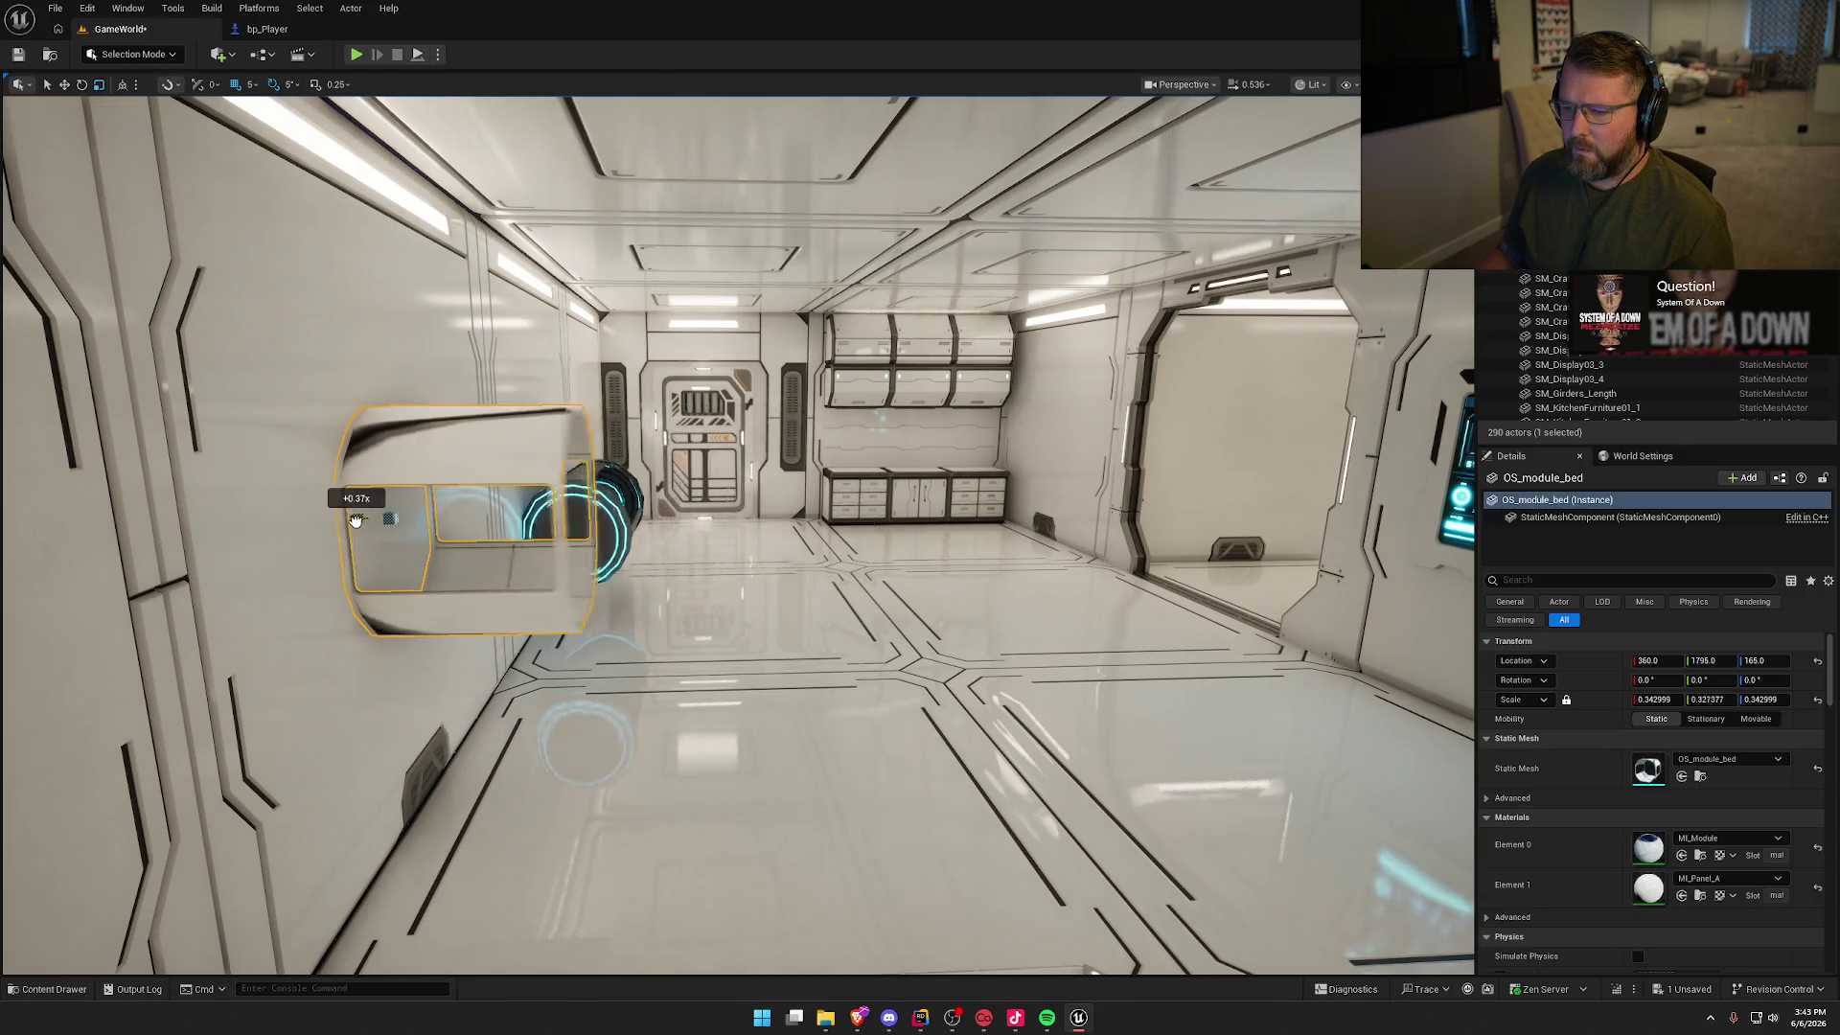
key(f)
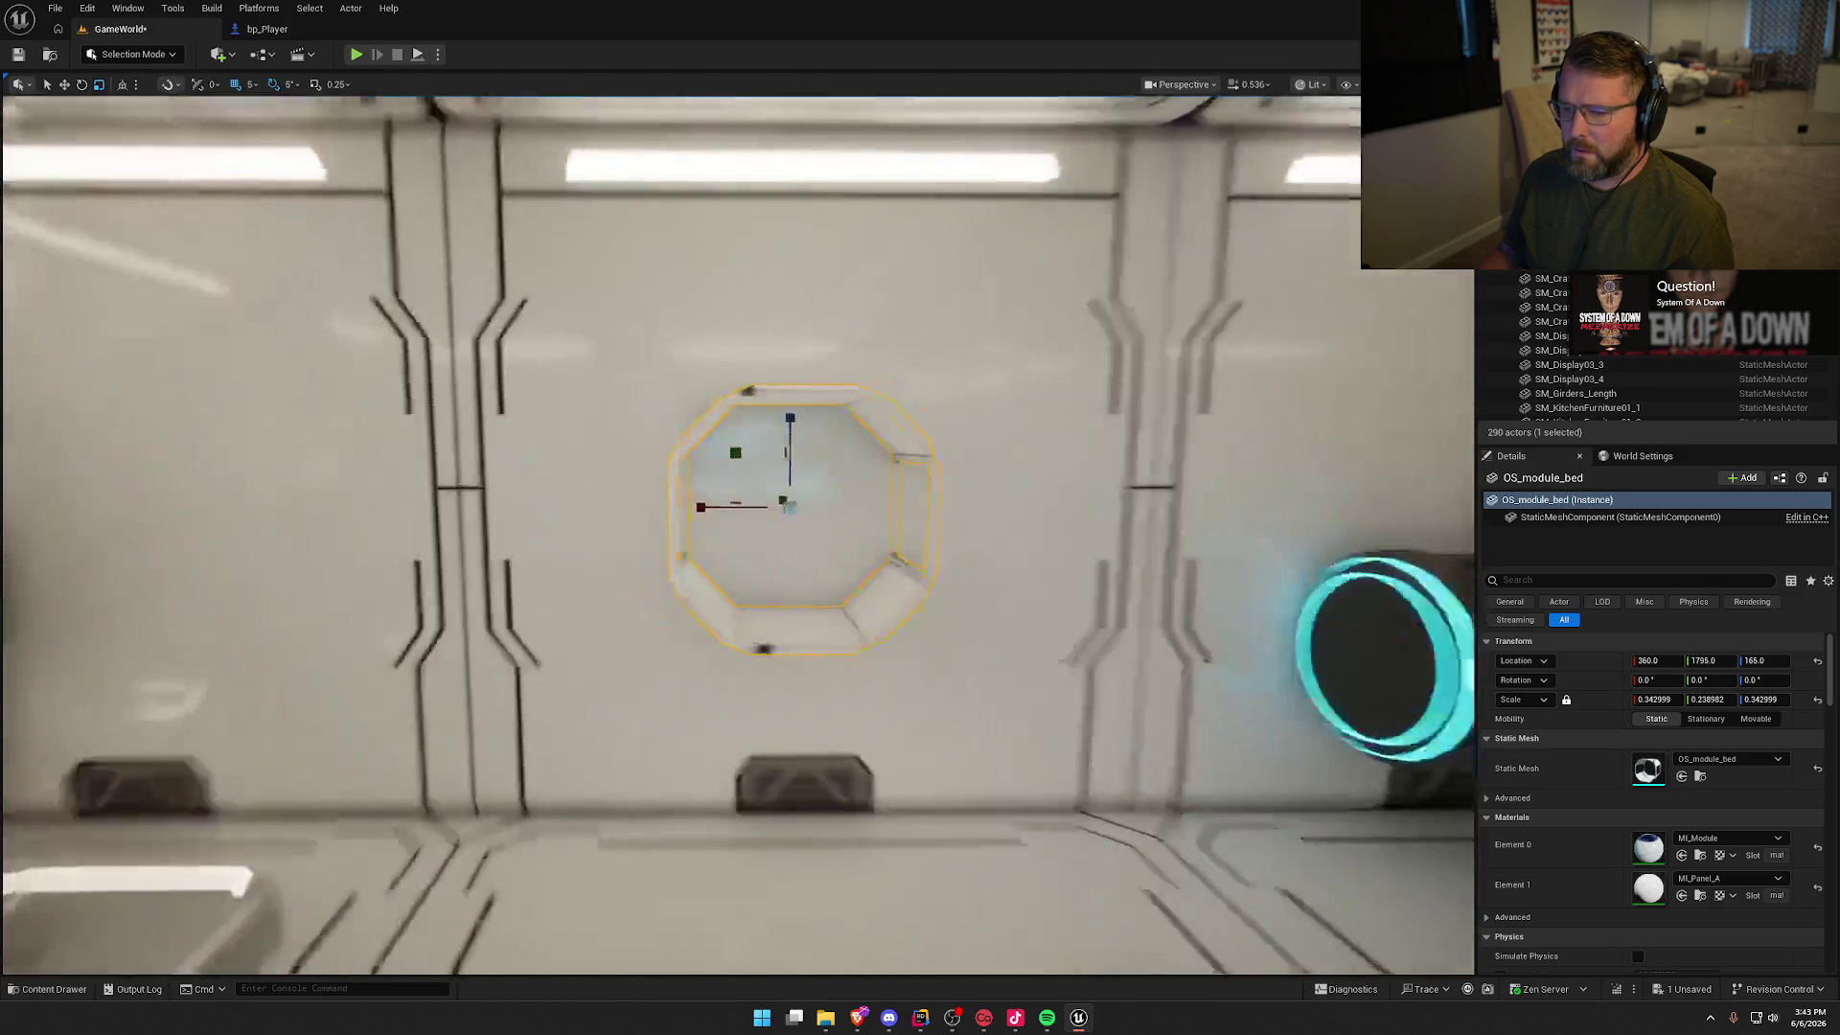
key(w)
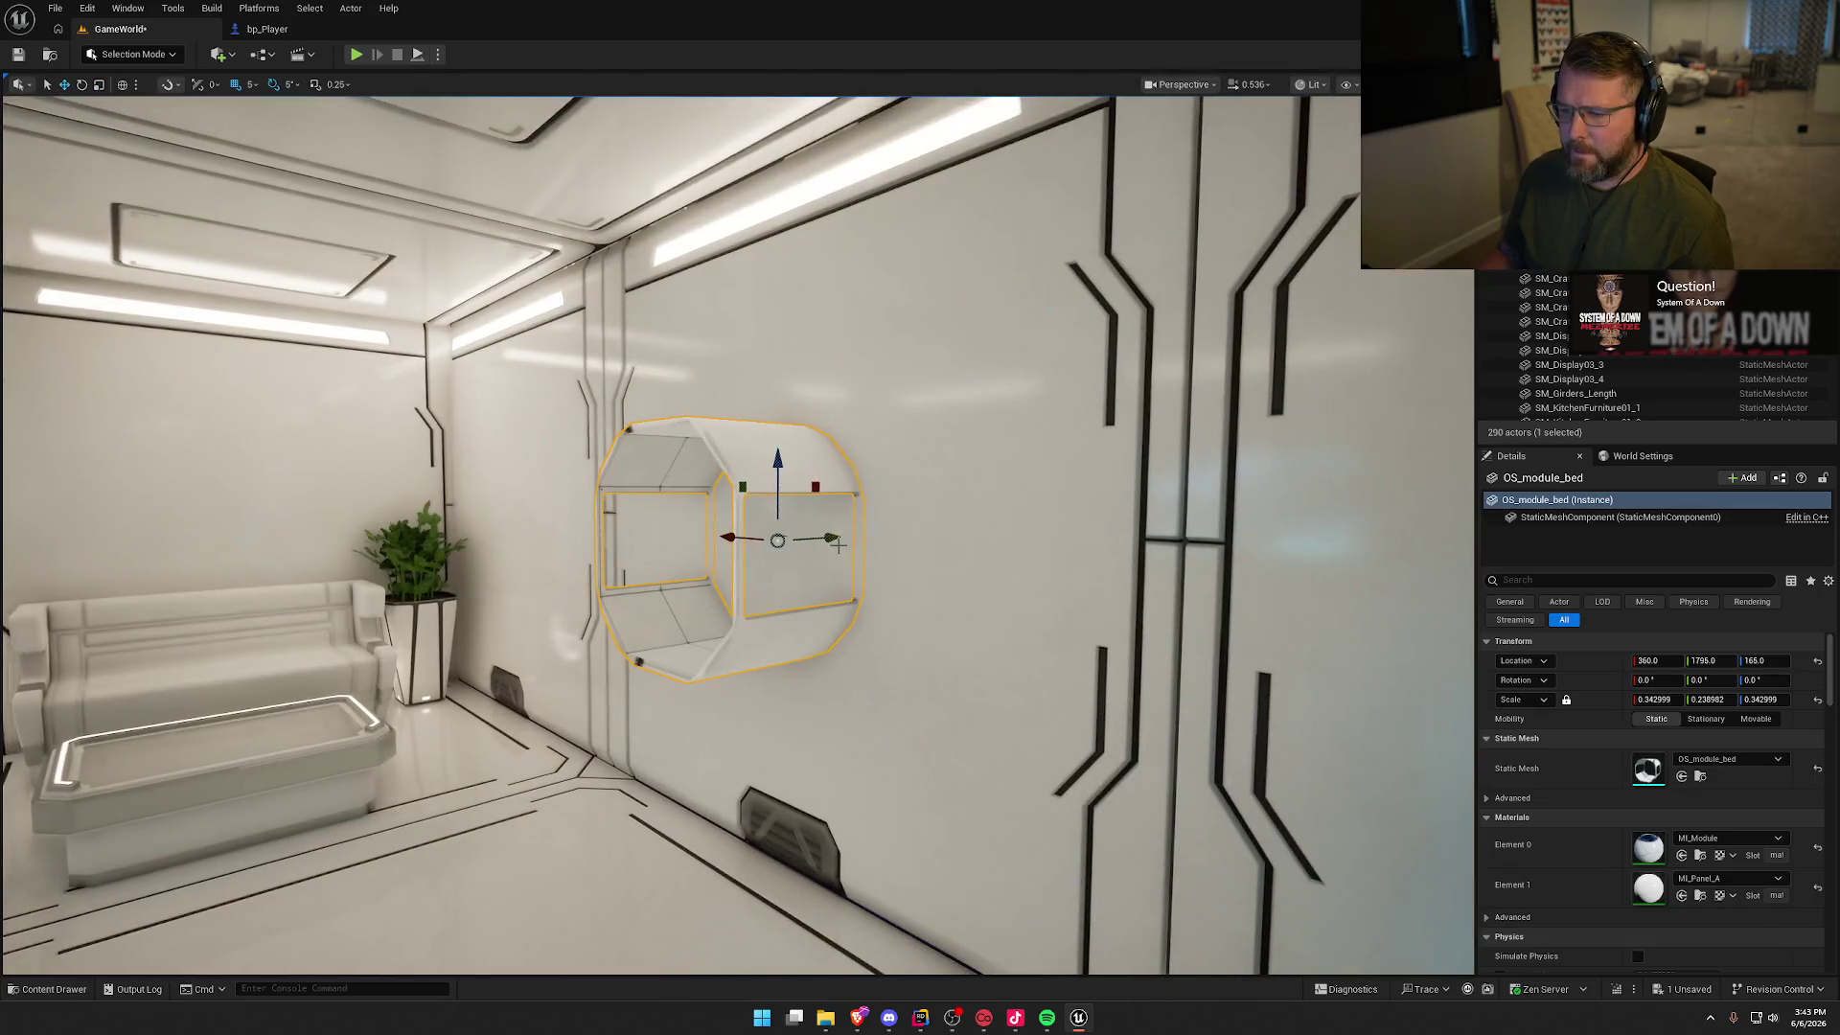
drag(778, 537, 551, 544)
key(f)
mouse_move(728, 536)
mouse_down()
mouse_move(671, 536)
mouse_move(786, 537)
mouse_move(651, 536)
mouse_move(883, 552)
mouse_move(805, 566)
mouse_up()
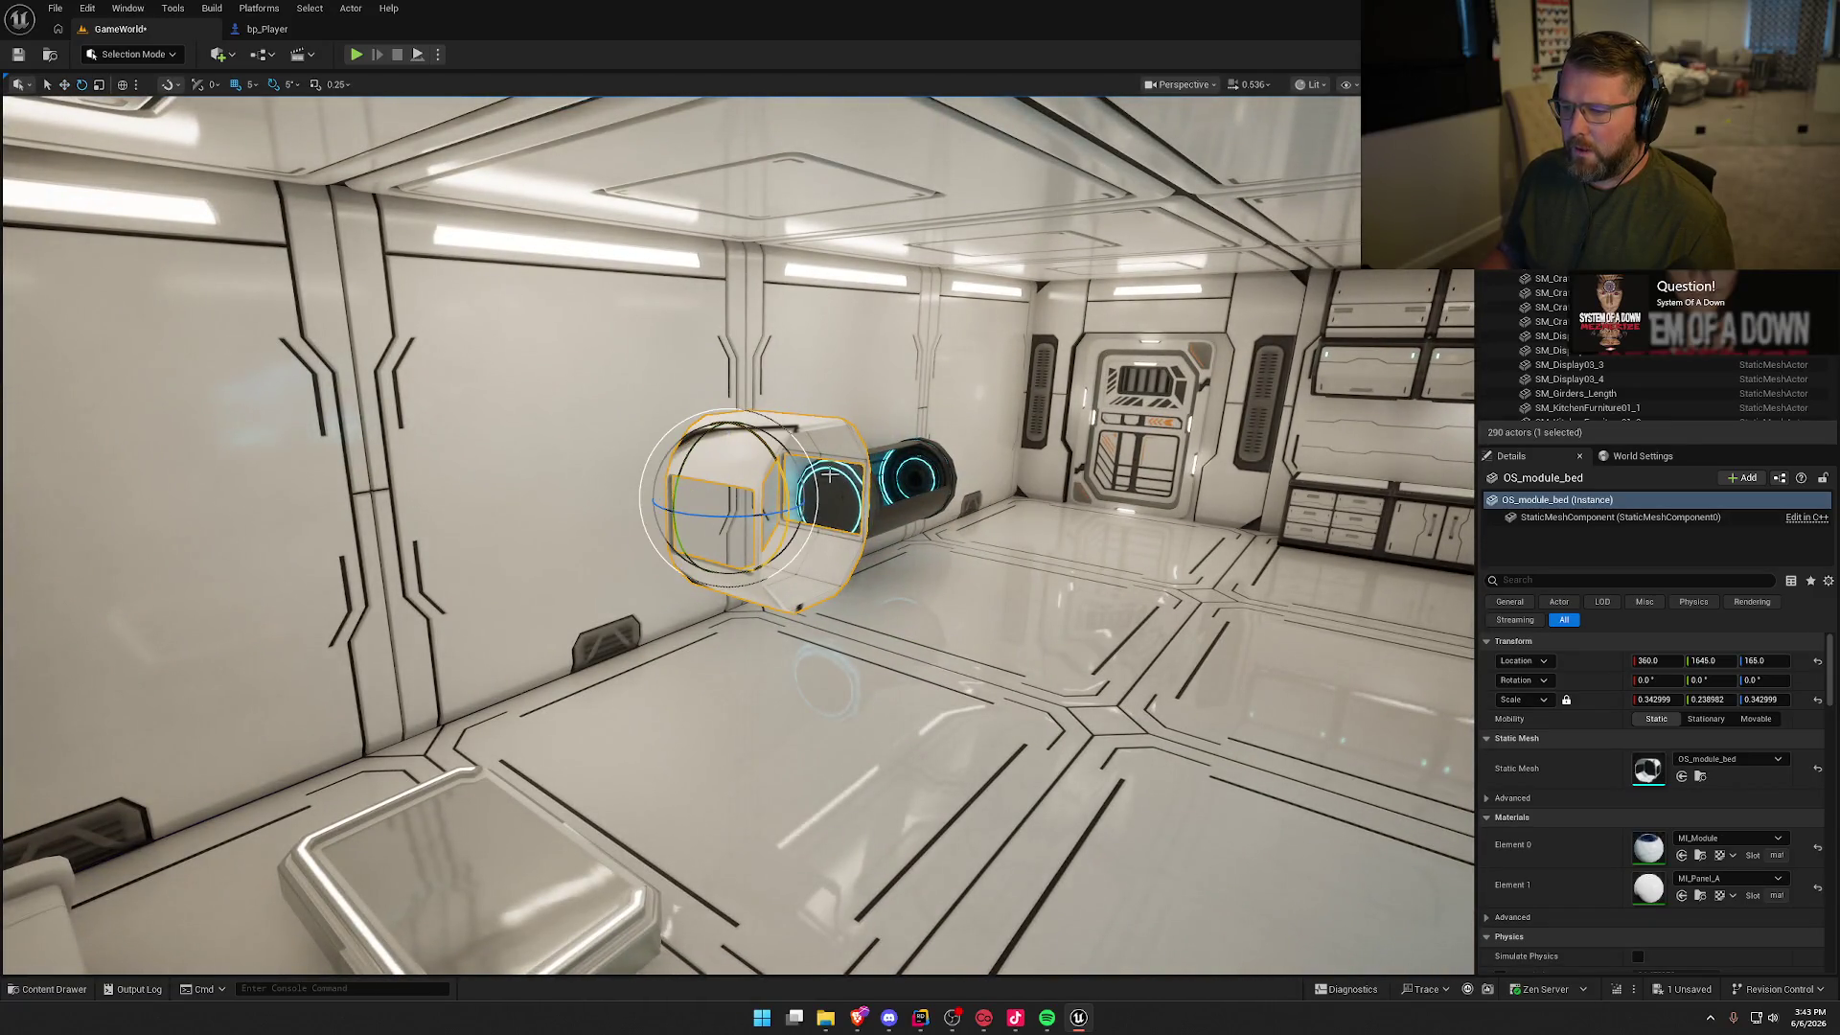
Step: Tip the bed module onto its end, lower it to the floor, and shift it 65 cm along X
mouse_move(728, 498)
mouse_down()
mouse_move(734, 310)
mouse_move(703, 275)
mouse_up()
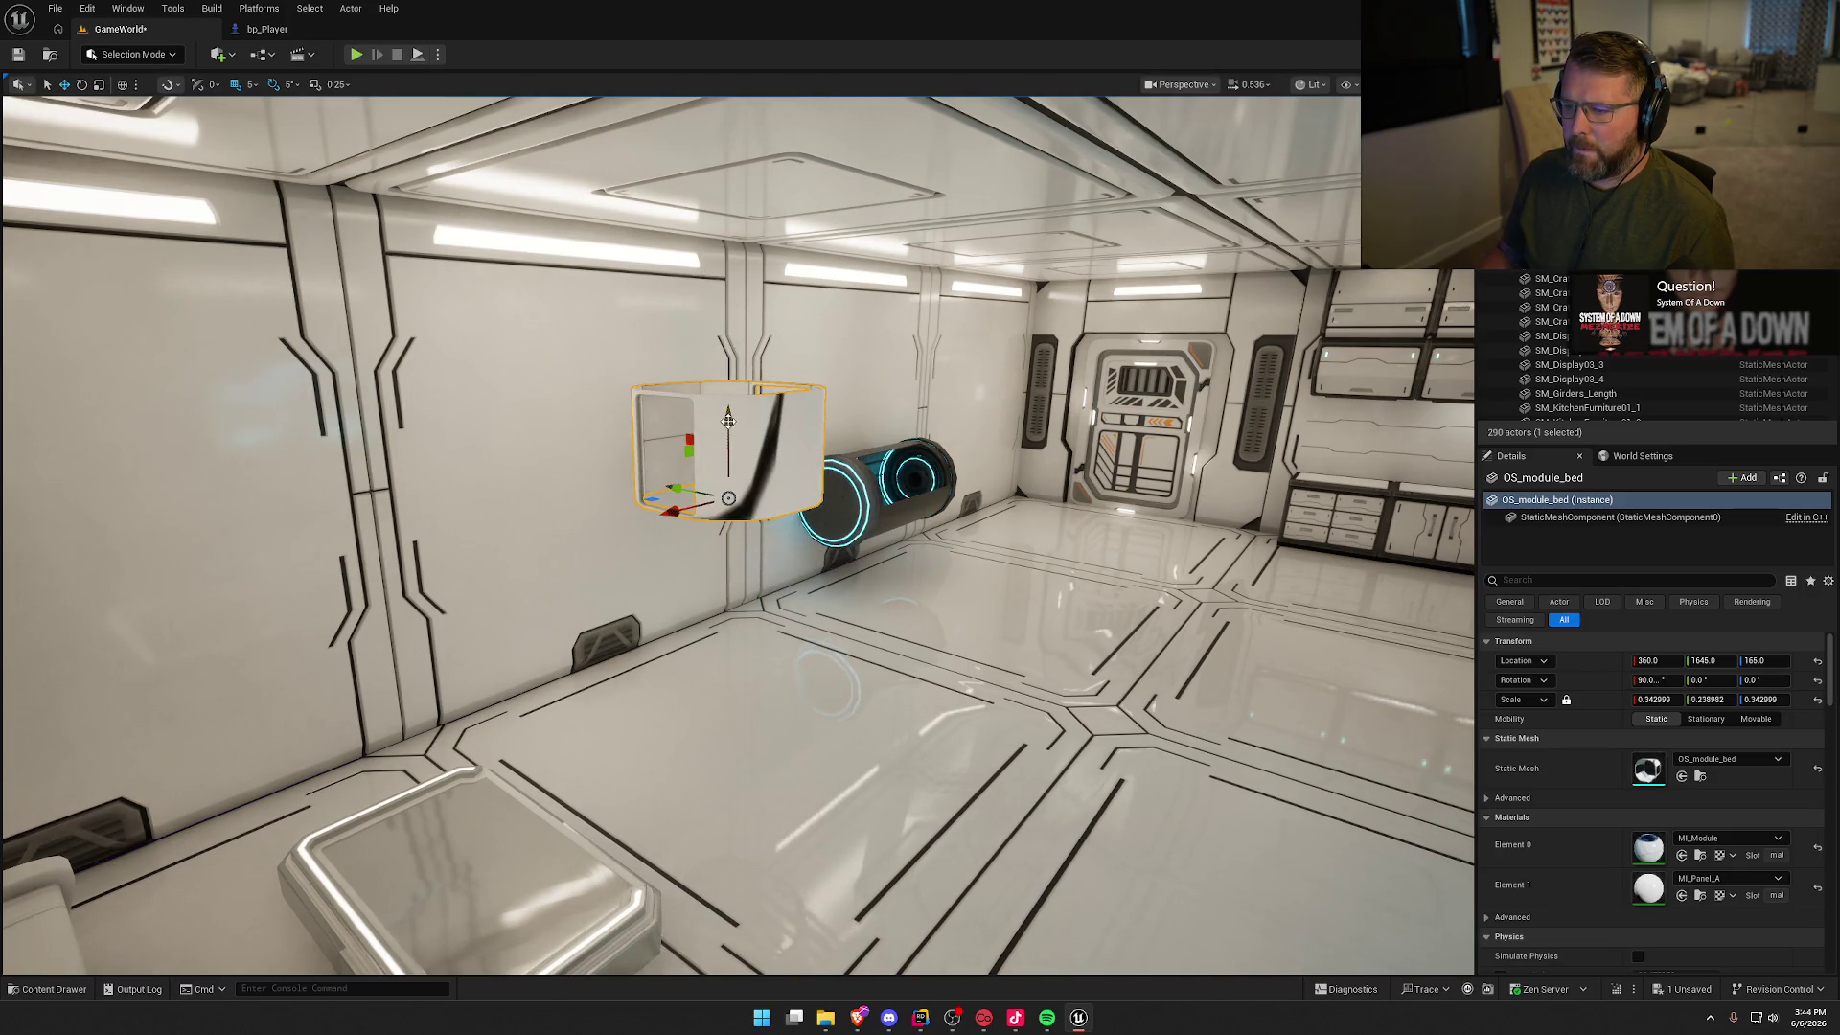
drag(728, 420, 722, 682)
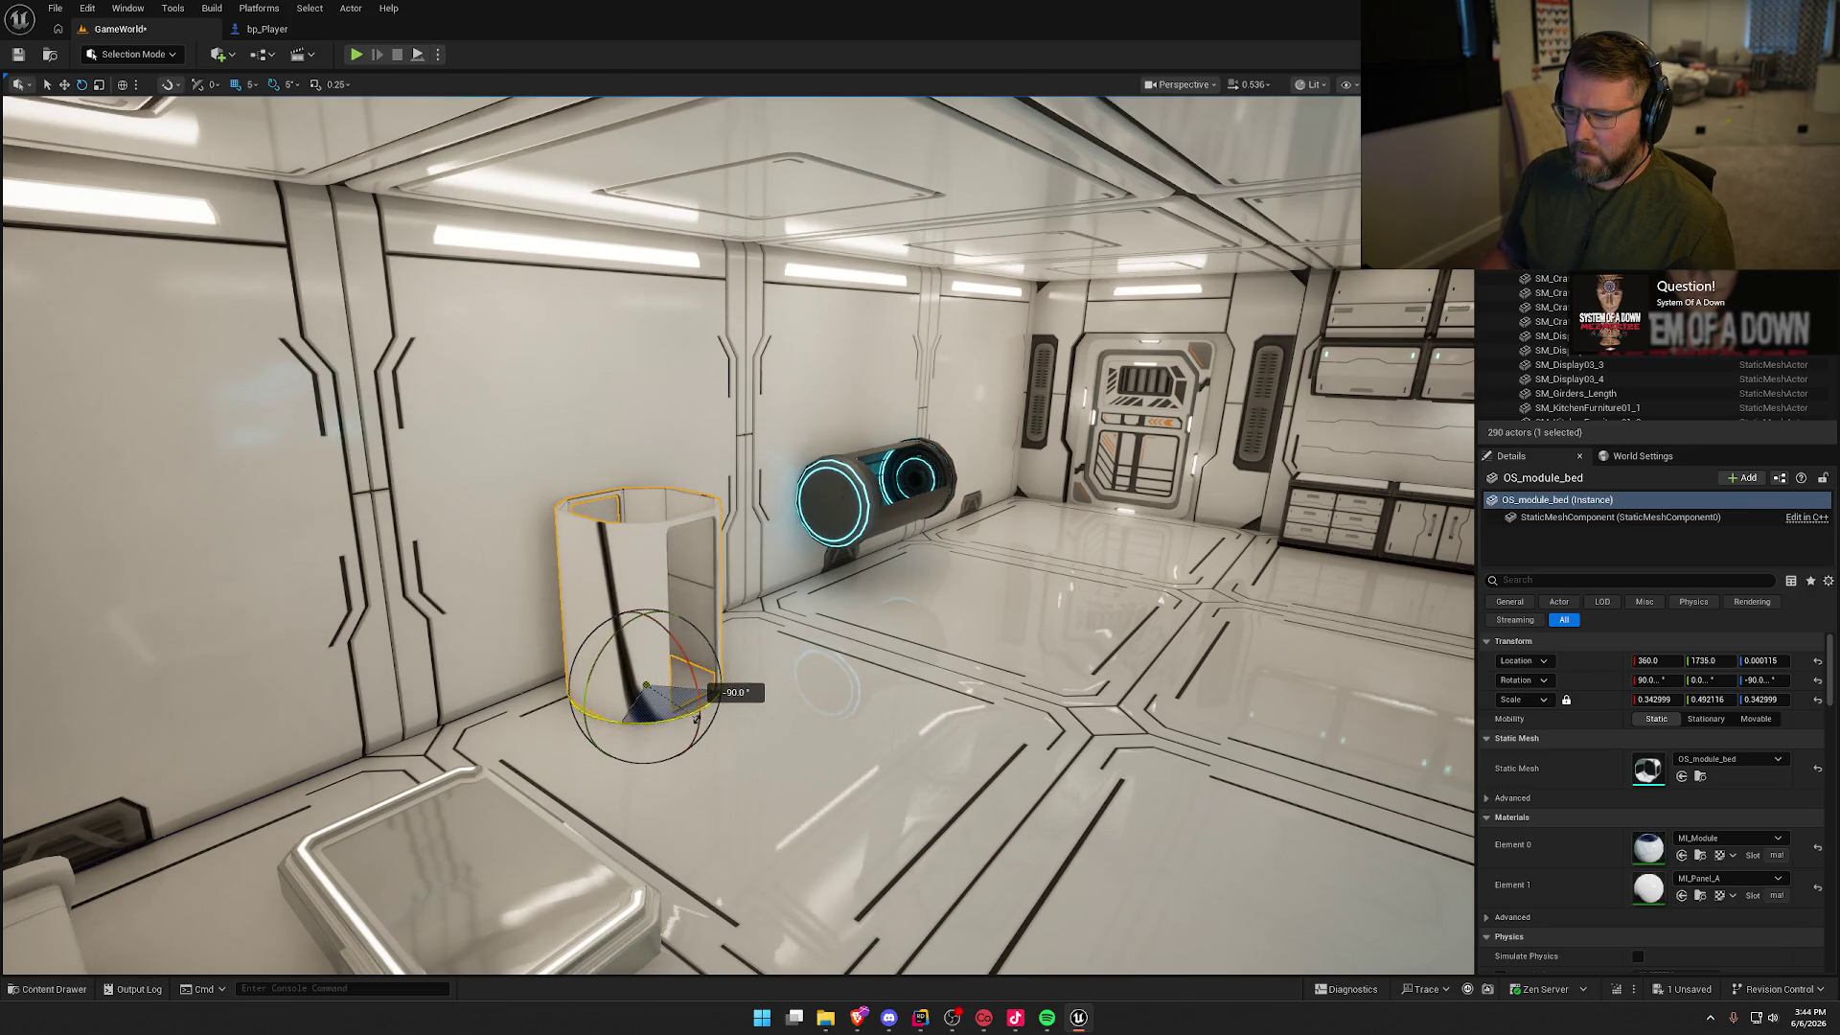
key(Escape)
mouse_move(697, 717)
mouse_down()
mouse_move(862, 699)
mouse_move(817, 634)
mouse_up()
click(818, 633)
mouse_move(679, 688)
mouse_down()
mouse_move(583, 679)
mouse_move(946, 702)
mouse_move(987, 642)
mouse_up()
key(Escape)
mouse_move(982, 554)
mouse_down()
mouse_move(982, 498)
mouse_move(958, 642)
mouse_move(1015, 470)
mouse_up()
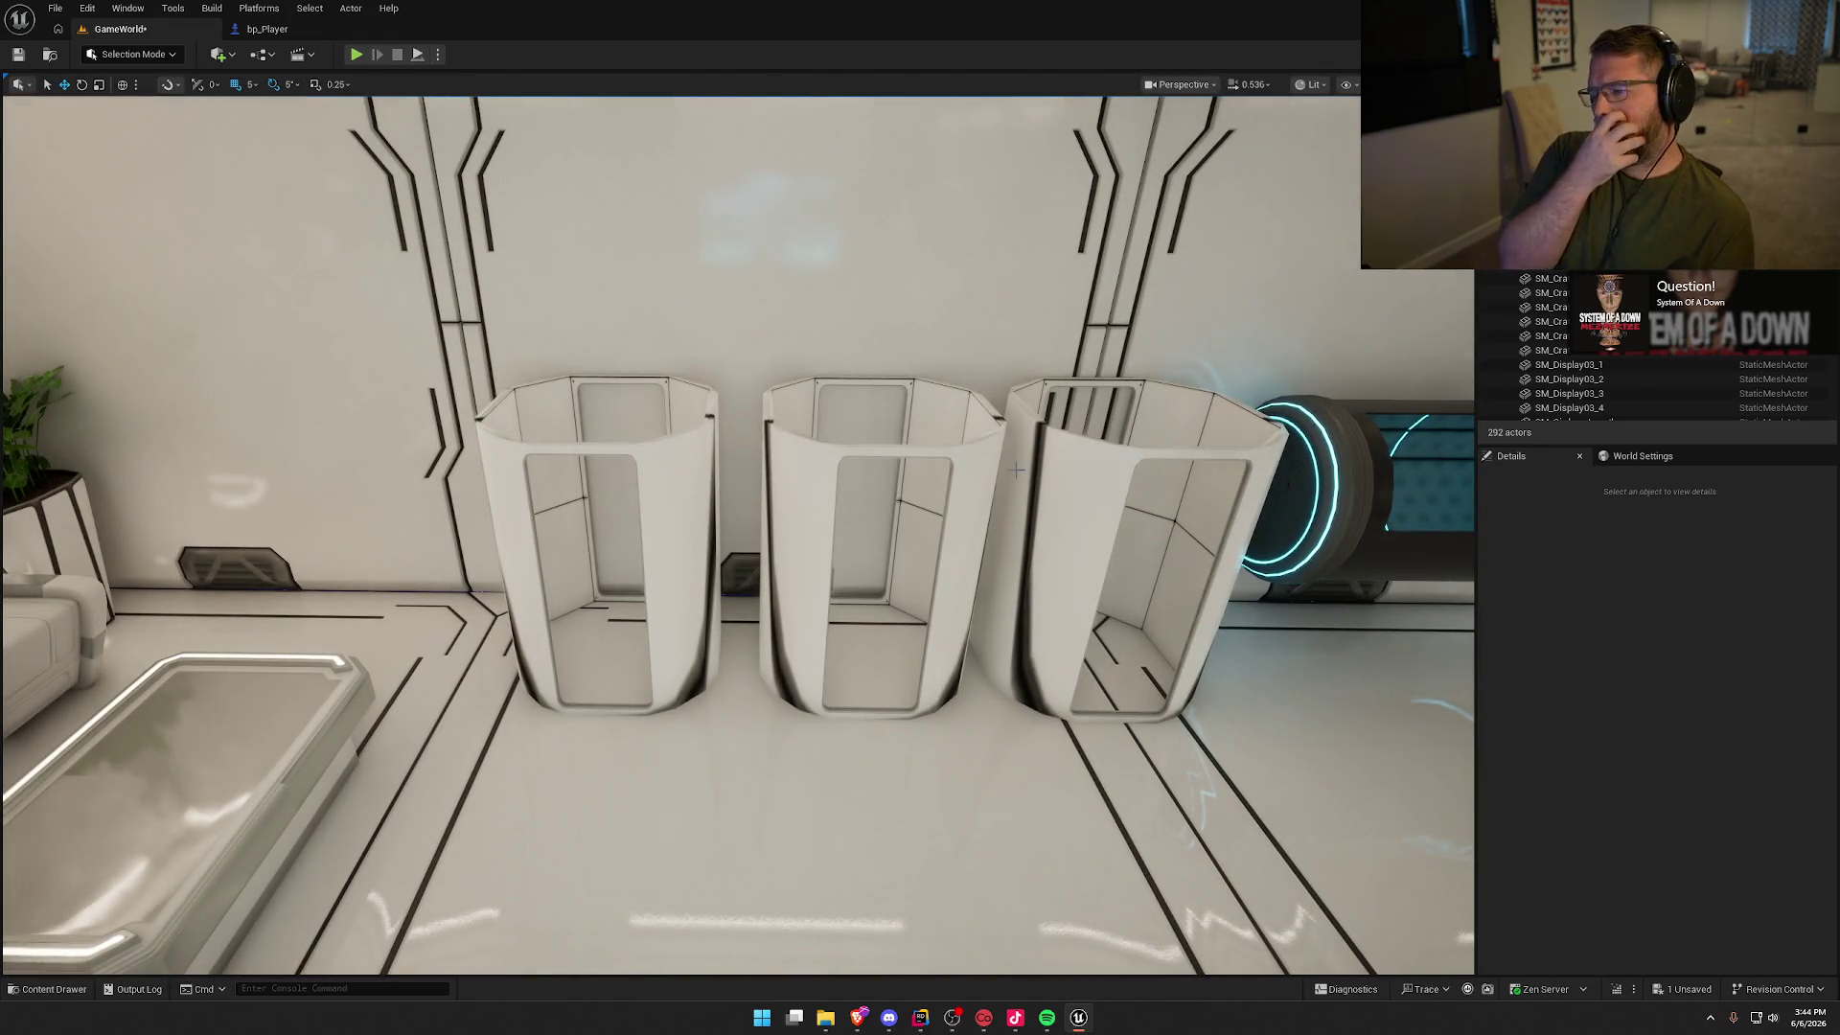
Step: Select the three bed pods and delete them
click(677, 507)
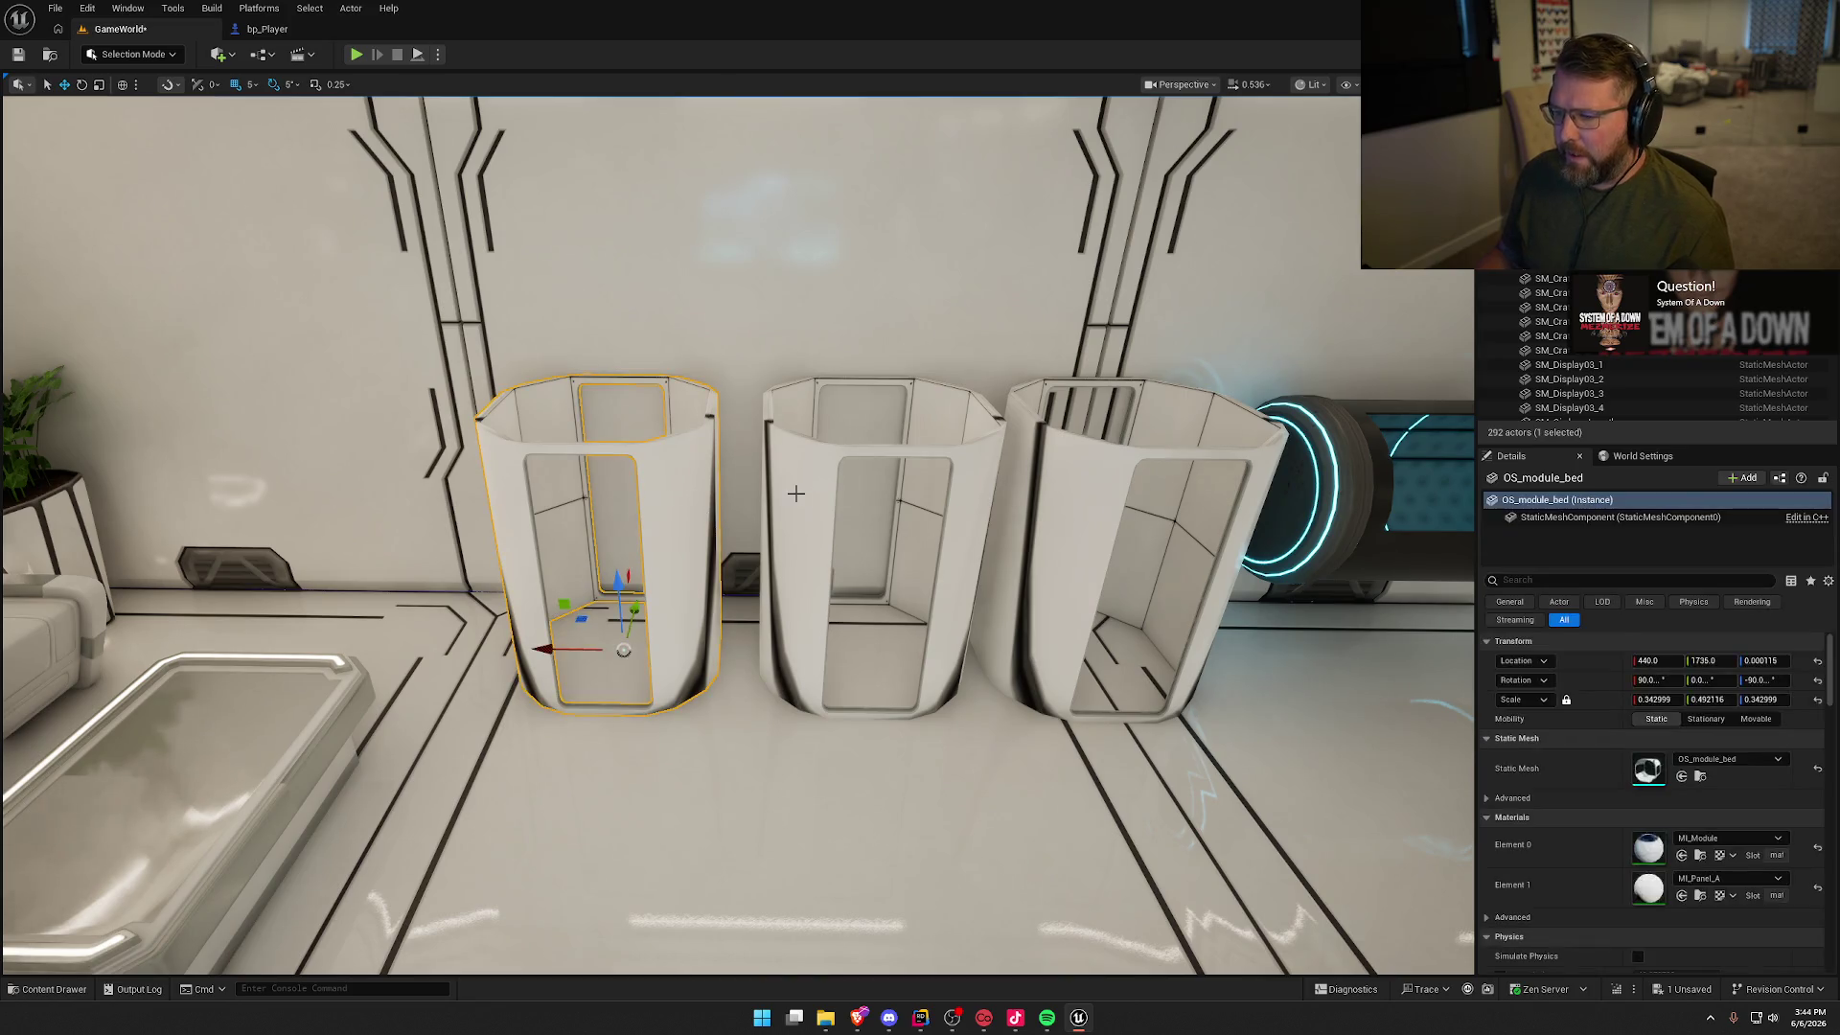
ctrl+click(804, 494)
key(Delete)
mouse_move(1052, 498)
mouse_down()
mouse_move(1069, 527)
mouse_move(1054, 536)
mouse_up()
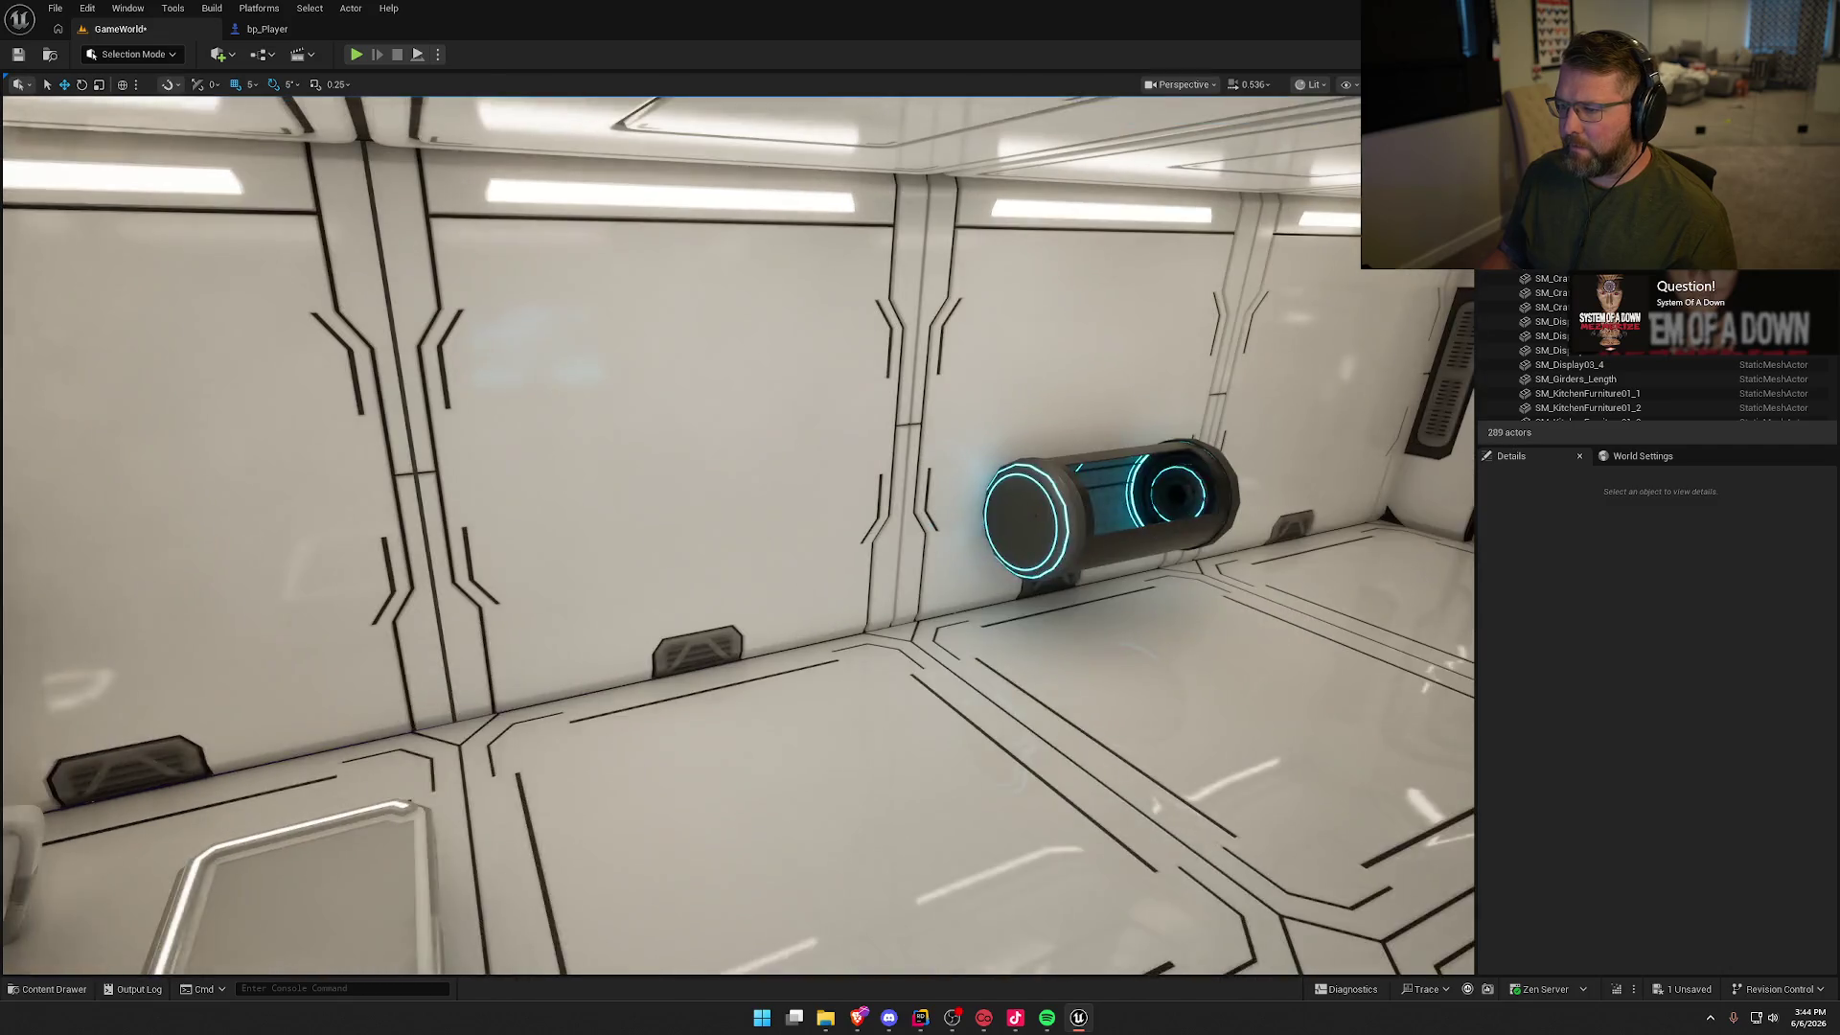
Step: Place the OS_hole_flat octagonal module in the room and inspect it from the side and front
key(ctrl+space)
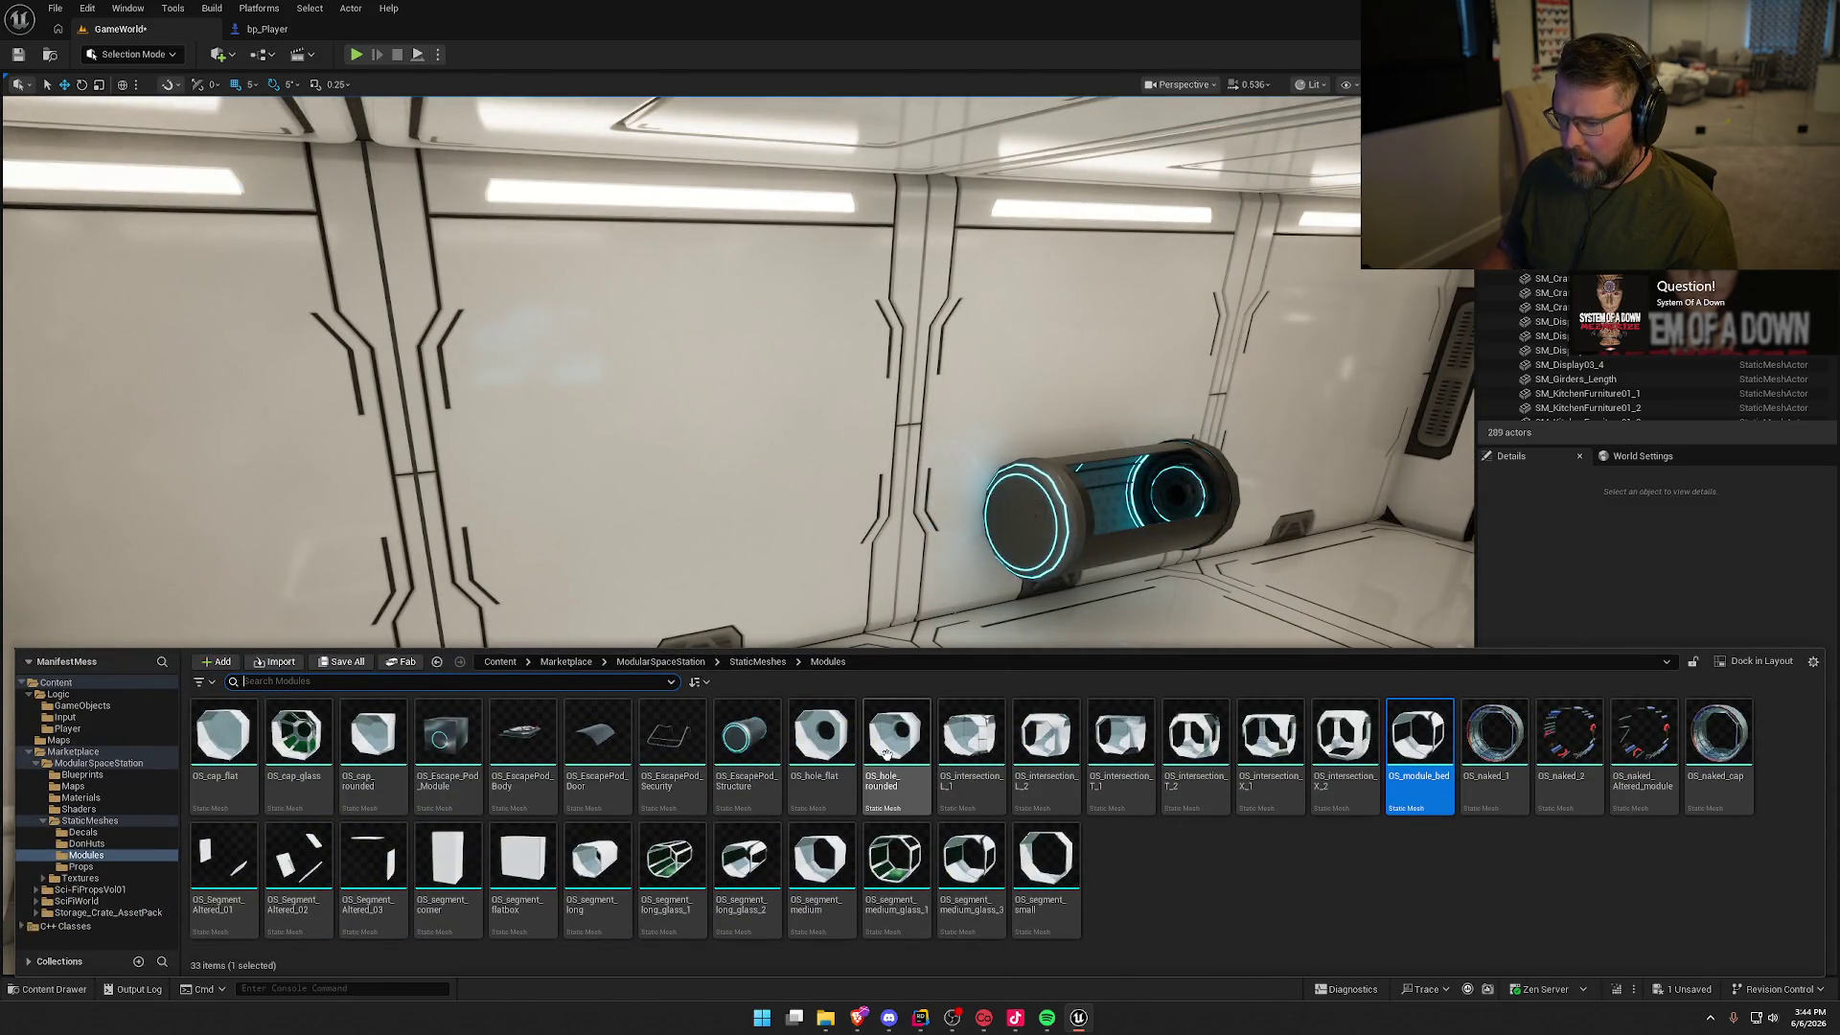
mouse_move(885, 753)
mouse_down()
mouse_move(843, 522)
mouse_move(692, 433)
mouse_move(910, 474)
mouse_move(1110, 467)
mouse_move(739, 467)
mouse_move(1176, 624)
mouse_move(998, 609)
mouse_up()
key(f)
scroll(782, 447, down, 3)
key(w)
key(f)
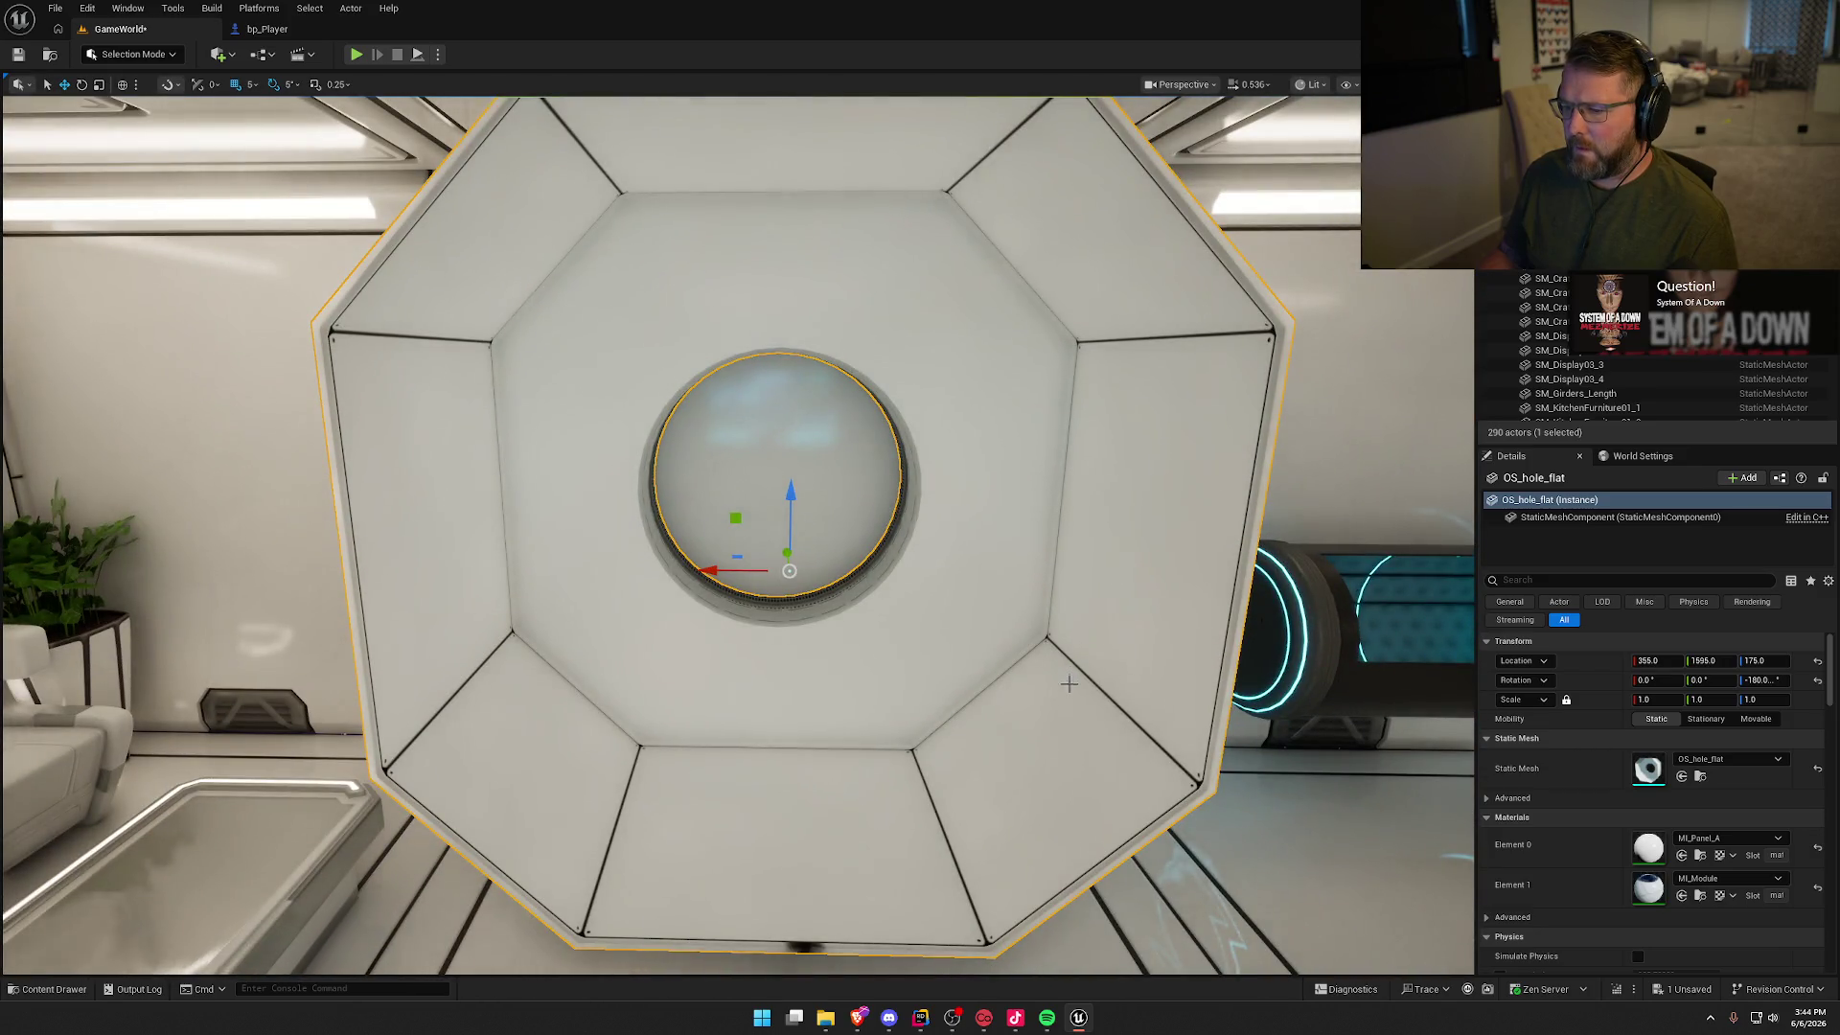
scroll(1069, 683, up, 5)
scroll(1068, 684, down, 6)
mouse_move(1068, 683)
mouse_down()
mouse_move(958, 683)
mouse_move(1068, 683)
mouse_up()
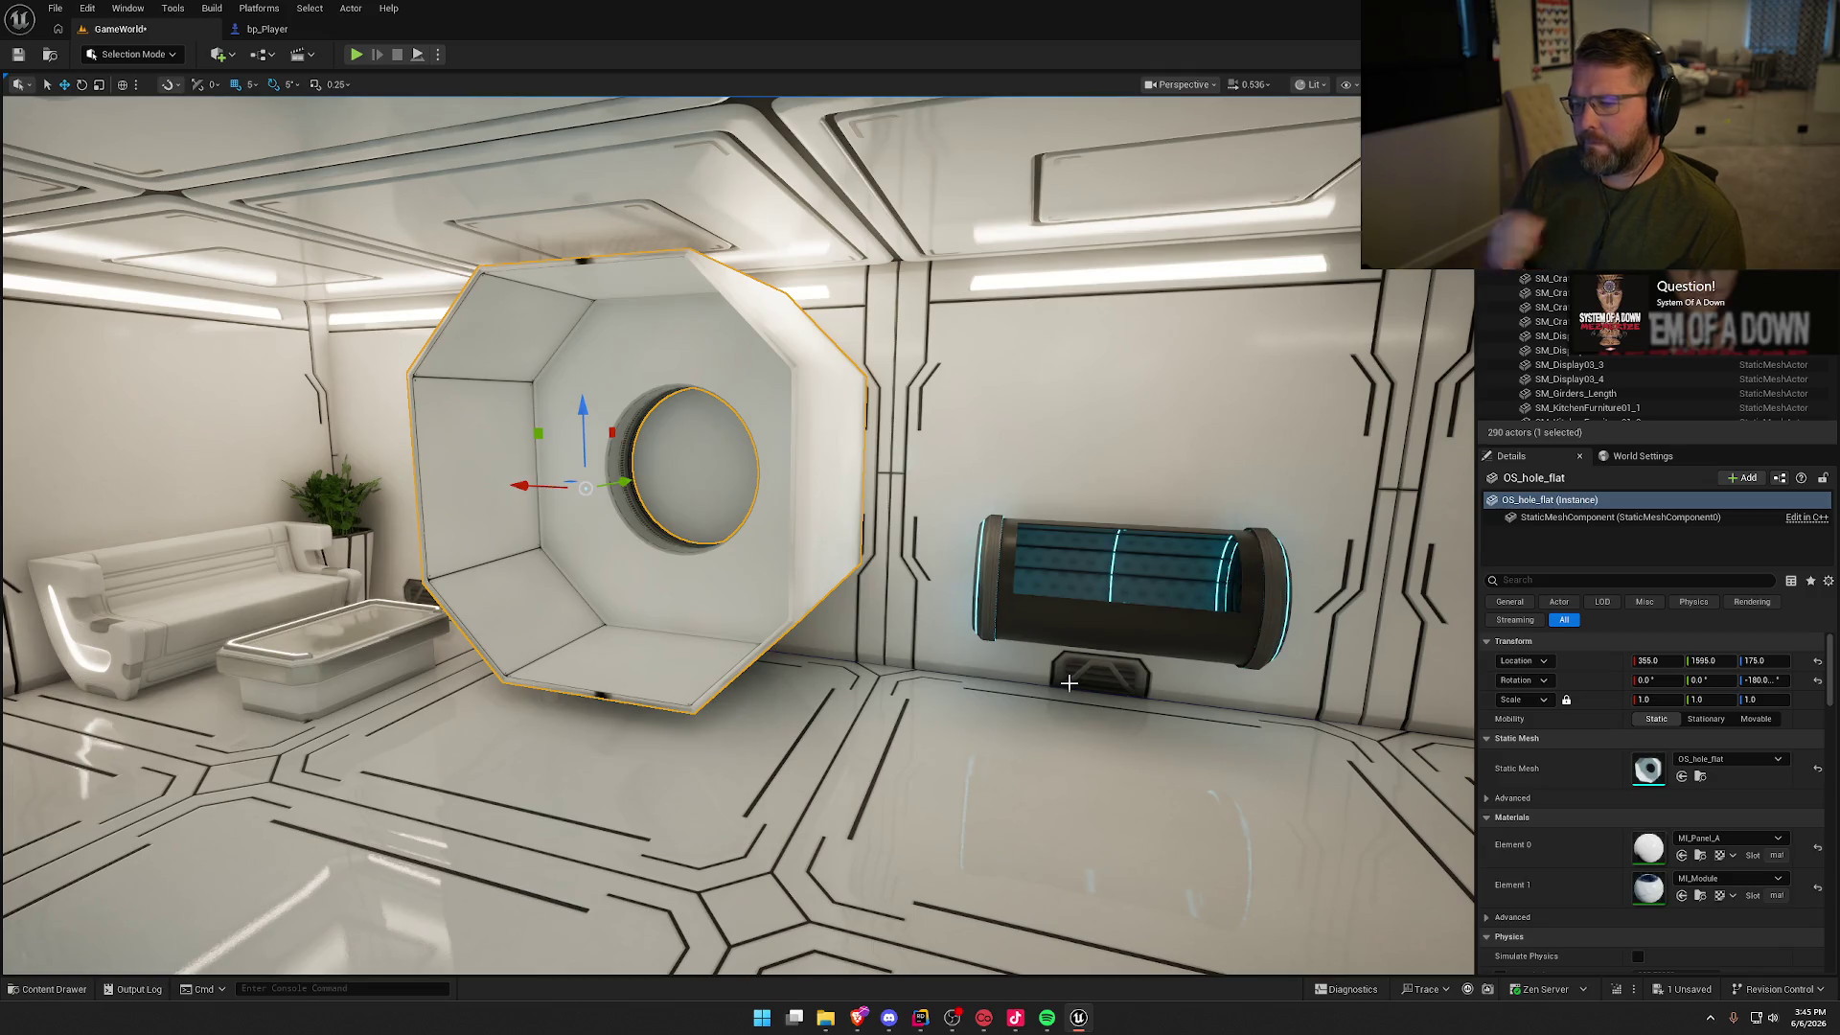
drag(1082, 678, 1102, 638)
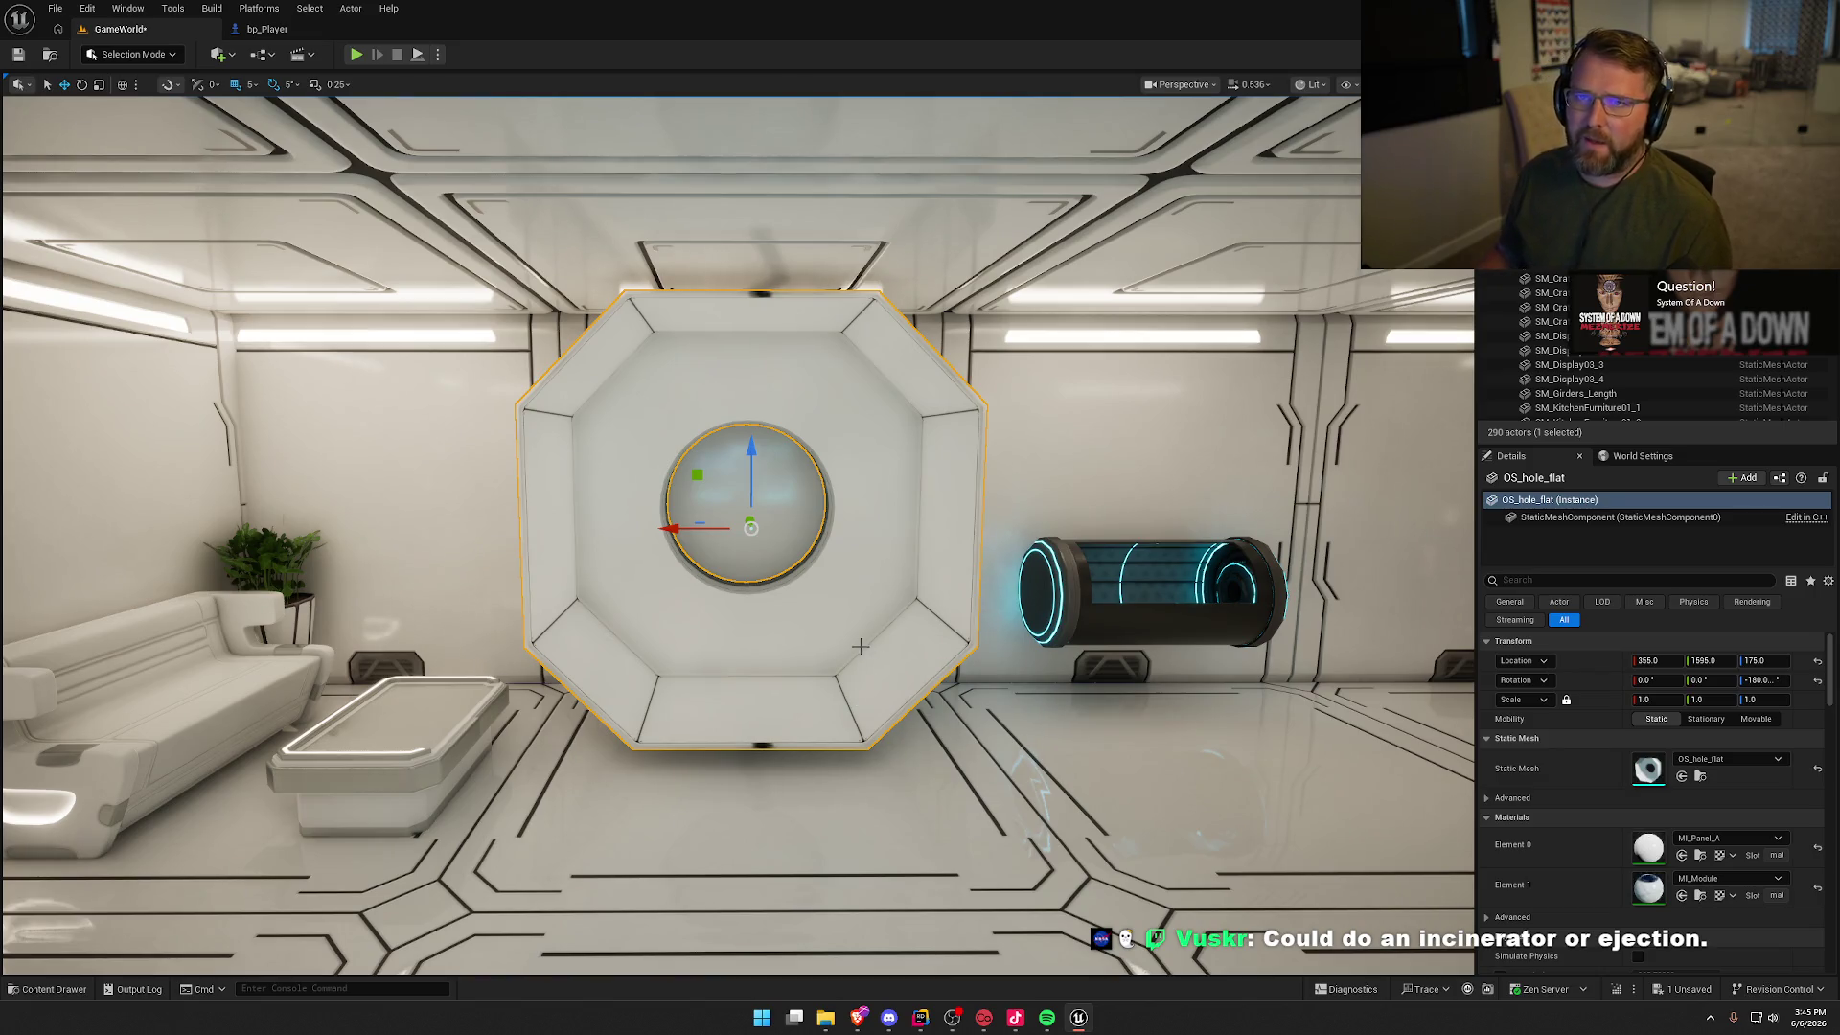
Step: Delete the glowing capsule on the wall and slide the hole module along X
click(1067, 595)
key(Delete)
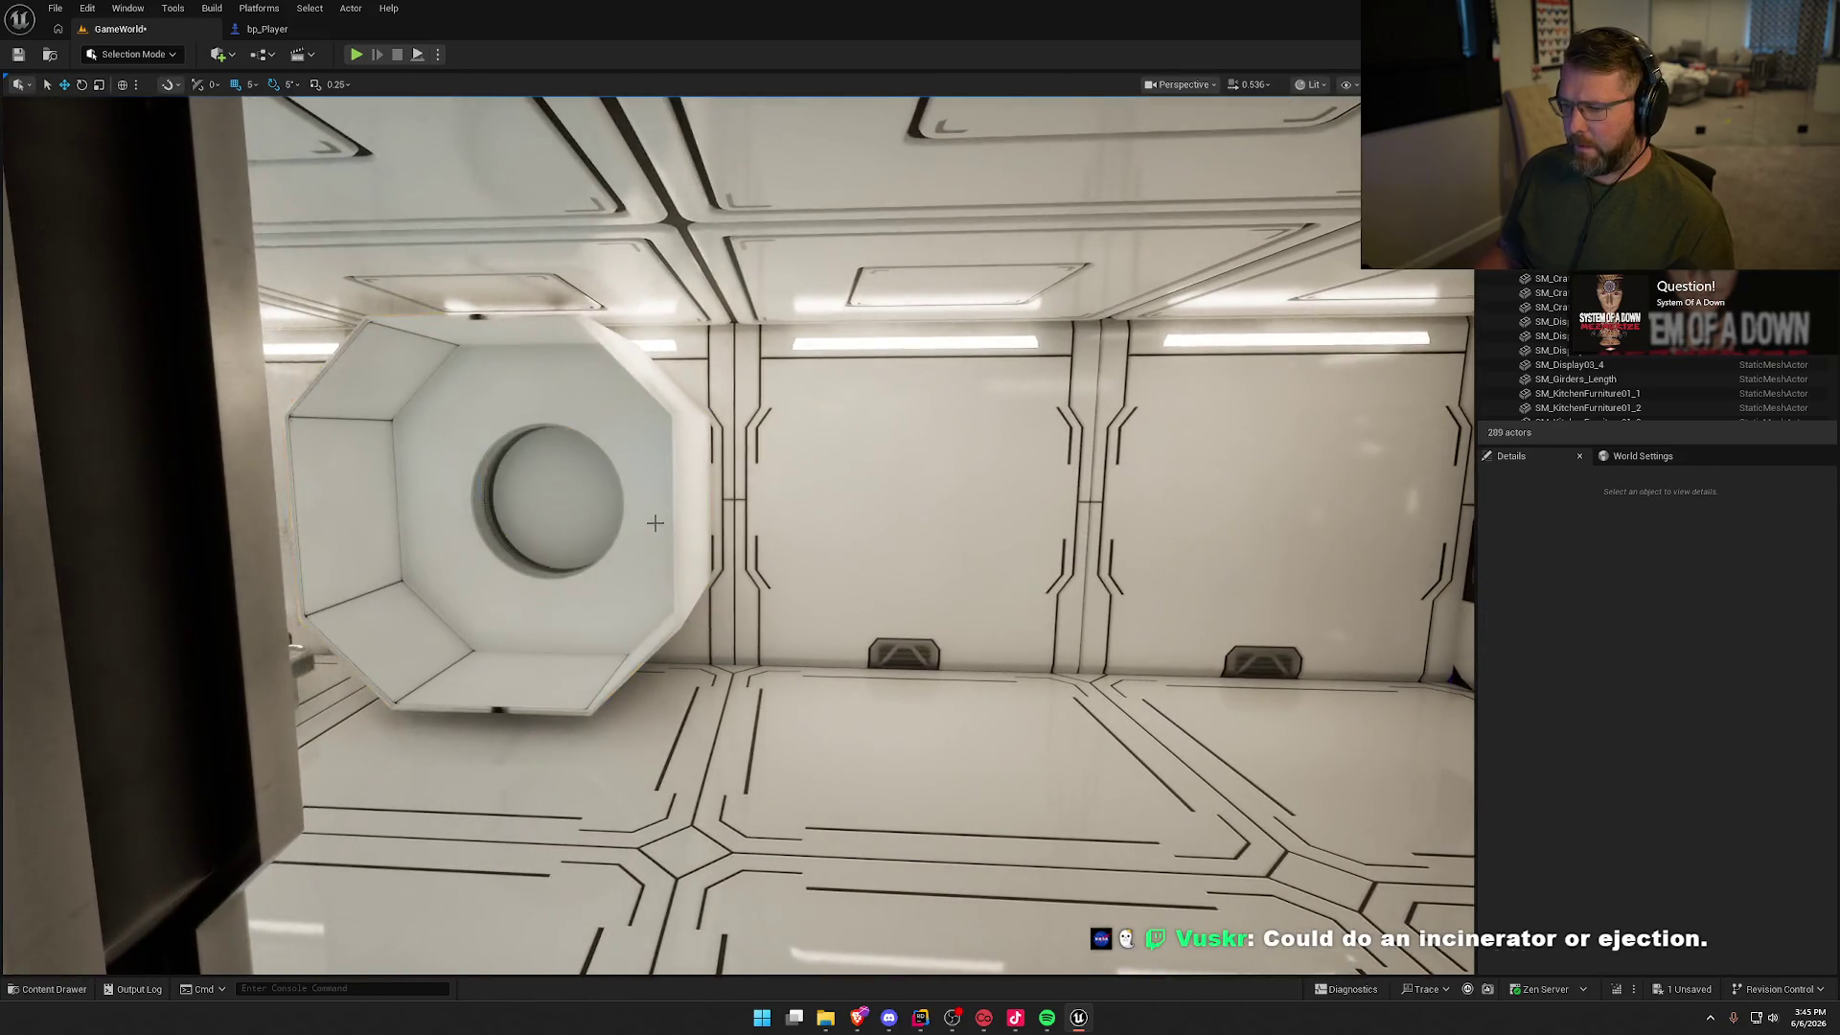
click(450, 518)
mouse_move(451, 518)
mouse_down()
mouse_move(479, 542)
mouse_move(858, 557)
mouse_up()
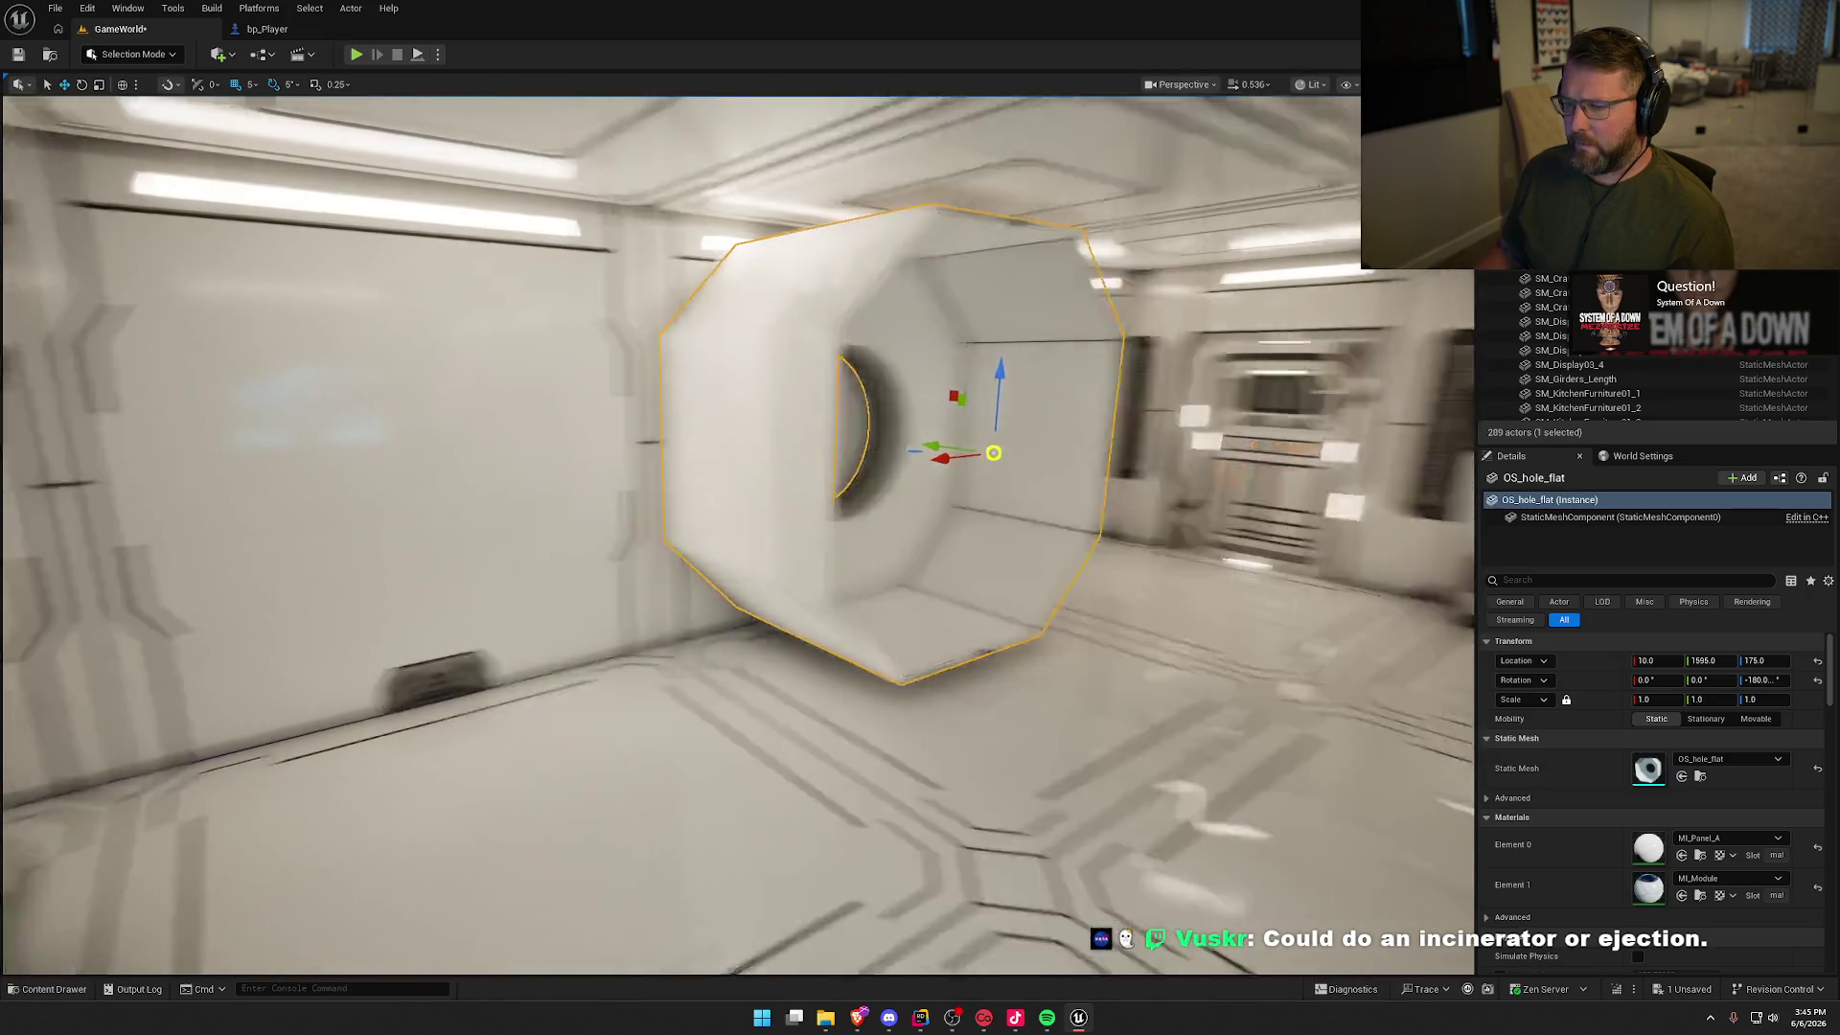
Step: Delete the hole module, capture a screenshot, then try and delete OS_segment_flatbox
key(Delete)
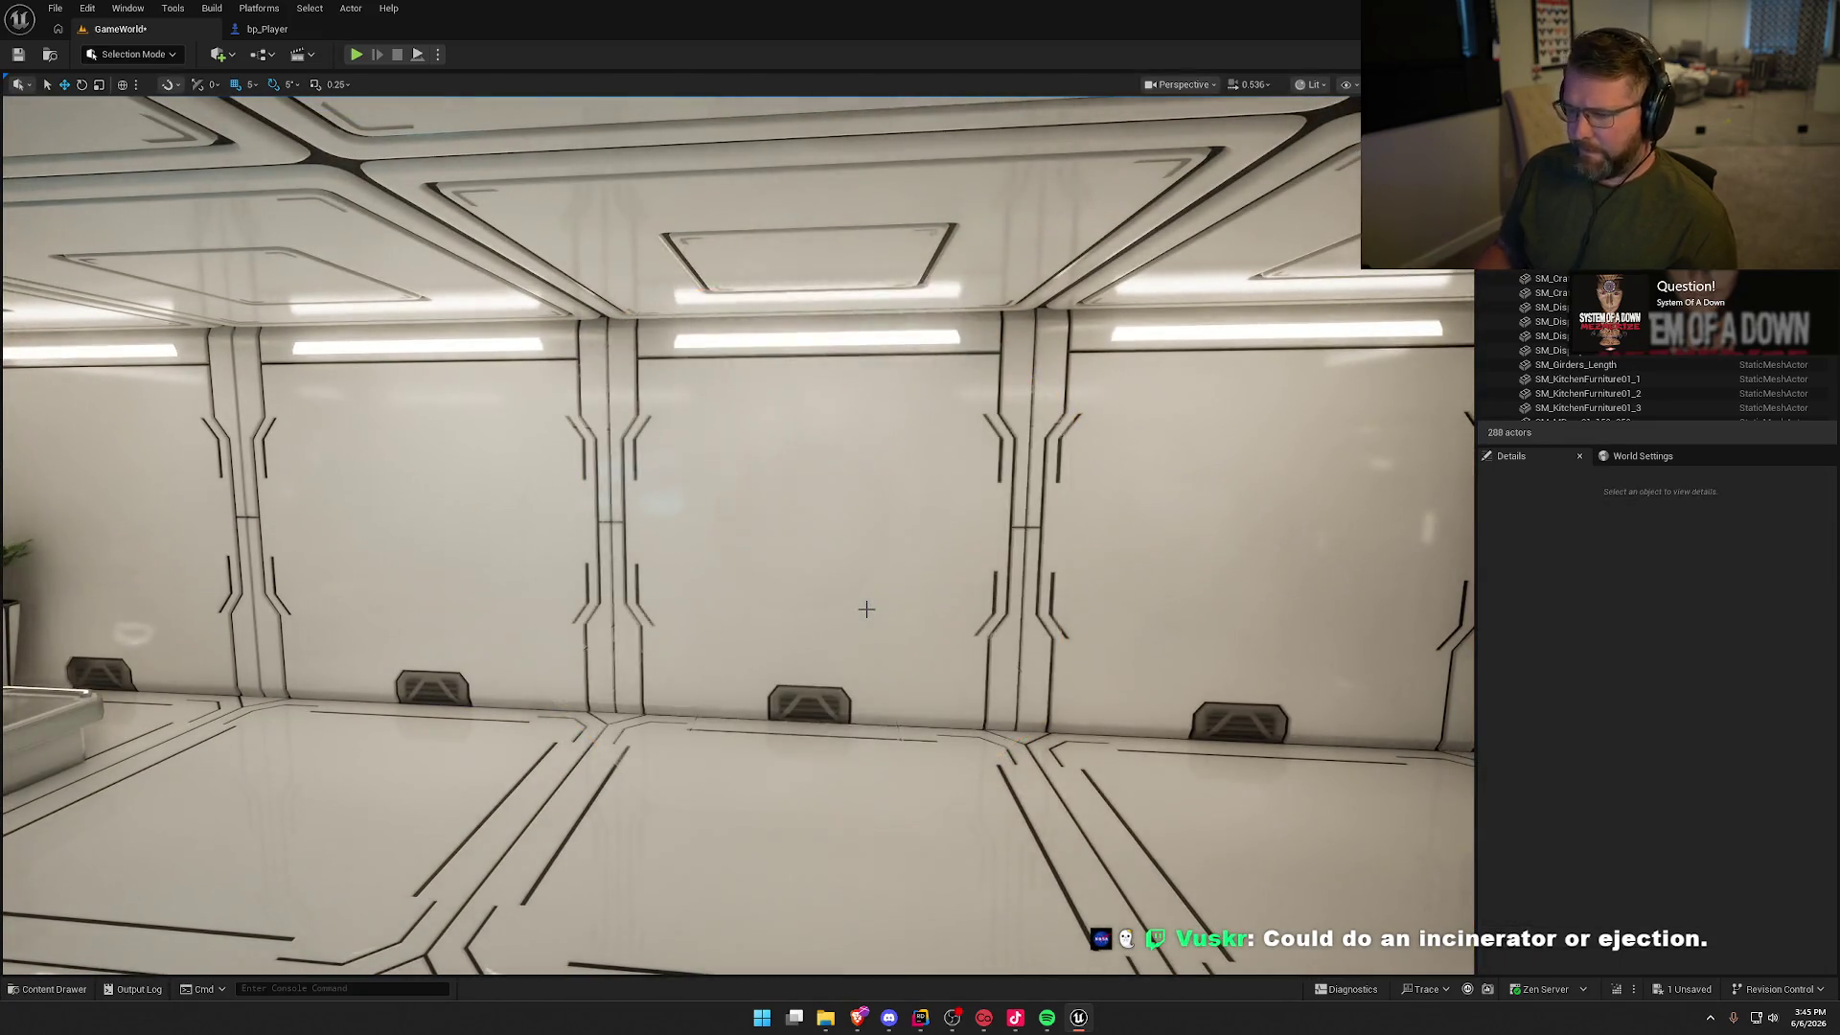
click(879, 661)
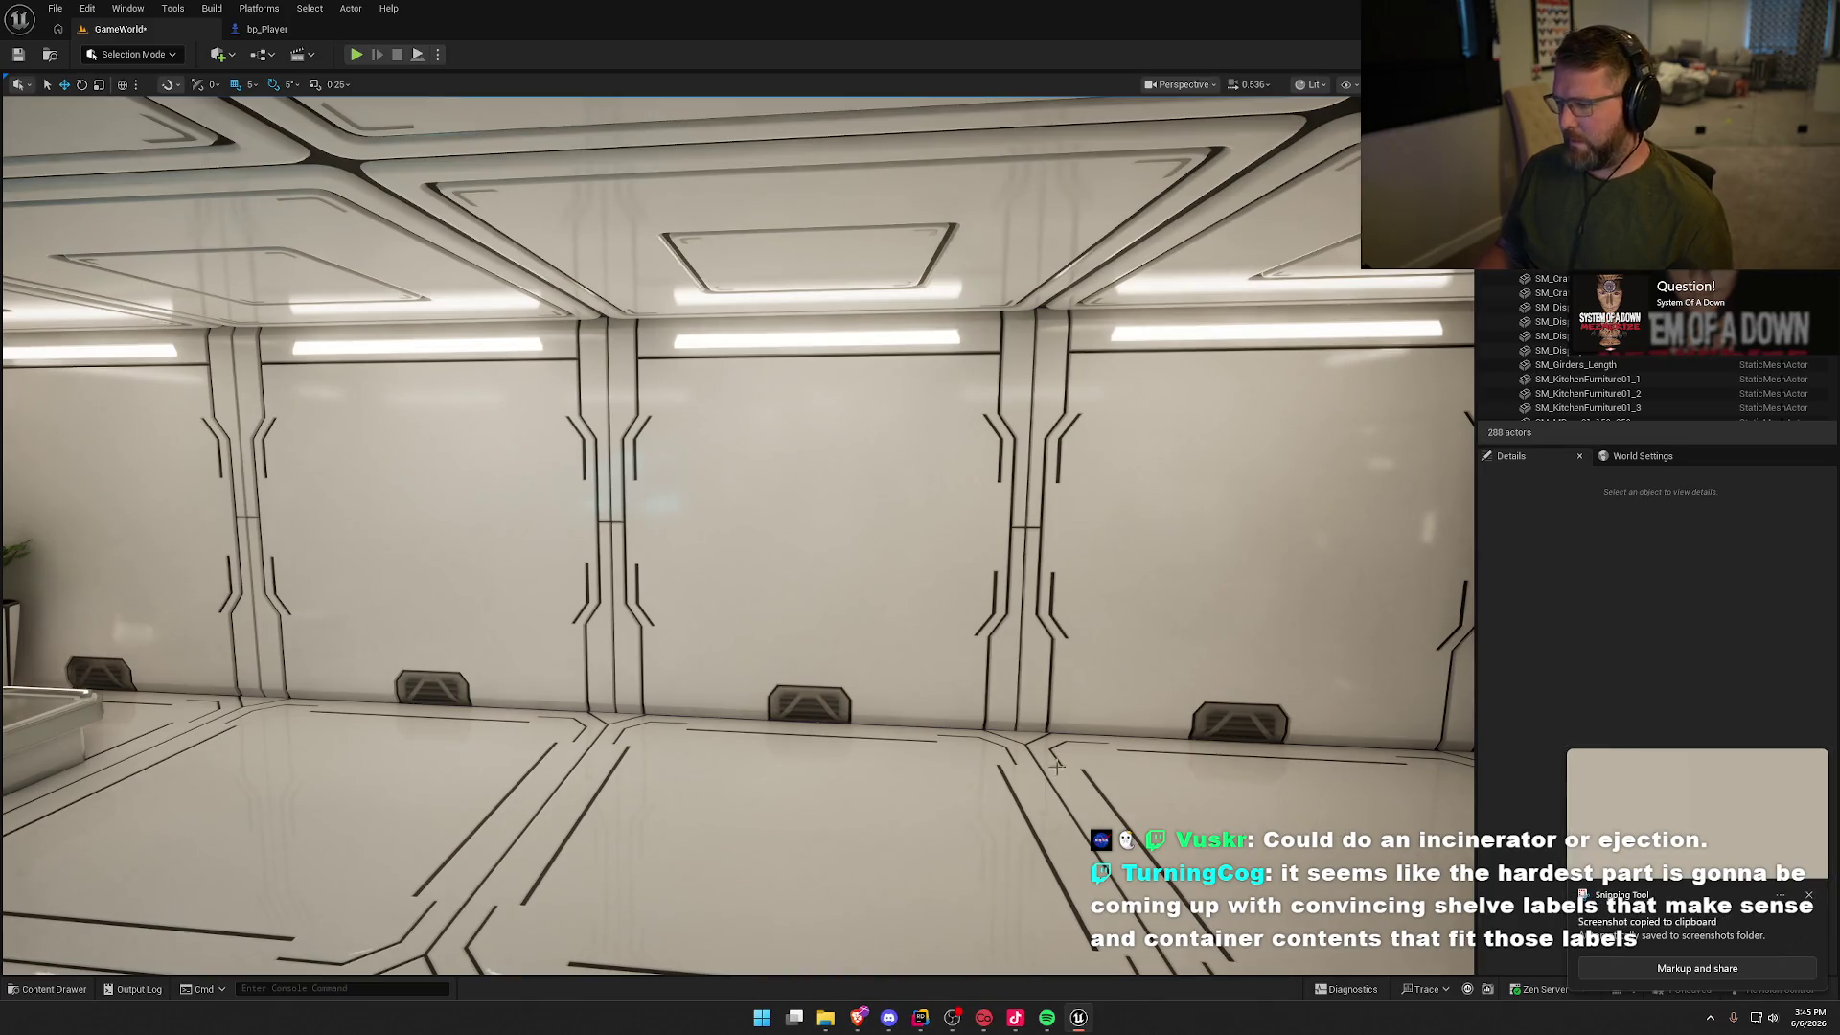
click(1809, 897)
scroll(843, 711, up, 3)
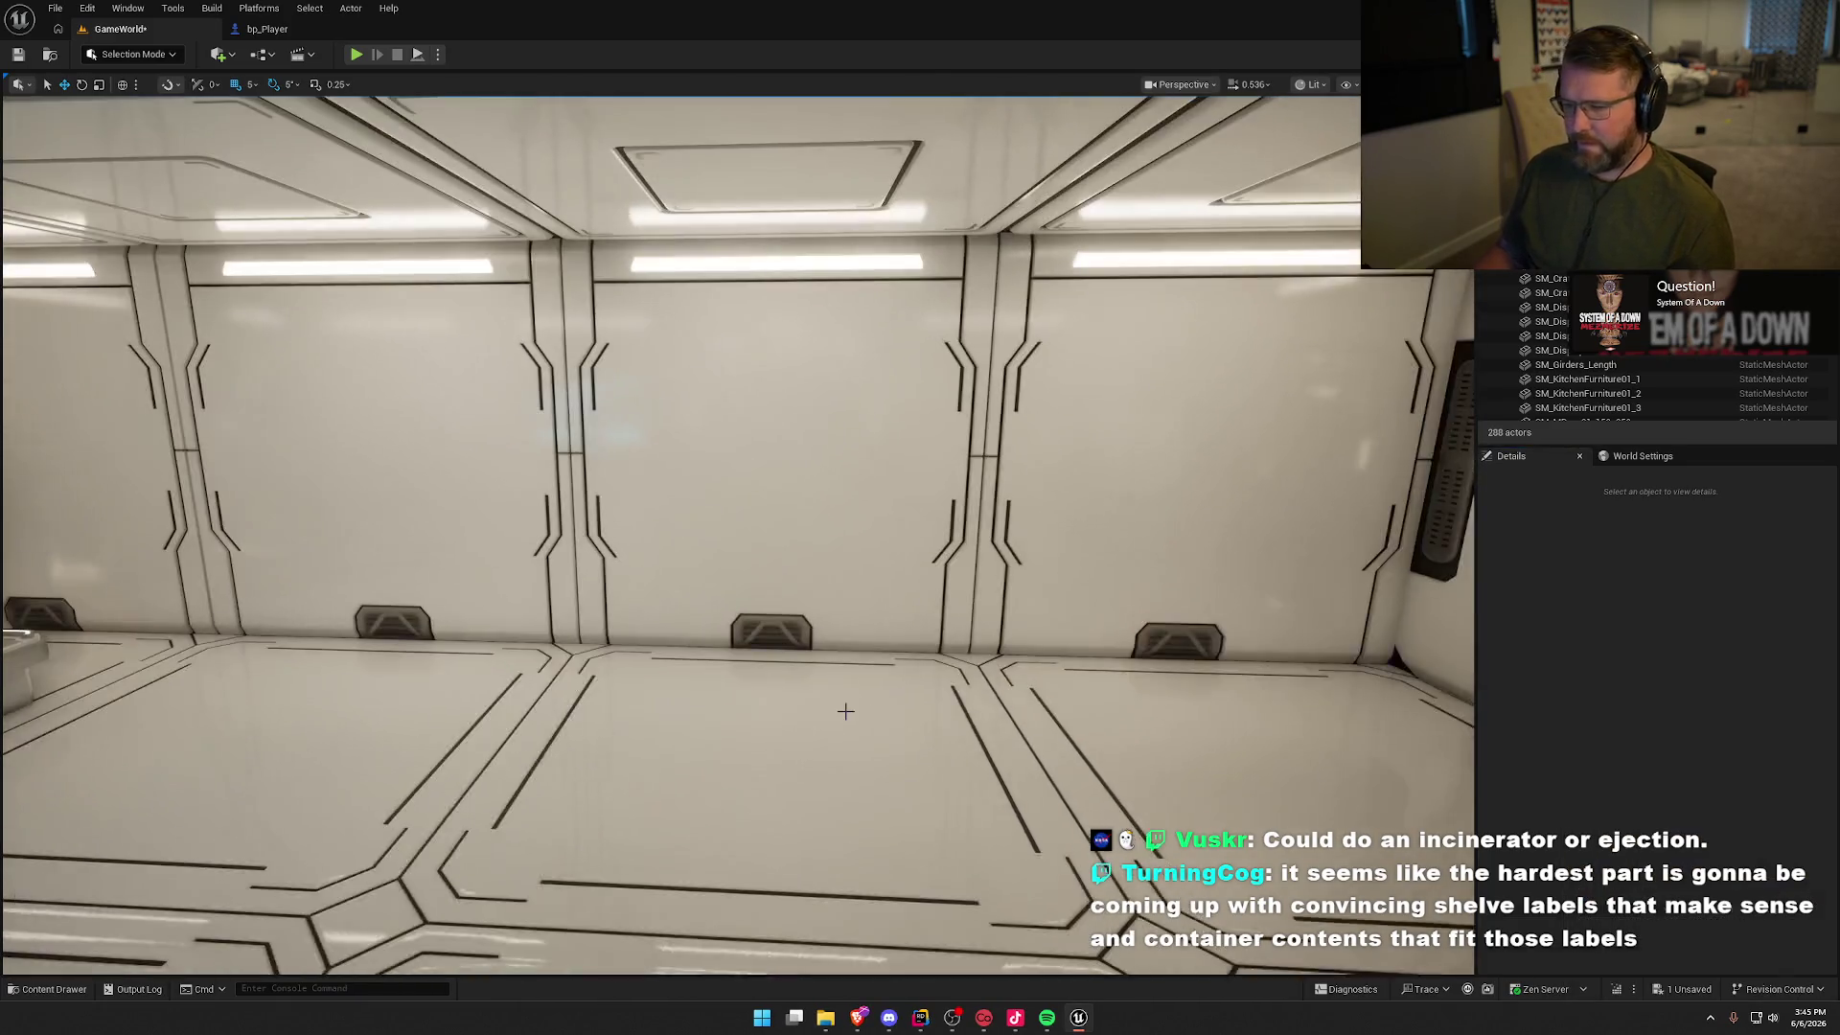
key(ctrl+space)
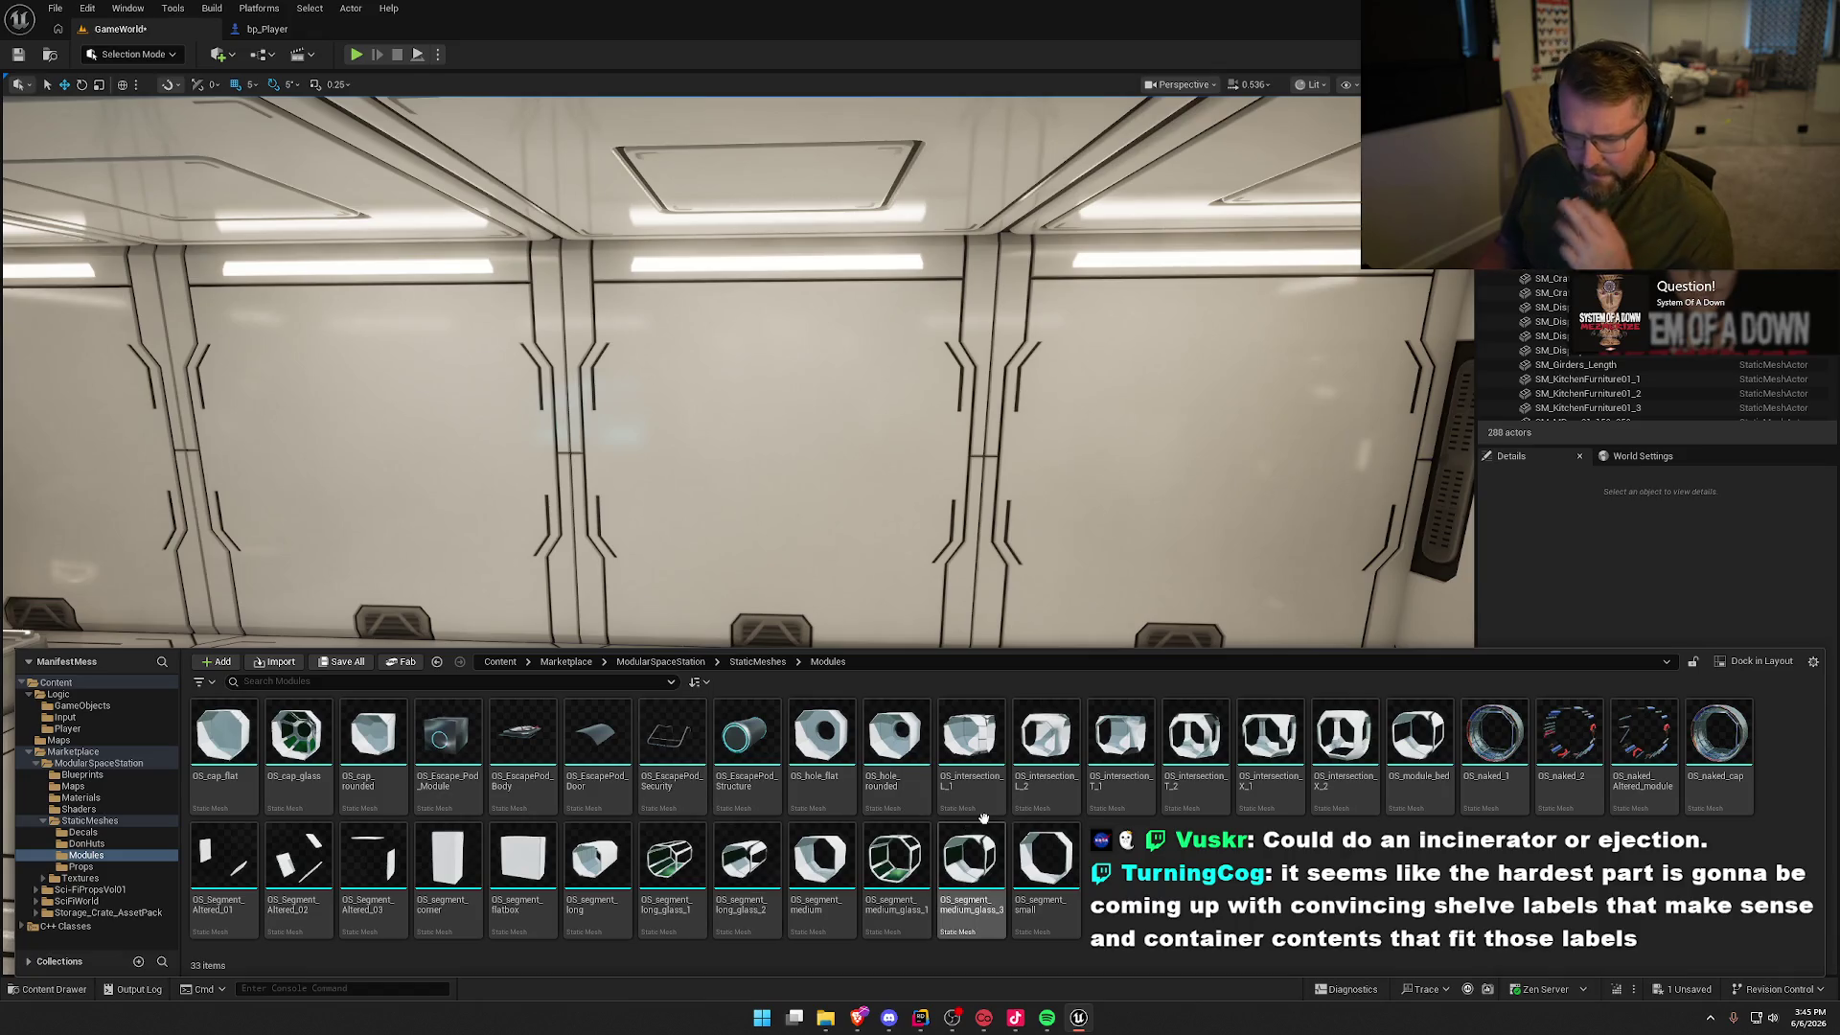
mouse_move(514, 868)
mouse_move(513, 868)
mouse_down()
mouse_move(562, 546)
mouse_move(691, 755)
mouse_up()
key(w)
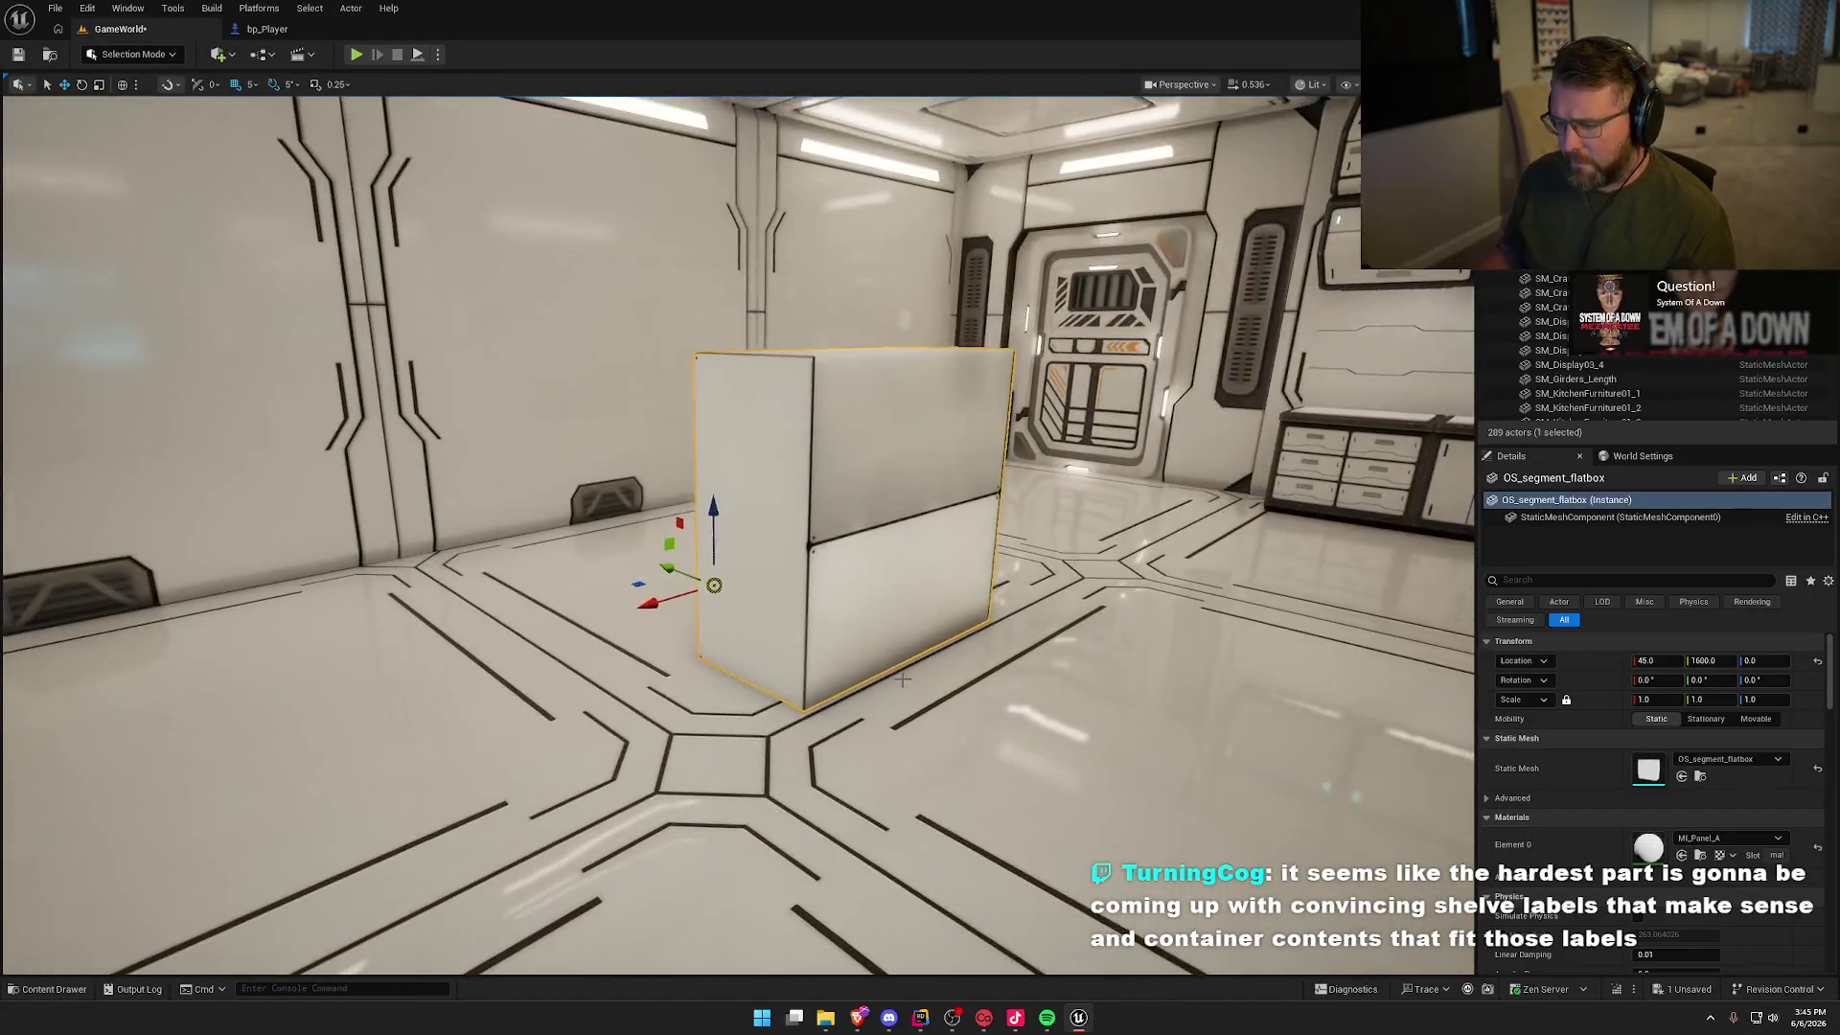
key(Delete)
Step: Try the OS_naked_cap arch raised to Z 135, then delete it
key(ctrl+space)
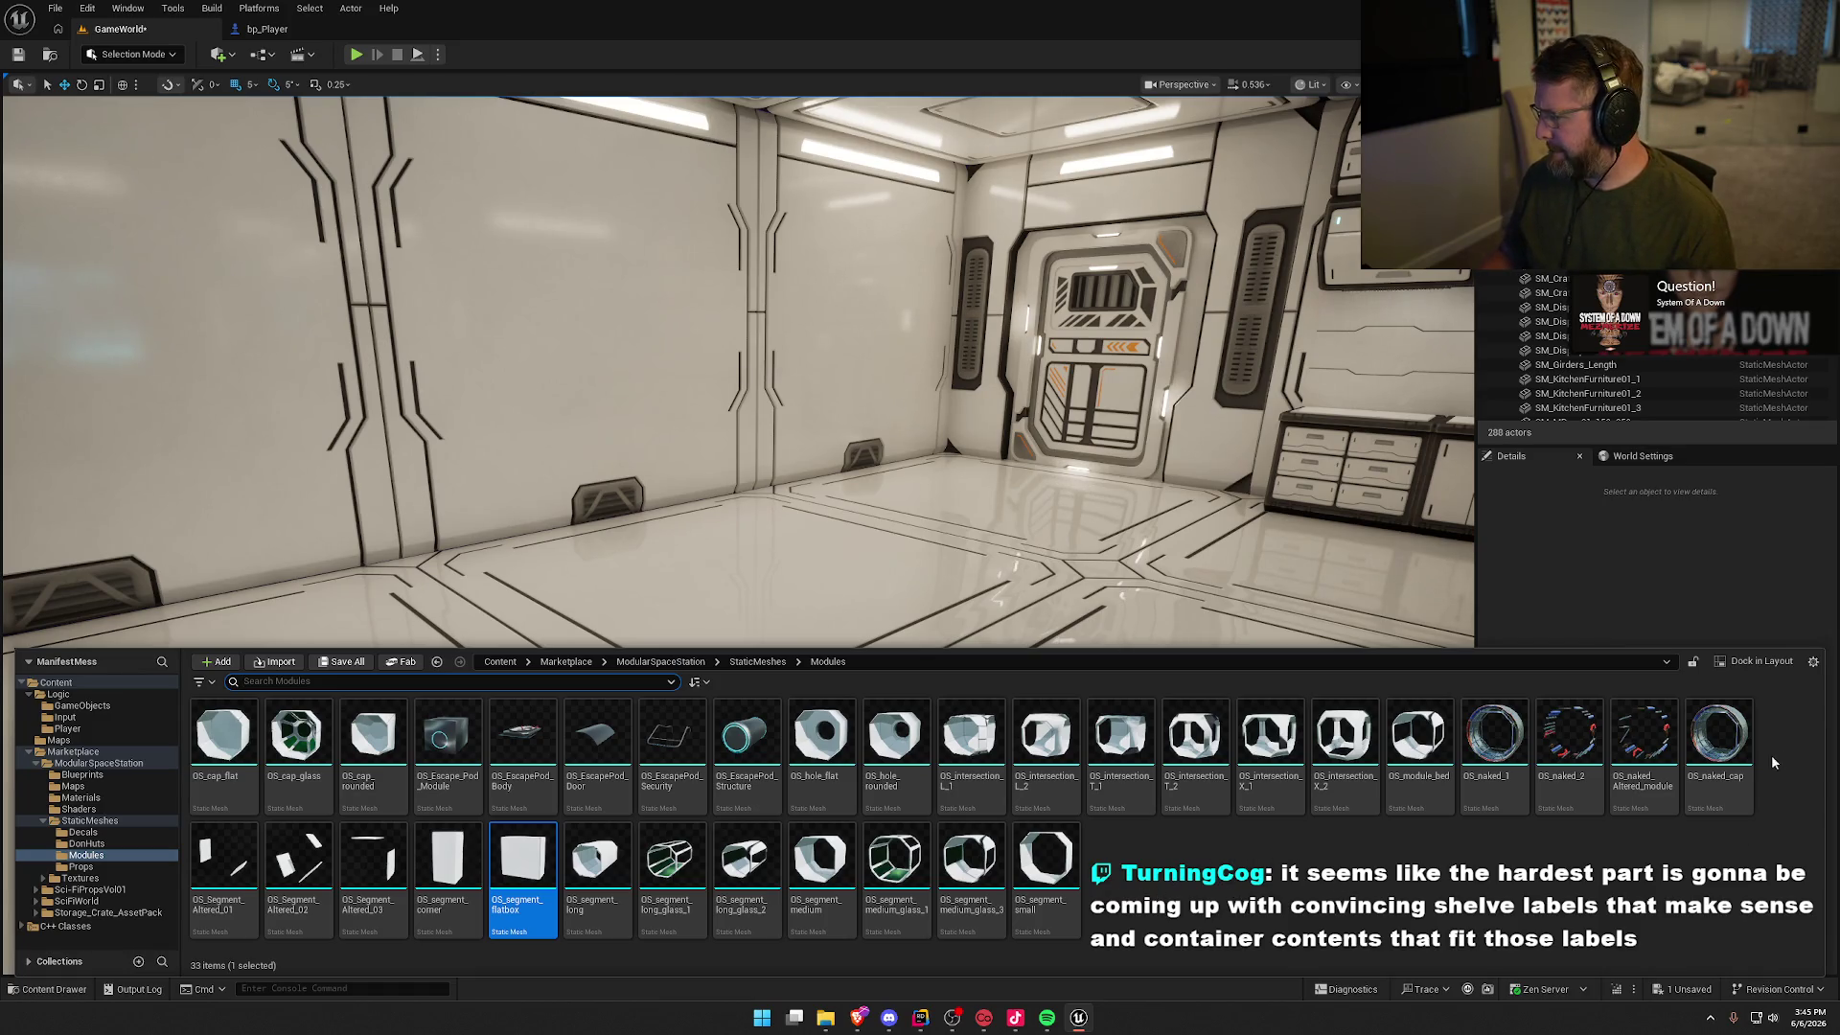
mouse_move(1724, 742)
mouse_down()
mouse_move(699, 514)
mouse_move(696, 594)
mouse_up()
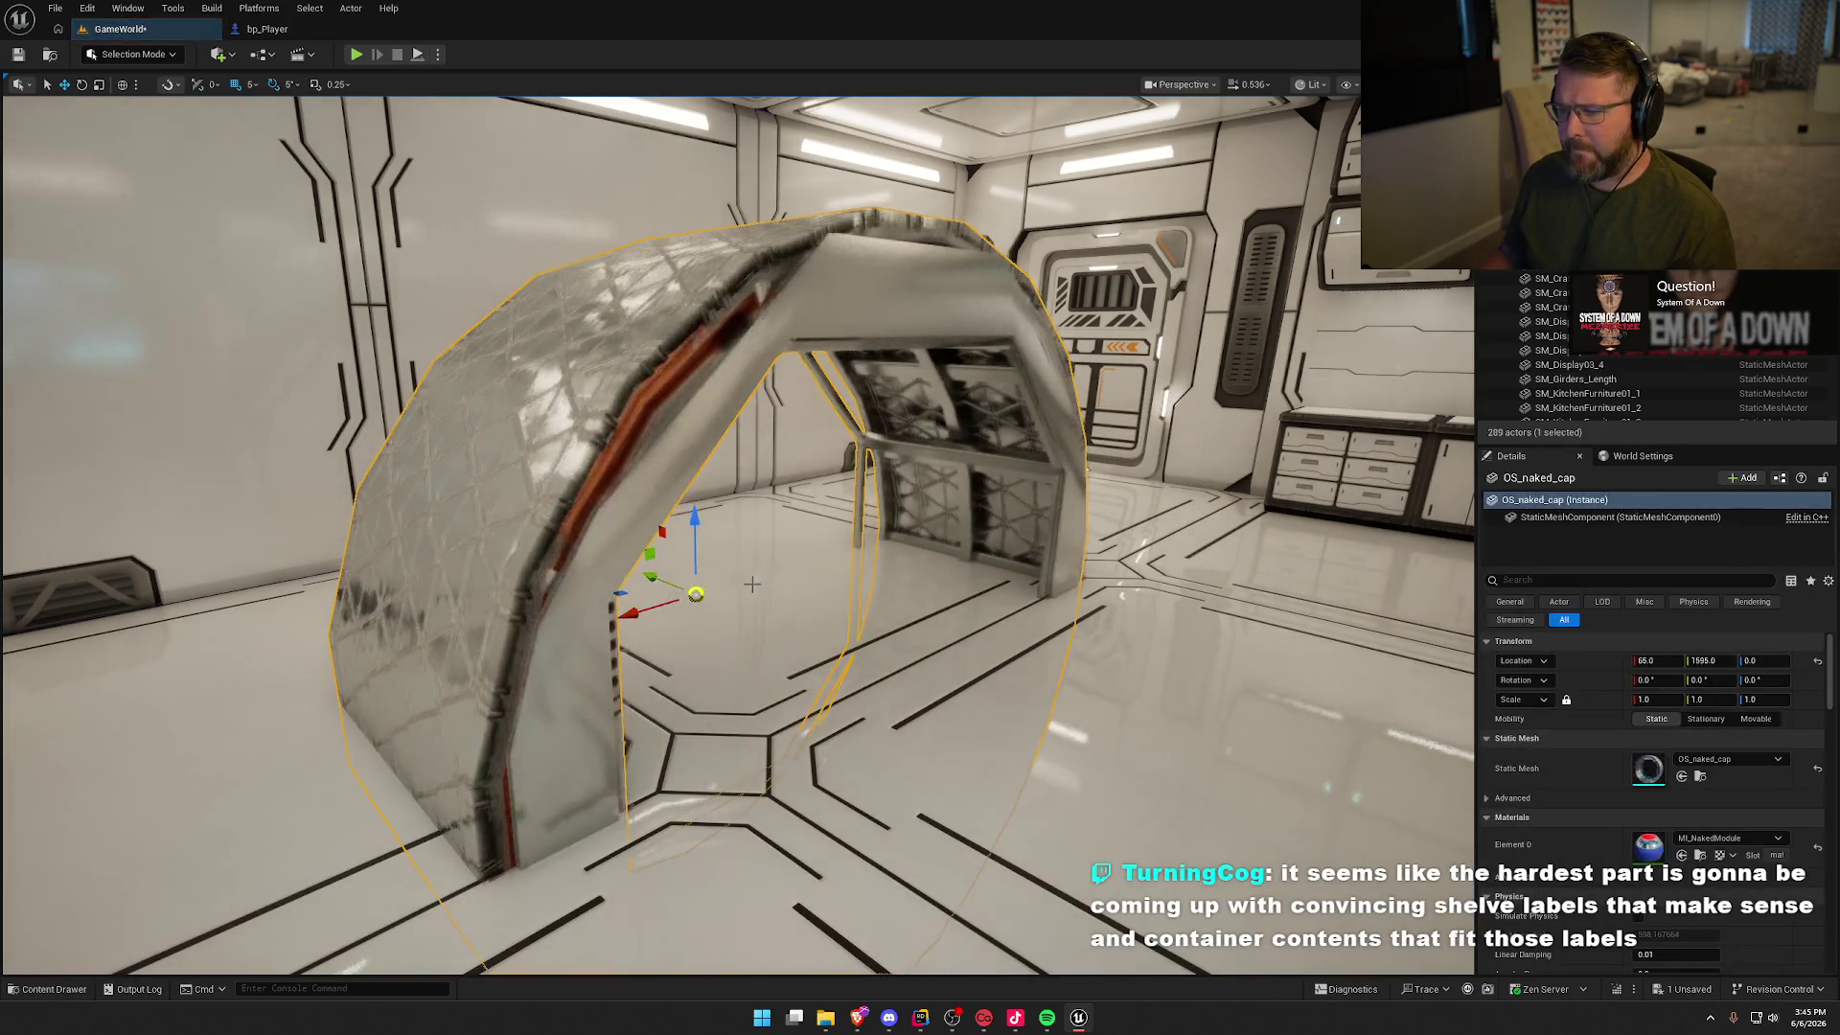
drag(694, 519, 693, 450)
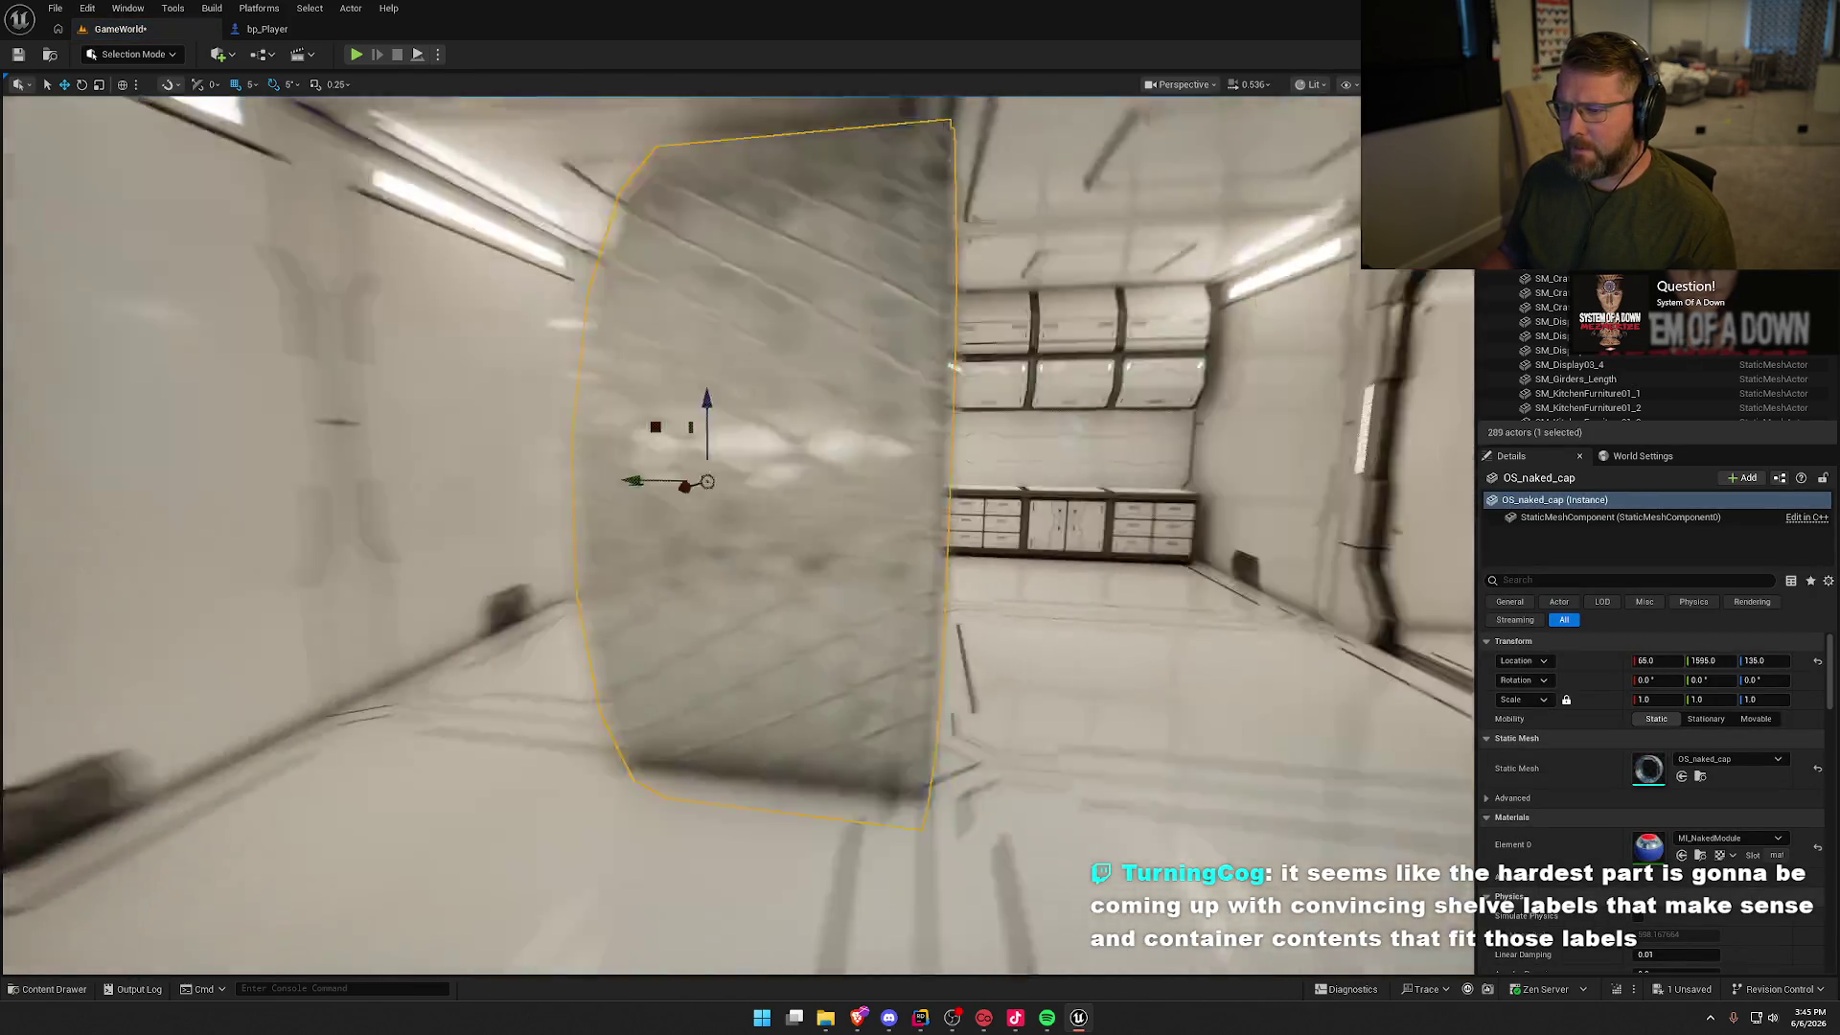
key(w)
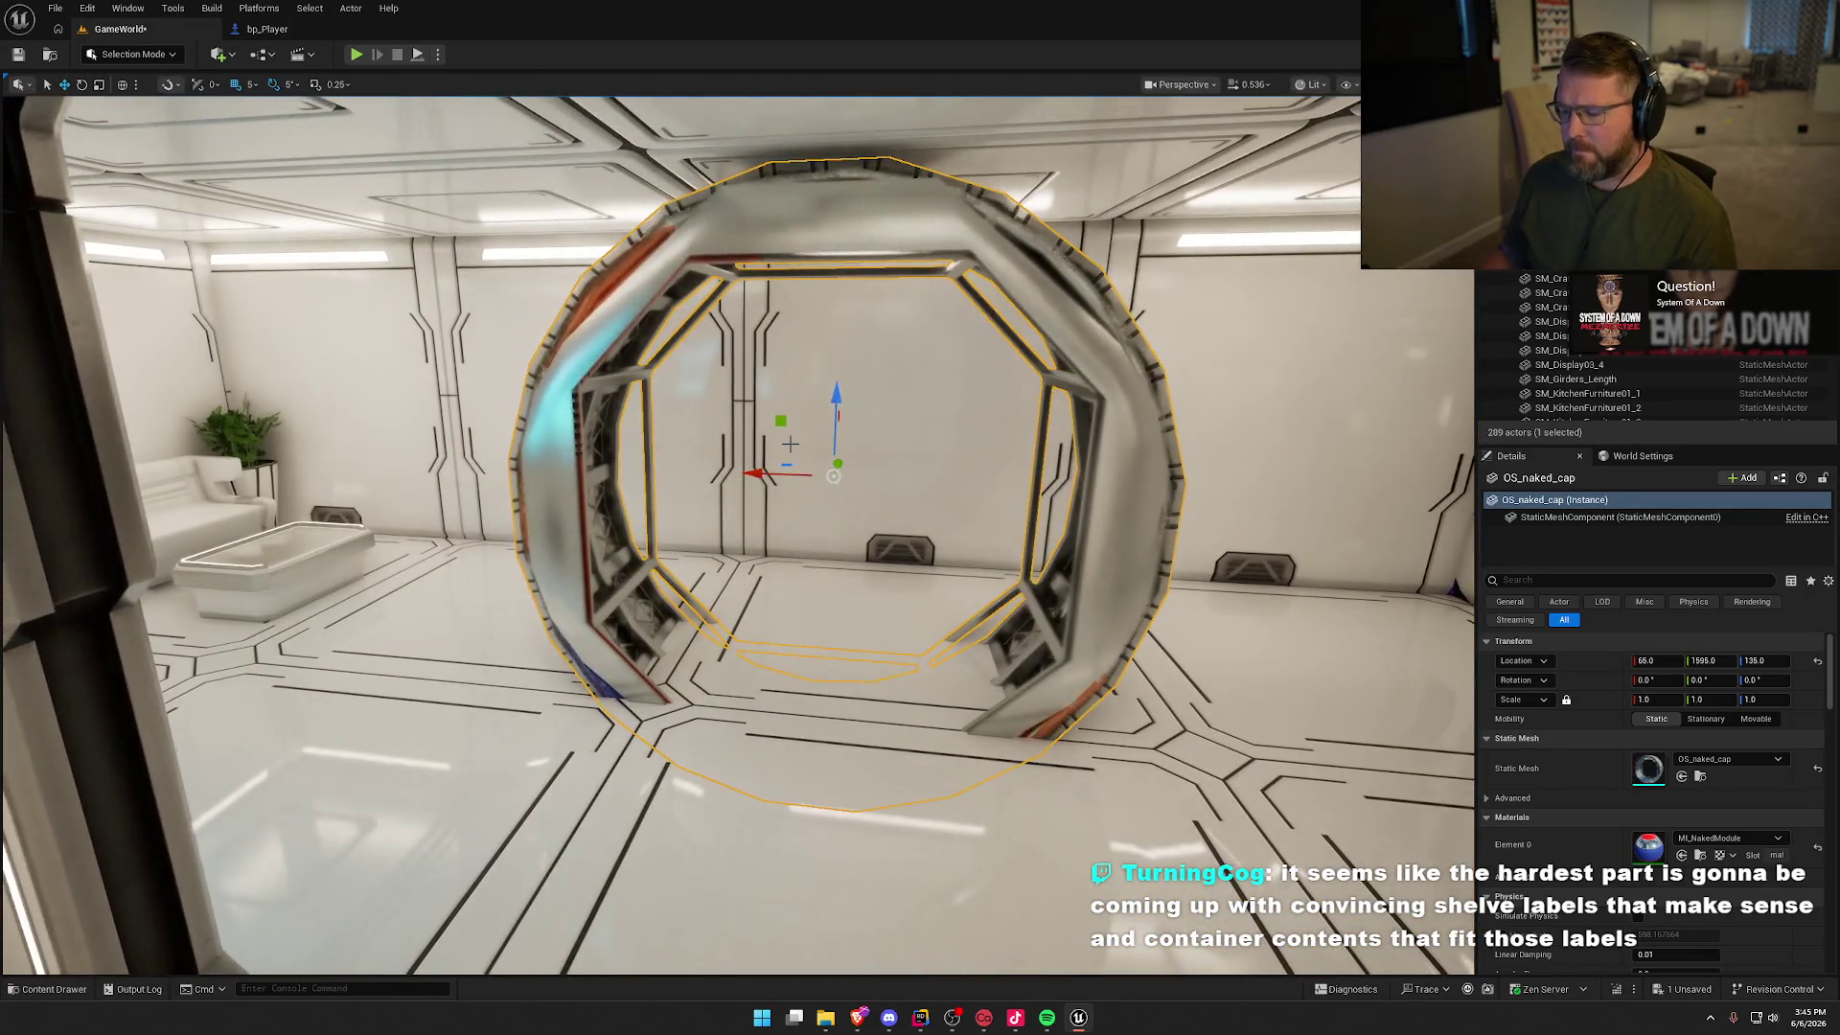
key(Delete)
Step: Try the OS_naked_1 ring at about 0.7 scale, then delete it
key(ctrl+space)
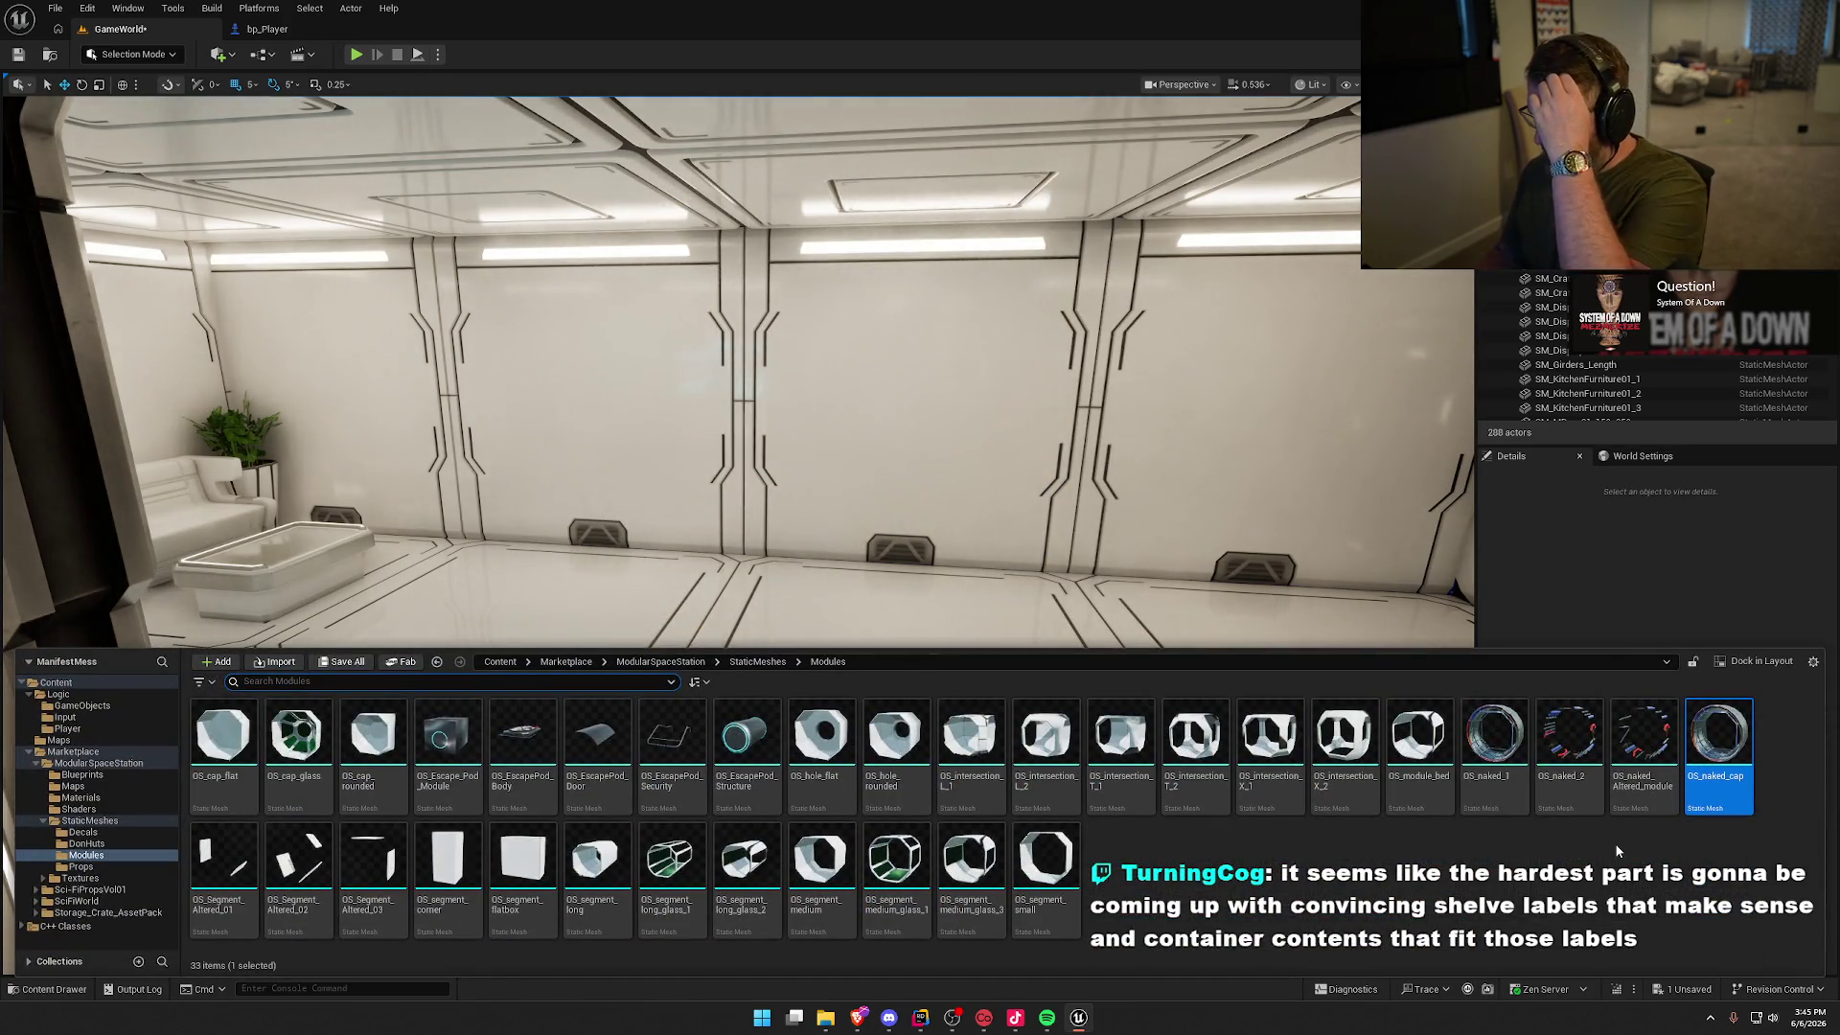
mouse_move(1496, 747)
mouse_down()
mouse_move(850, 607)
mouse_move(780, 657)
mouse_move(751, 587)
mouse_move(790, 569)
mouse_move(759, 411)
mouse_up()
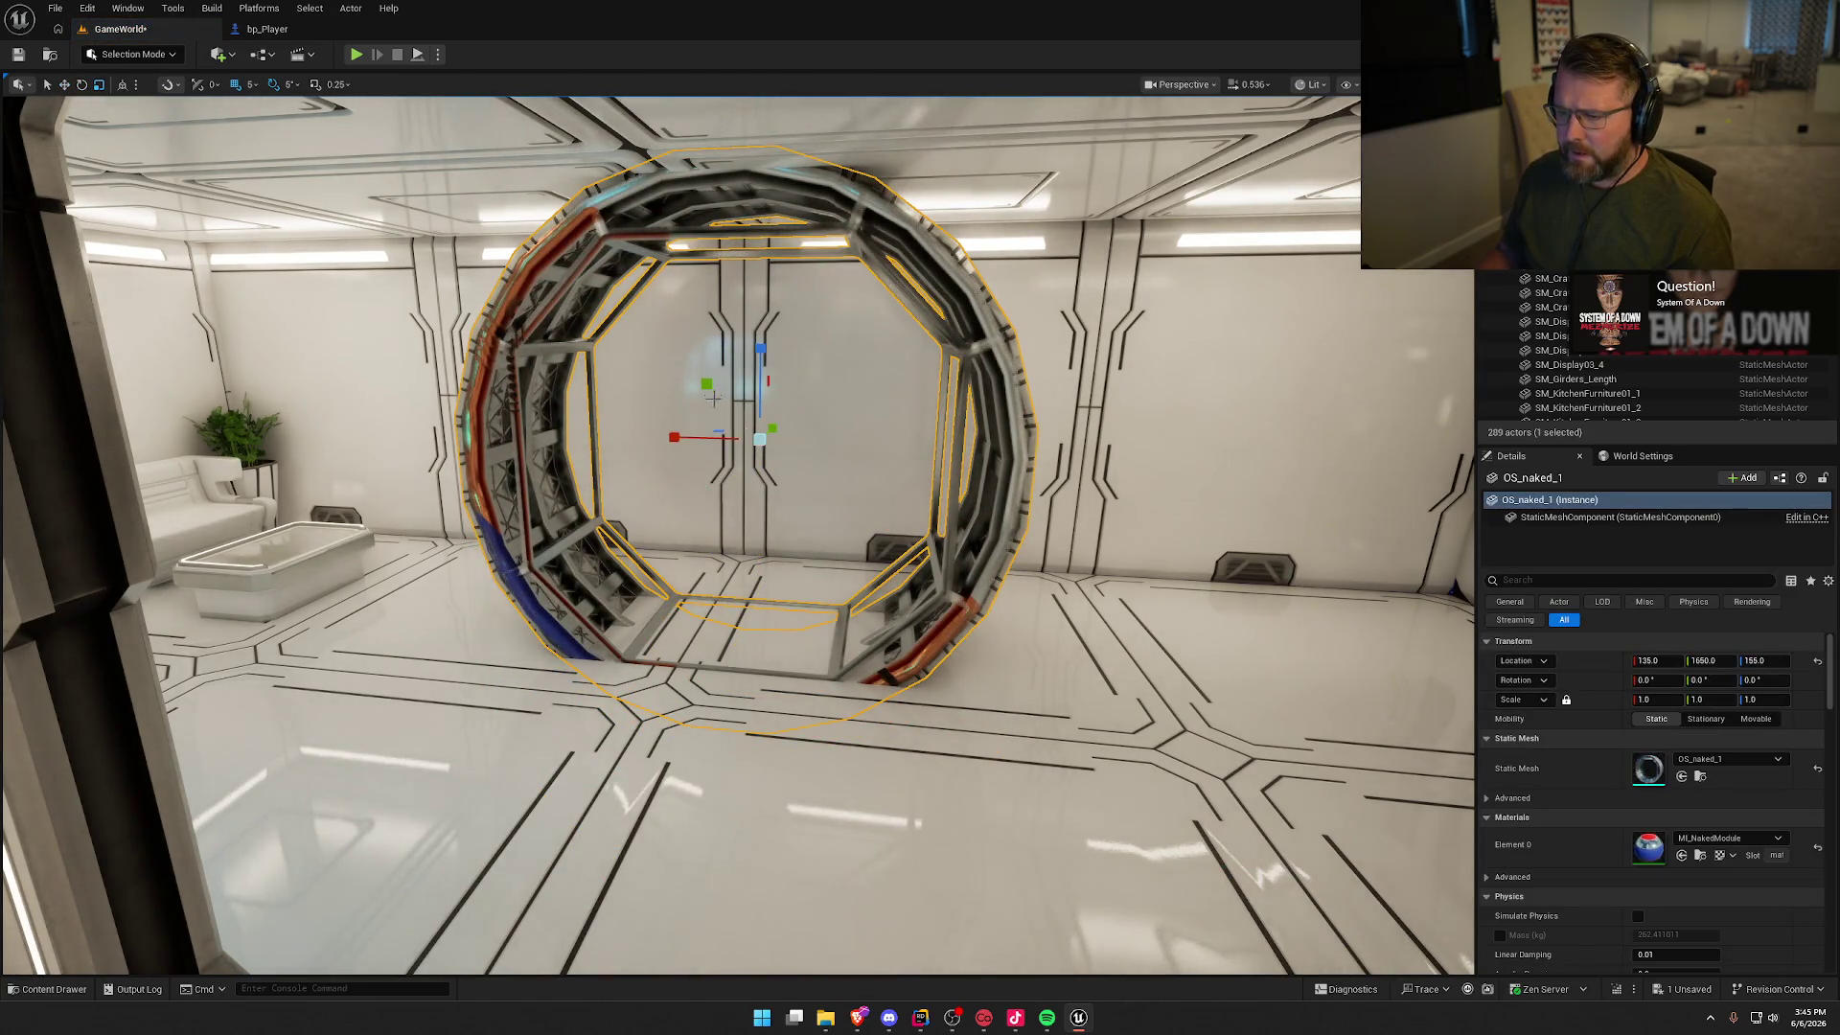
mouse_move(710, 383)
mouse_down()
mouse_move(731, 395)
mouse_move(651, 345)
mouse_move(786, 378)
mouse_move(795, 436)
mouse_up()
key(Escape)
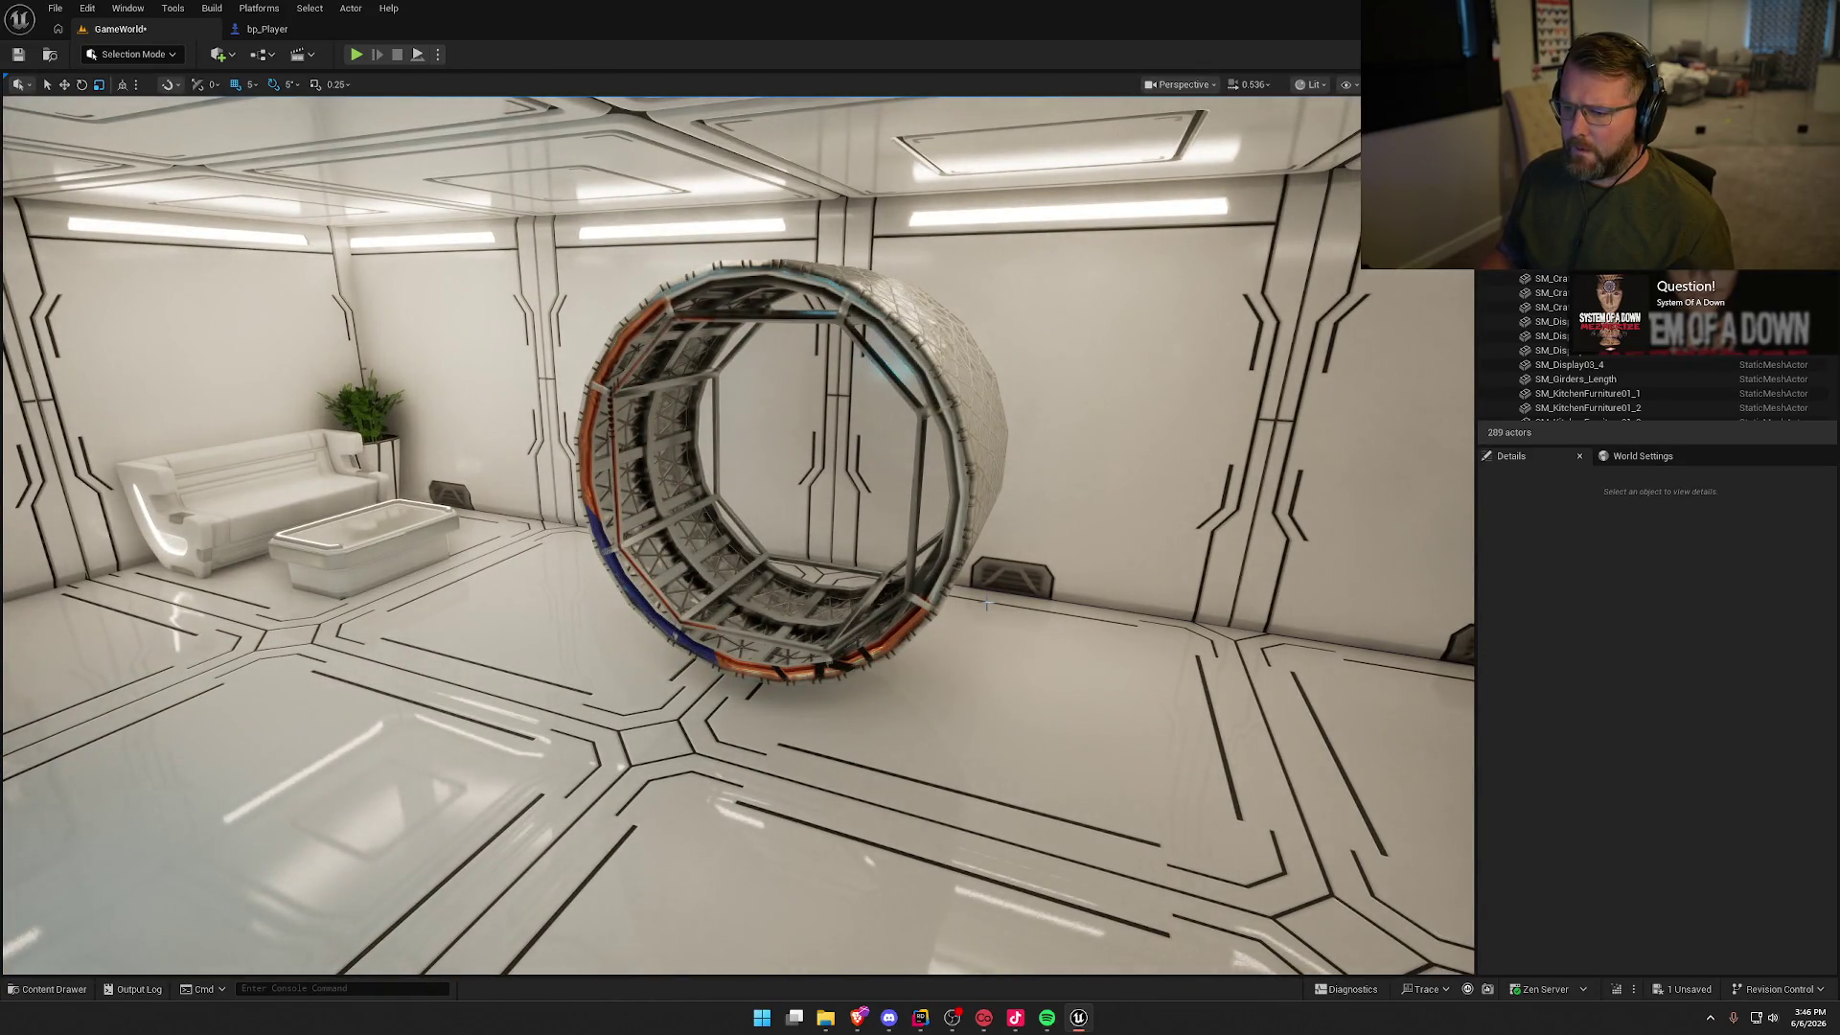
mouse_move(996, 635)
mouse_down()
mouse_move(986, 574)
mouse_move(1006, 594)
mouse_move(1022, 581)
mouse_move(1022, 537)
mouse_move(555, 431)
mouse_up()
click(1021, 582)
key(Delete)
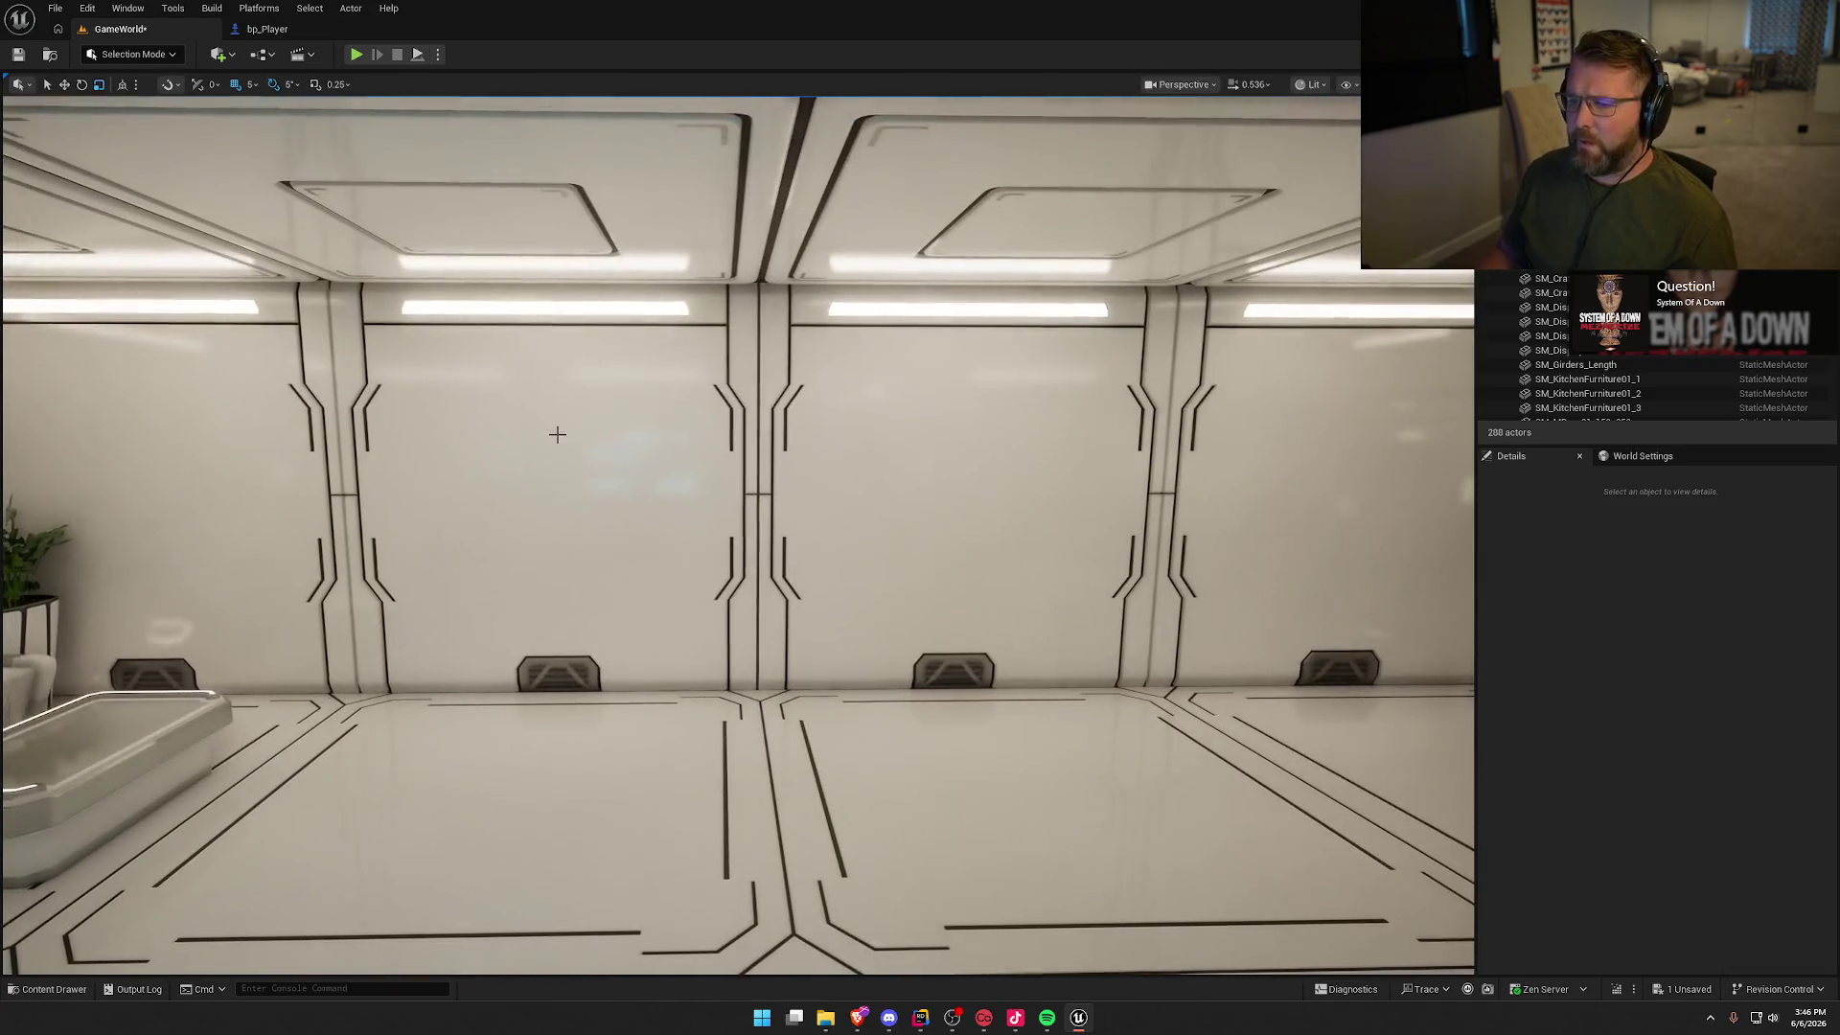
Step: Drag the OS_intersection_X_2 module from the Content Drawer into the room
drag(1002, 668, 929, 668)
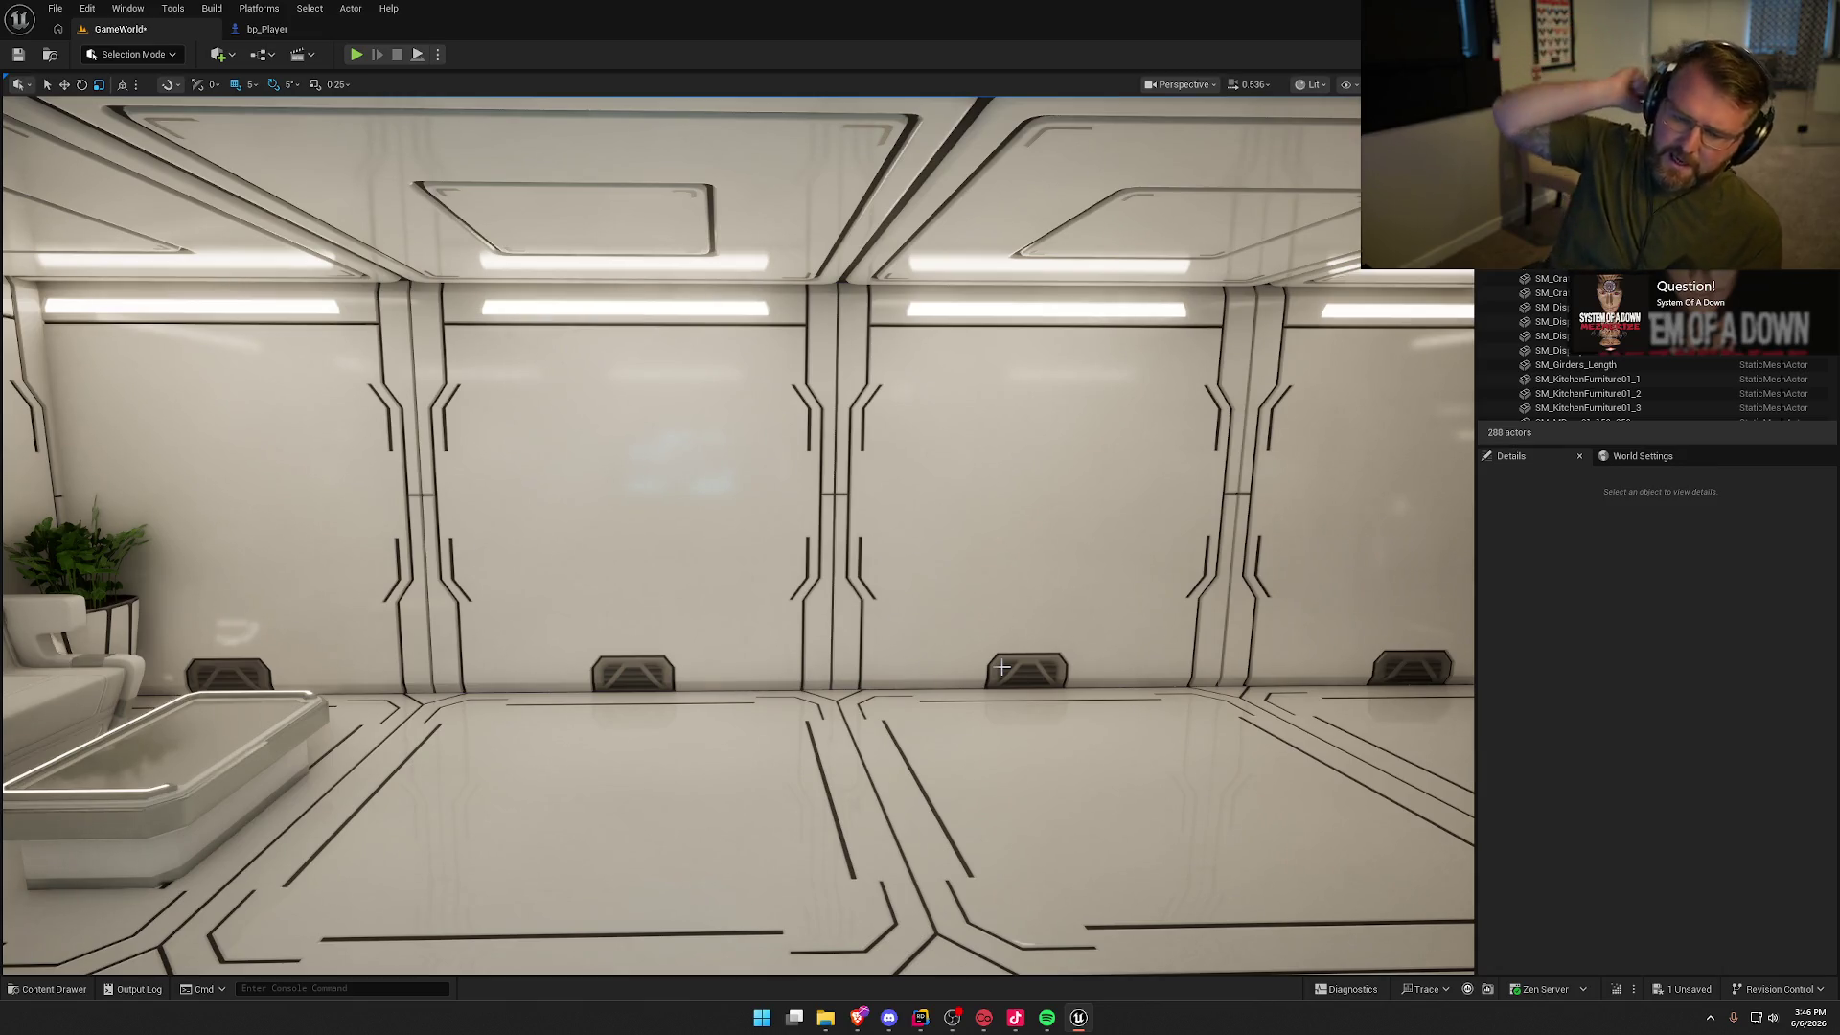
drag(1037, 702, 971, 769)
key(ctrl+space)
click(1177, 906)
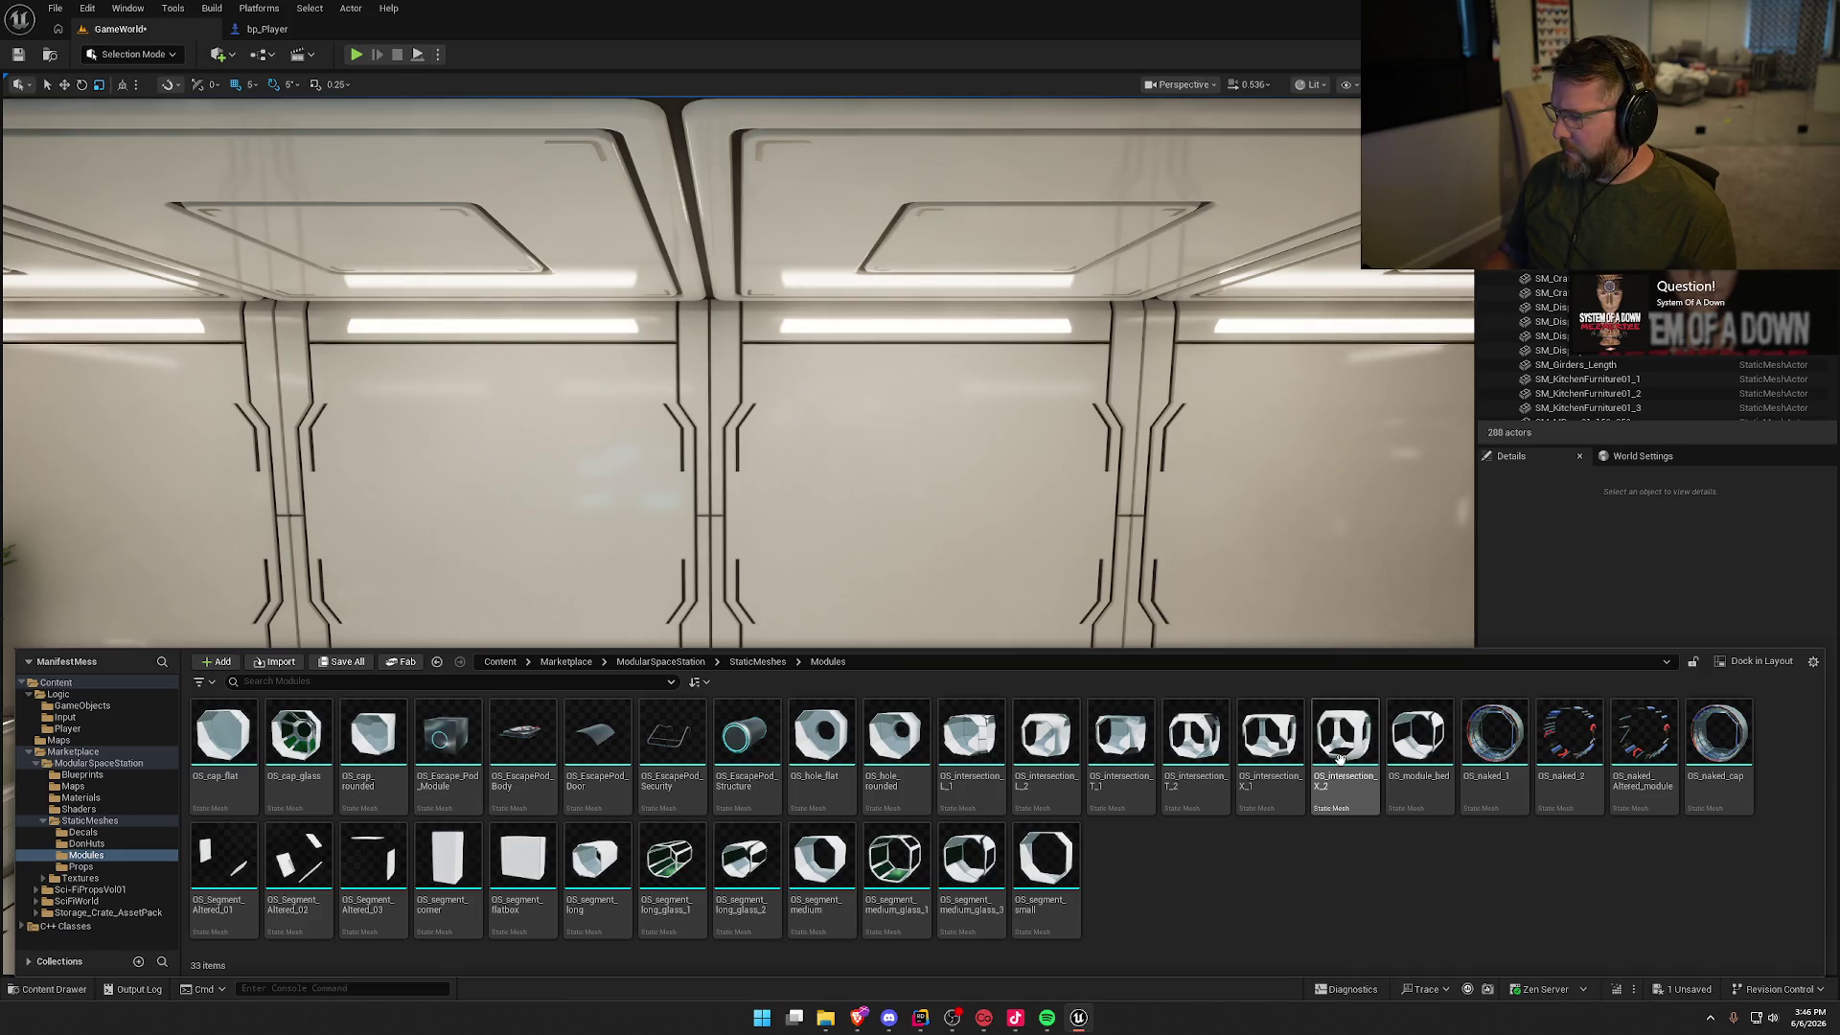
mouse_move(1434, 757)
mouse_down()
mouse_move(1073, 536)
mouse_move(760, 472)
mouse_move(801, 546)
mouse_up()
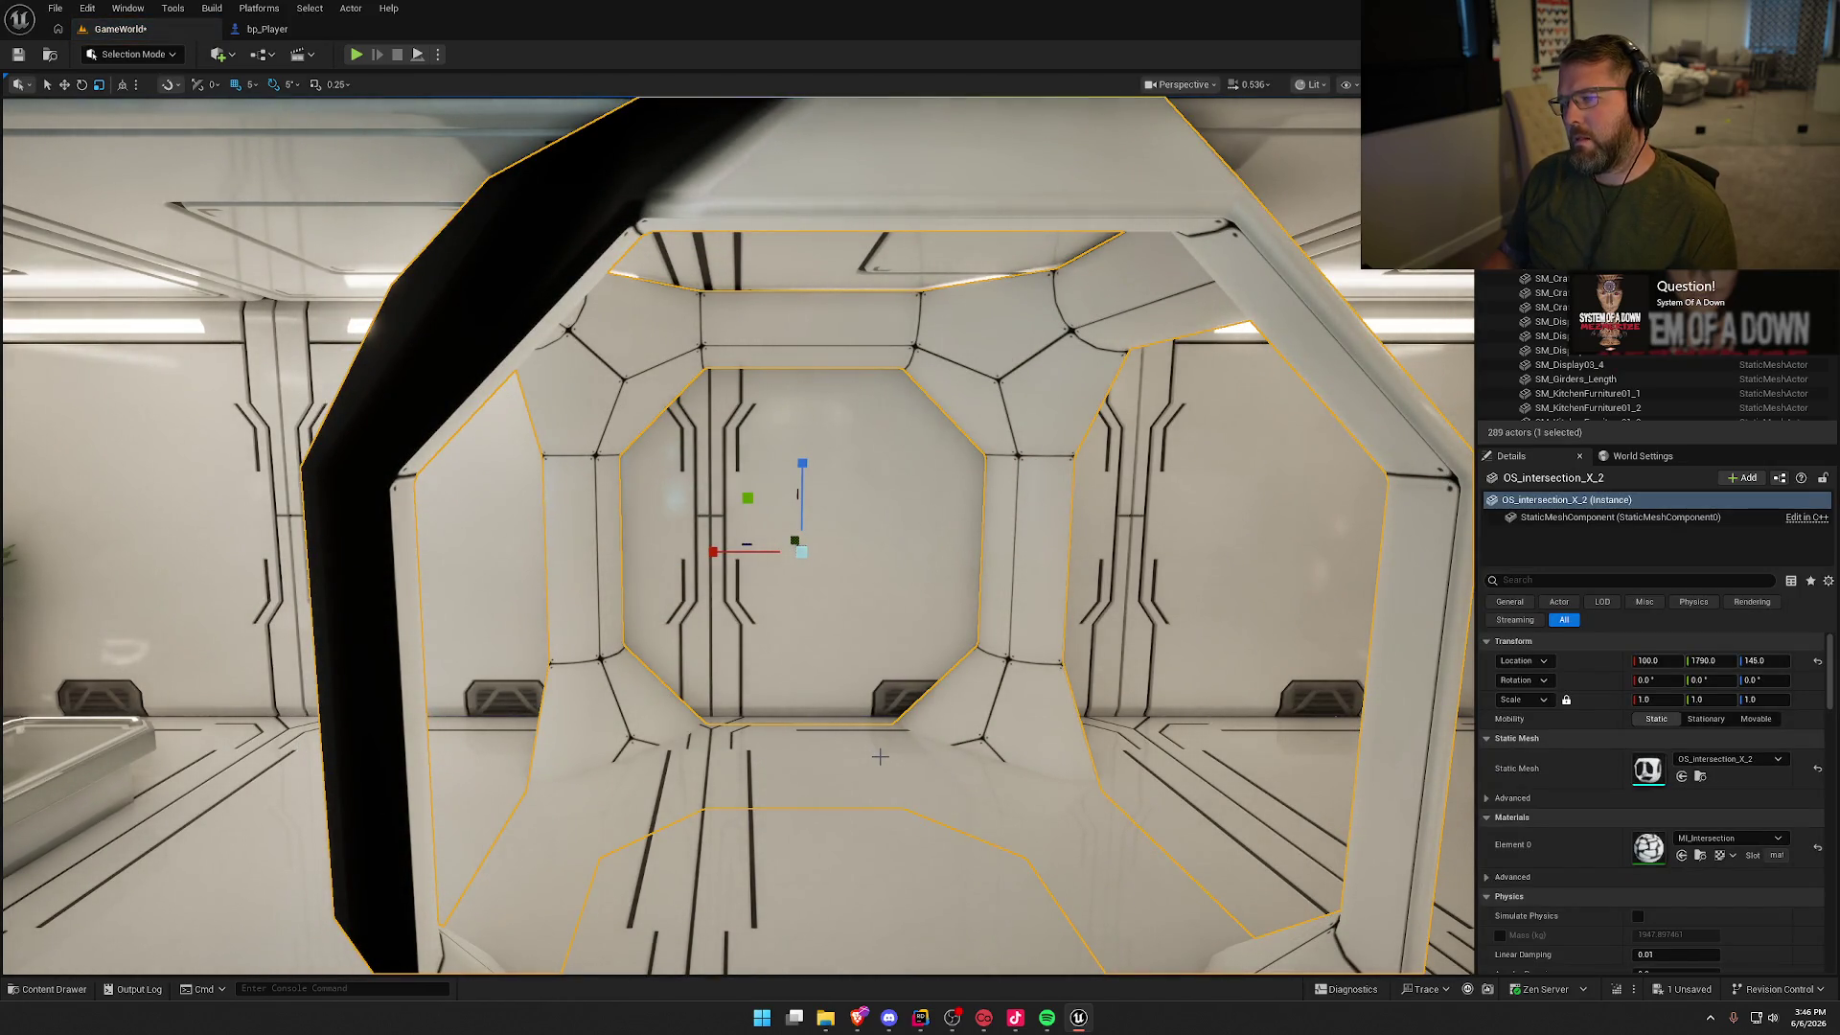
Step: Move the intersection module to Z 195 and Y 2125
drag(879, 757, 932, 757)
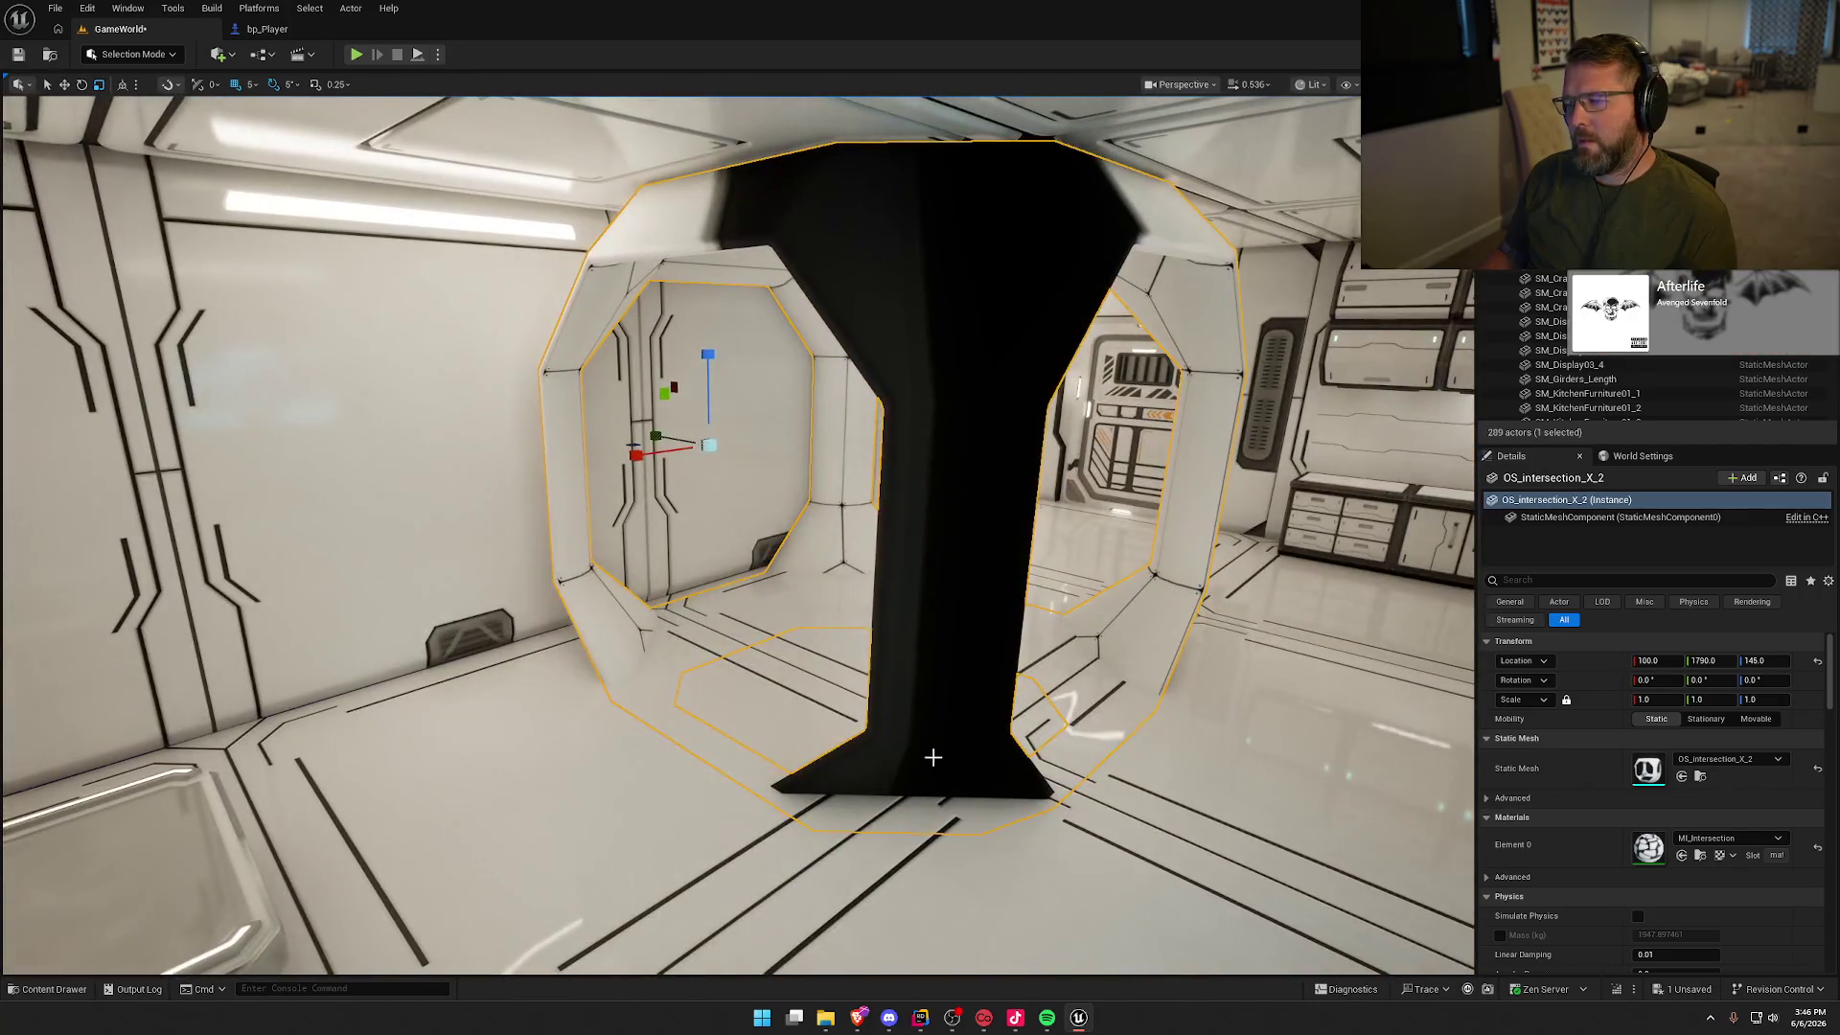
key(w)
mouse_move(708, 421)
mouse_down()
mouse_move(708, 377)
mouse_move(708, 402)
mouse_up()
mouse_move(671, 575)
mouse_down()
mouse_move(728, 536)
mouse_move(728, 470)
mouse_move(689, 469)
mouse_move(709, 479)
mouse_move(714, 460)
mouse_move(699, 422)
mouse_move(704, 527)
mouse_move(965, 683)
mouse_move(659, 496)
mouse_move(748, 495)
mouse_up()
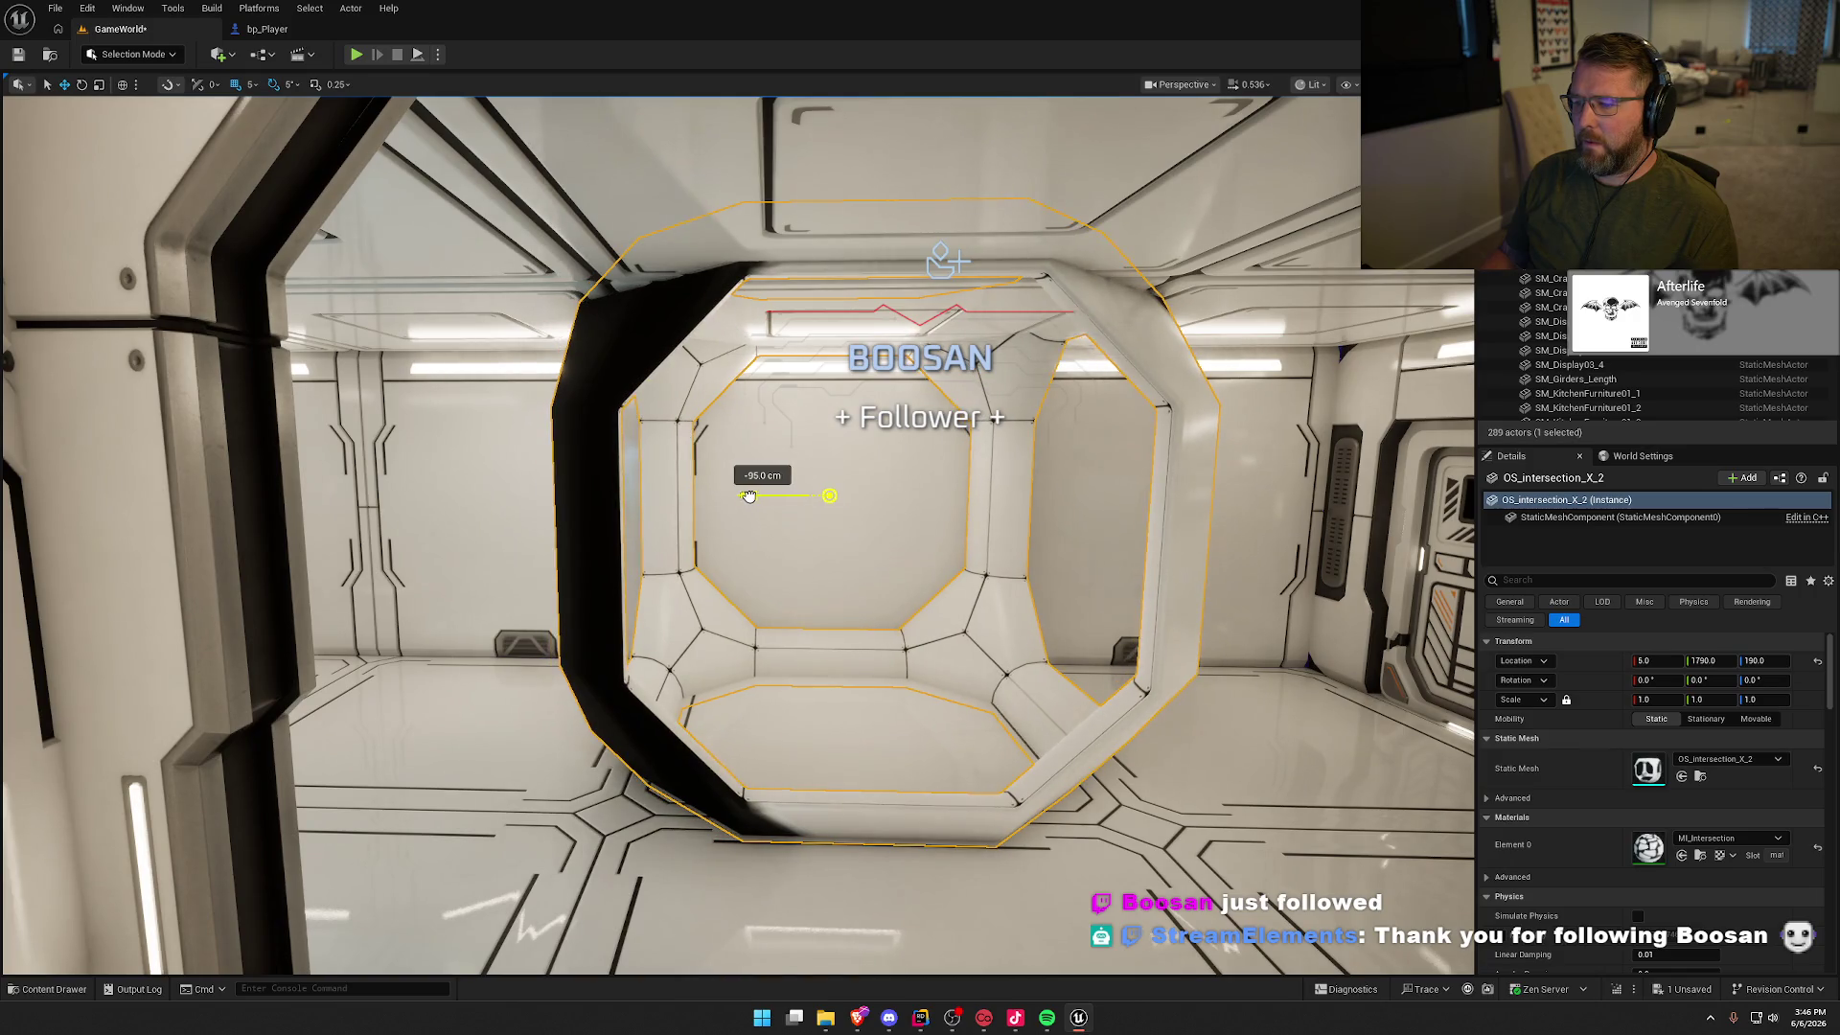
drag(831, 421, 831, 415)
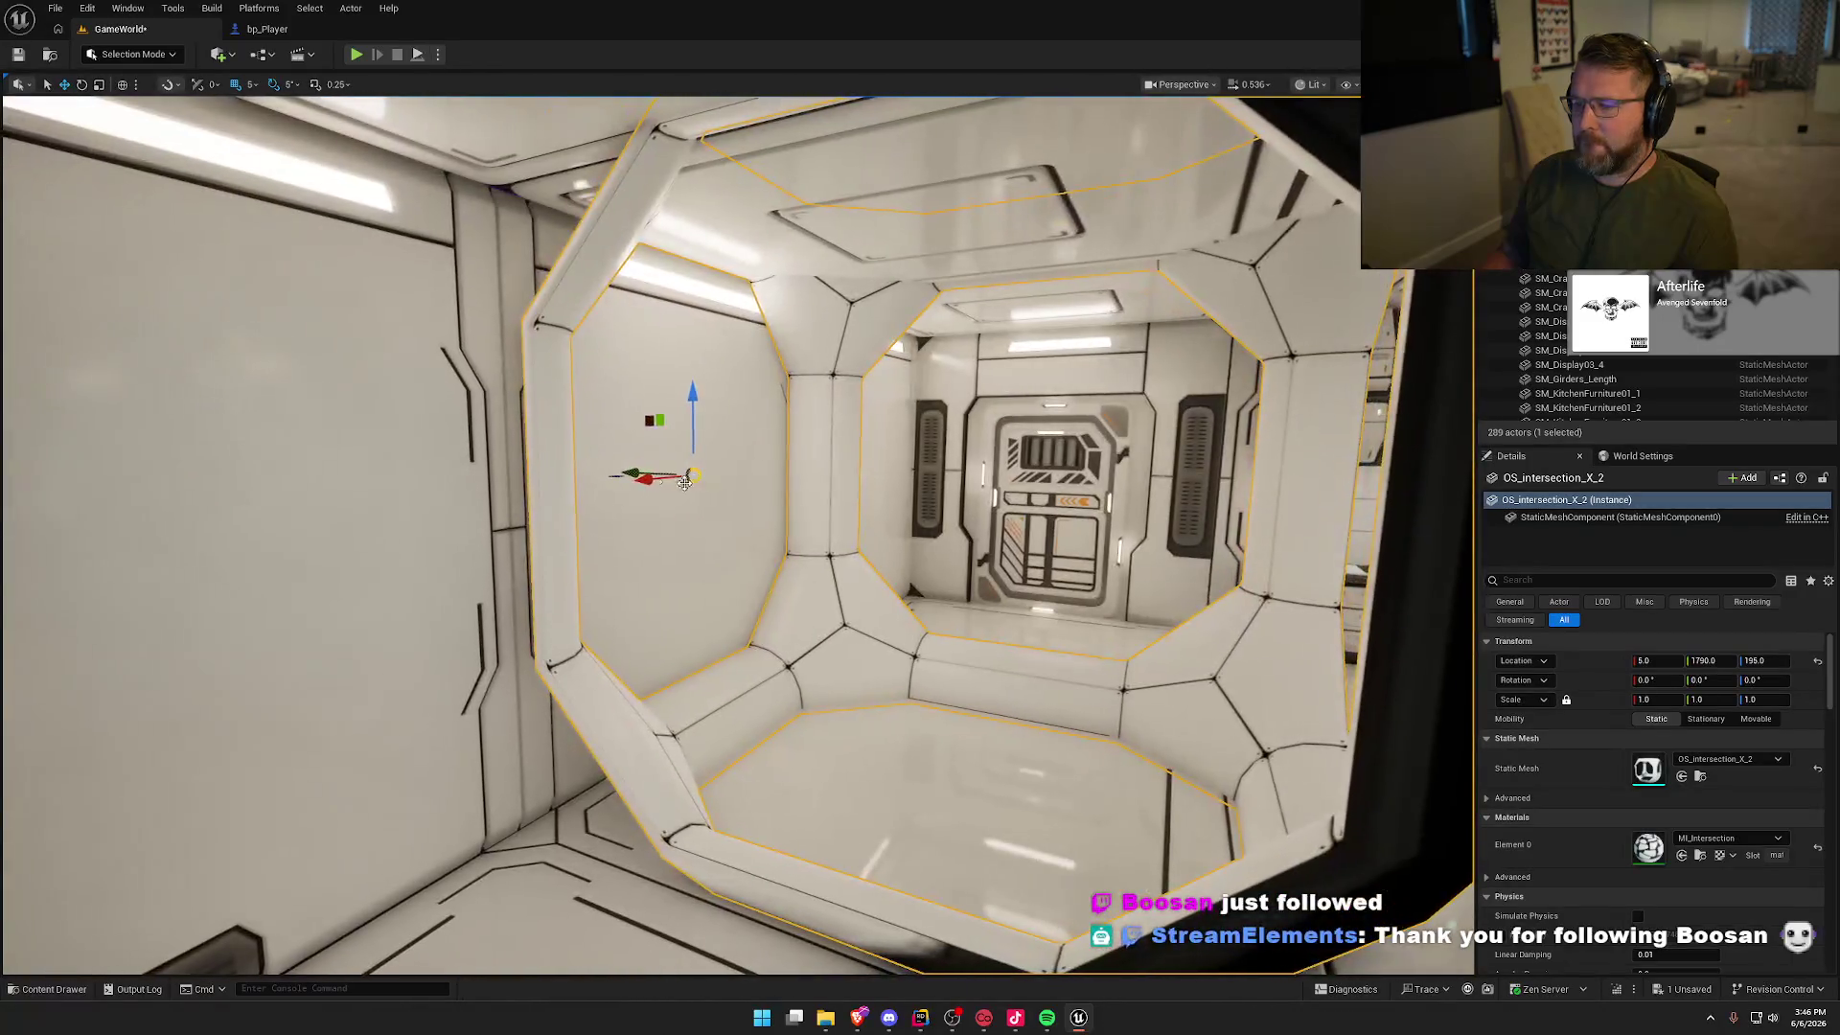
mouse_move(629, 471)
mouse_down()
mouse_move(642, 452)
mouse_move(326, 428)
mouse_up()
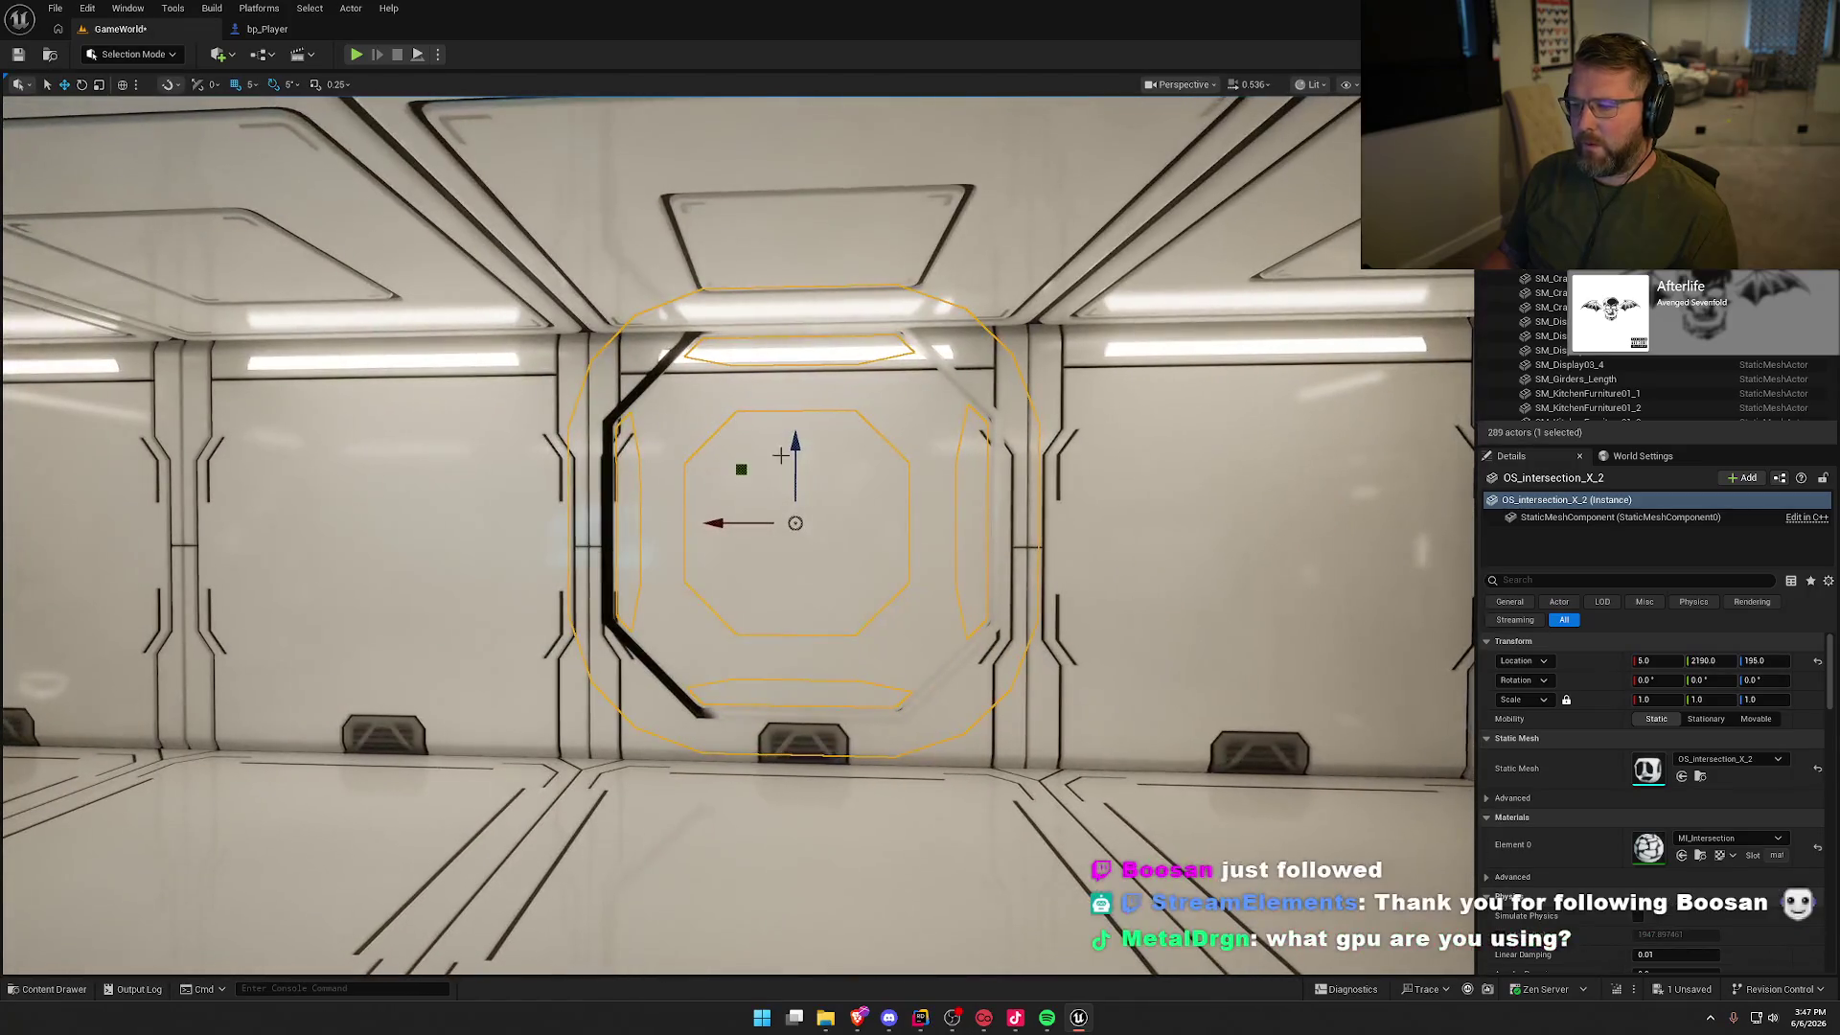
Step: Lower the intersection piece 20 cm, delete it, and reopen the Content Drawer
drag(788, 457, 800, 465)
key(Delete)
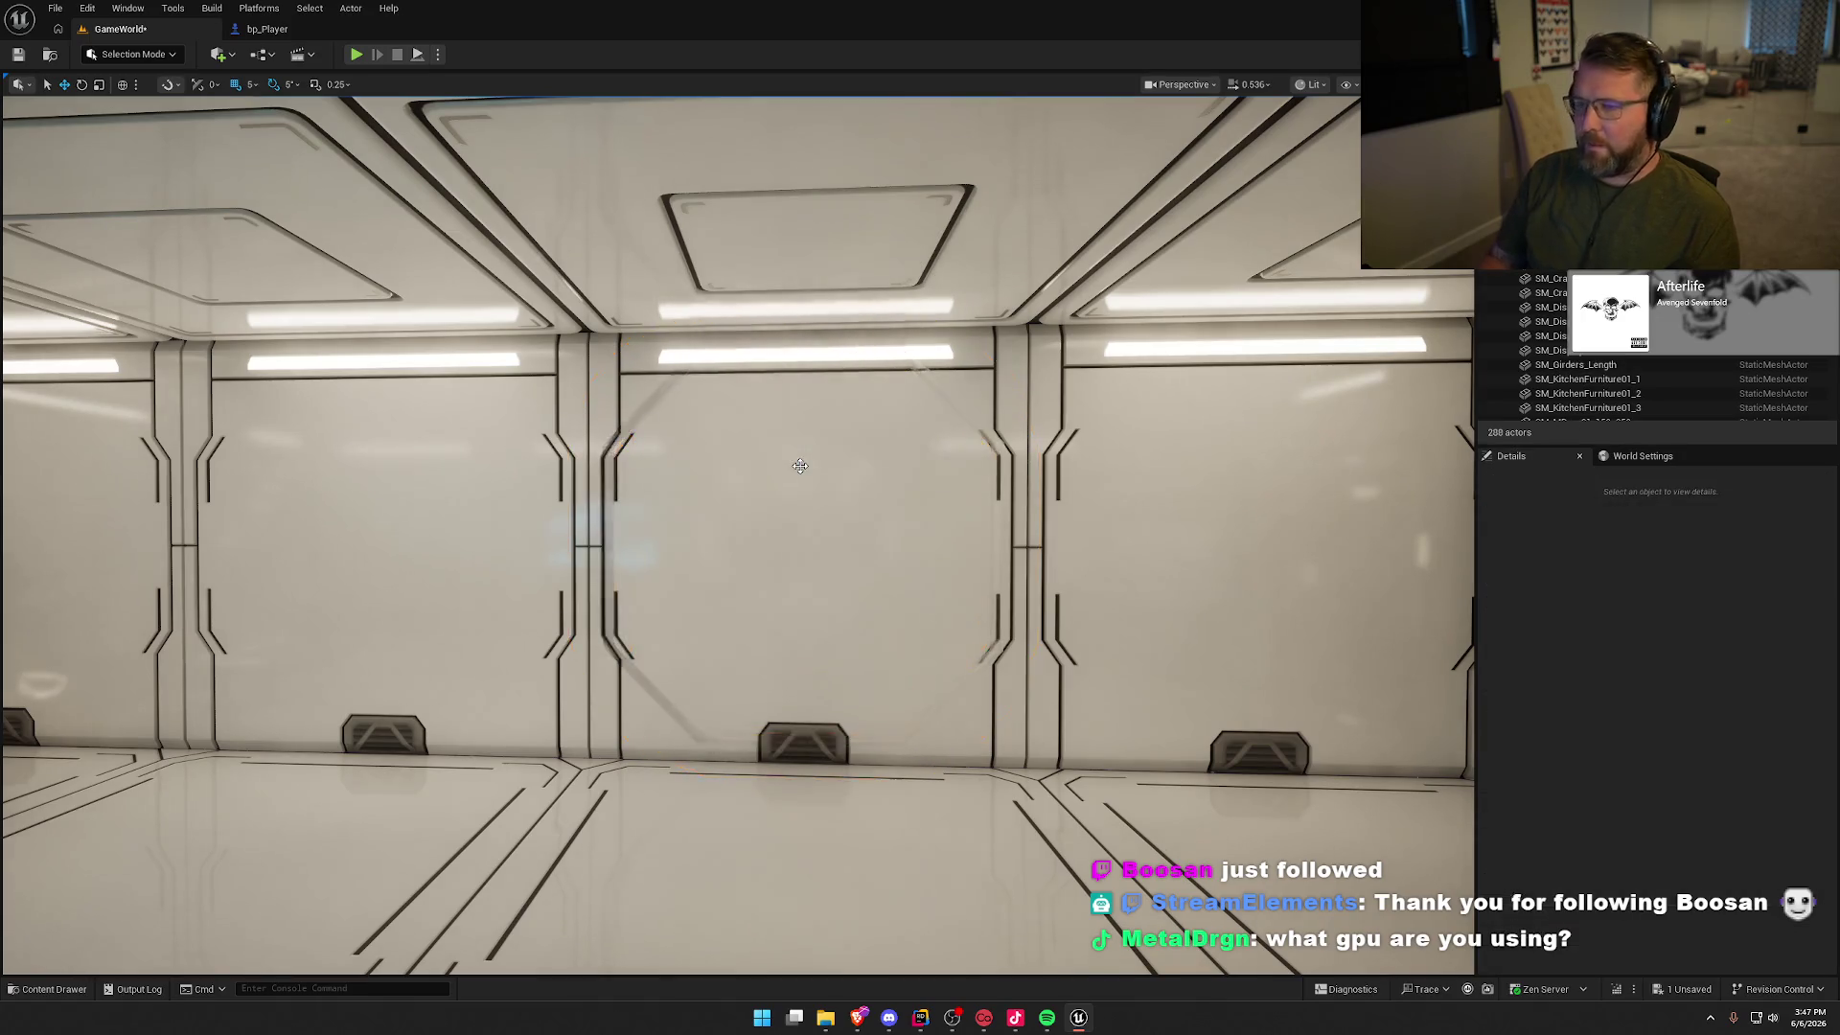
key(ctrl+space)
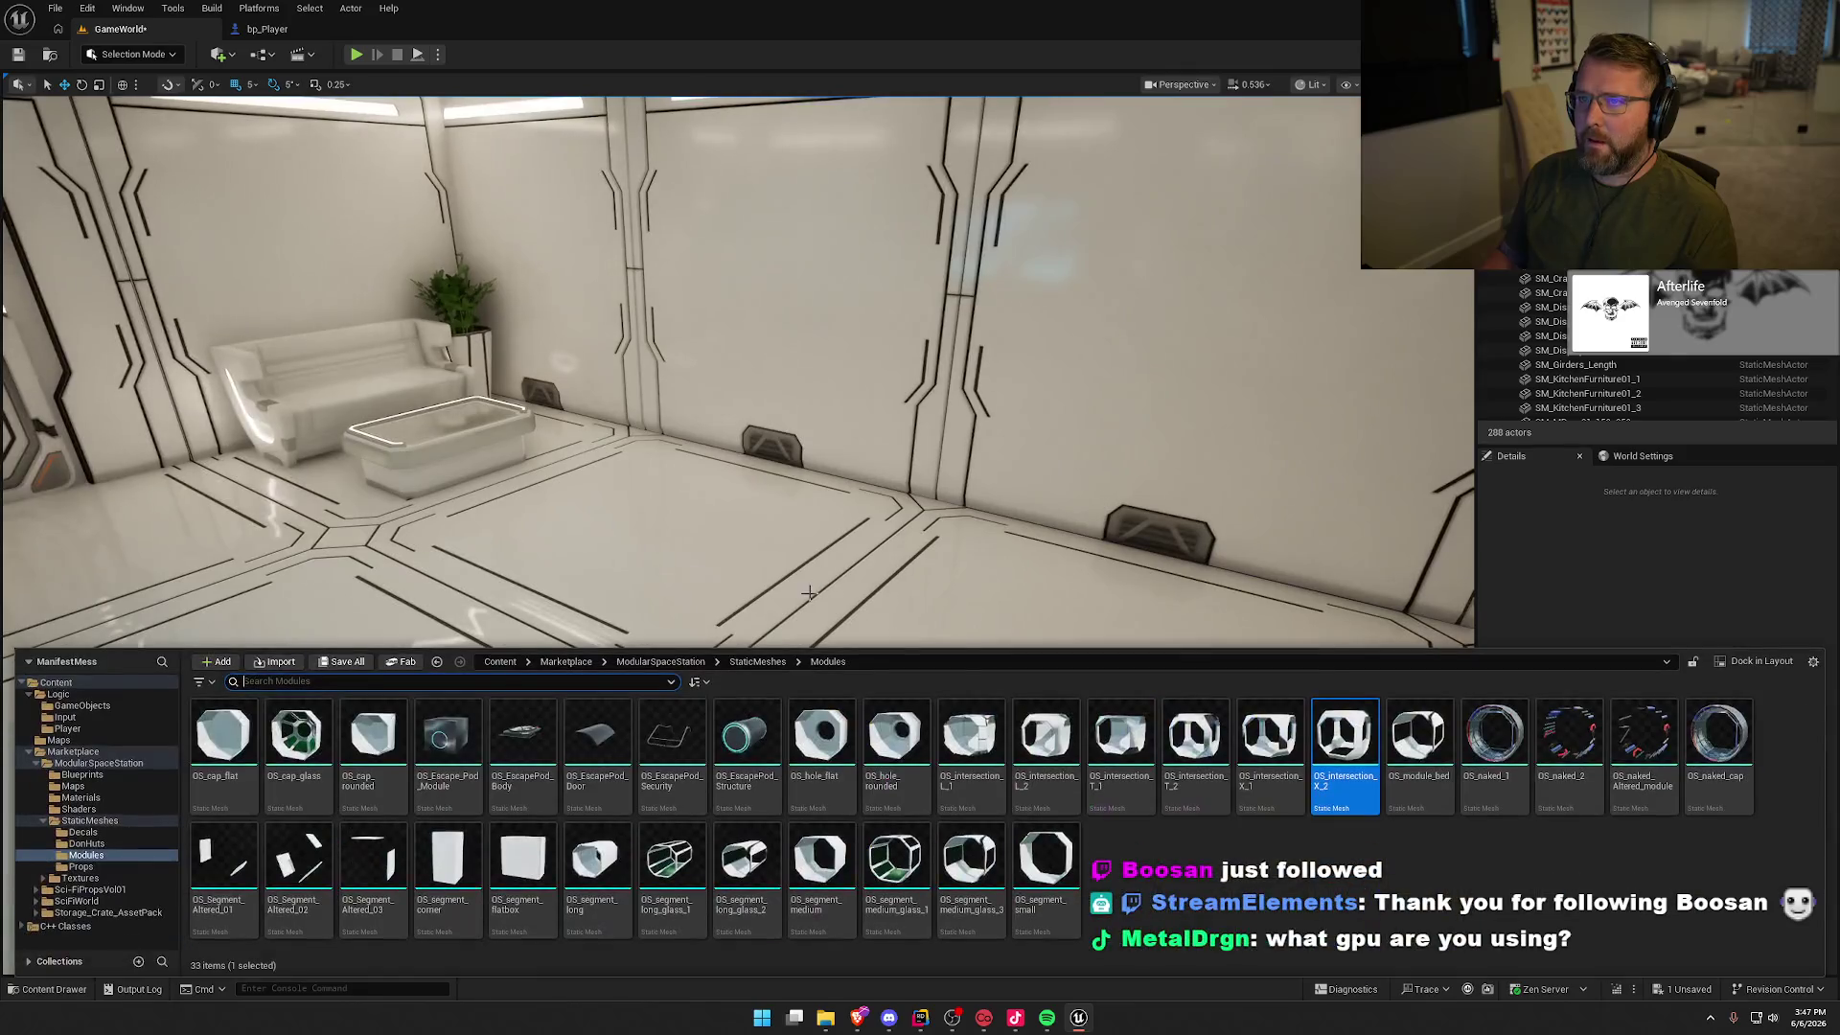
click(1191, 894)
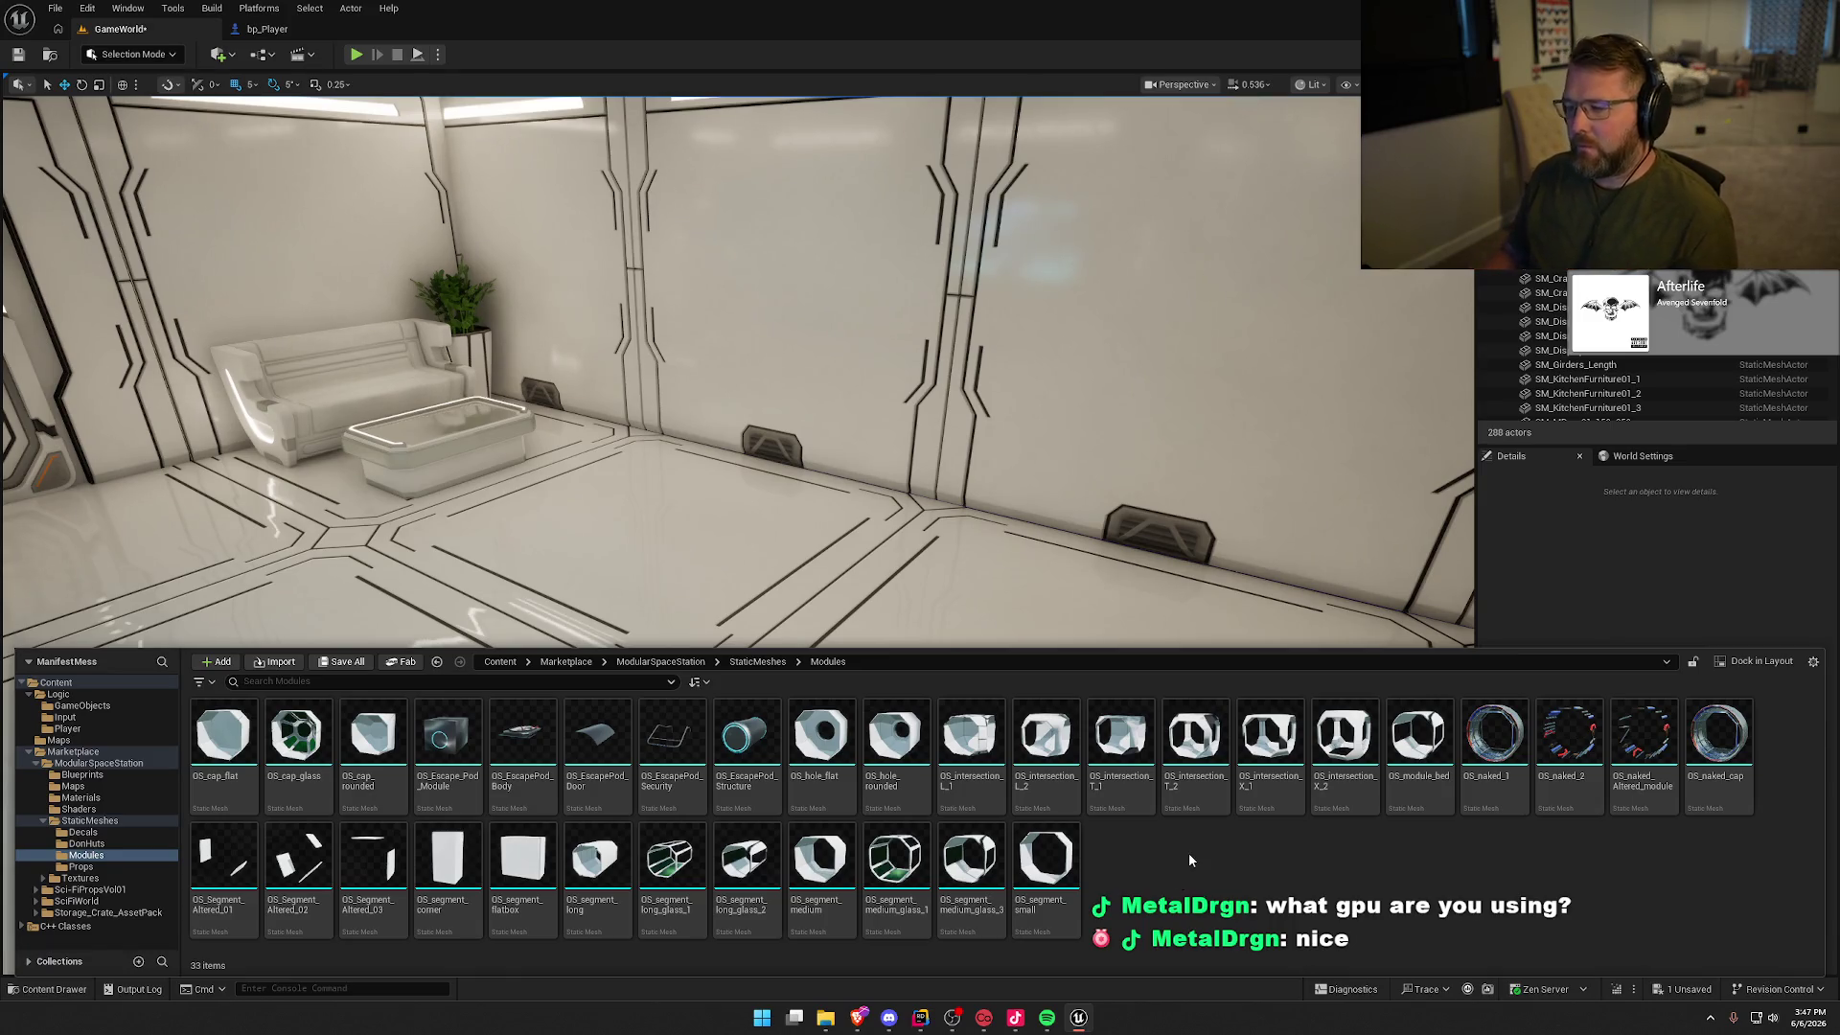
mouse_move(381, 750)
mouse_move(381, 750)
mouse_down()
mouse_move(903, 578)
mouse_move(792, 604)
mouse_move(809, 415)
mouse_move(831, 407)
mouse_move(781, 350)
mouse_move(800, 312)
mouse_move(760, 319)
mouse_move(760, 393)
mouse_up()
key(f)
key(f)
key(e)
key(Delete)
key(ctrl+space)
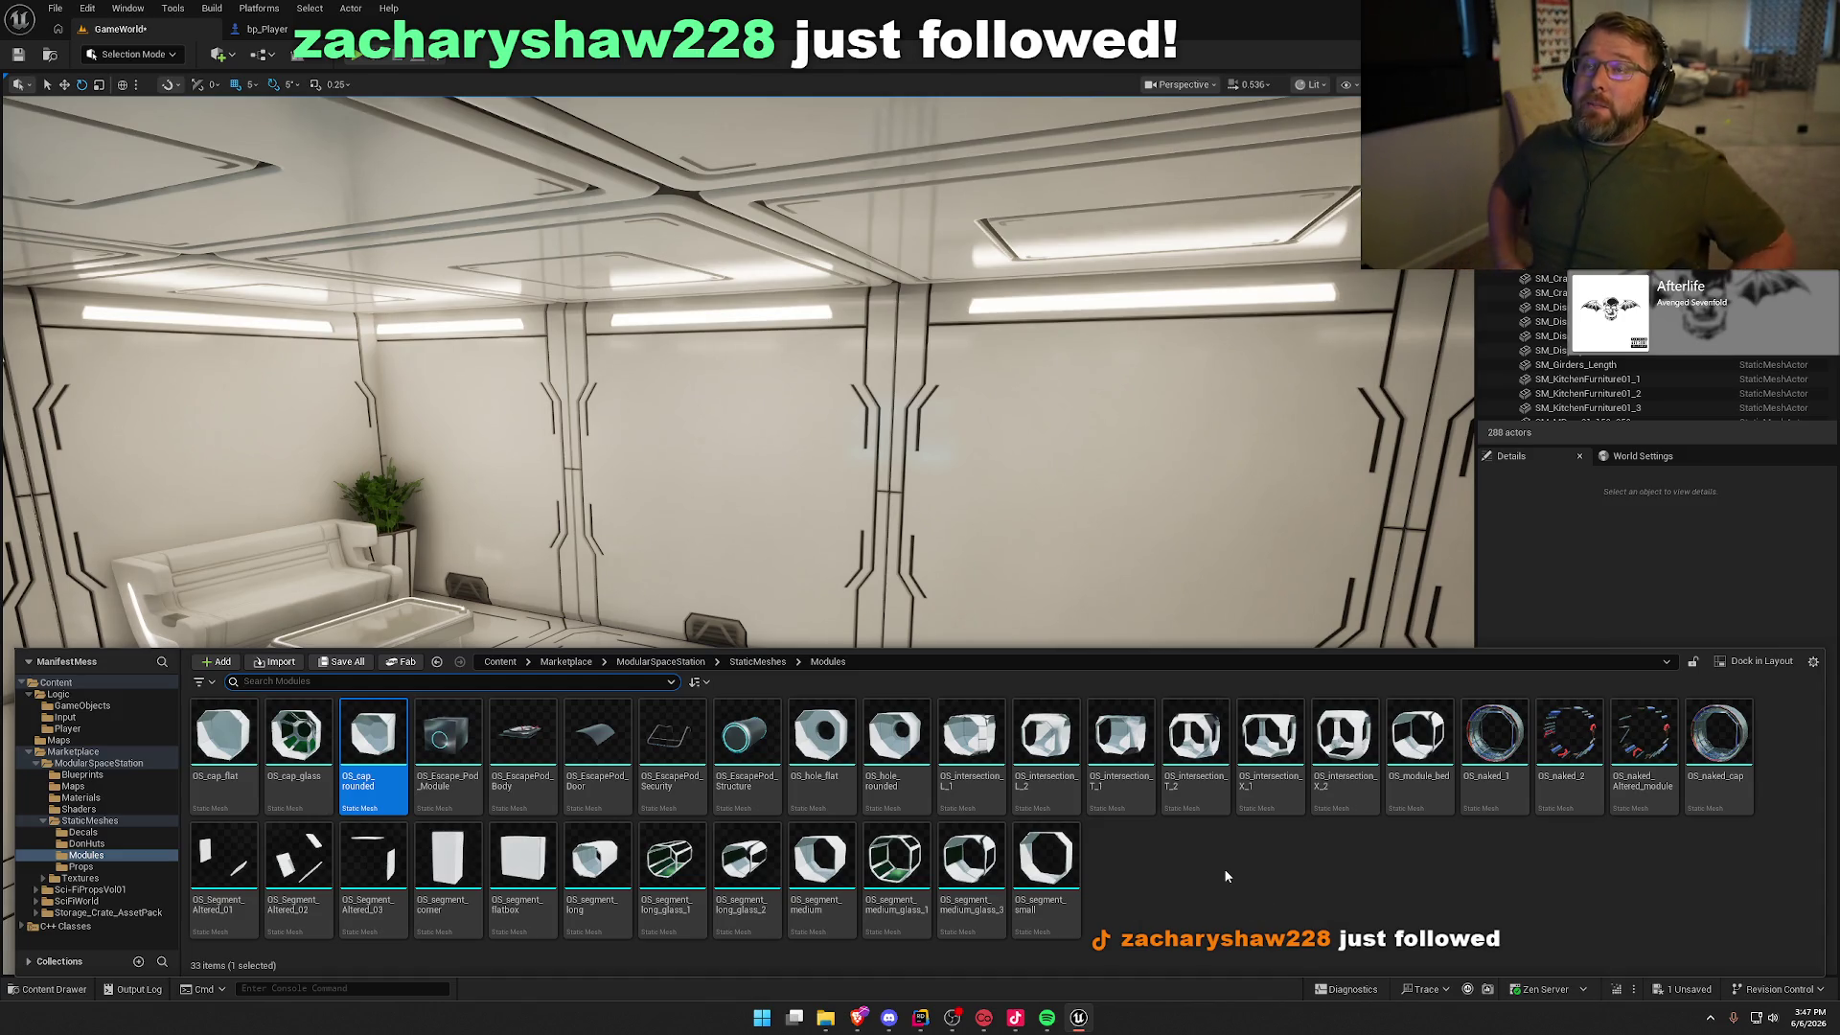
click(1216, 868)
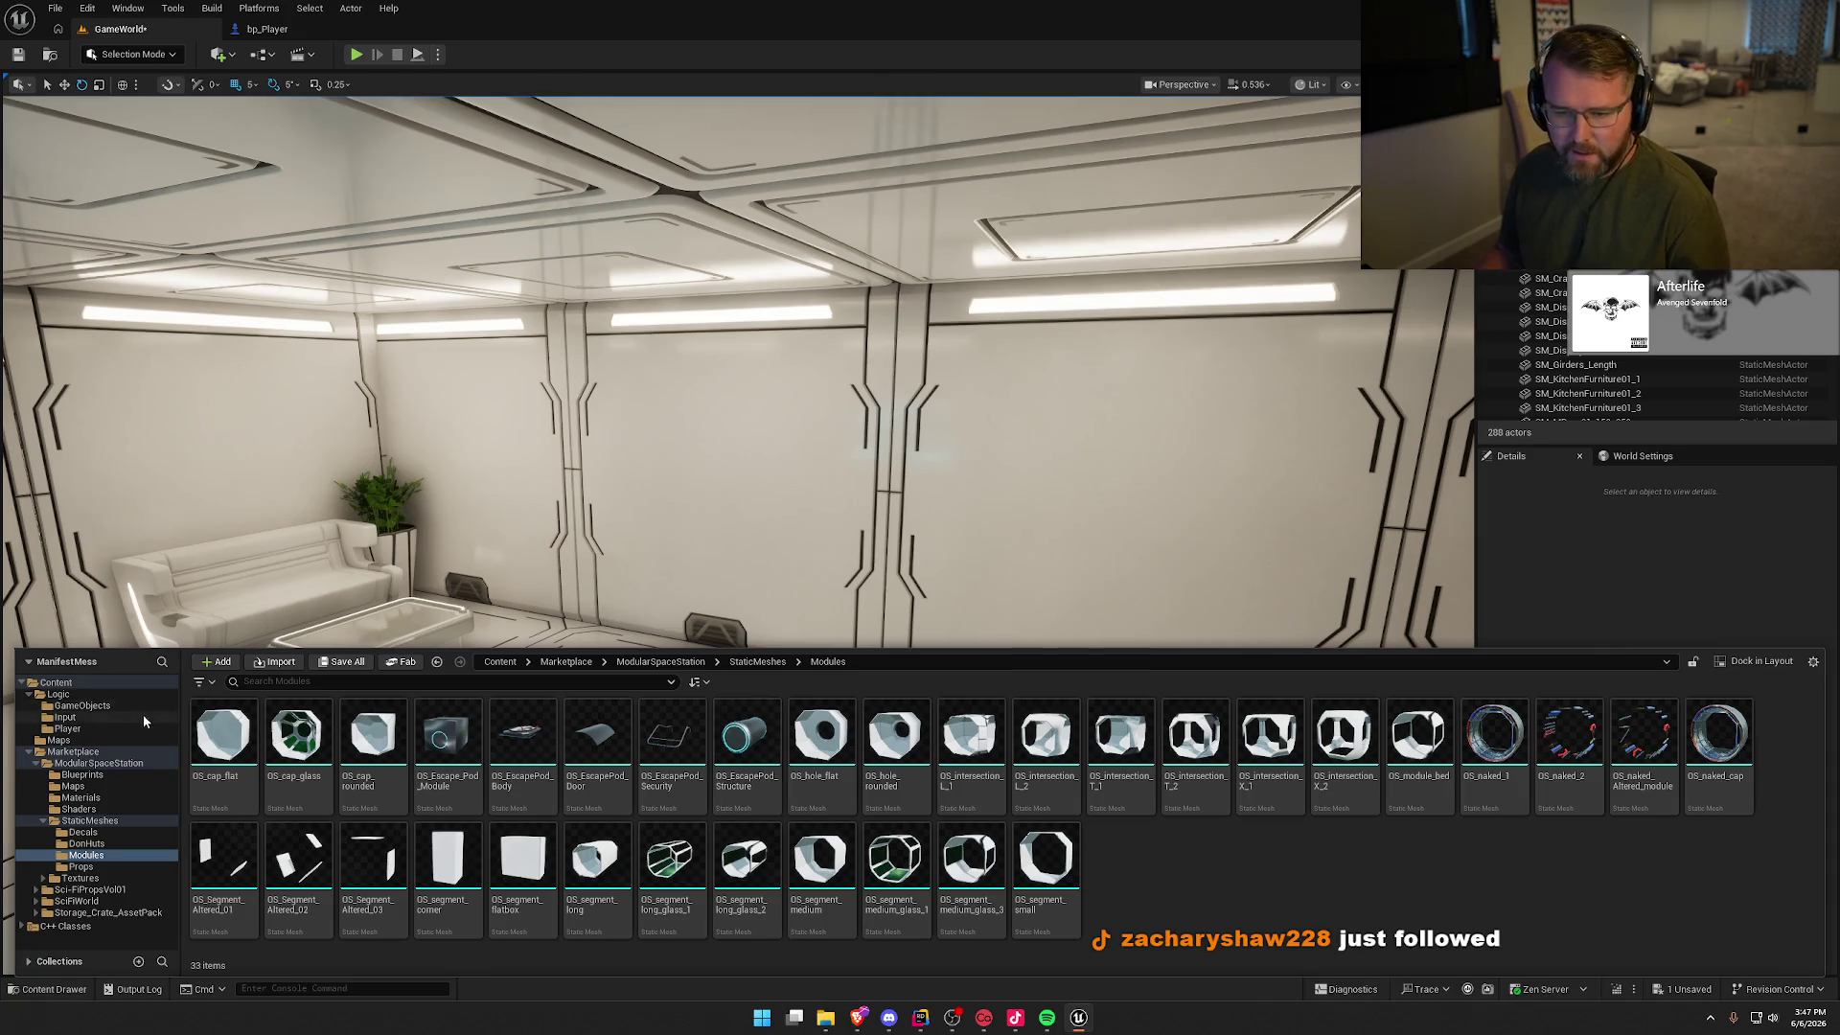
Step: Browse the DonHuts, Decals, StaticMeshes and ModularSpaceStation folders in the Content Browser tree
click(95, 845)
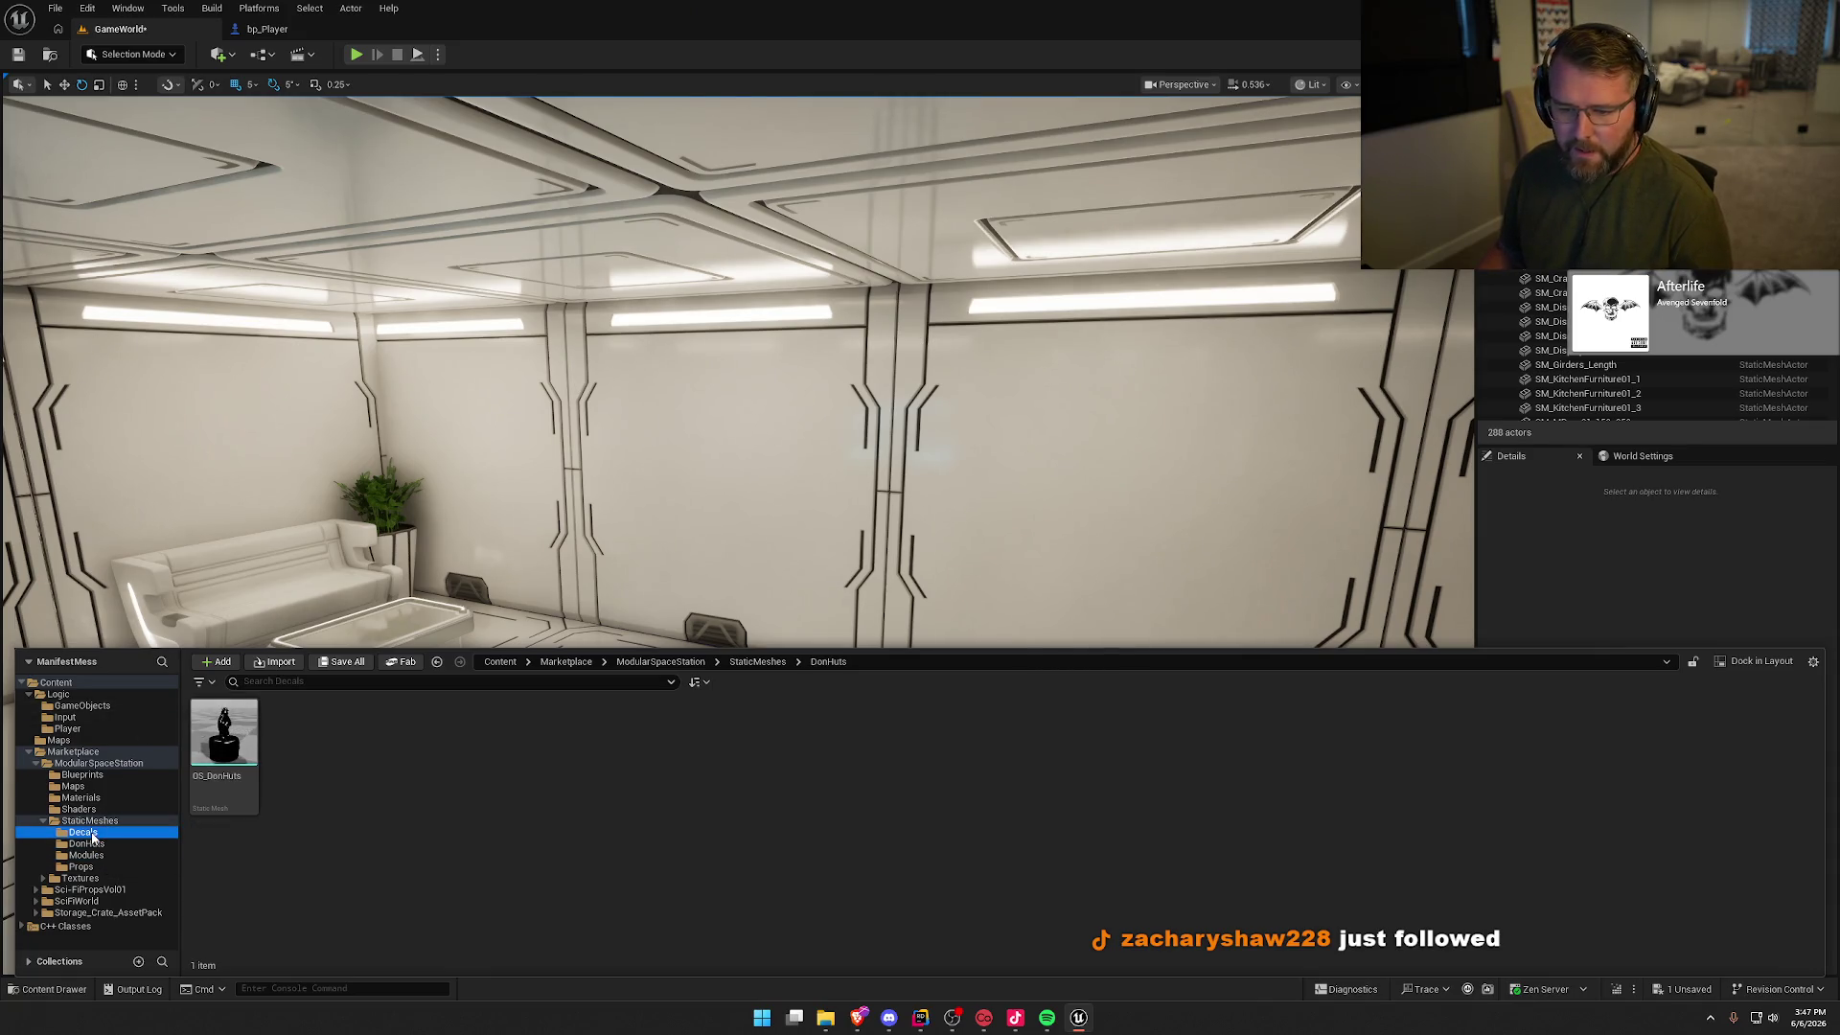
click(97, 832)
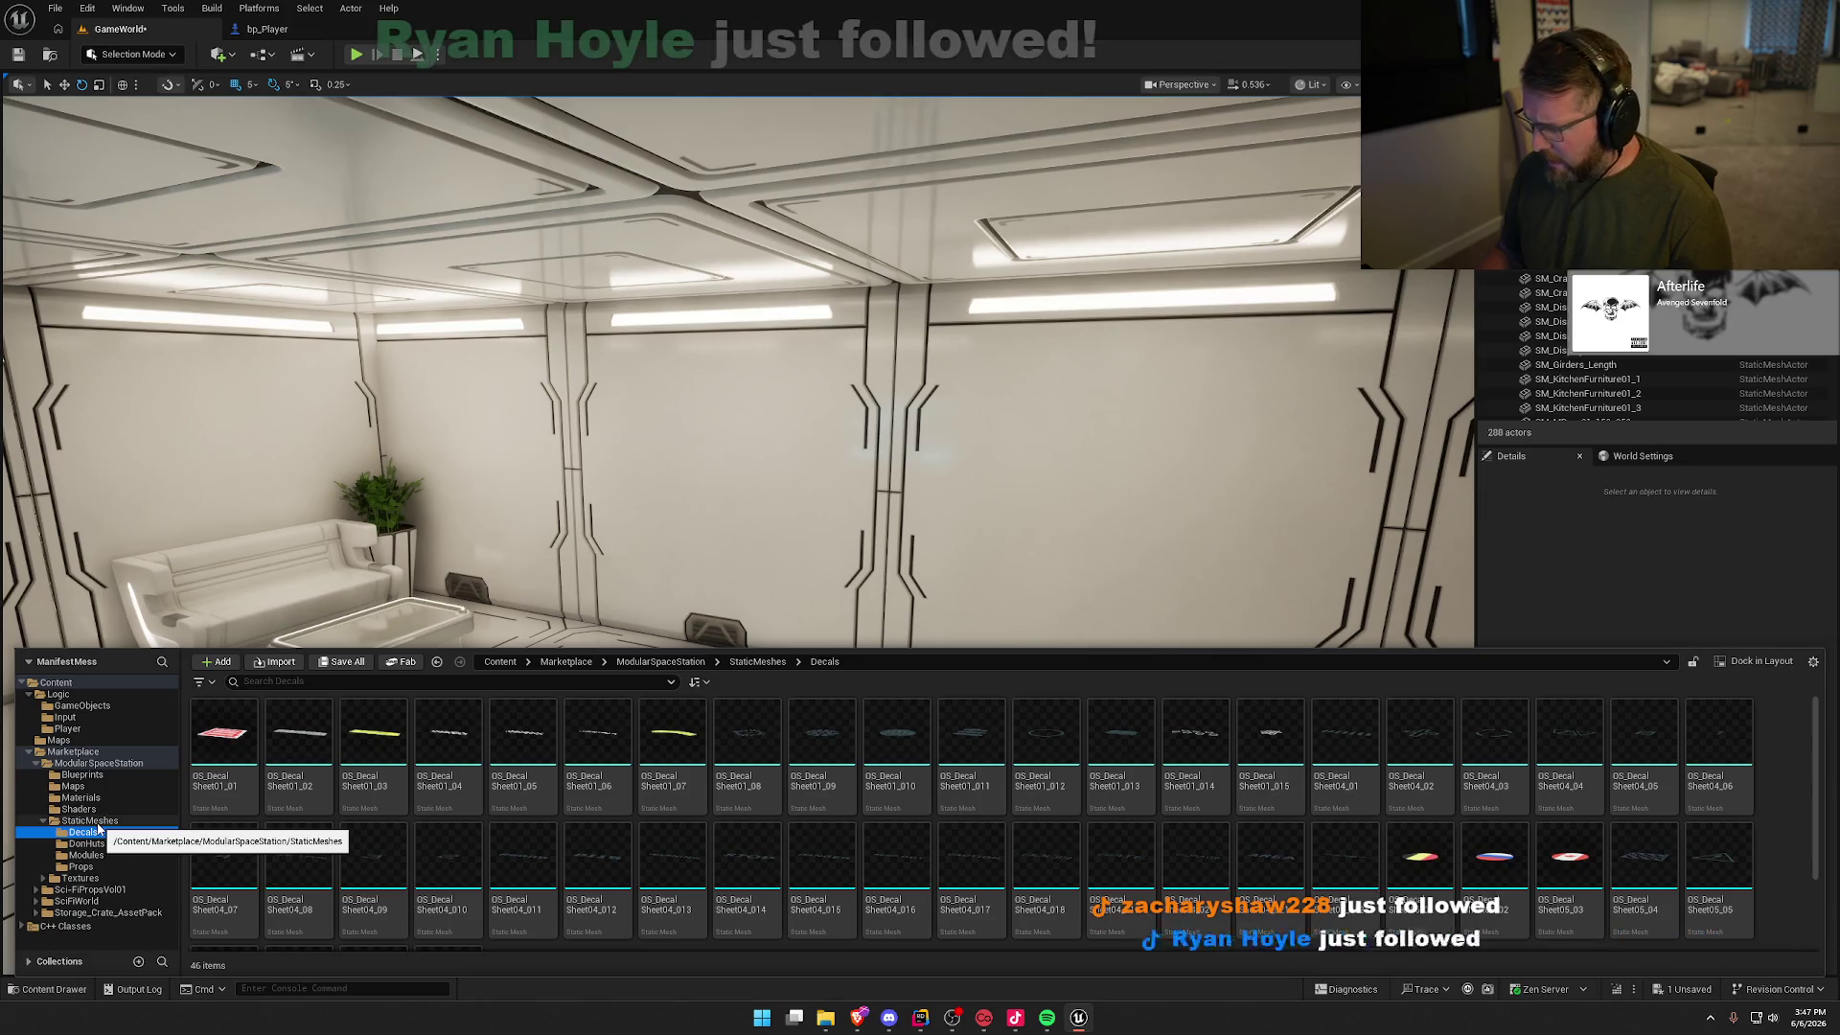
click(48, 822)
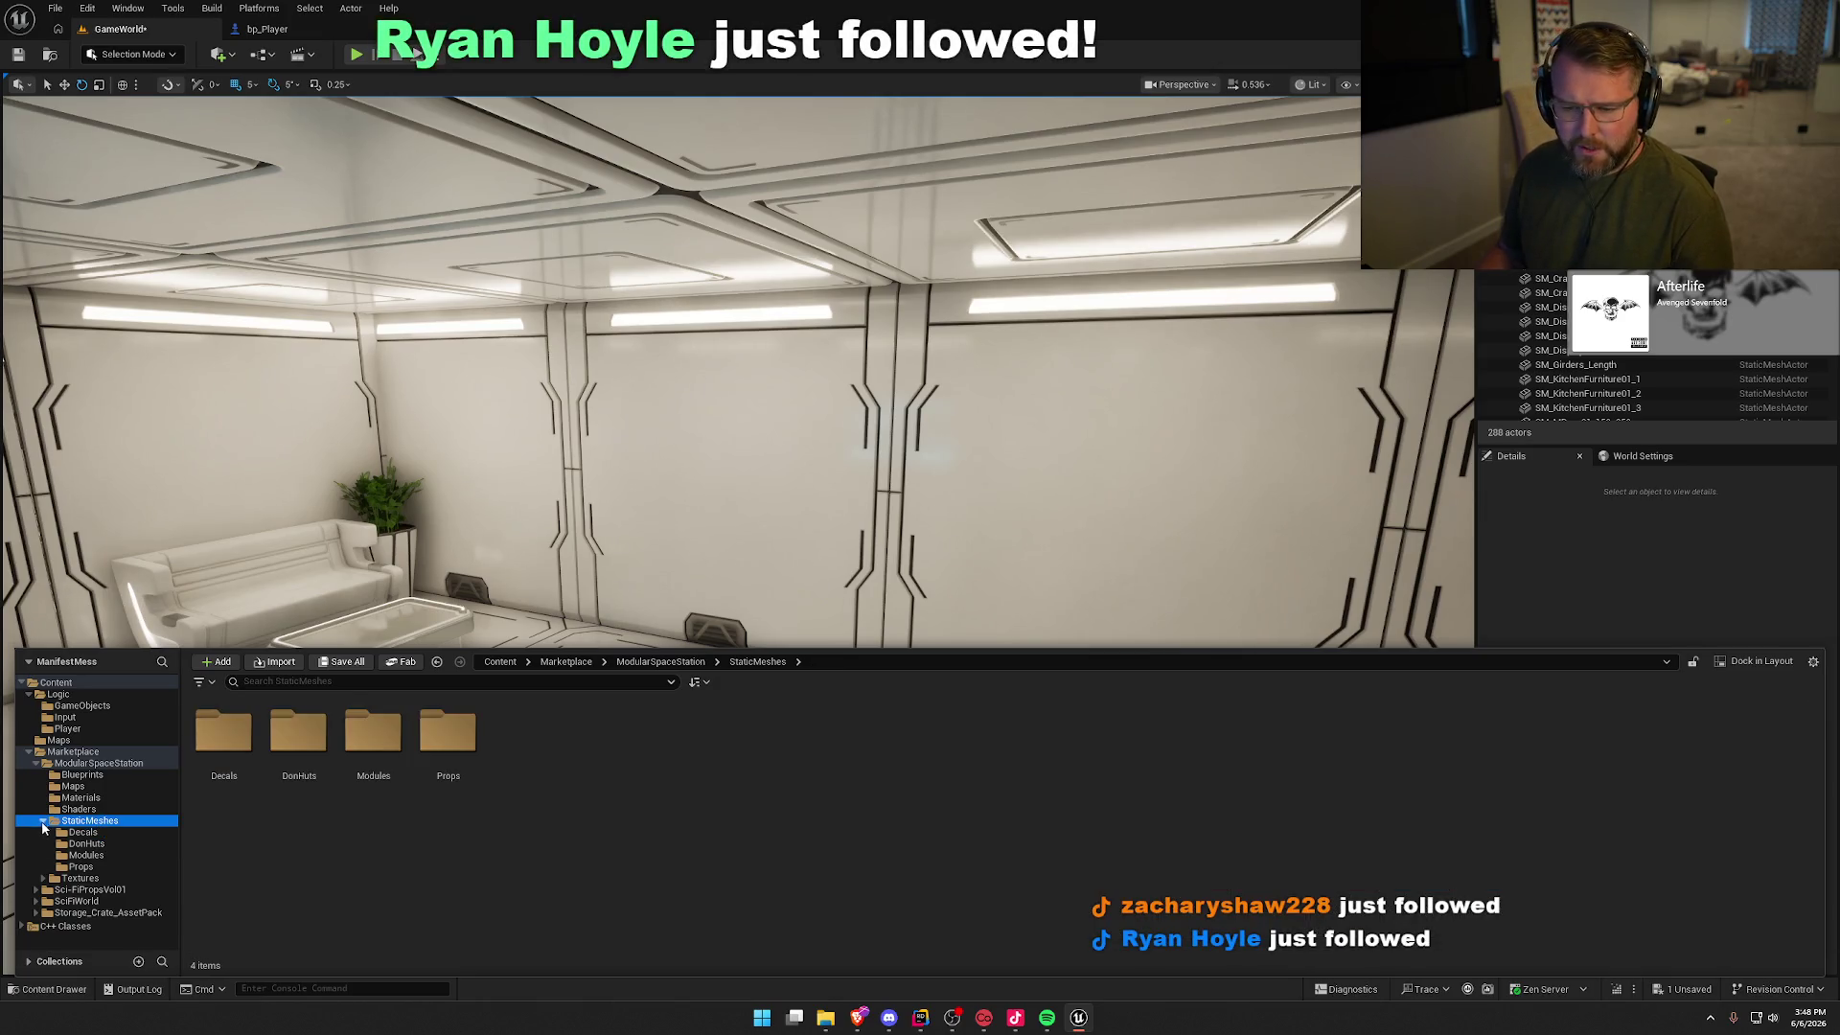
click(42, 822)
click(38, 764)
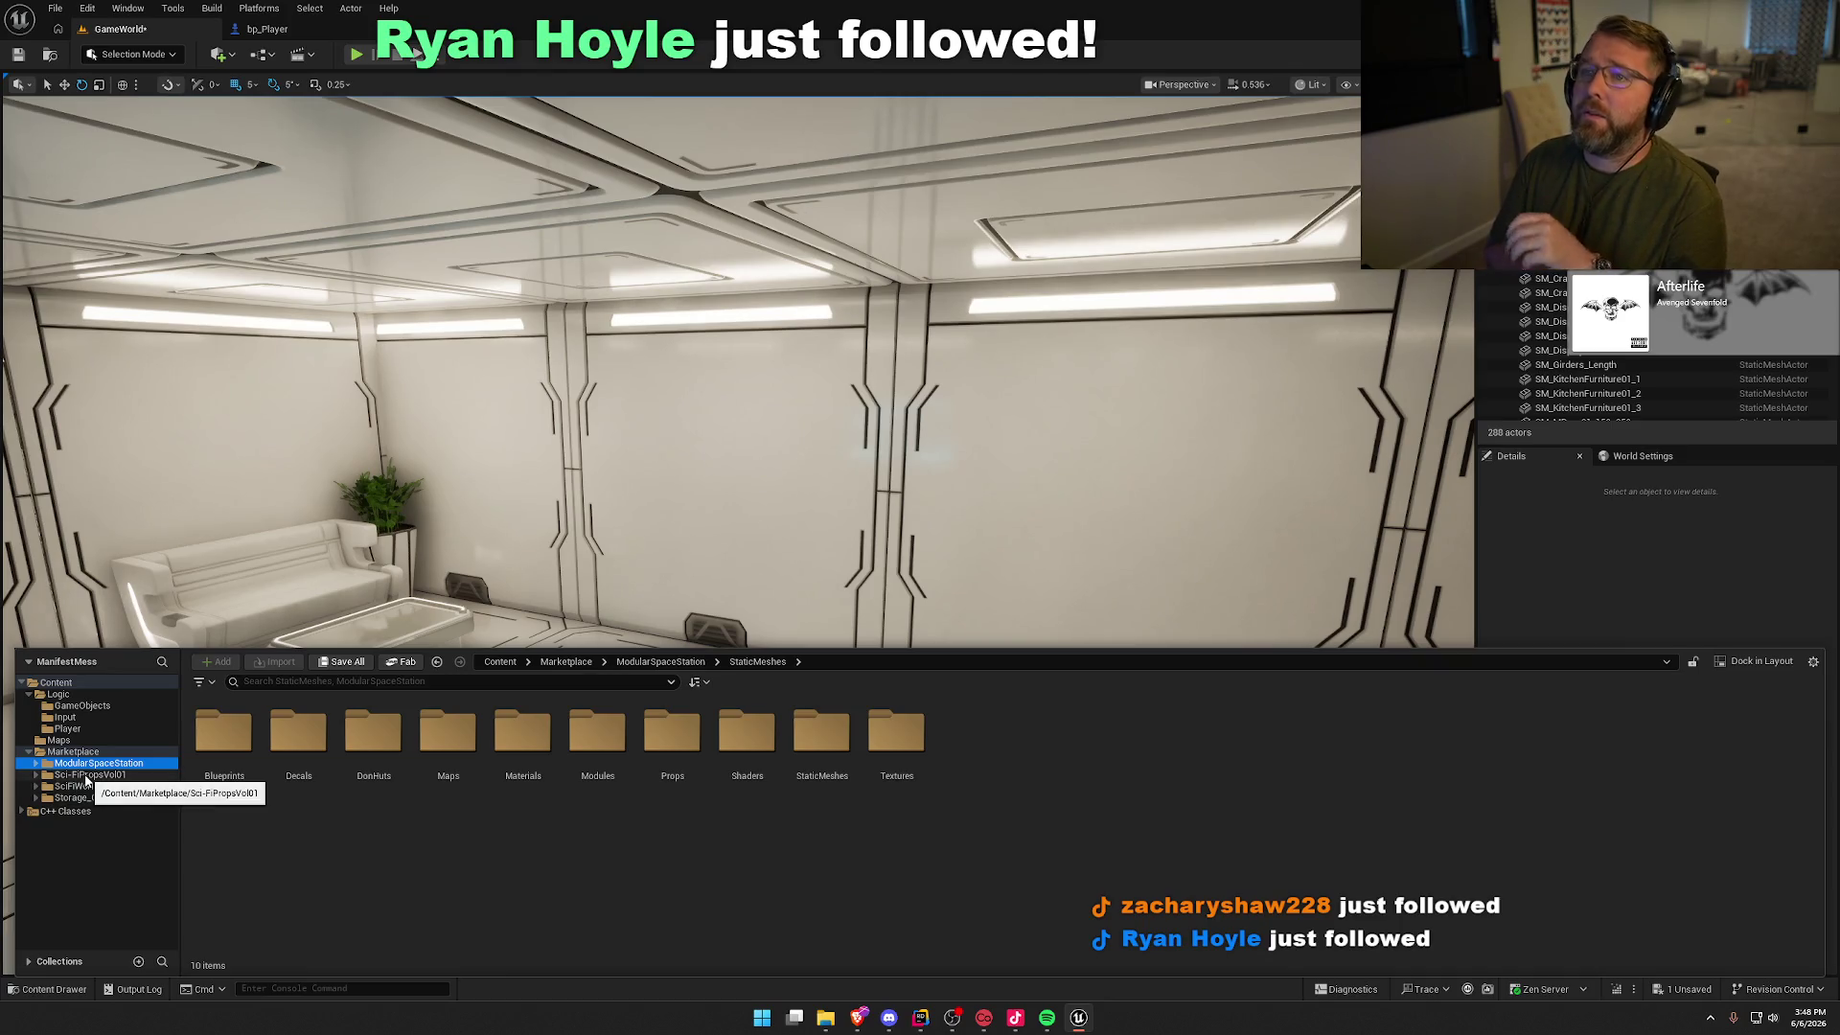
click(611, 851)
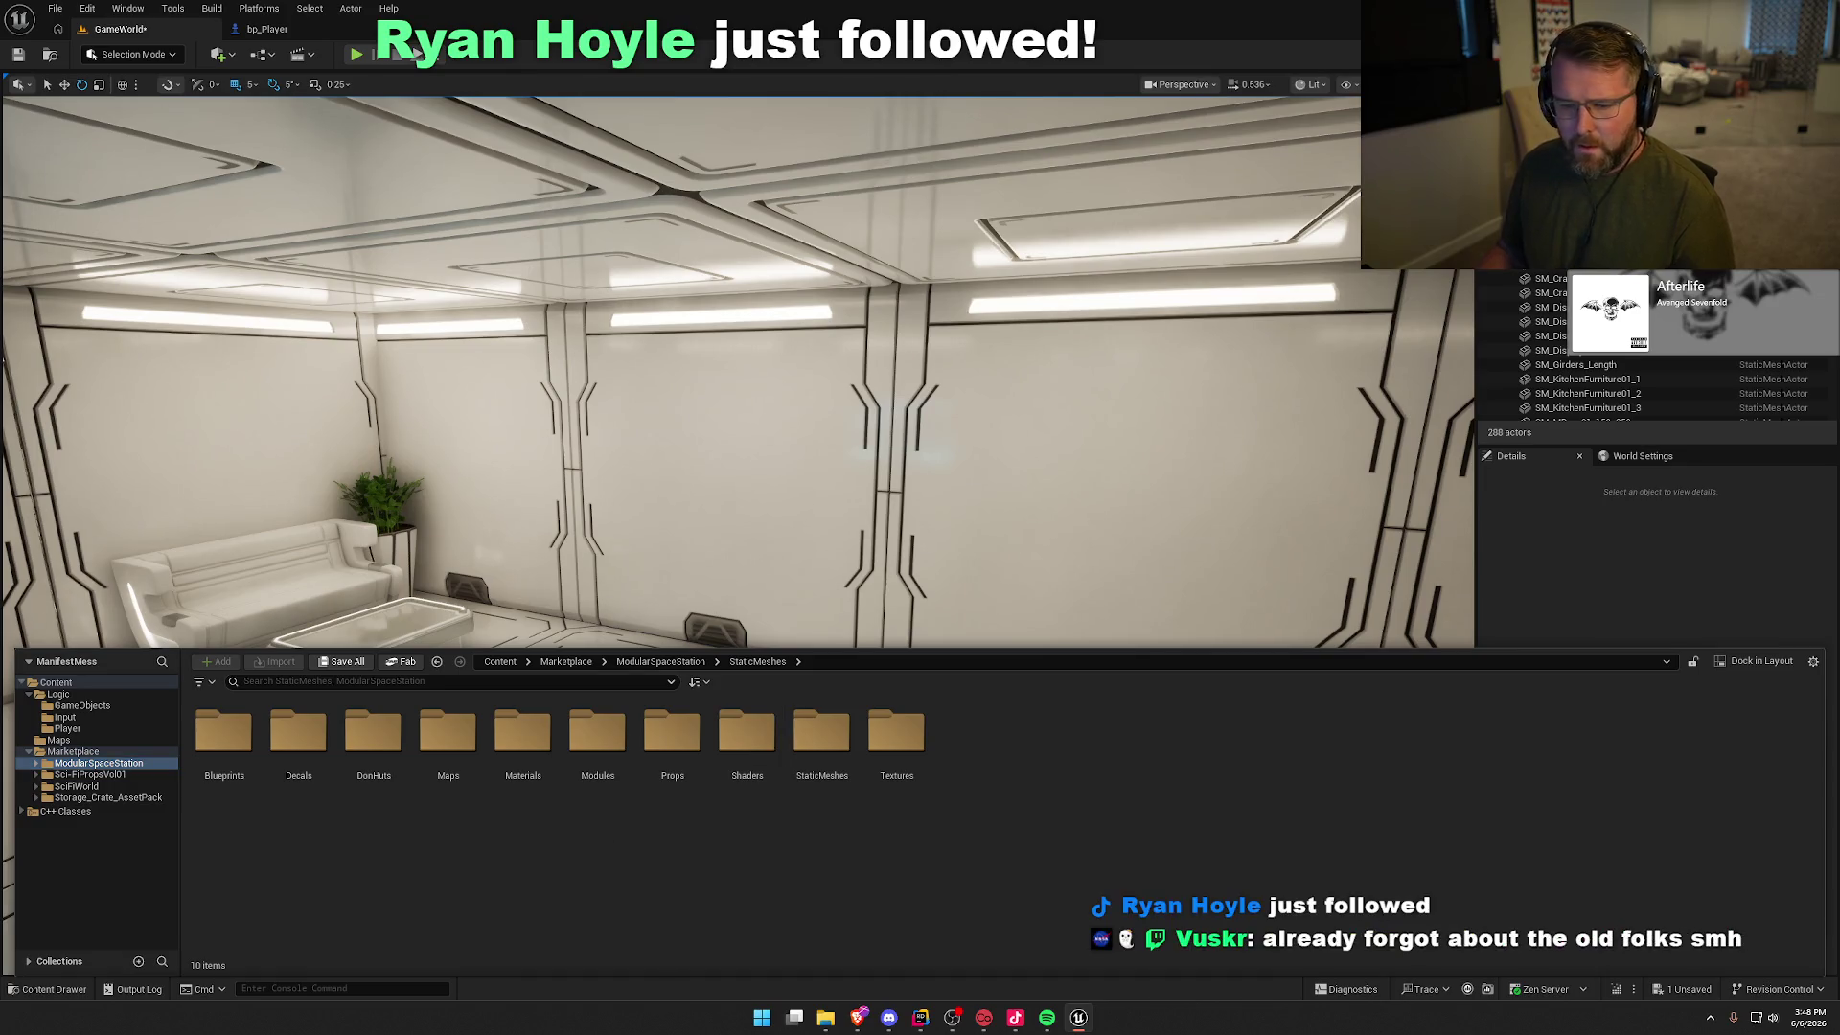
Step: Open Sci-FiPropsVol01 and SciFiWorld, then its Modules > Meshes folder with 35 module meshes
click(97, 776)
click(81, 786)
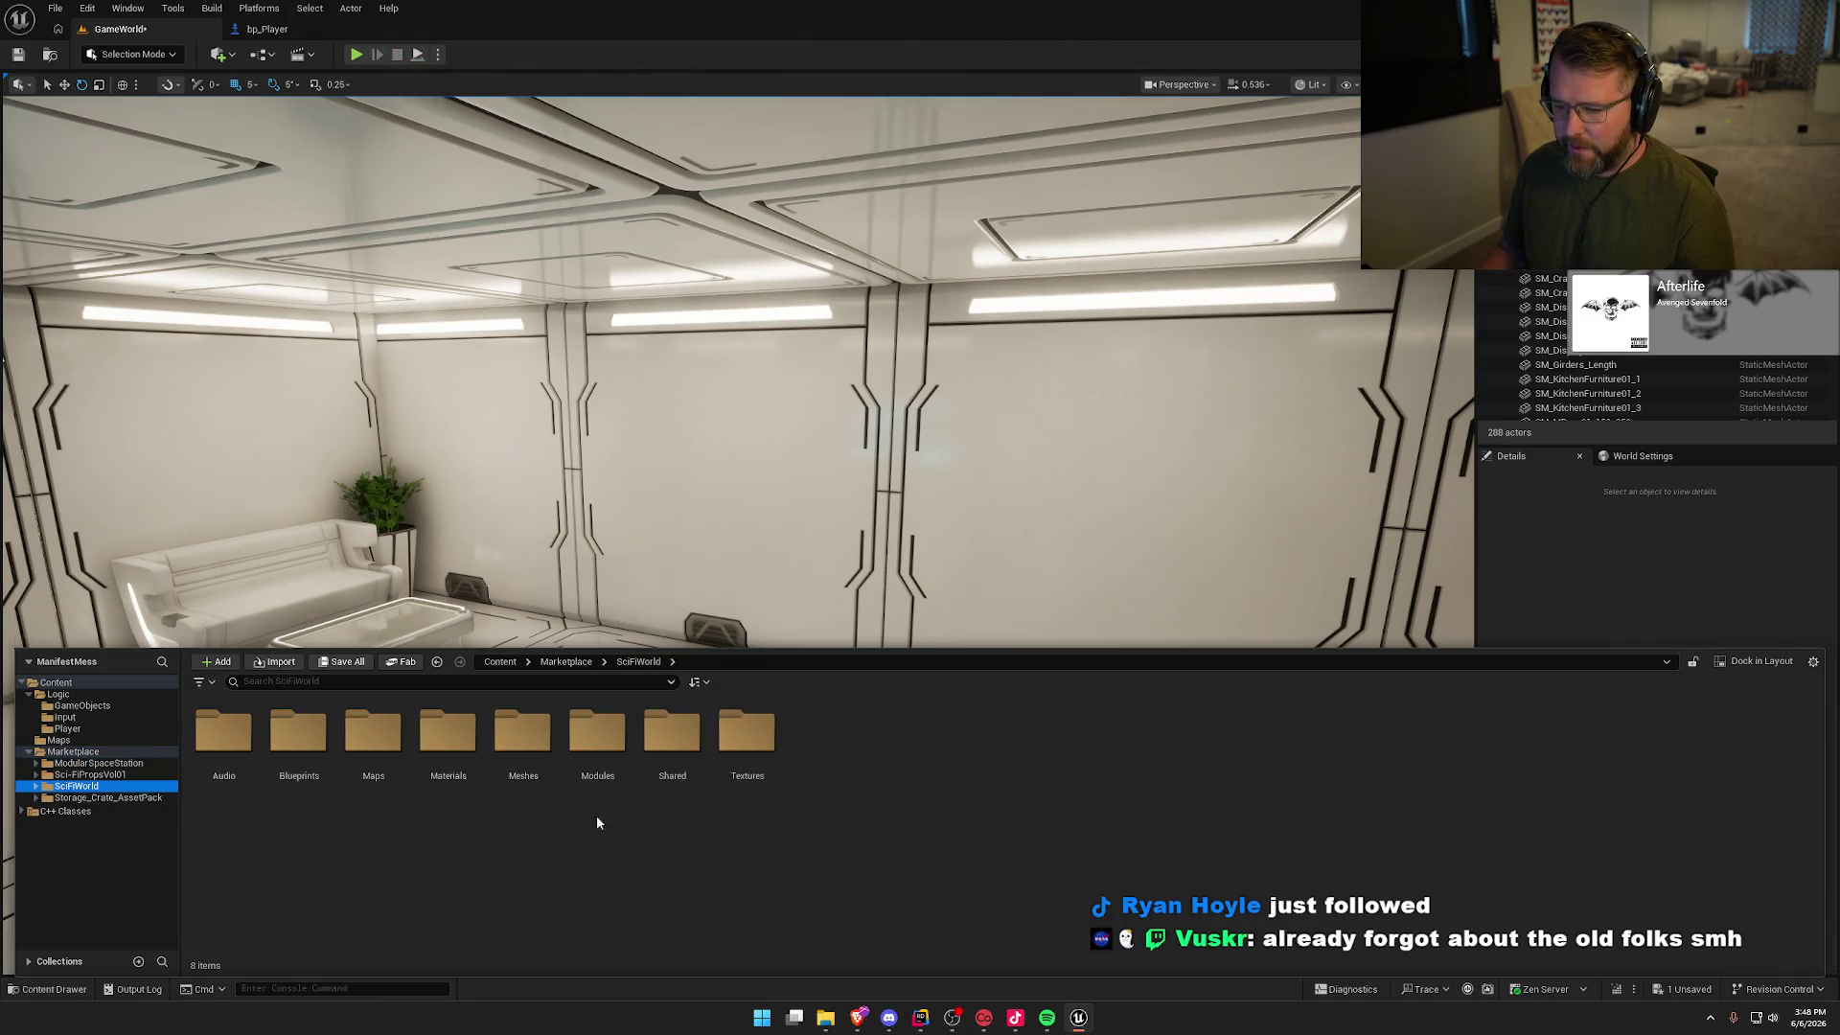
double_click(523, 735)
scroll(701, 843, down, 1)
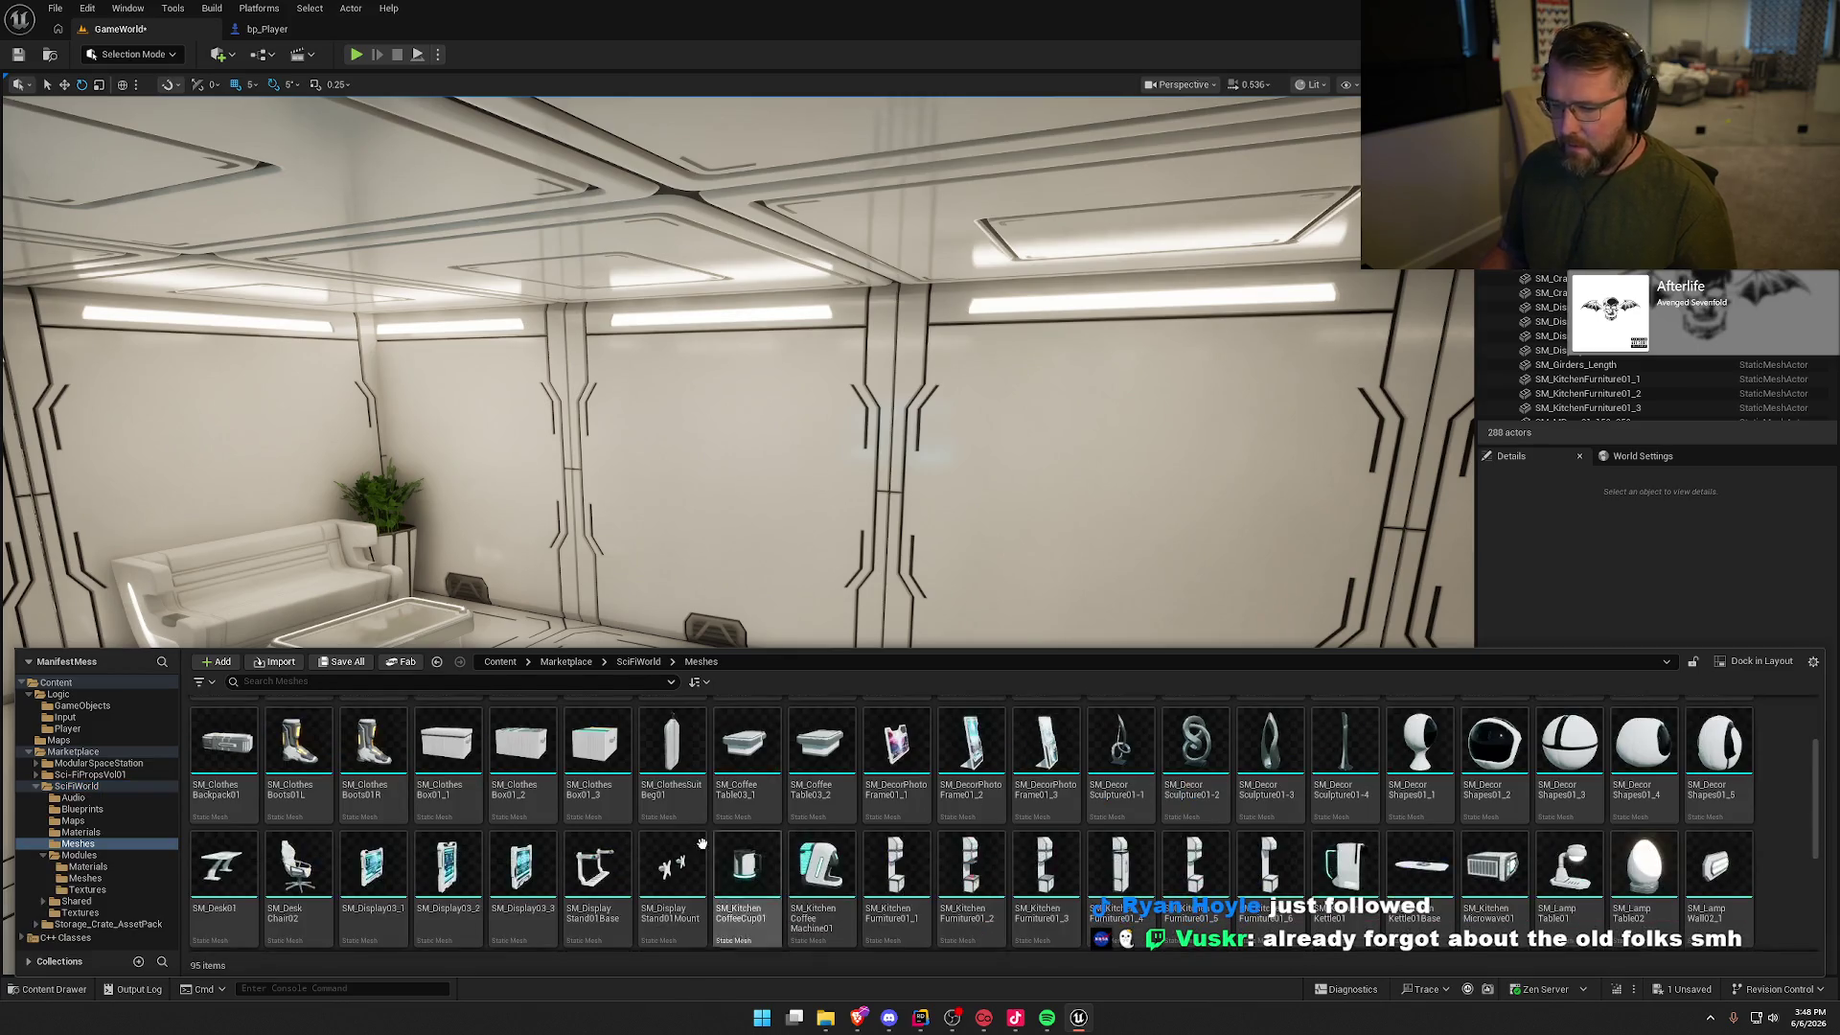
click(75, 854)
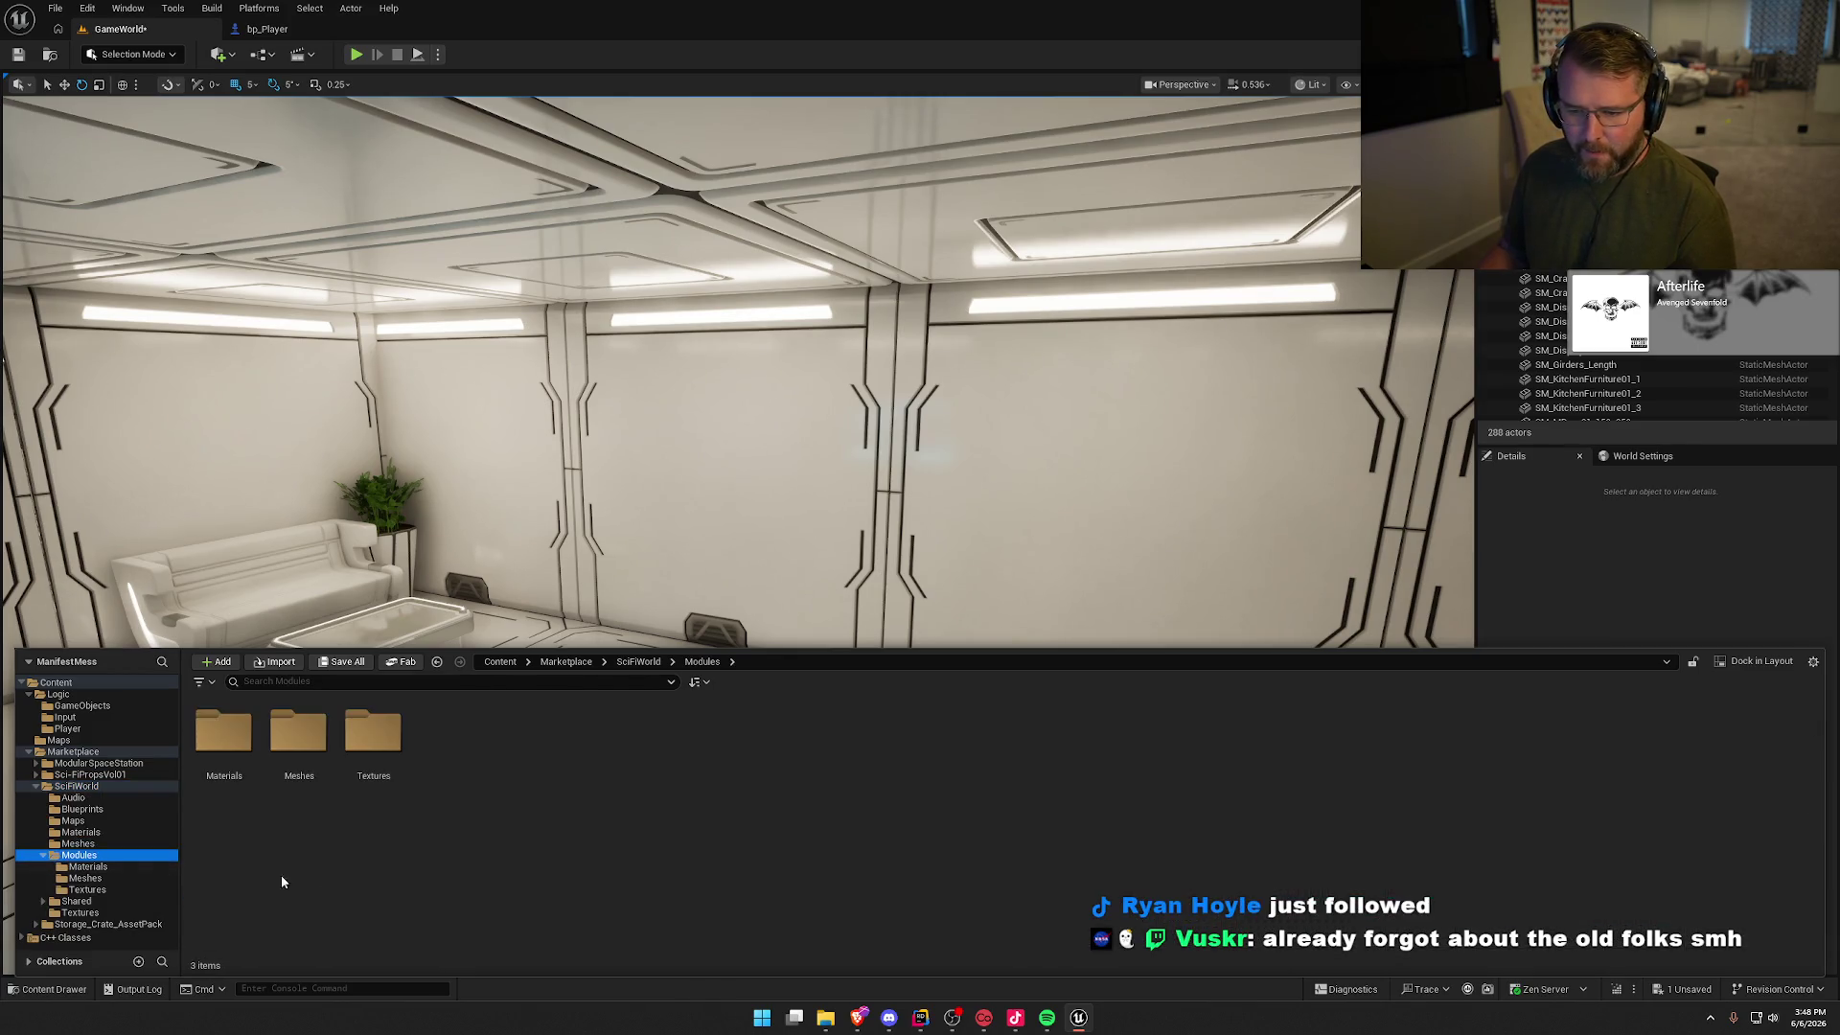
double_click(297, 738)
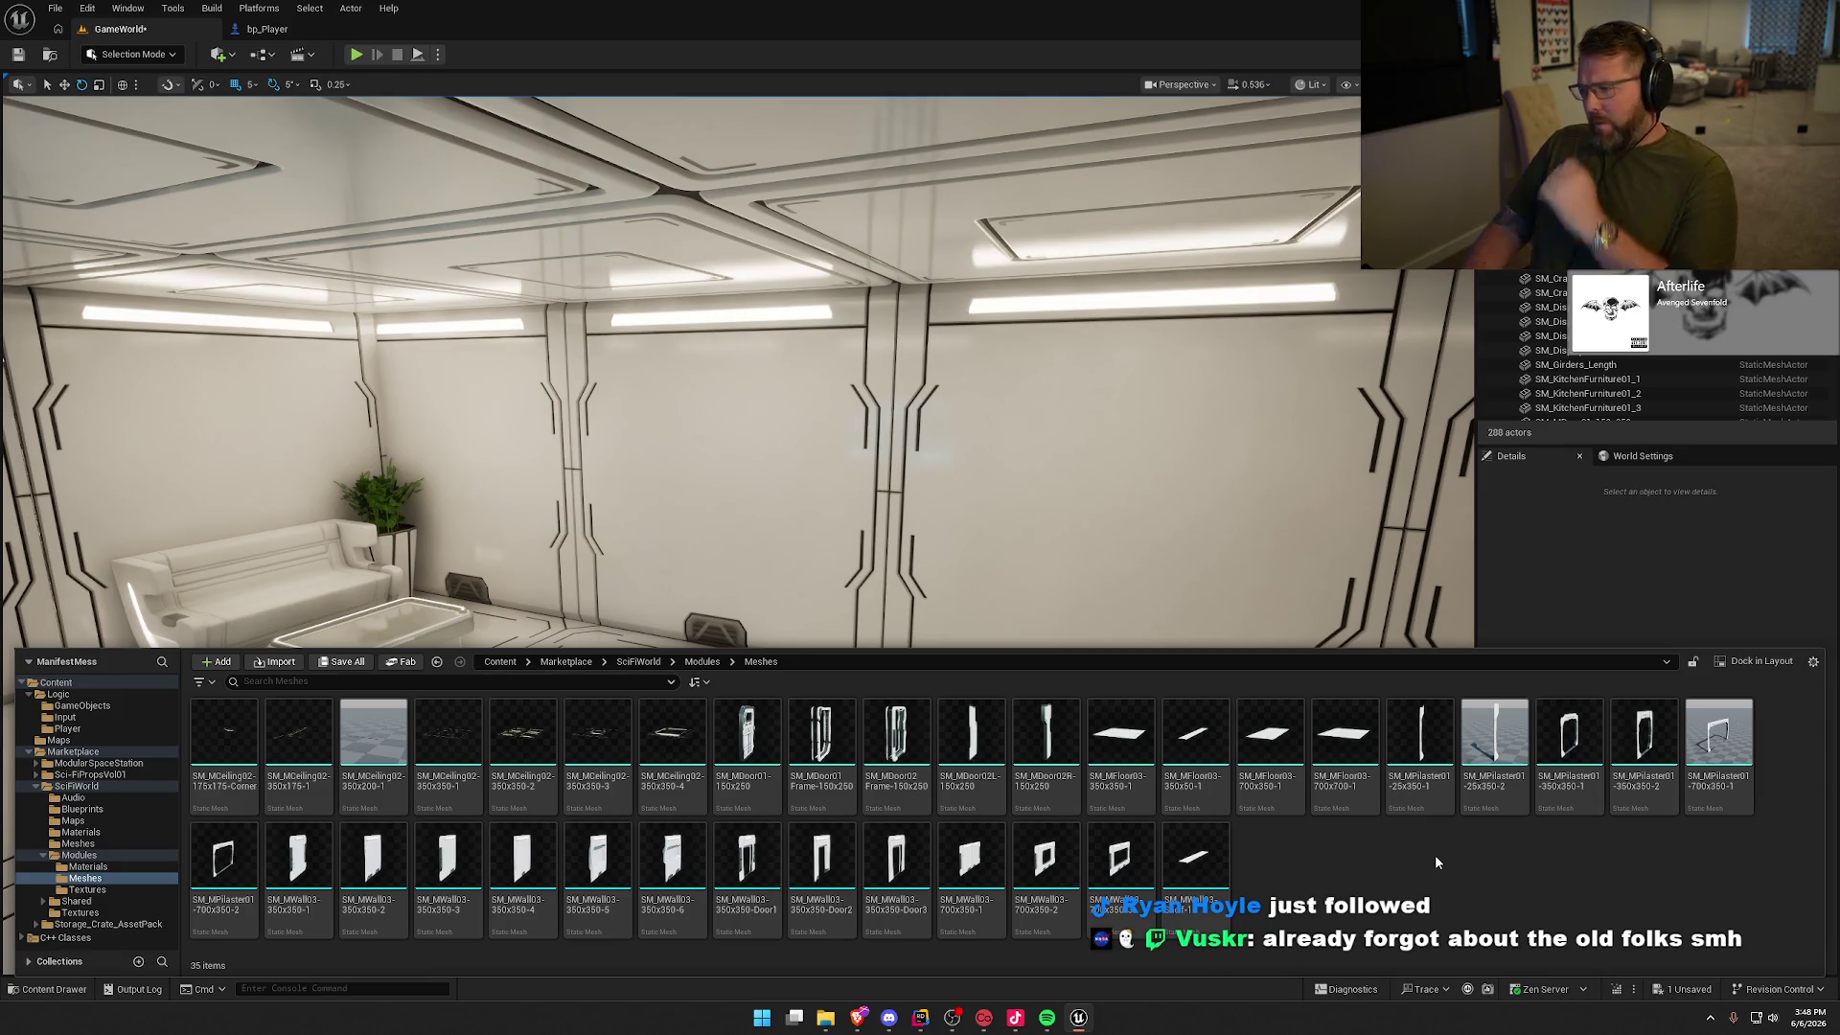
mouse_move(1718, 742)
mouse_down()
mouse_move(1476, 619)
mouse_move(843, 608)
mouse_move(843, 700)
mouse_move(941, 728)
mouse_move(808, 717)
mouse_up()
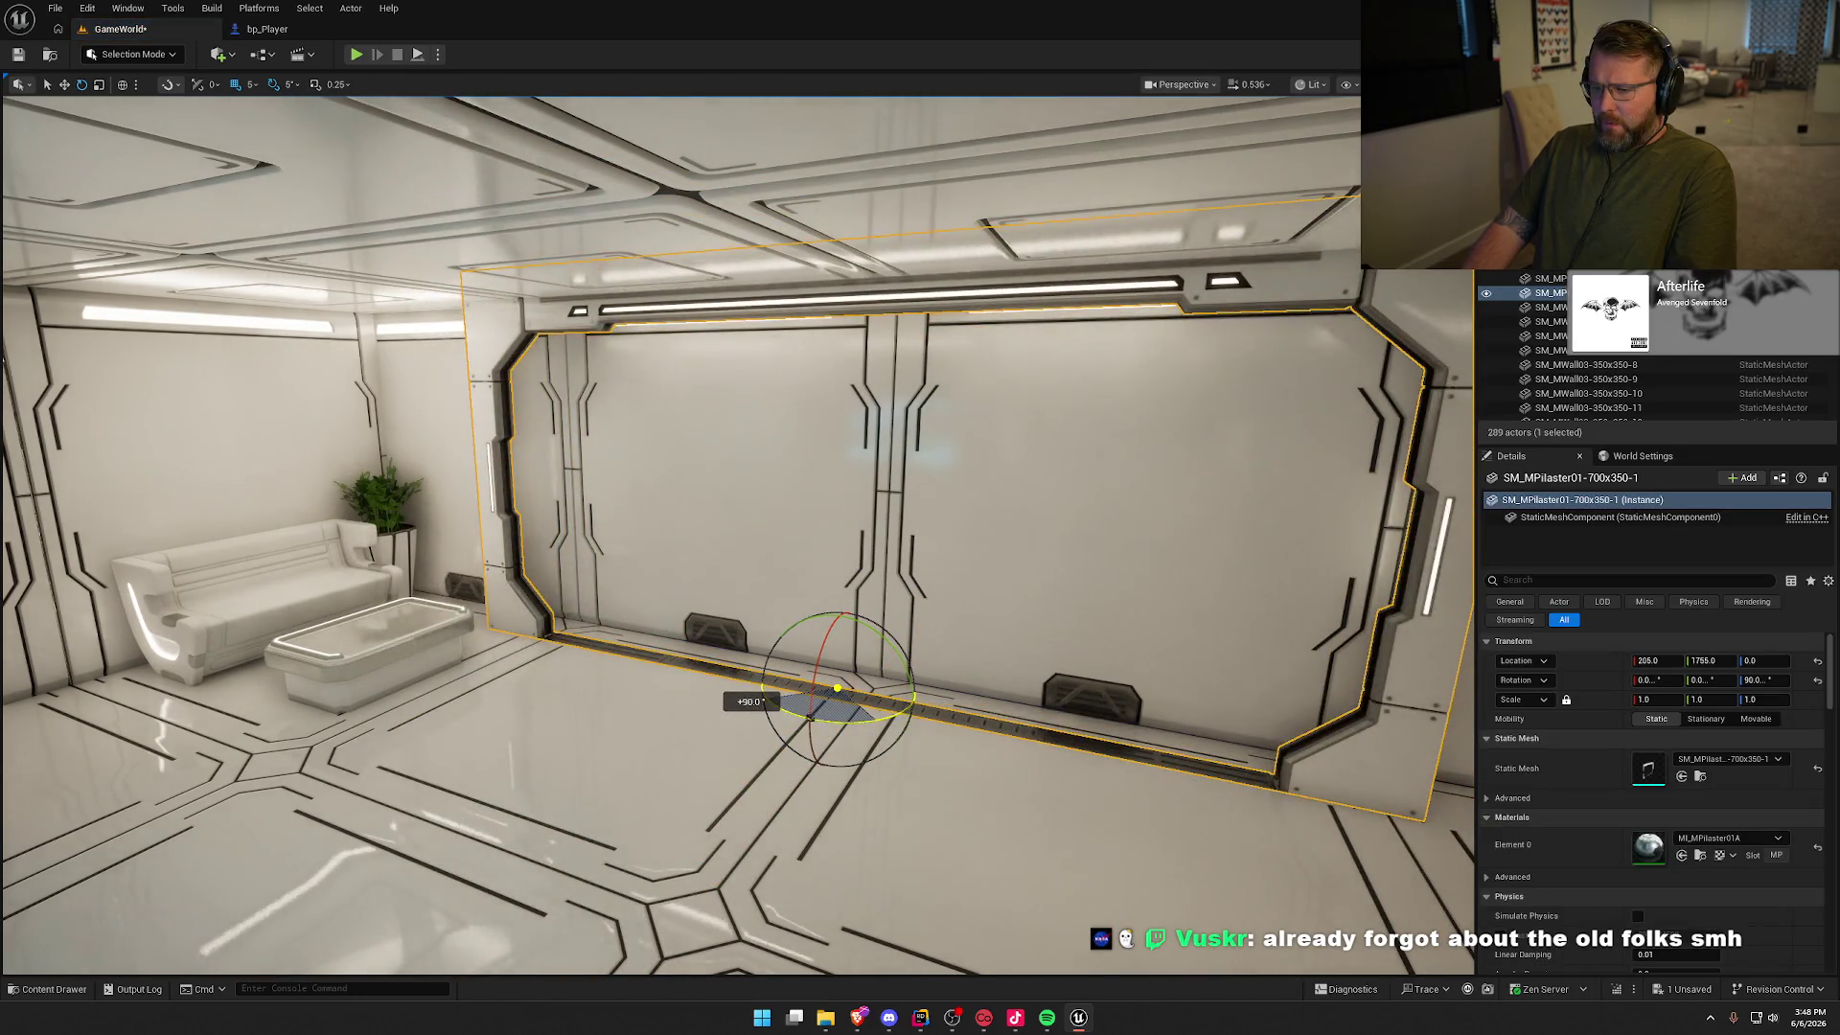
key(f)
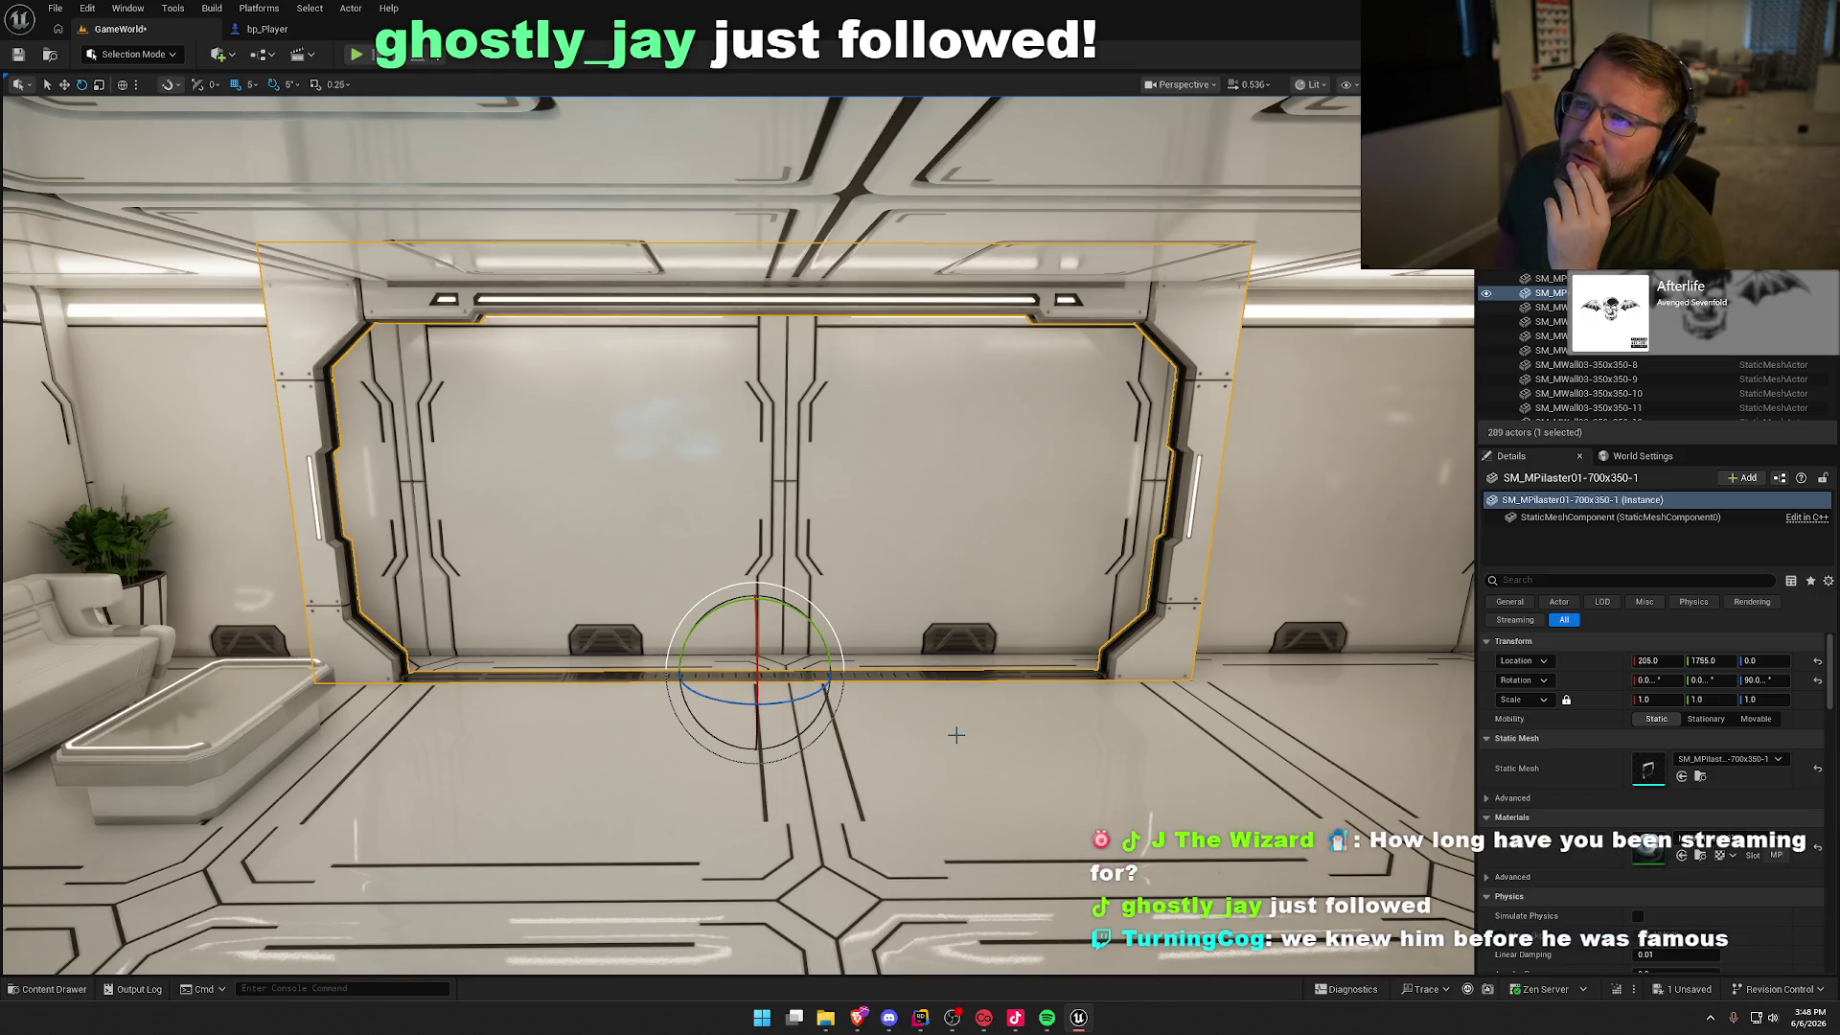
drag(957, 735, 990, 561)
key(Delete)
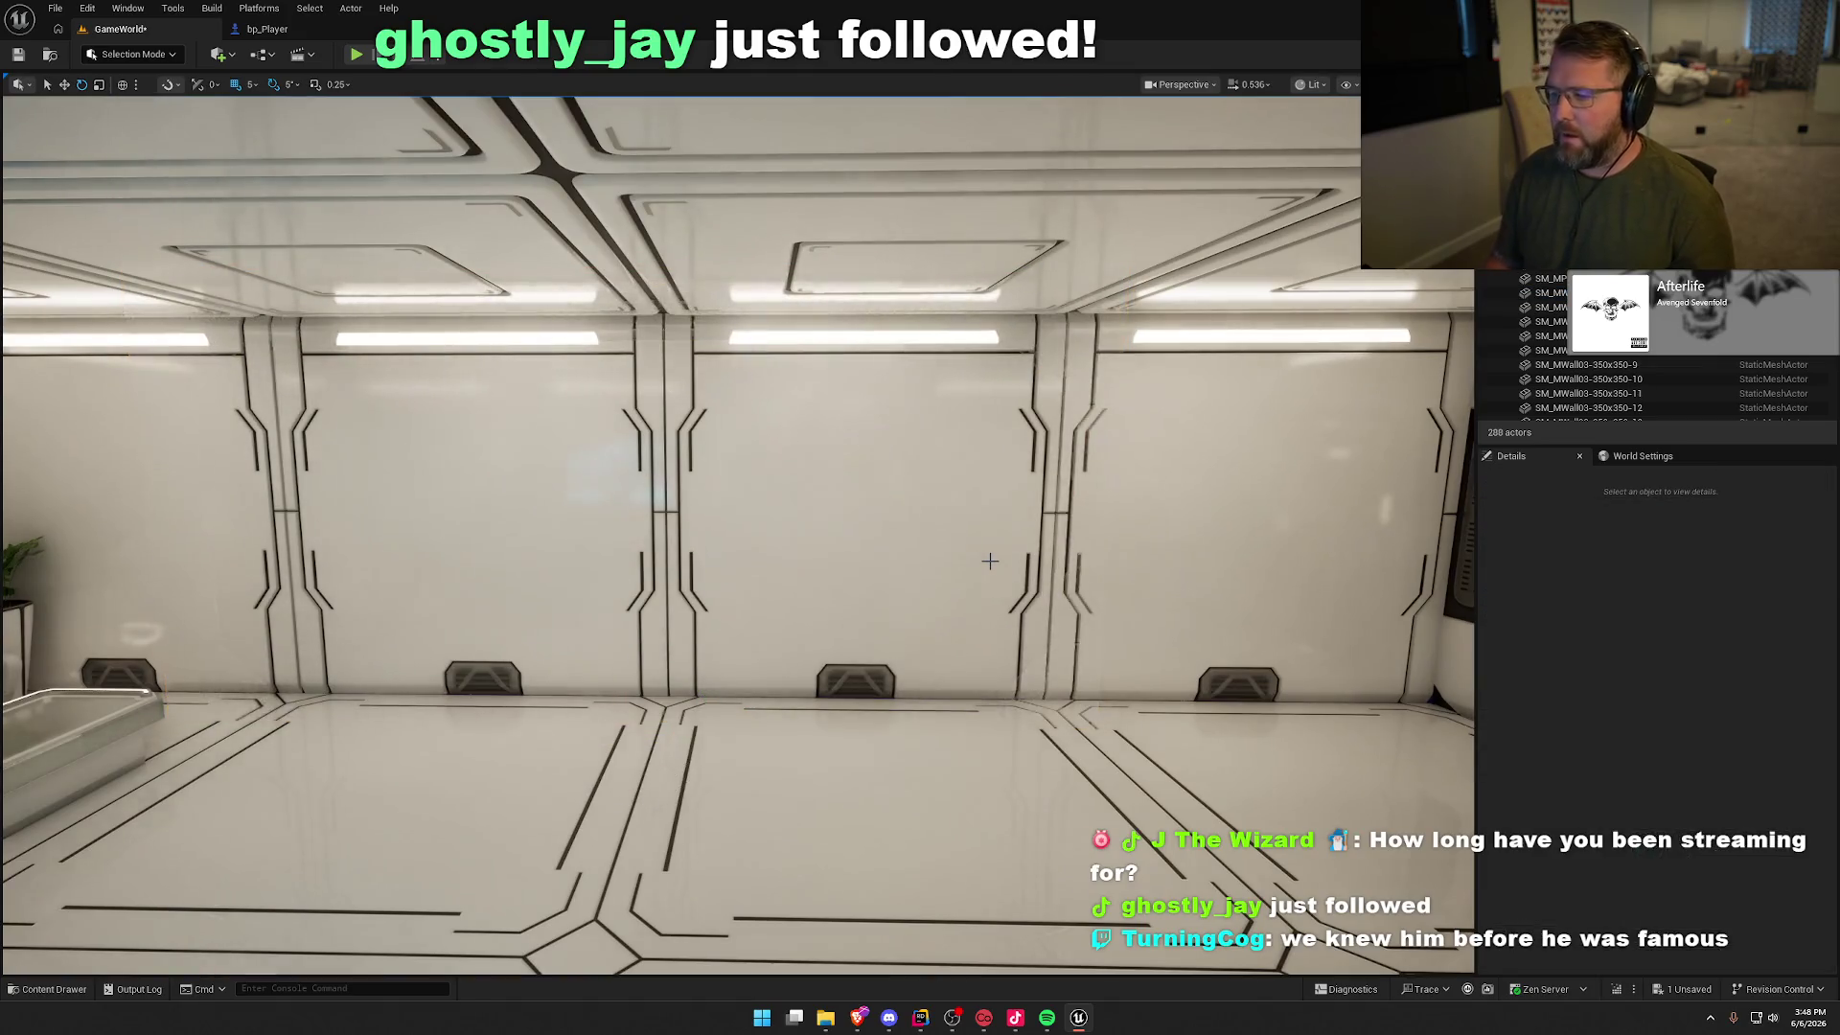
key(ctrl+space)
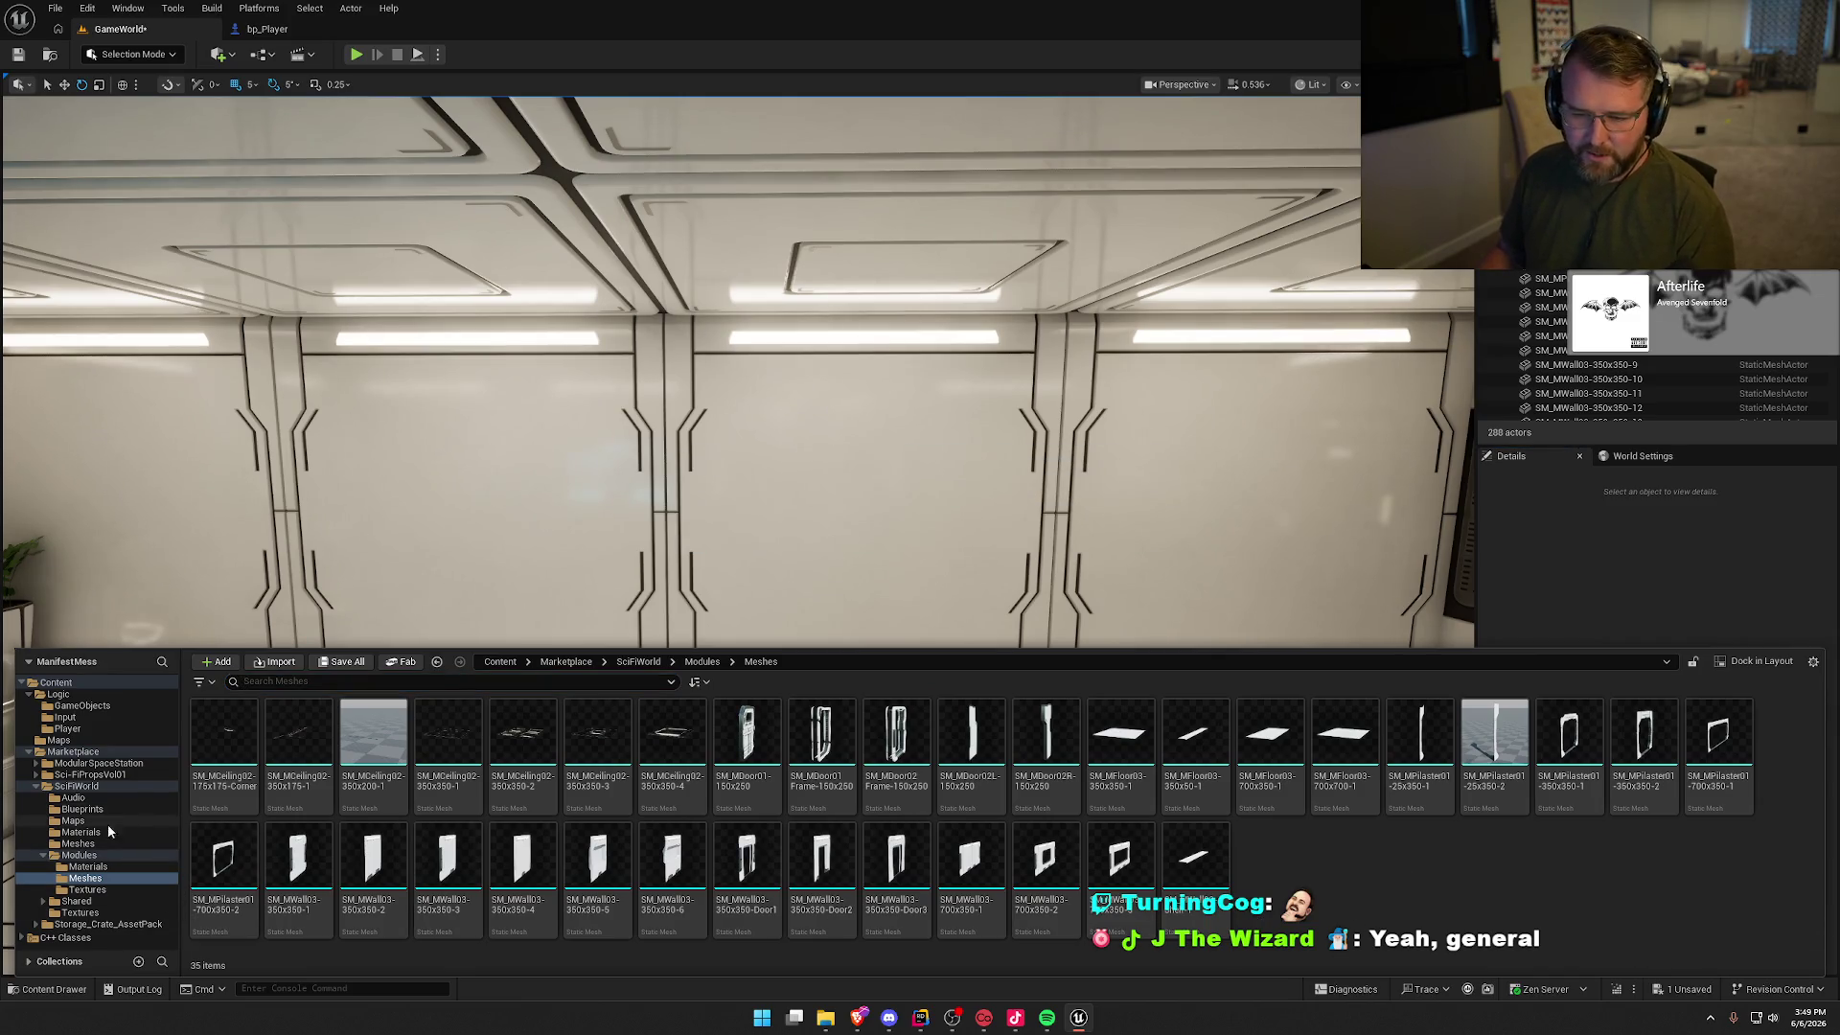
Step: Open SciFiWorld's general Meshes folder and scroll through its assets
click(78, 843)
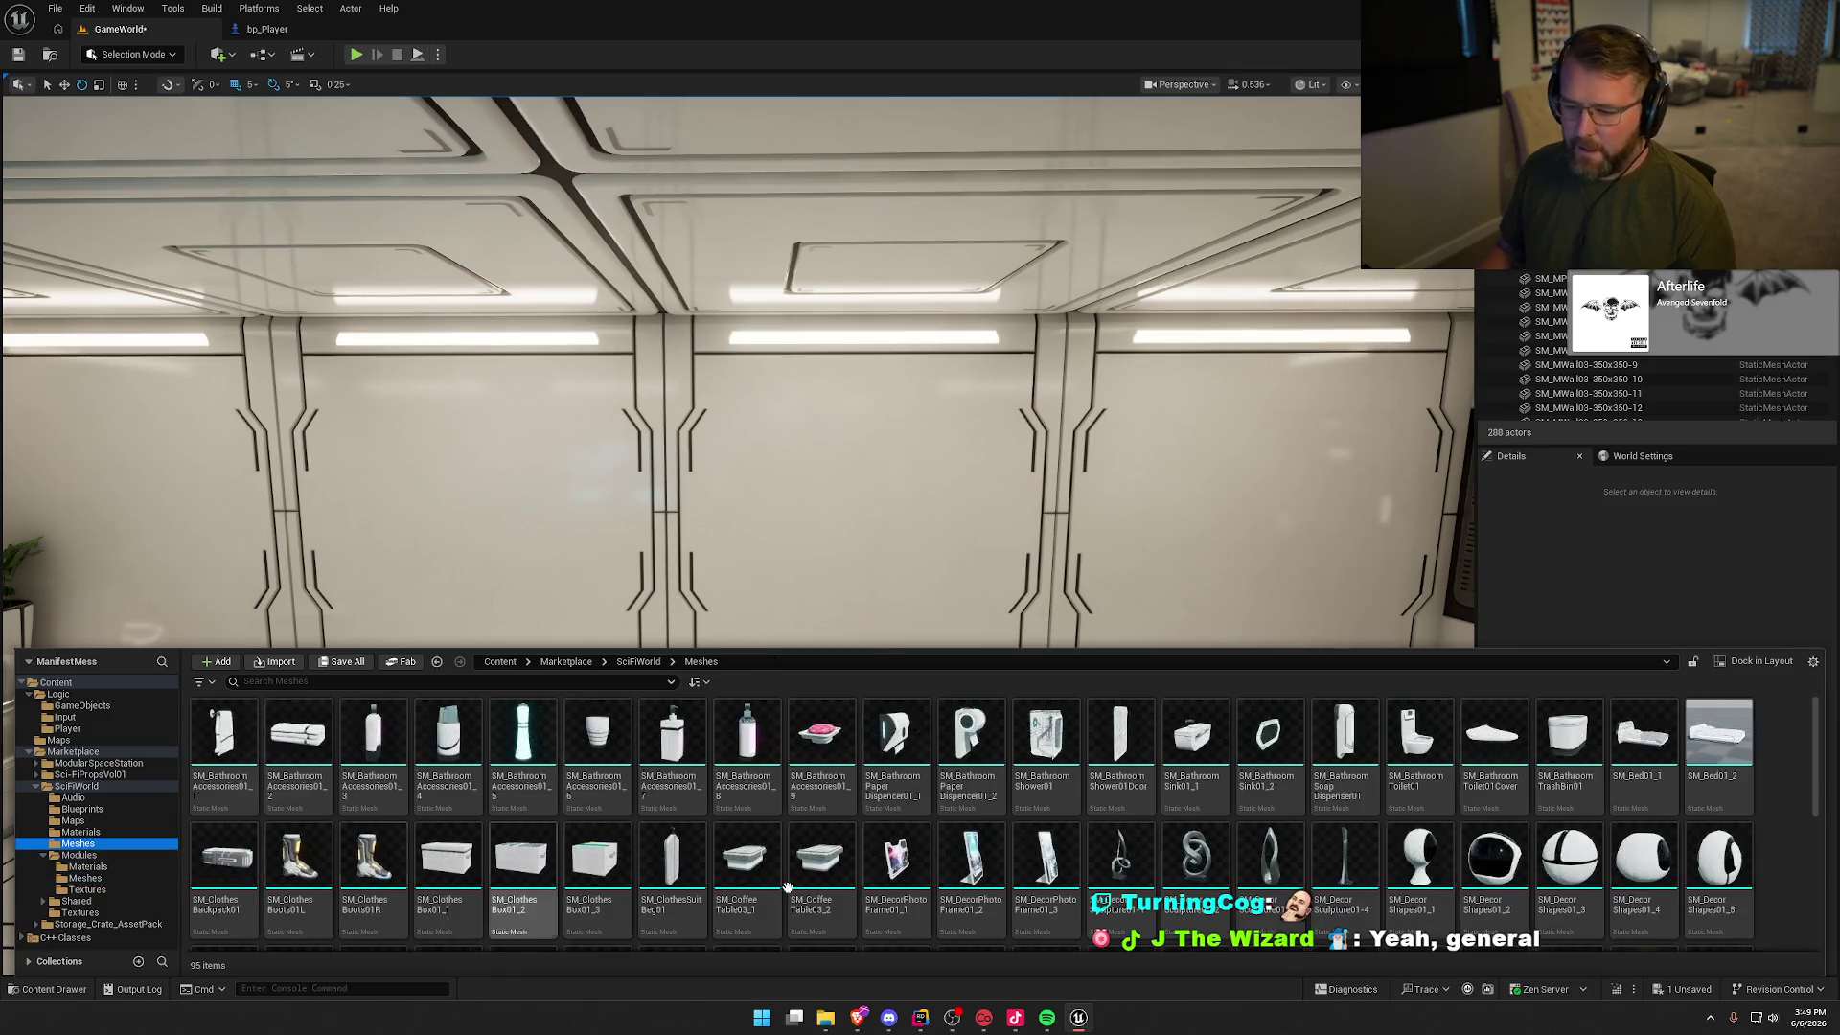
click(1769, 769)
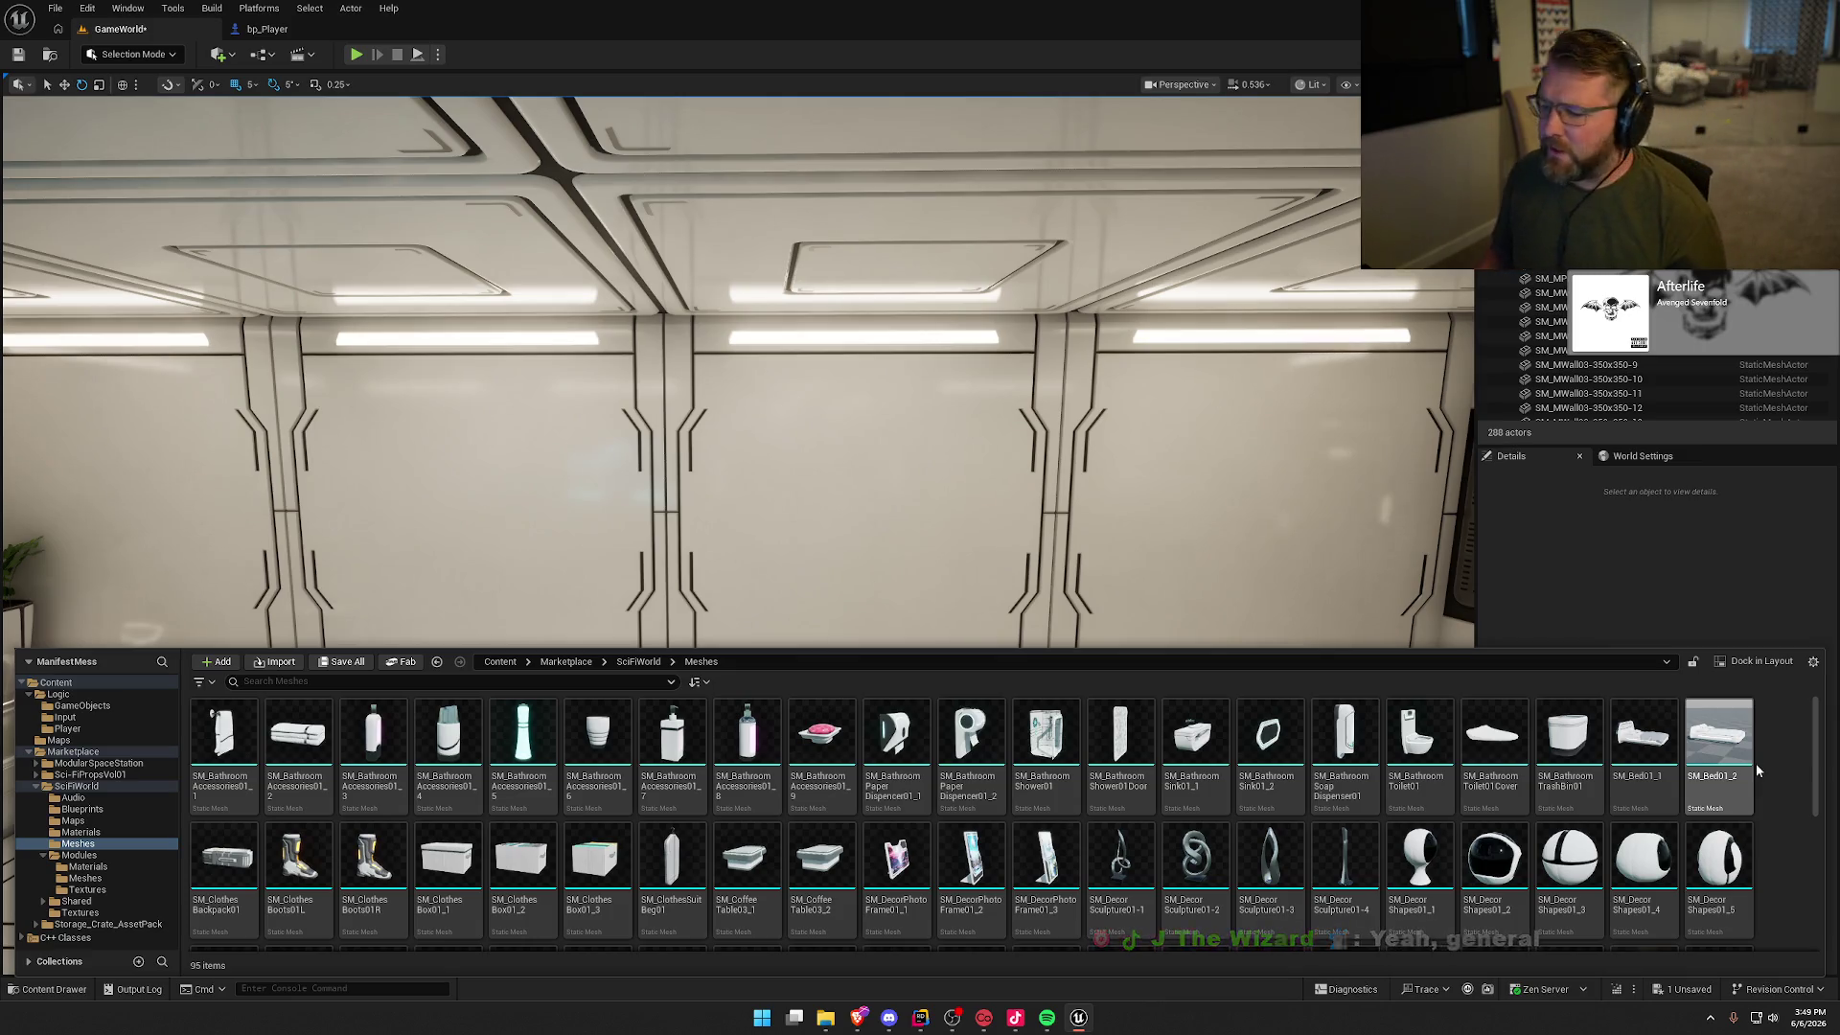
scroll(1758, 760, down, 3)
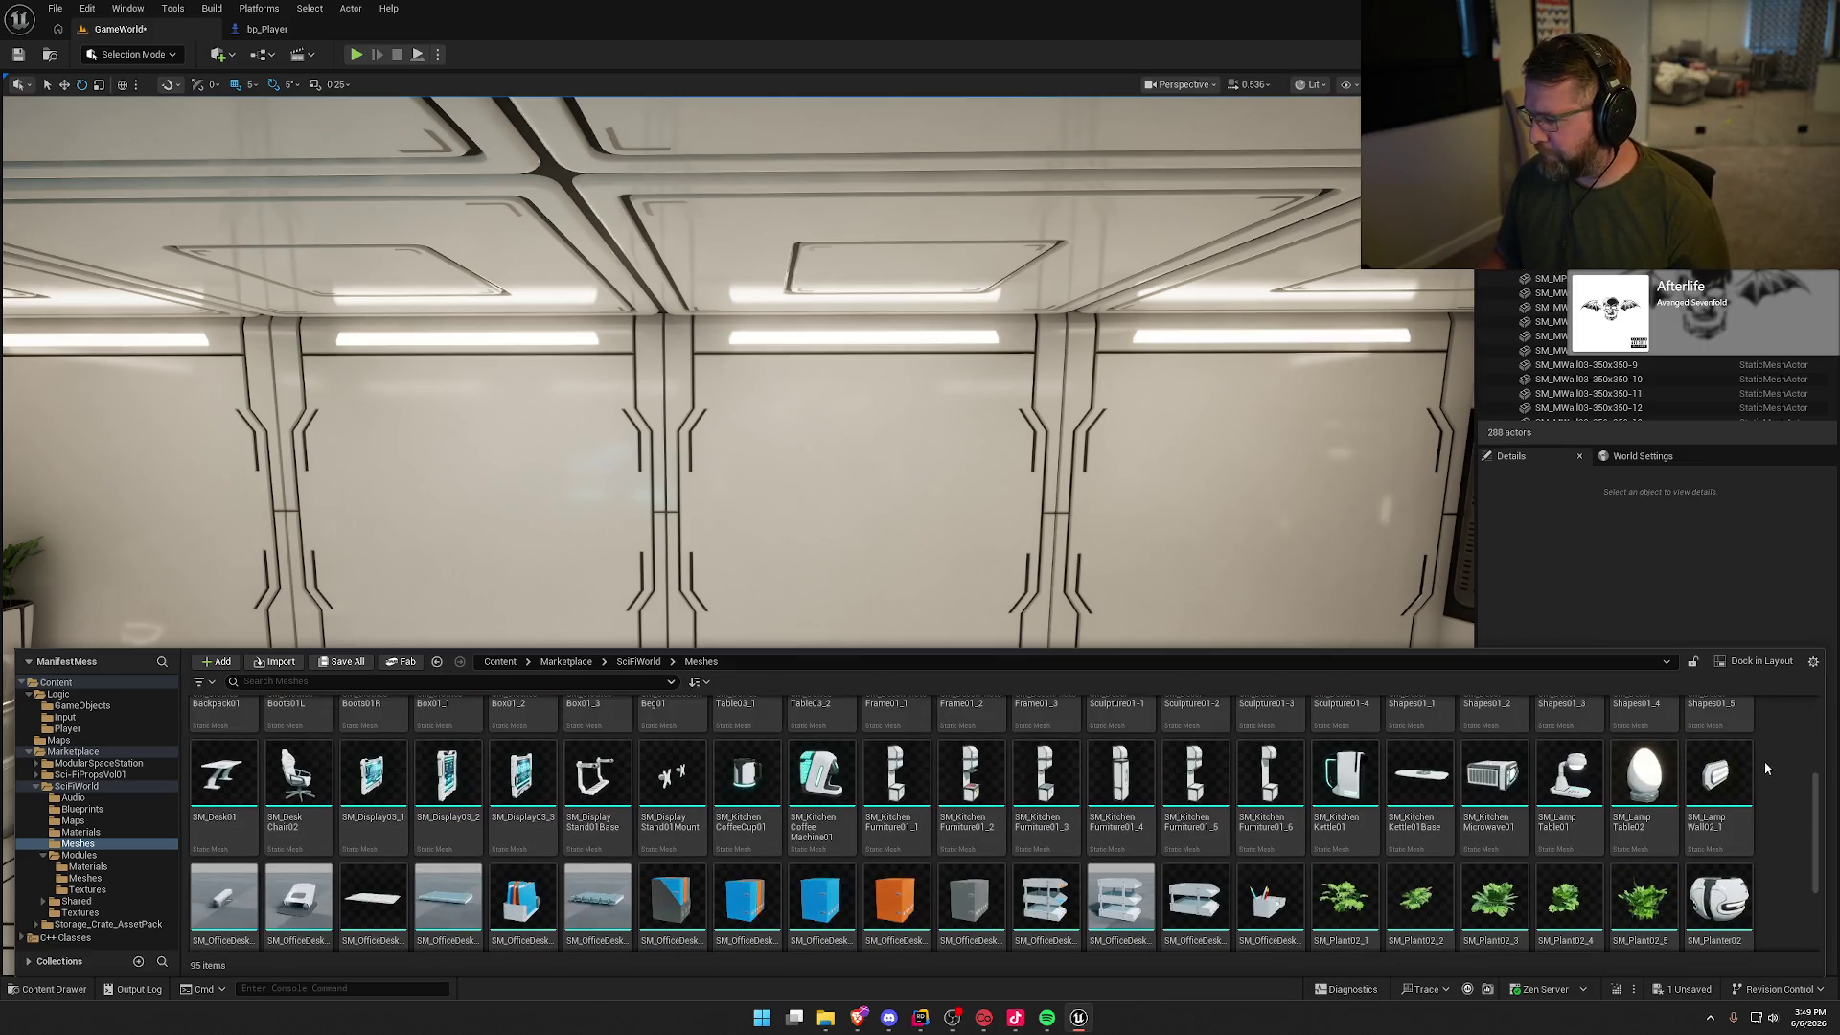
scroll(1765, 767, down, 1)
scroll(1763, 763, down, 1)
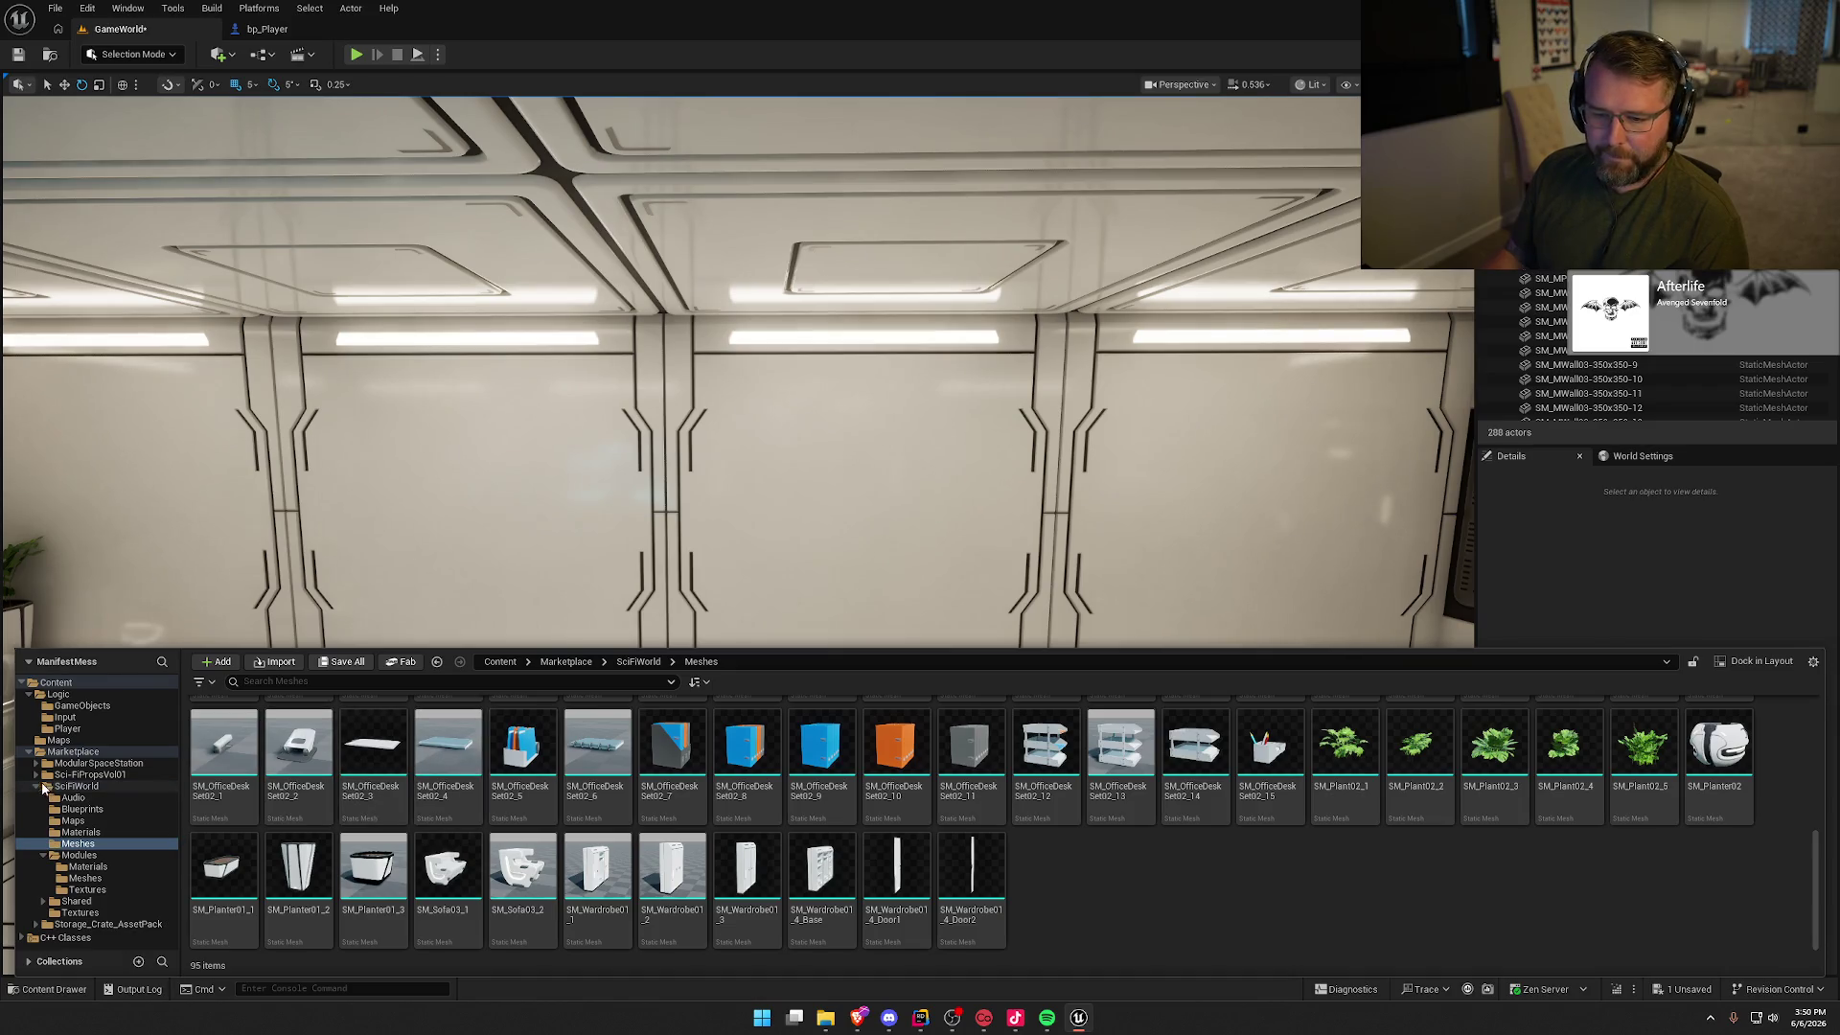
Step: Collapse SciFiWorld and open the Storage_Crate_AssetPack folder
double_click(76, 786)
click(76, 807)
click(106, 797)
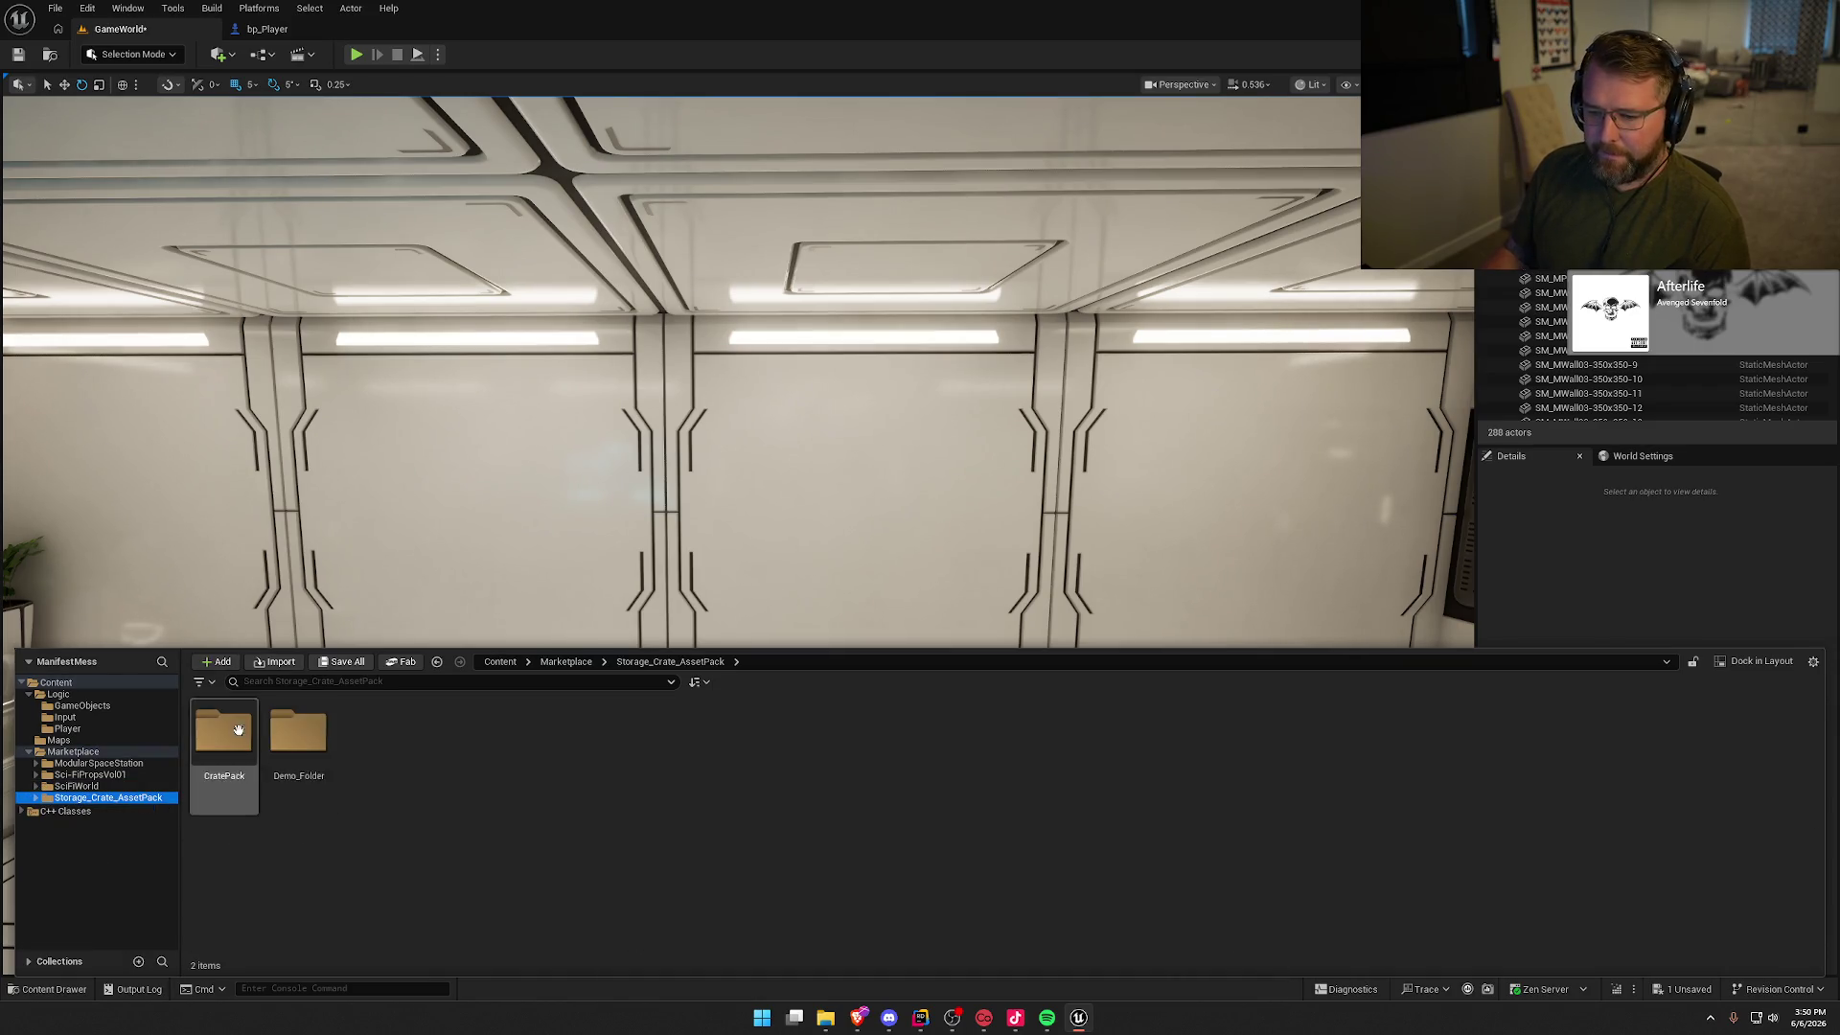